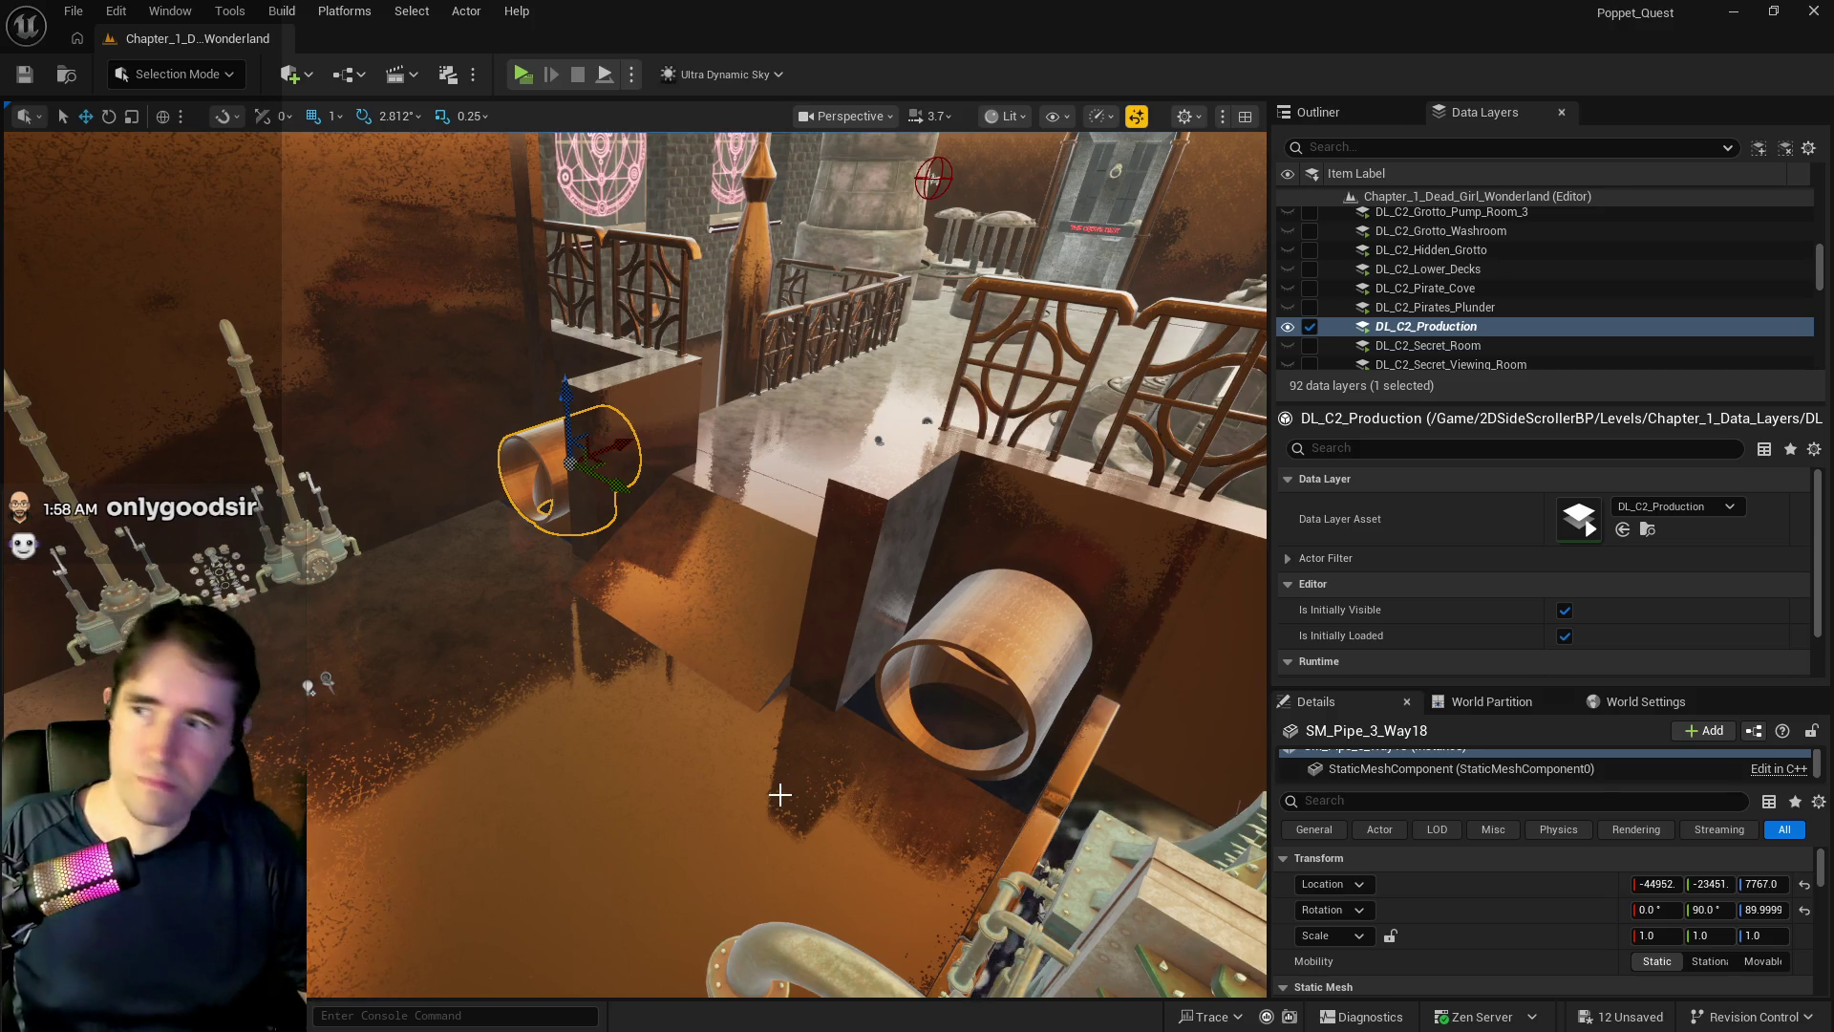
- Select the Floor7 wall panel above the pipe and slide it sideways over the pipe
drag(635, 831, 534, 845)
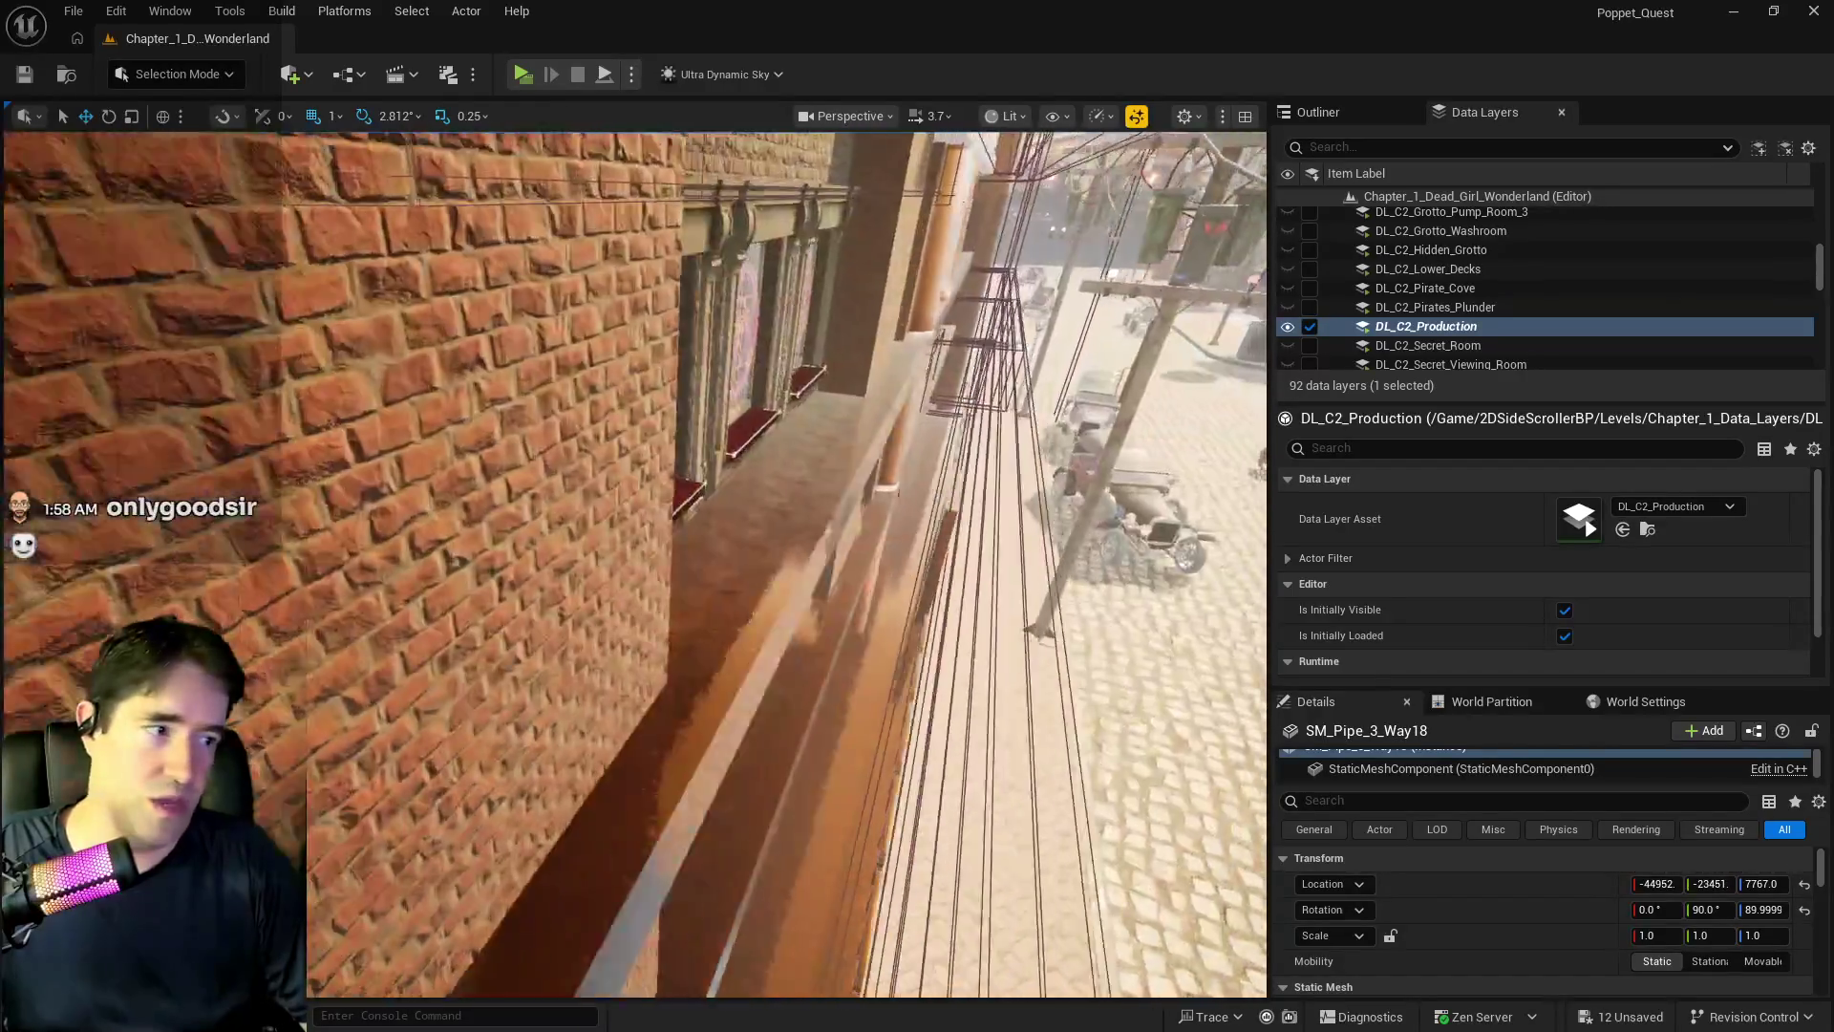
drag(623, 706, 623, 706)
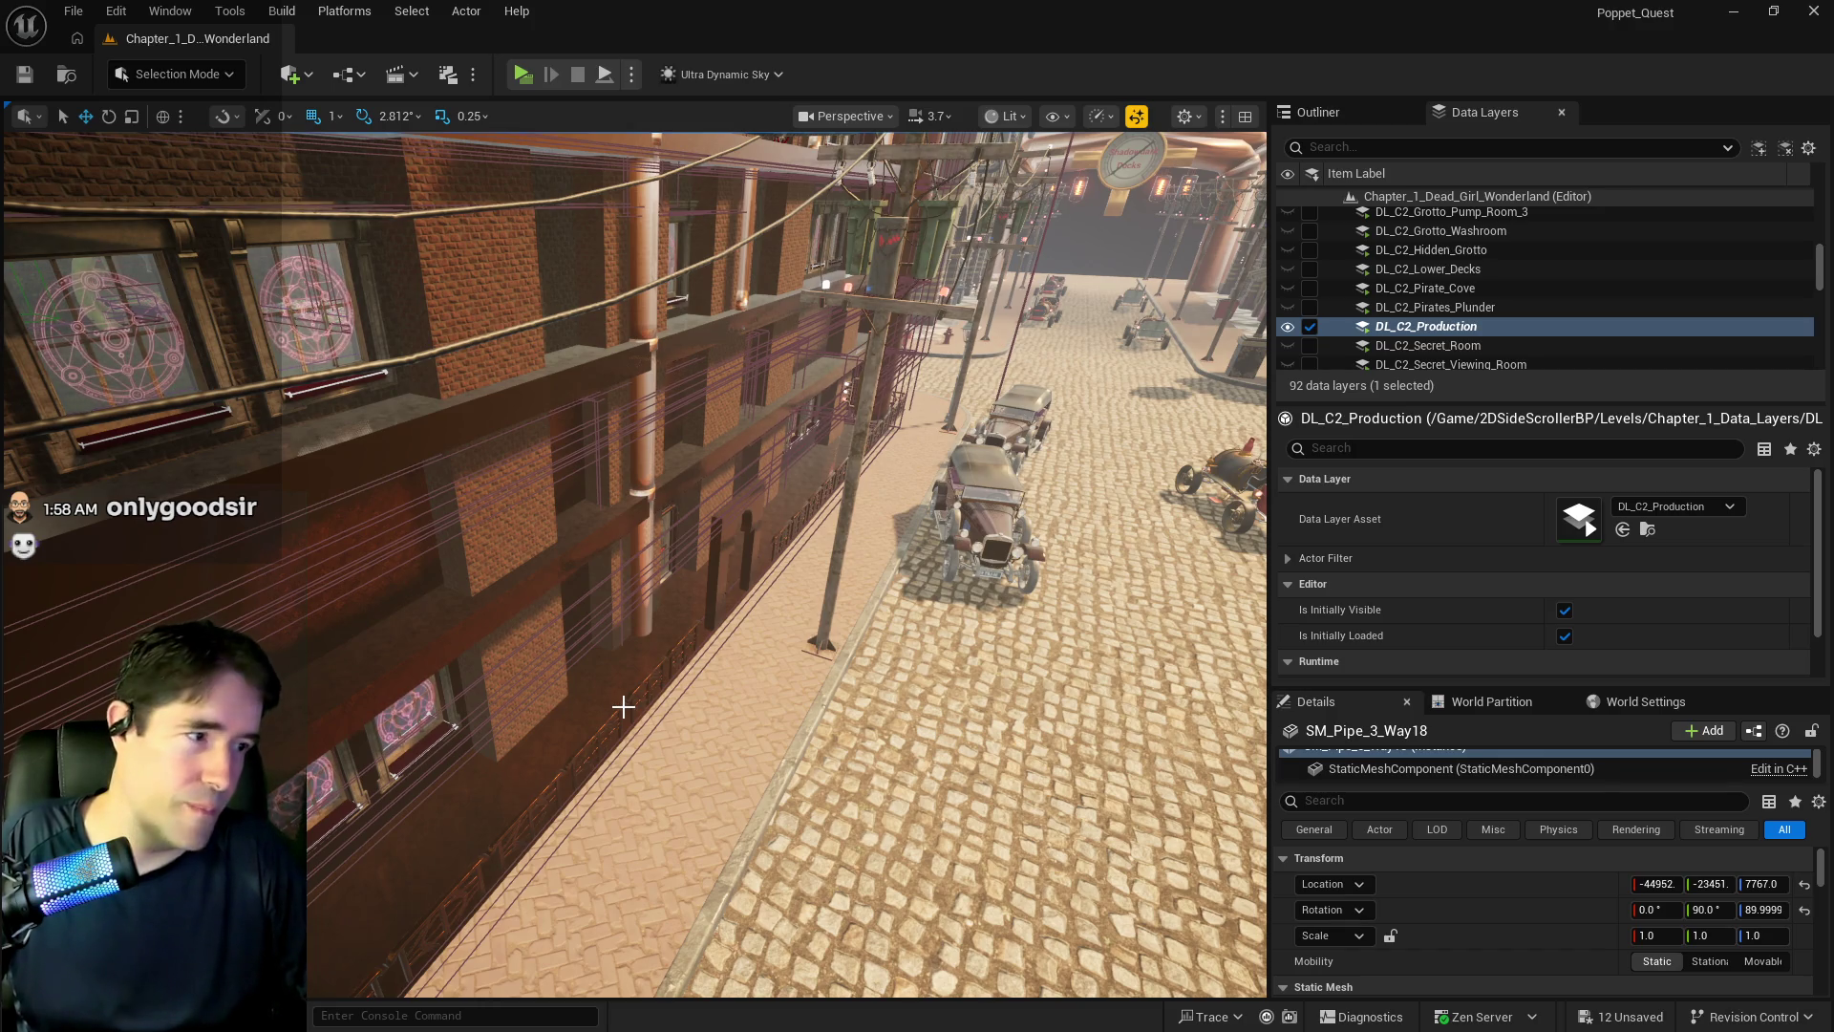
mouse_move(626, 712)
mouse_down()
mouse_move(626, 626)
mouse_move(626, 755)
mouse_move(626, 698)
mouse_move(626, 726)
mouse_up()
click(626, 430)
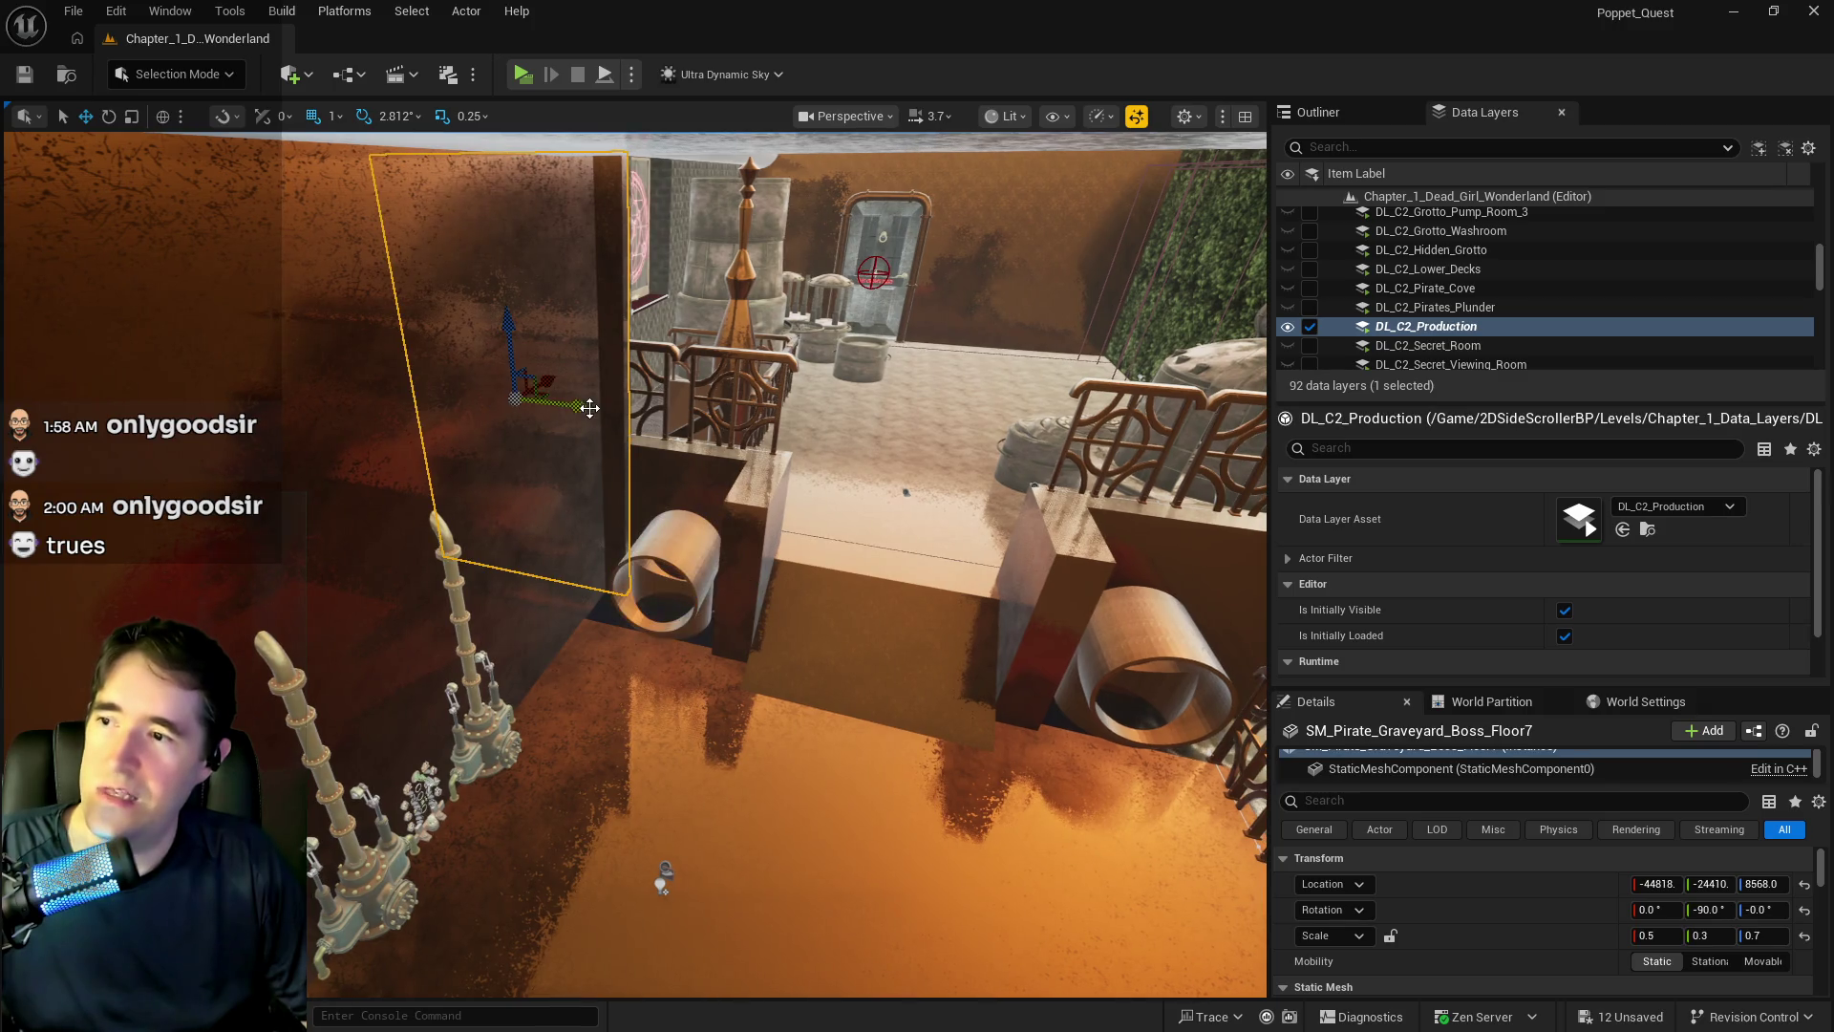
mouse_move(653, 428)
mouse_down()
mouse_move(779, 449)
mouse_move(751, 445)
mouse_up()
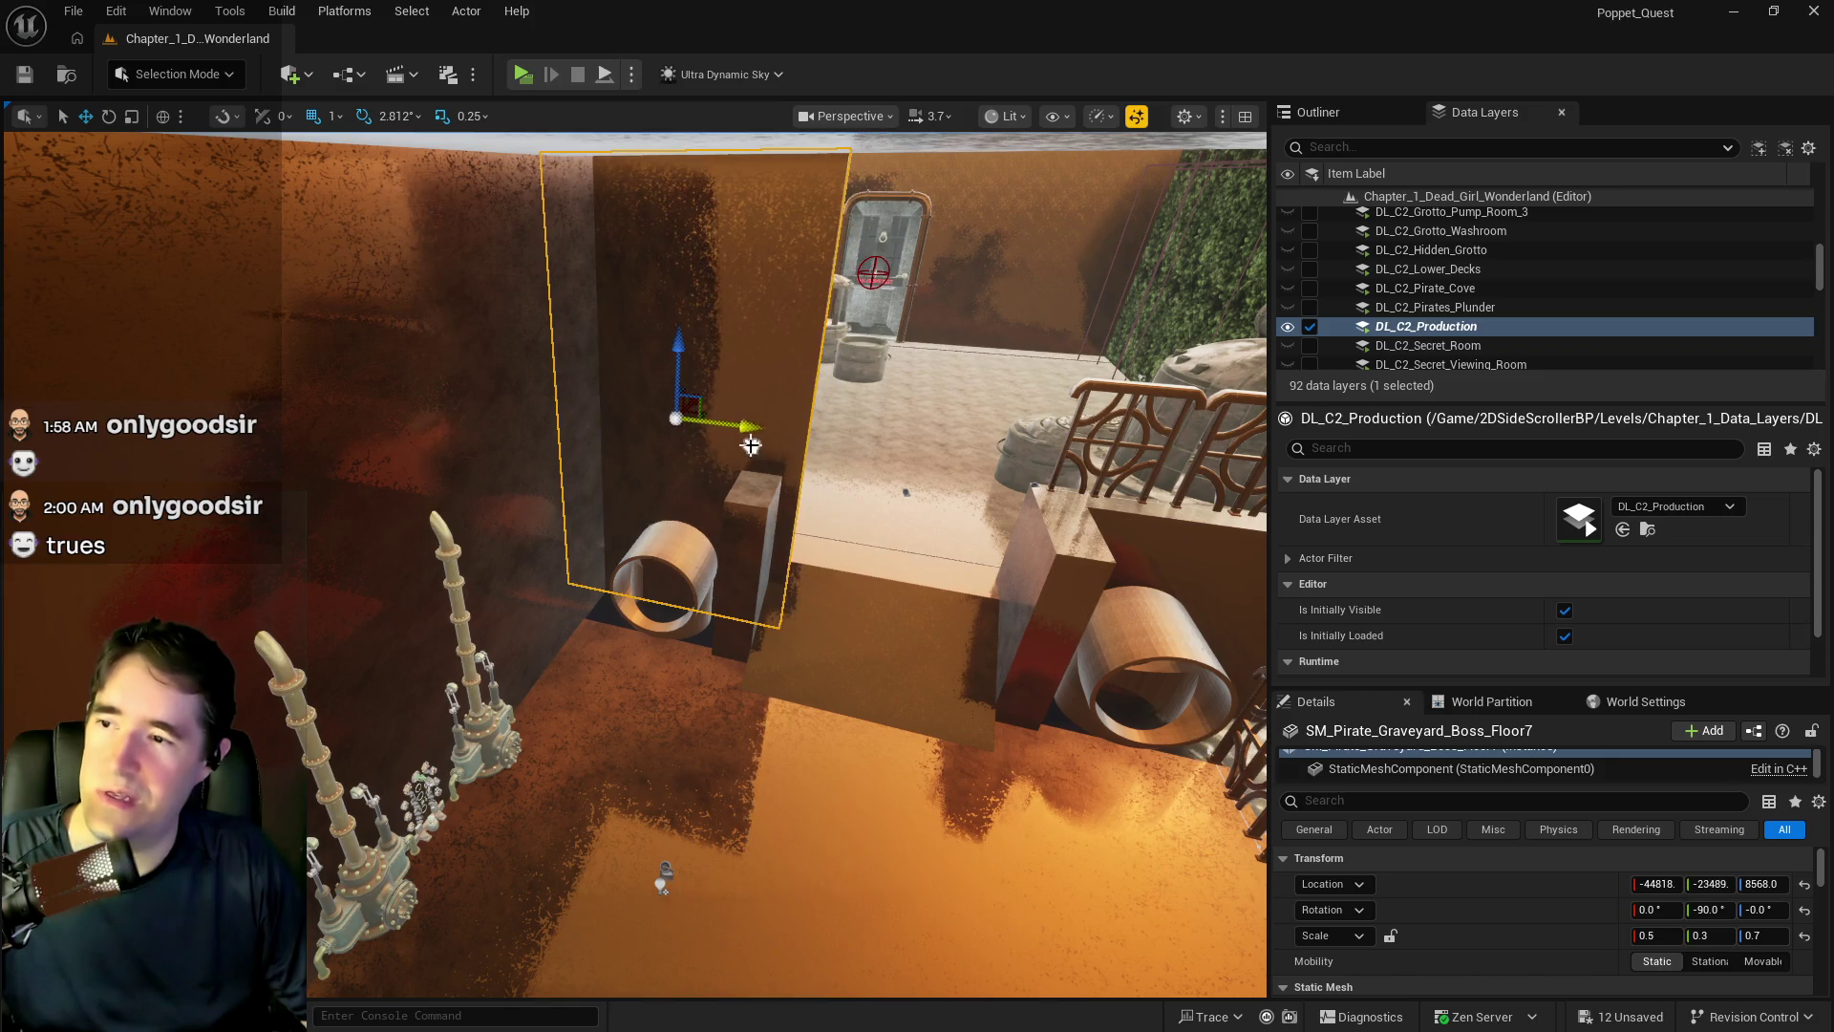
- Set the panel's X scale to 0.4 and raise it higher
key(r)
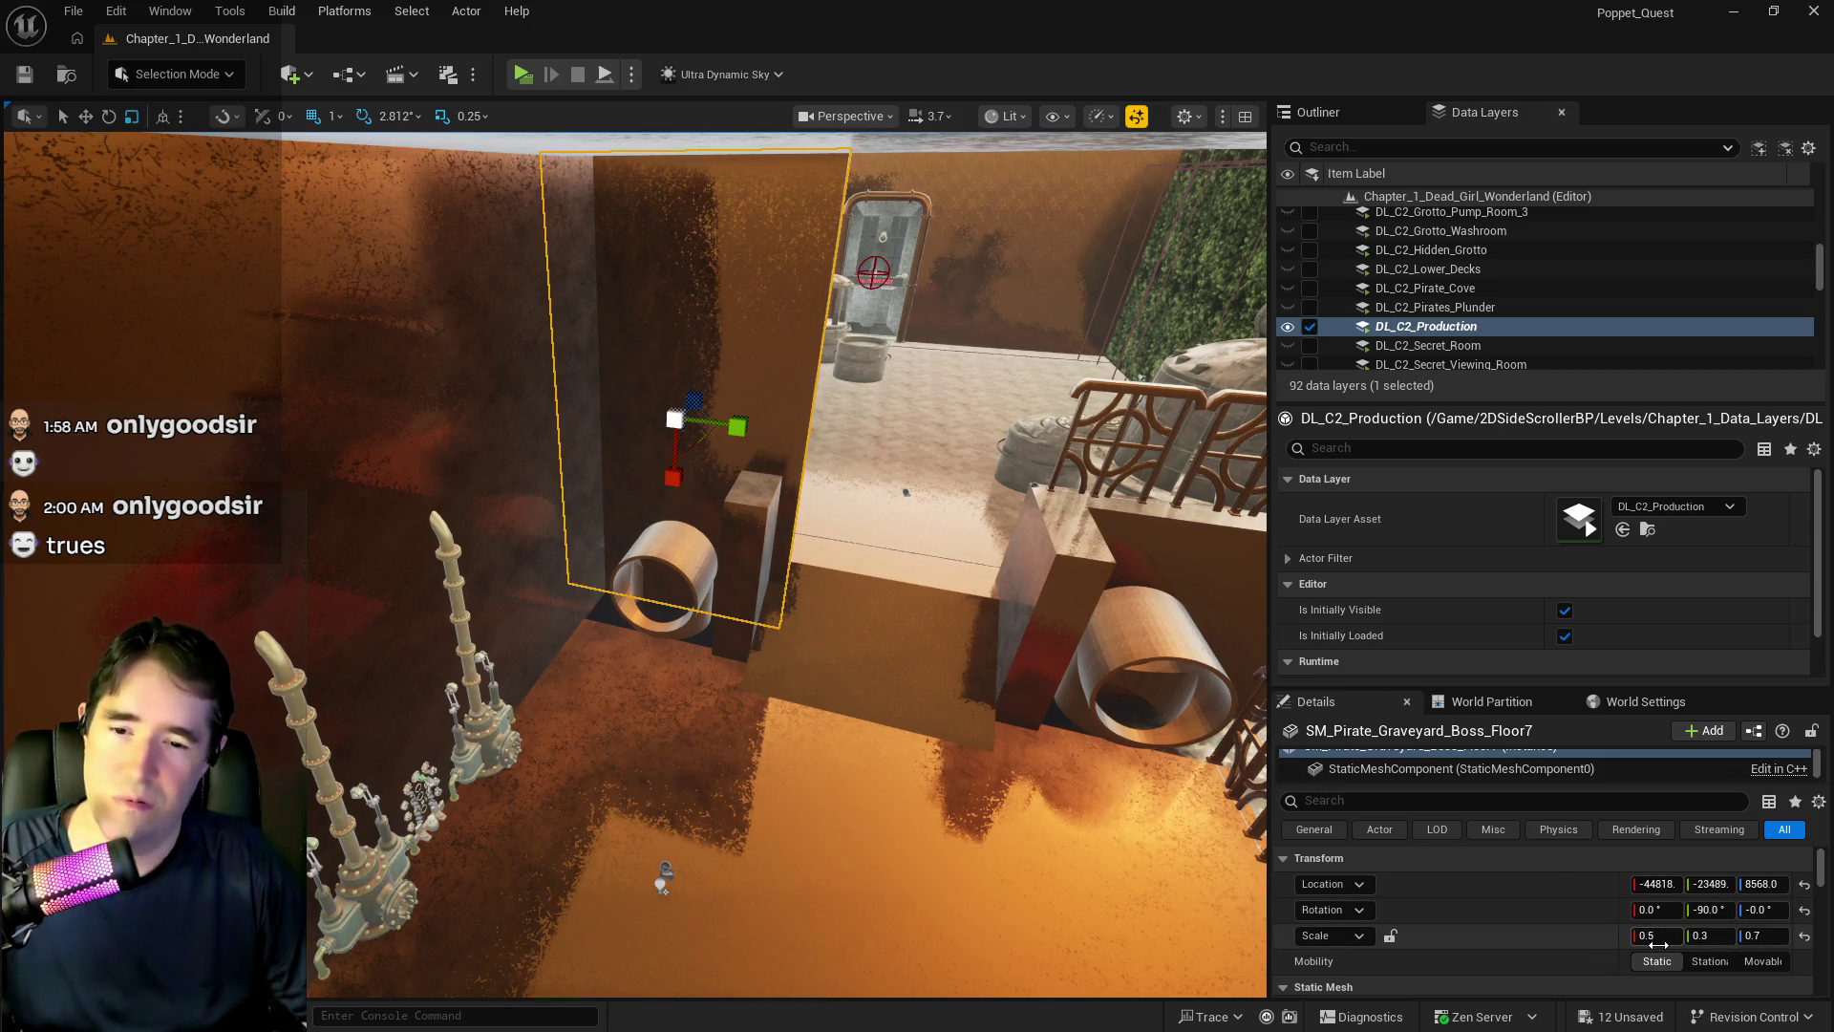
click(1663, 945)
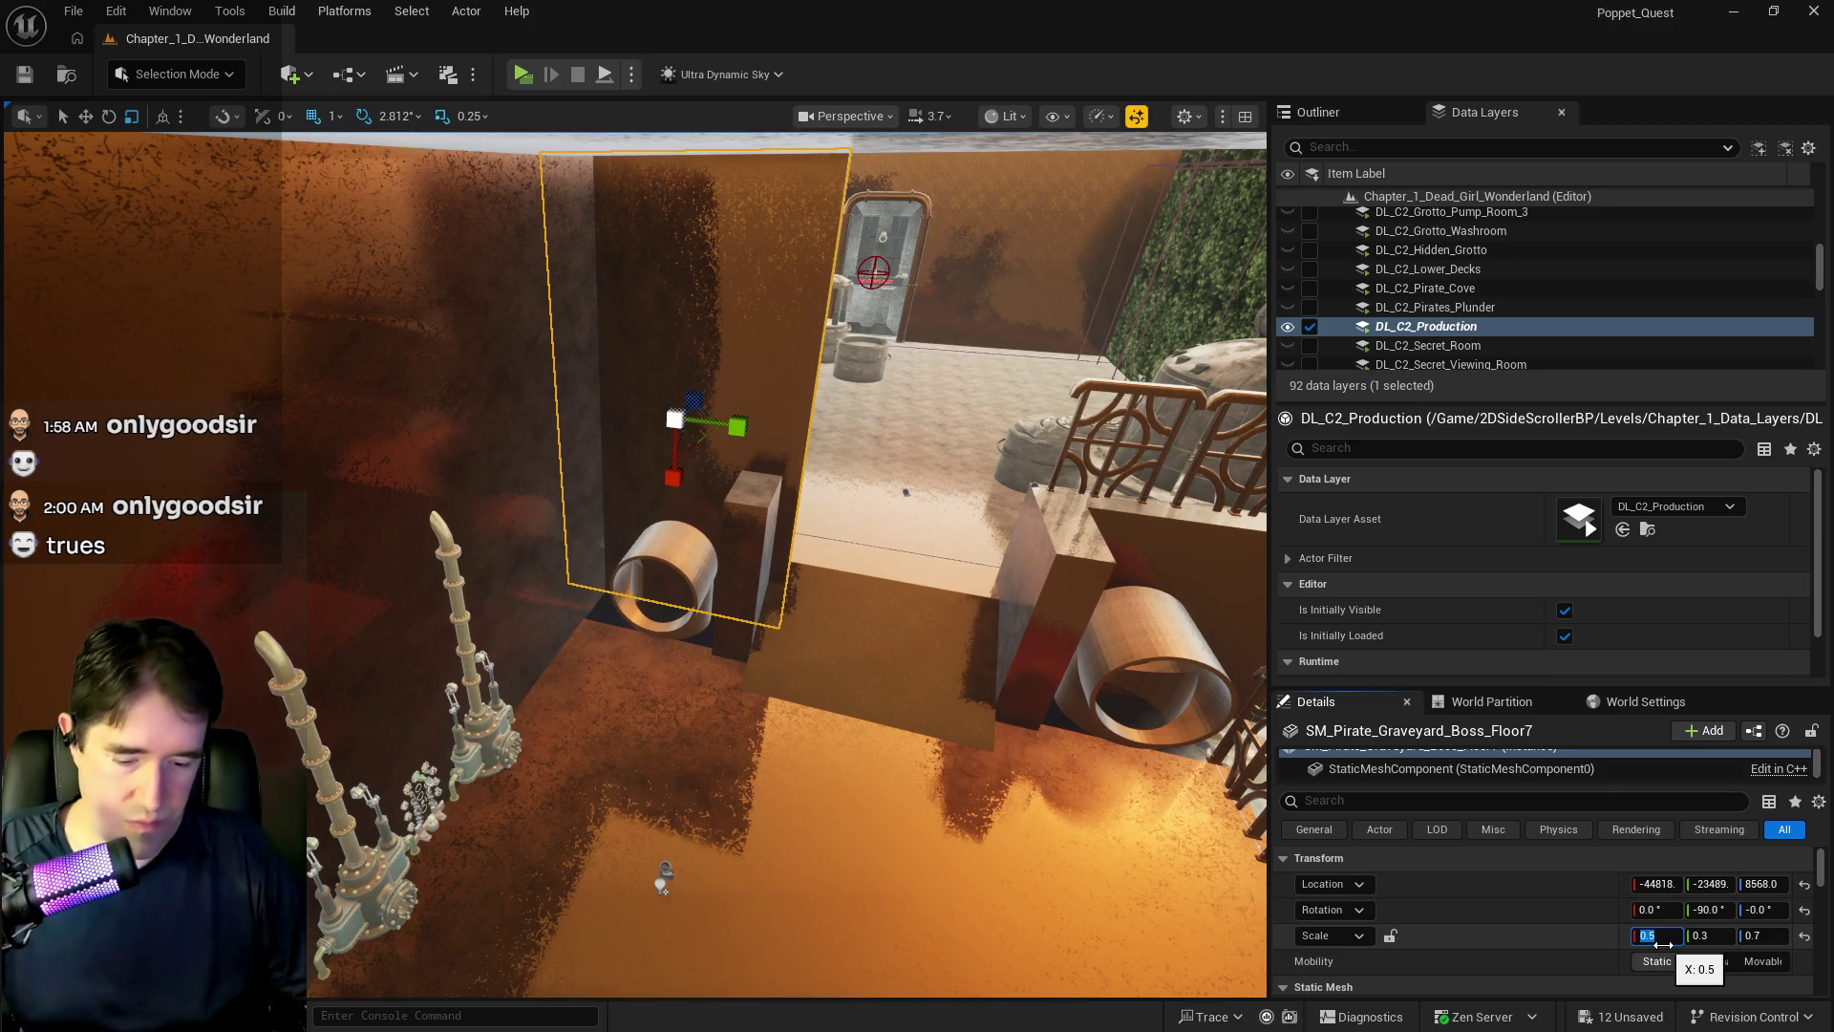
text(0.3)
key(Return)
text(0.4)
key(Return)
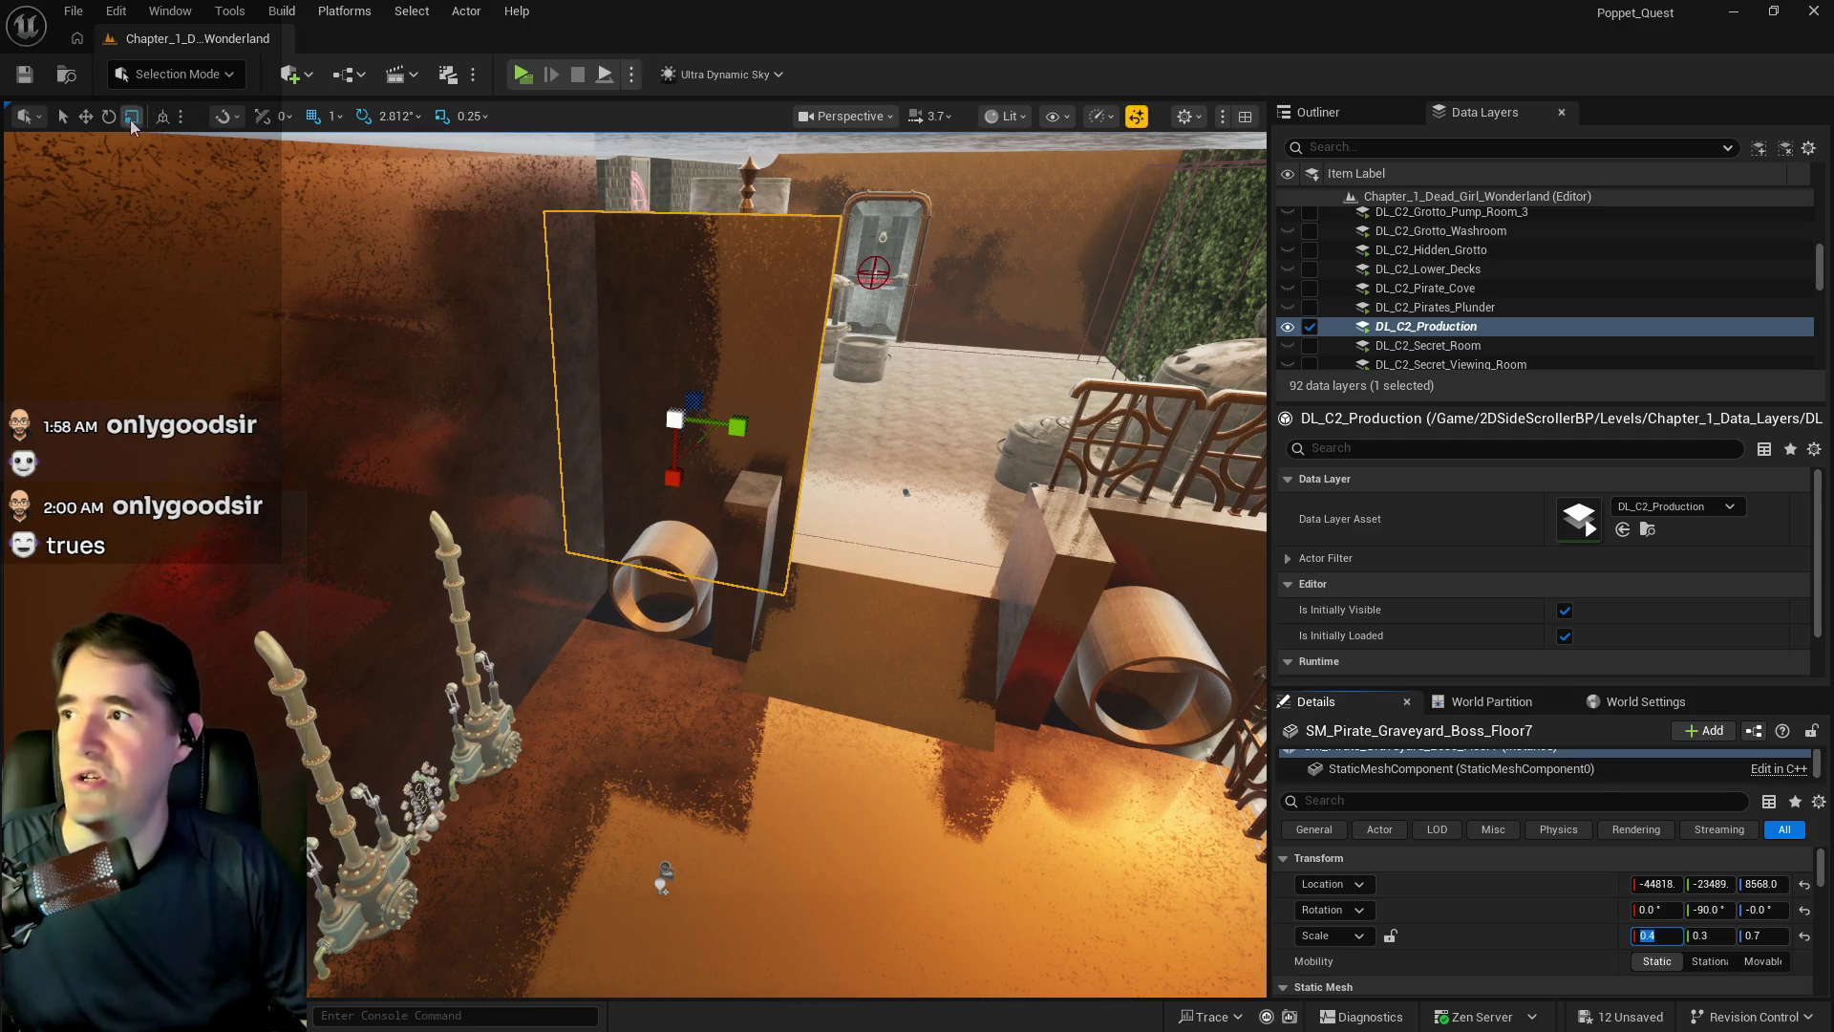
click(85, 116)
drag(682, 354, 690, 287)
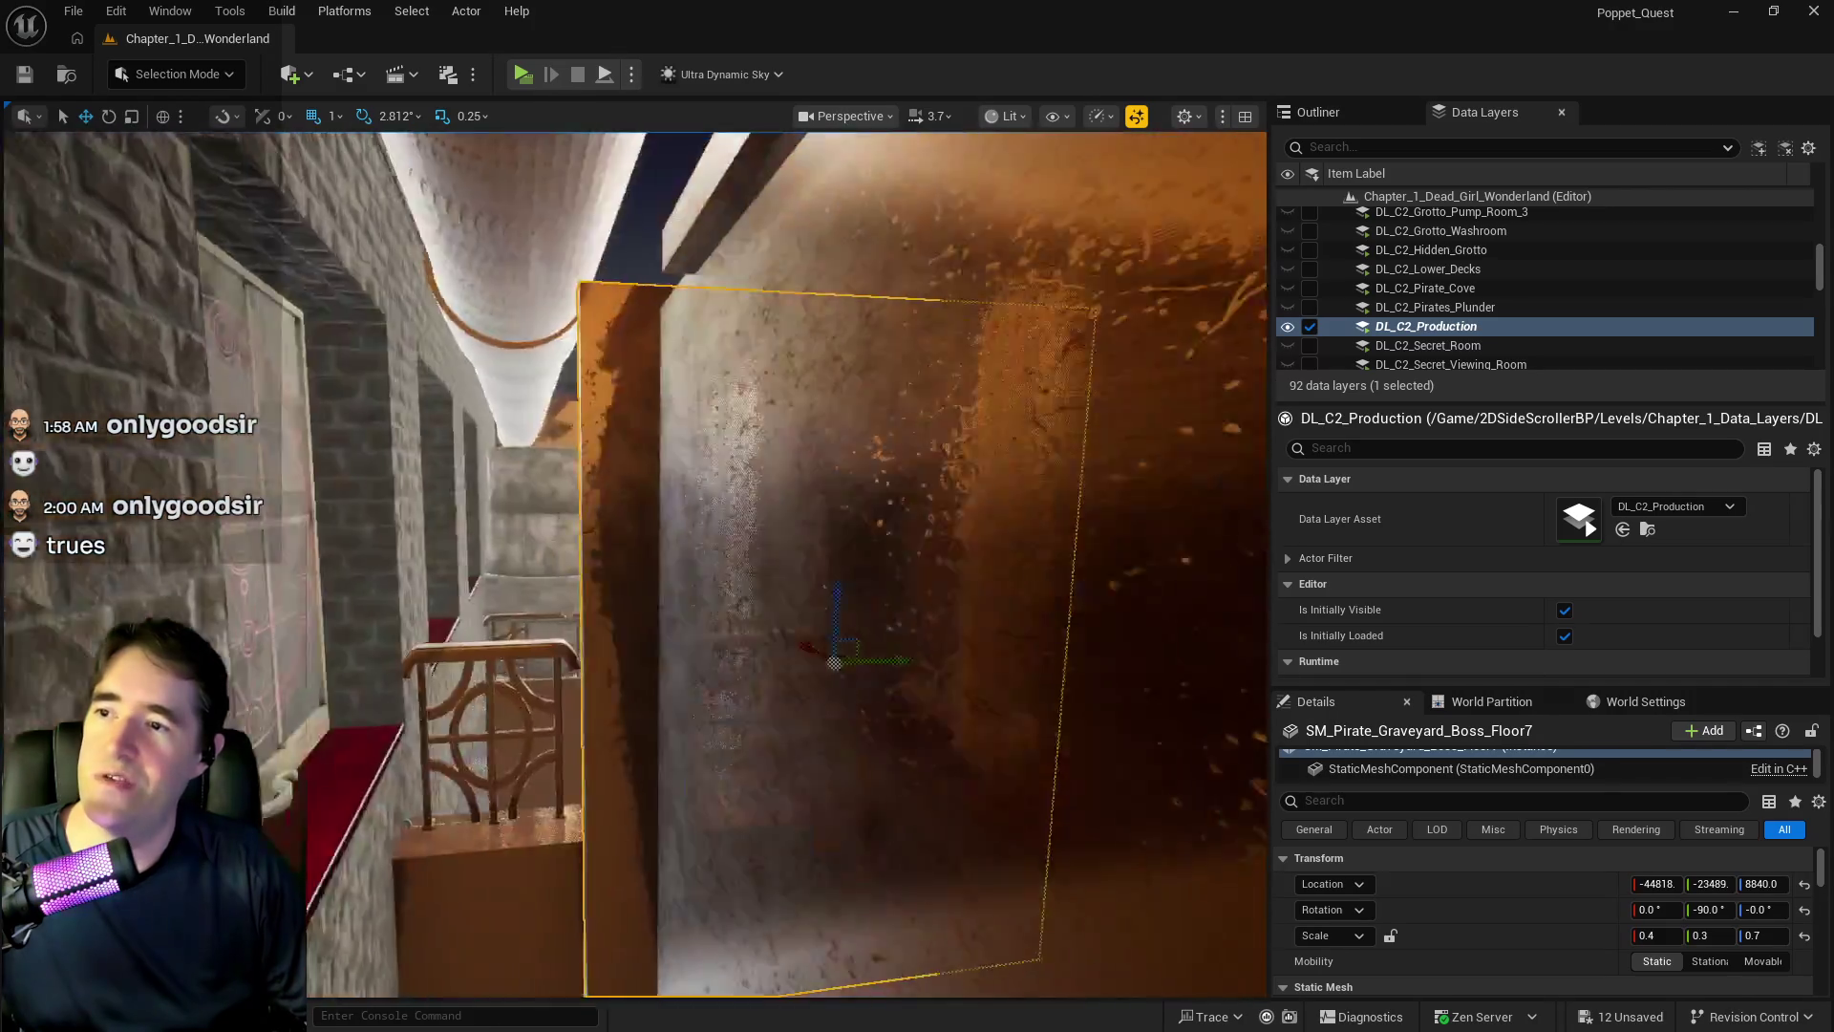
- Set the panel's Y scale to 0.25 and nudge it slightly sideways
drag(729, 433, 728, 433)
click(1712, 936)
key(BackSpace)
text(0.25)
key(Return)
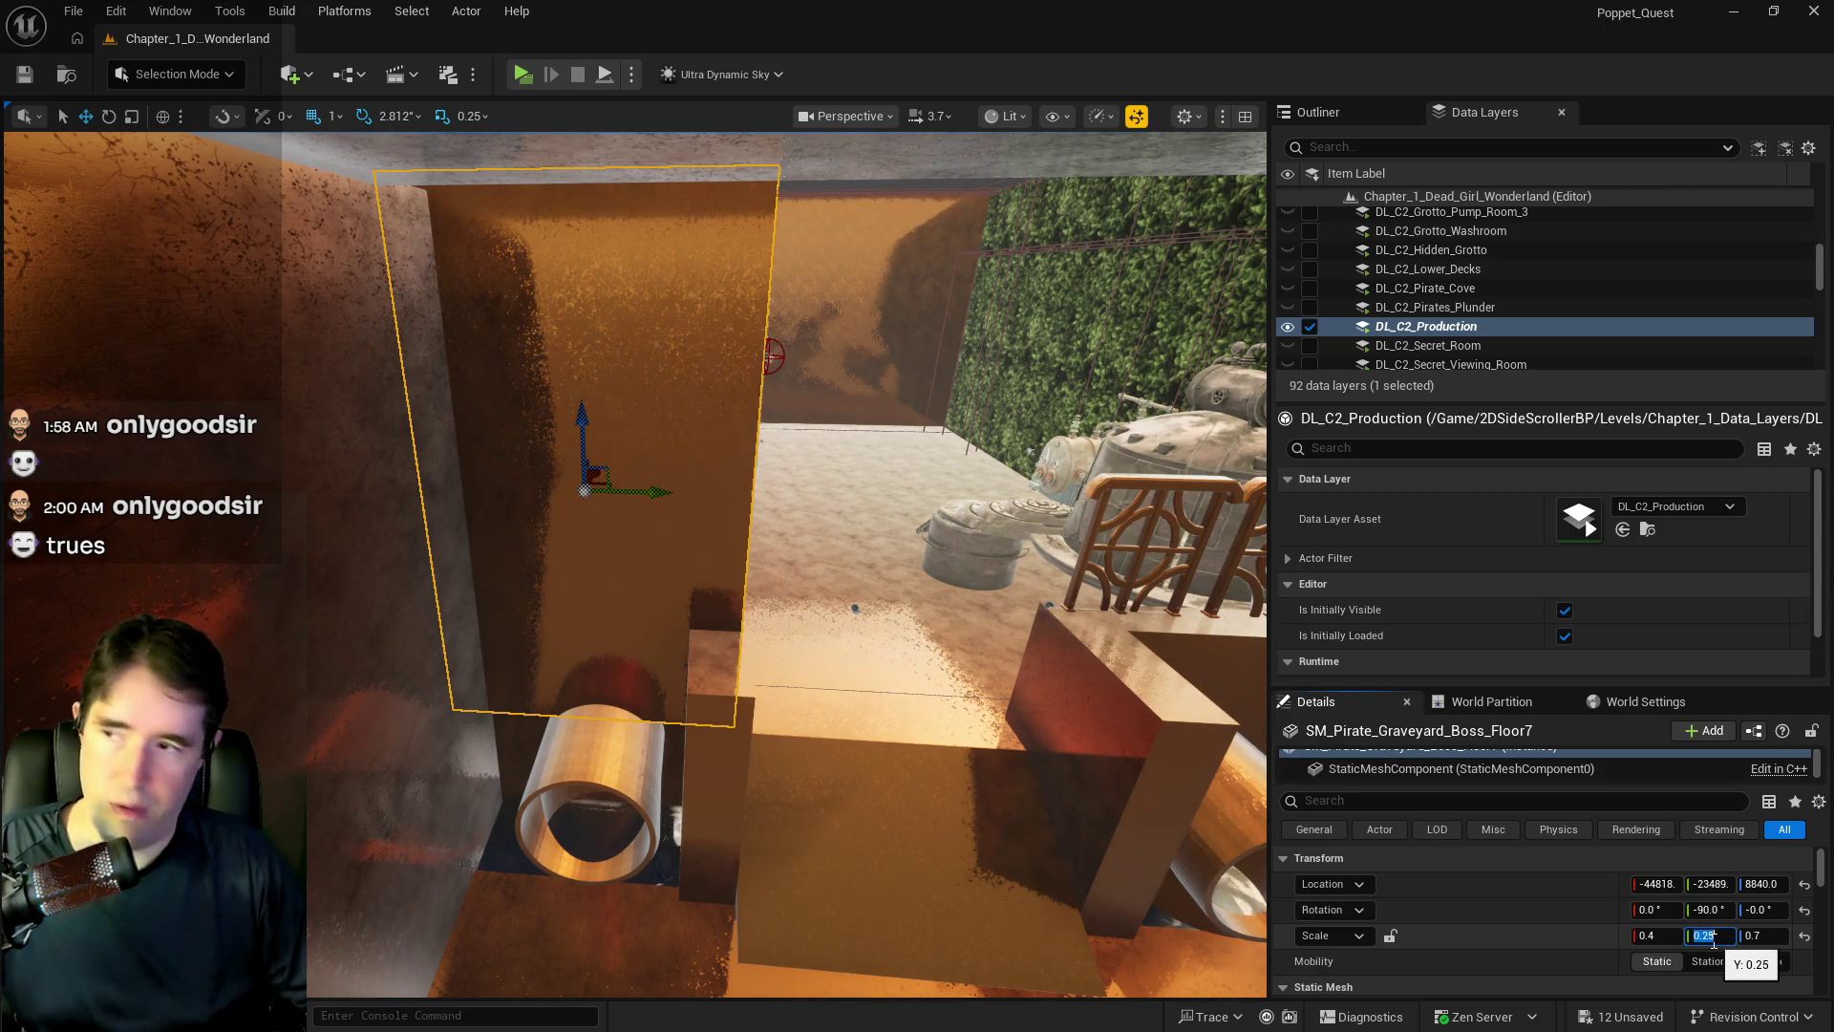
drag(647, 483, 664, 482)
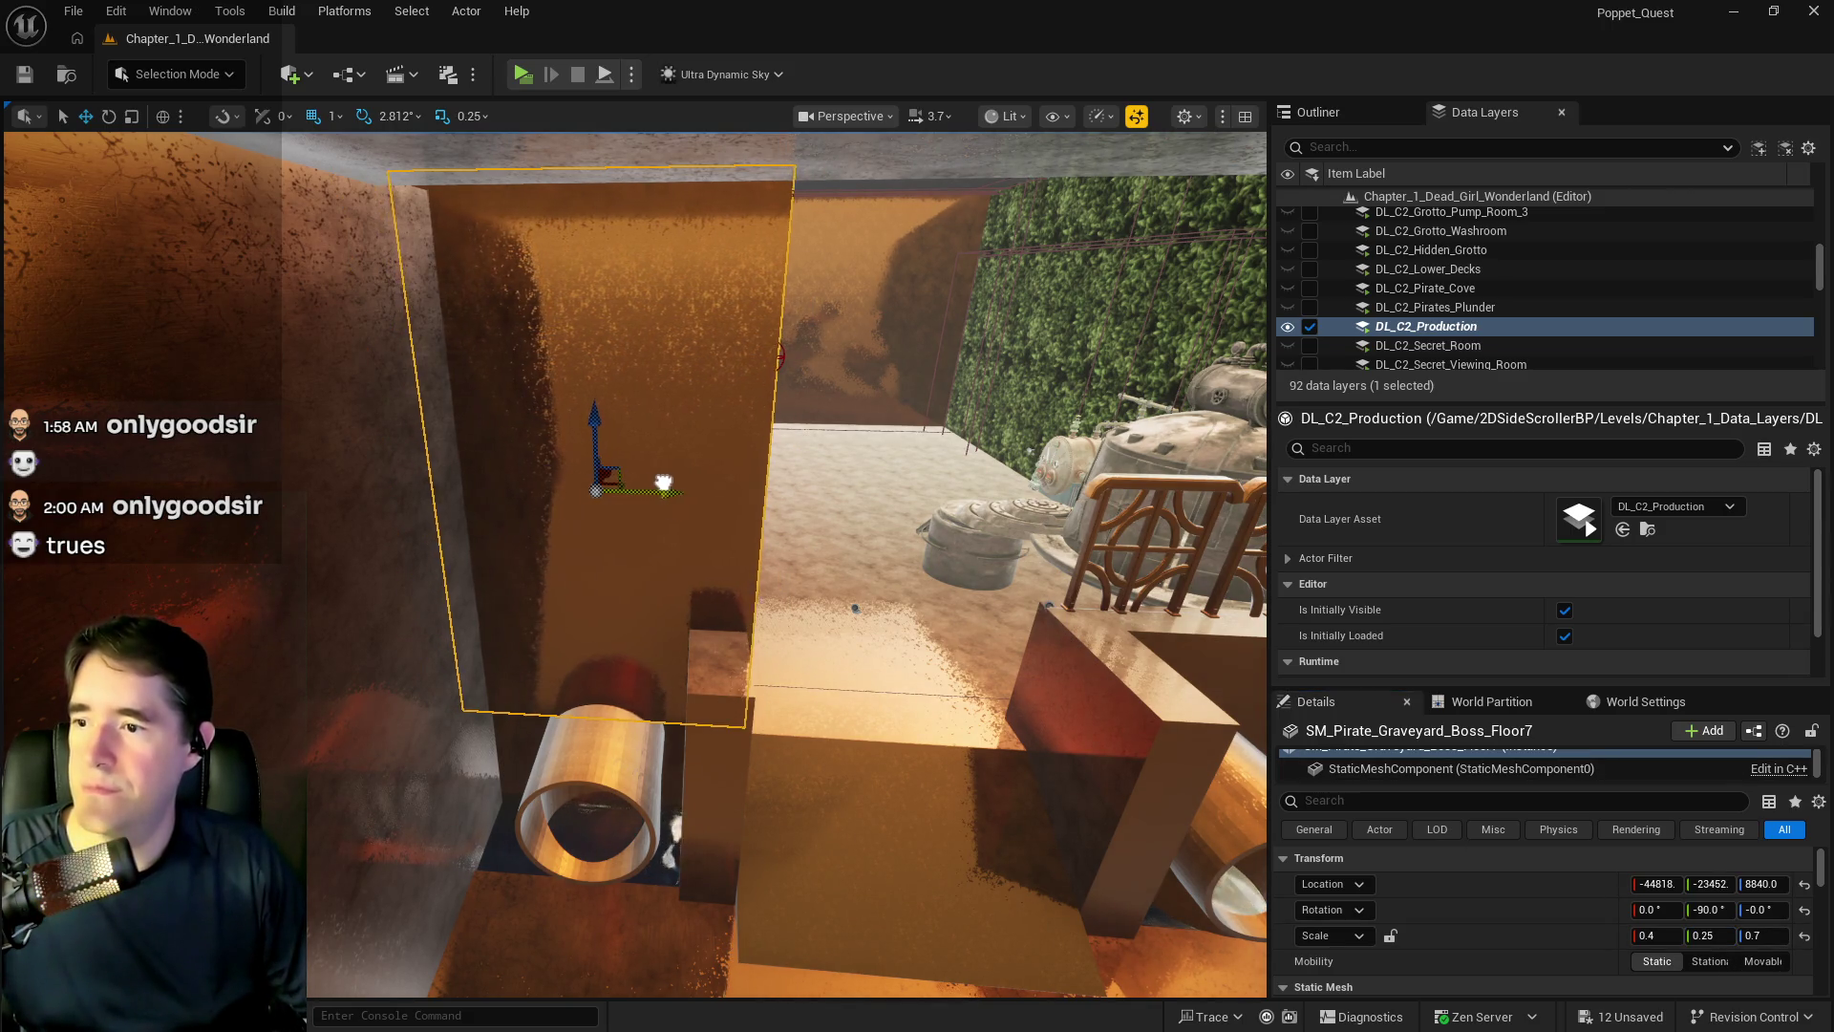
mouse_move(647, 568)
mouse_down()
mouse_move(573, 578)
mouse_move(668, 569)
mouse_move(635, 650)
mouse_move(636, 573)
mouse_move(635, 659)
mouse_move(534, 592)
mouse_move(492, 535)
mouse_up()
- Refine the panel's X scale to 0.38 and frame it in the view
key(r)
click(1675, 936)
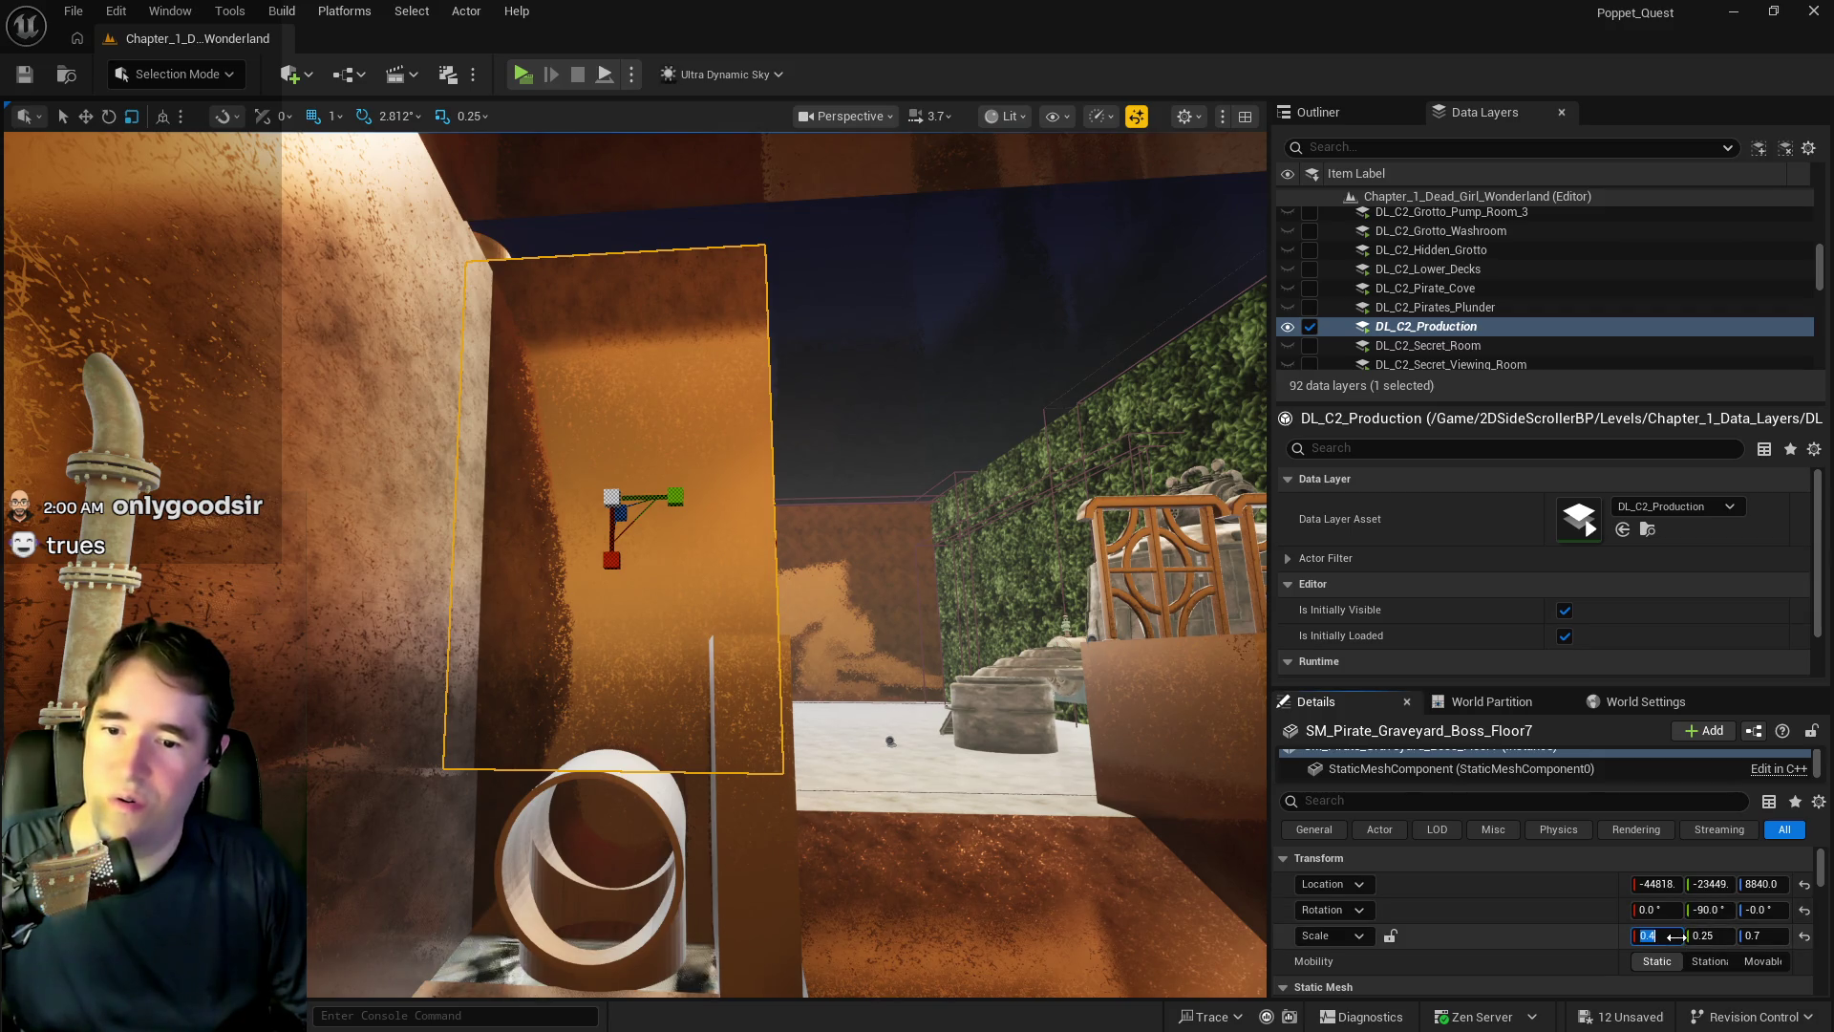
text(.3)
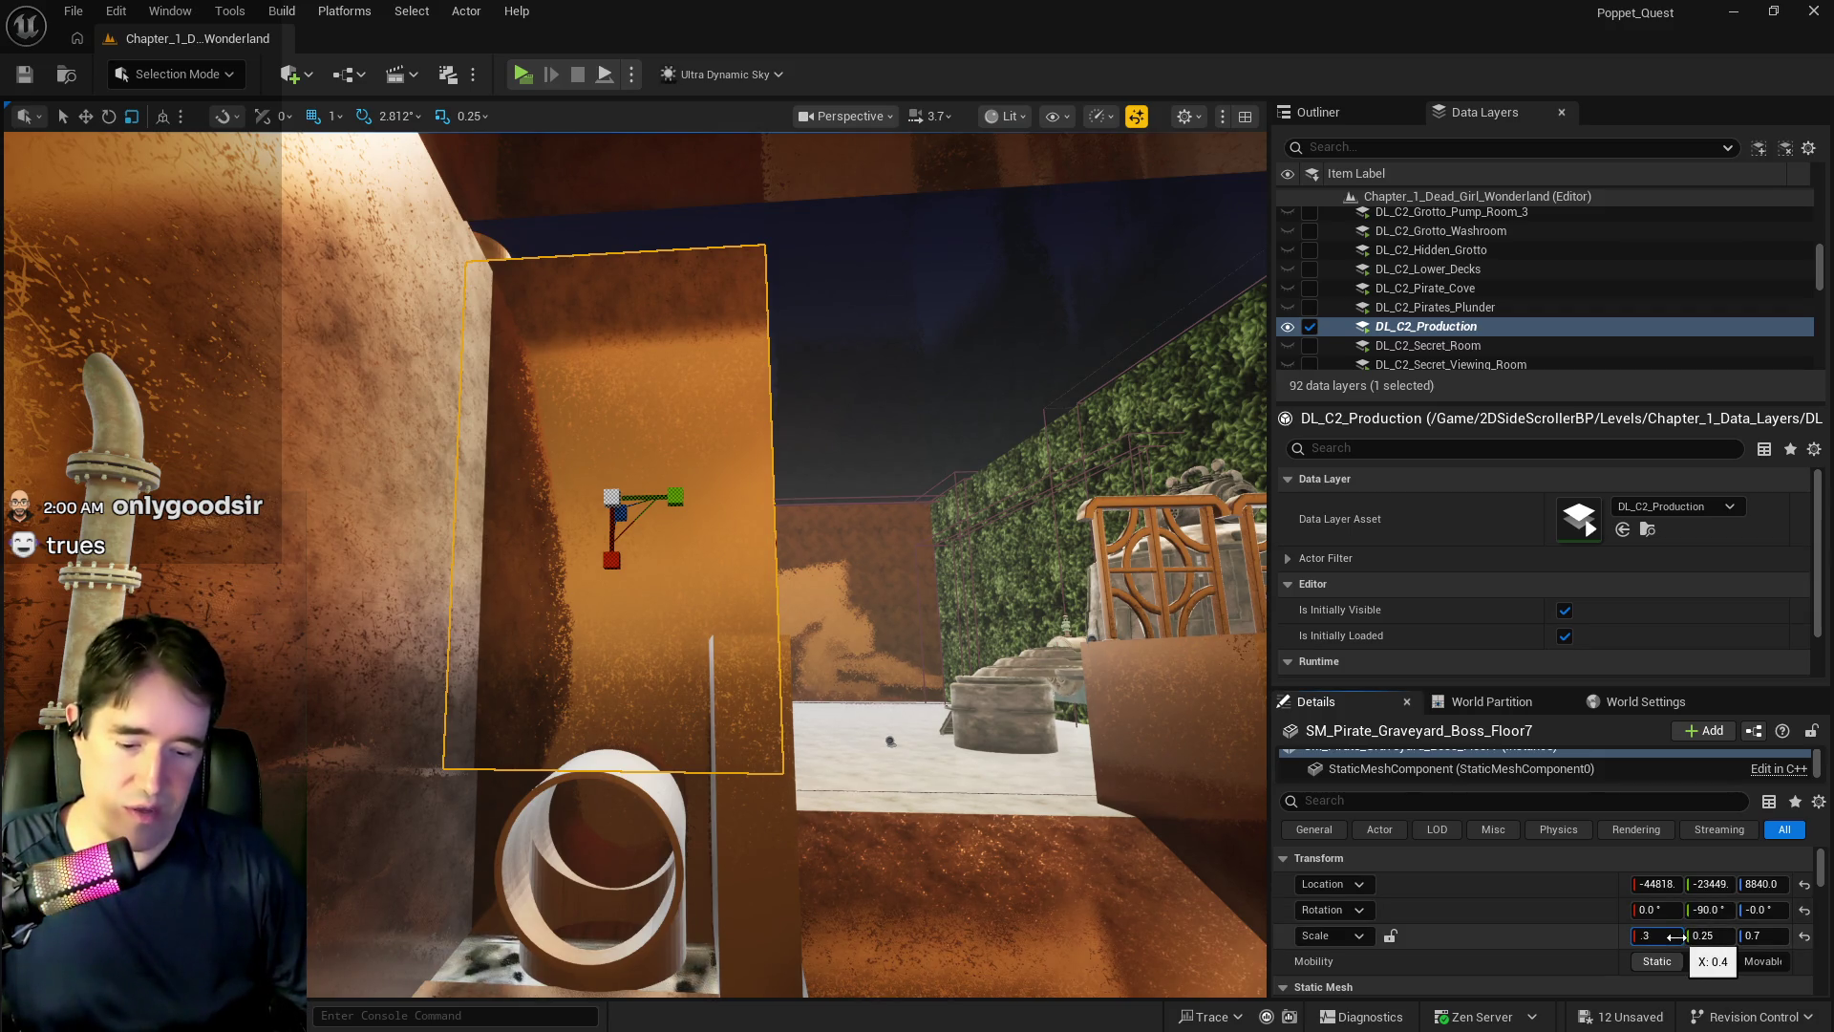
text(8)
key(Return)
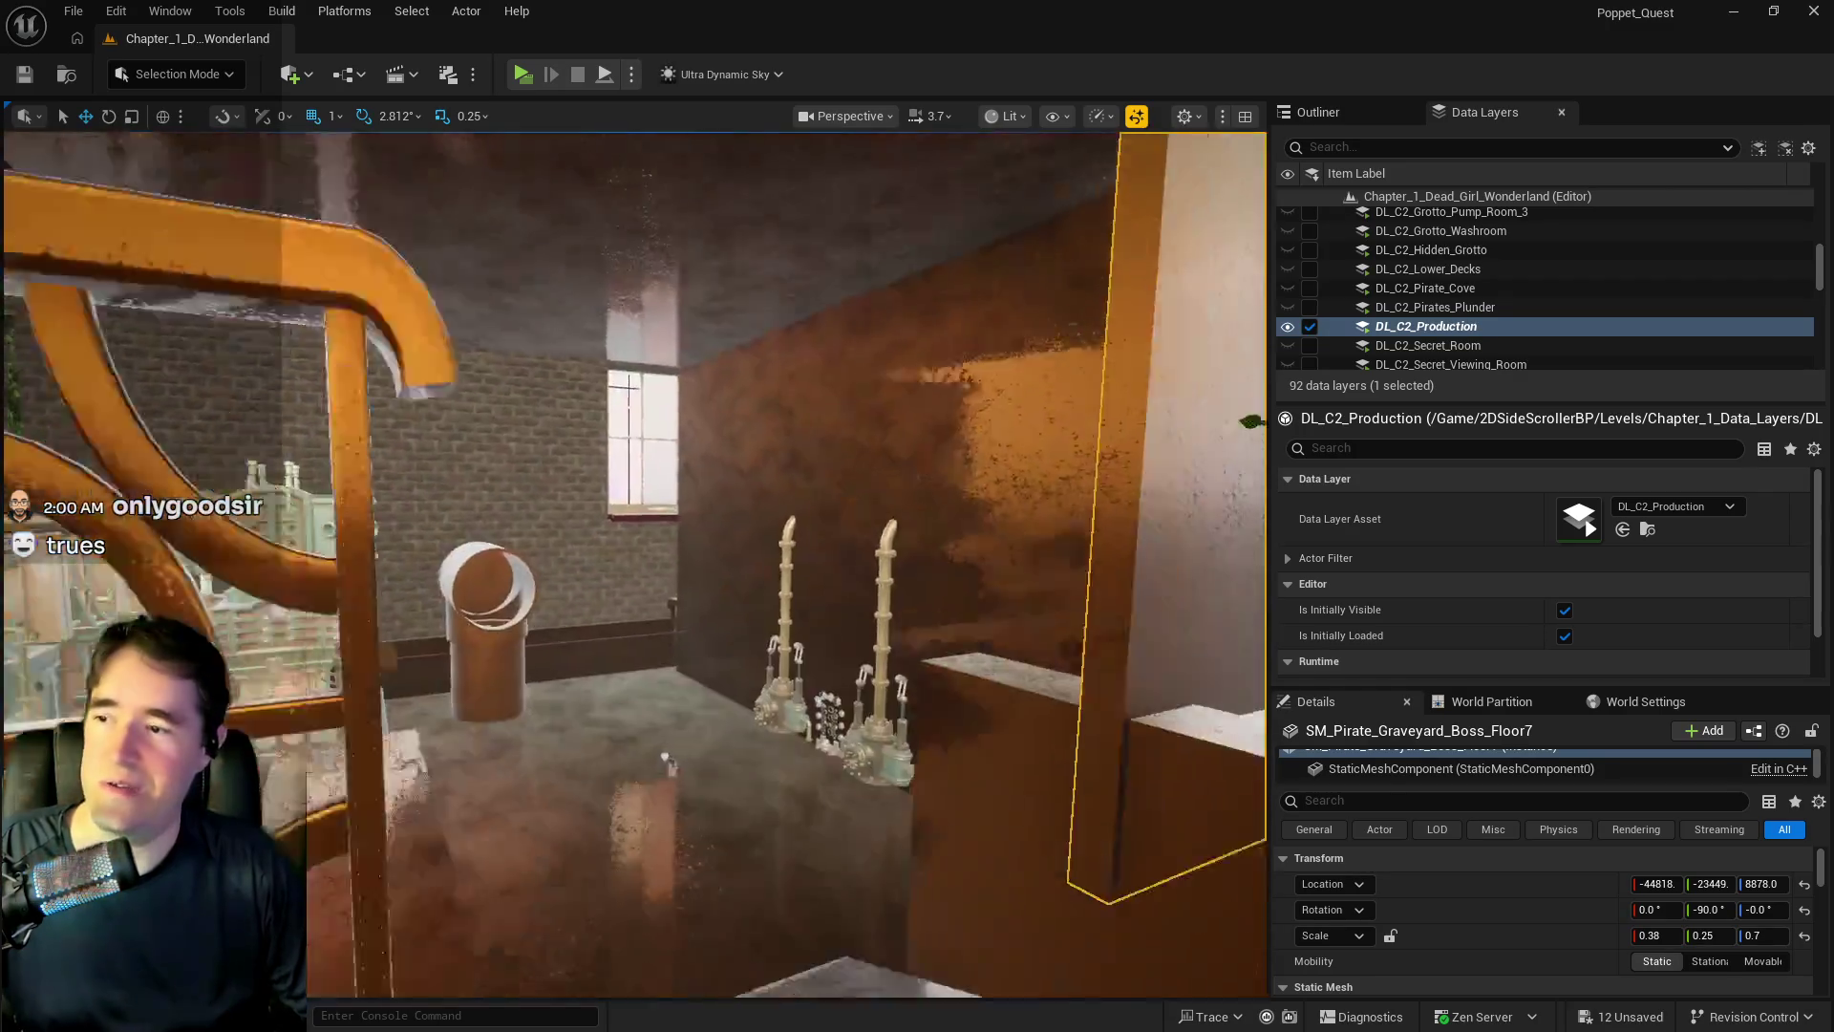
key(f)
key(w)
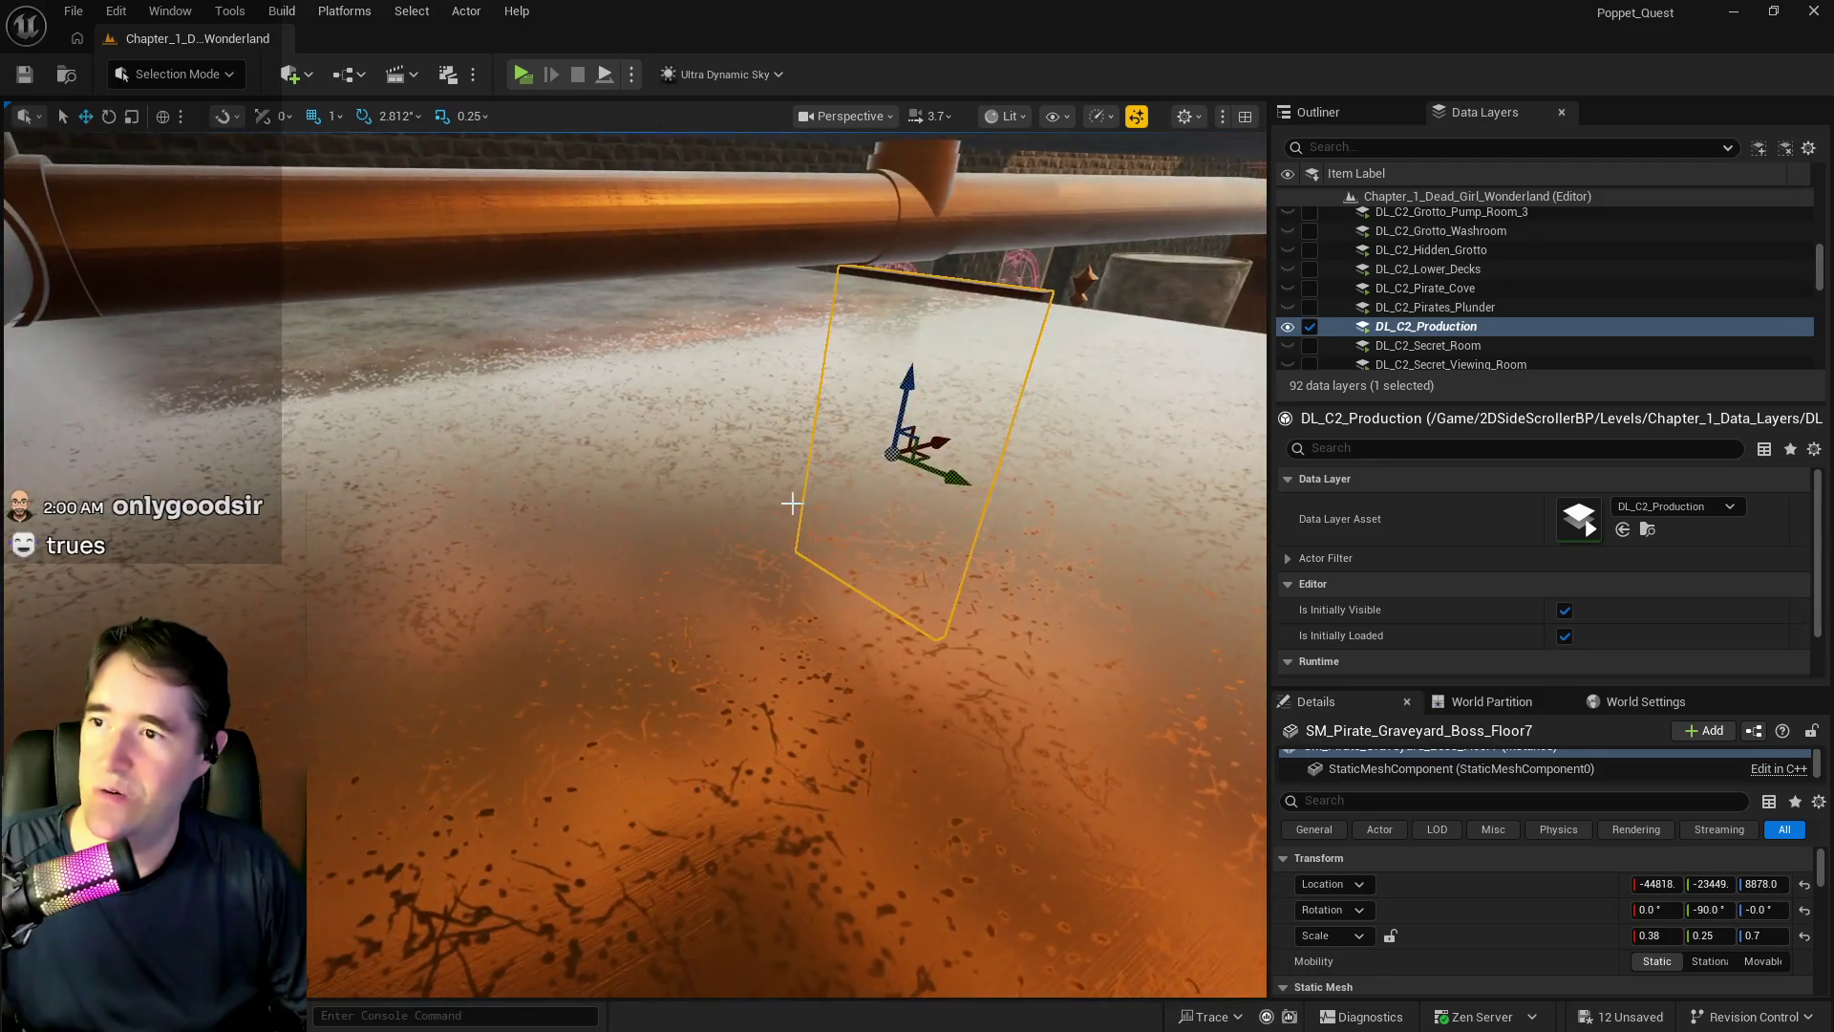
- Select the Floor4 floor slab and widen its Y scale to 0.8
click(790, 504)
key(s)
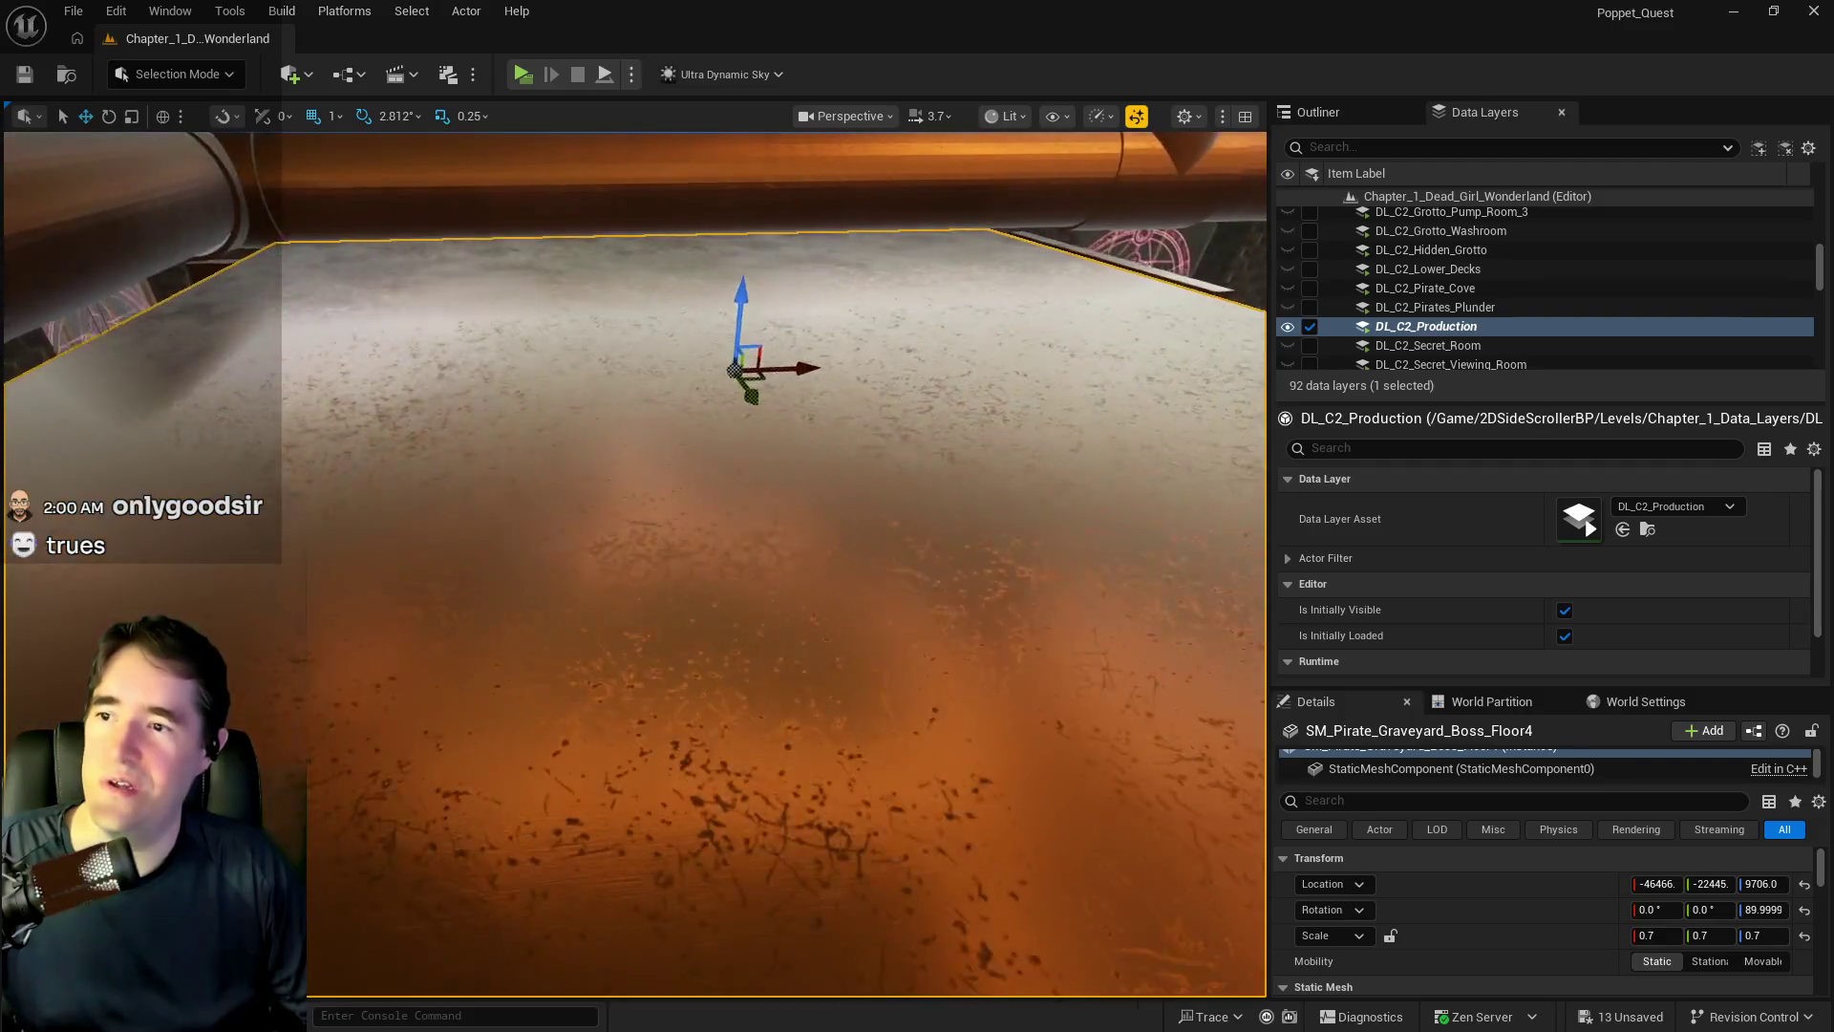
key(r)
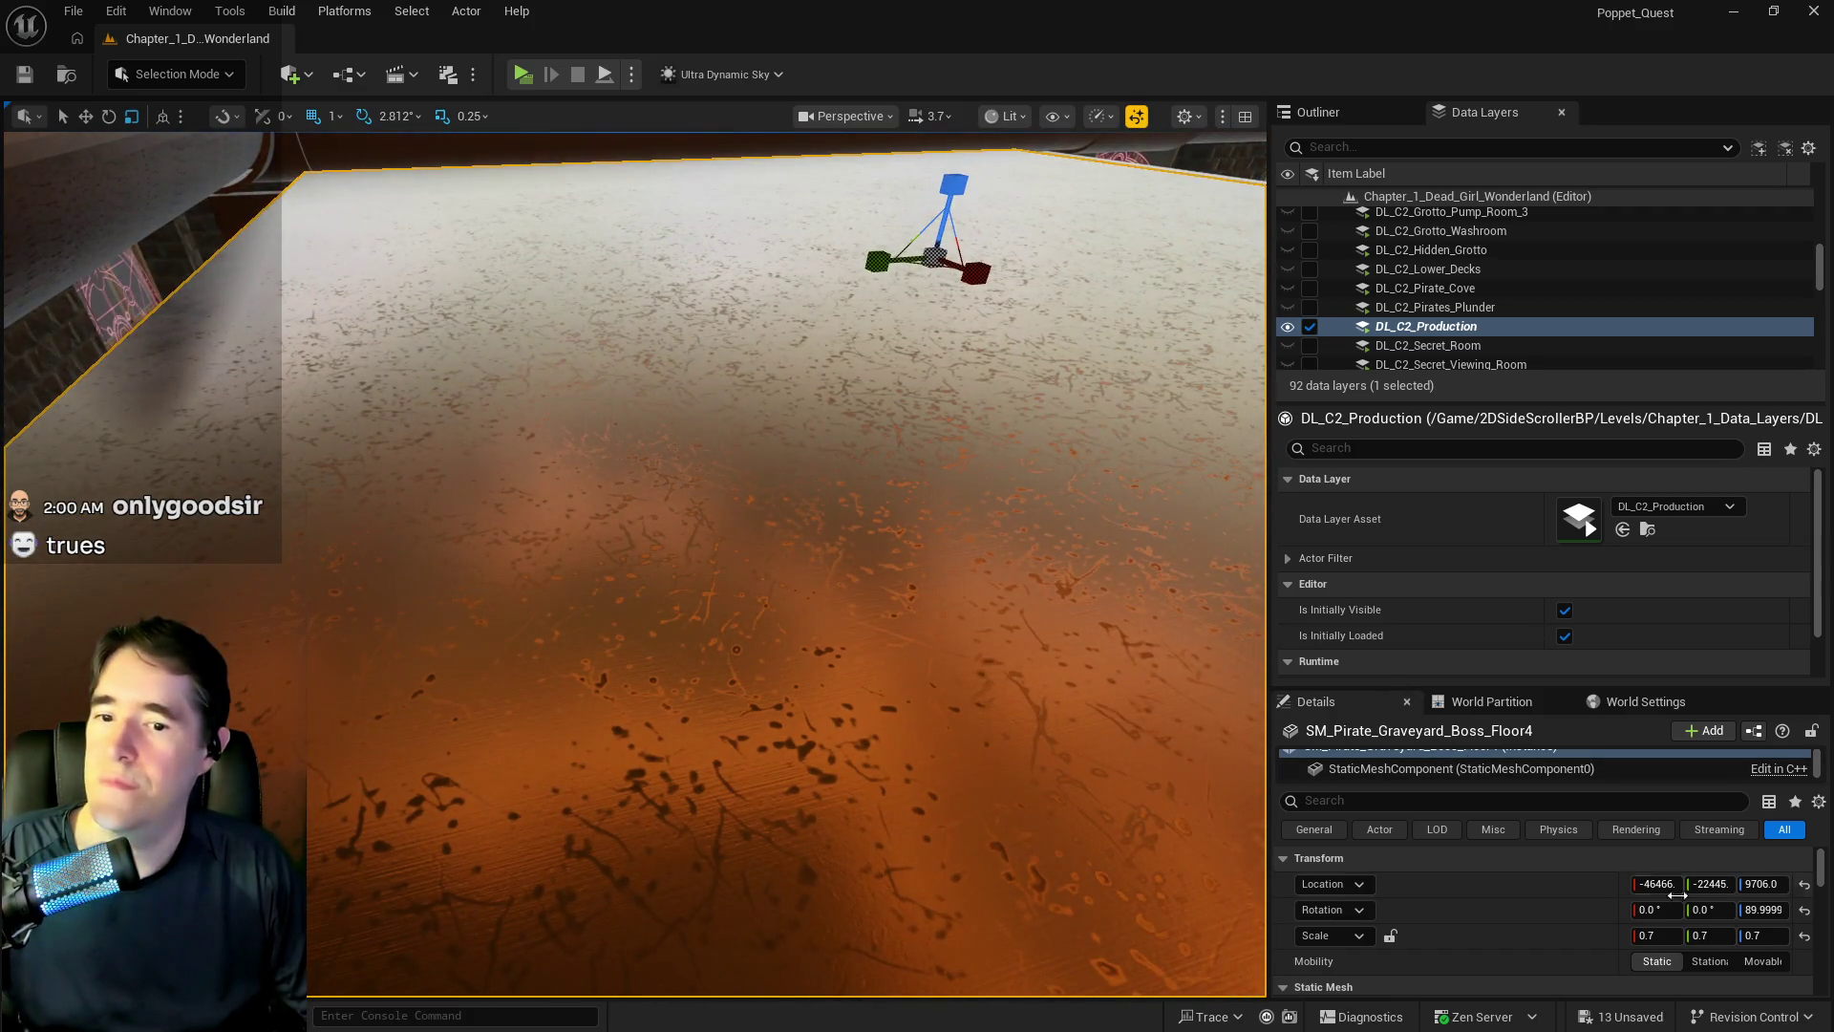
click(1702, 936)
text(0.8)
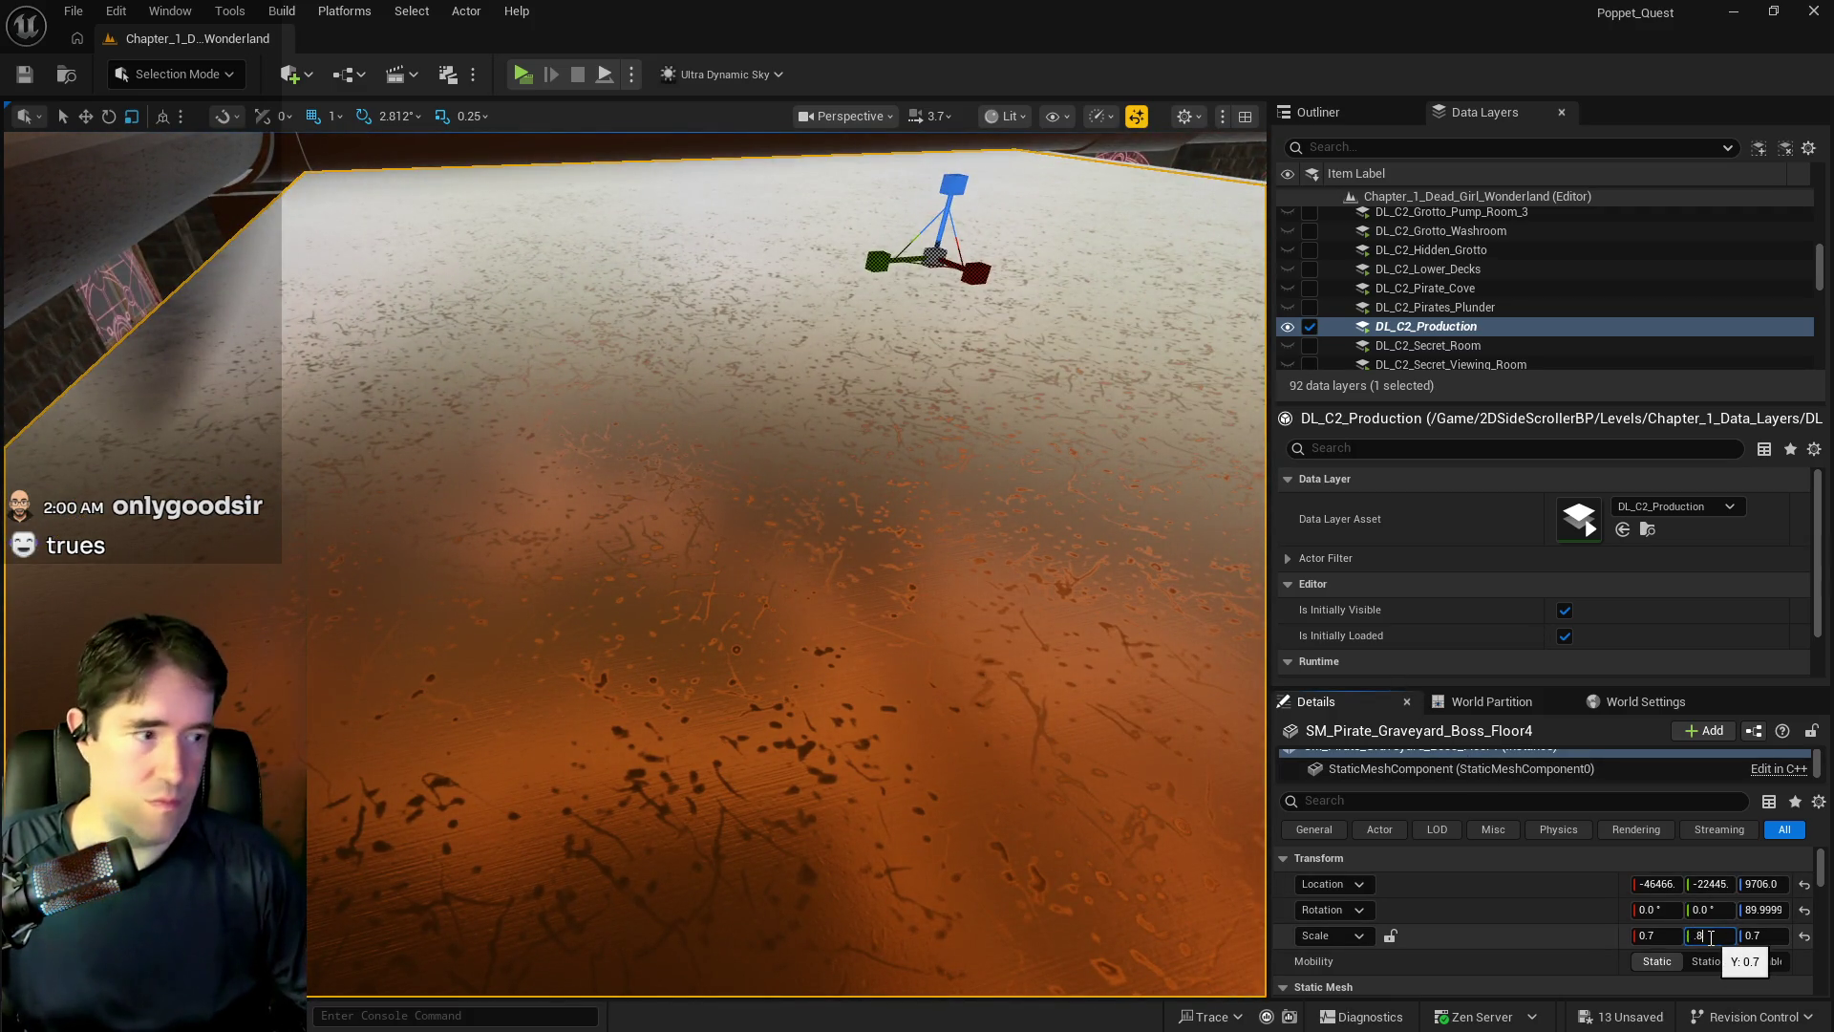
key(Return)
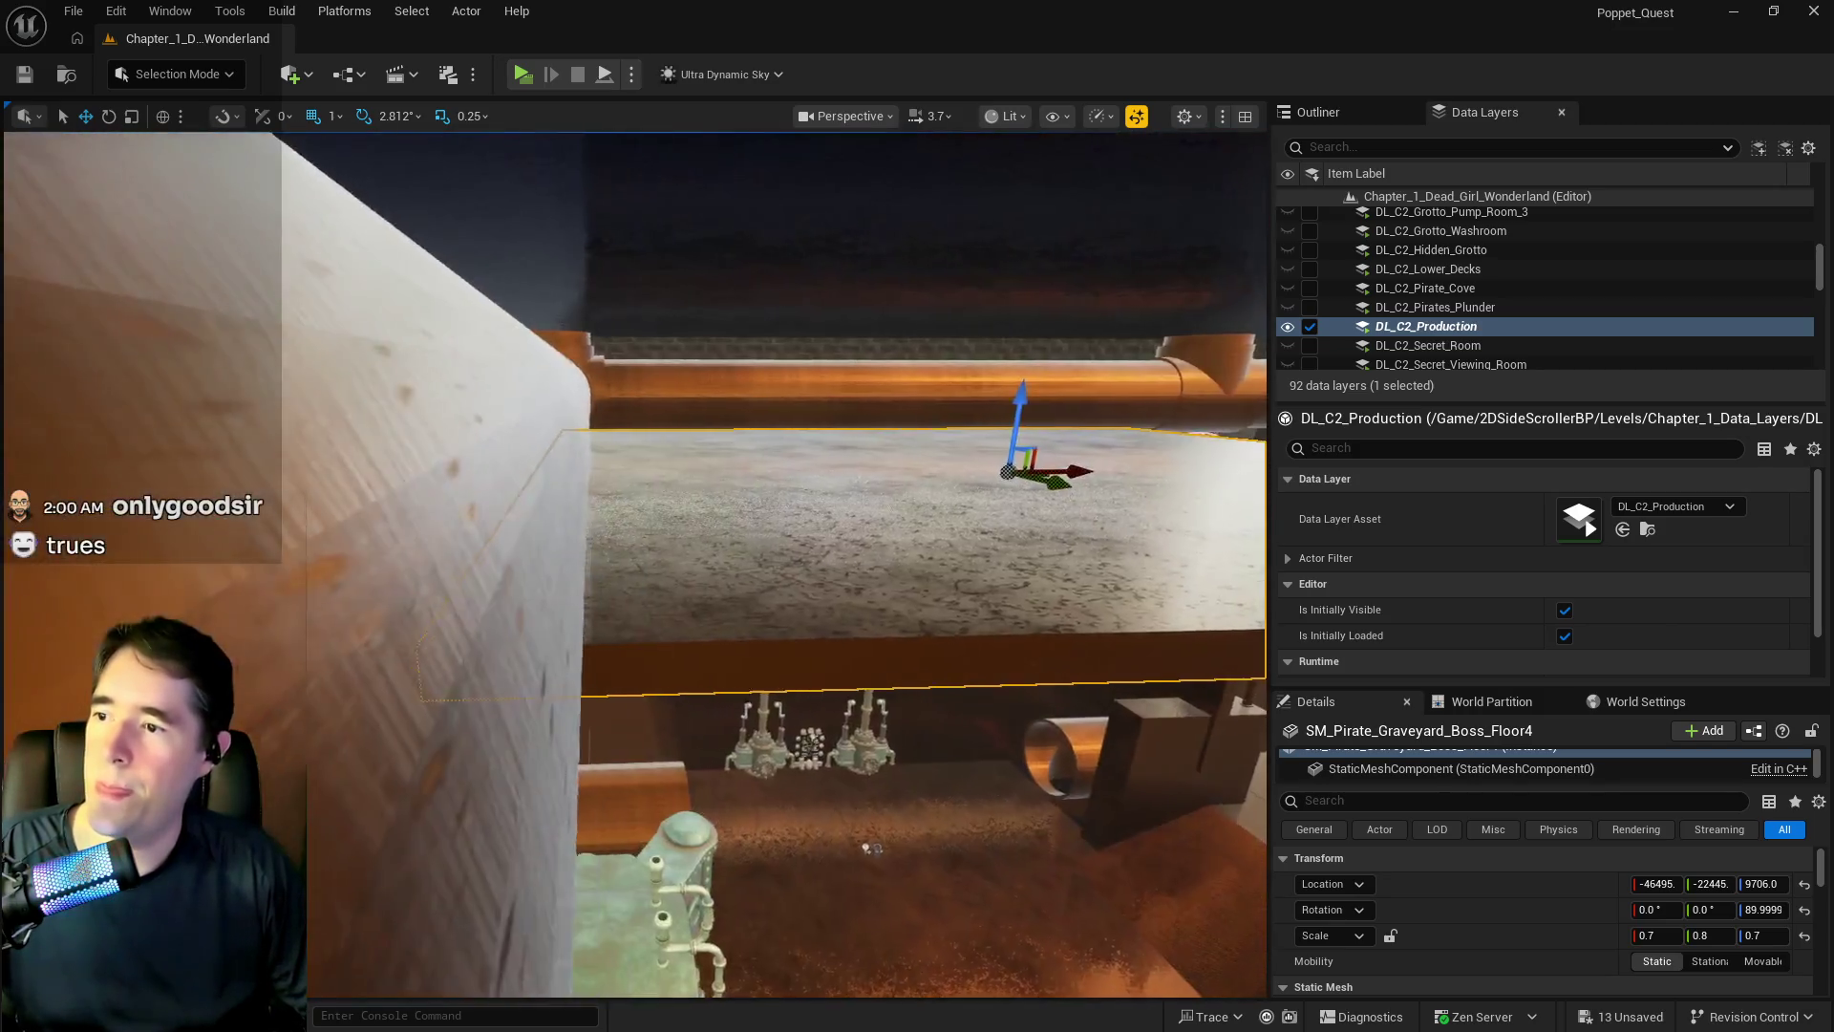
mouse_move(867, 848)
mouse_down()
mouse_move(354, 770)
mouse_move(530, 559)
mouse_move(349, 802)
mouse_move(265, 686)
mouse_up()
- Narrow the Floor7 panel's Y scale to 0.24
click(624, 466)
mouse_move(668, 503)
mouse_down()
mouse_move(726, 535)
mouse_move(667, 516)
mouse_up()
key(e)
key(r)
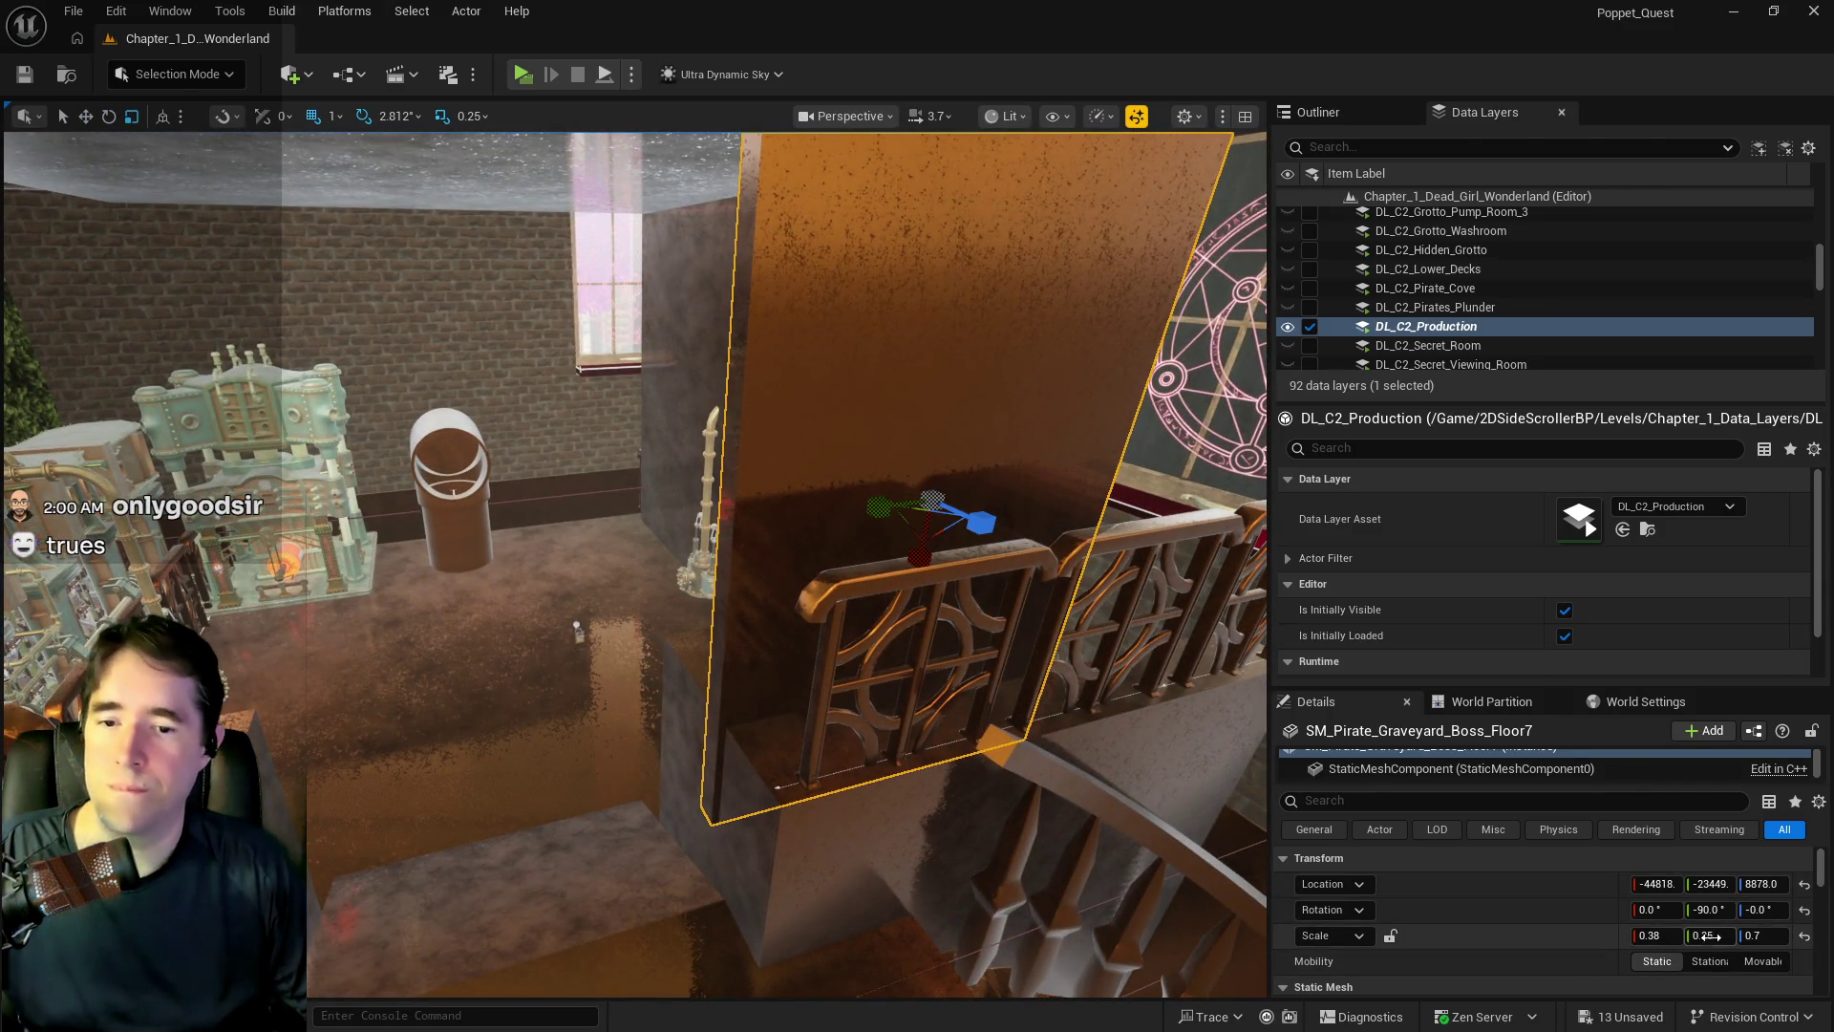
drag(1703, 936, 1700, 936)
click(1716, 937)
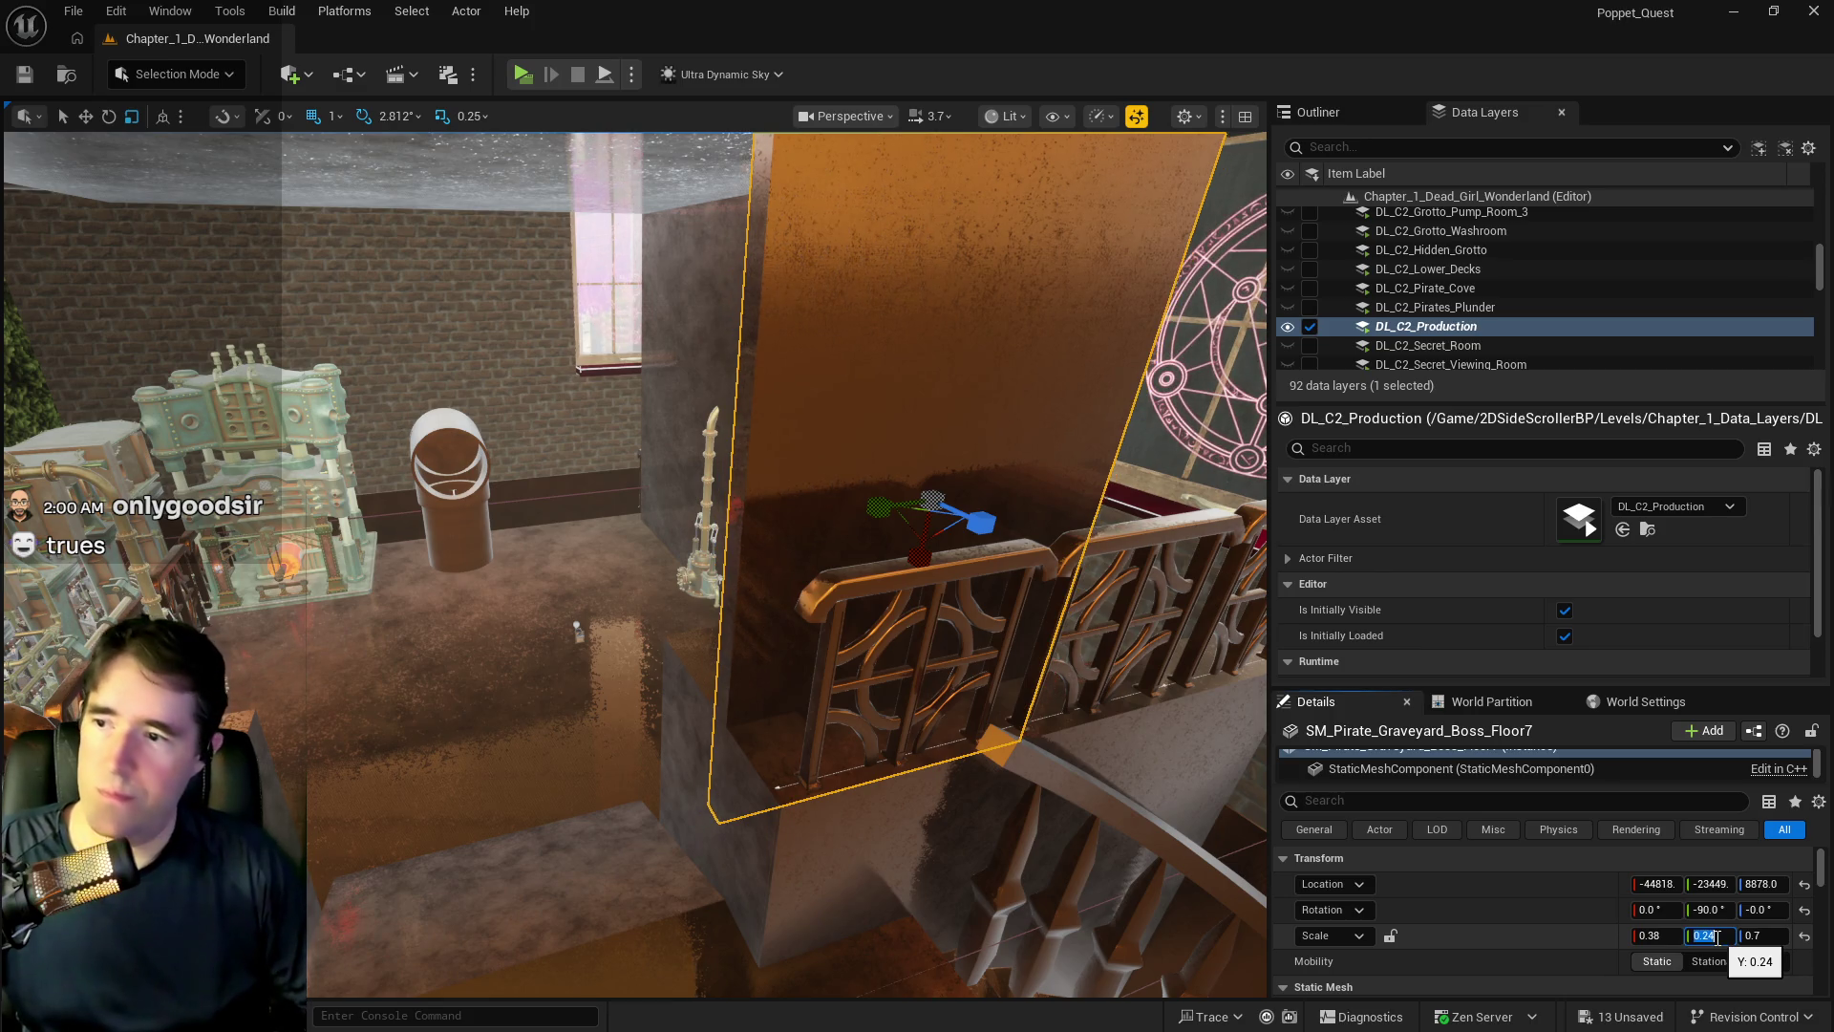
click(85, 116)
- Duplicate the panel as Floor8 over the right-hand pipe and nudge it into place
mouse_move(111, 134)
mouse_down()
mouse_move(268, 143)
mouse_move(139, 143)
mouse_up()
key(w)
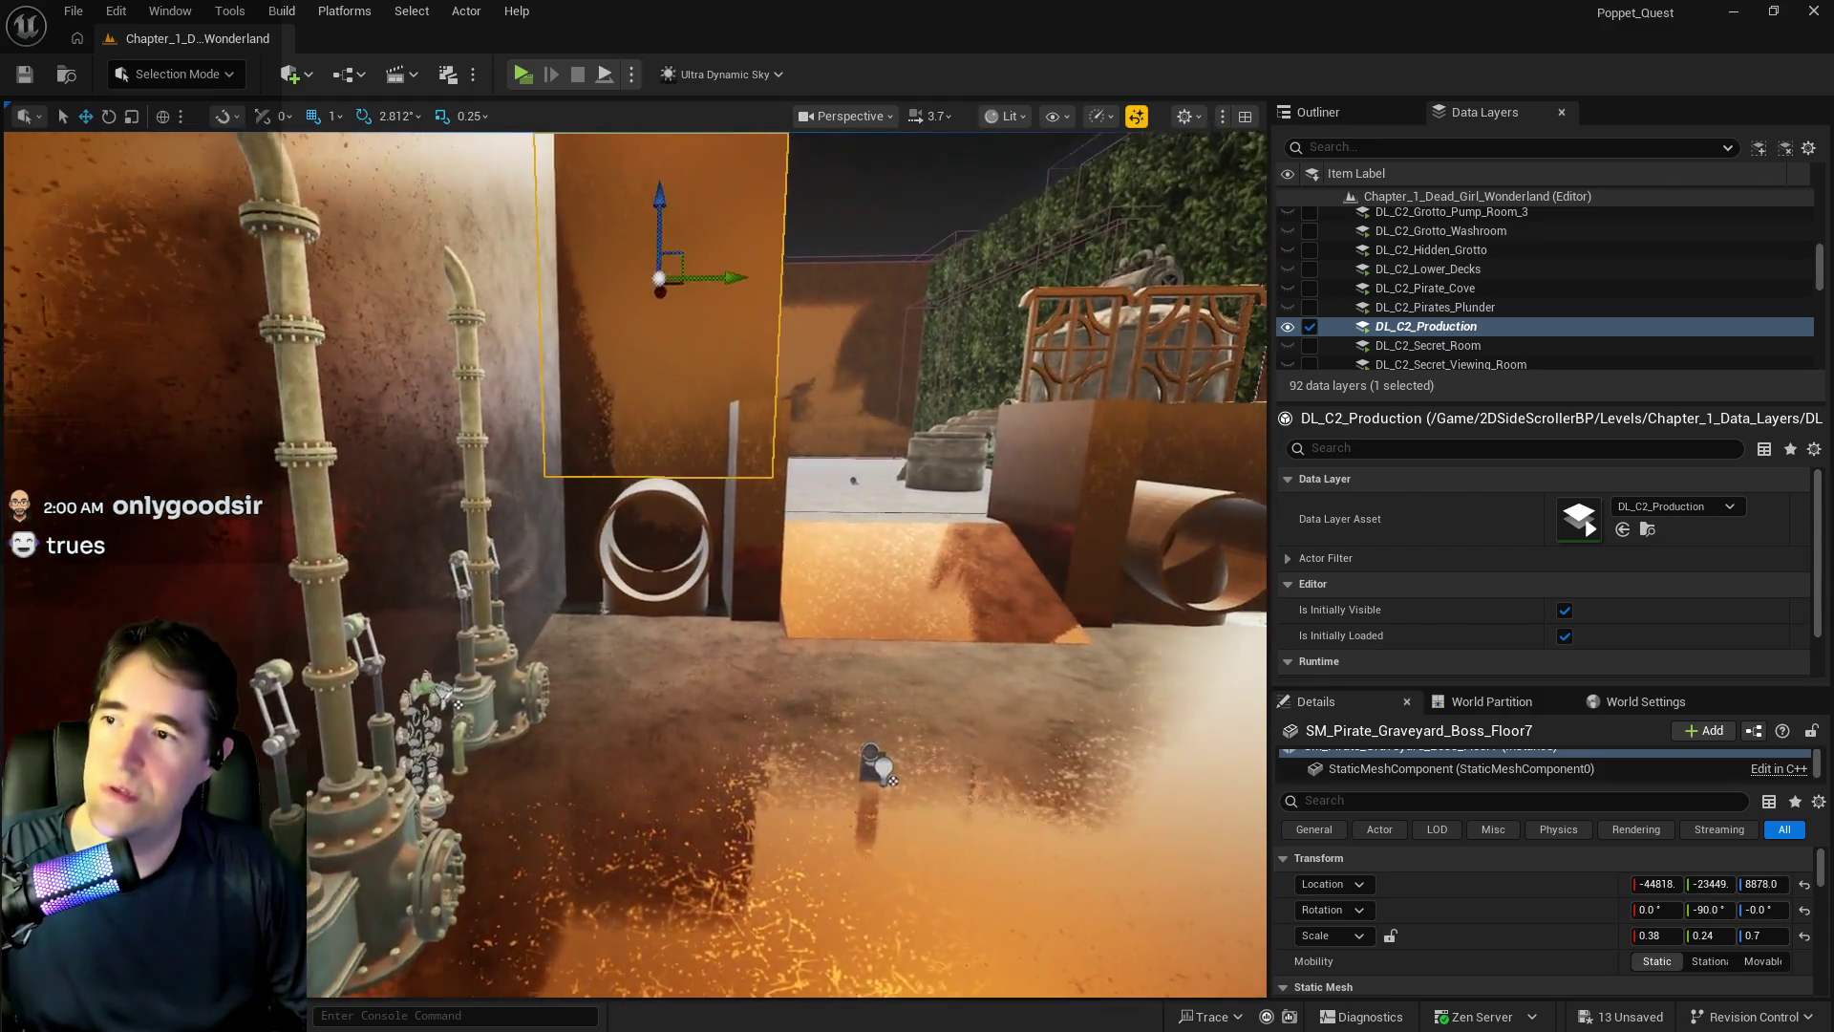
drag(622, 409, 622, 409)
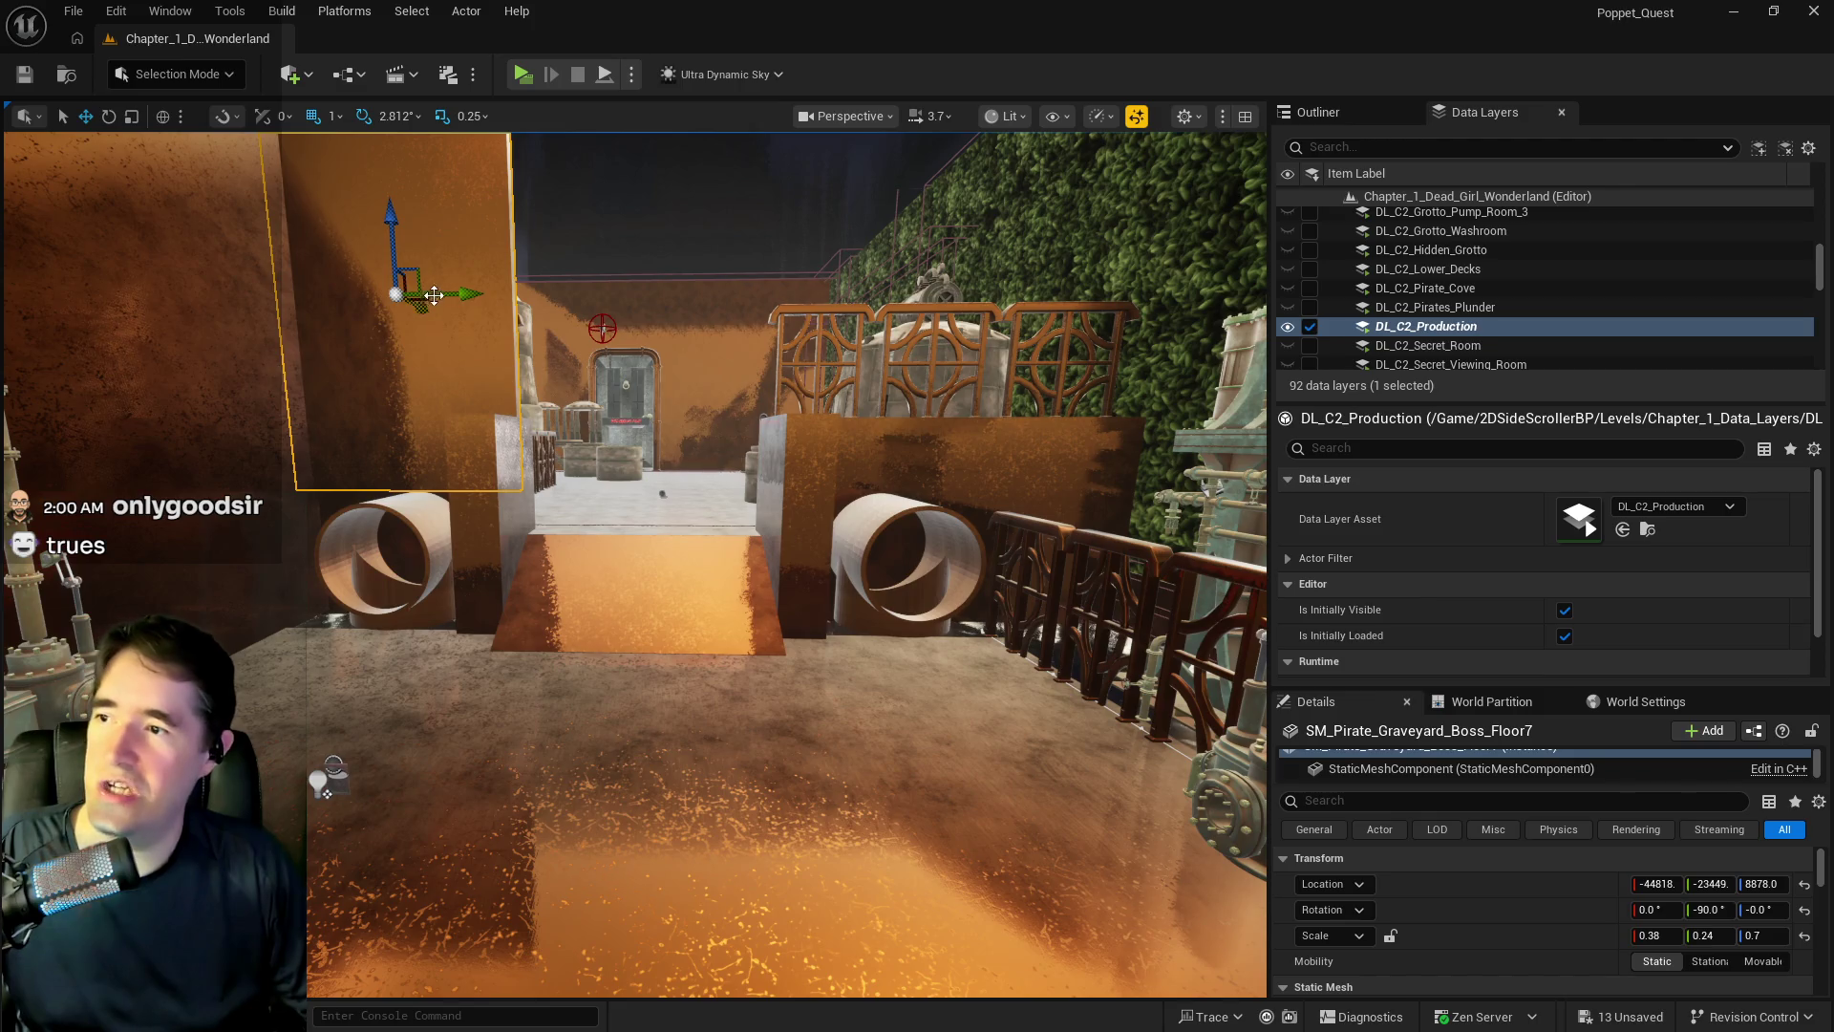
drag(455, 291, 977, 296)
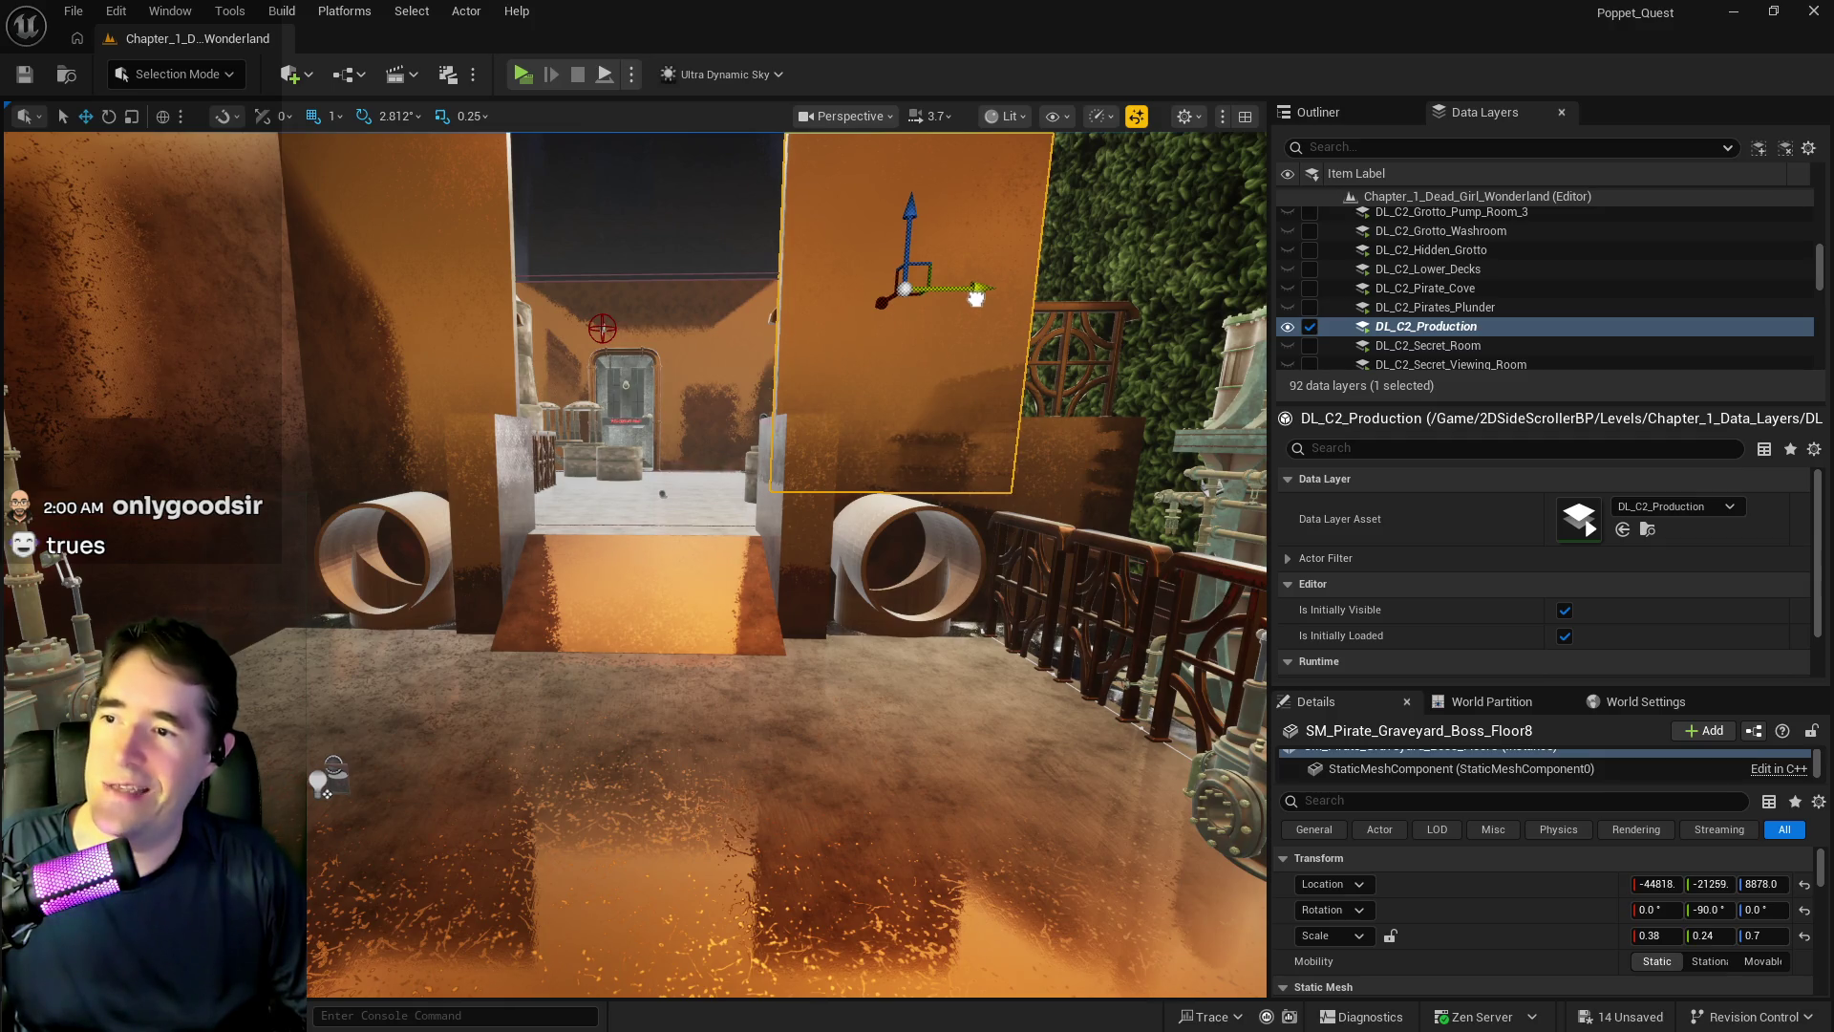
drag(977, 576, 962, 586)
drag(1098, 417, 1068, 425)
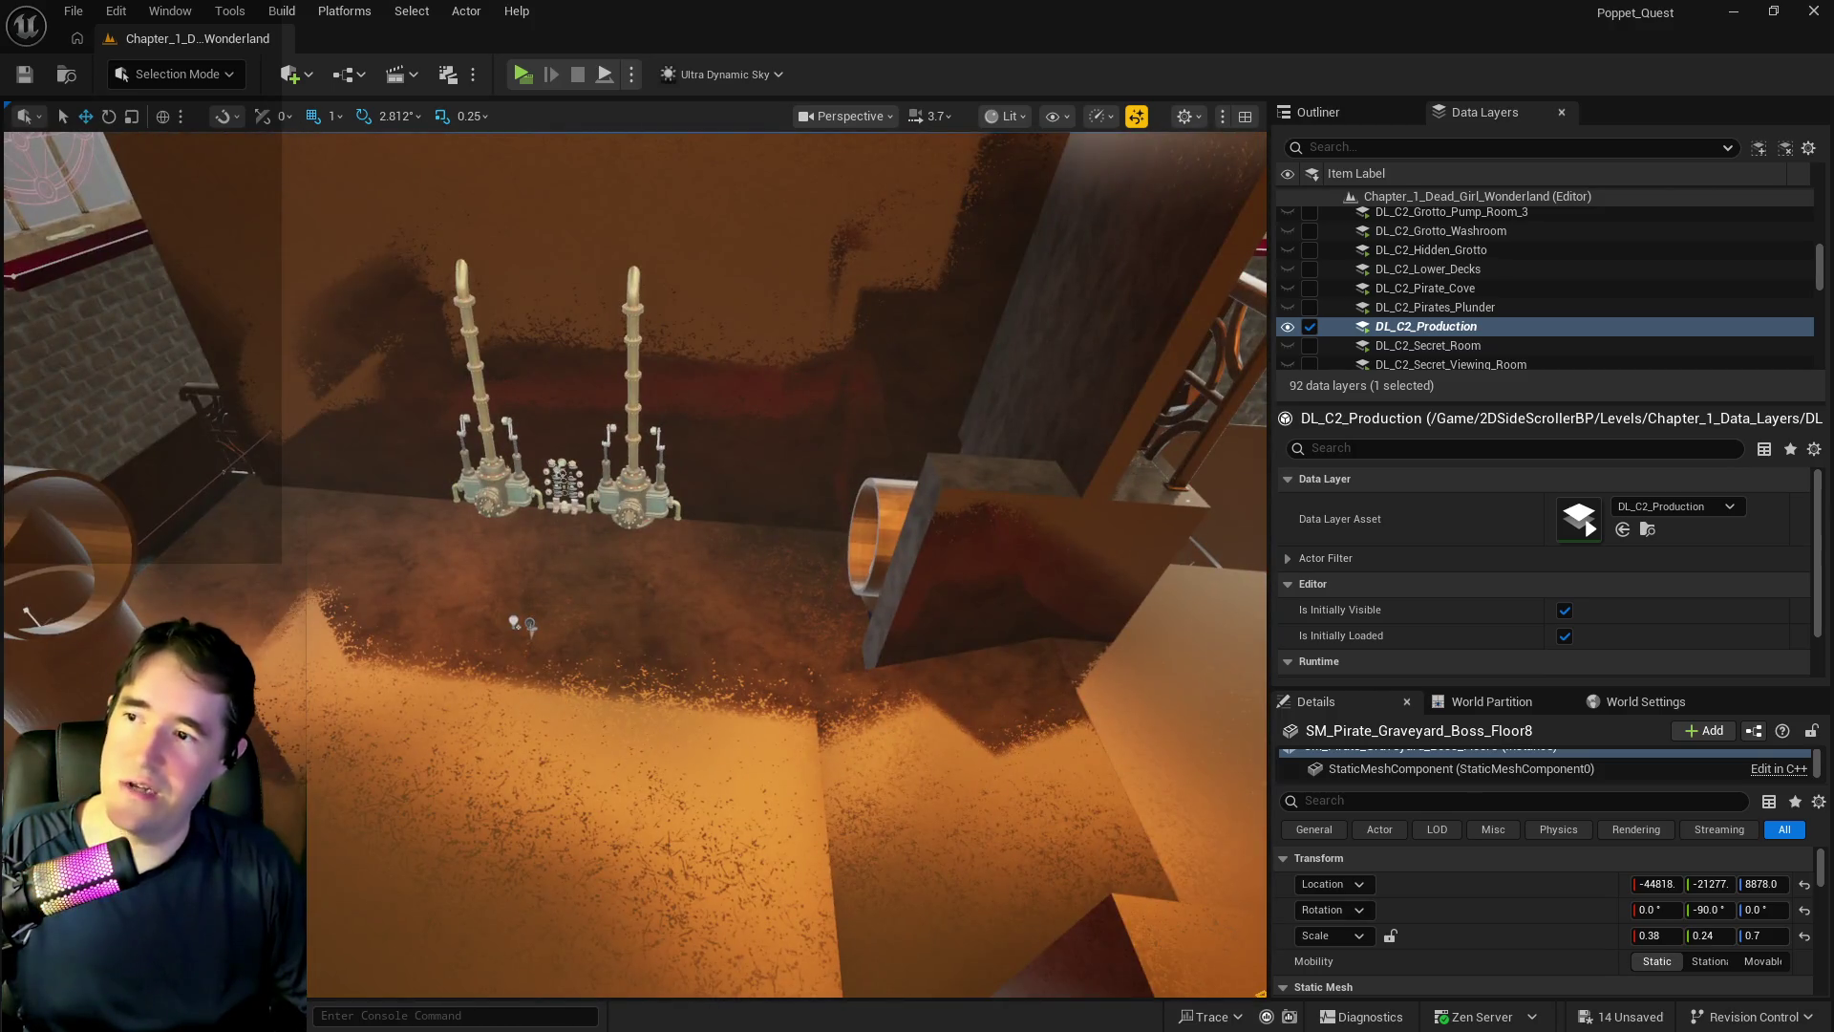
- Duplicate the Floor6 wall panel to the opposite side as Floor9
click(594, 266)
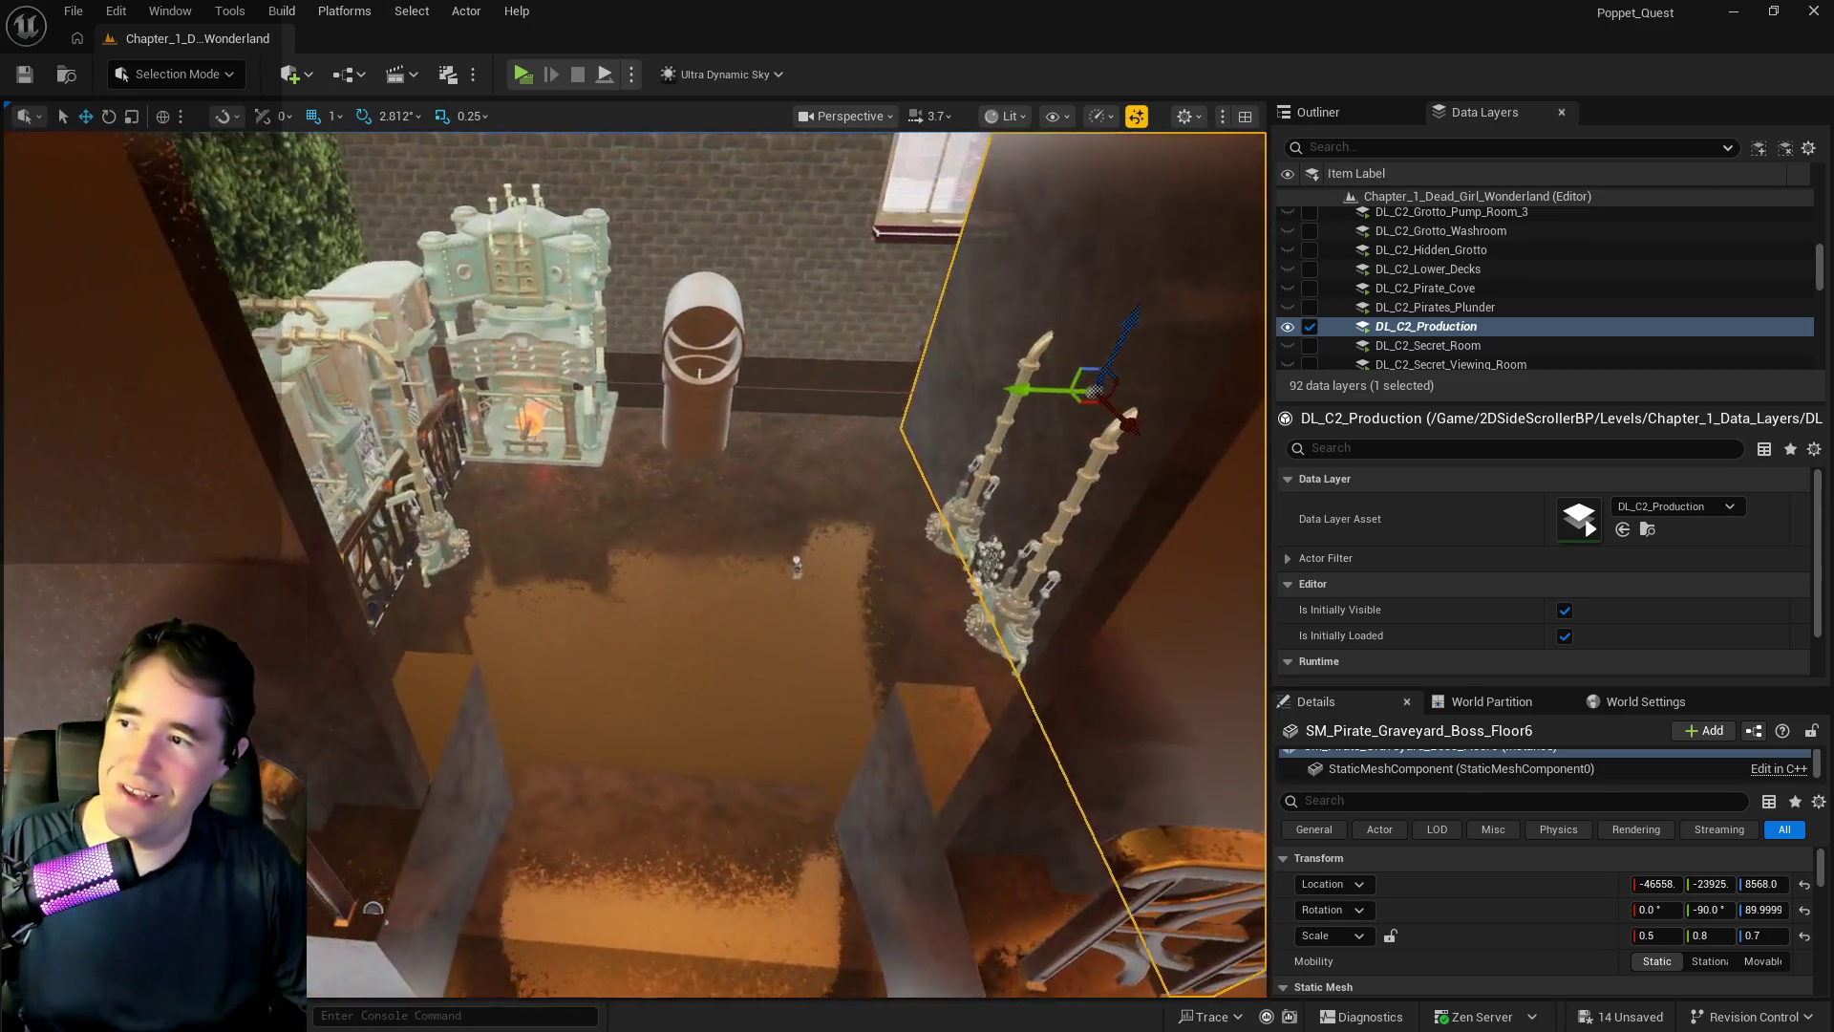
alt+drag(1013, 387, 373, 424)
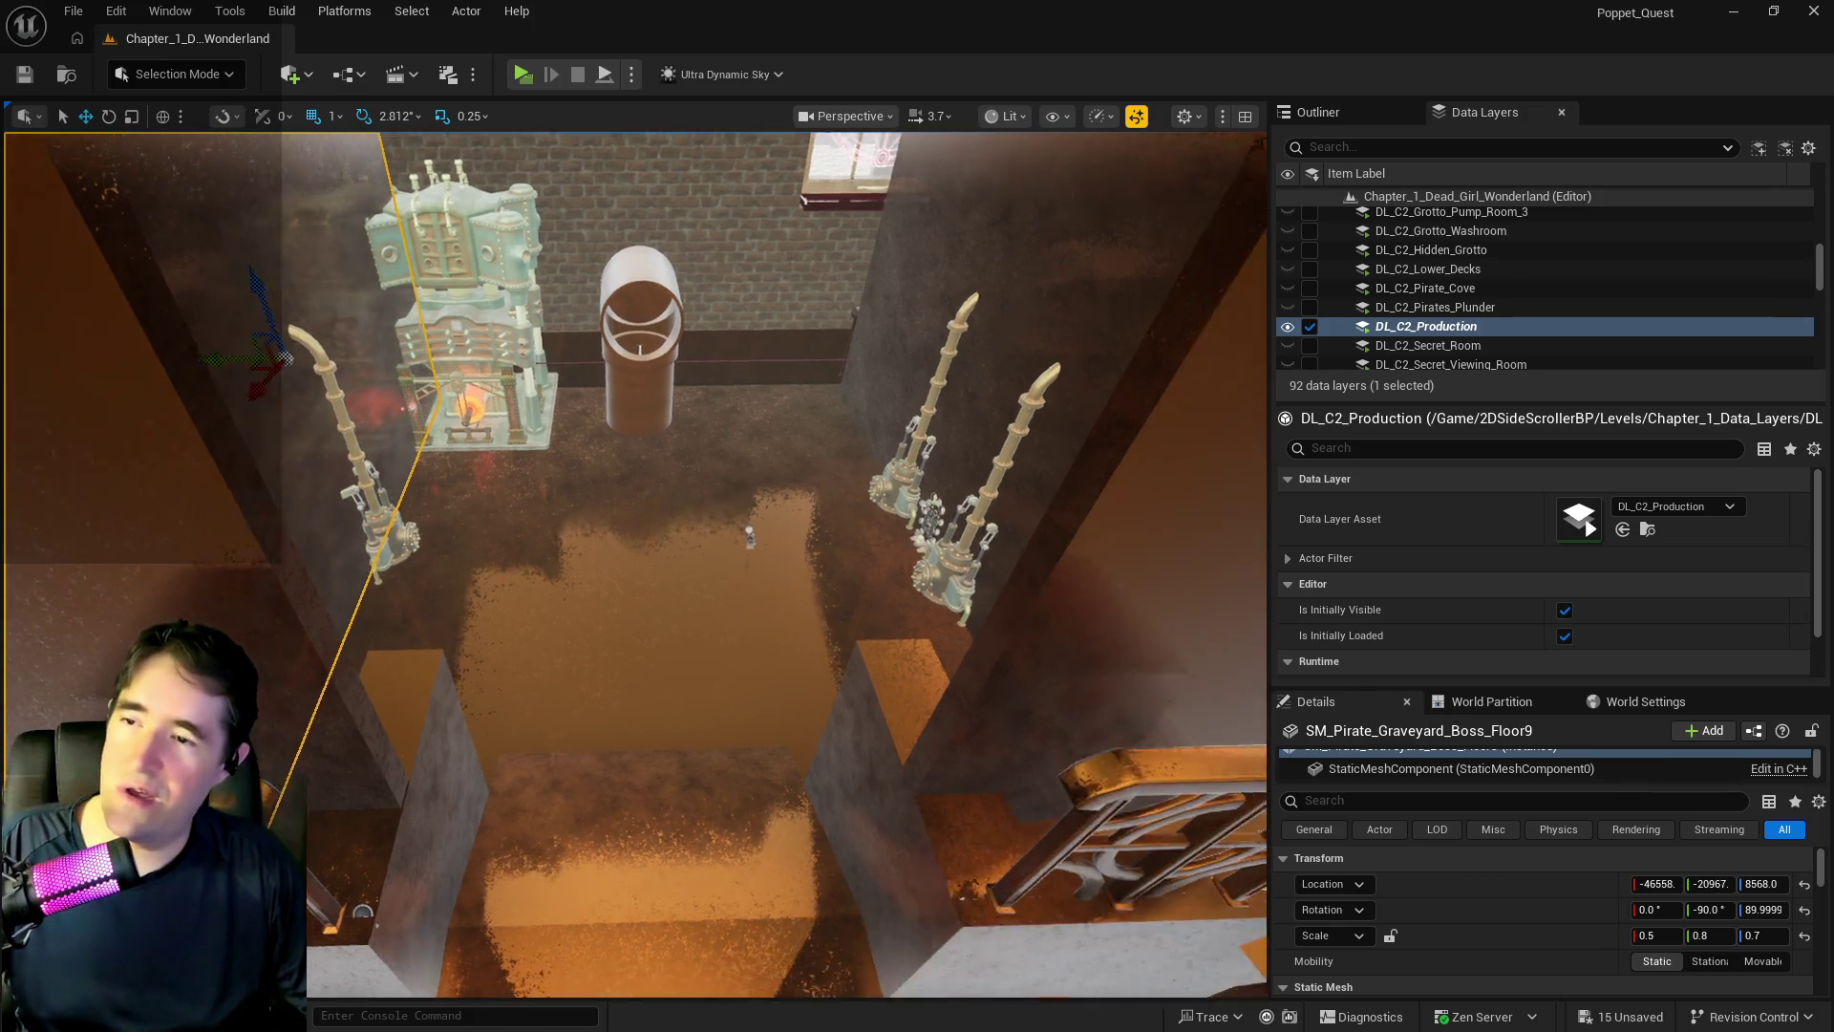
drag(310, 427, 325, 449)
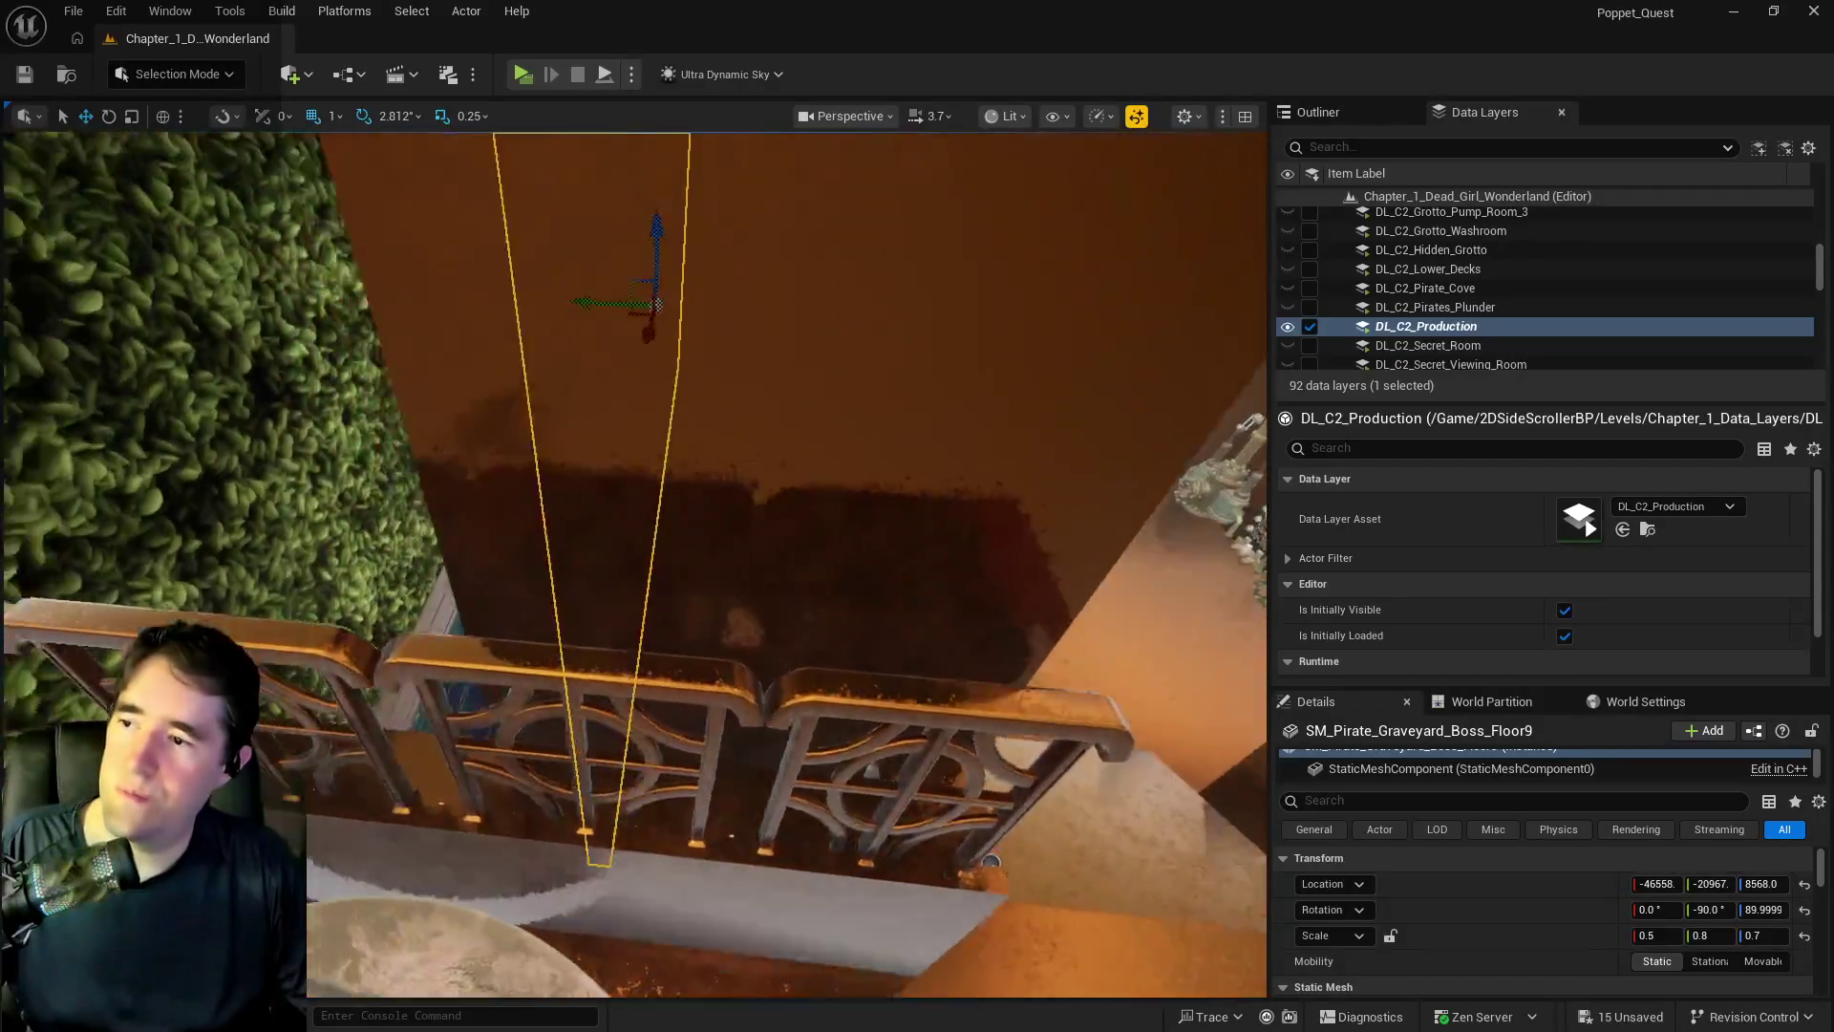
drag(601, 391, 600, 390)
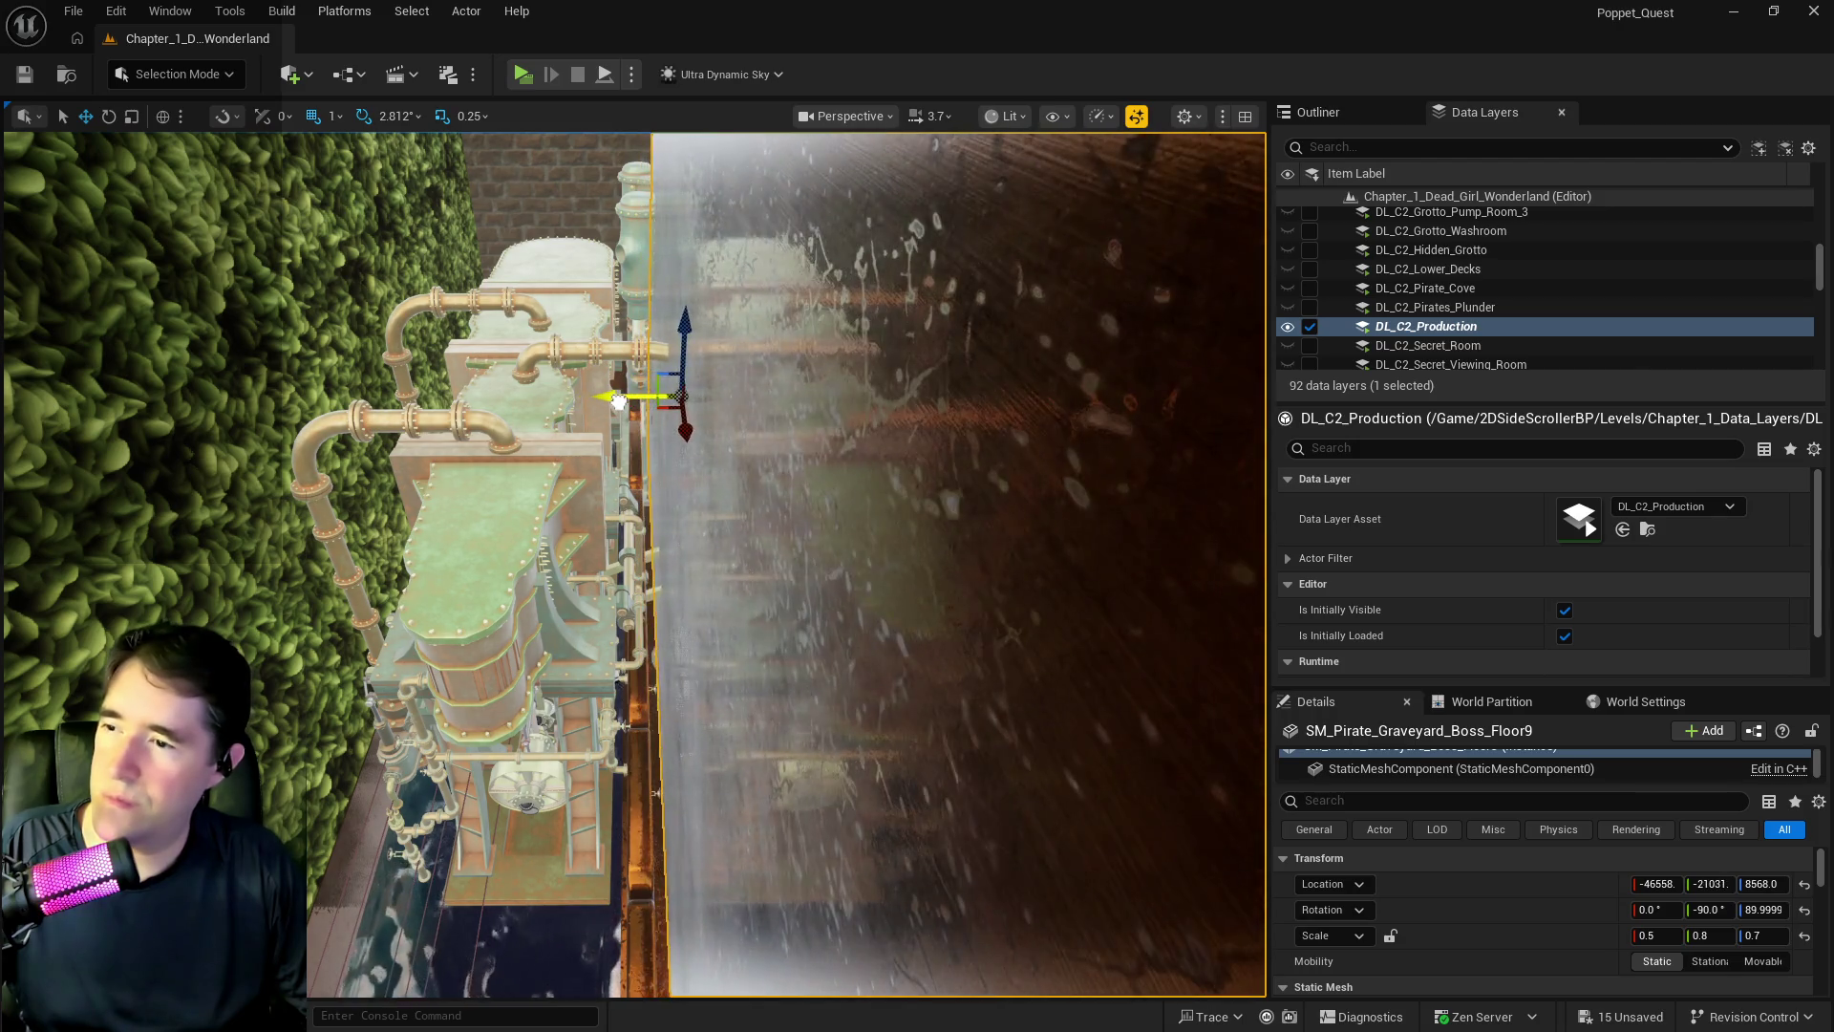
drag(973, 460, 973, 460)
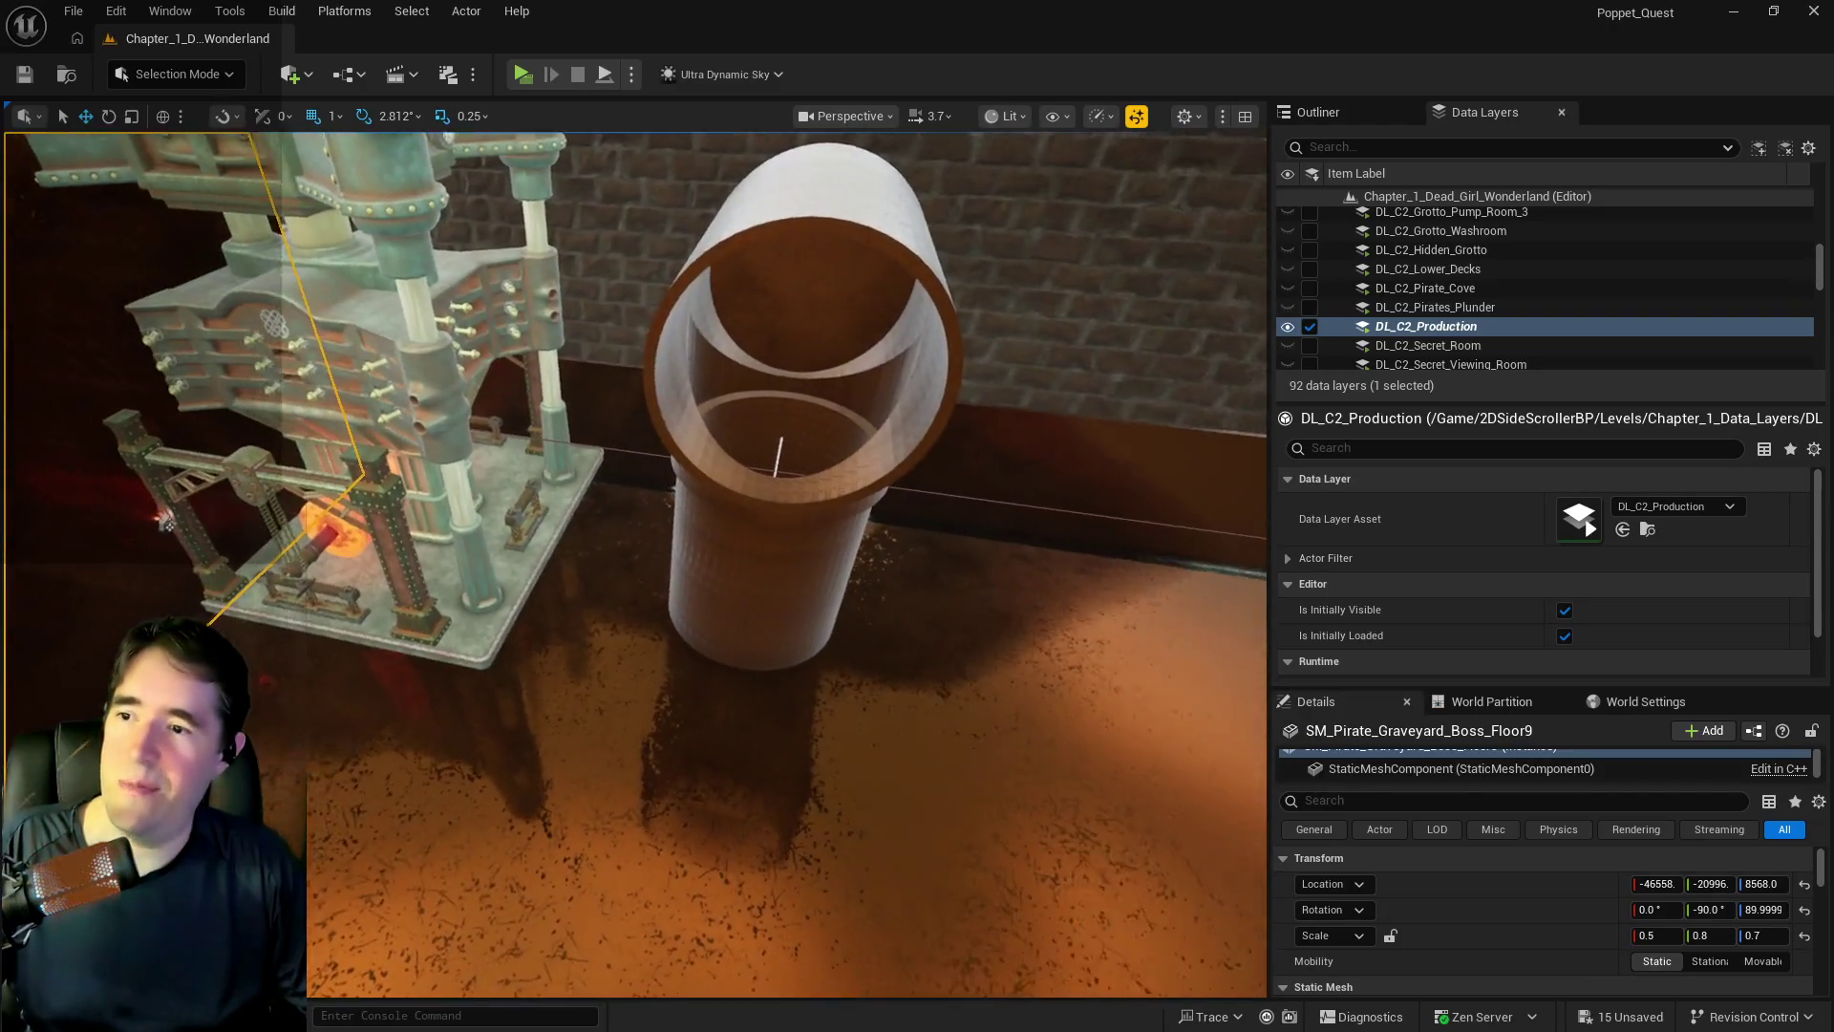
- Select the Hydraulic Forge Press and shift it along X
click(362, 401)
drag(786, 431, 786, 432)
drag(588, 450, 38, 440)
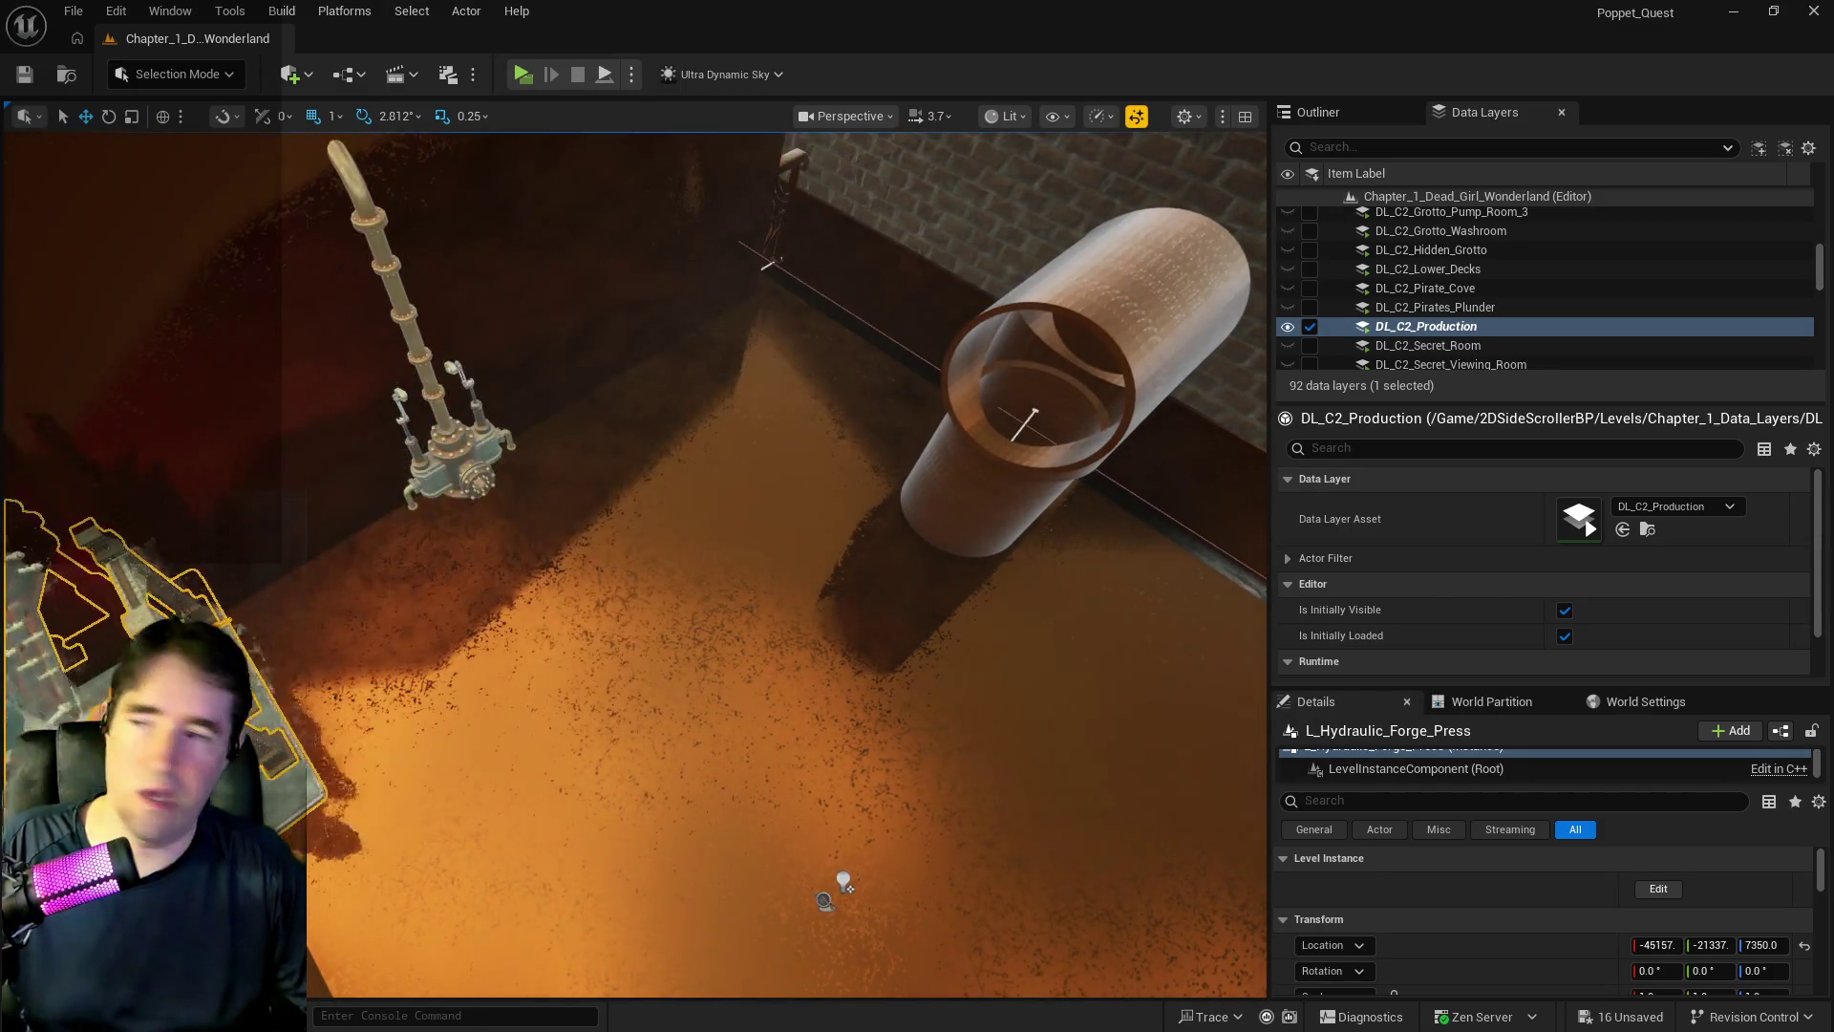
- Move the forge press further along X, raise it slightly and rotate it -90° about Z
key(f)
drag(967, 618, 286, 611)
key(f)
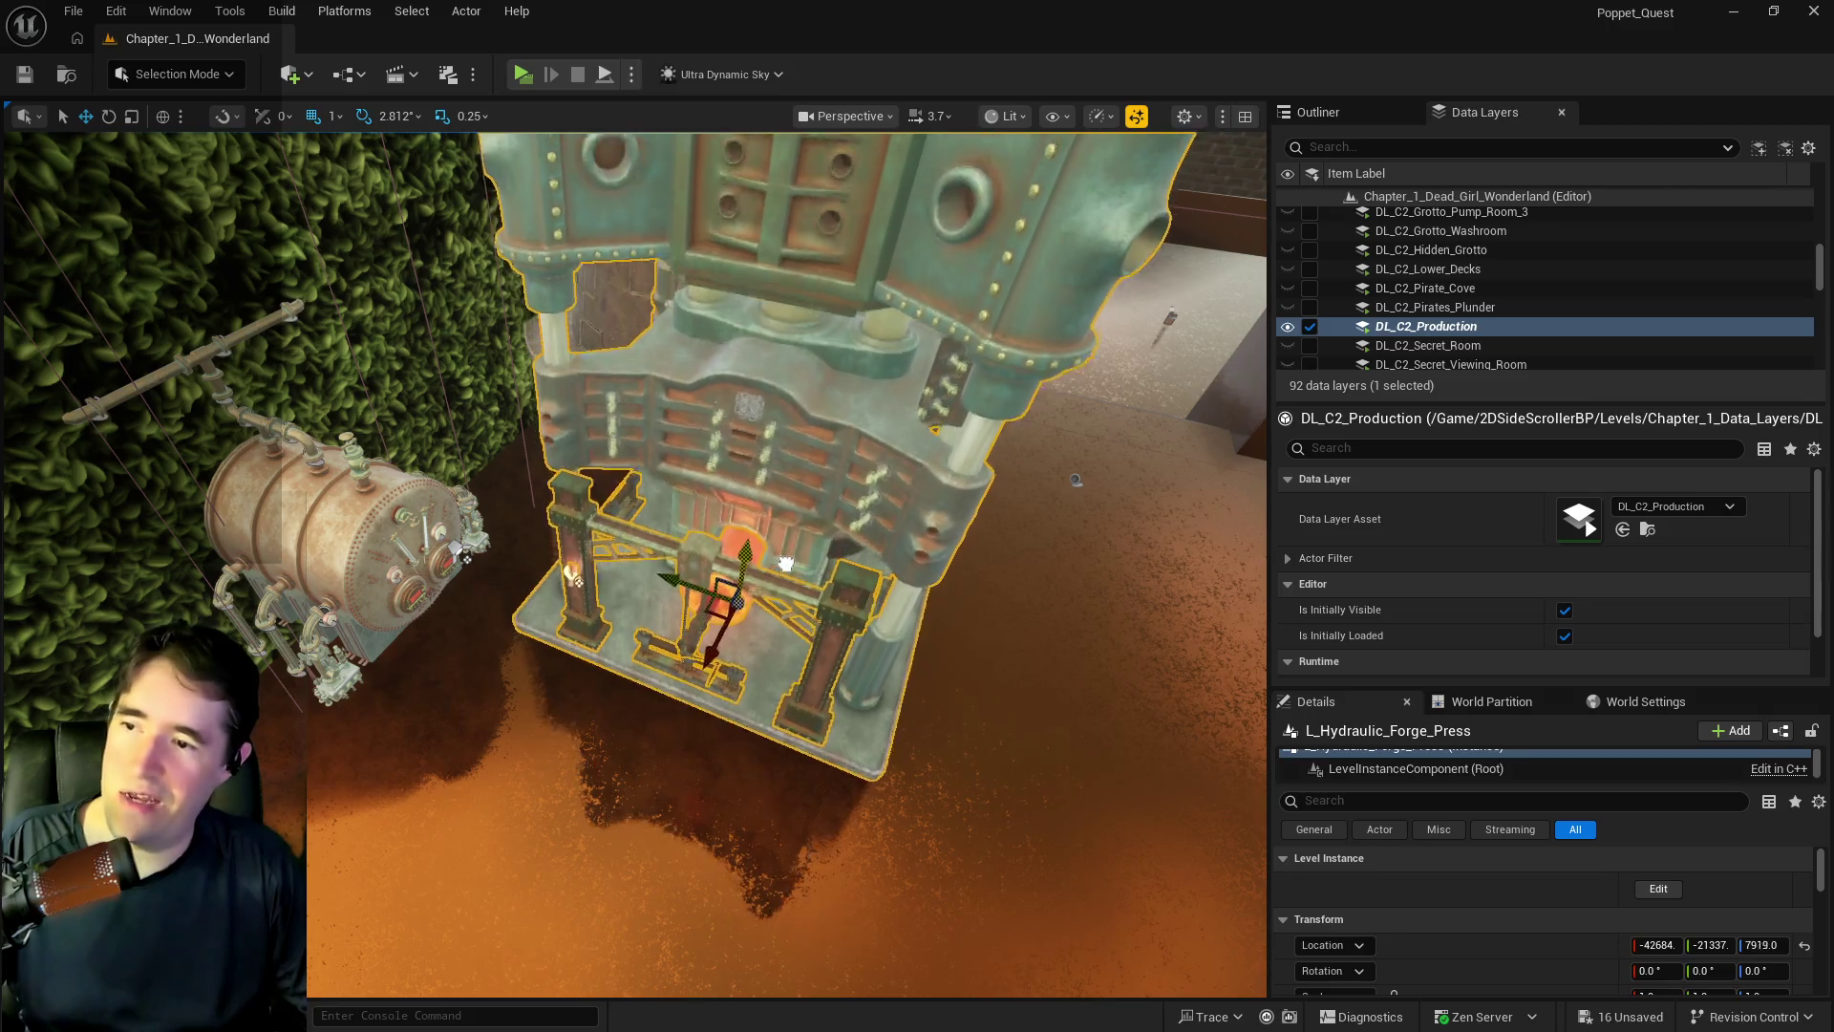
drag(781, 628, 764, 635)
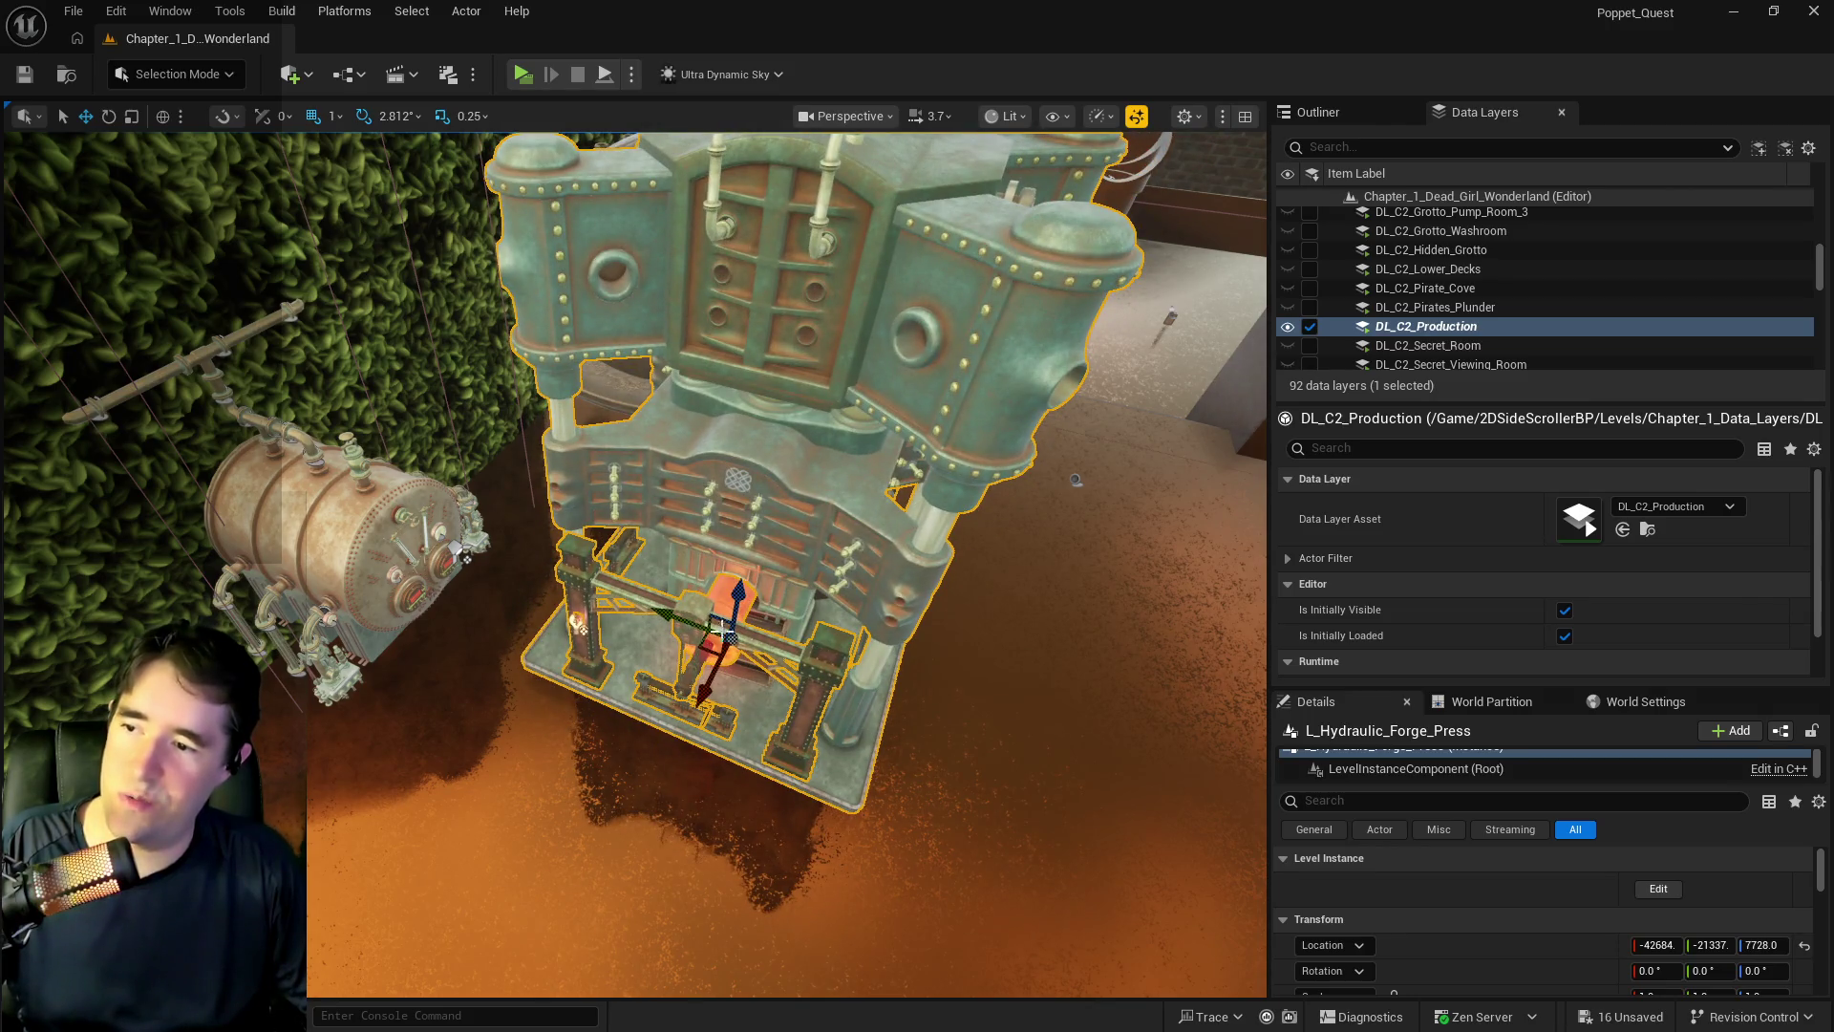
drag(694, 691, 791, 875)
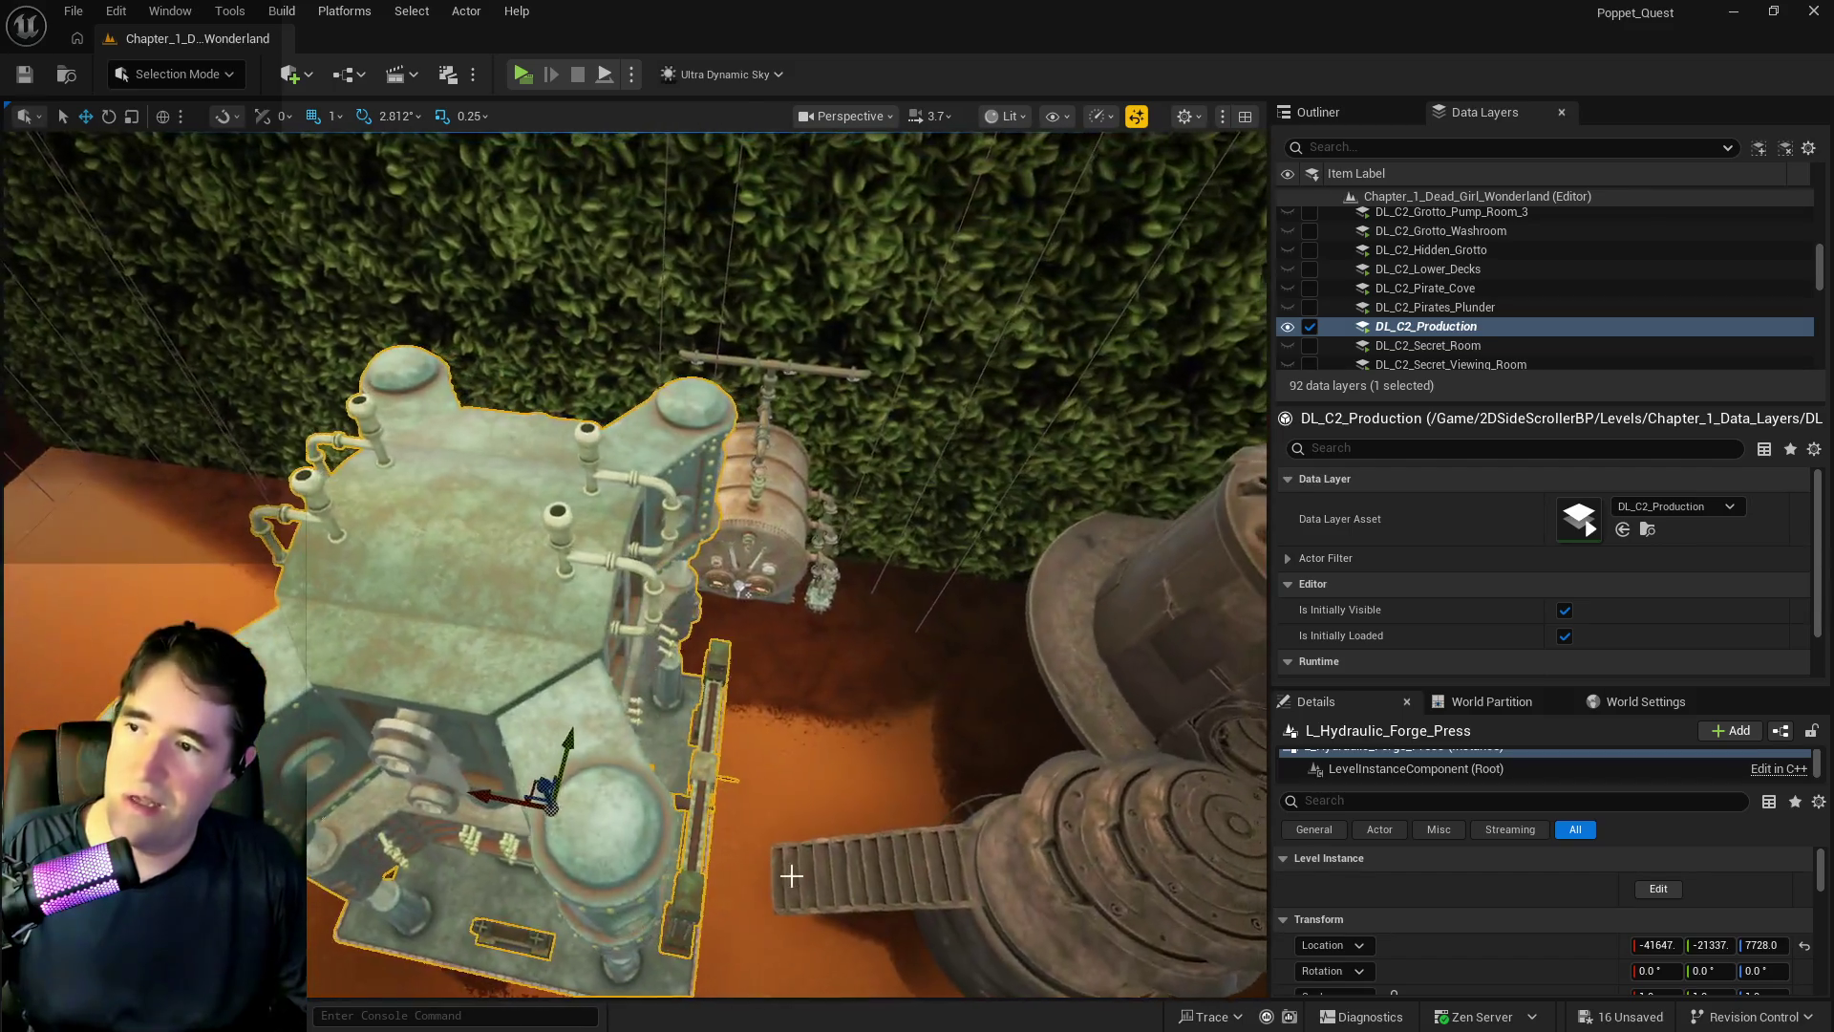
key(e)
mouse_move(642, 829)
mouse_down()
mouse_move(497, 917)
mouse_move(380, 934)
mouse_move(624, 876)
mouse_up()
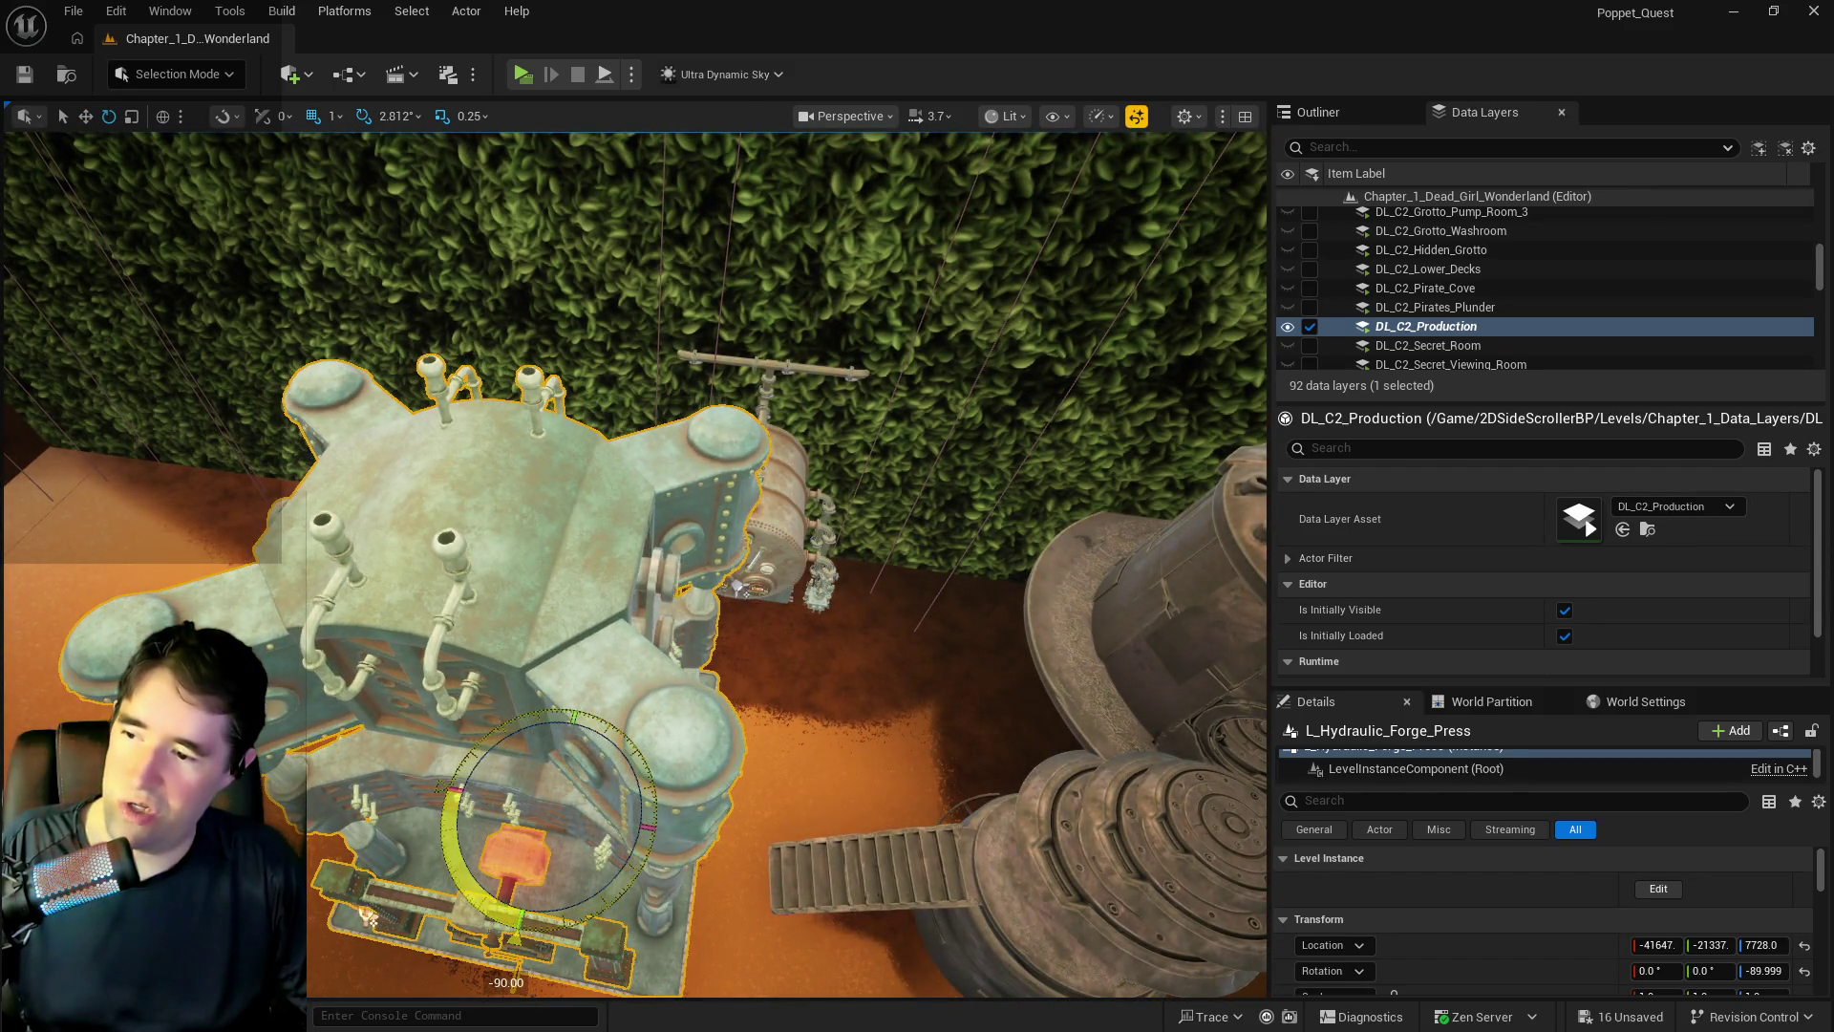
key(r)
- Slide the forge press to X -40683, Y -20642 and lower it to Z 7675
drag(501, 810, 153, 840)
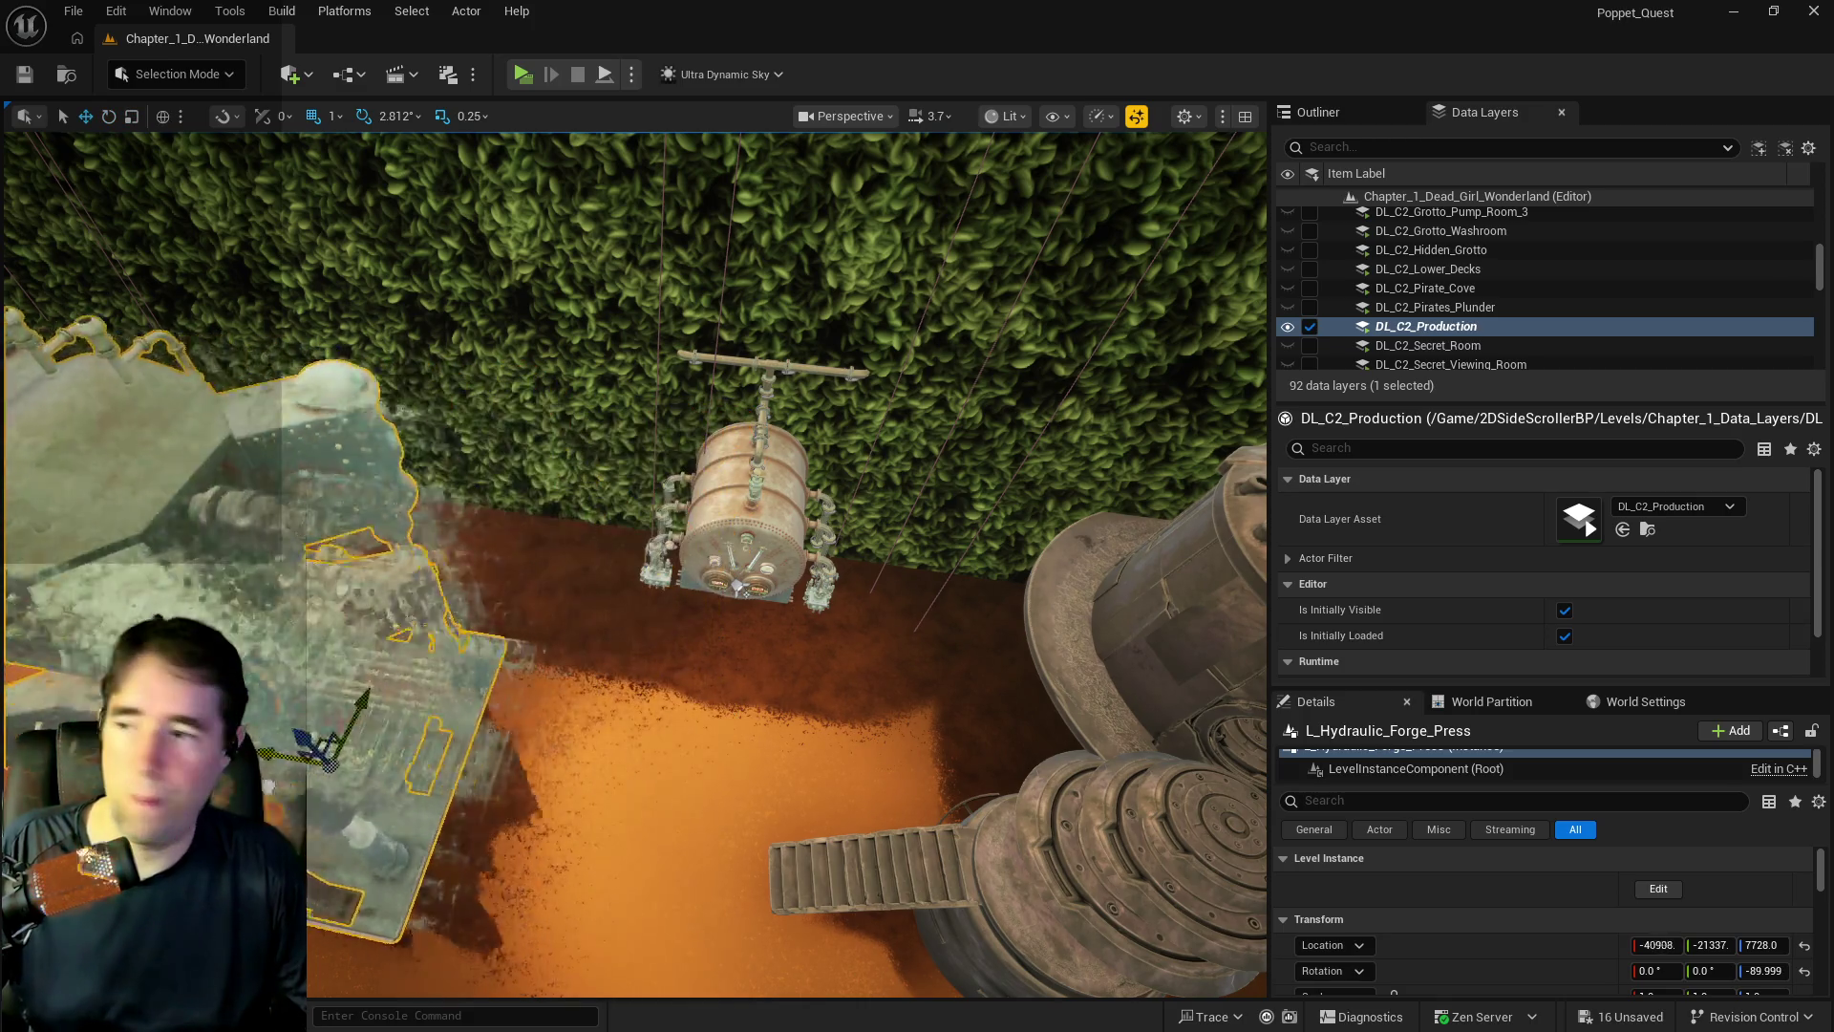
key(f)
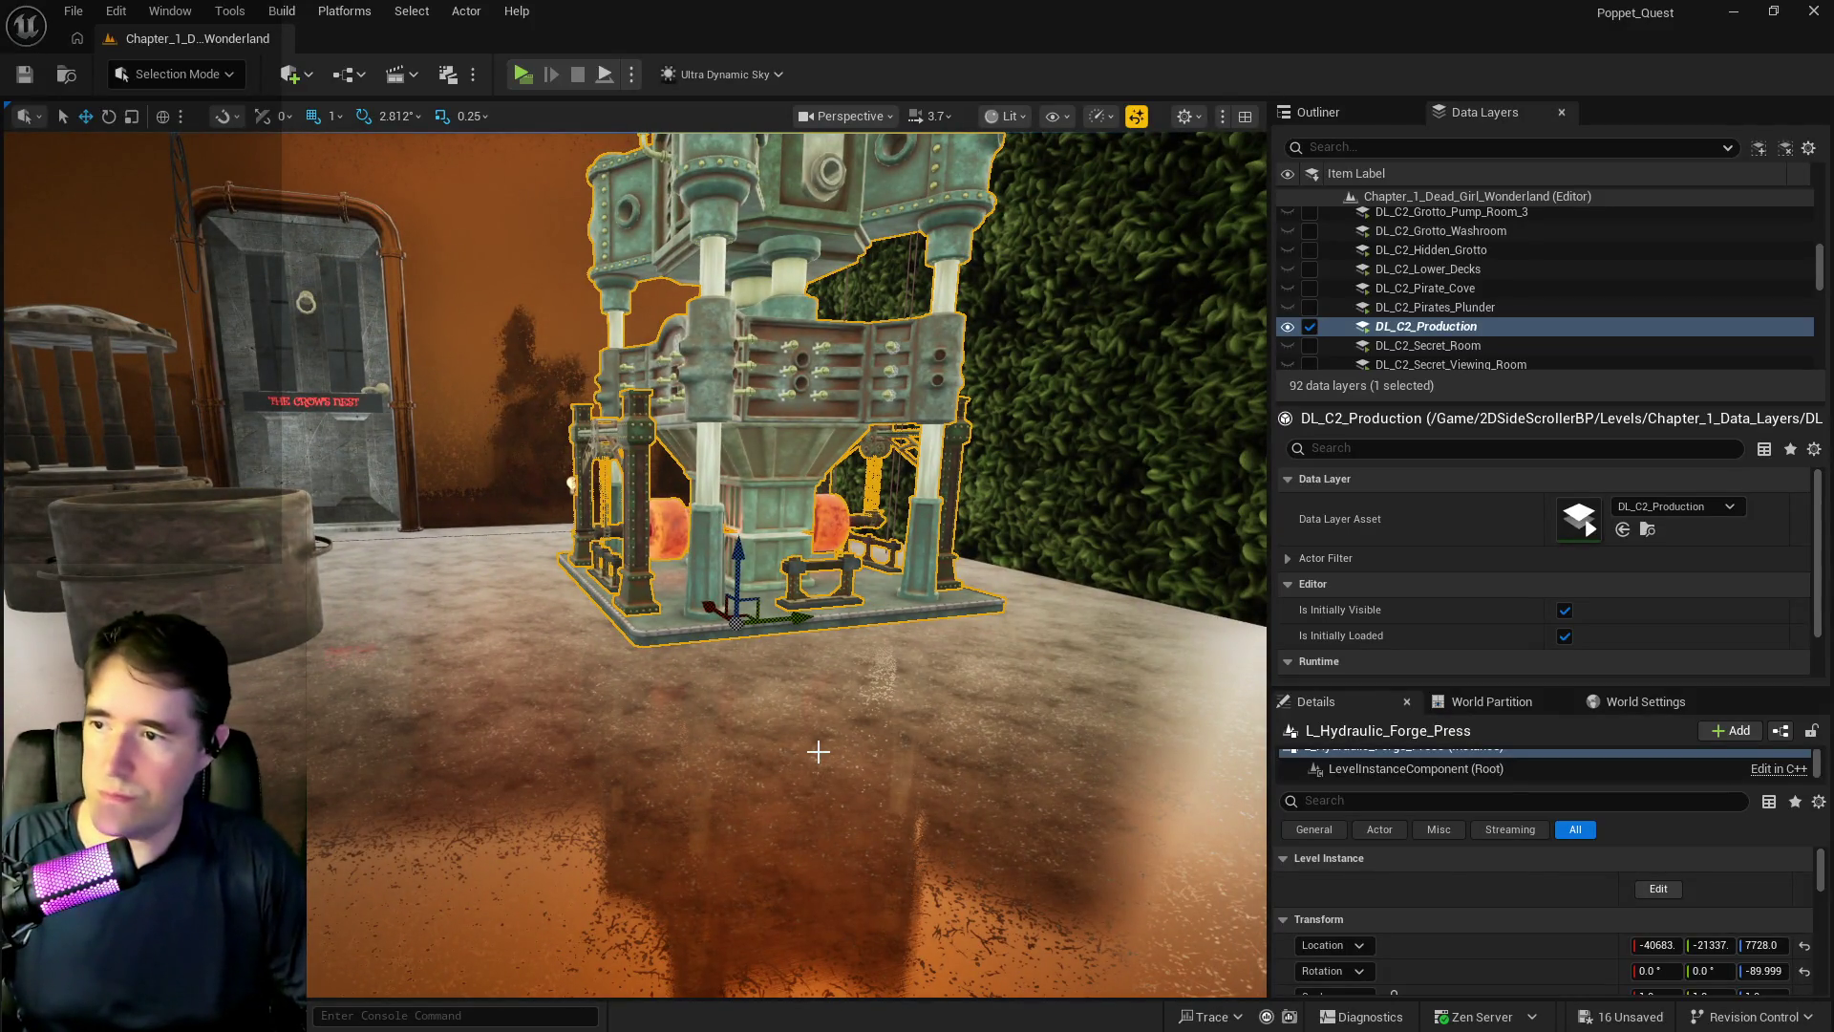
drag(800, 616, 917, 594)
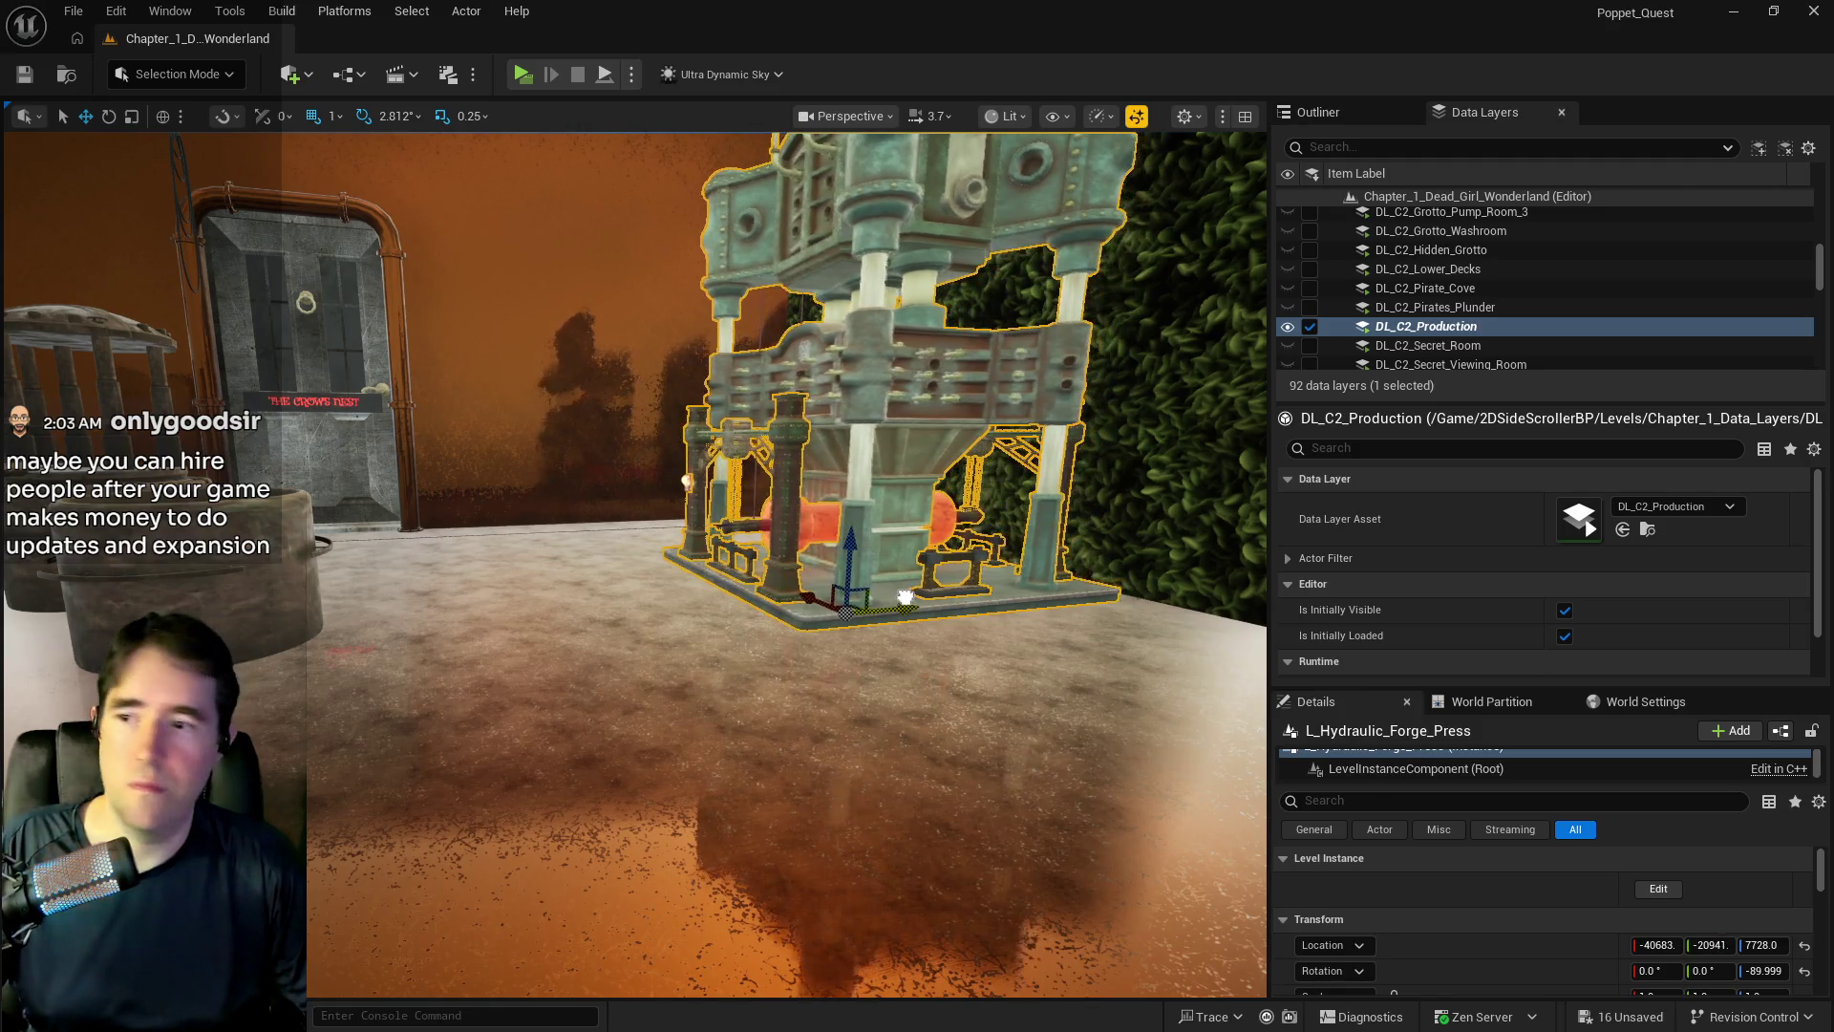
scroll(668, 477, up, 5)
scroll(853, 507, down, 5)
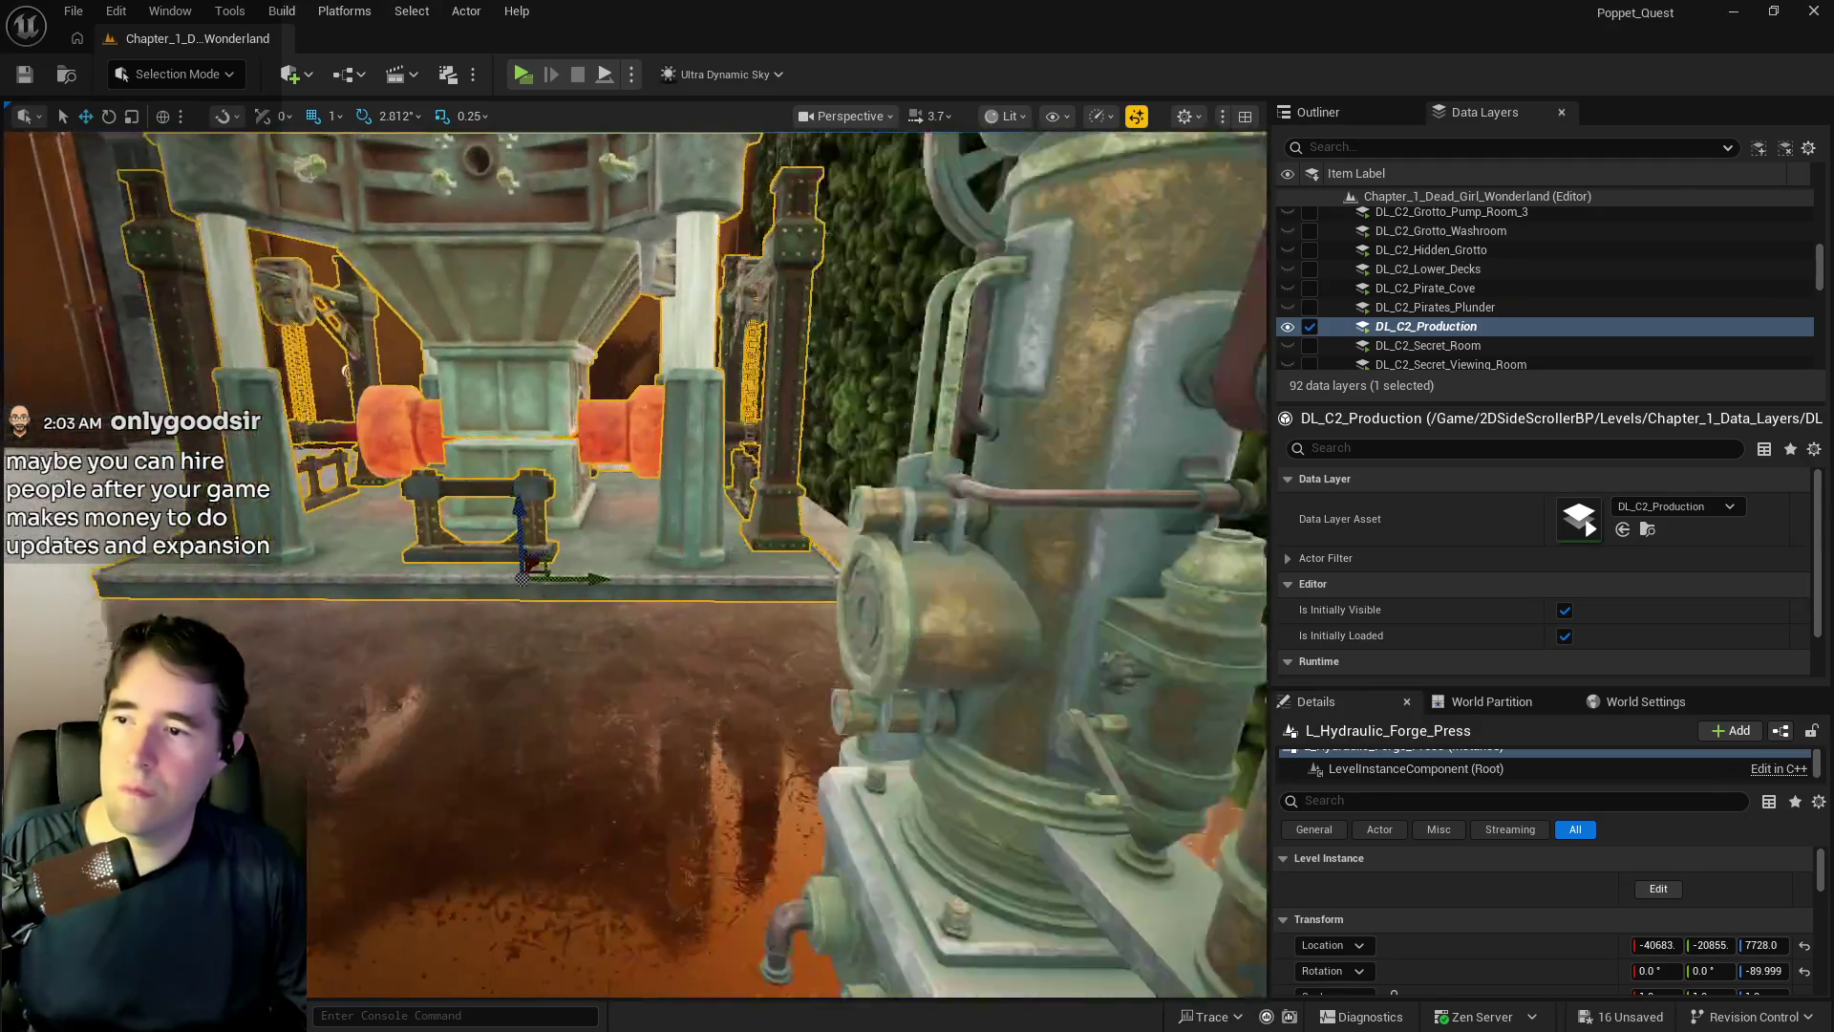
drag(536, 579, 667, 600)
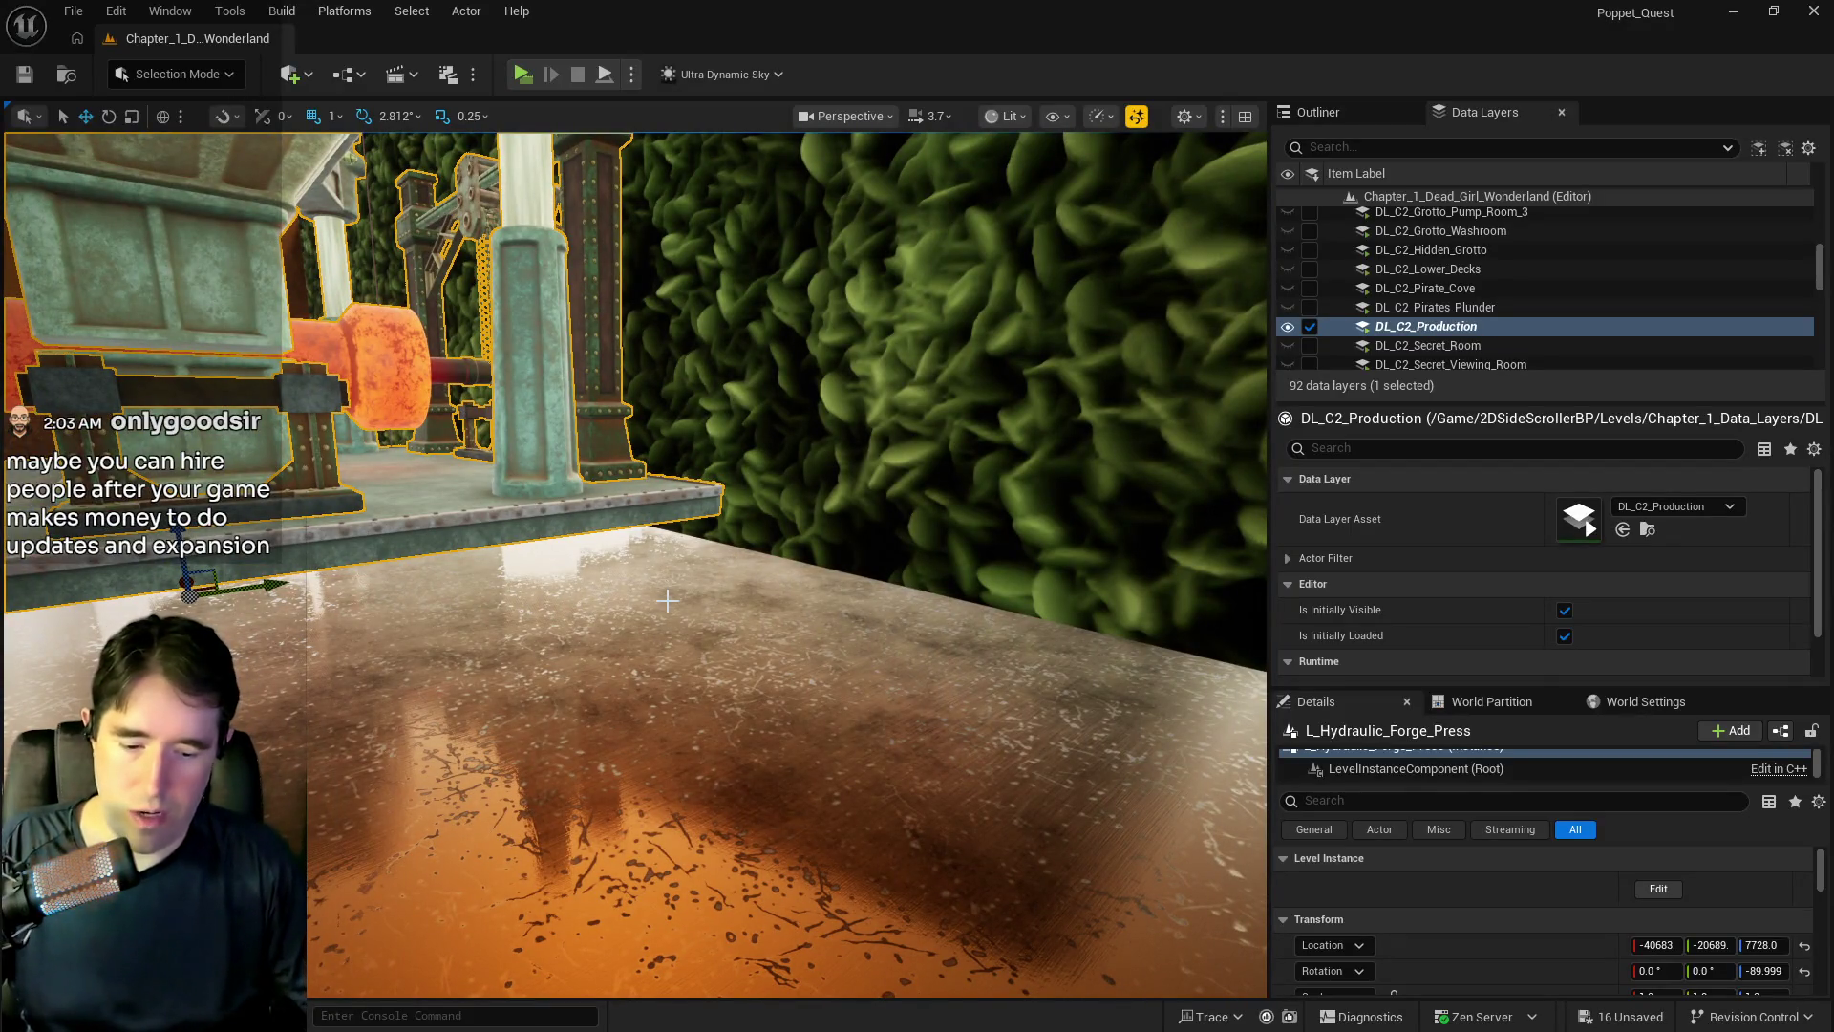
mouse_move(367, 552)
mouse_down()
mouse_move(322, 533)
mouse_move(368, 578)
mouse_up()
drag(636, 618, 636, 646)
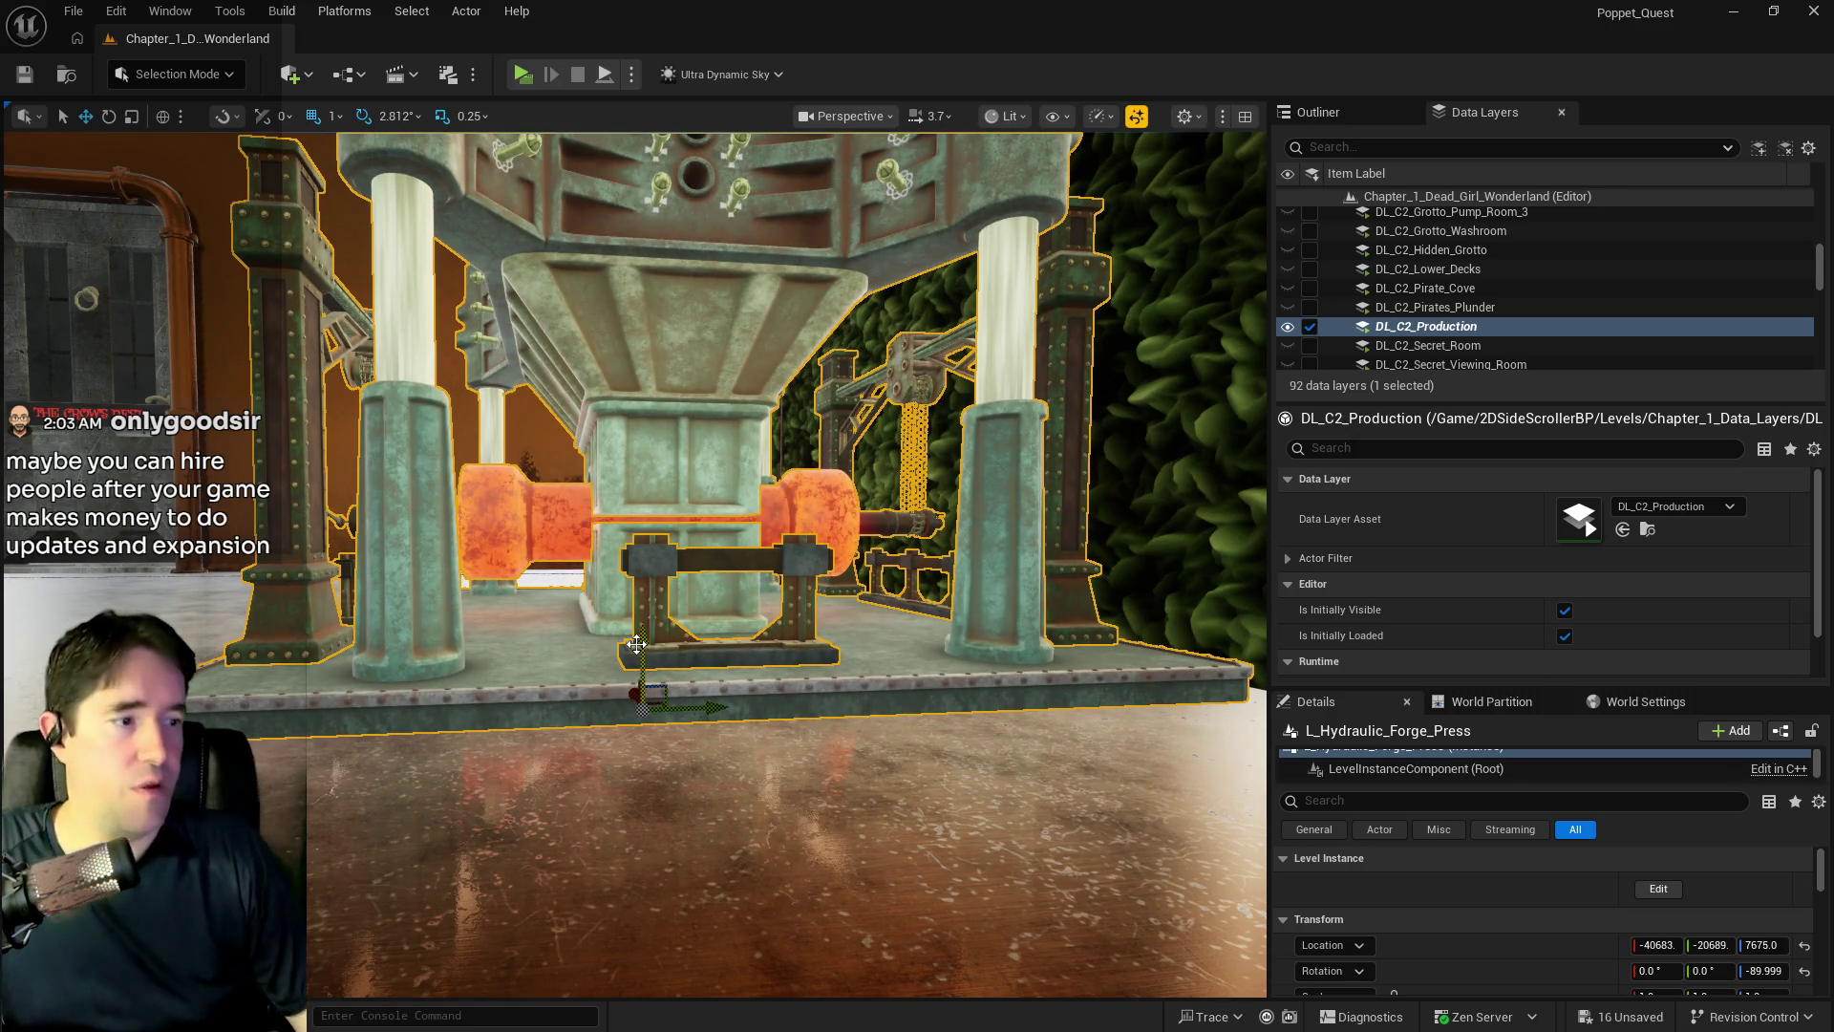
mouse_move(635, 649)
mouse_down()
mouse_move(521, 674)
mouse_move(568, 674)
mouse_move(590, 764)
mouse_move(616, 744)
mouse_up()
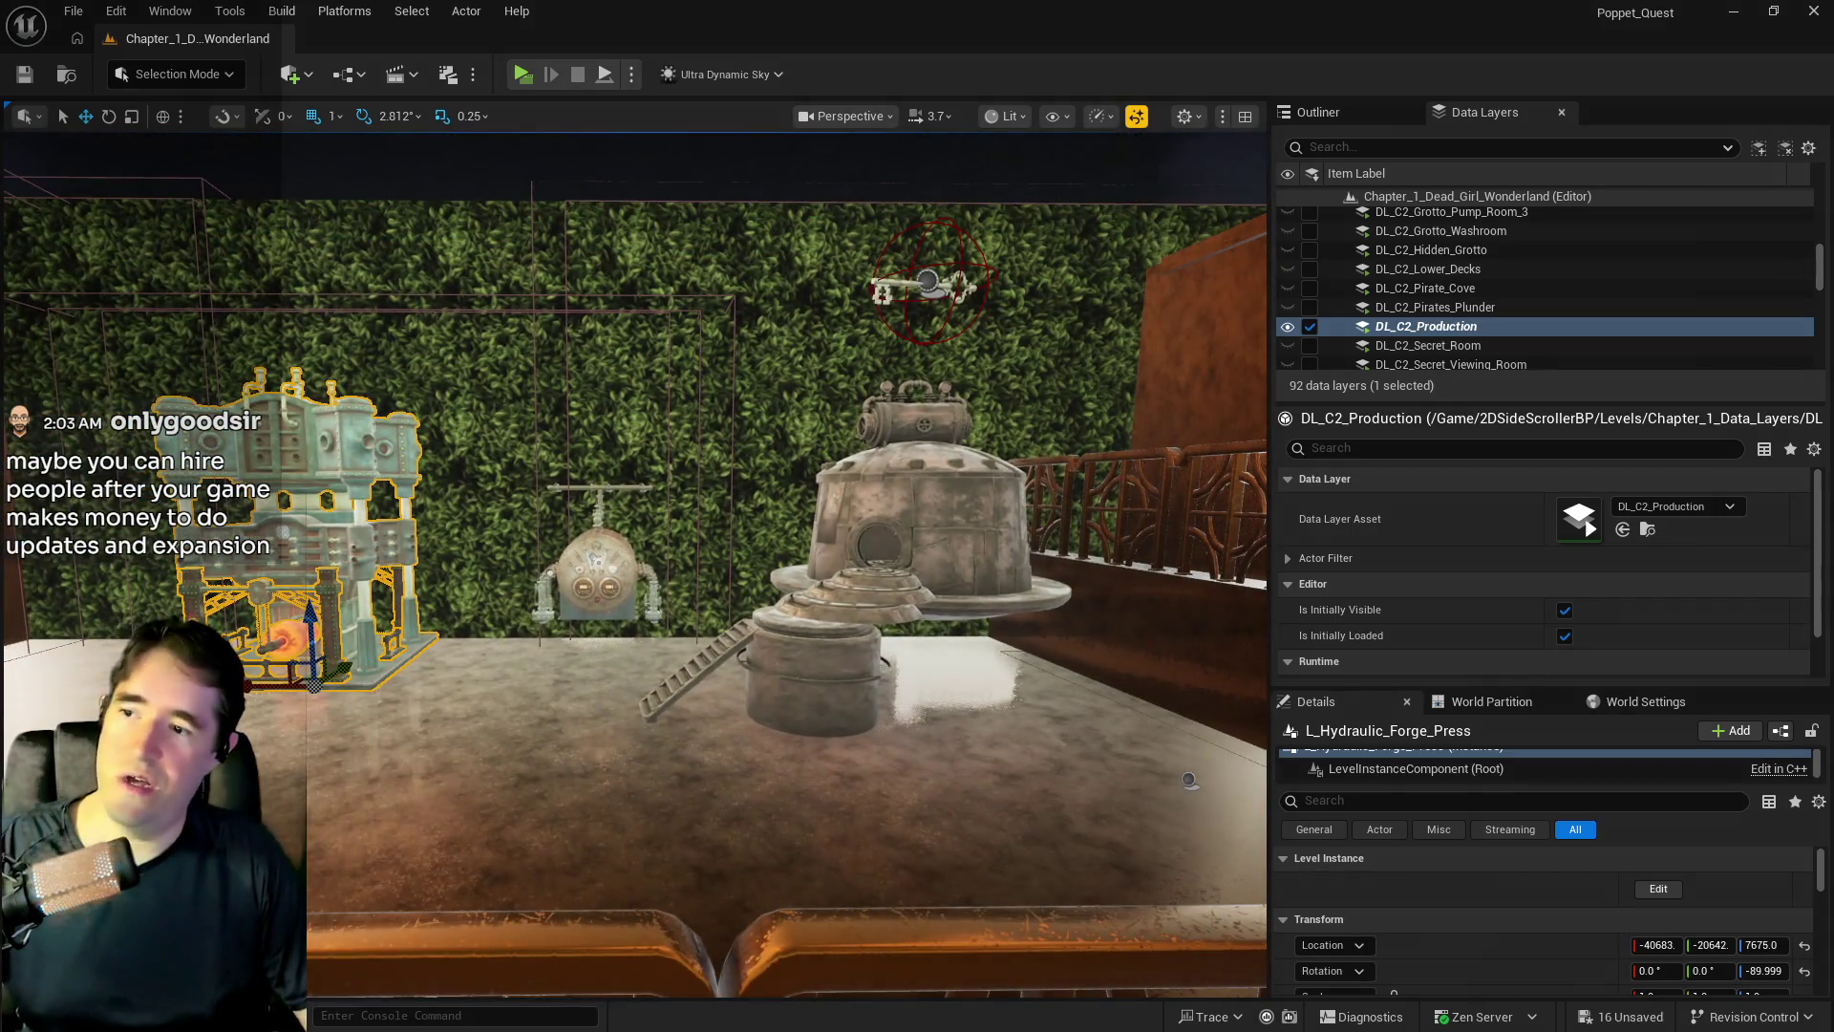
- Lower the L_Boiler to Z 7816 and save all level changes
click(597, 563)
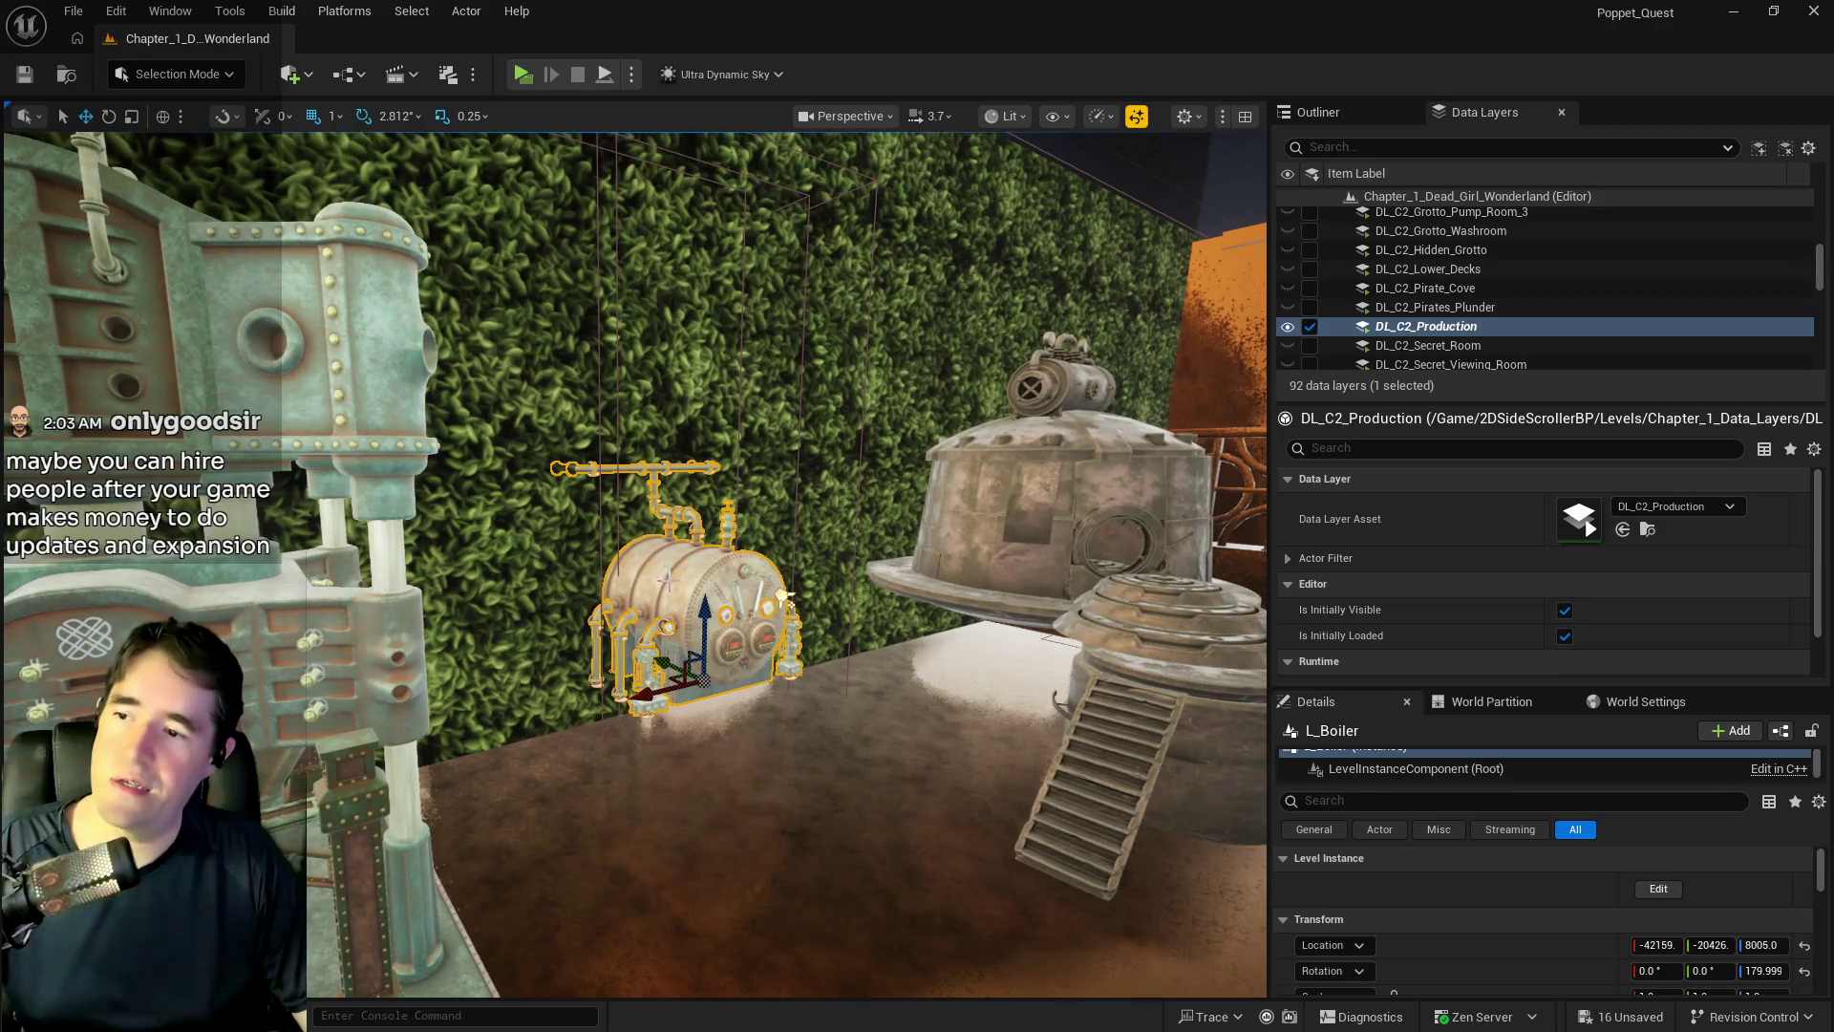
mouse_move(701, 607)
mouse_down()
mouse_move(698, 669)
mouse_move(542, 611)
mouse_move(531, 626)
mouse_move(611, 612)
mouse_up()
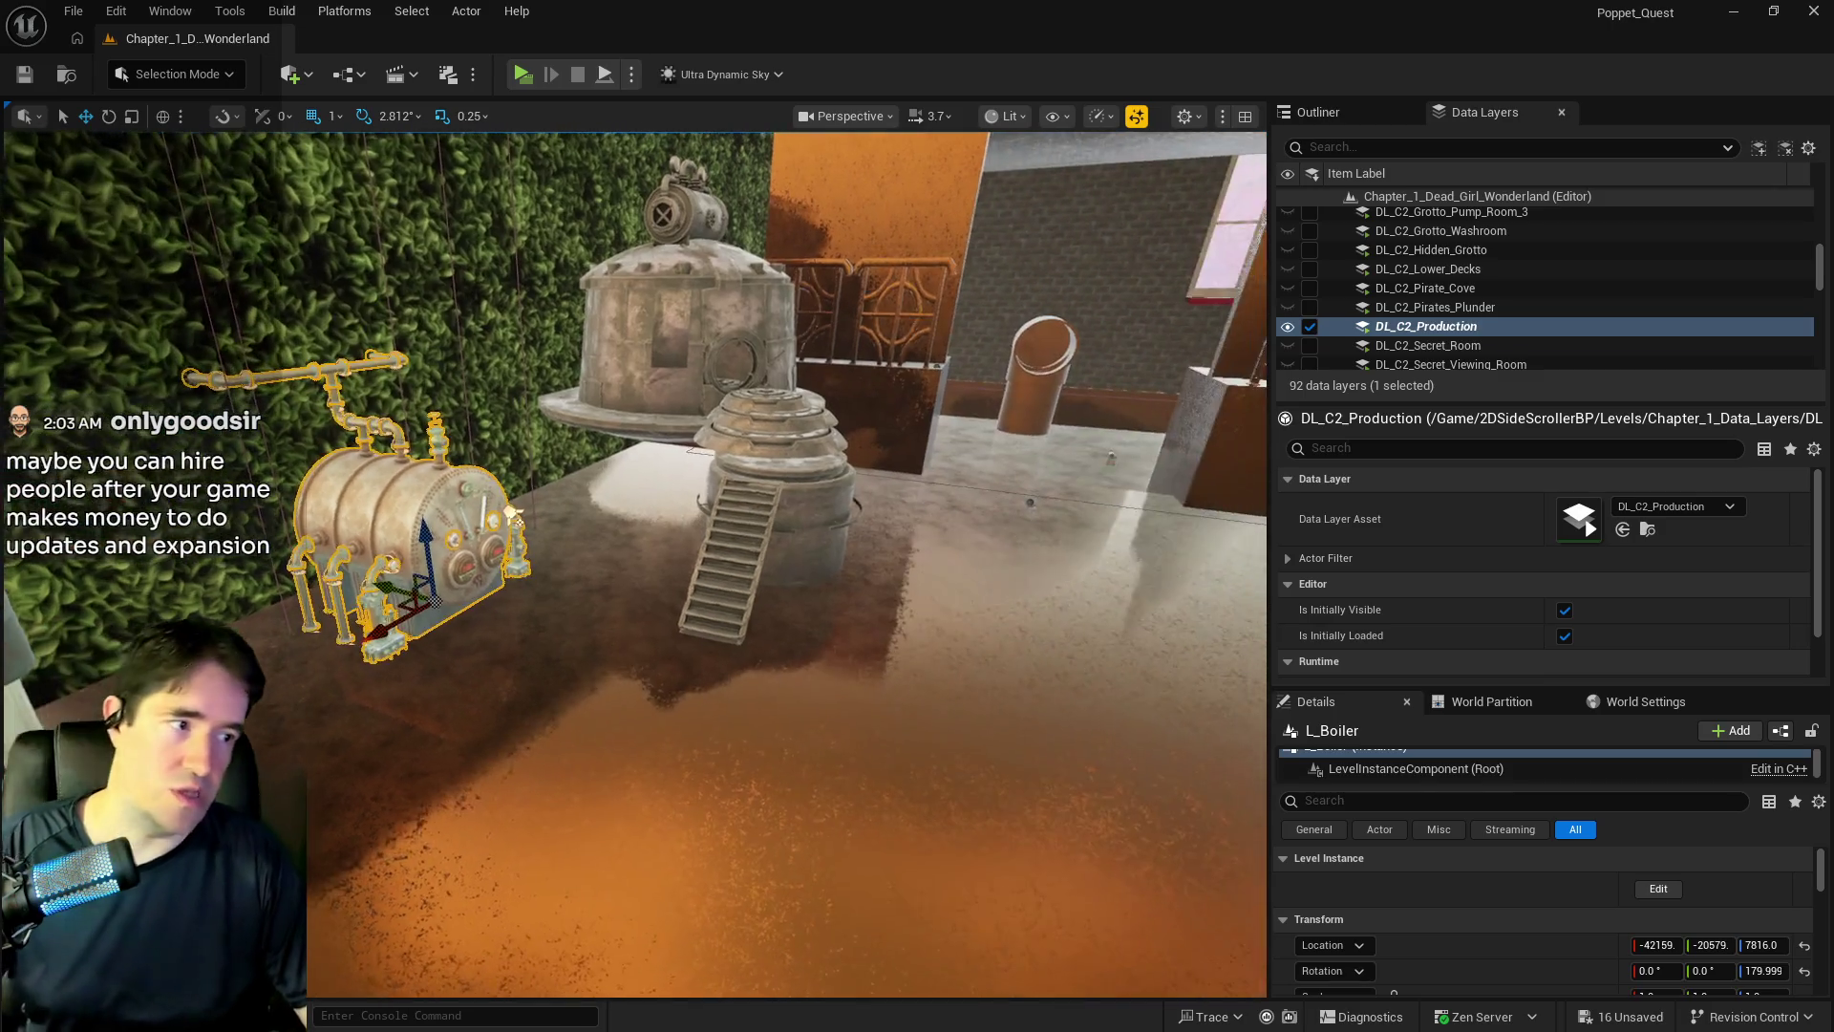
key(ctrl+s)
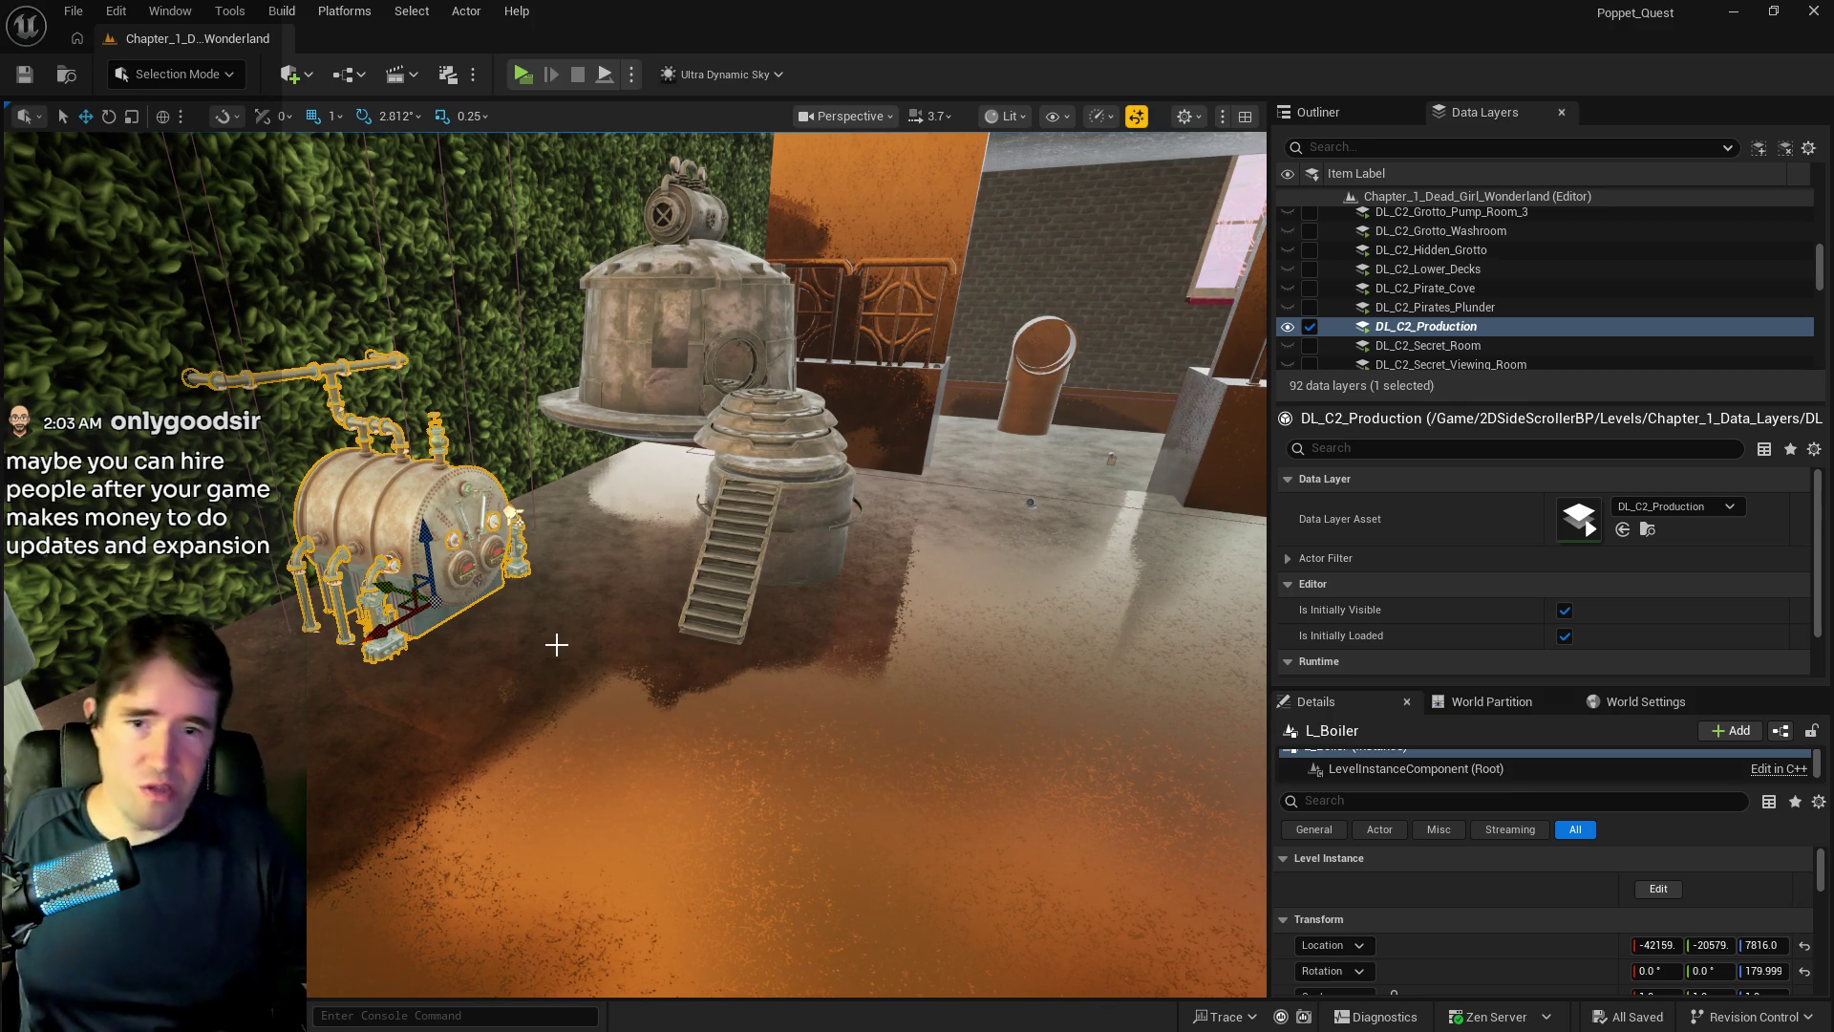
mouse_move(651, 831)
mouse_down()
mouse_move(717, 678)
mouse_move(755, 640)
mouse_move(700, 801)
mouse_up()
- Duplicate the hollow pipe piece Floor9 and rotate the copy about the vertical axis
drag(516, 643, 554, 621)
click(573, 430)
mouse_move(582, 412)
mouse_down()
mouse_move(405, 402)
mouse_move(420, 439)
mouse_move(615, 497)
mouse_up()
drag(749, 468, 650, 439)
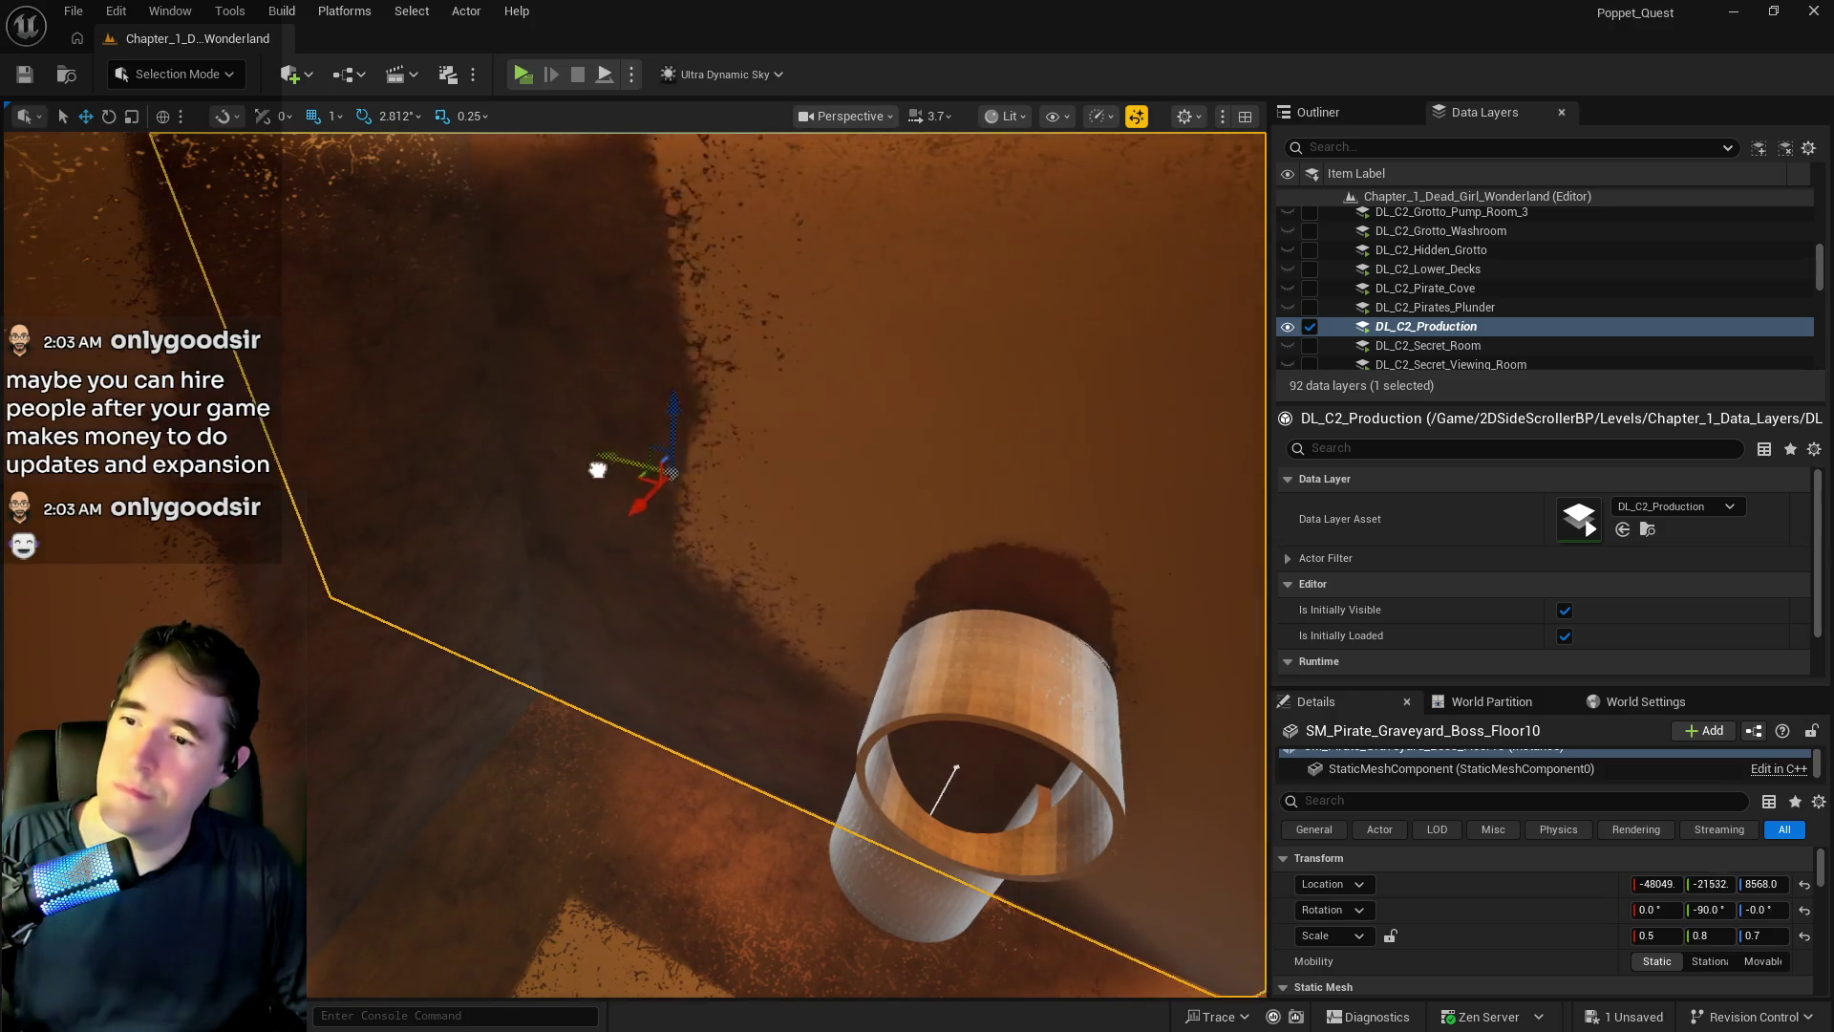
- Slide the new Floor10 piece along X to X -48338 beside the wall and save
drag(974, 622, 611, 283)
mouse_move(448, 173)
mouse_down()
mouse_move(545, 184)
mouse_move(573, 208)
mouse_up()
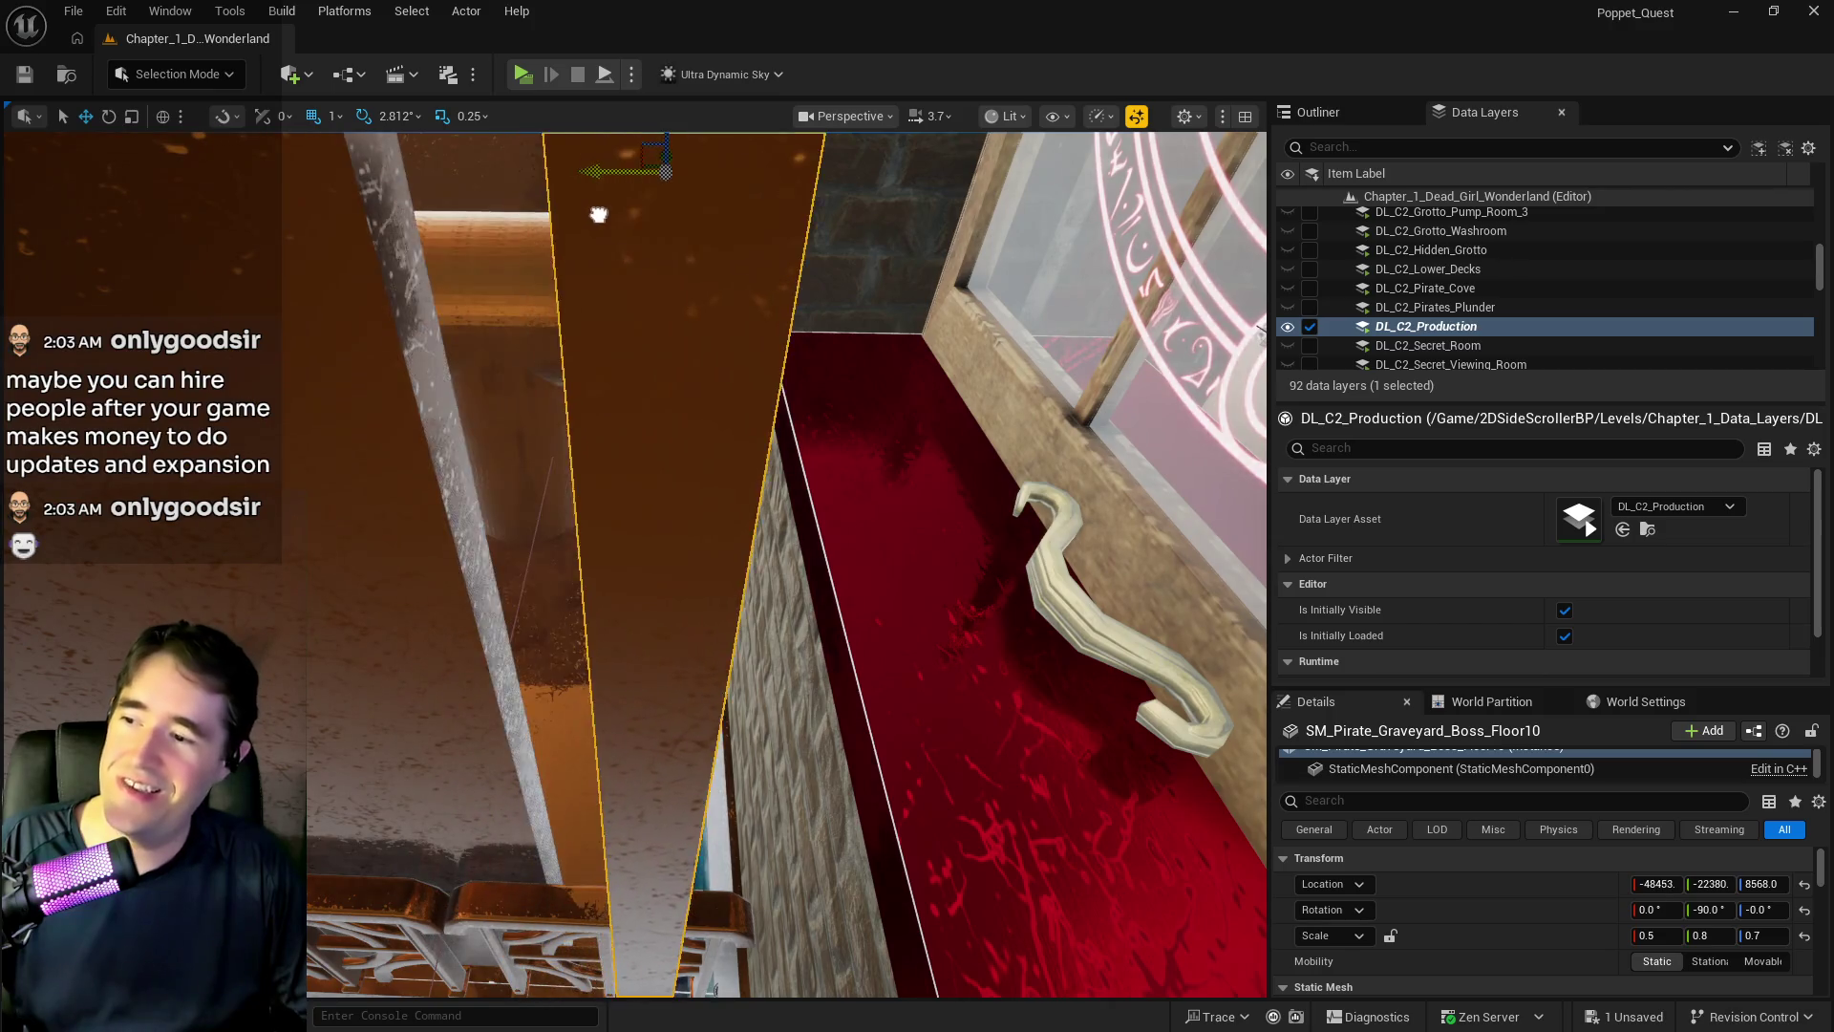
mouse_move(569, 216)
mouse_down()
mouse_move(549, 382)
mouse_move(523, 325)
mouse_up()
mouse_move(698, 733)
mouse_down()
mouse_move(650, 725)
mouse_move(497, 573)
mouse_up()
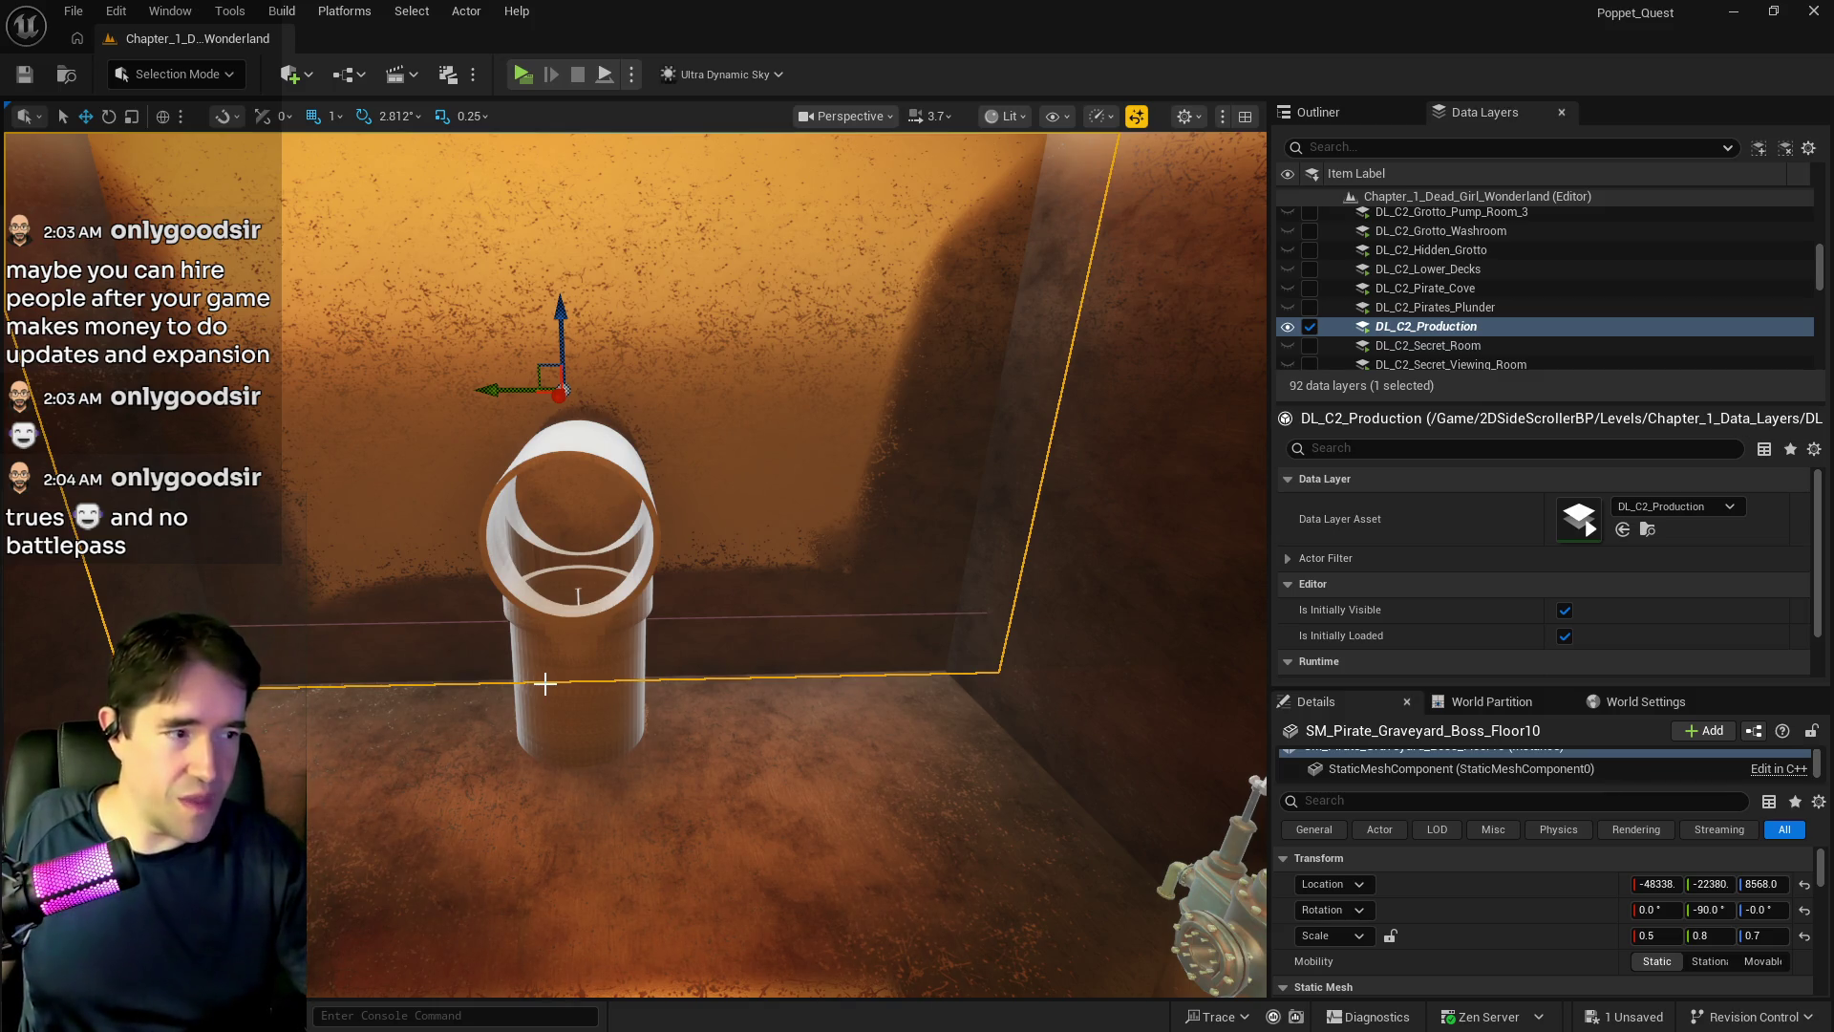
mouse_move(684, 931)
mouse_down()
mouse_move(699, 919)
mouse_move(280, 520)
mouse_up()
key(ctrl+s)
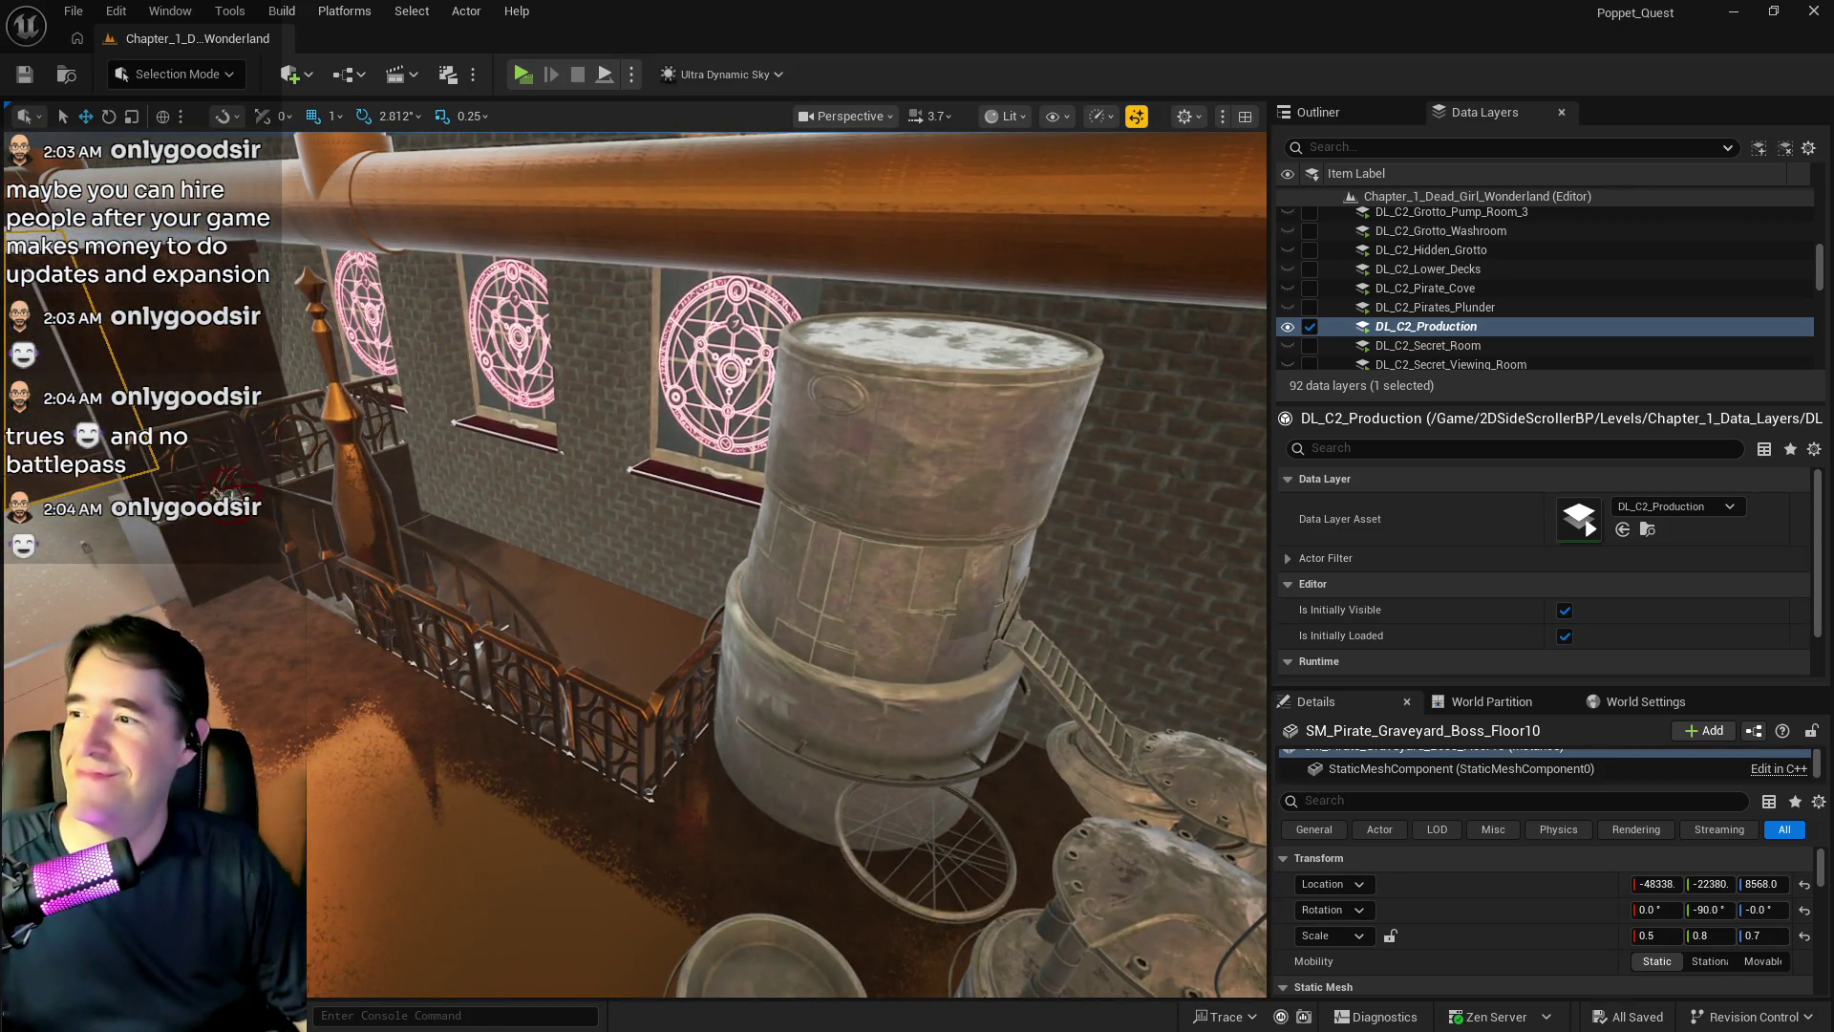
- Move BP_Collectible_Key47 onto the tank floor at Z 8769 and save
click(233, 519)
mouse_move(265, 516)
mouse_down()
mouse_move(659, 687)
mouse_move(903, 727)
mouse_up()
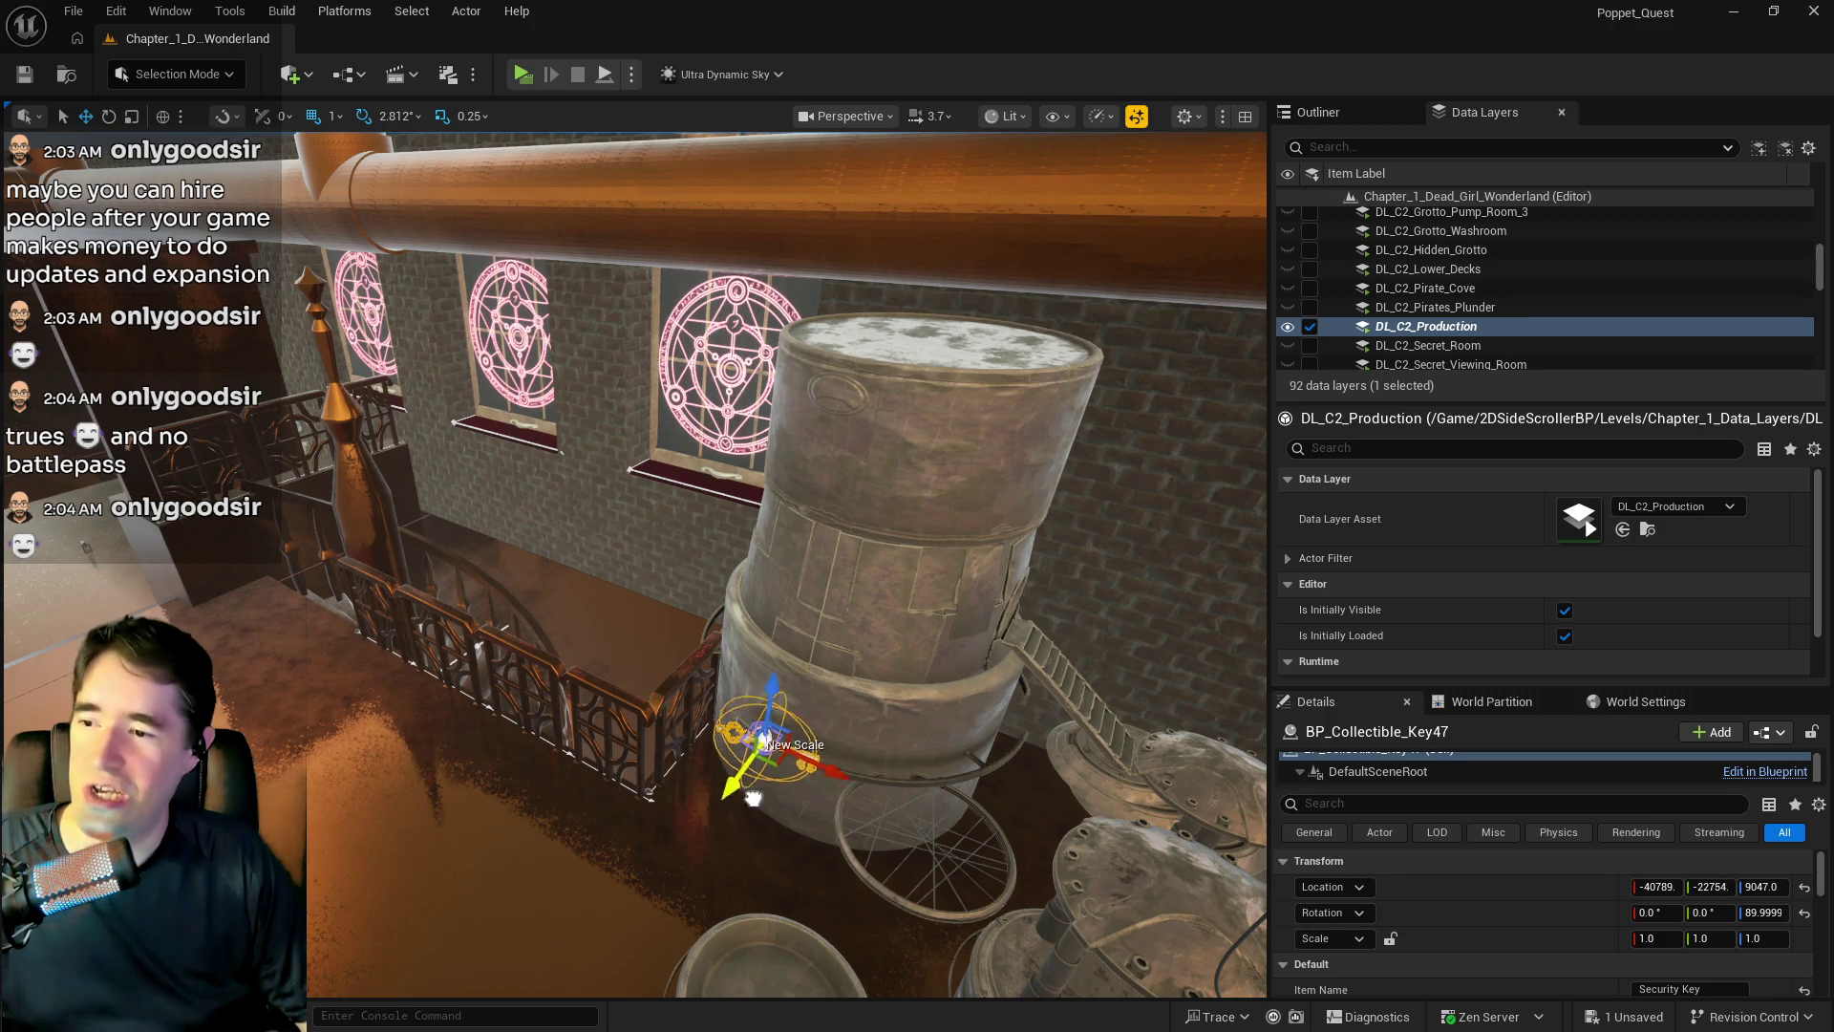
mouse_move(944, 600)
mouse_down()
mouse_move(898, 392)
mouse_move(552, 479)
mouse_up()
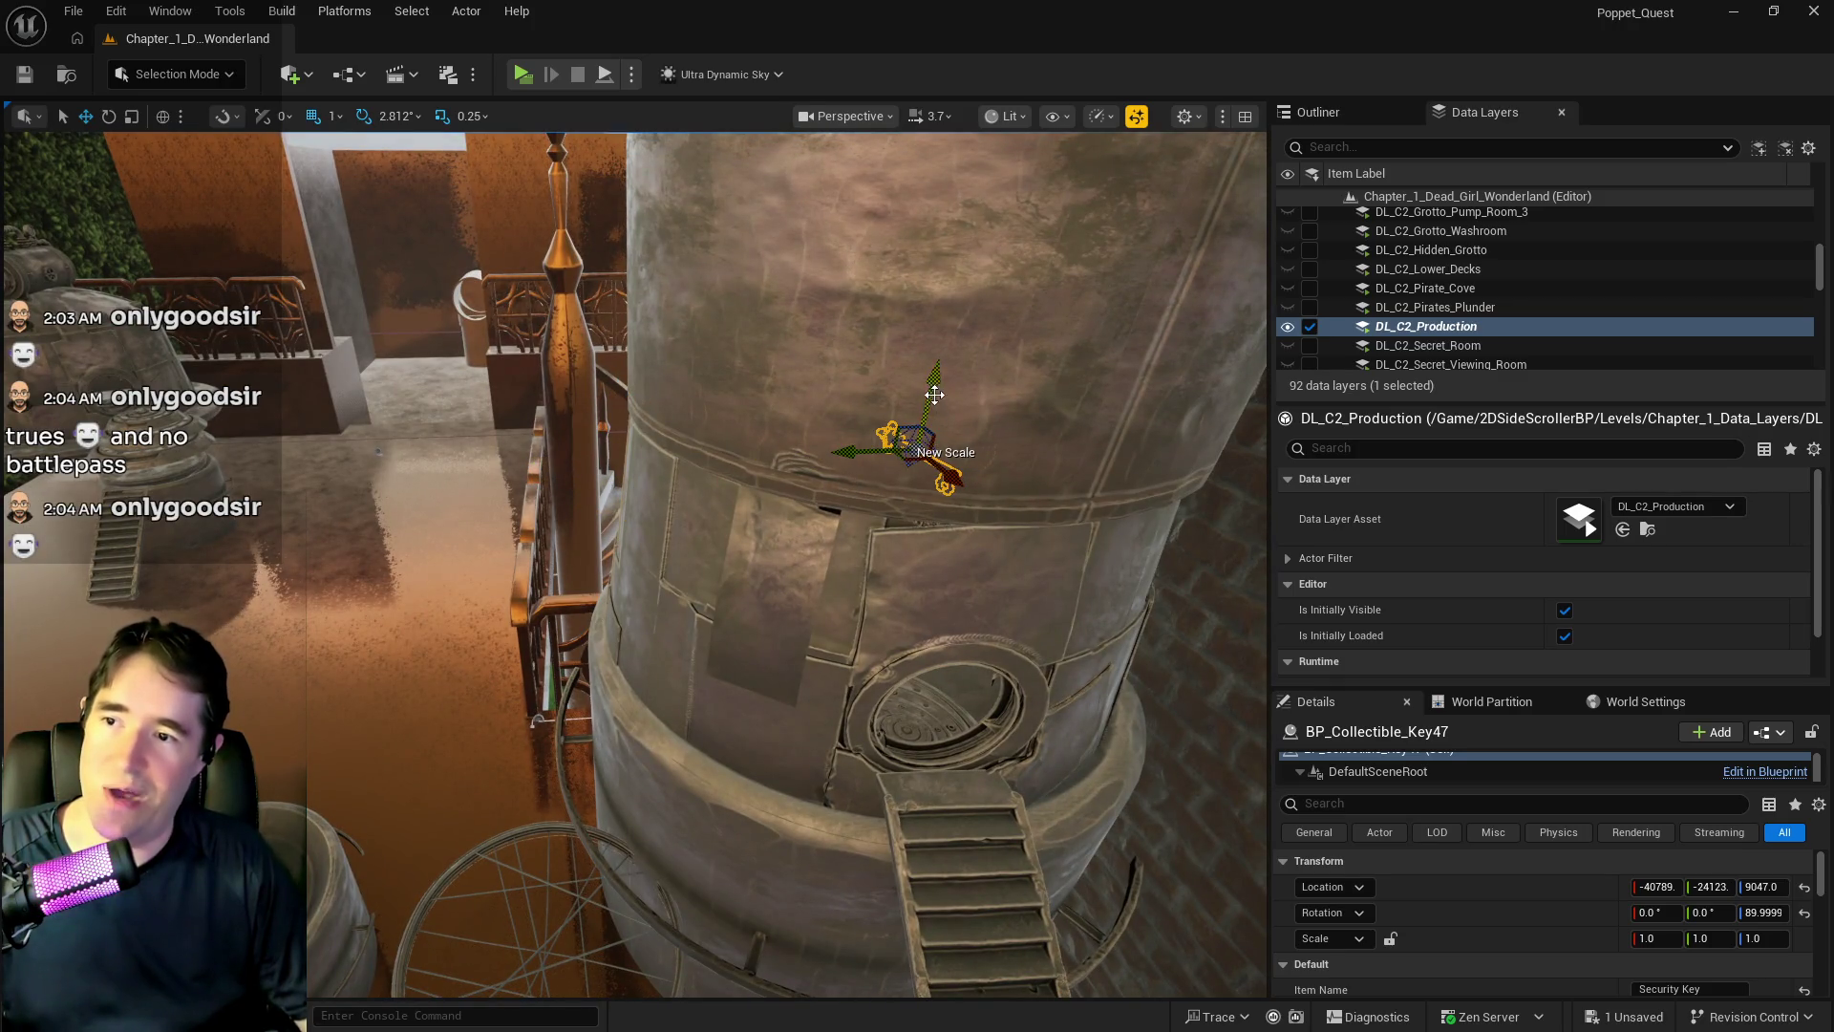
mouse_move(909, 525)
mouse_down()
mouse_move(901, 344)
mouse_move(821, 458)
mouse_move(793, 573)
mouse_up()
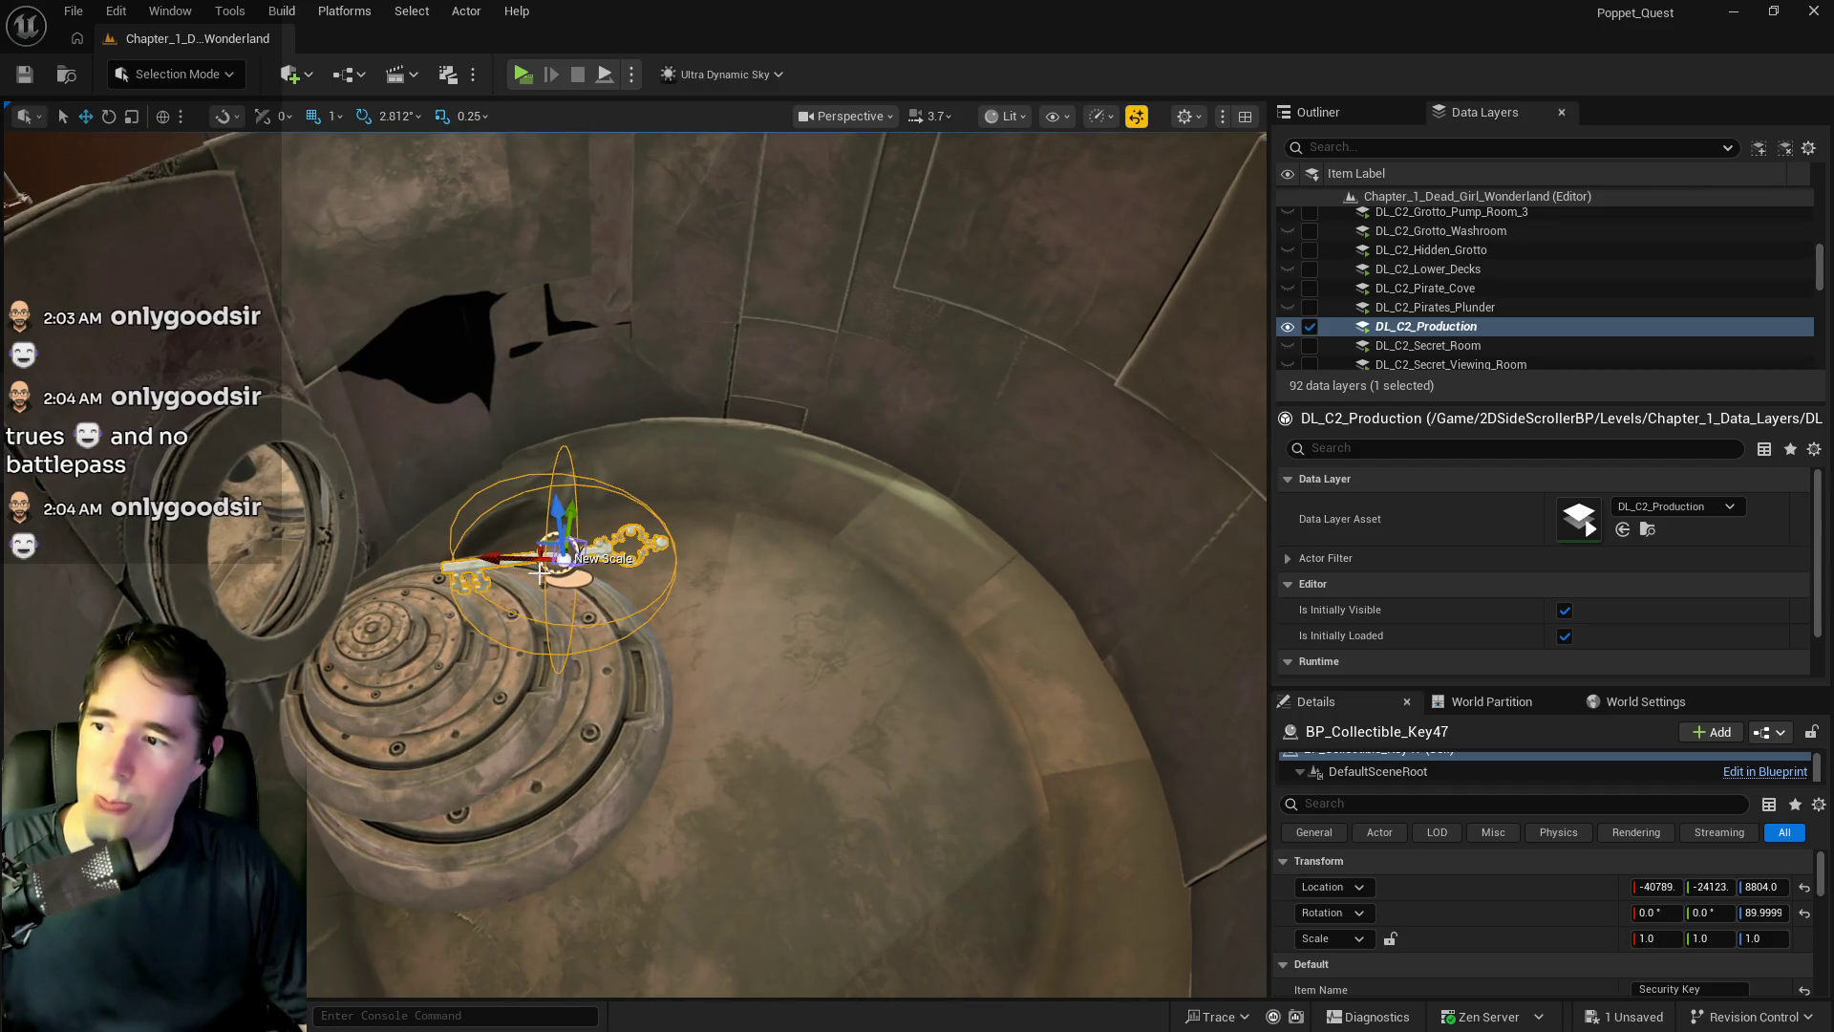
mouse_move(494, 582)
mouse_down()
mouse_move(781, 589)
mouse_move(743, 561)
mouse_up()
key(ctrl+s)
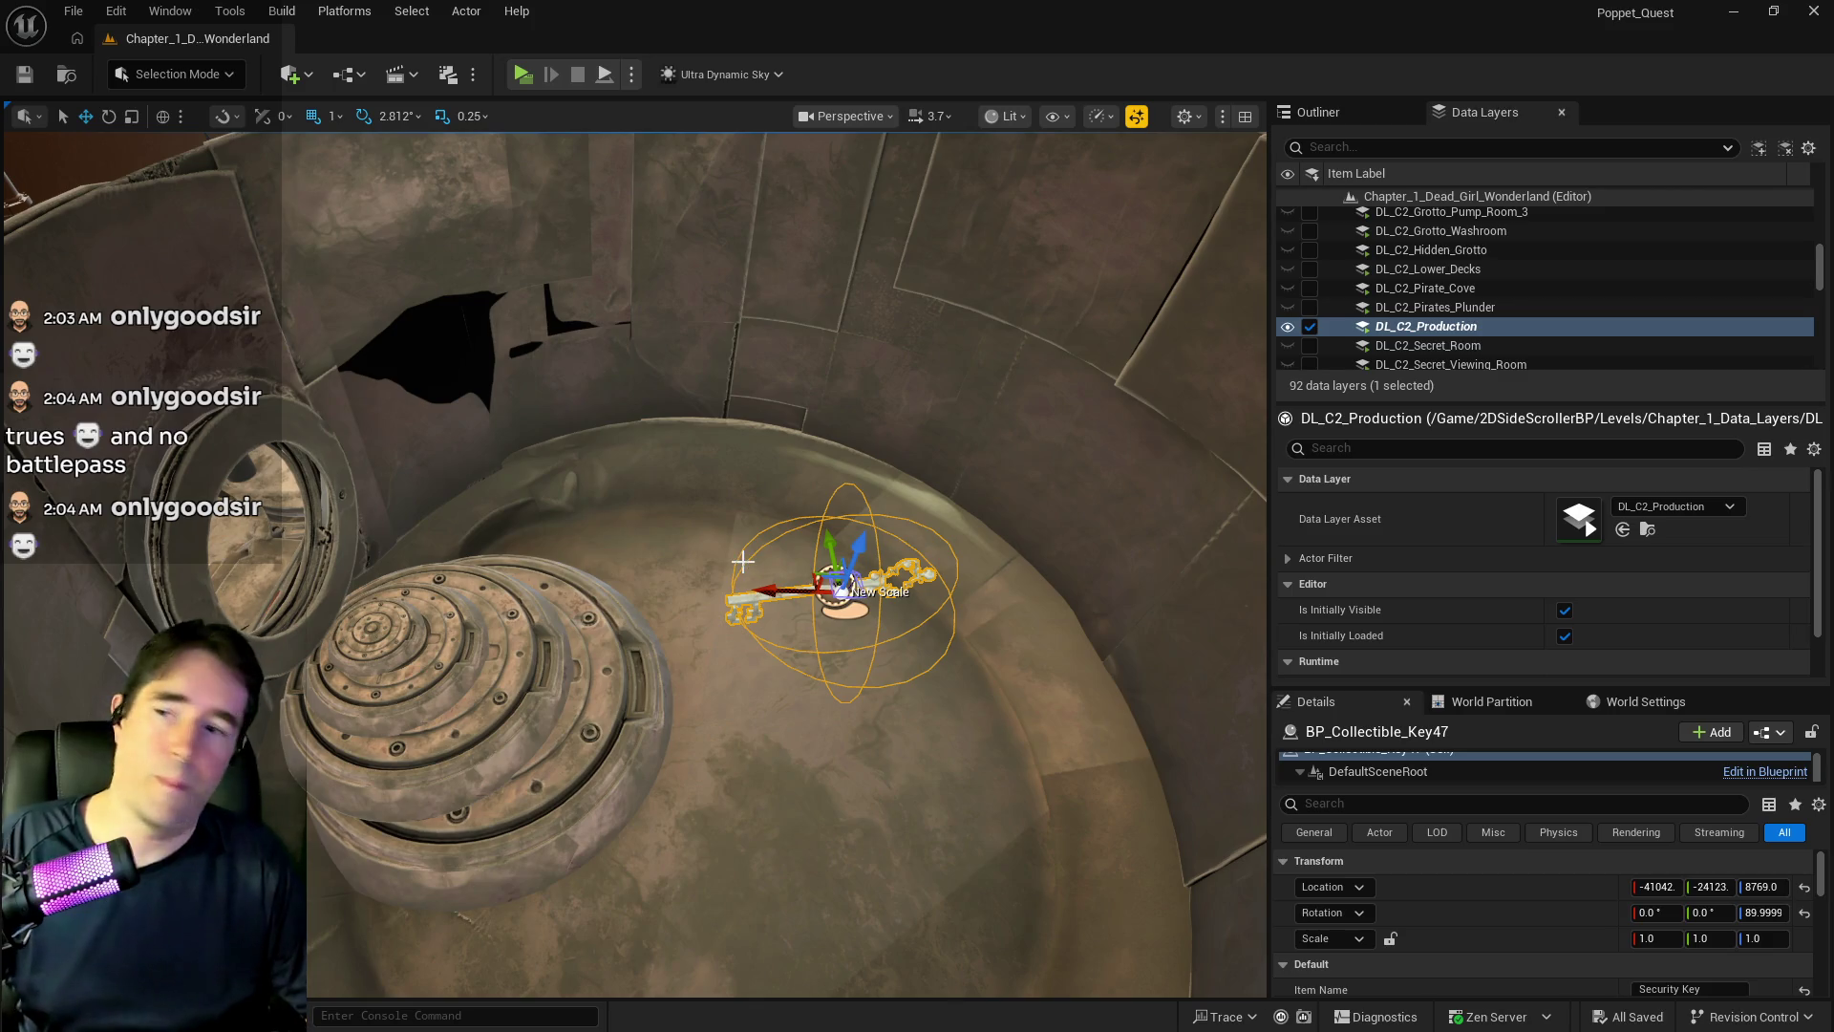
- Add the key to the DL_C2_Production data layer and move it into the Production folder
right_click(1407, 333)
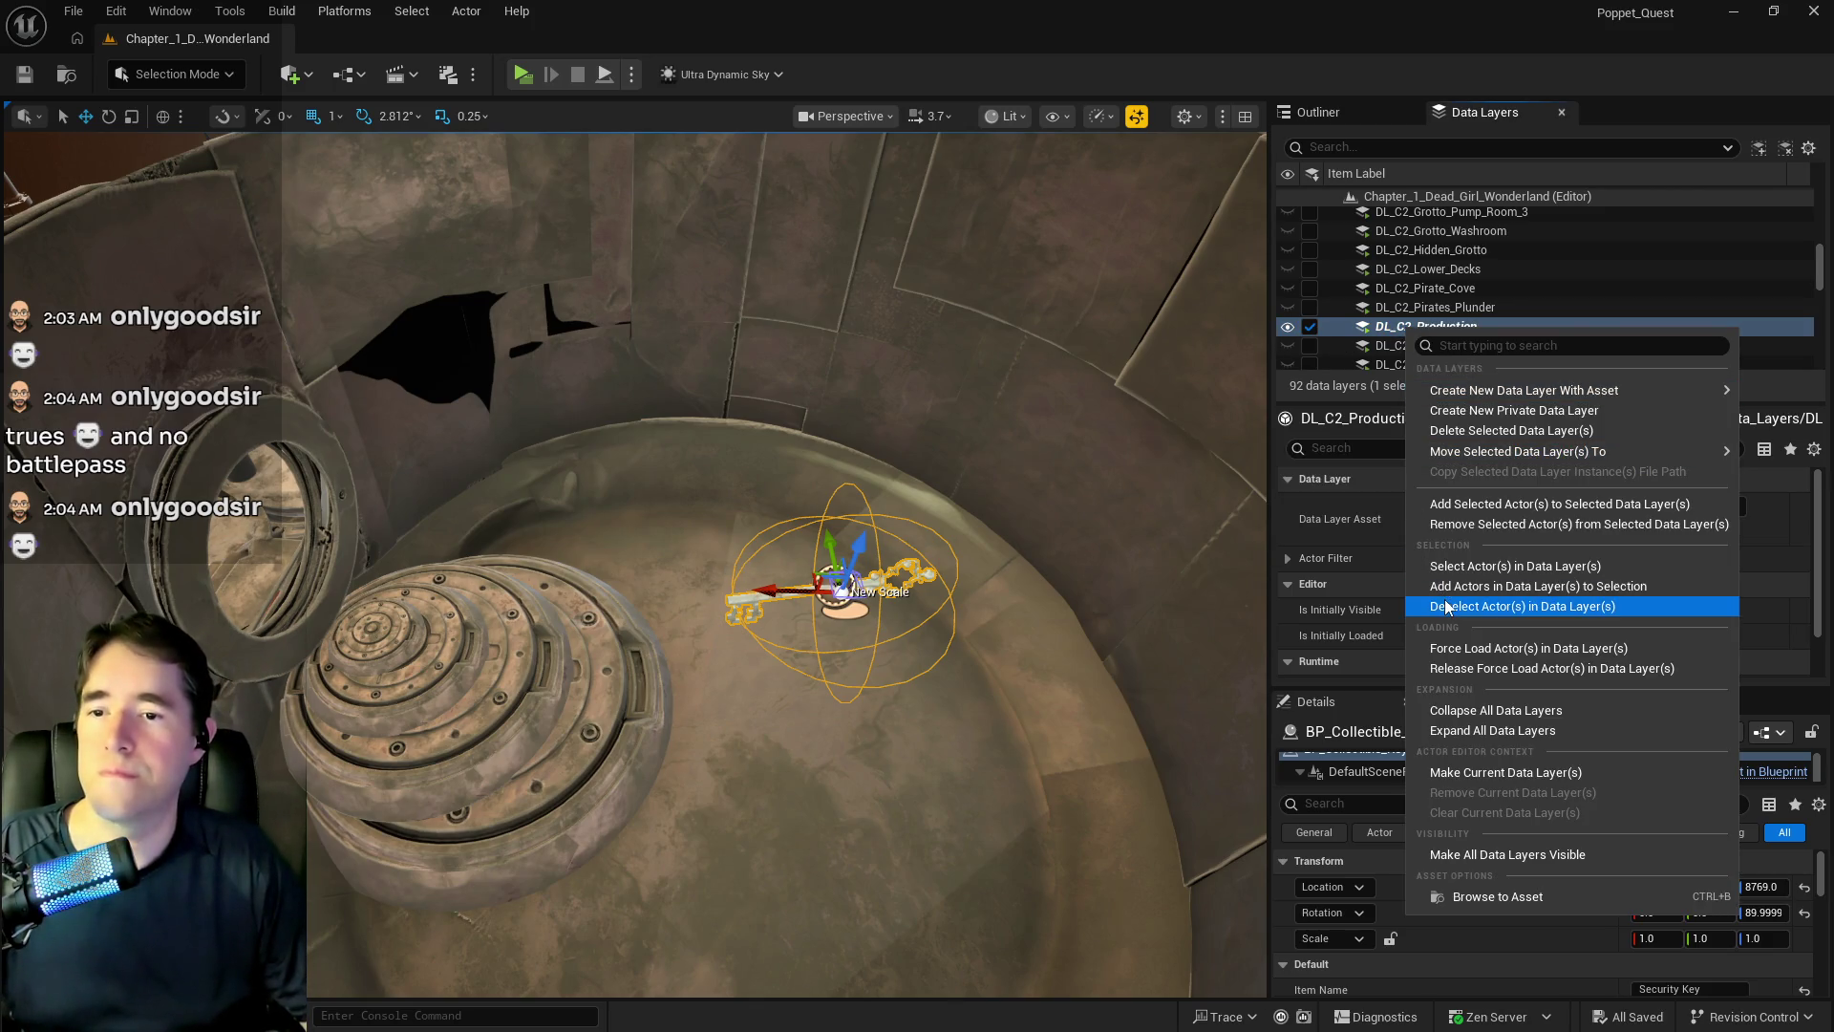
click(1463, 506)
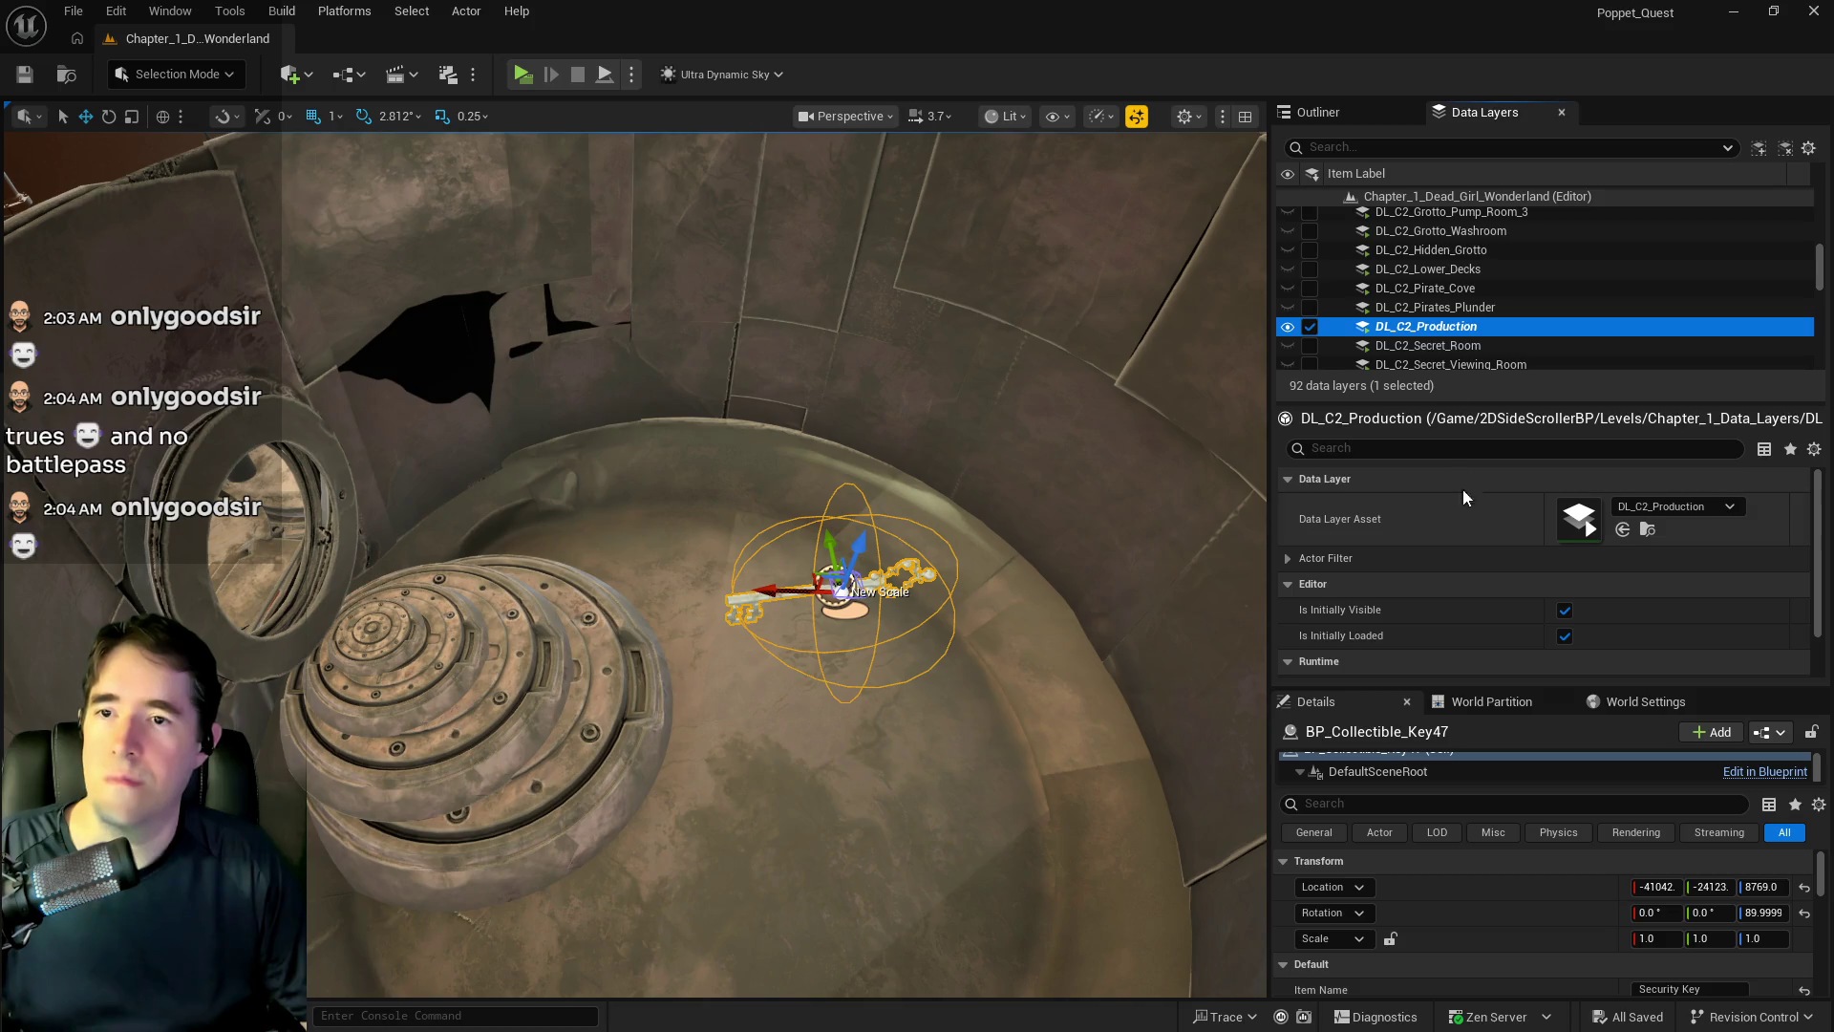
click(1362, 115)
right_click(1452, 485)
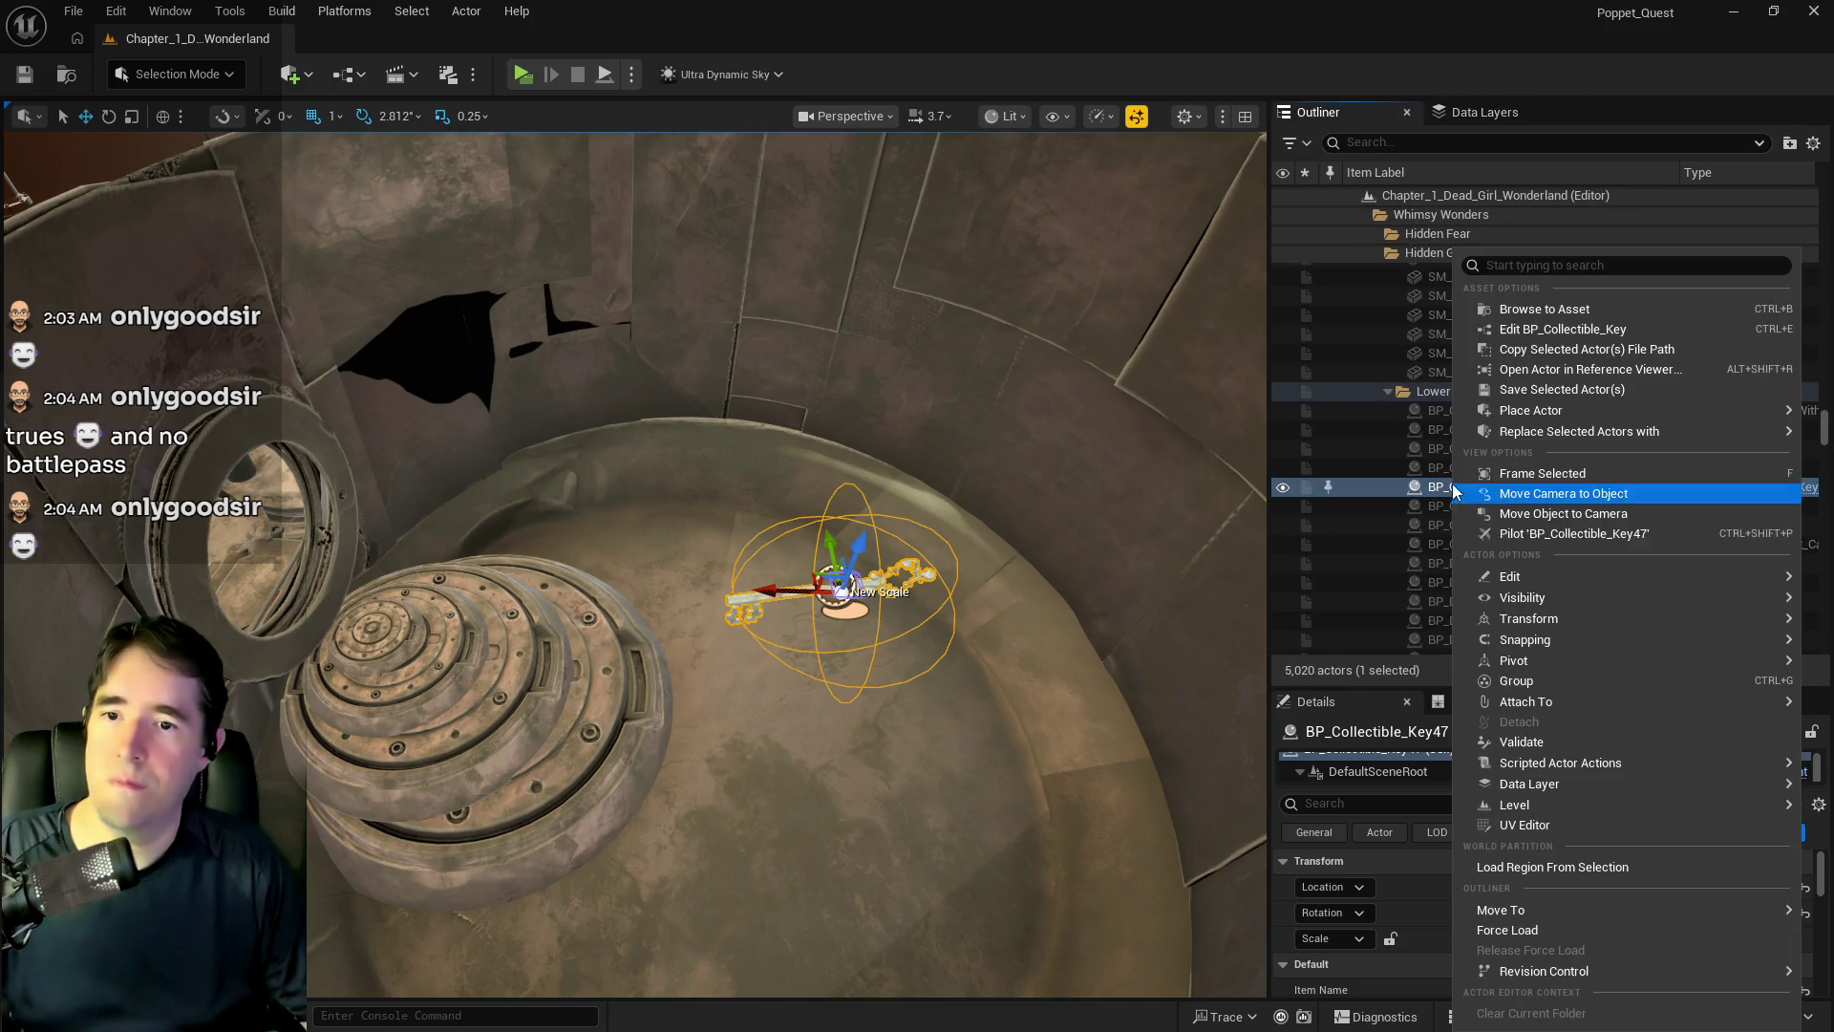
mouse_move(1499, 905)
text(pro)
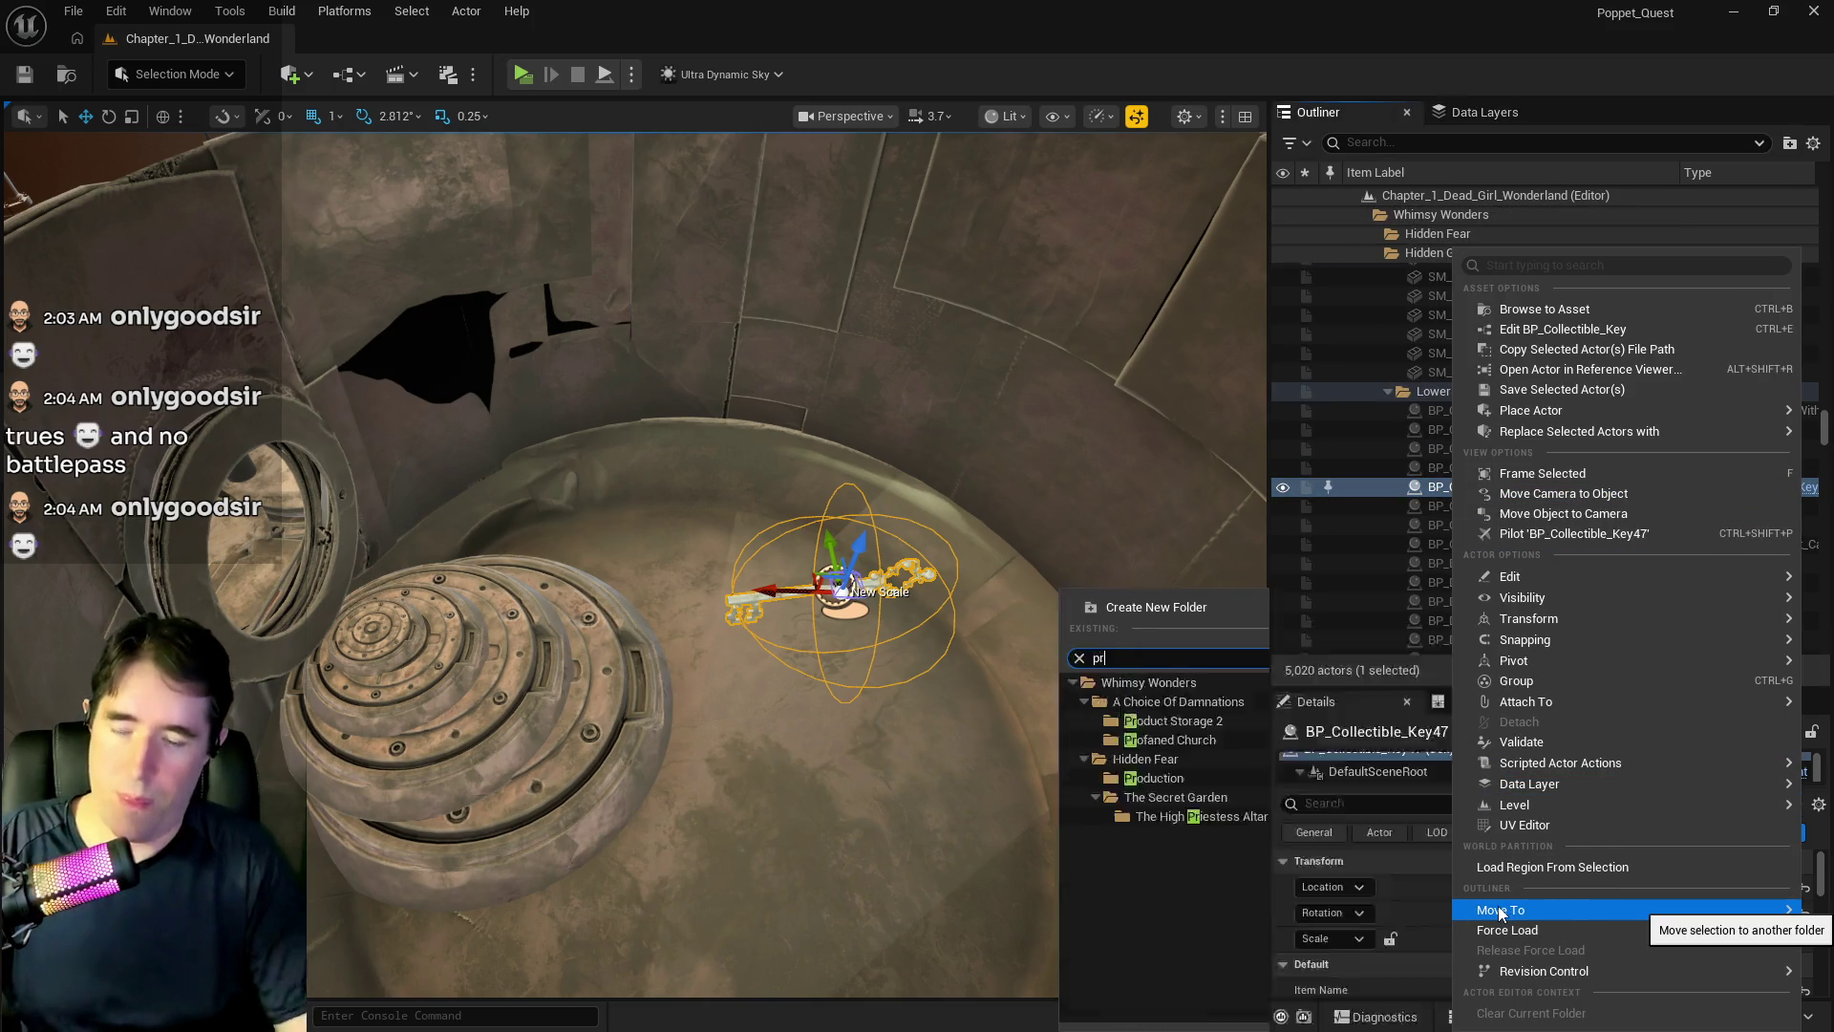
click(1375, 1012)
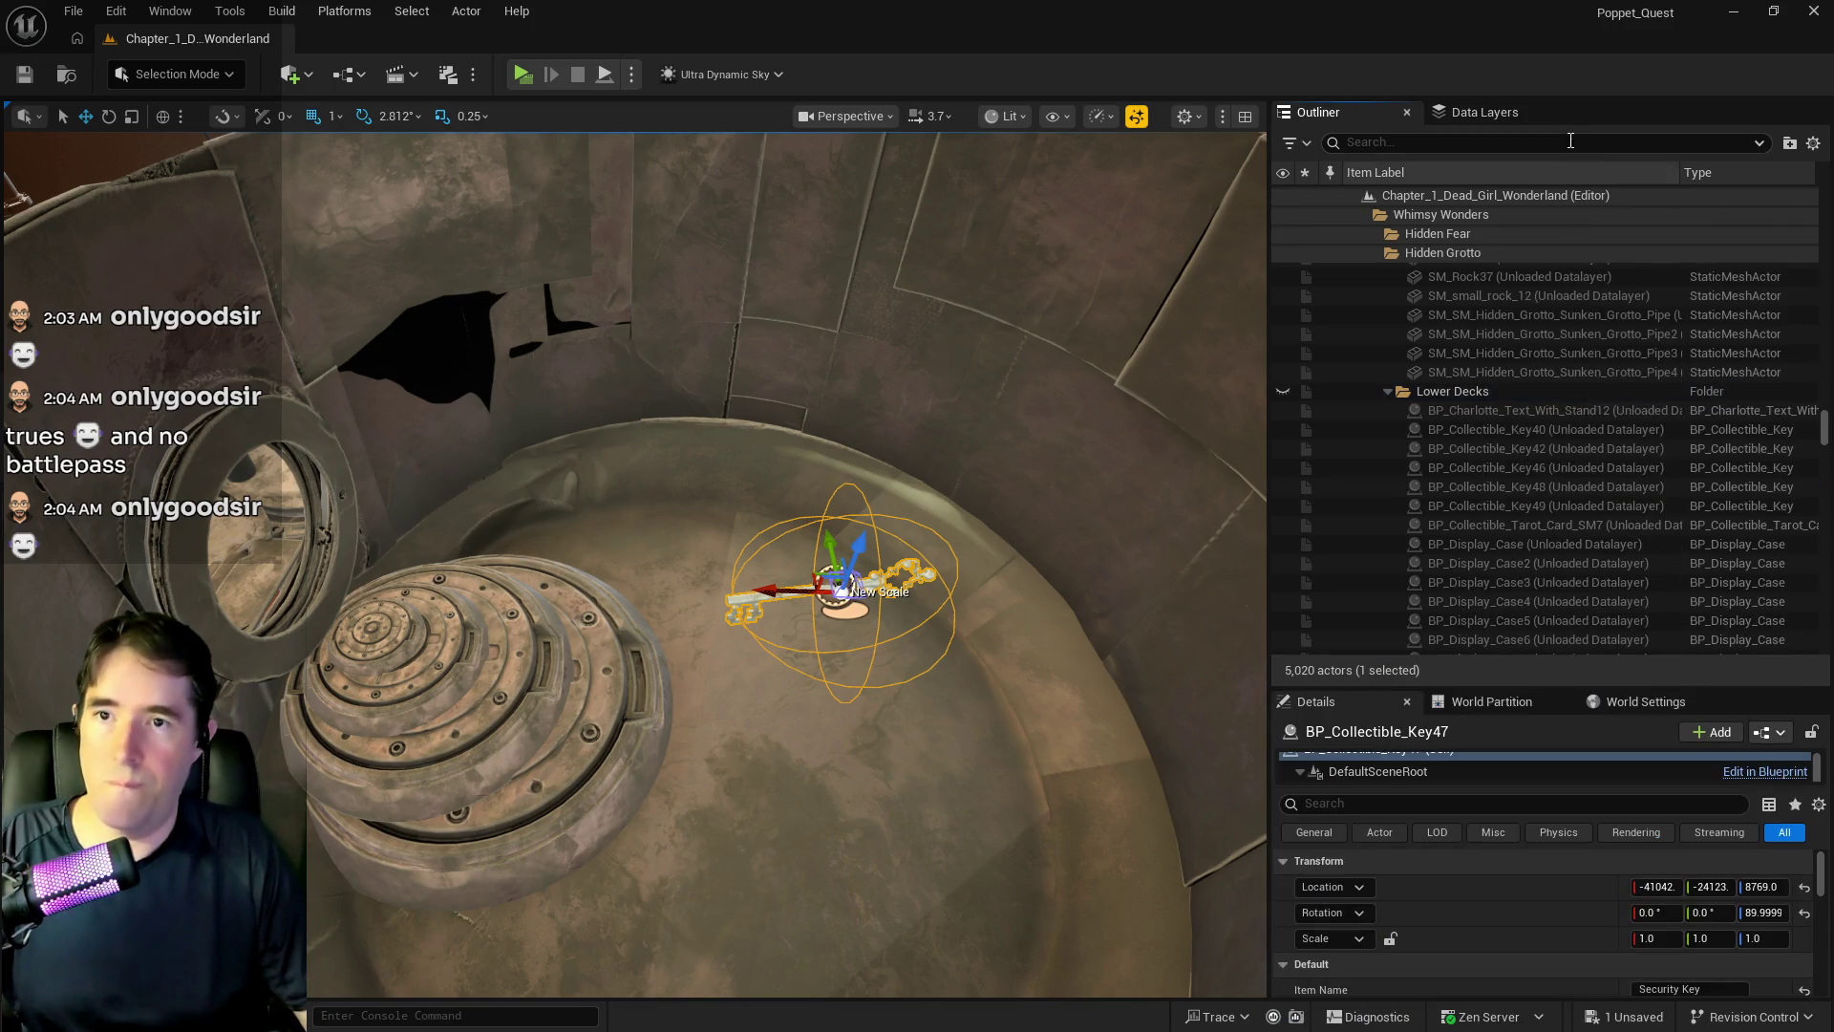
click(1484, 112)
- Assign the selected key to the DL_C2_Depths_Control_Room data layer
scroll(1468, 322, up, 5)
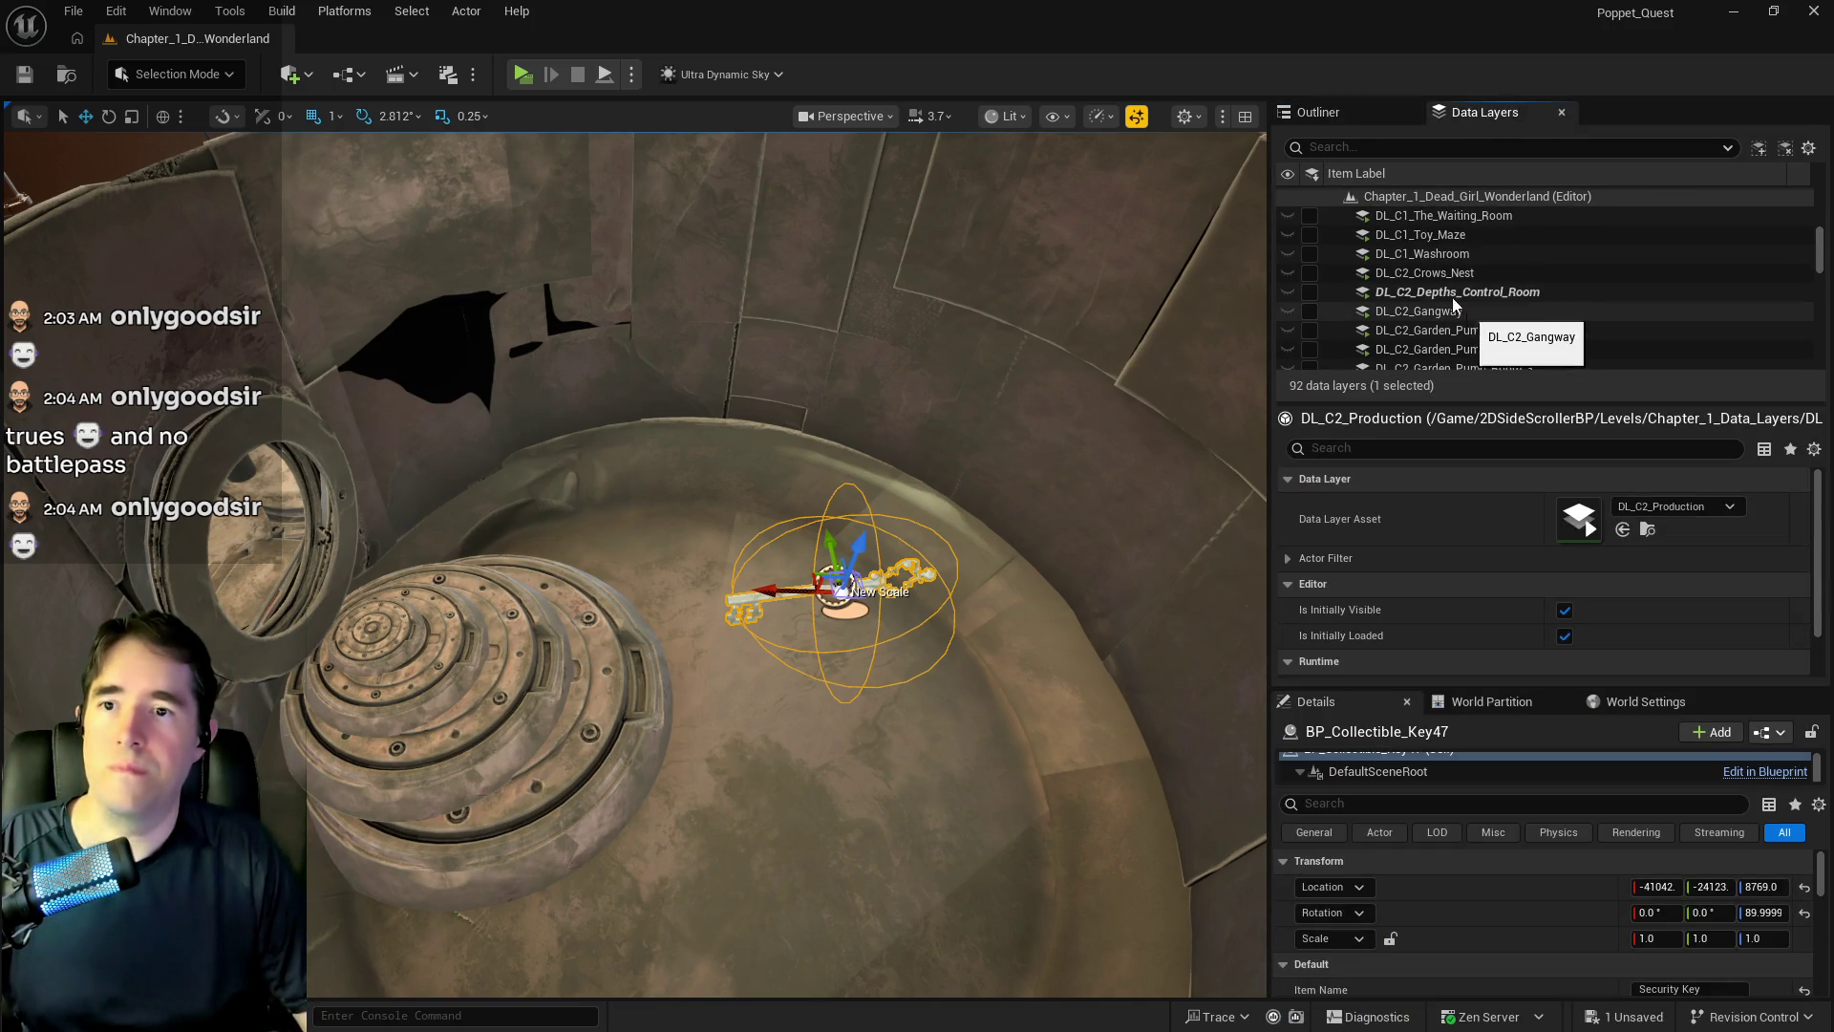
right_click(1442, 291)
click(1510, 471)
scroll(1467, 342, up, 3)
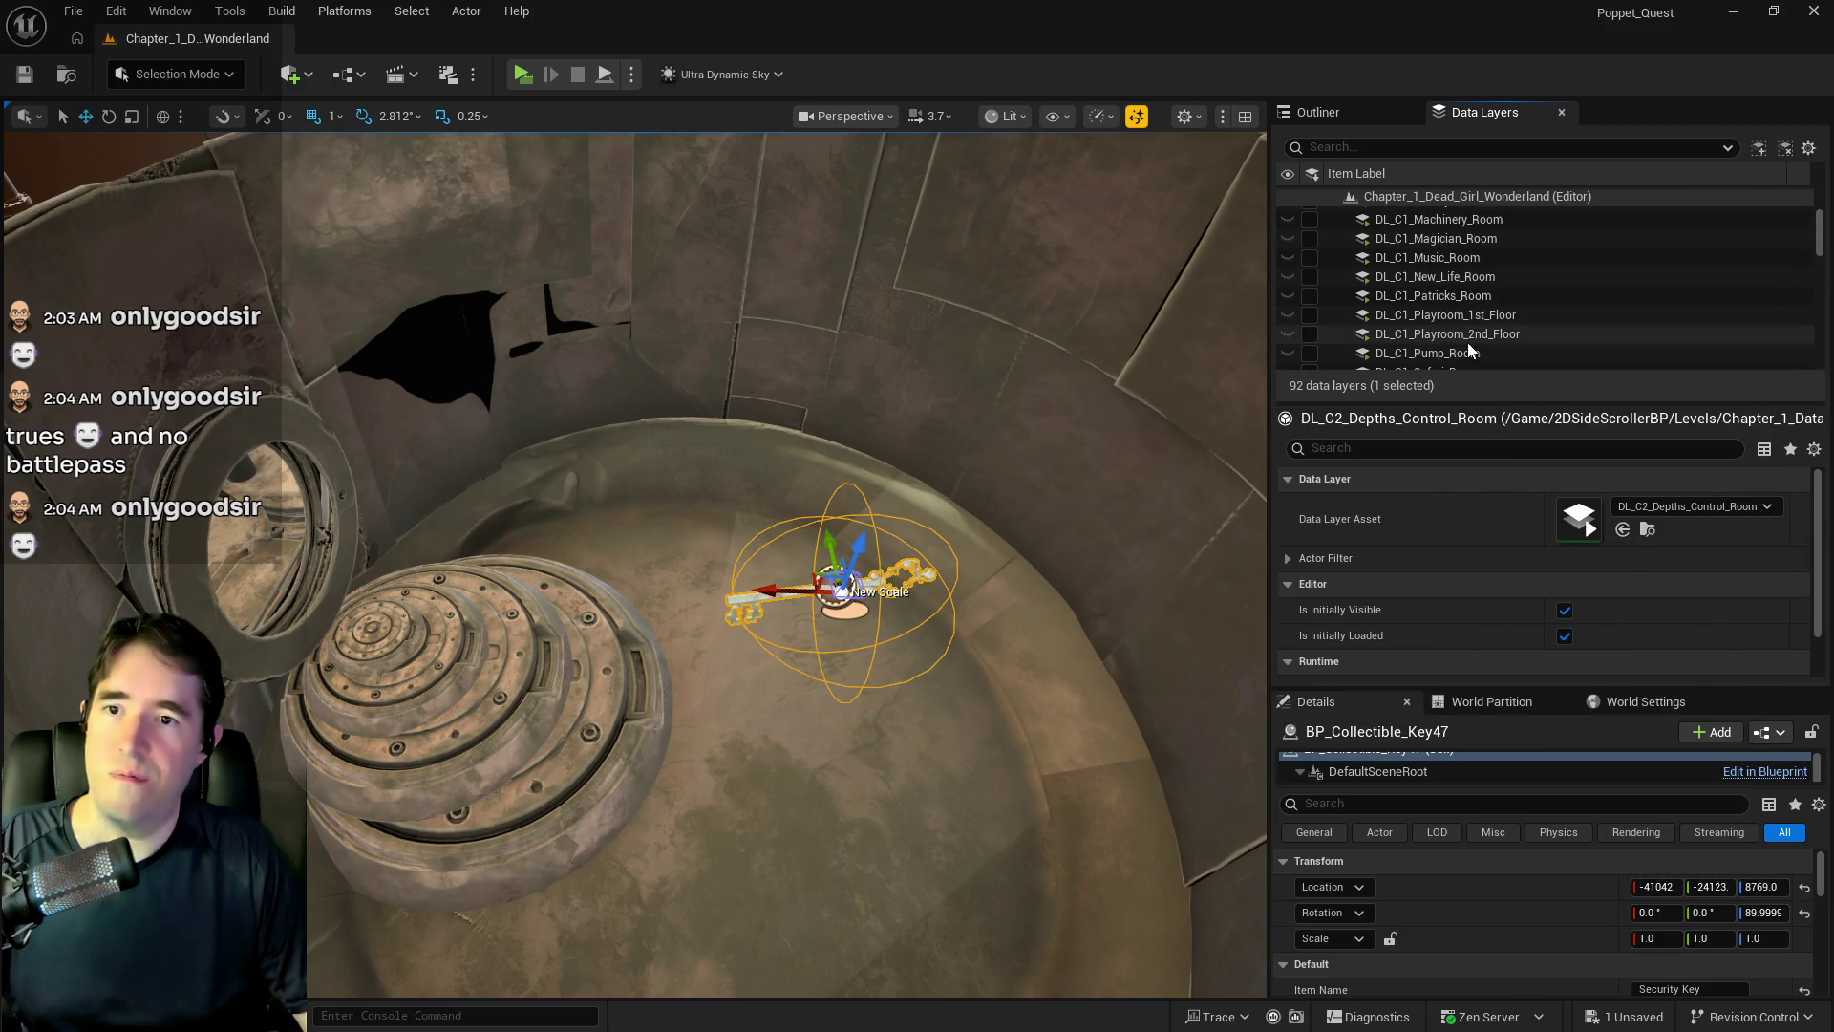
scroll(1467, 341, up, 3)
scroll(1467, 342, down, 8)
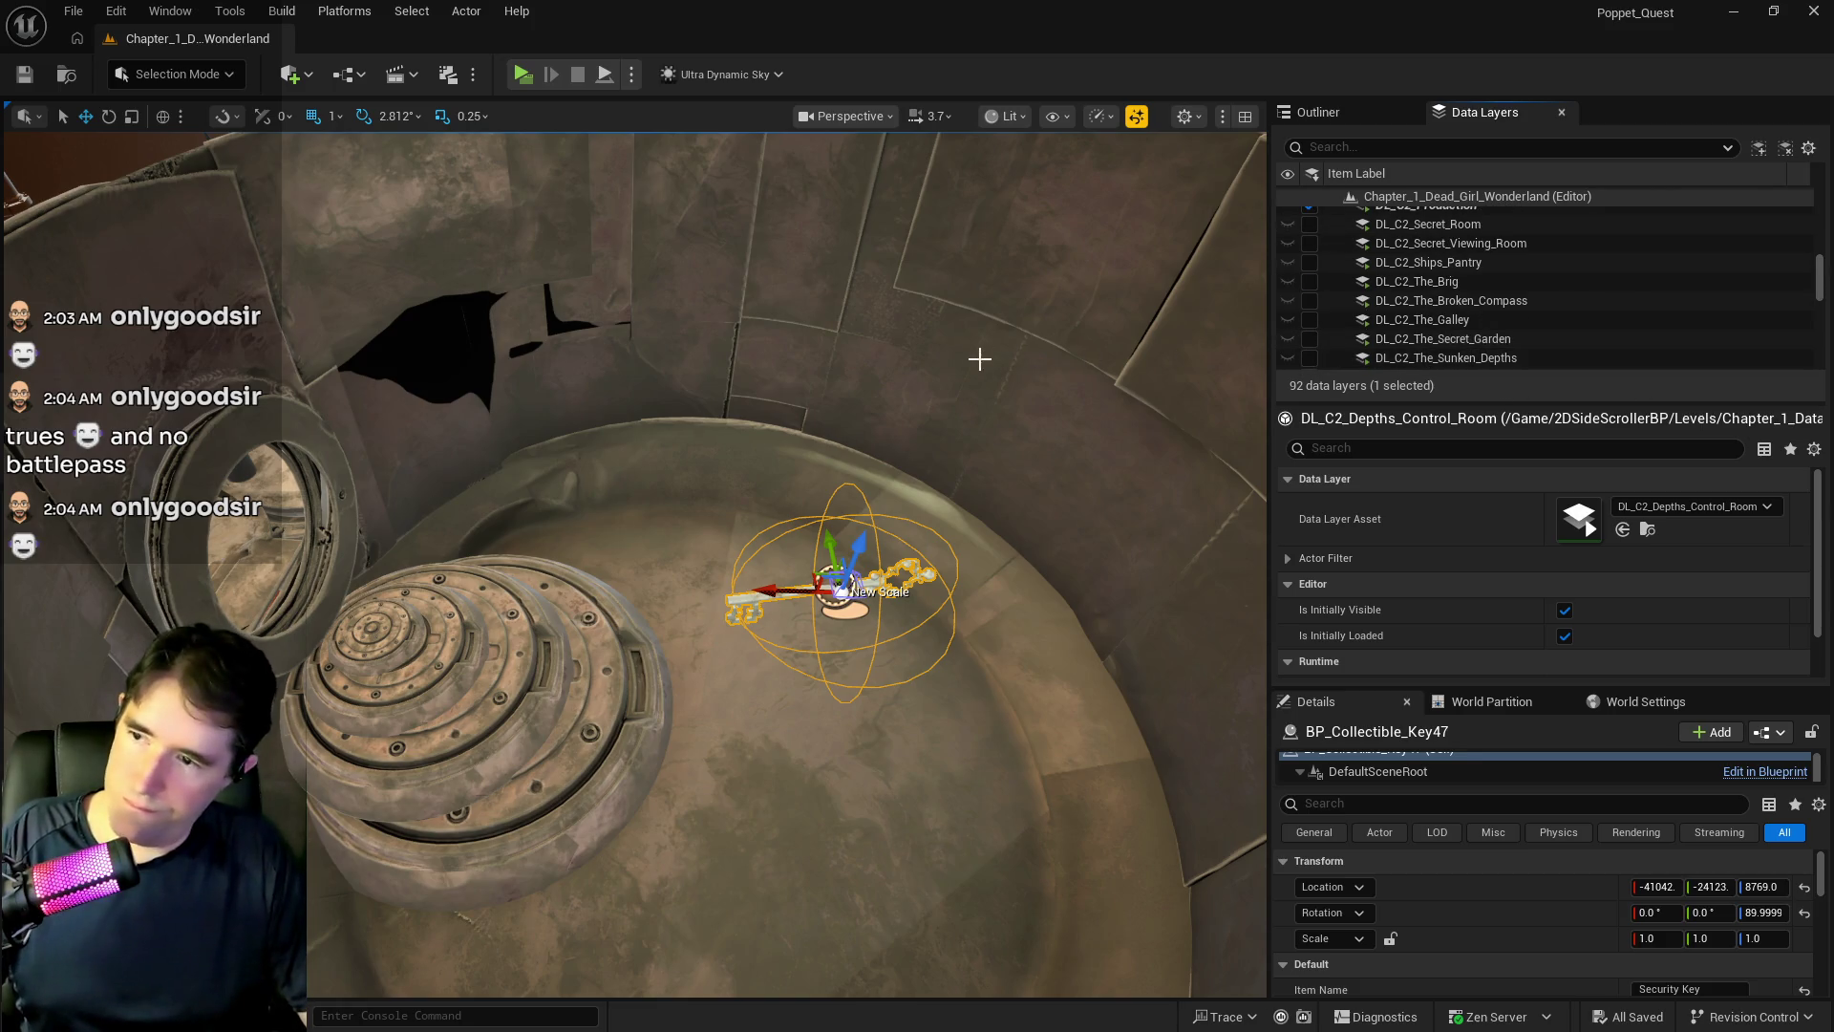
drag(979, 356, 964, 239)
- Fly across the deck, focus on the railing by the brown wall, then select the 3-way pipe junction
drag(803, 363, 803, 401)
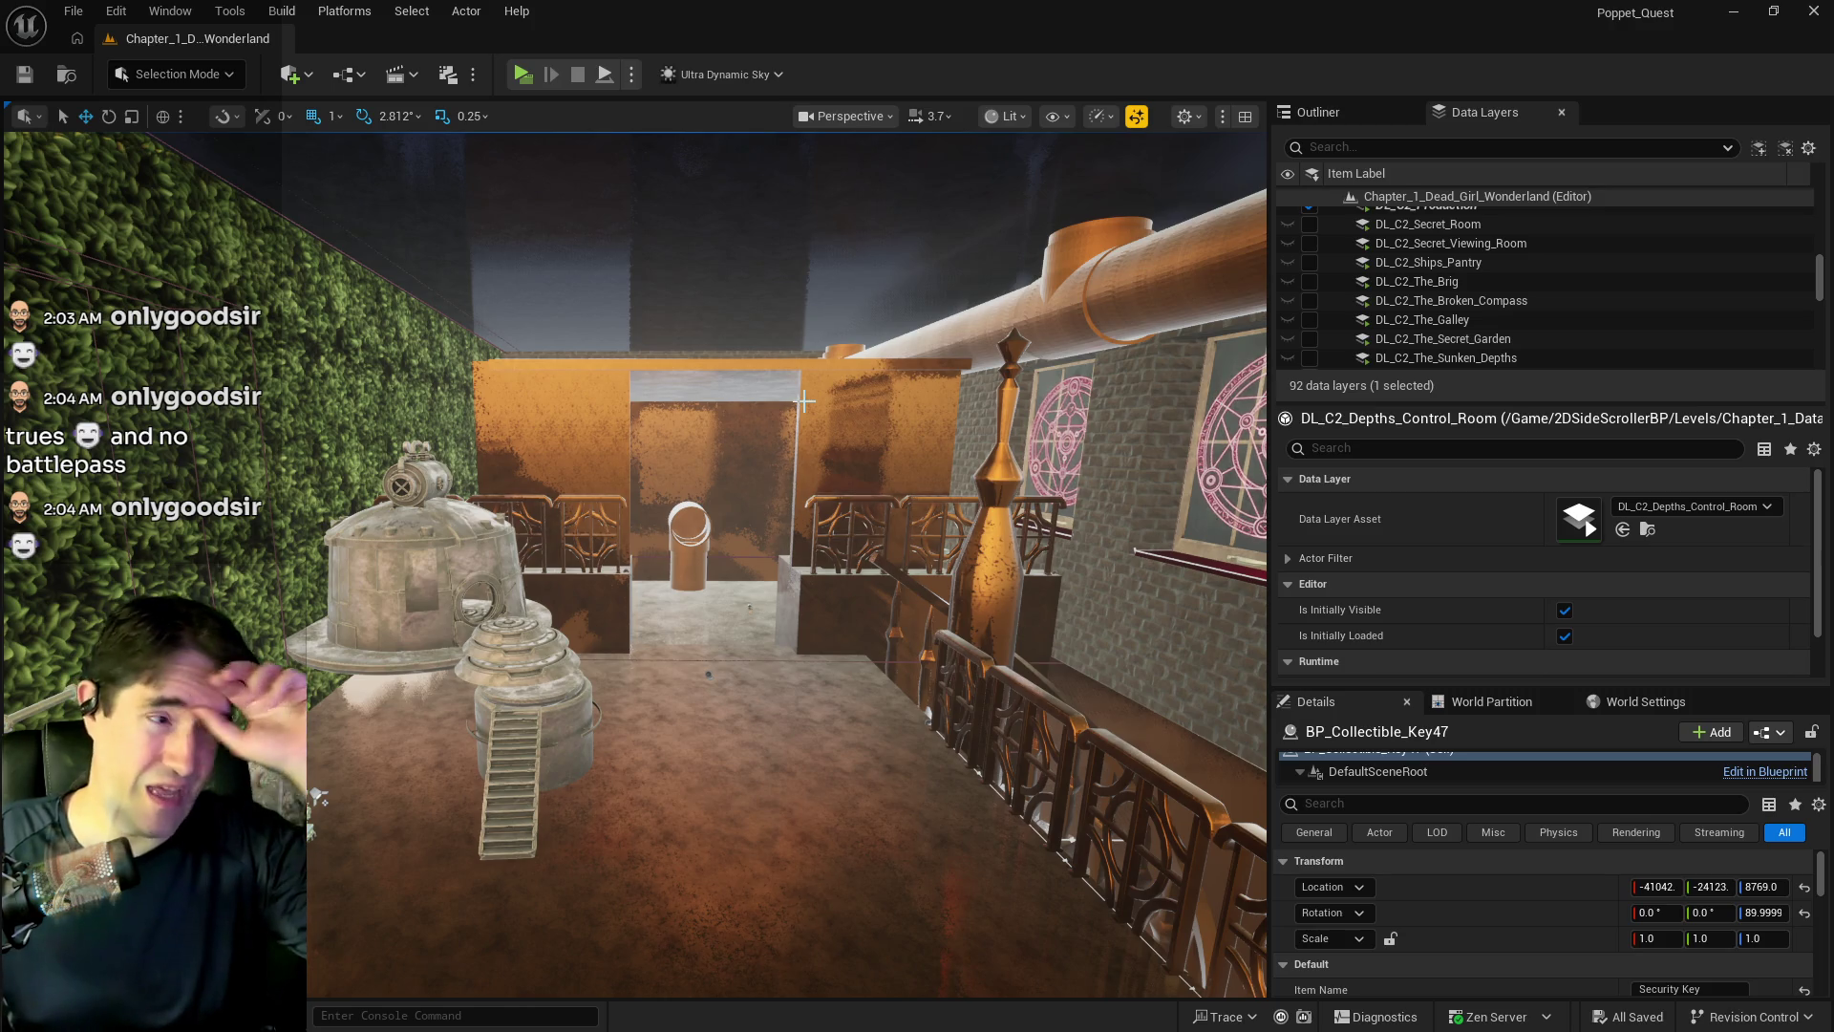
mouse_move(803, 401)
mouse_down()
mouse_move(831, 363)
mouse_move(831, 220)
mouse_up()
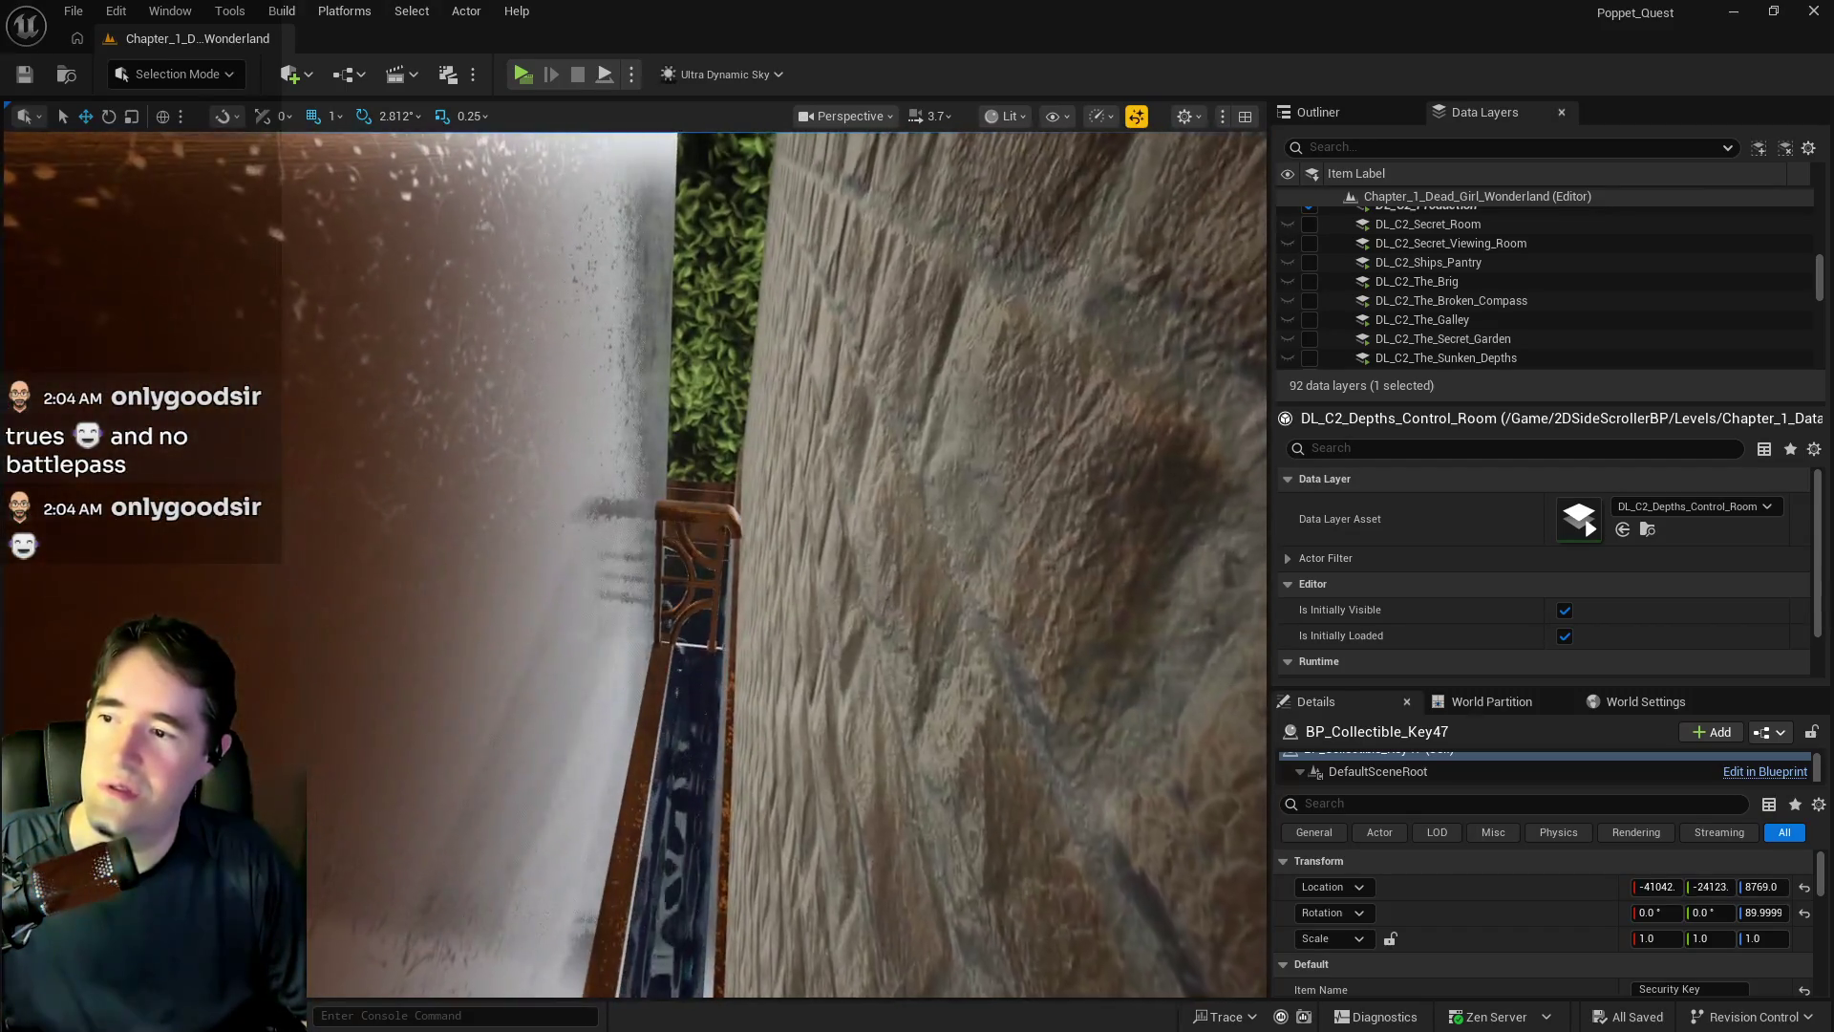
click(697, 573)
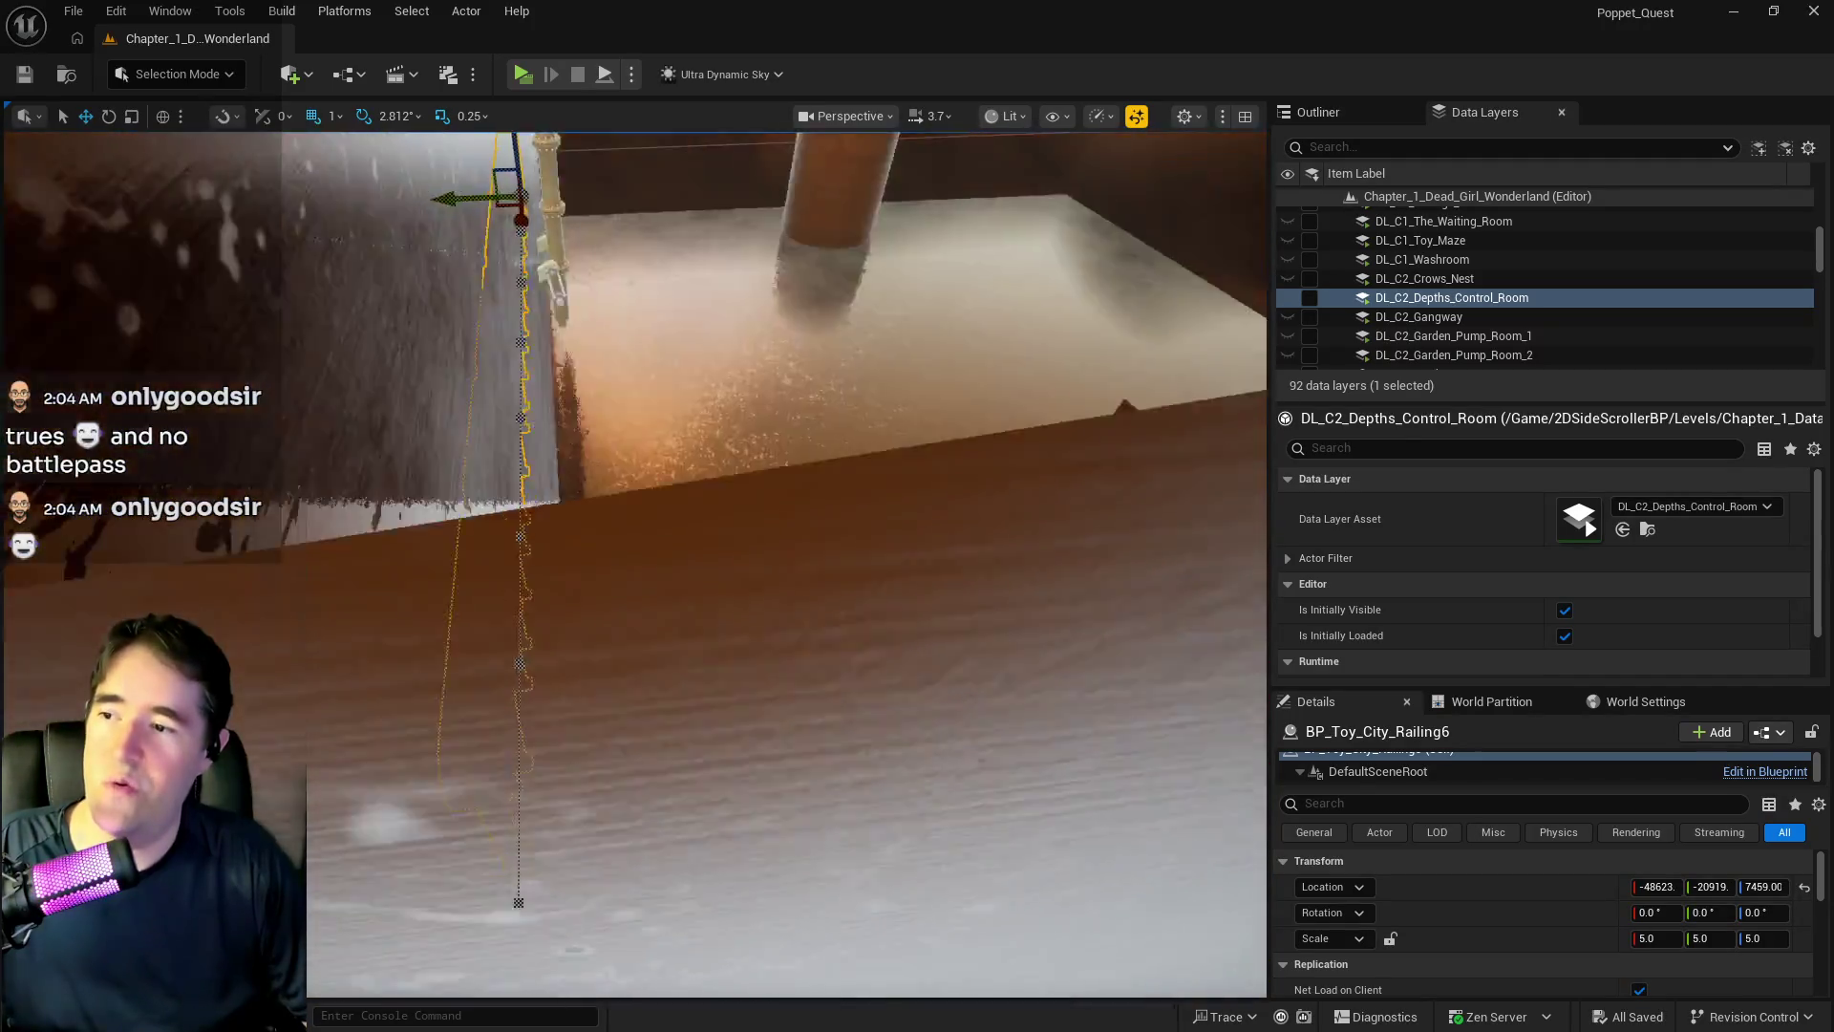
key(f)
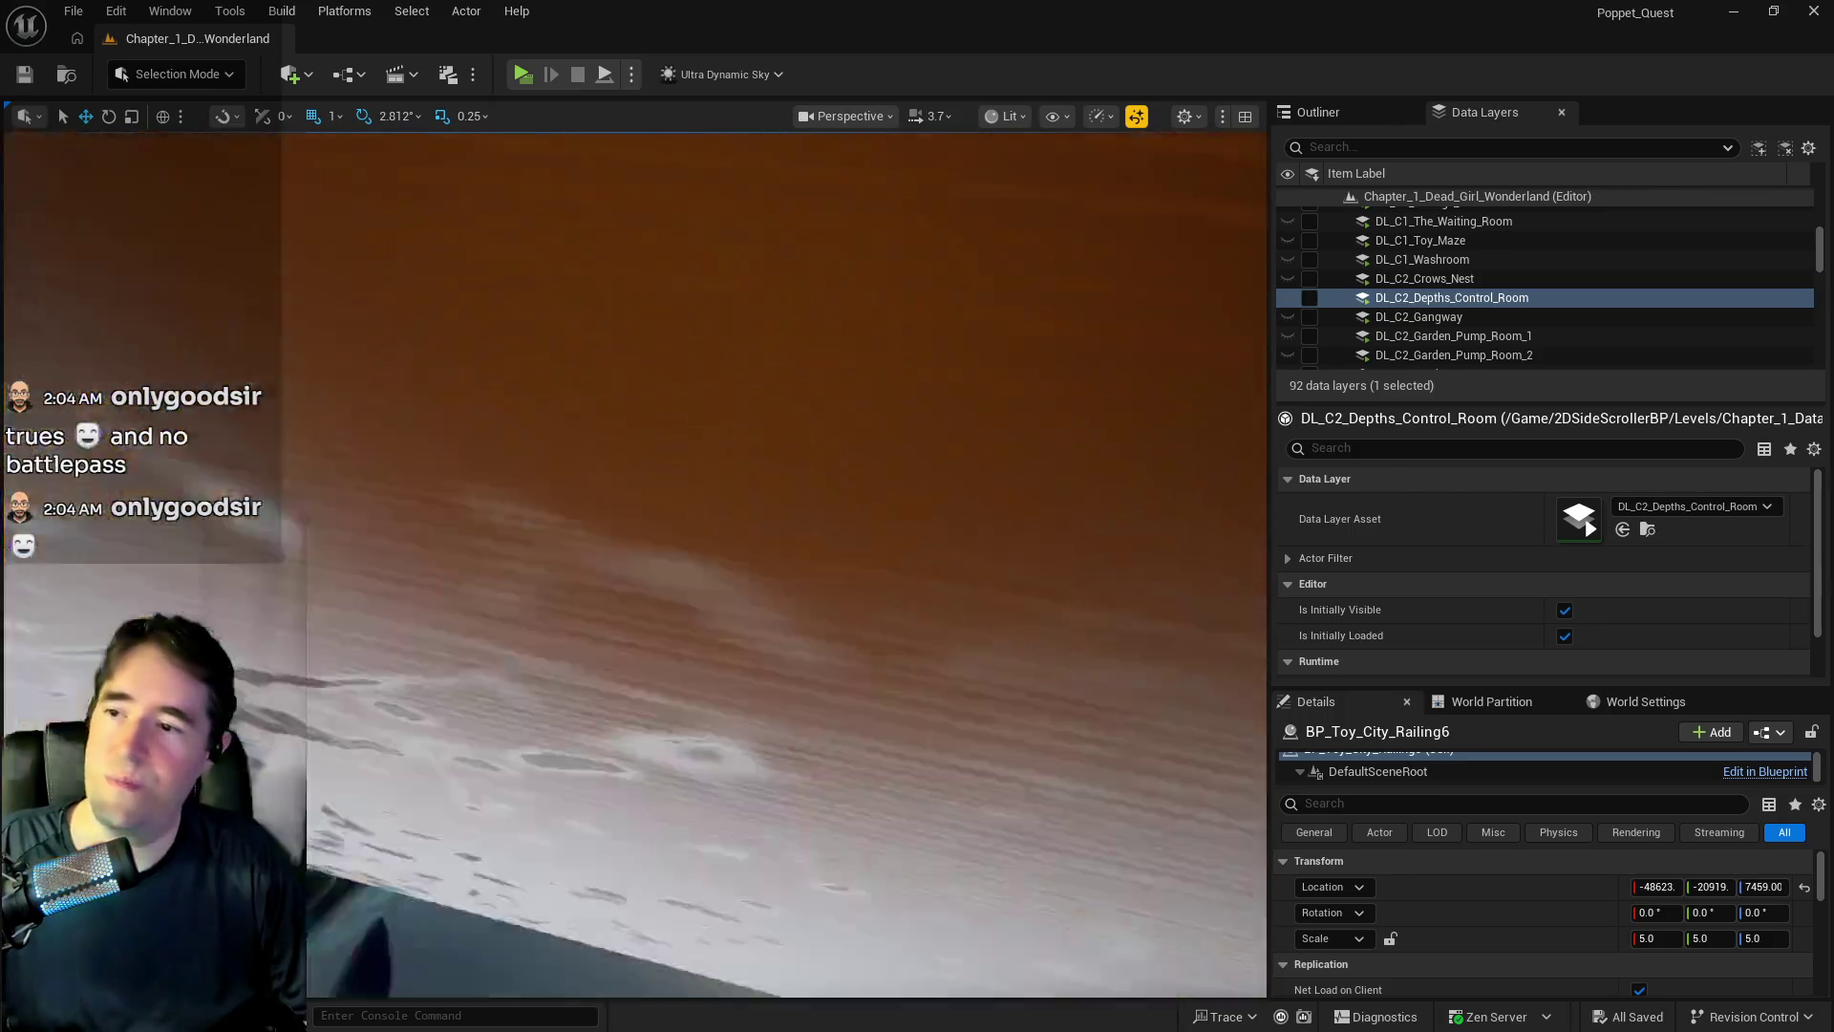
key(f)
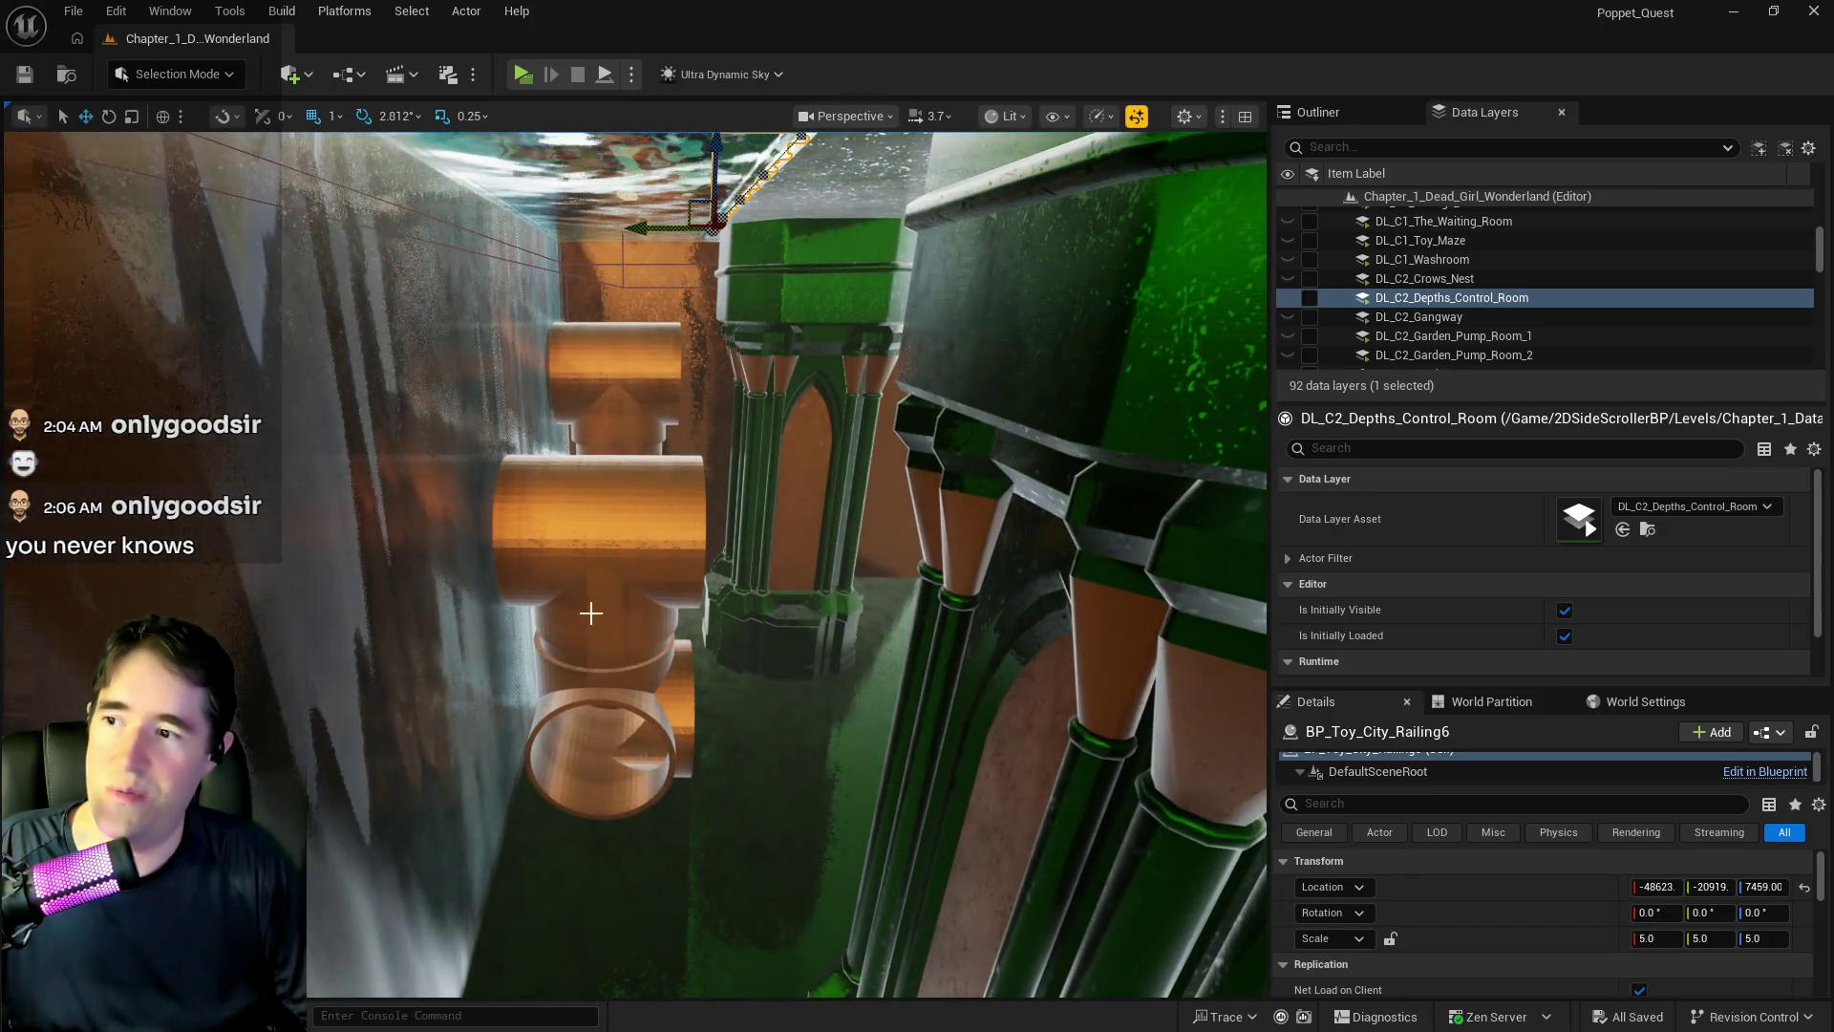
click(590, 613)
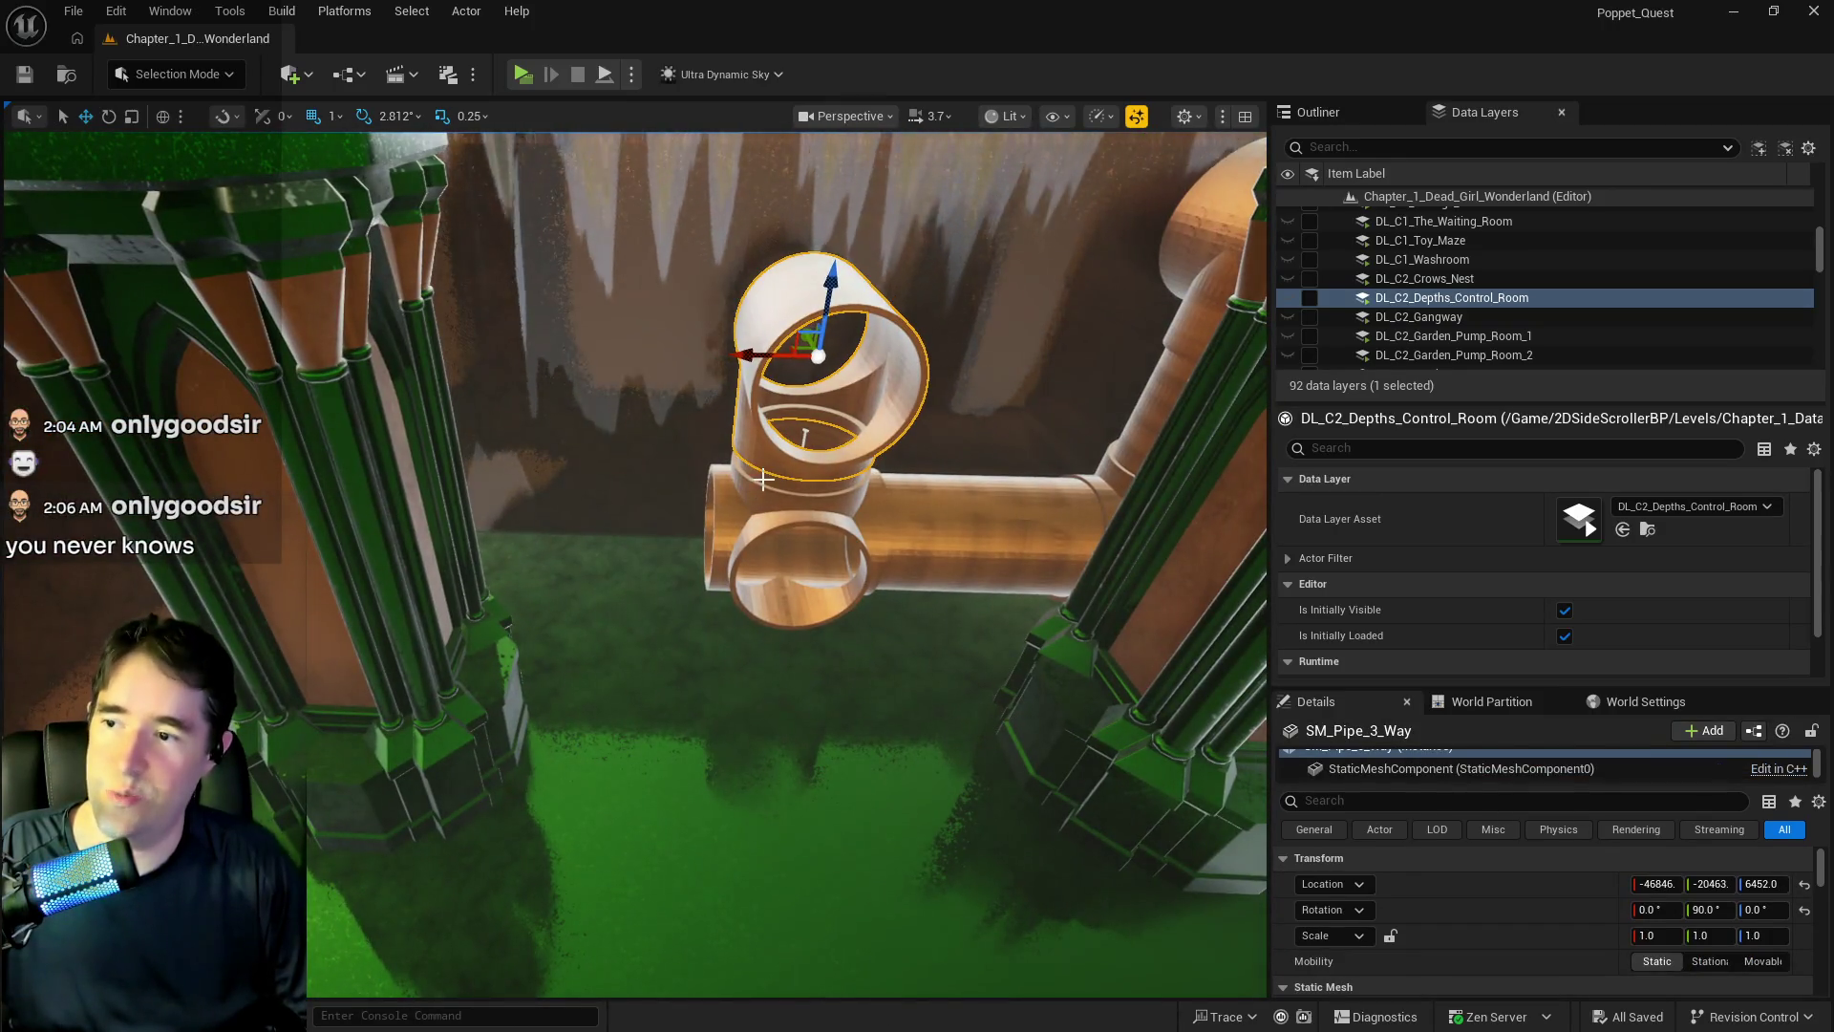
- Select BP_SplinePipesHollow22, slide it toward the pillar and rotate it -90°
click(763, 478)
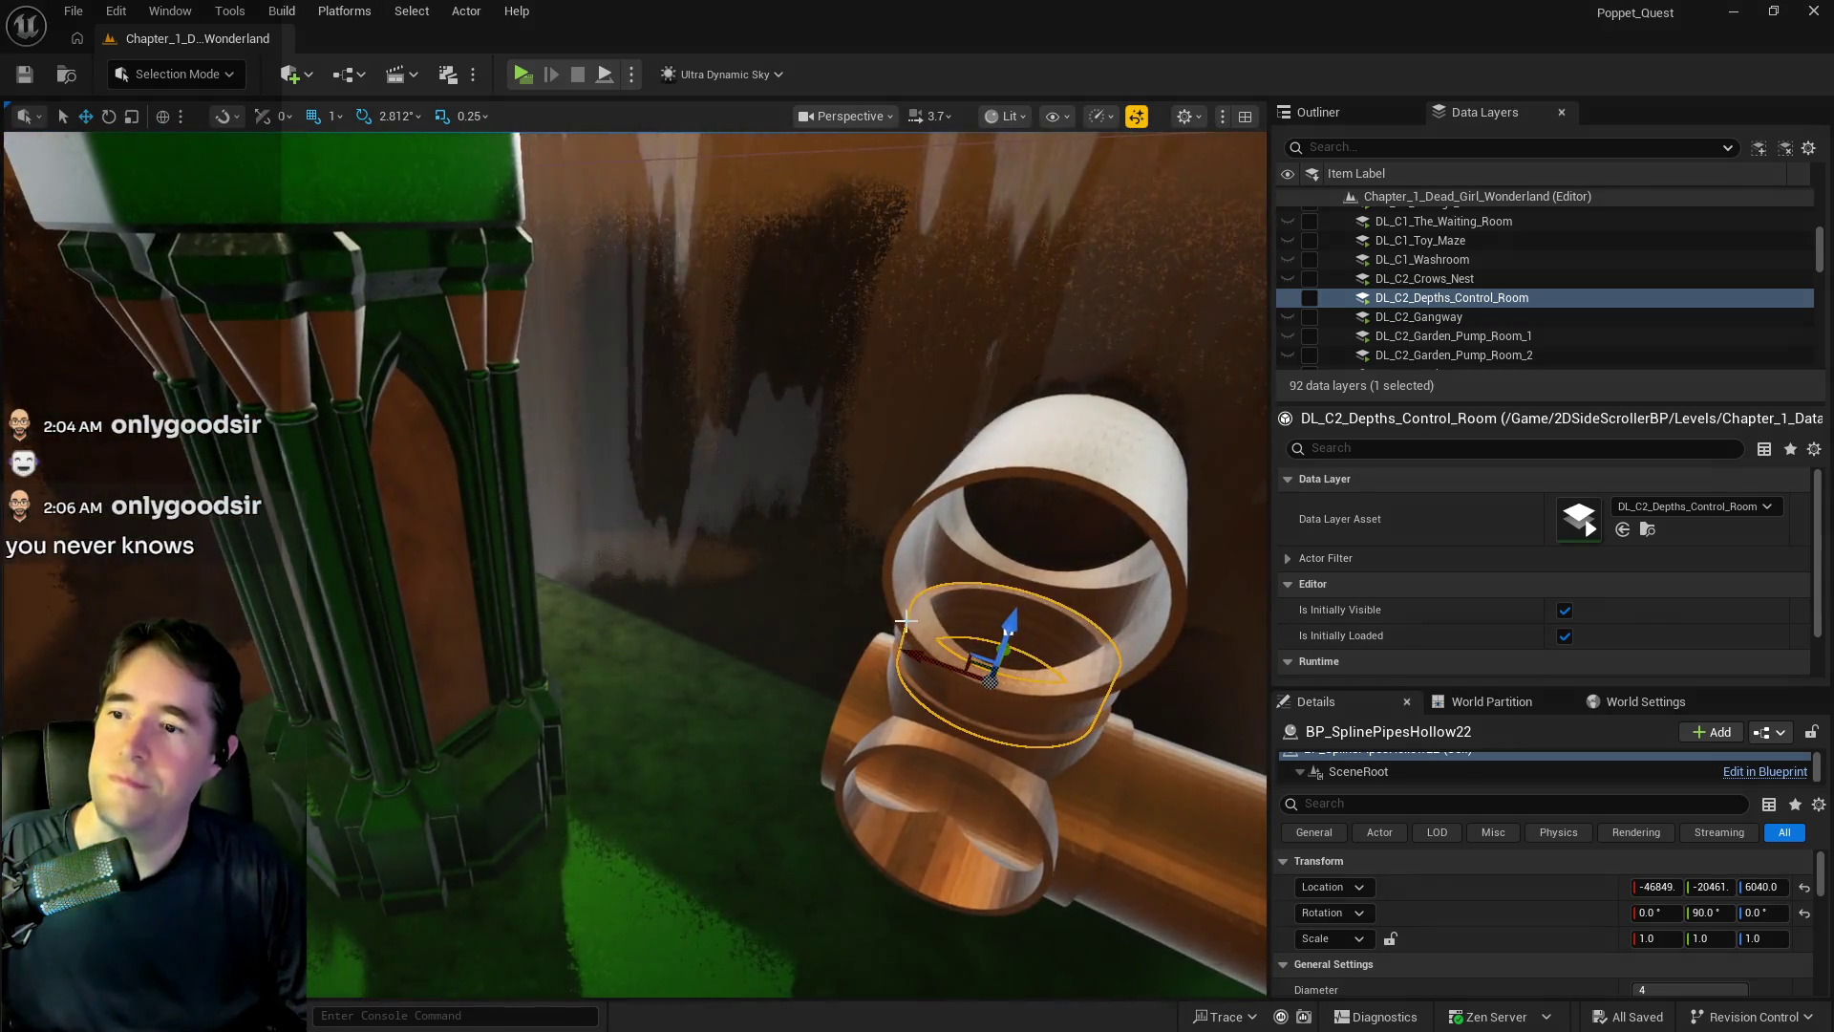
drag(905, 621, 639, 592)
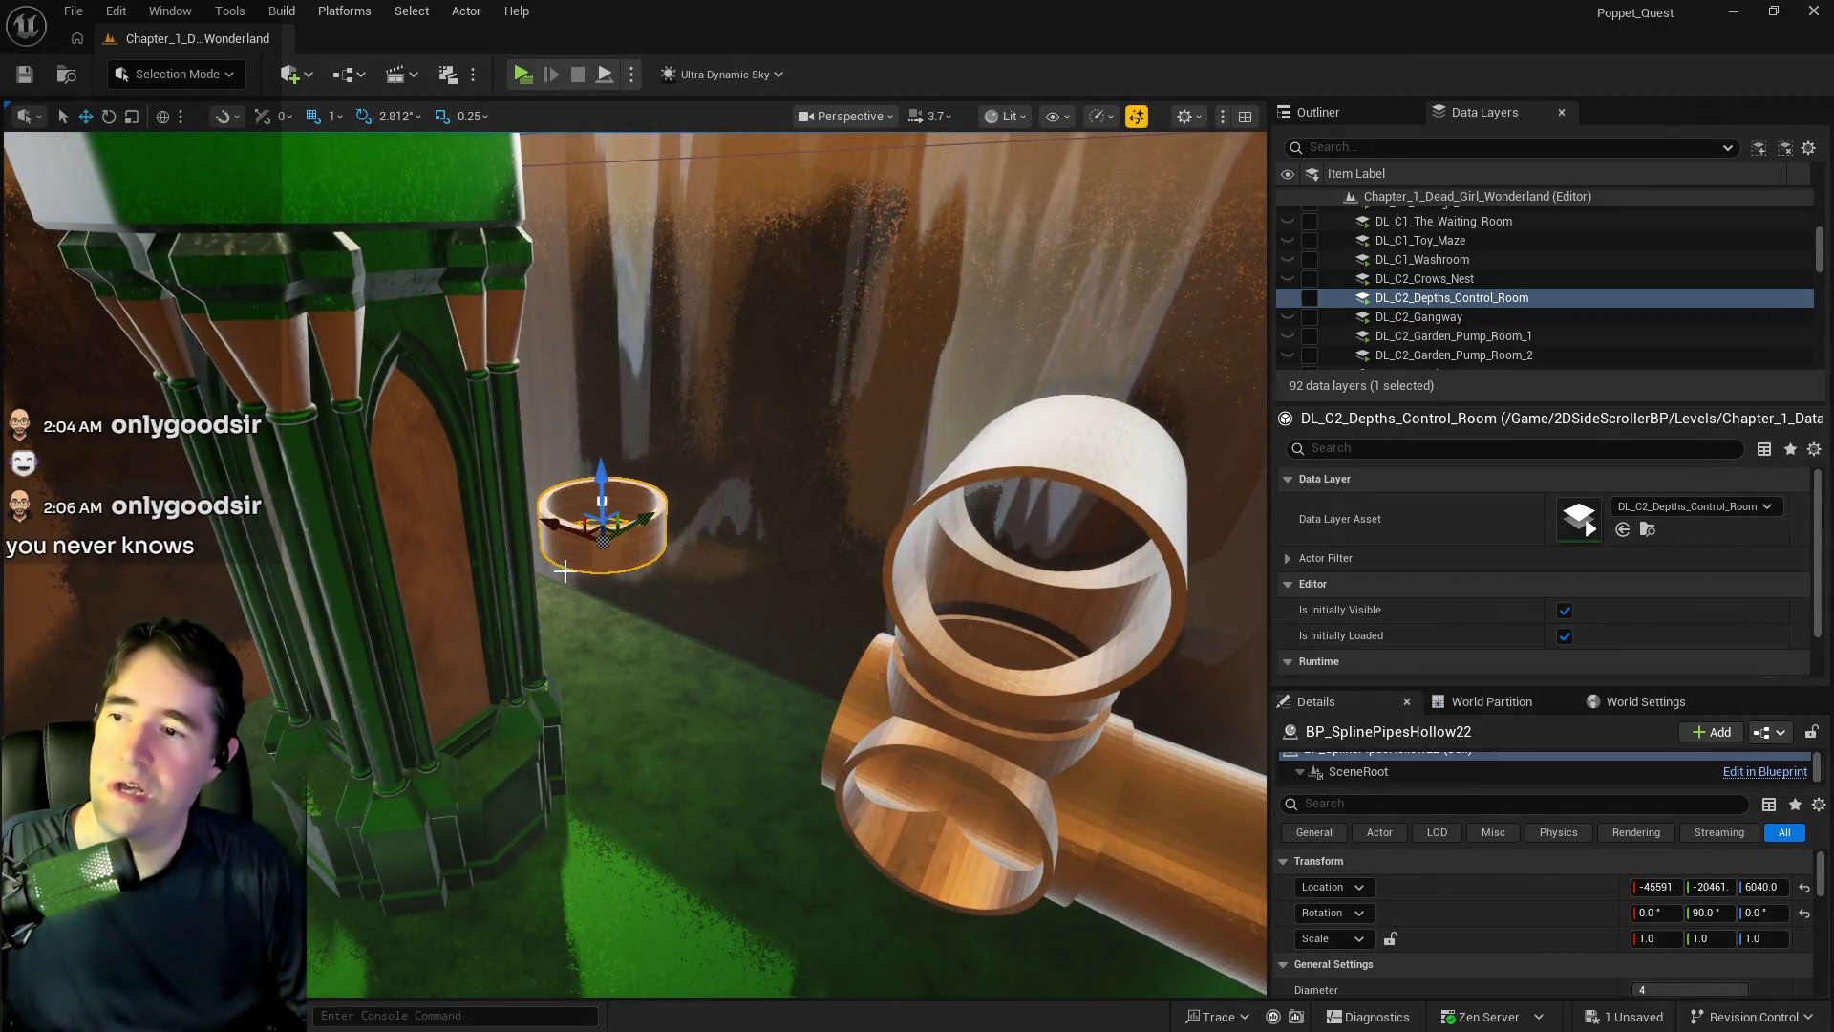
key(f)
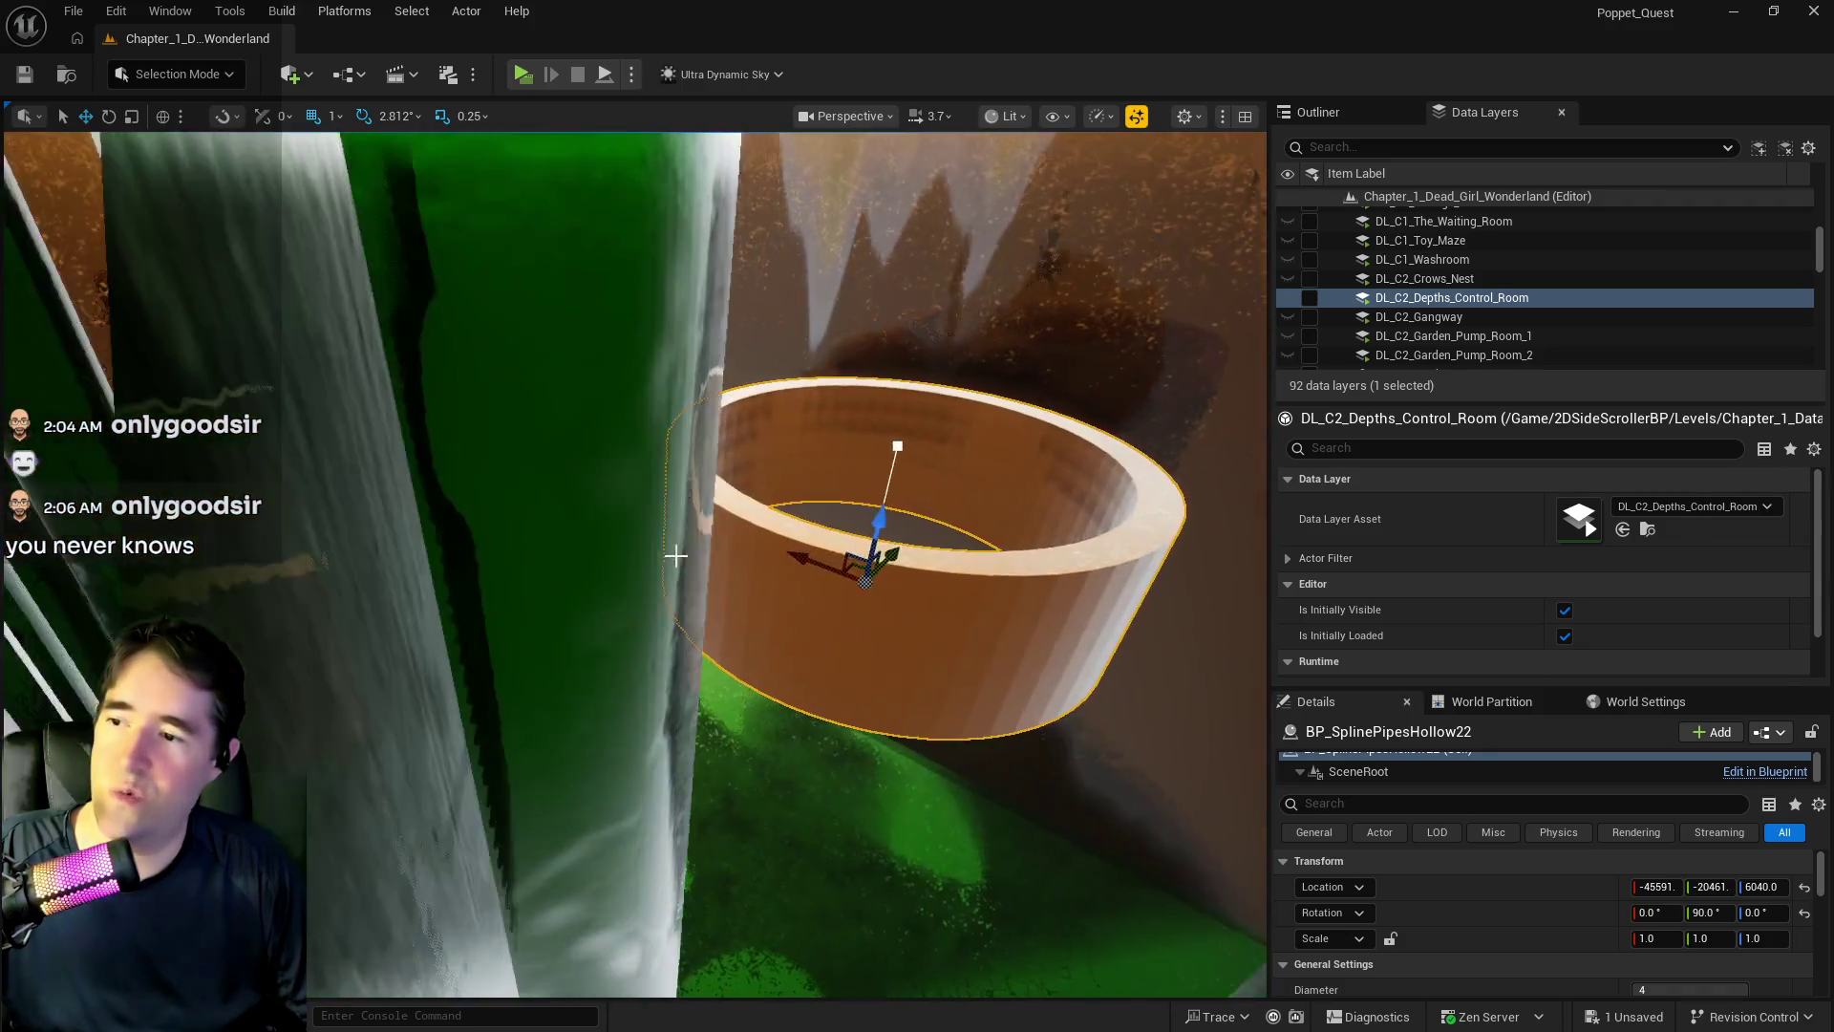
key(e)
mouse_move(702, 573)
mouse_down()
mouse_move(917, 497)
mouse_move(965, 621)
mouse_move(931, 680)
mouse_move(988, 625)
mouse_move(998, 639)
mouse_up()
- Raise the ring and carry it over onto the green pillar's pipe
key(w)
scroll(1075, 819, down, 3)
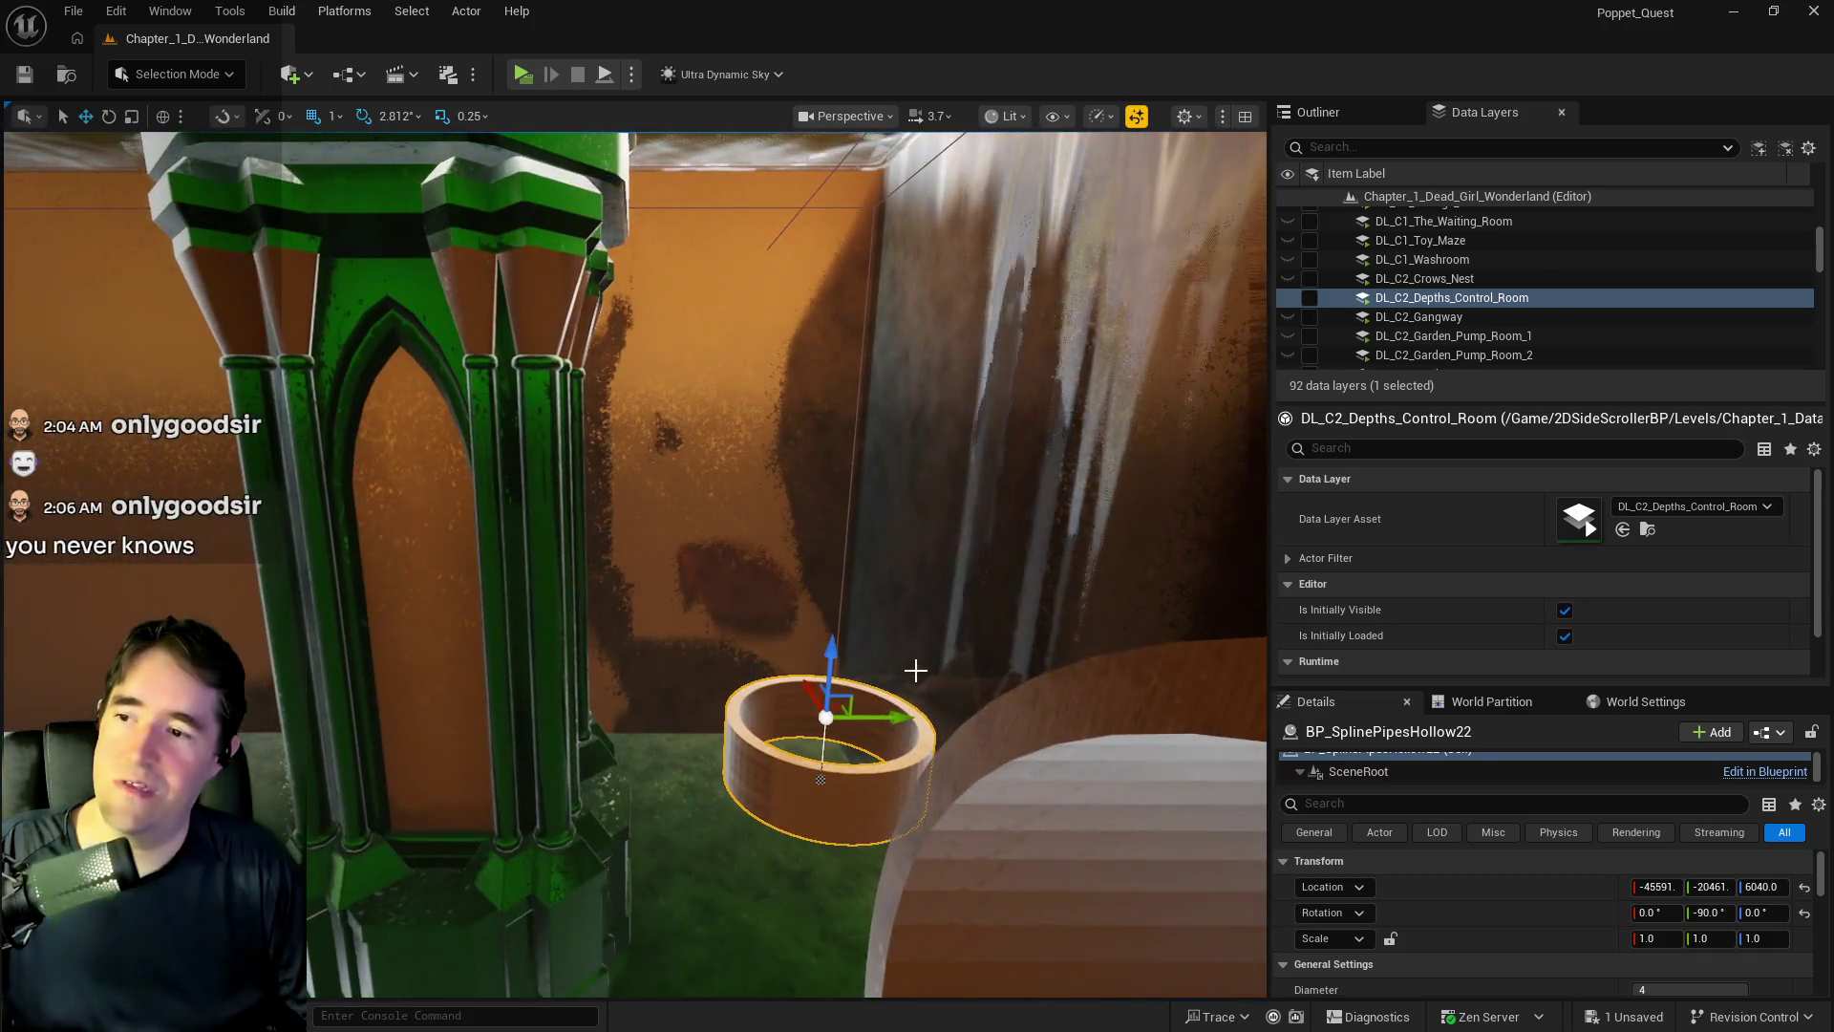
drag(831, 649, 860, 157)
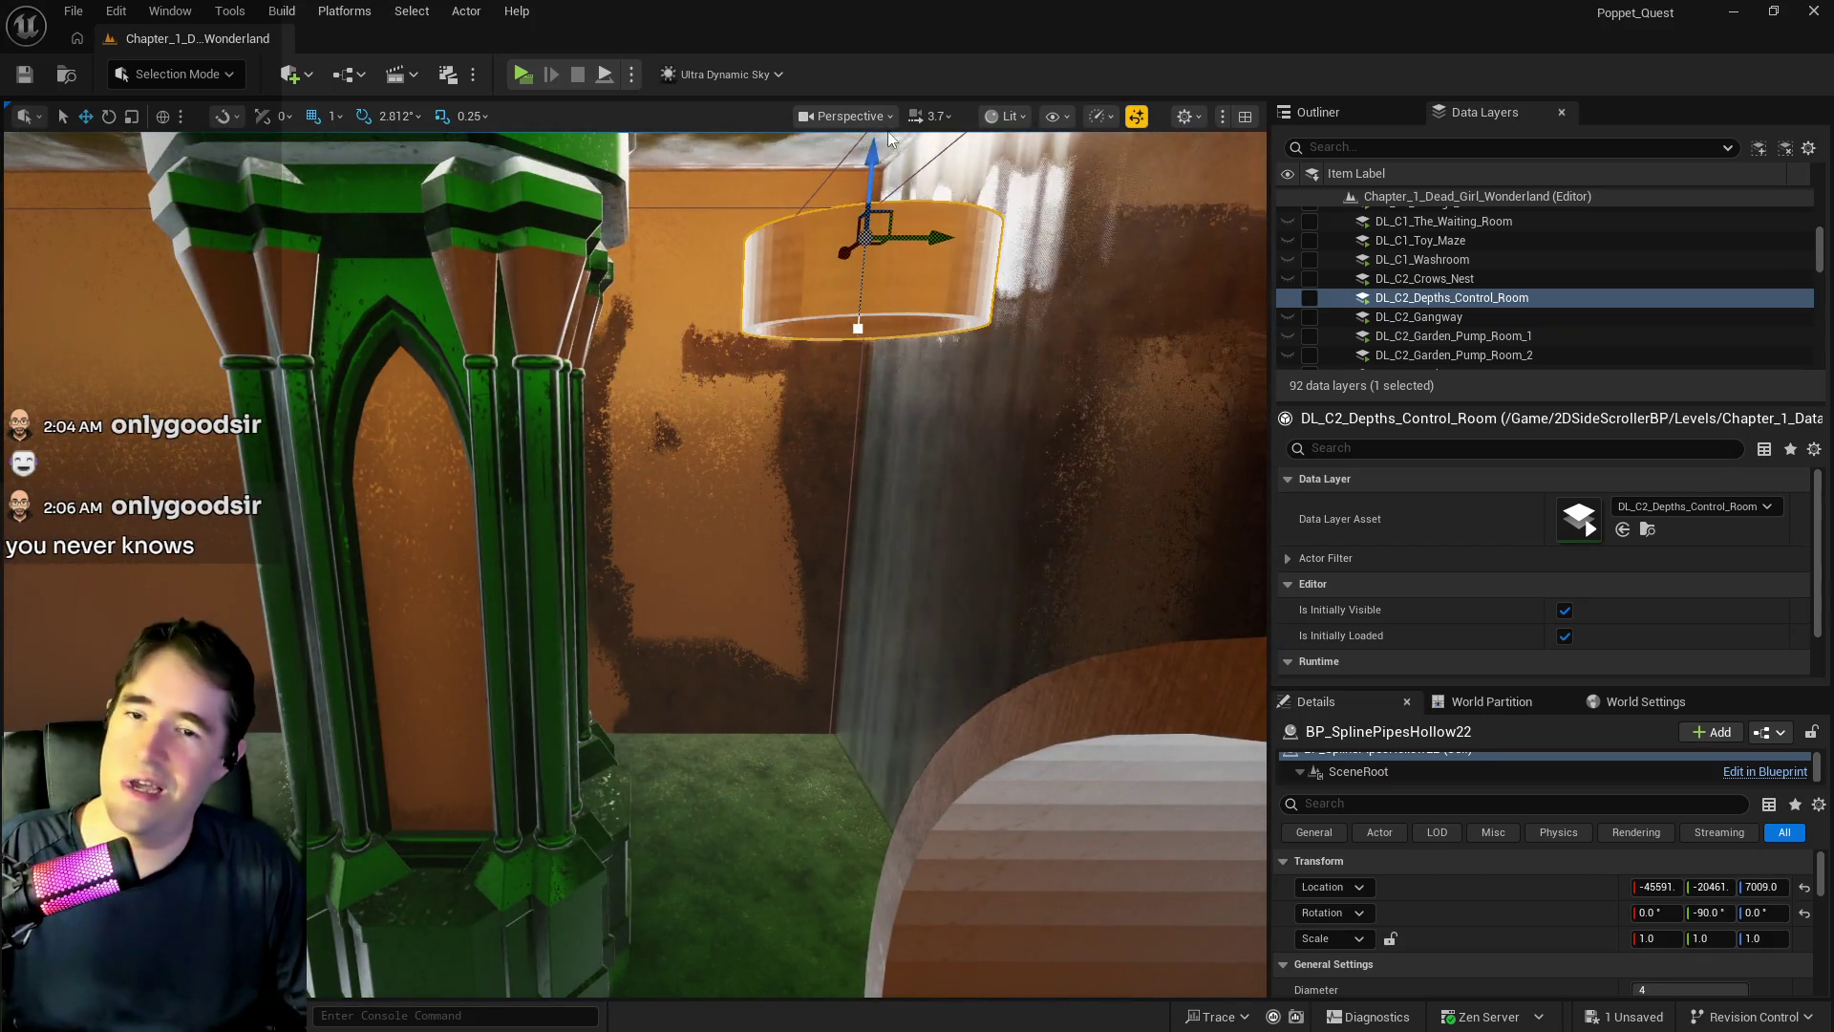
drag(917, 254, 449, 307)
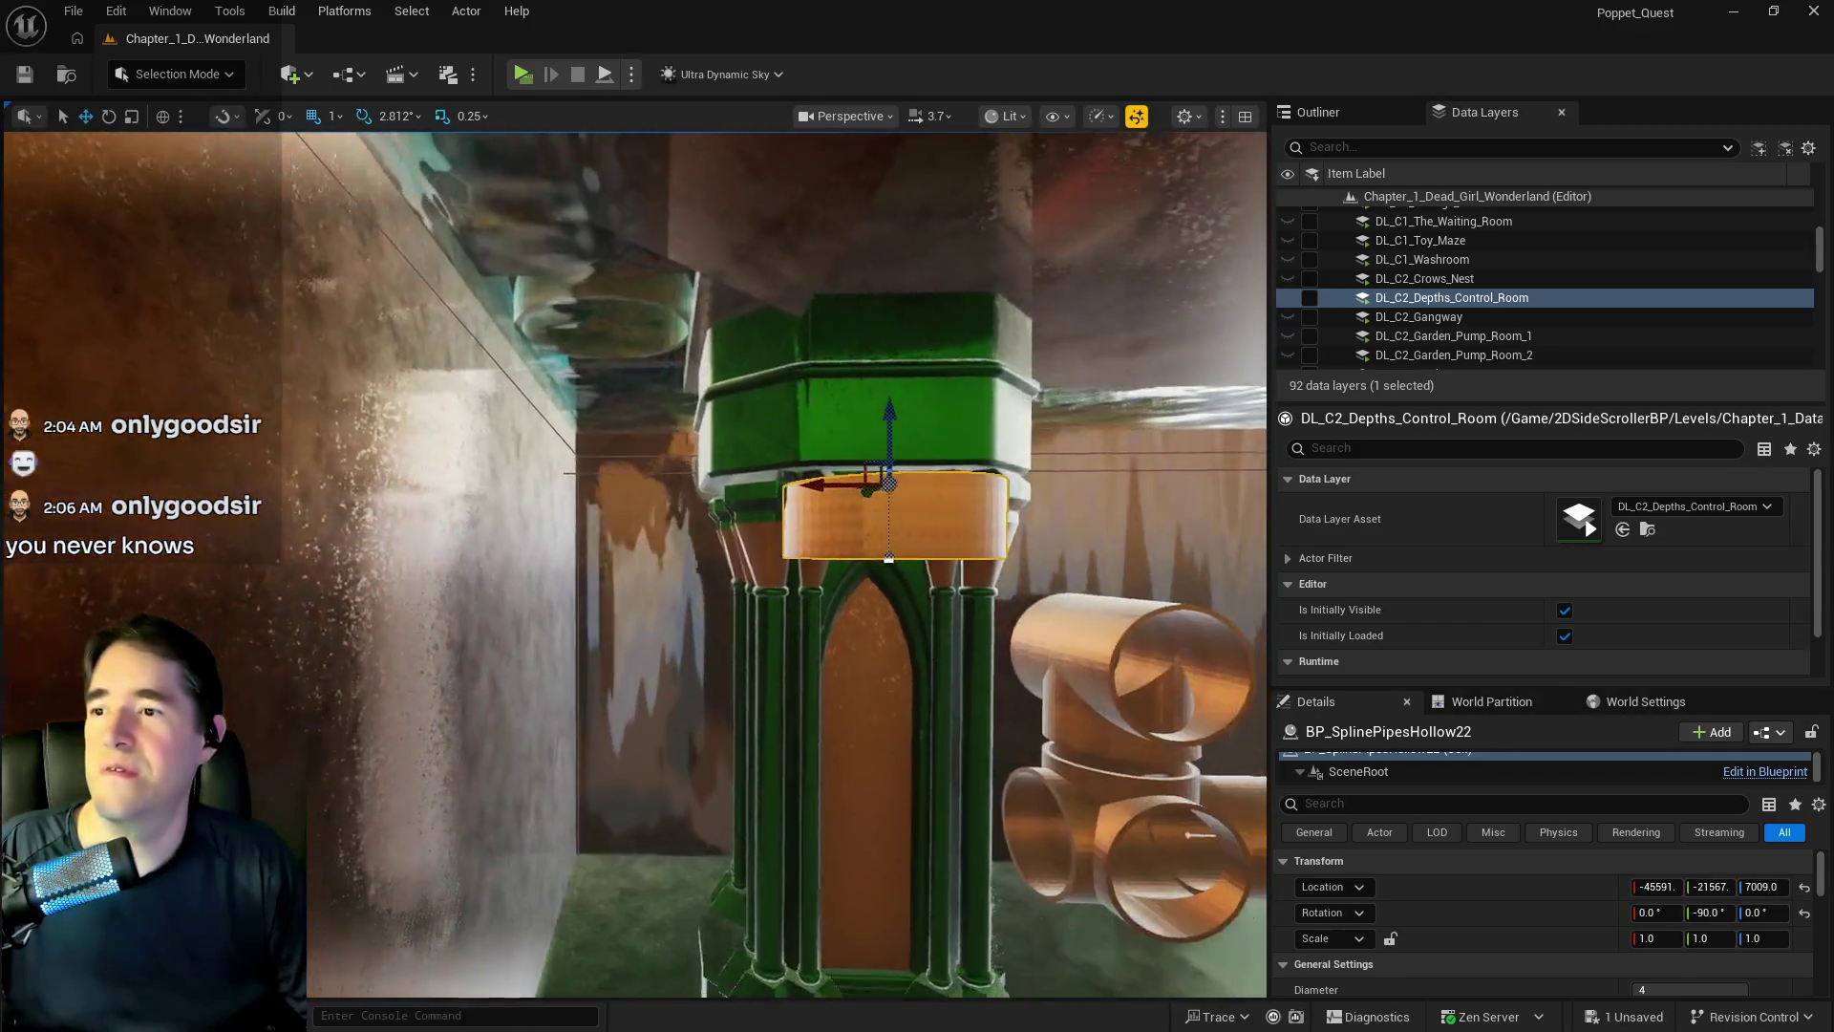
mouse_move(765, 458)
mouse_down()
mouse_move(445, 458)
mouse_move(499, 459)
mouse_up()
key(f)
drag(680, 429, 775, 434)
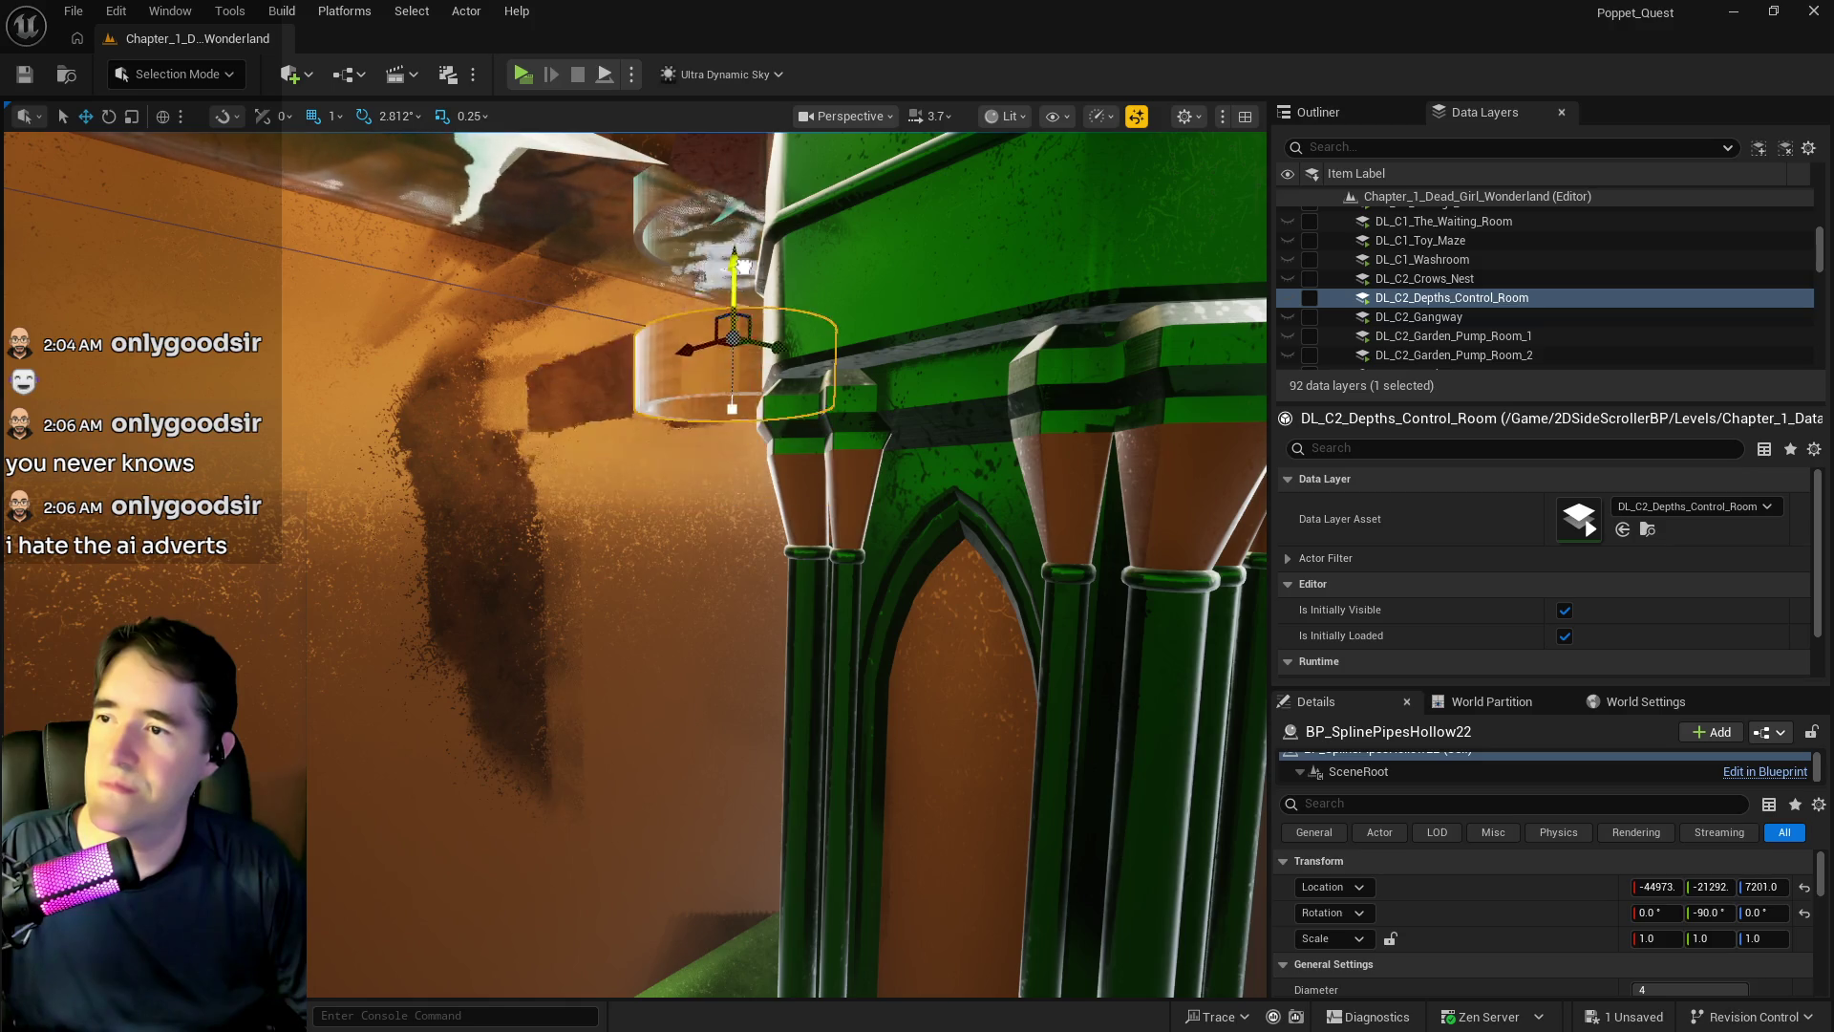
drag(742, 266, 754, 180)
key(f)
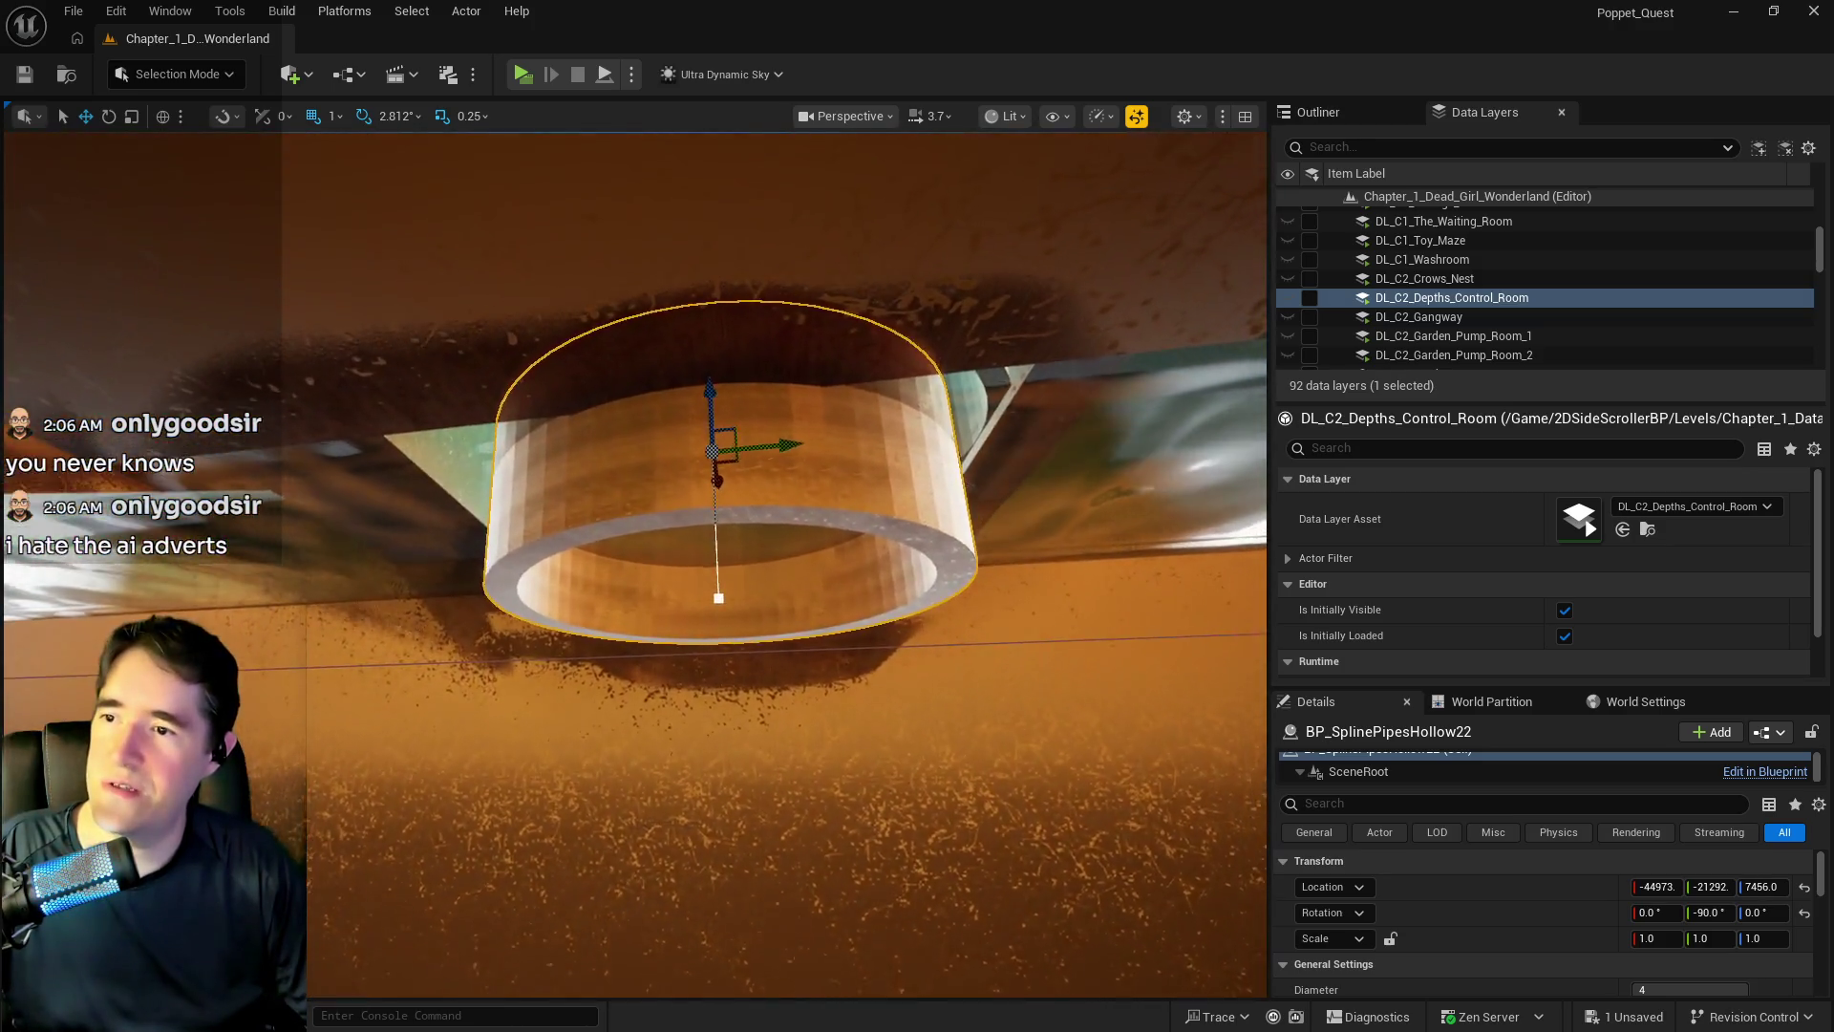
- Centre the ring in the pipe opening on X and Y and settle its height at Z 7476
mouse_move(636, 563)
mouse_down()
mouse_move(592, 583)
mouse_move(564, 563)
mouse_move(630, 554)
mouse_move(620, 535)
mouse_move(635, 573)
mouse_up()
drag(731, 267, 738, 261)
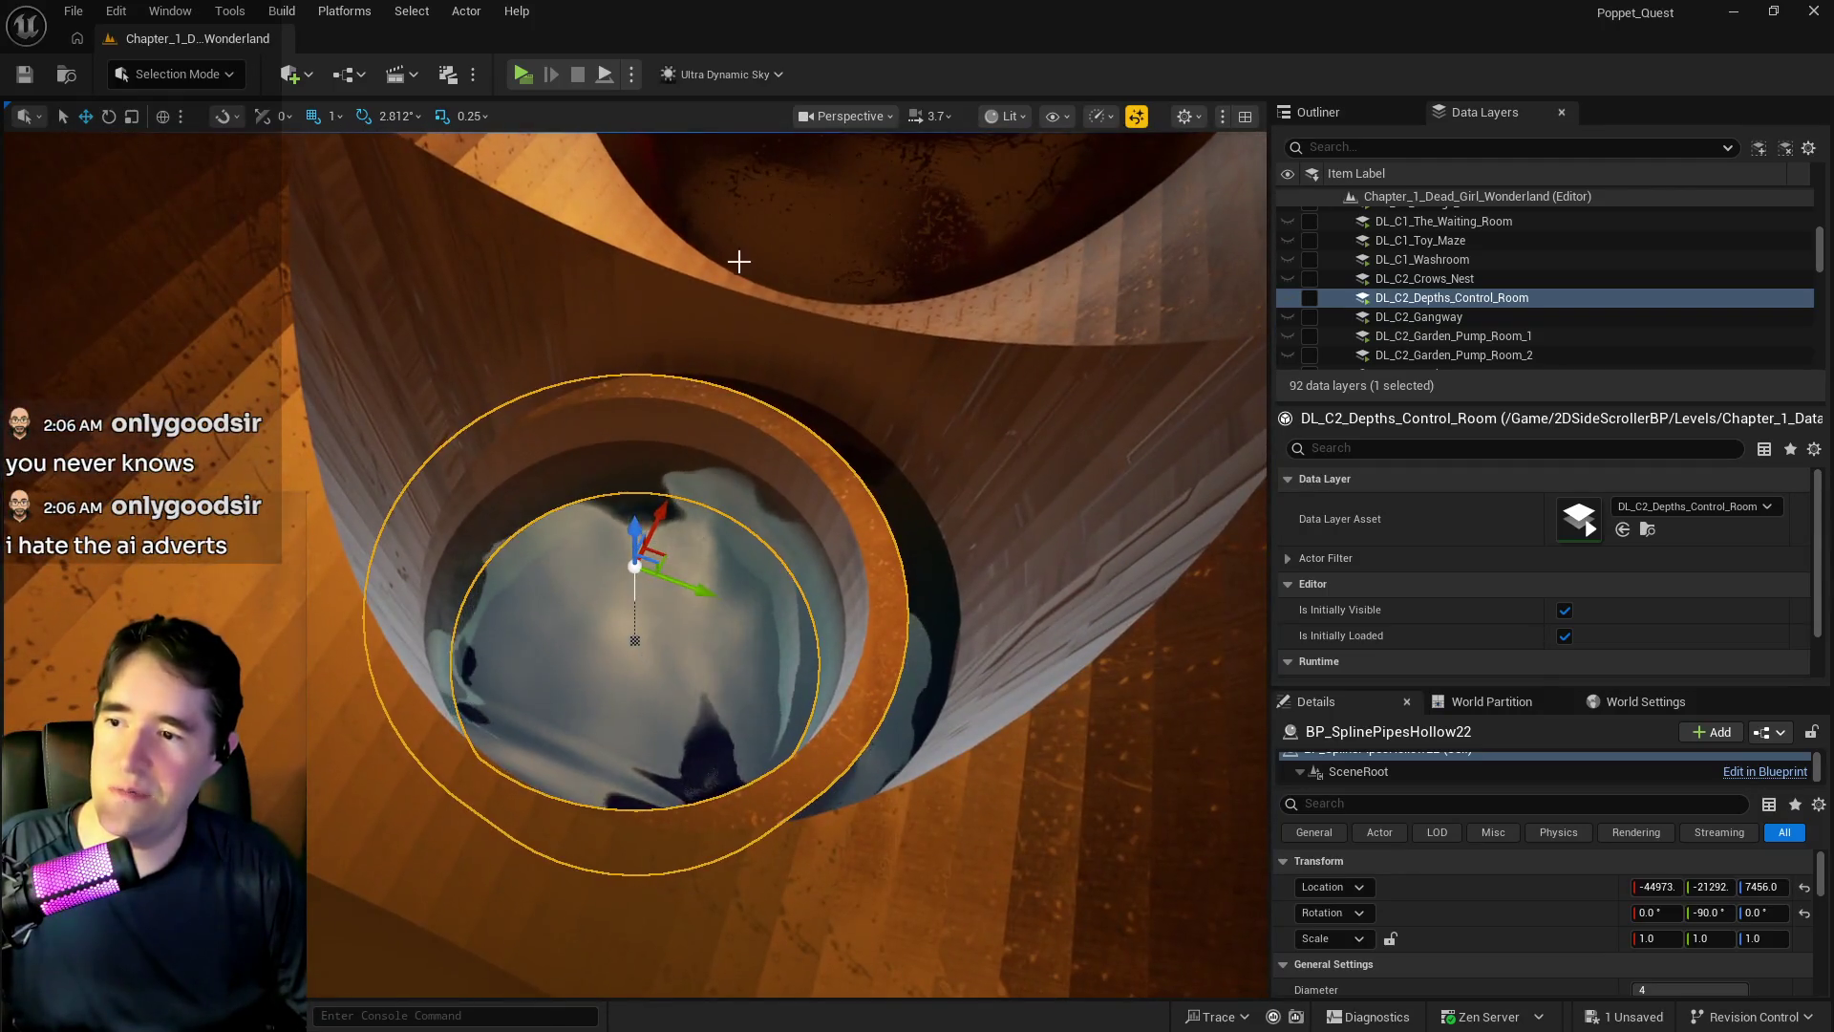
drag(703, 589, 746, 603)
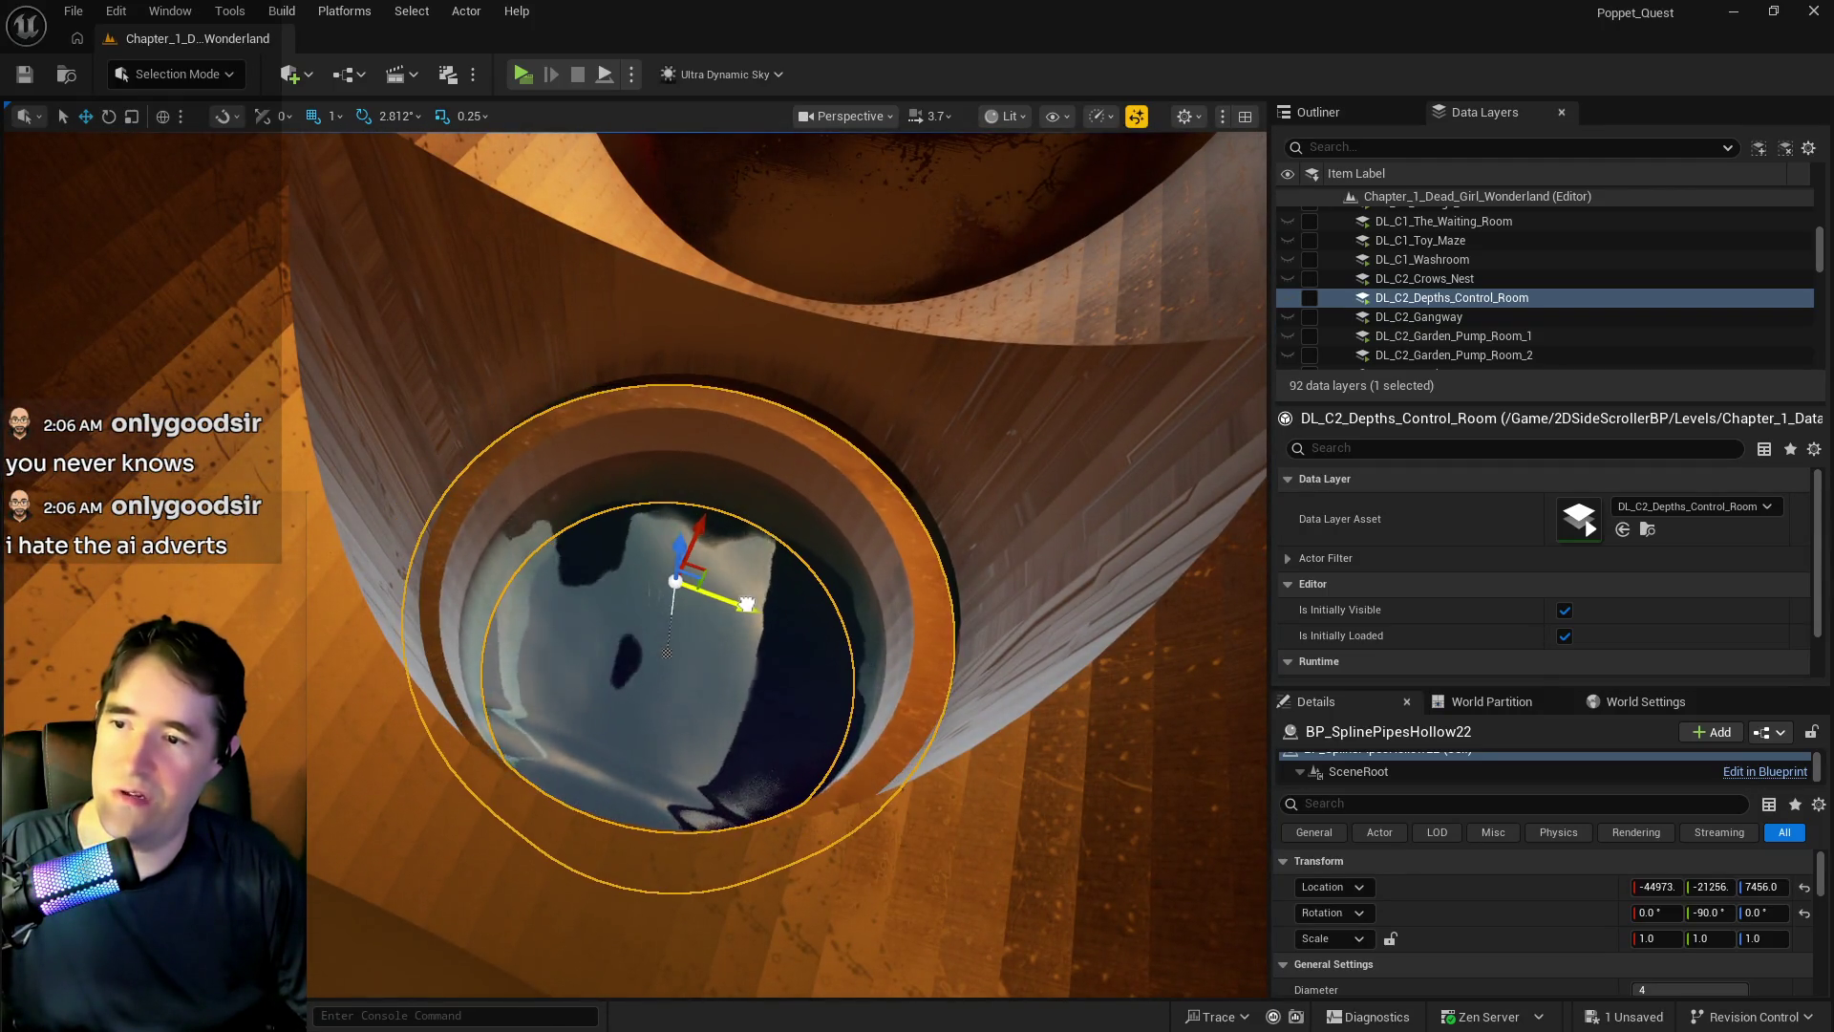
drag(719, 518, 730, 504)
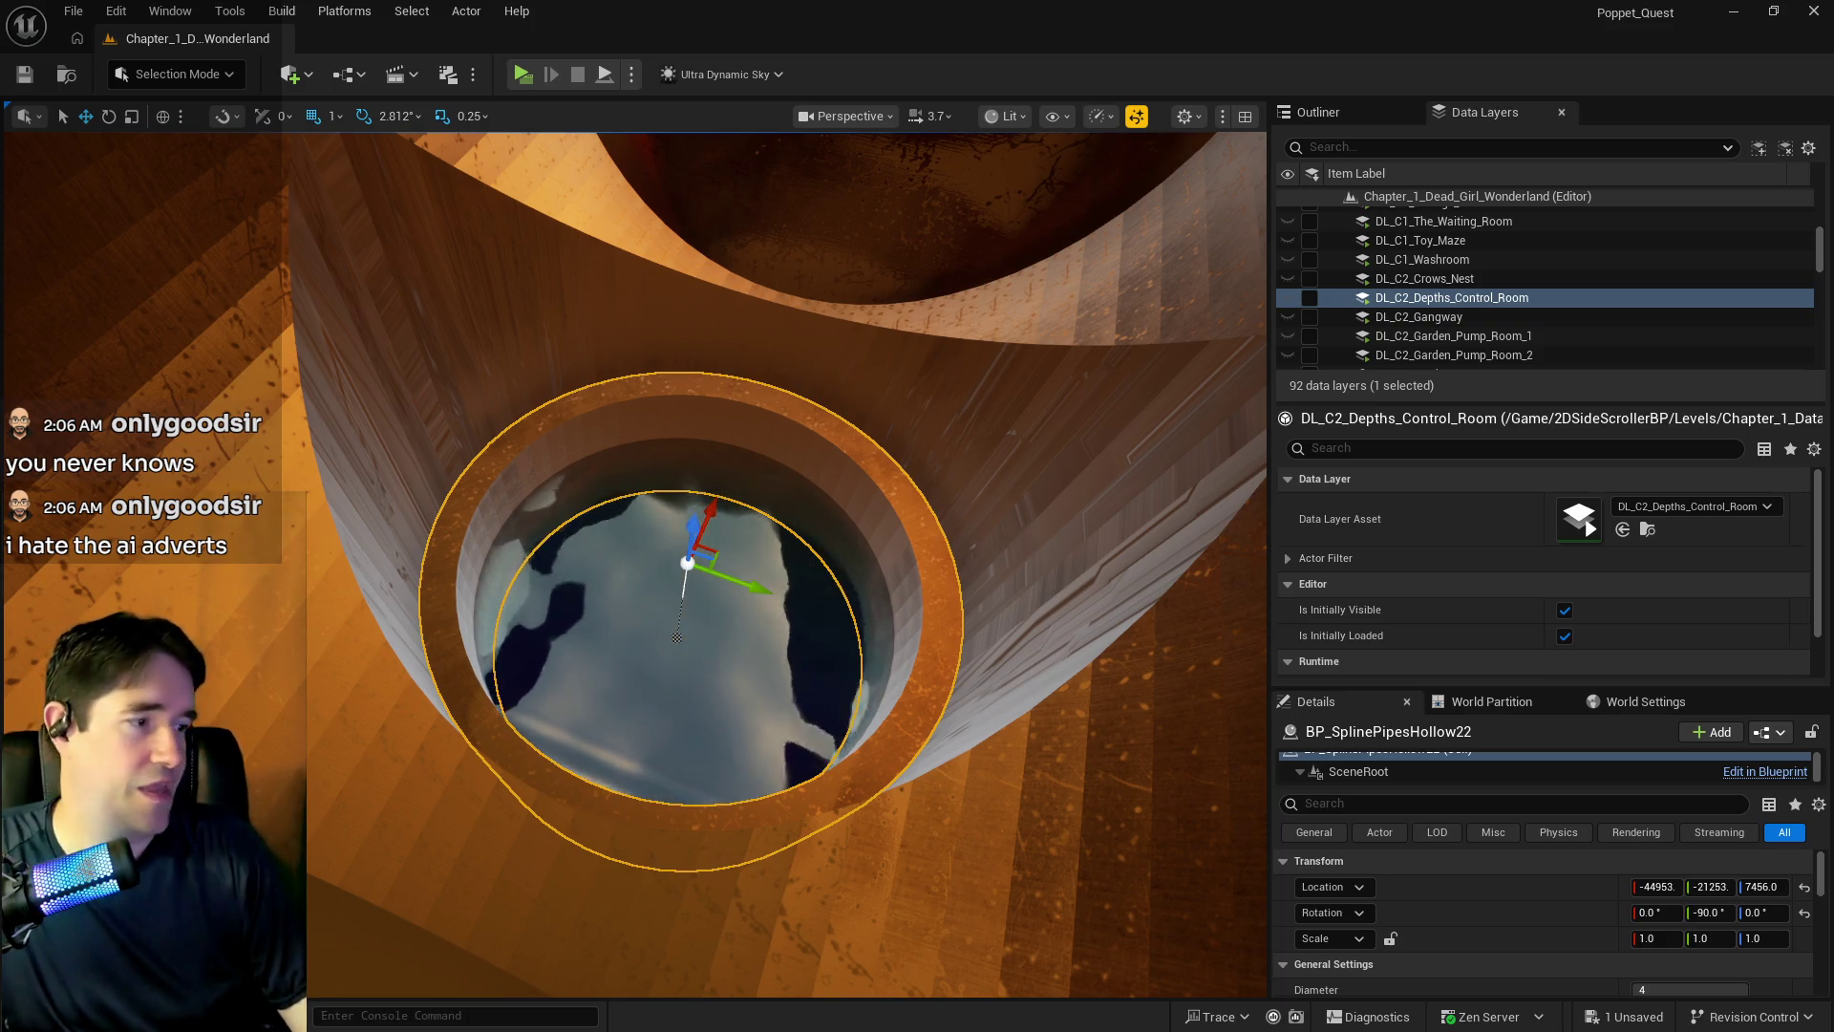
mouse_move(669, 573)
mouse_down()
mouse_move(668, 153)
mouse_move(982, 765)
mouse_up()
mouse_move(936, 477)
mouse_down()
mouse_move(909, 573)
mouse_move(932, 397)
mouse_up()
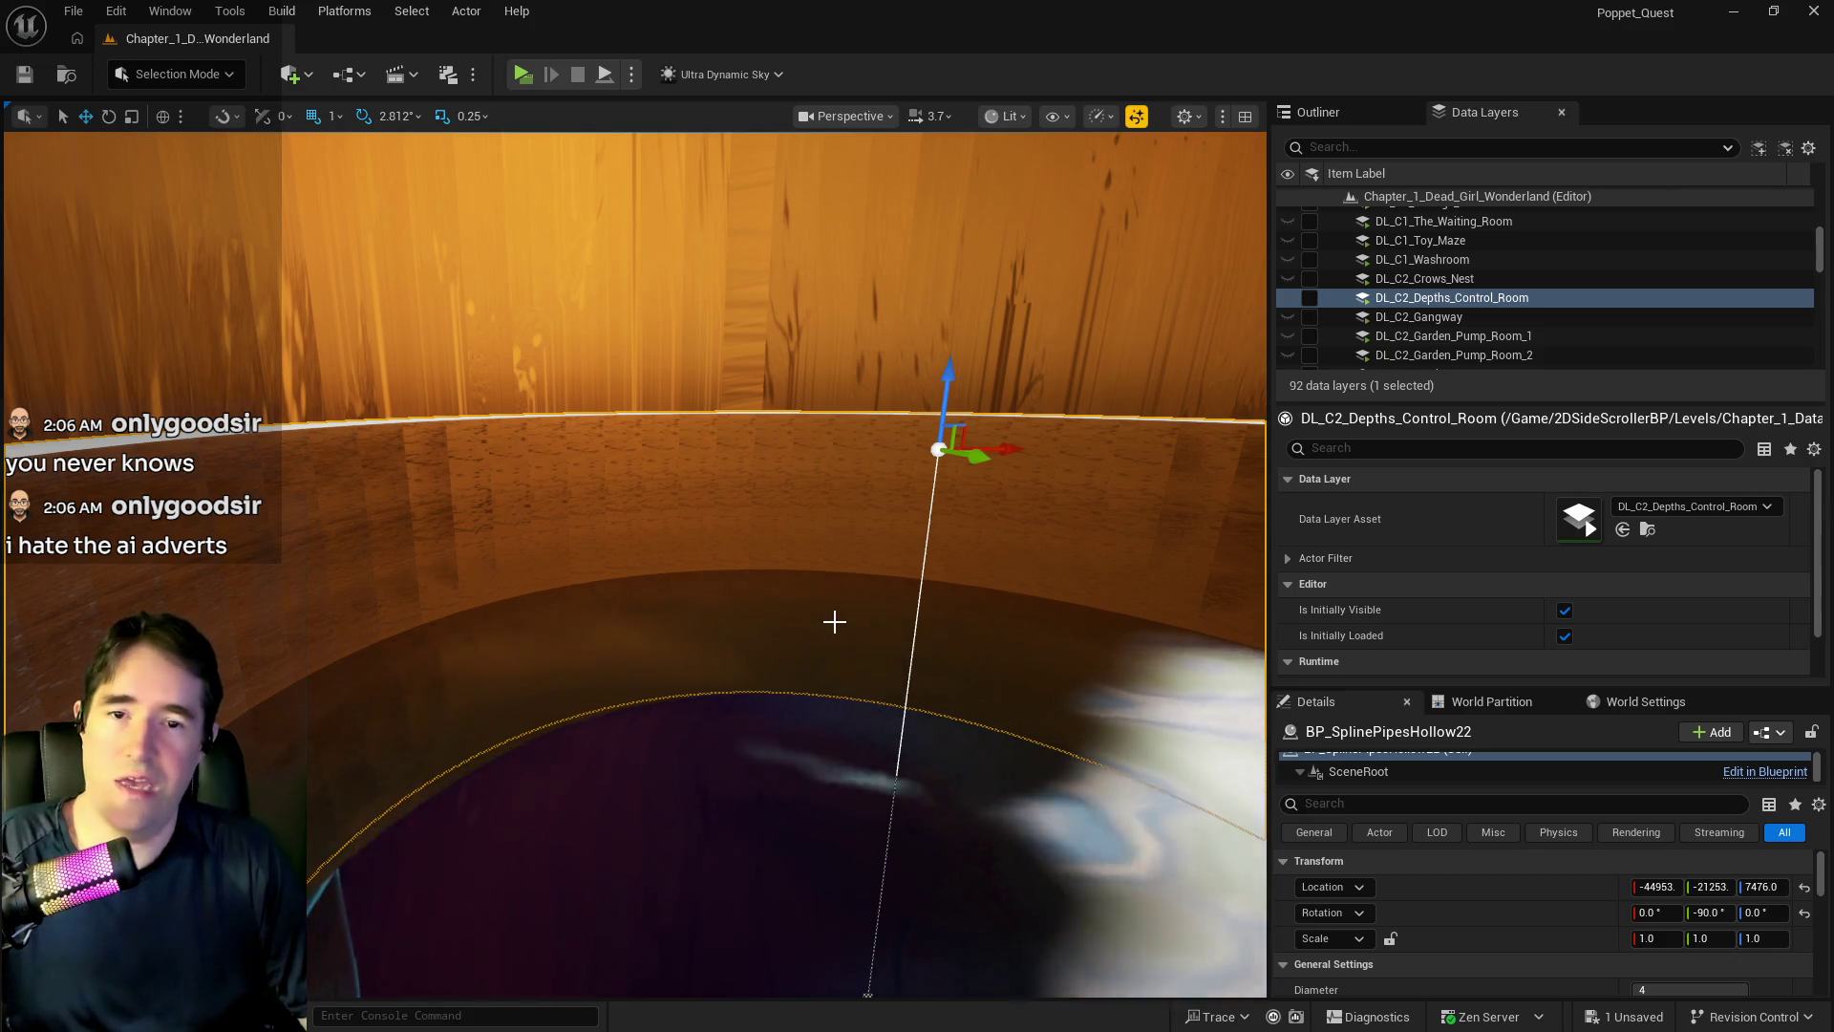
key(f)
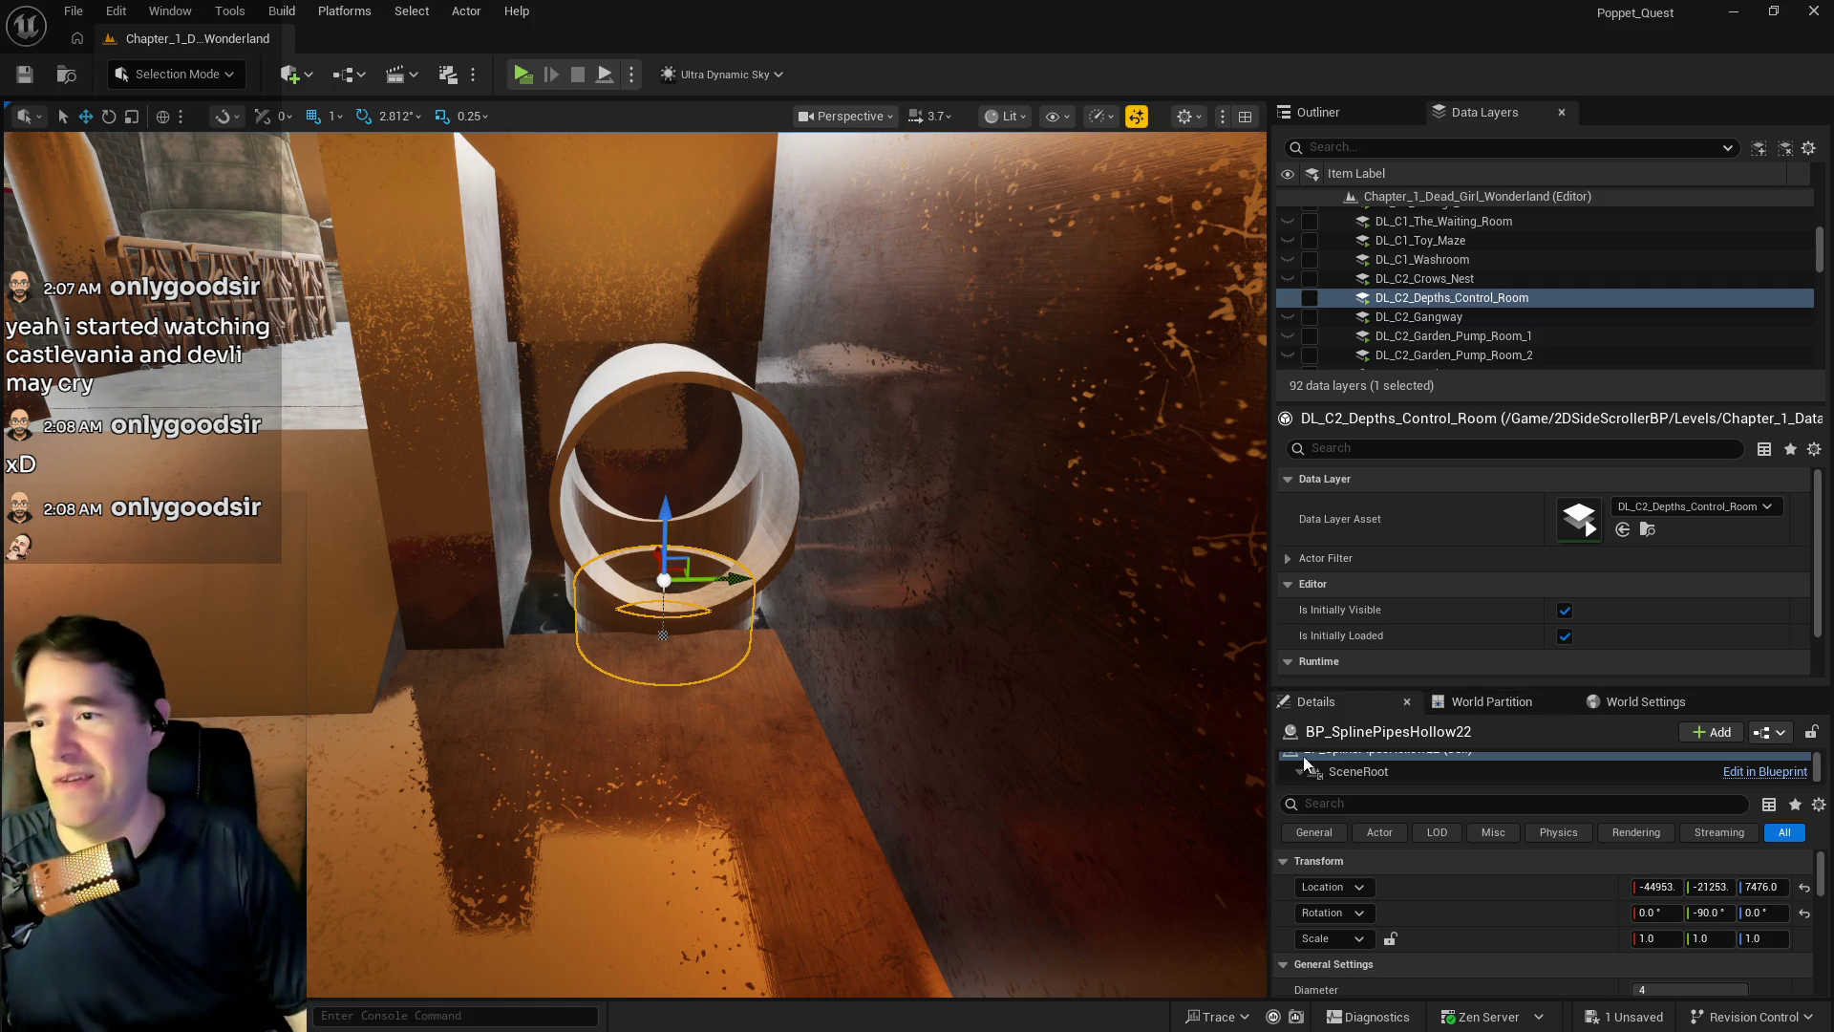
key(f)
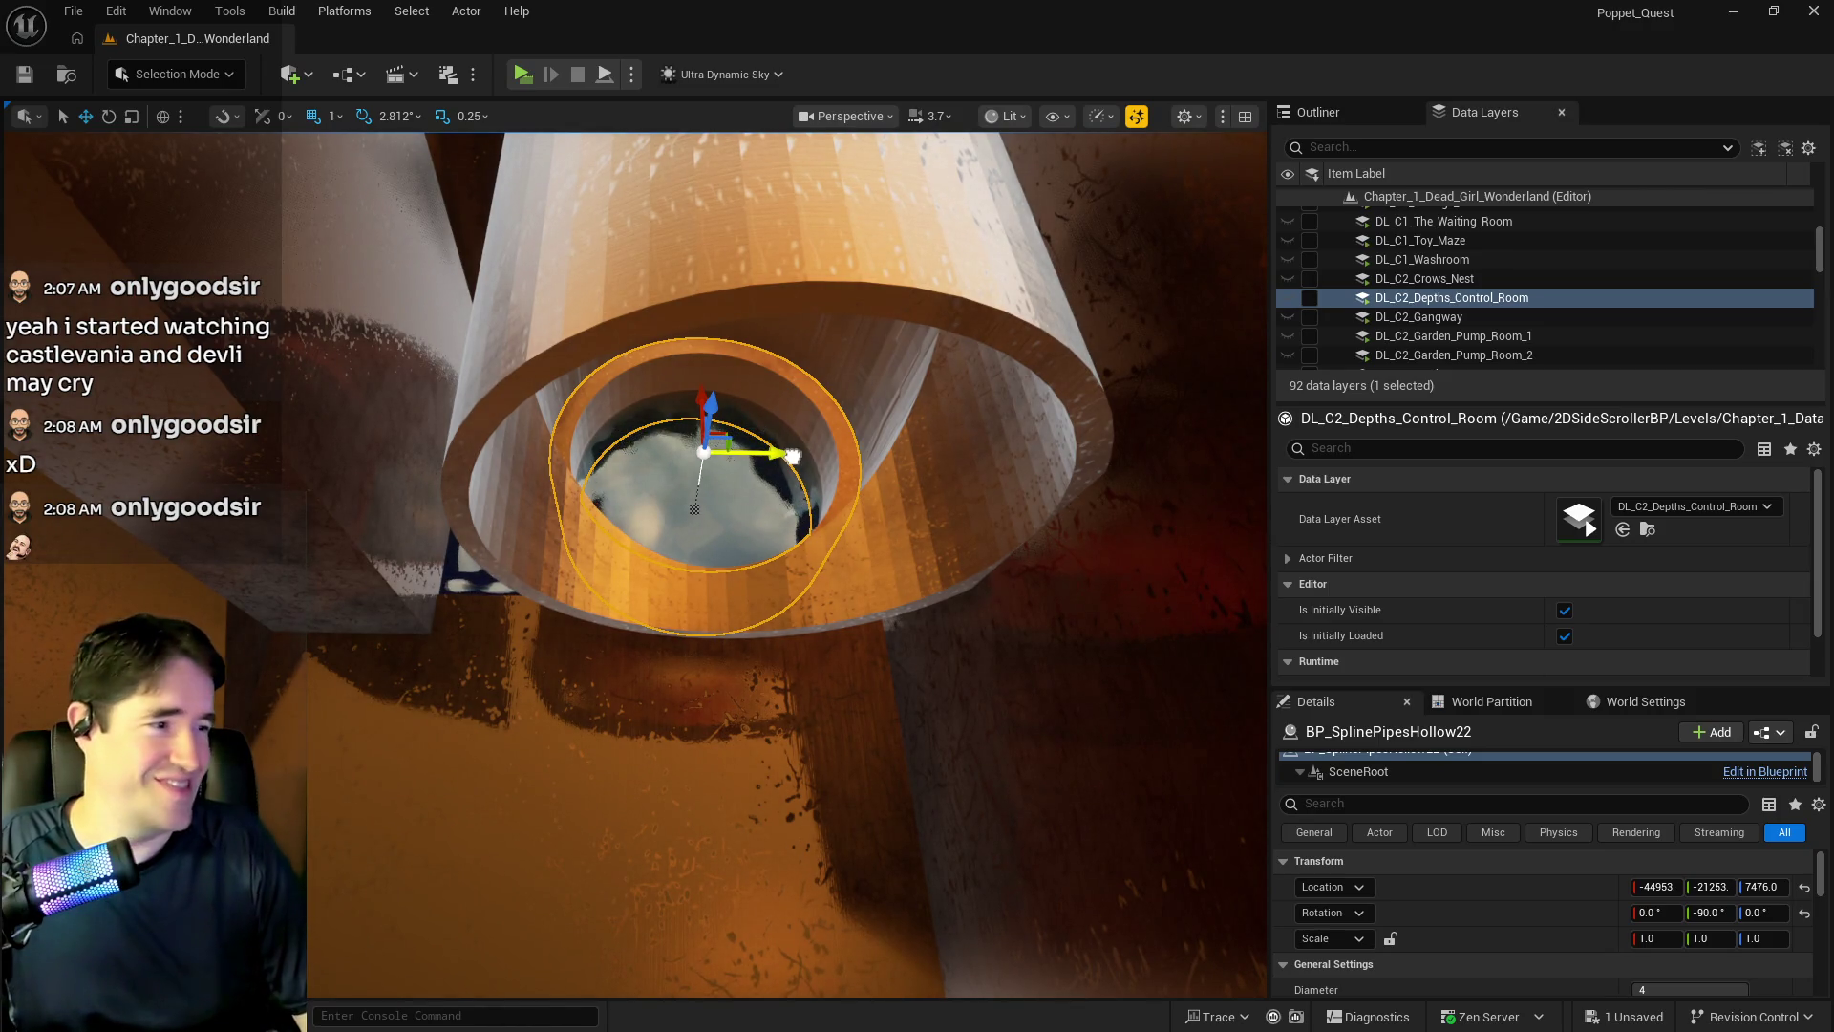
- Alt-drag a copy, BP_SplinePipesHollow23, along Y into the next pipe opening at Y -23472
alt+drag(791, 455, 390, 448)
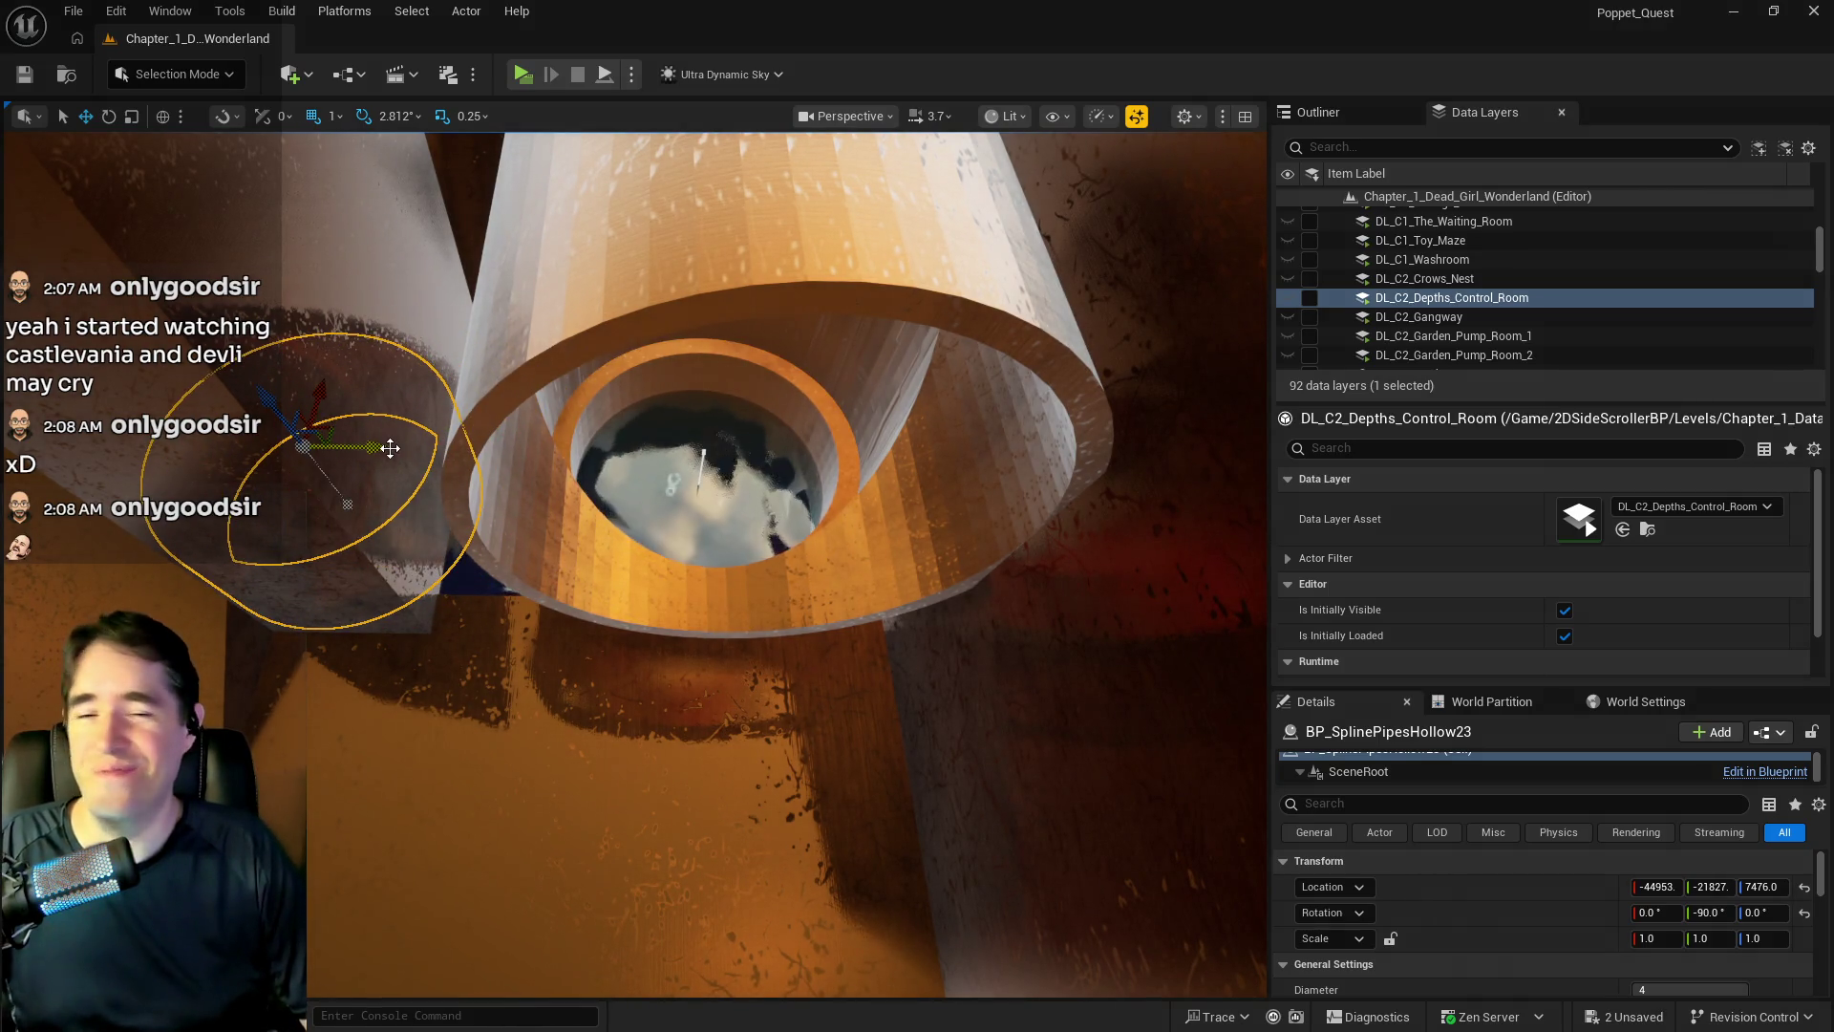
key(f)
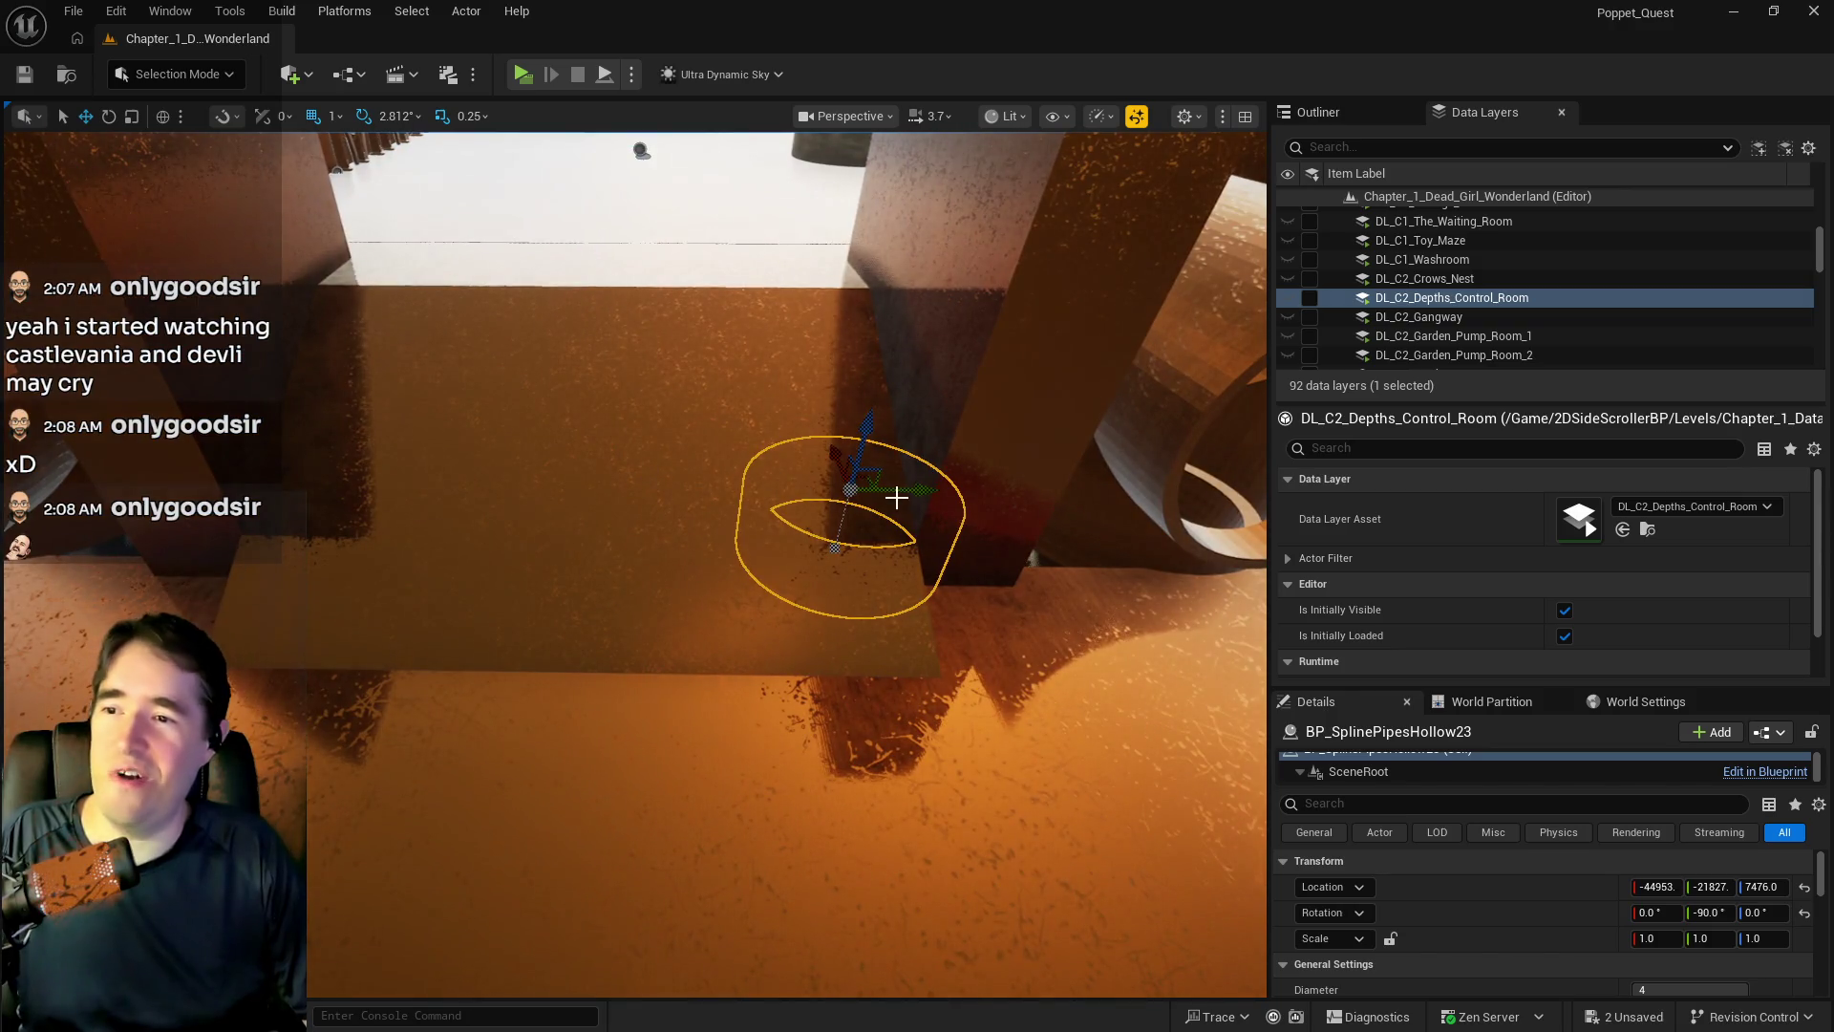
drag(921, 491, 360, 514)
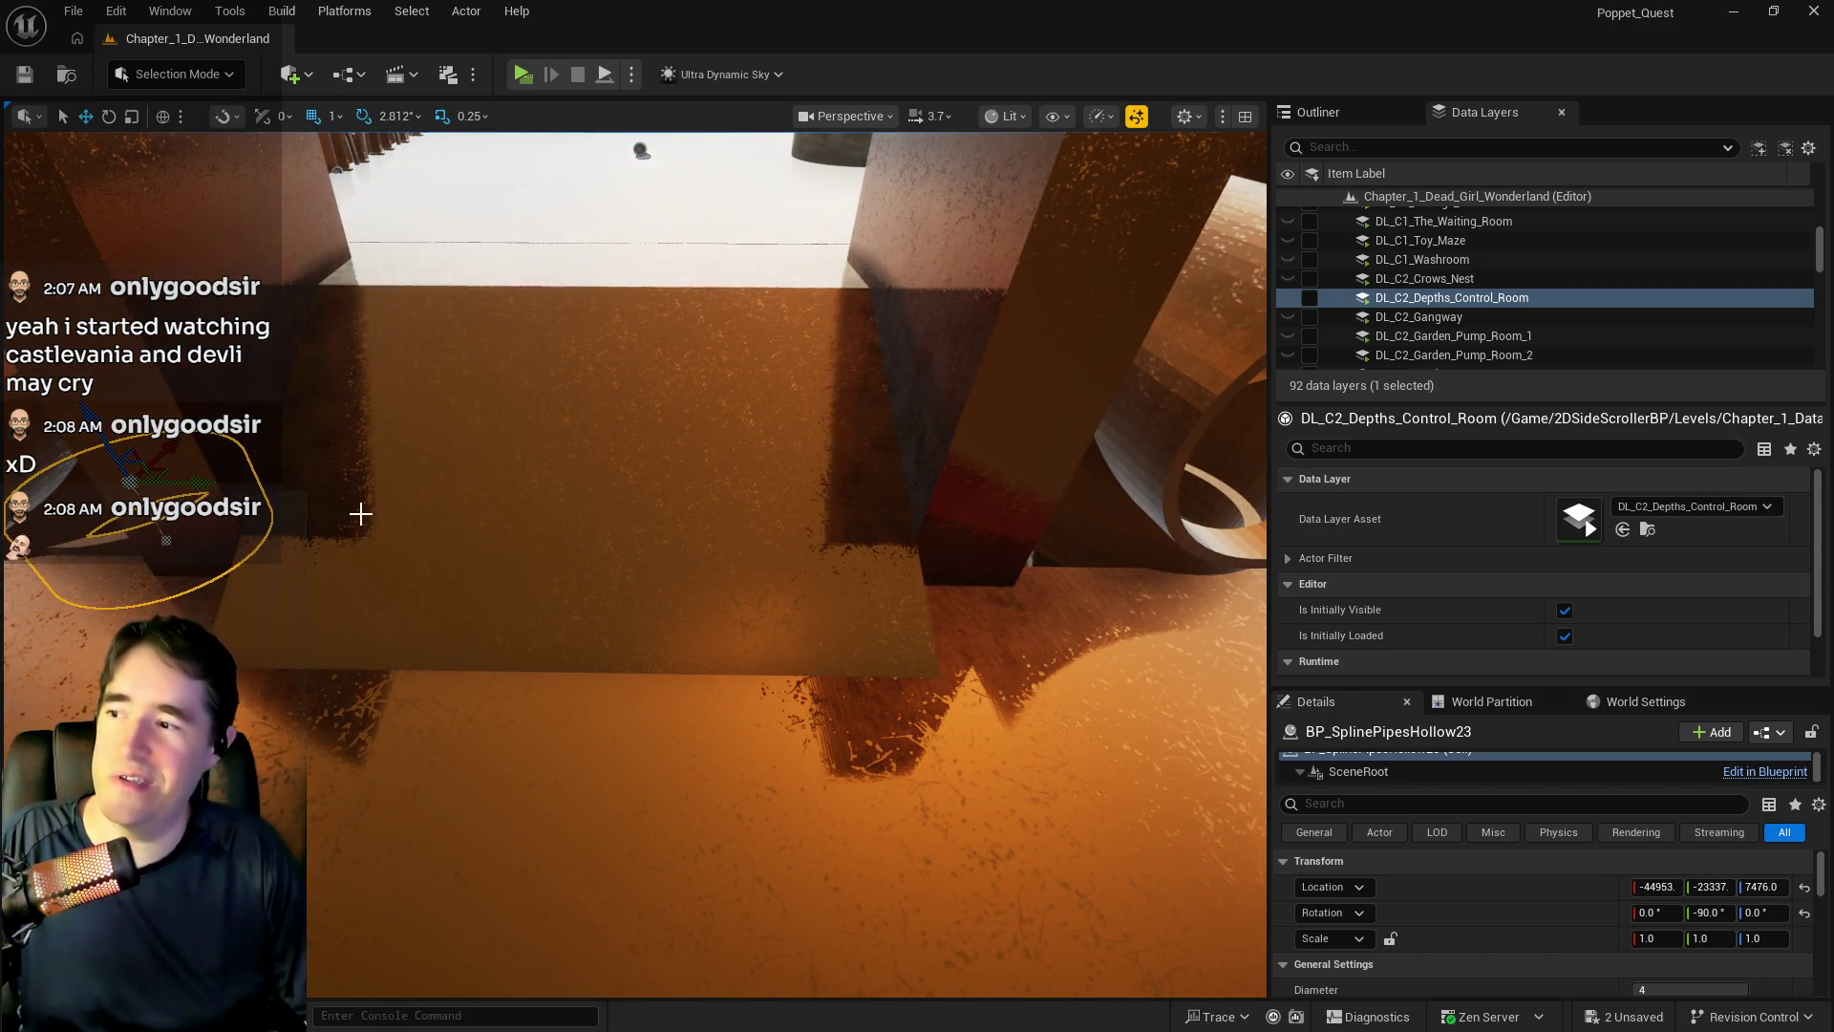
key(f)
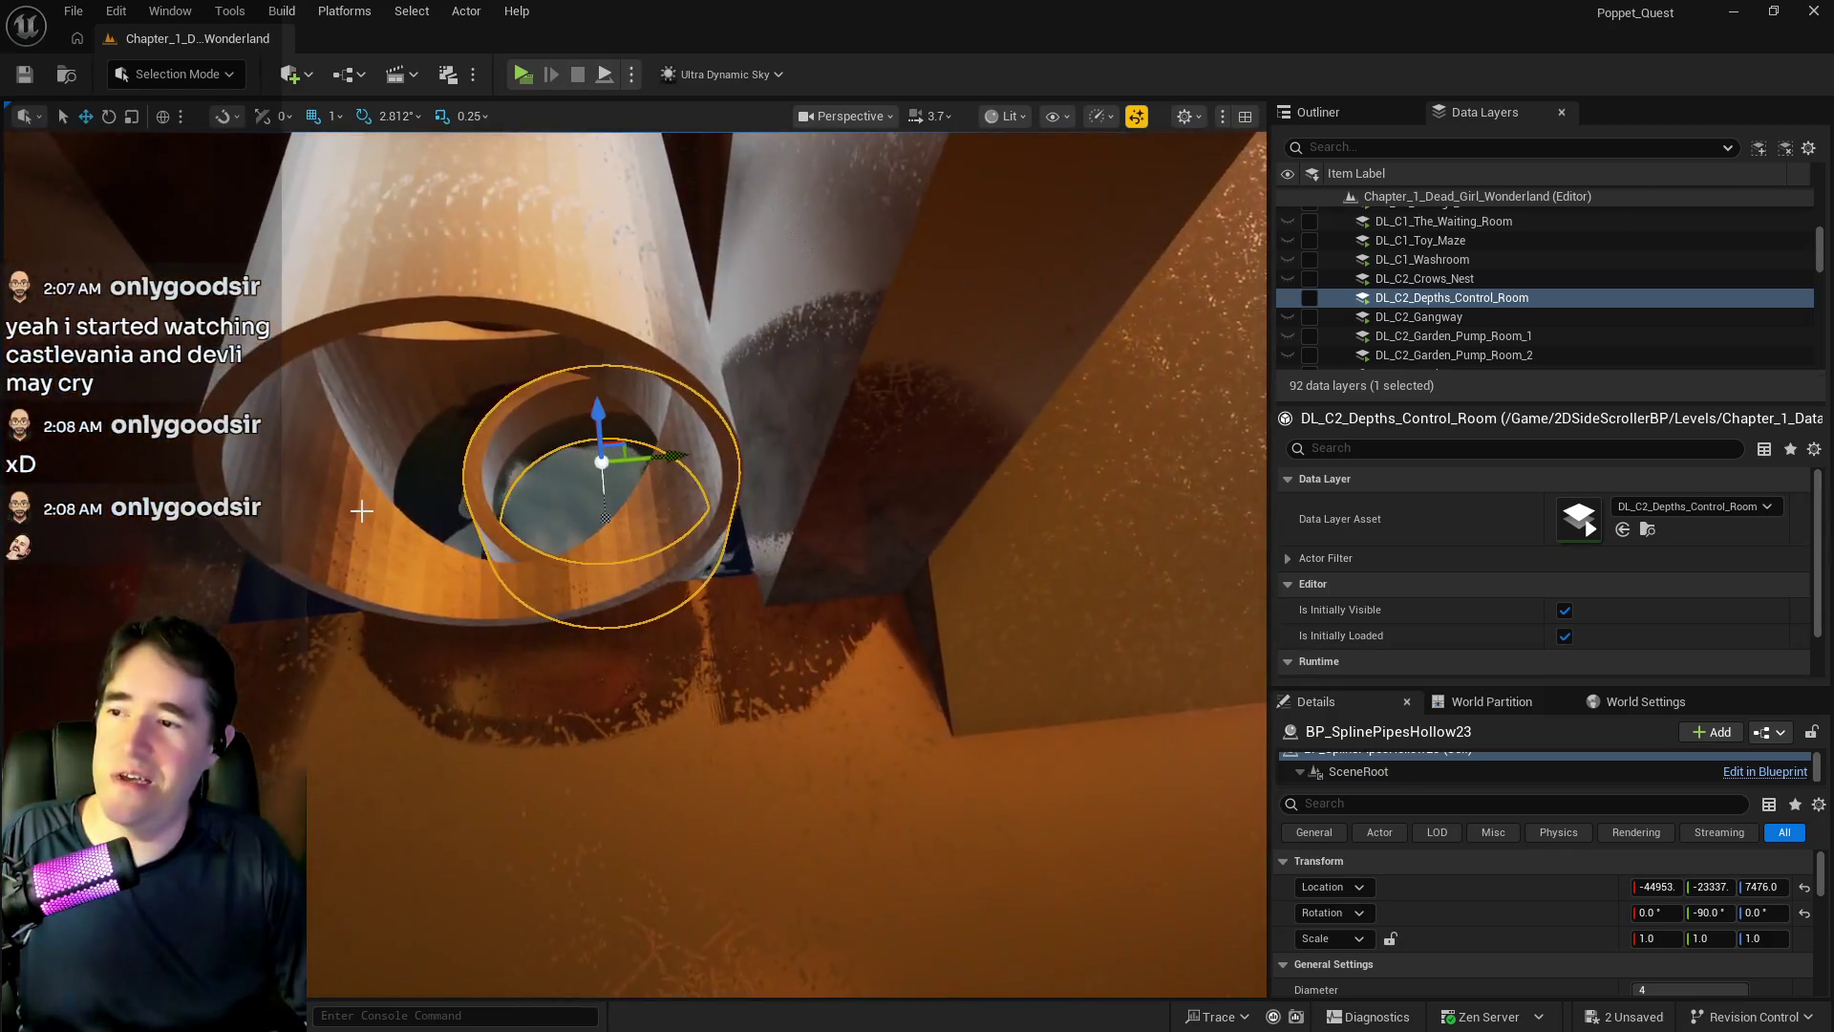
drag(671, 461, 601, 464)
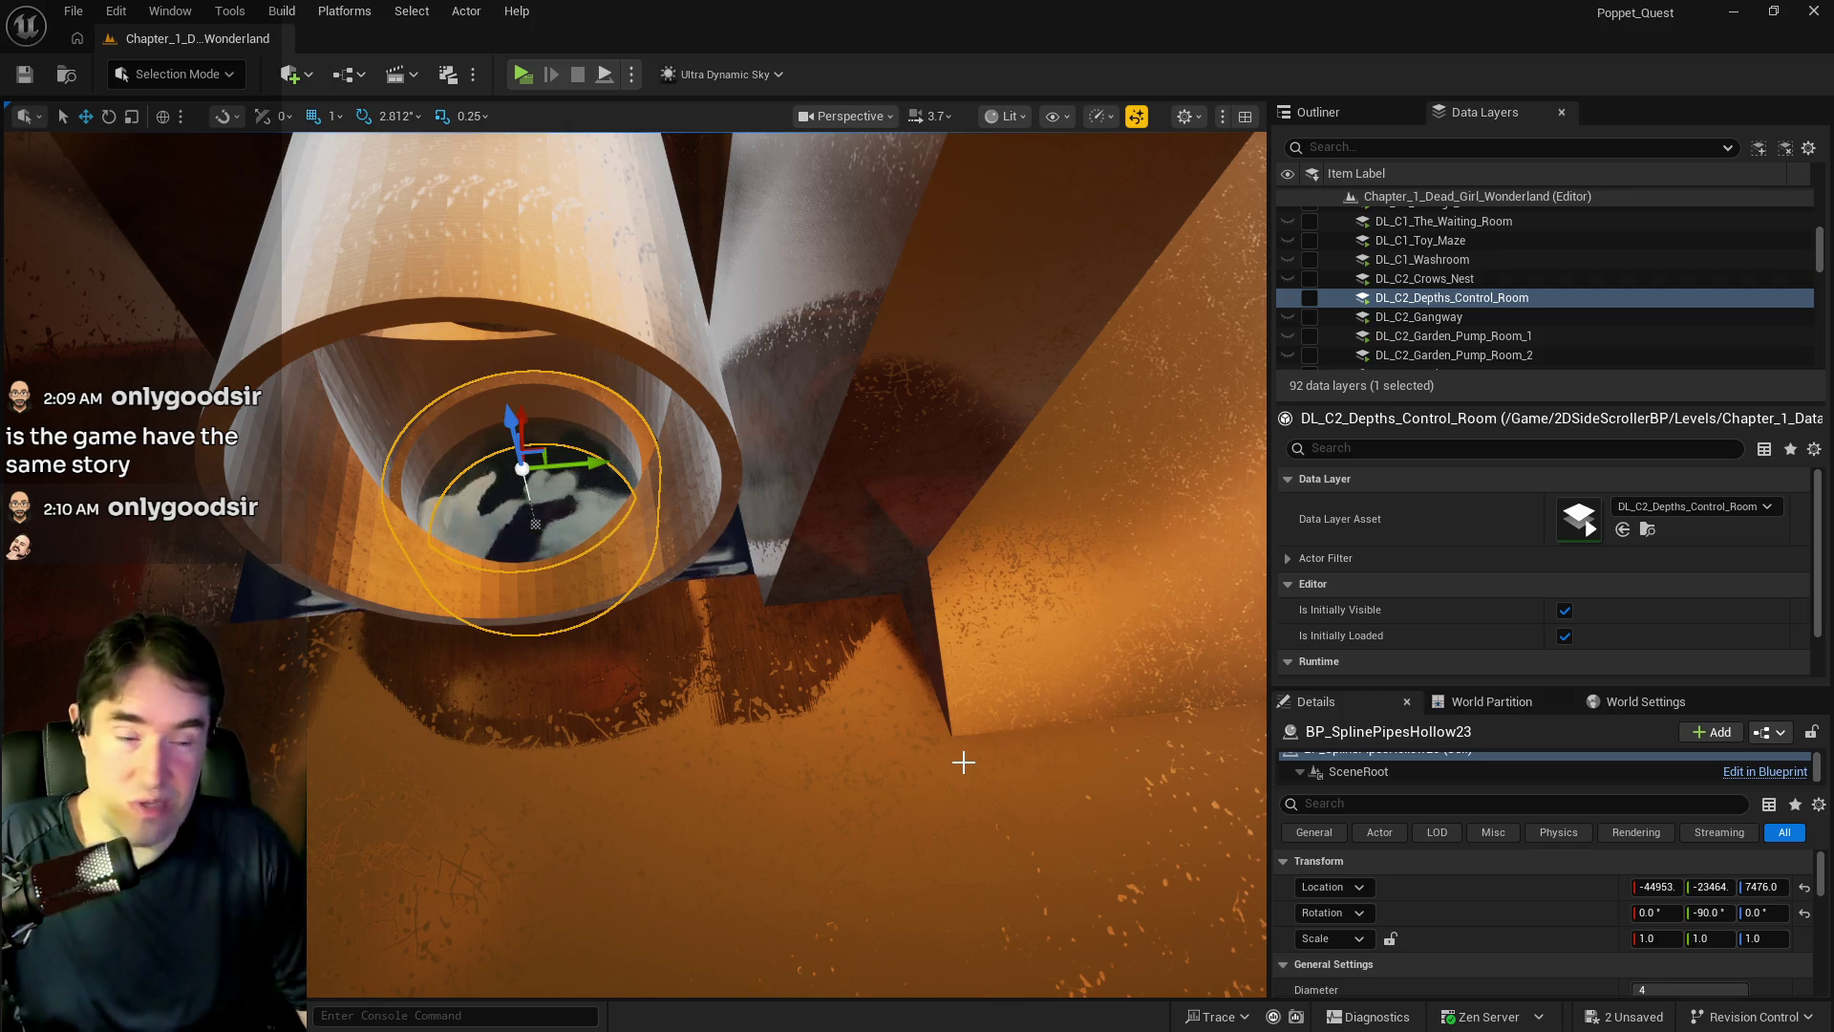
drag(995, 749, 995, 750)
- Duplicate the 3-way junction SM_Pipe_3_Way18 and lower the copy
drag(753, 516, 754, 516)
click(754, 516)
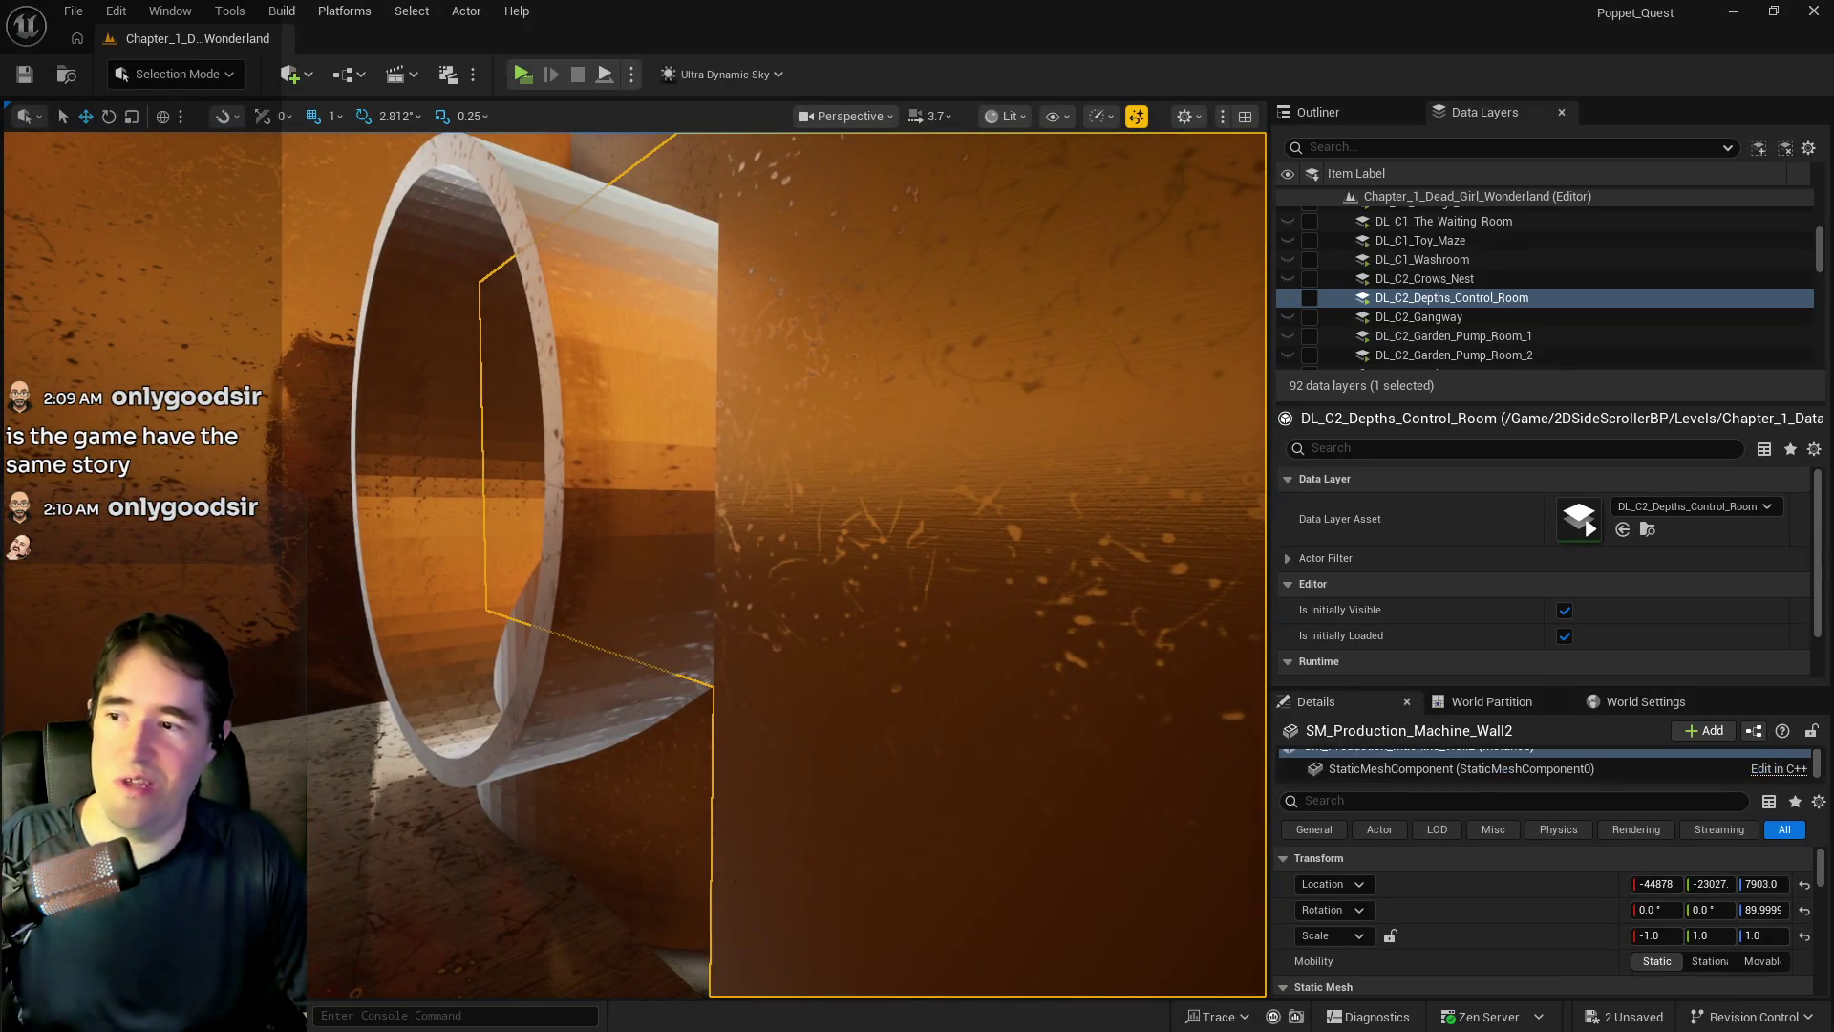
click(716, 508)
key(f)
mouse_move(675, 428)
mouse_down()
mouse_move(717, 729)
mouse_move(668, 789)
mouse_up()
drag(753, 516, 753, 516)
- Rotate the junction copy, lower it slightly, and turn it a quarter turn to 270°
key(e)
mouse_move(523, 449)
mouse_down()
mouse_move(559, 592)
mouse_move(596, 588)
mouse_up()
key(w)
drag(593, 415, 575, 484)
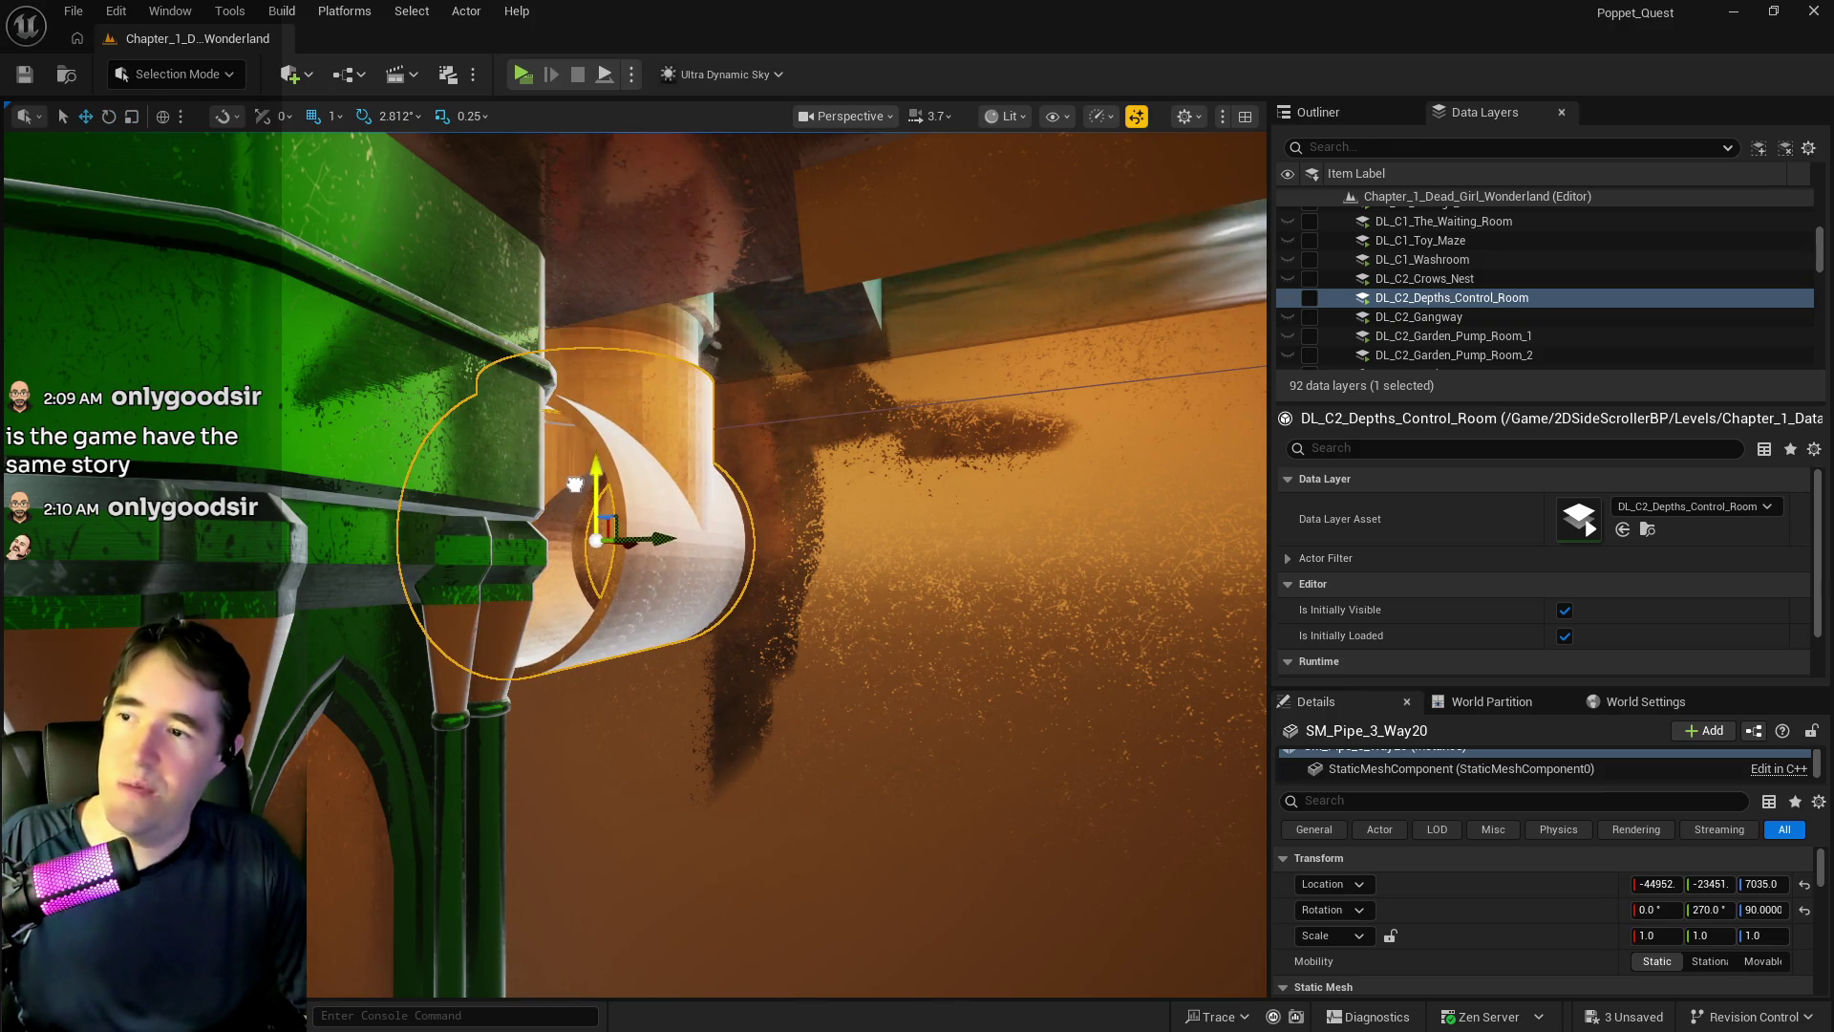
key(f)
key(e)
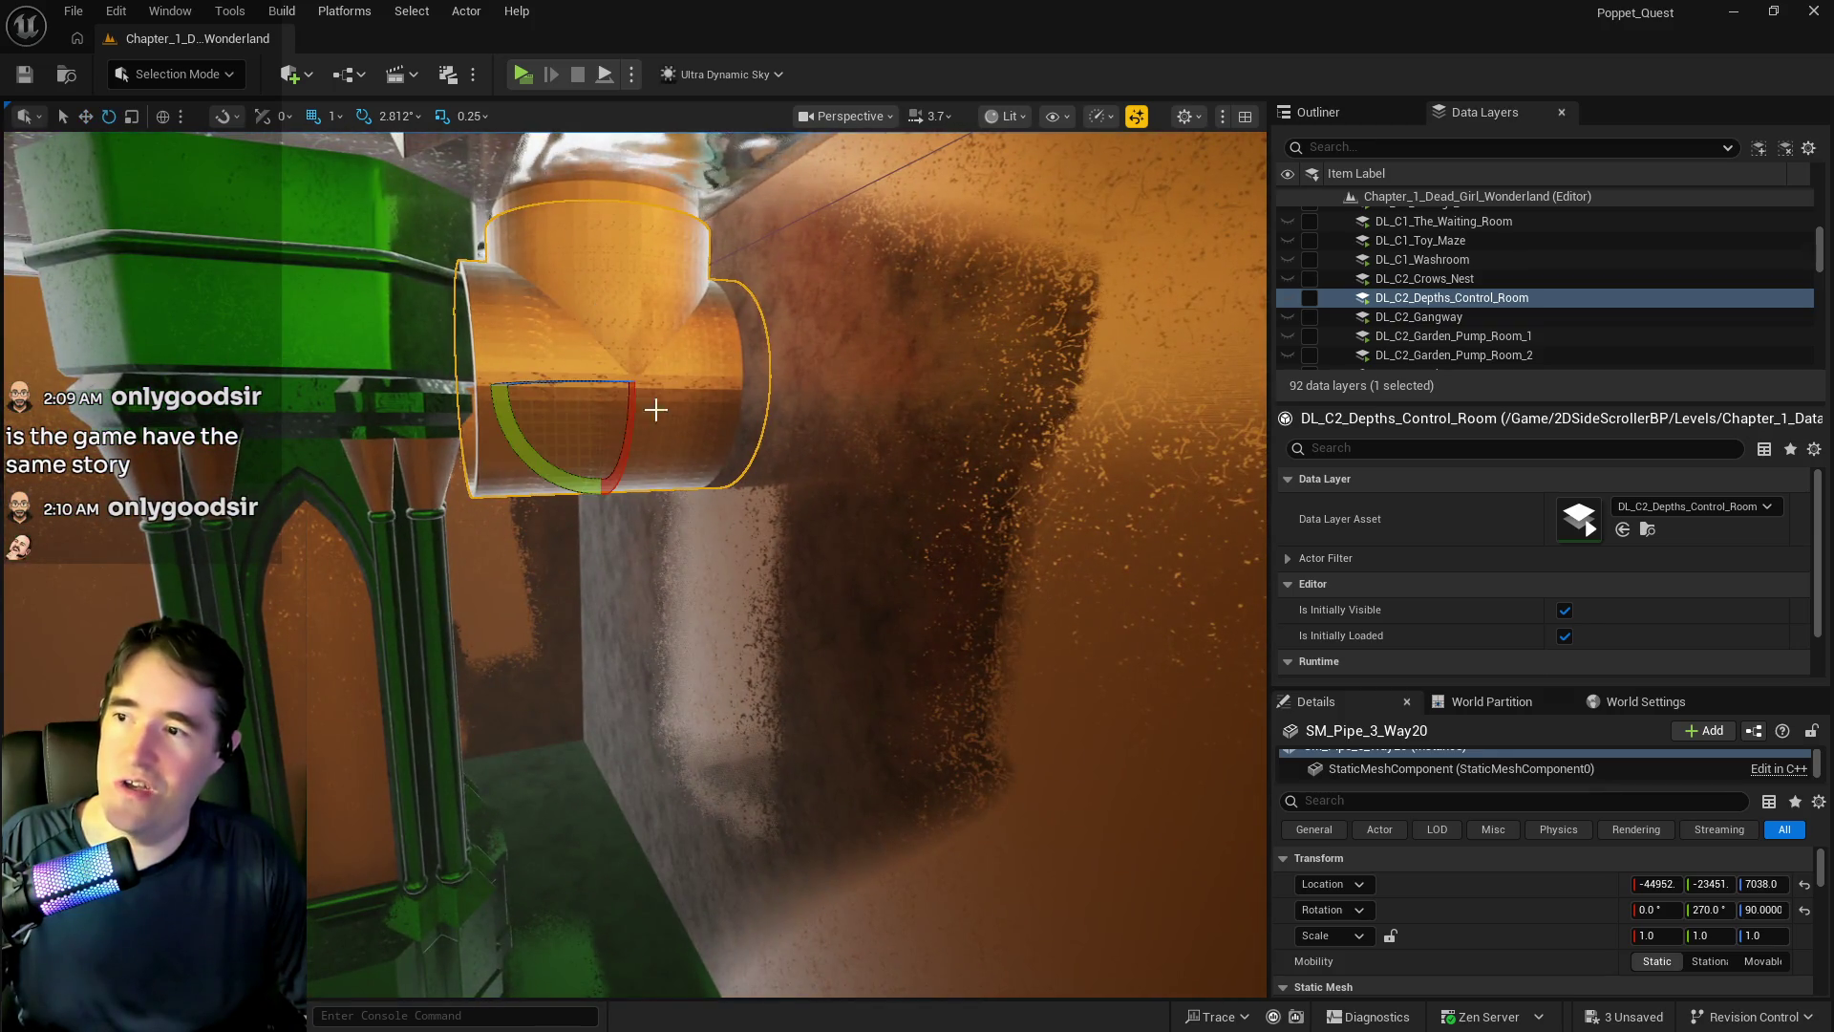
mouse_move(578, 378)
mouse_down()
mouse_move(707, 382)
mouse_move(726, 372)
mouse_move(726, 325)
mouse_move(669, 430)
mouse_move(545, 574)
mouse_move(1146, 578)
mouse_move(1197, 616)
mouse_move(1146, 649)
mouse_move(1027, 564)
mouse_move(1097, 667)
mouse_move(1069, 640)
mouse_up()
key(w)
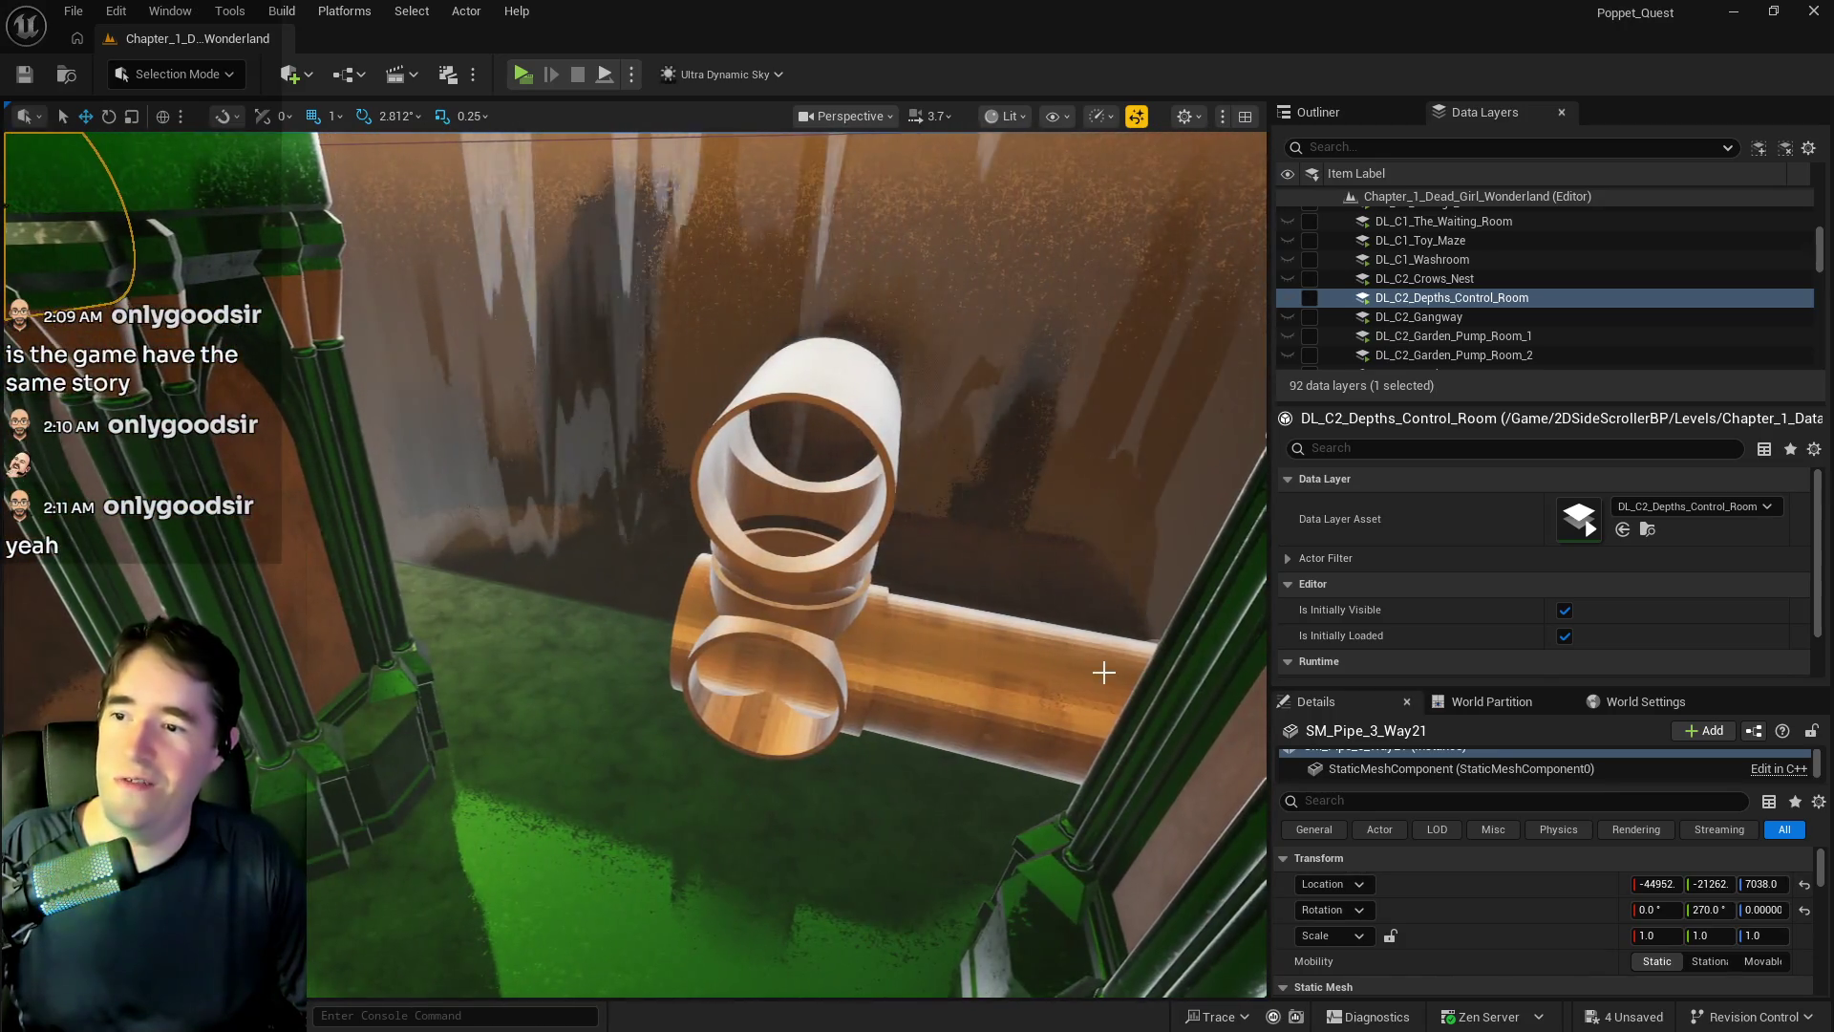
- Select the vertical 4-way pipe, then the hollow pipe beside the green pillar
click(784, 600)
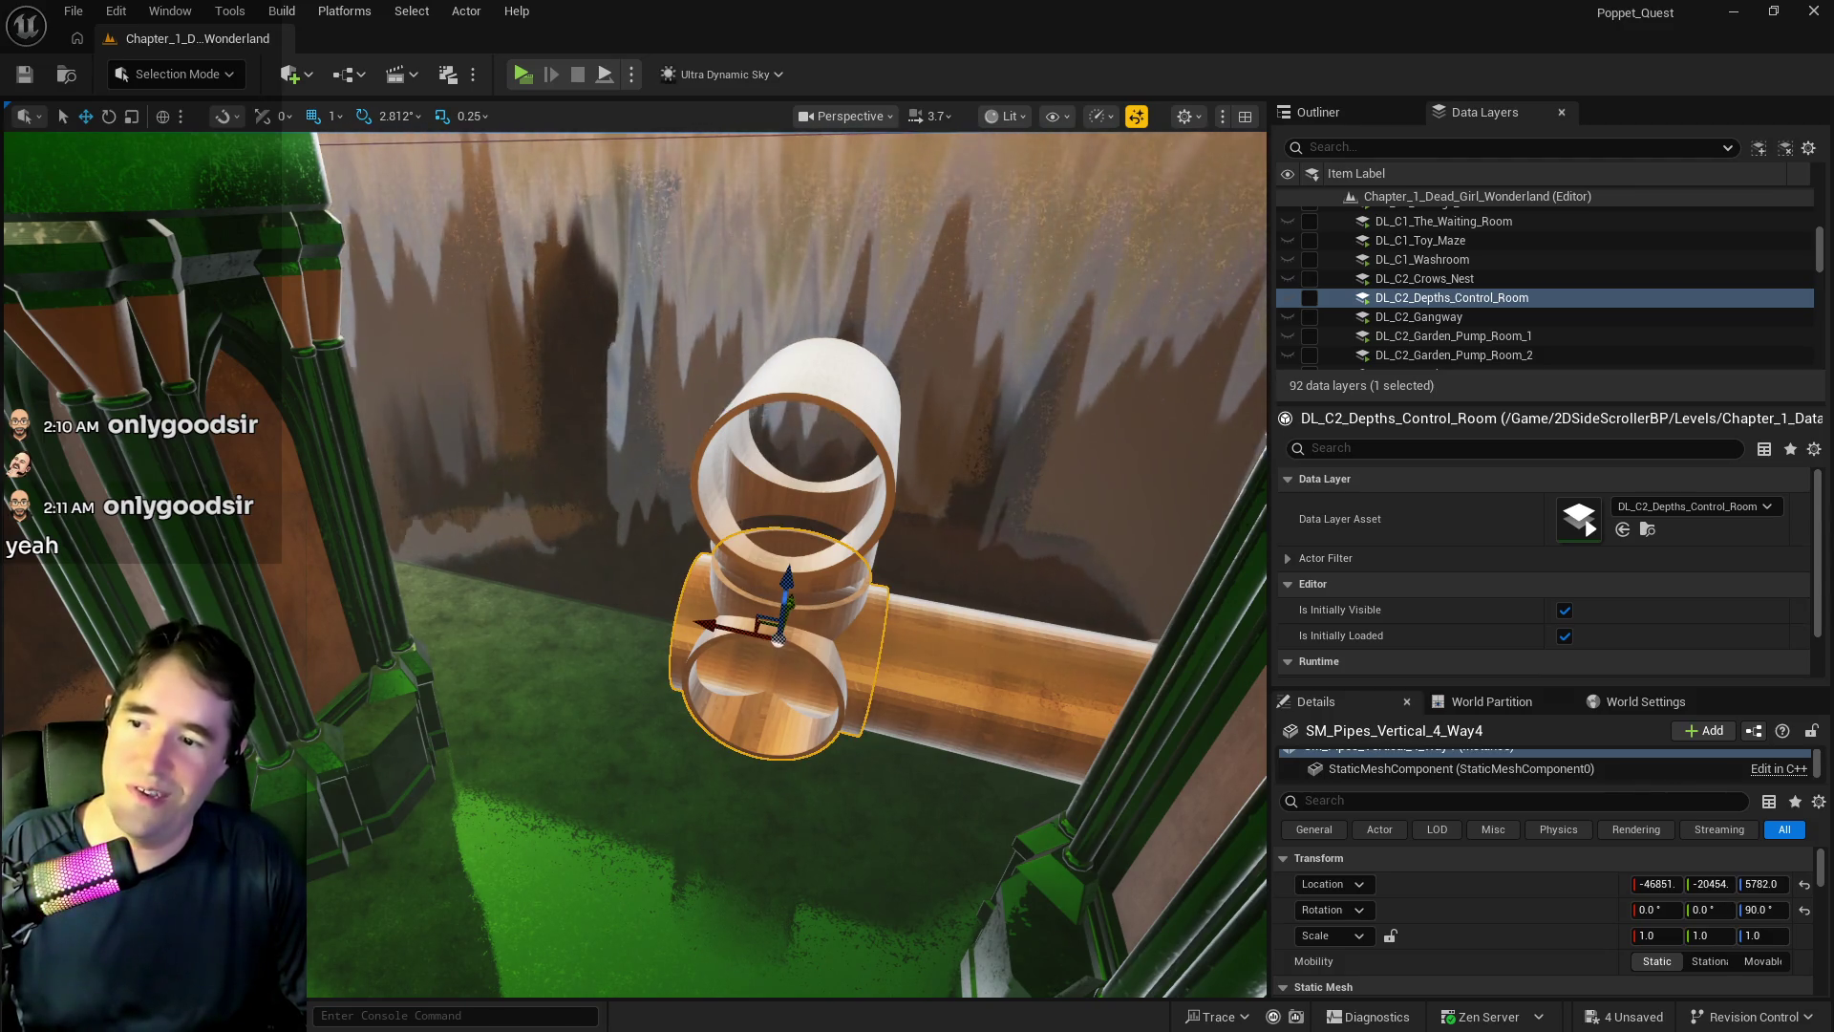
key(f)
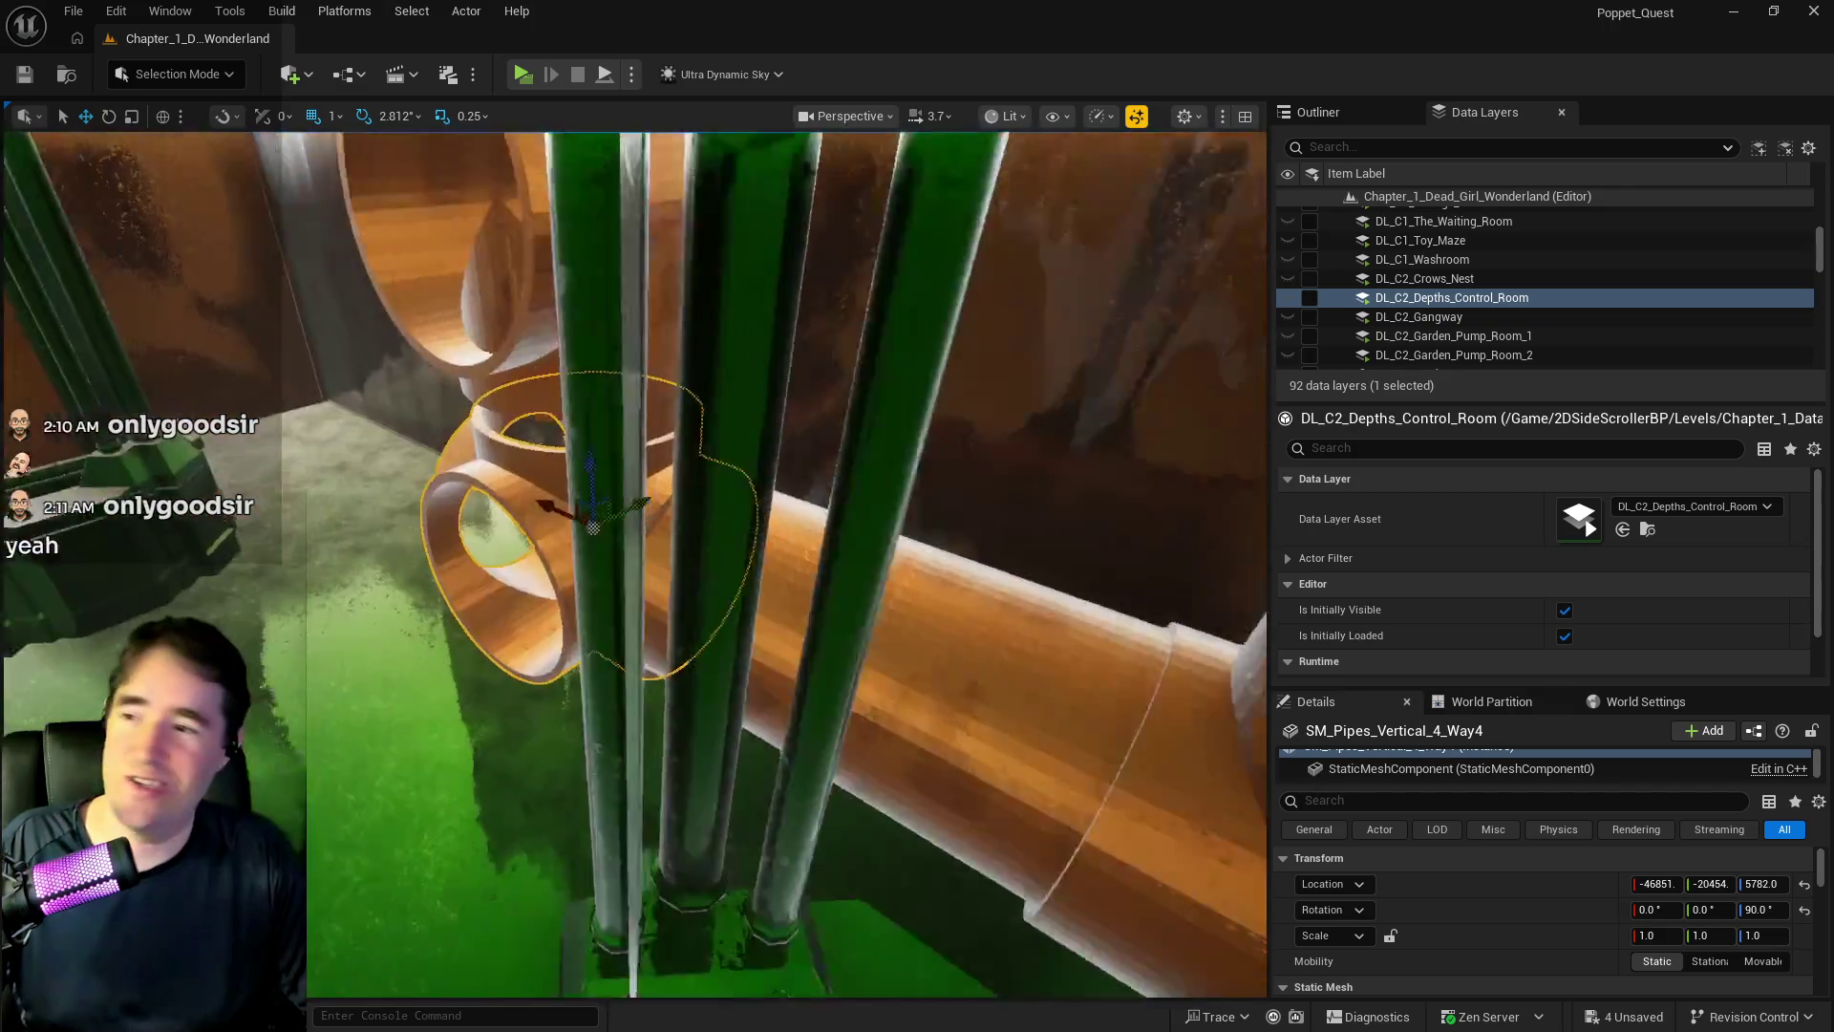
scroll(633, 563, up, 5)
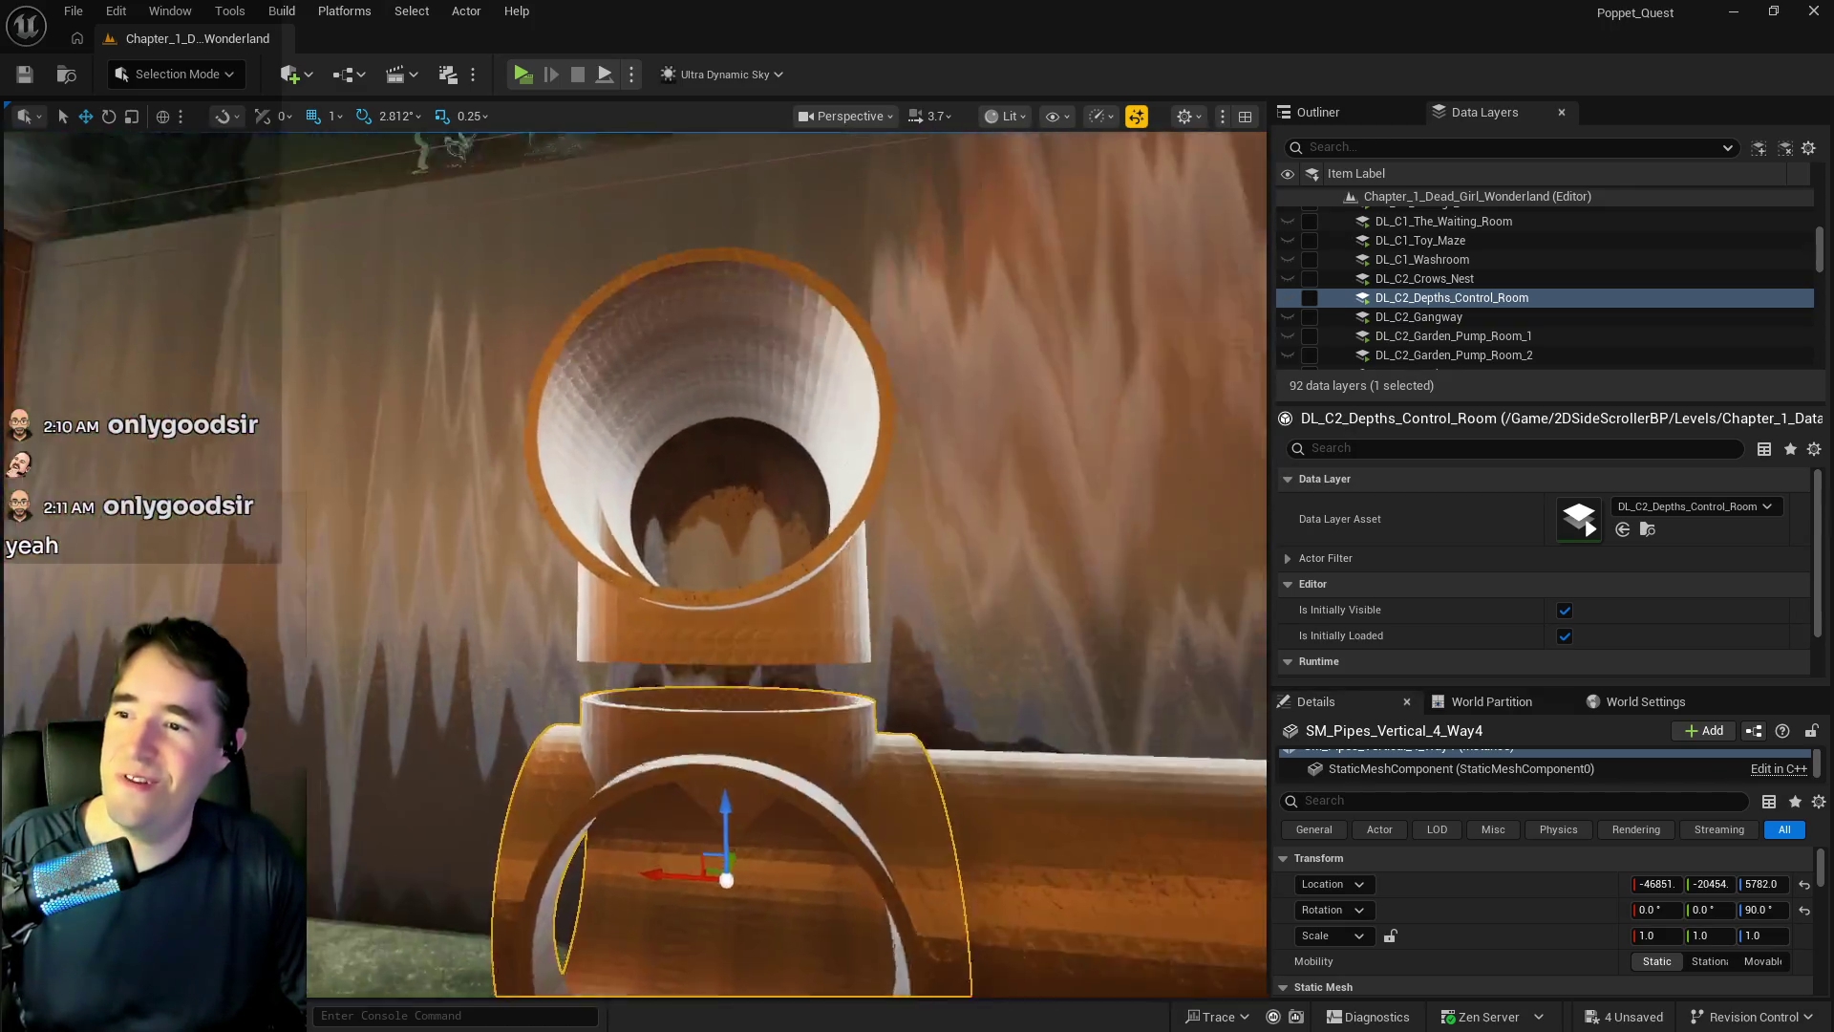
mouse_move(633, 563)
mouse_down()
mouse_move(535, 516)
mouse_move(592, 497)
mouse_move(571, 373)
mouse_up()
click(514, 505)
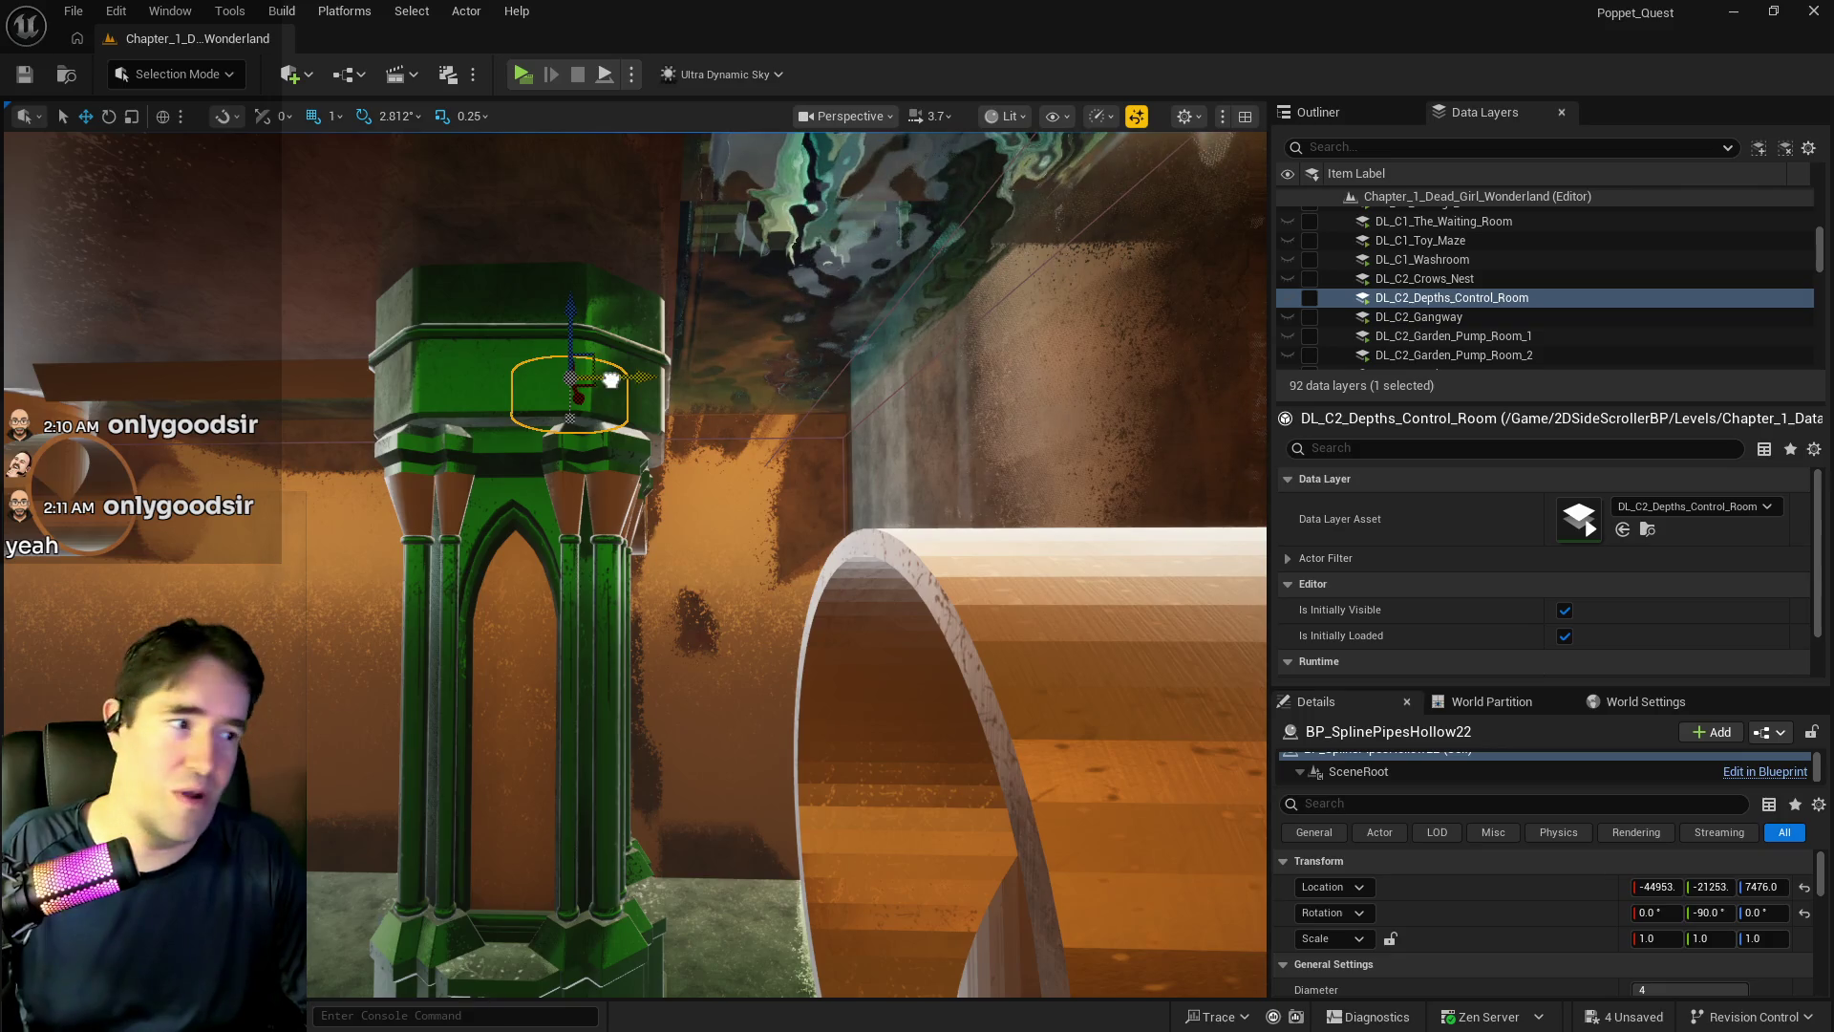
- Duplicate the hollow pipe with Ctrl+D and move the copy along Y and down onto the 3-way junction
key(ctrl+d)
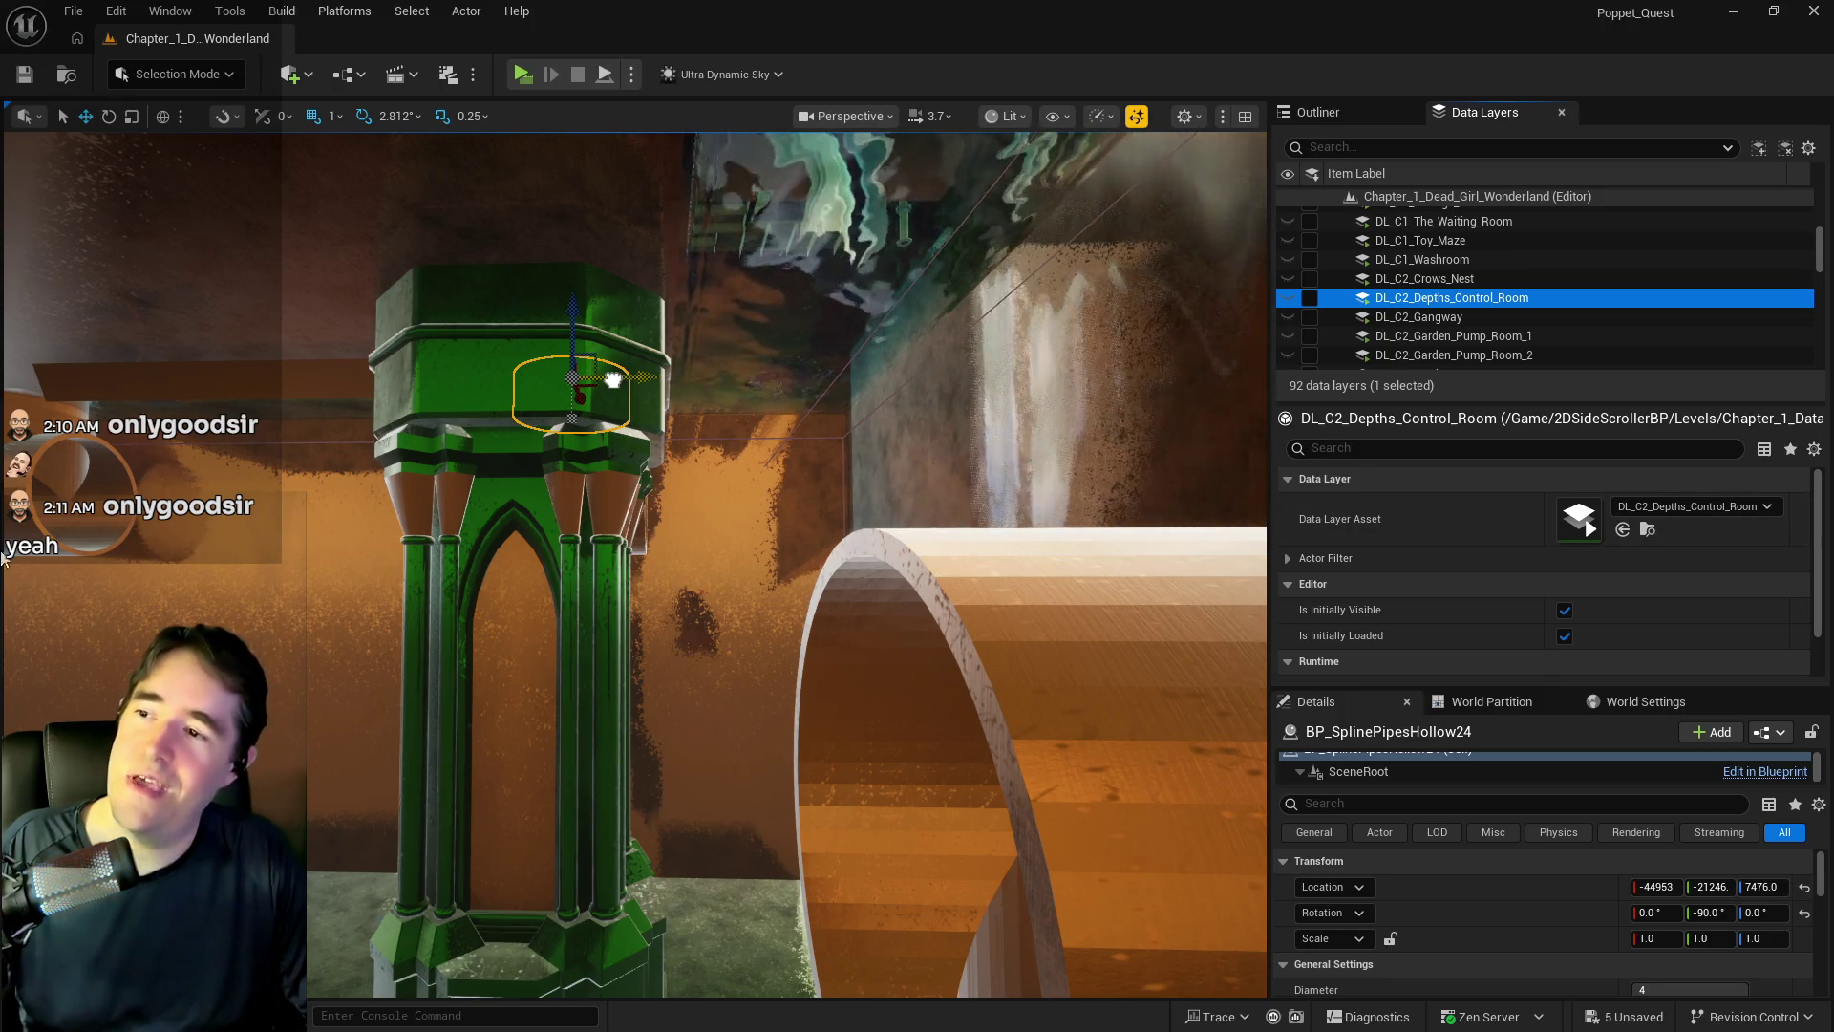
click(612, 381)
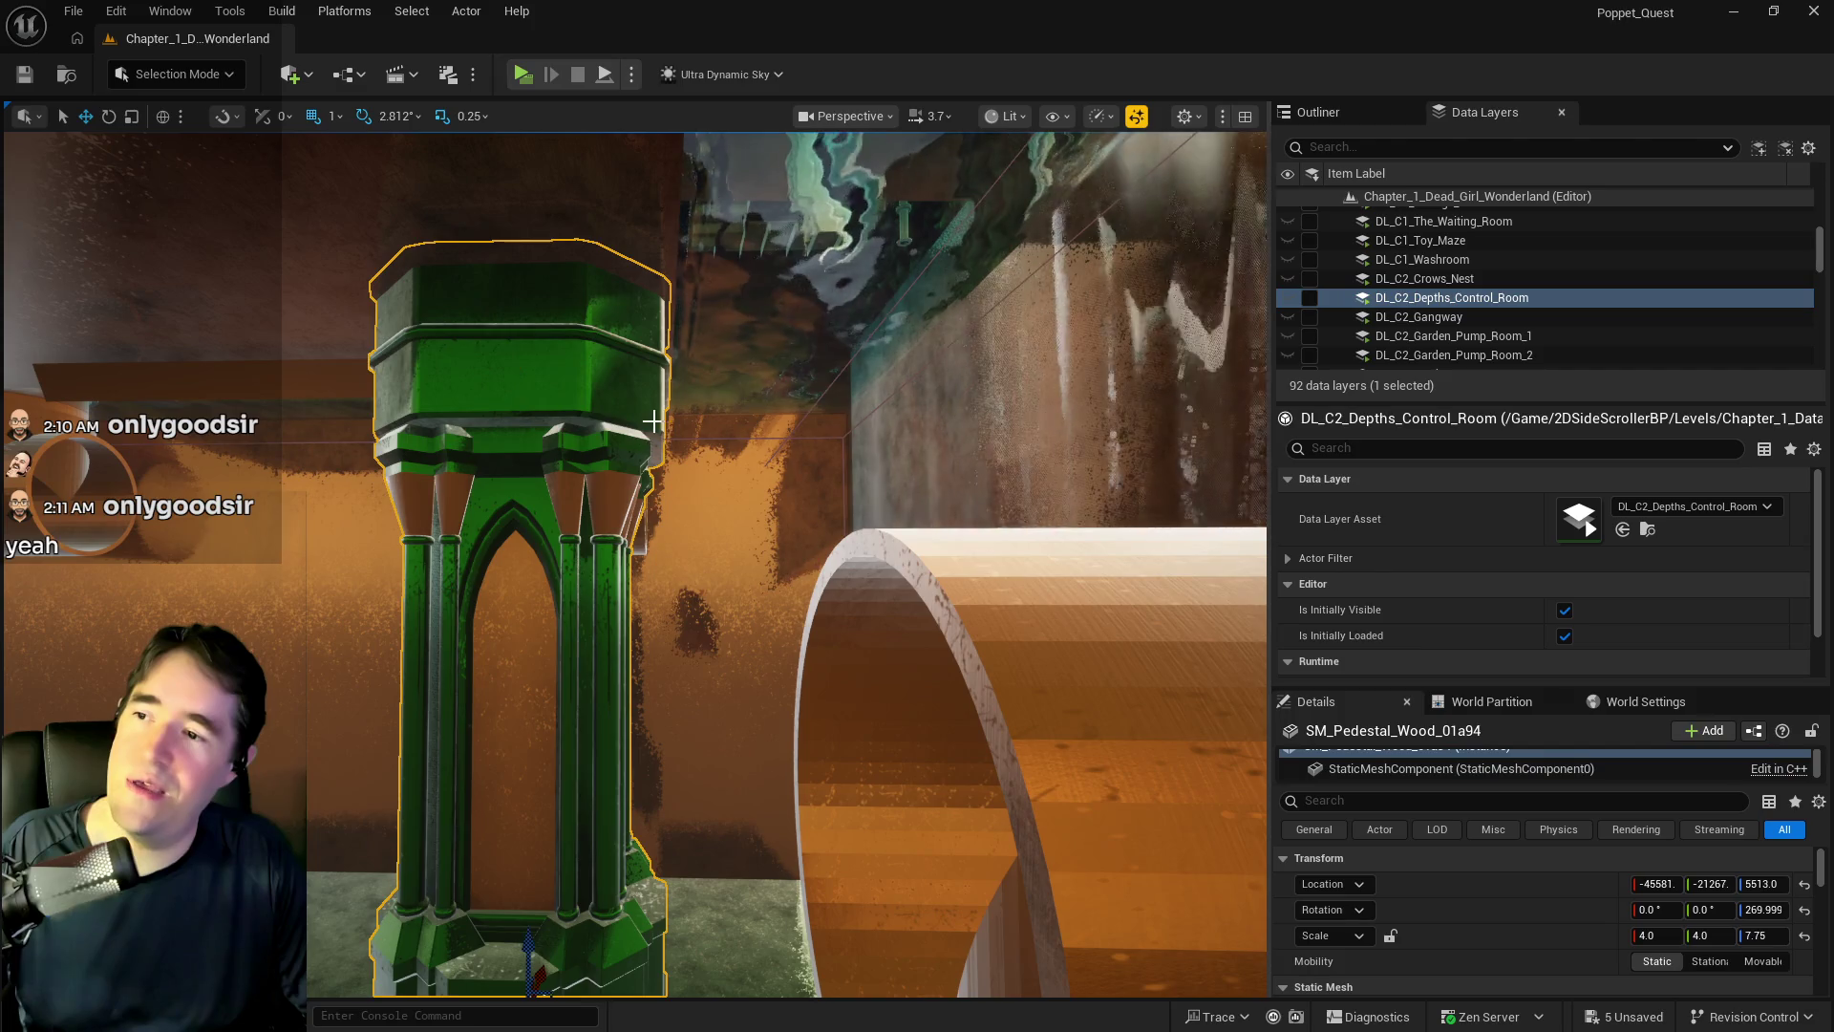
key(f)
key(ctrl+z)
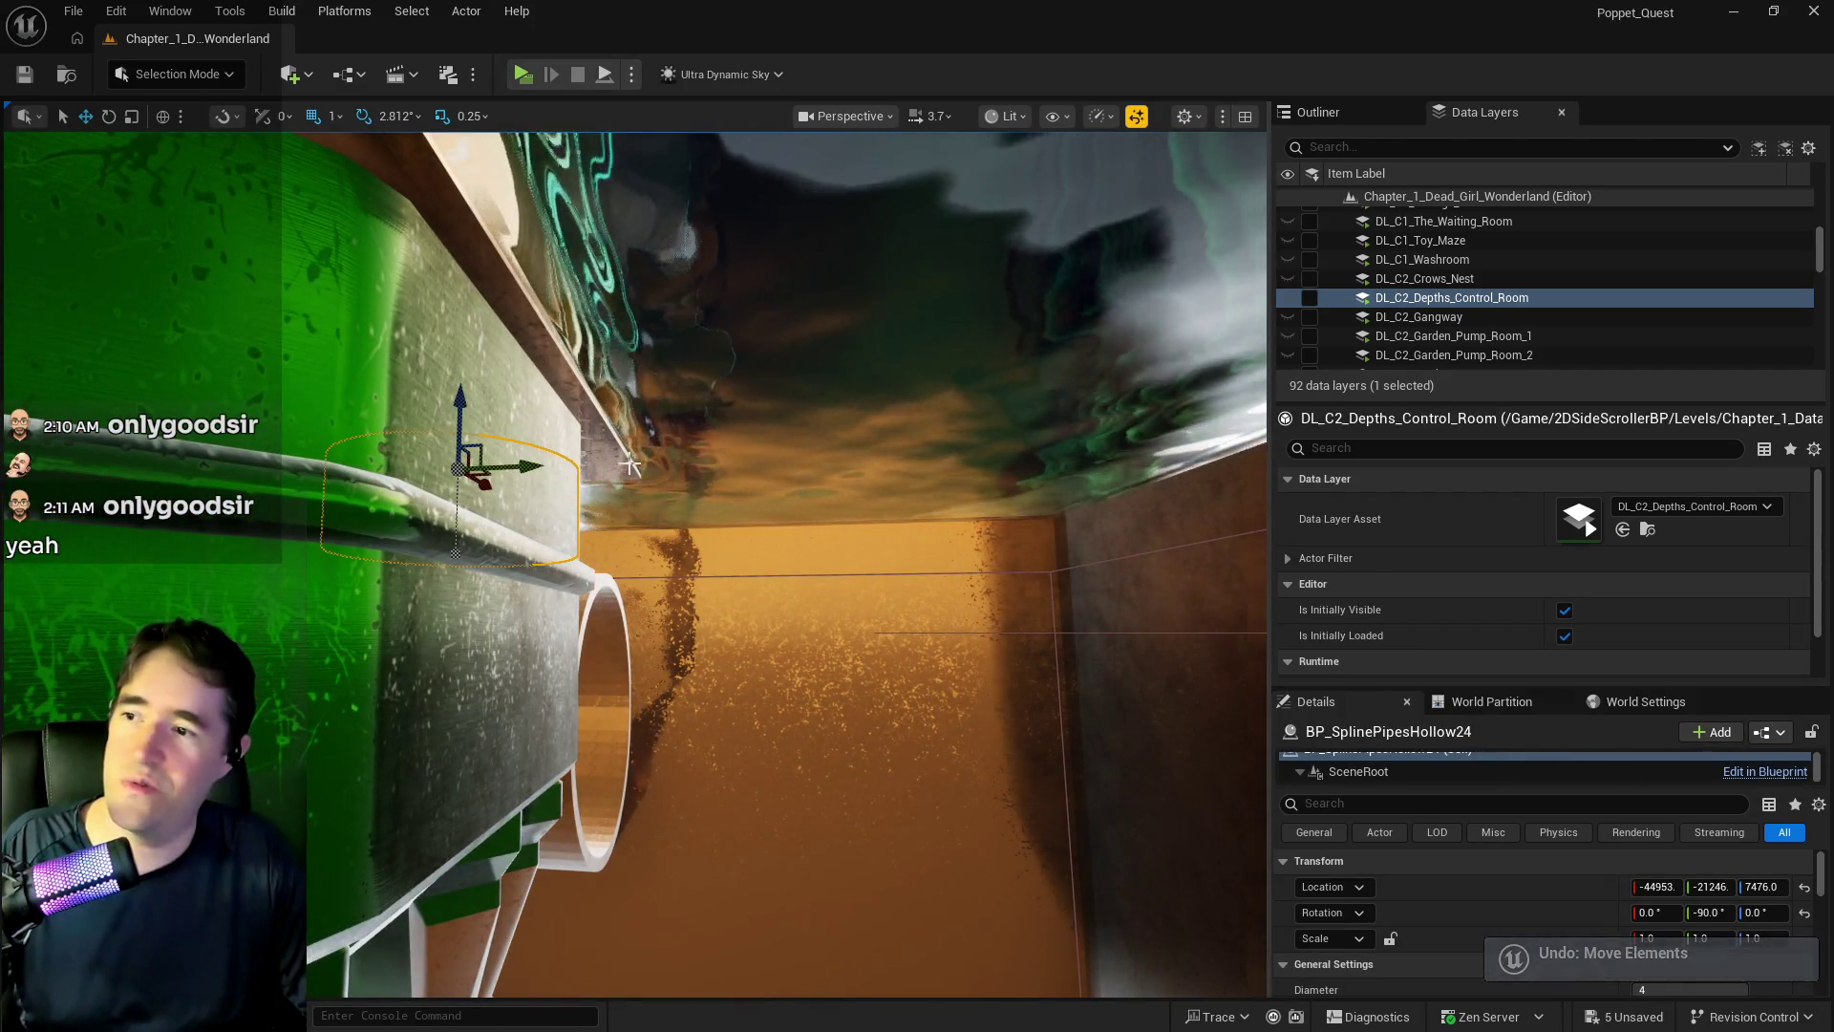
mouse_move(523, 467)
mouse_down()
mouse_move(729, 495)
mouse_move(1108, 401)
mouse_move(468, 621)
mouse_move(391, 468)
mouse_move(621, 487)
mouse_move(573, 458)
mouse_move(592, 430)
mouse_move(636, 452)
mouse_move(592, 439)
mouse_move(622, 389)
mouse_move(556, 449)
mouse_move(611, 449)
mouse_move(654, 411)
mouse_up()
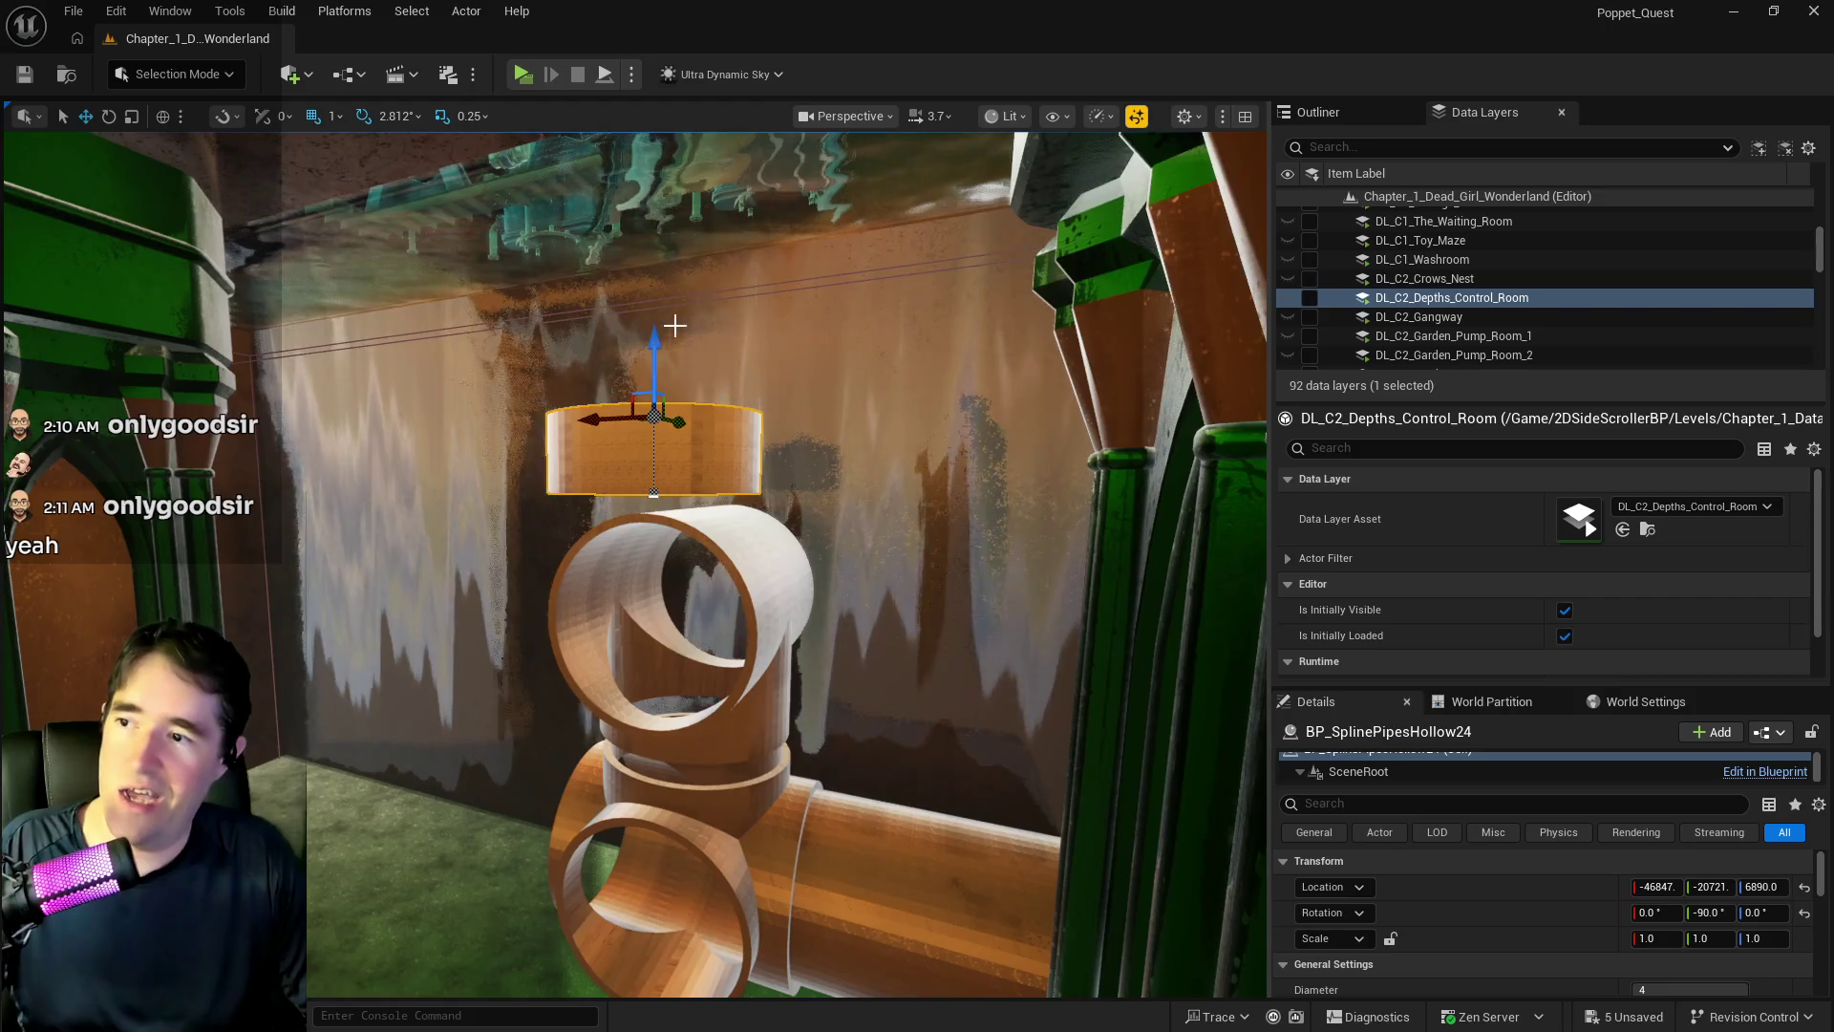
mouse_move(661, 536)
mouse_down()
mouse_move(670, 680)
mouse_move(560, 642)
mouse_up()
drag(500, 528, 646, 535)
scroll(646, 534, up, 8)
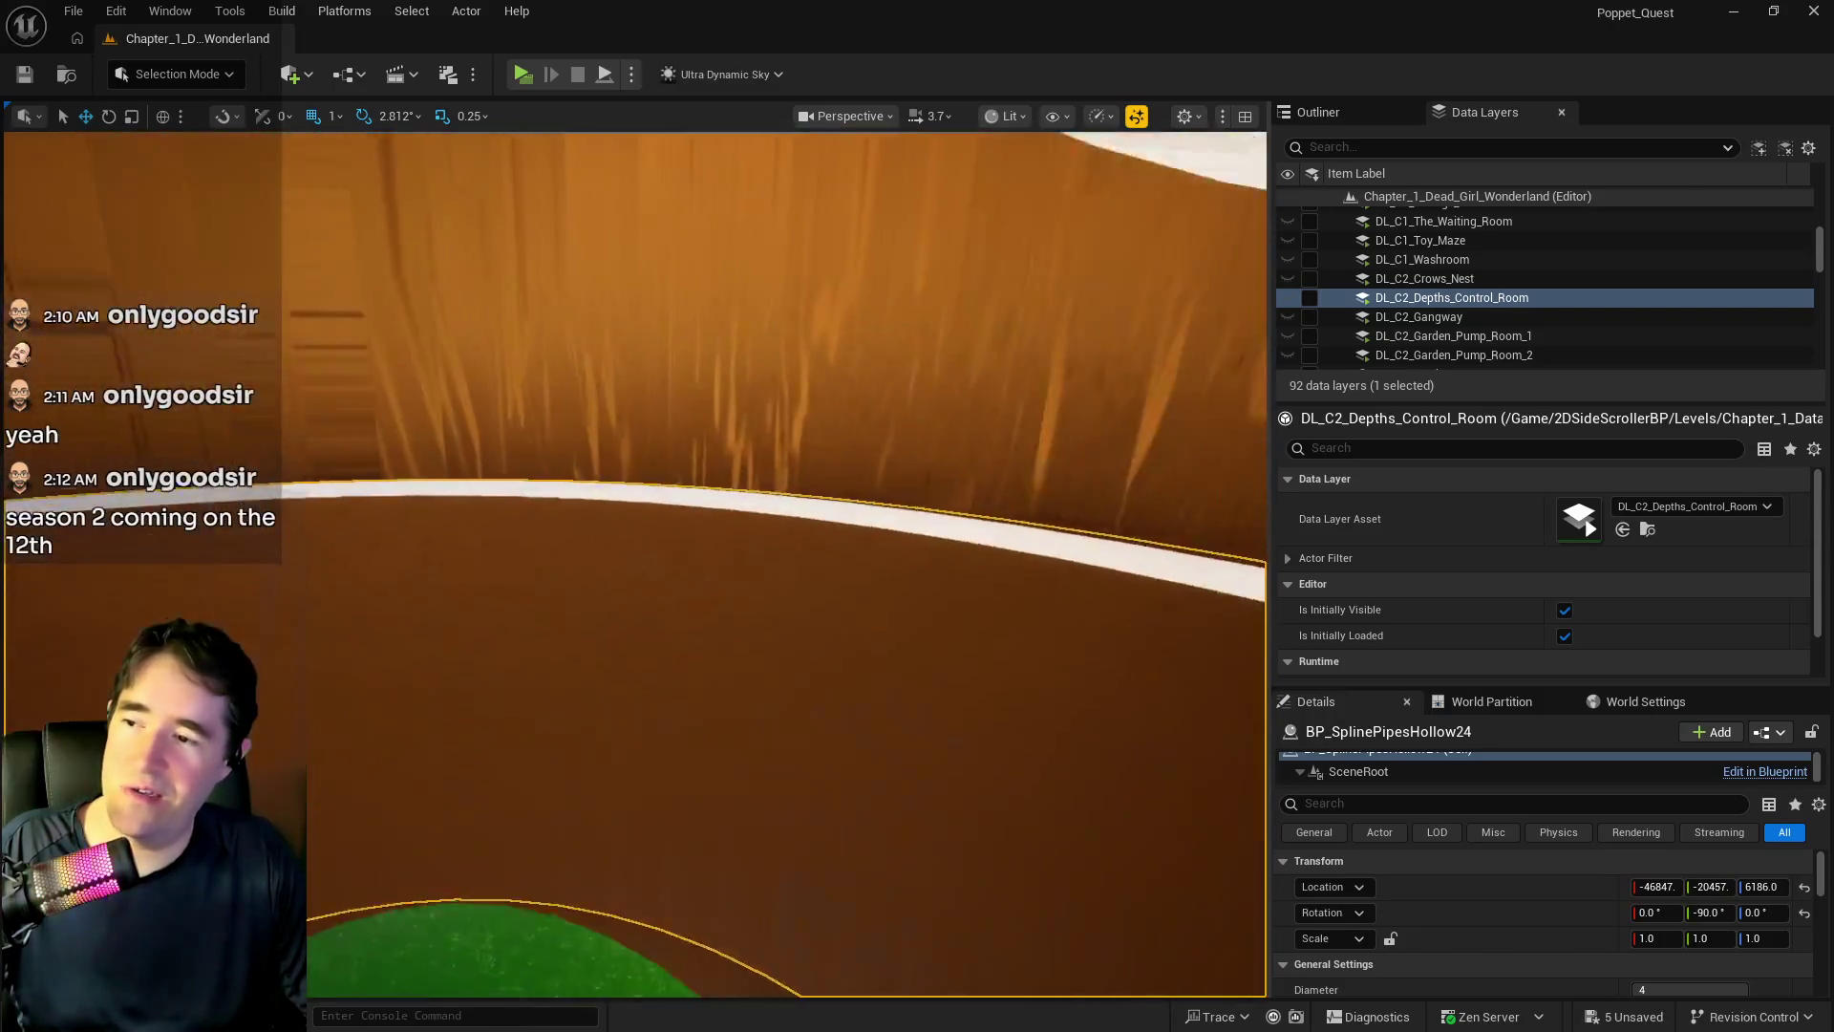
scroll(537, 527, down, 8)
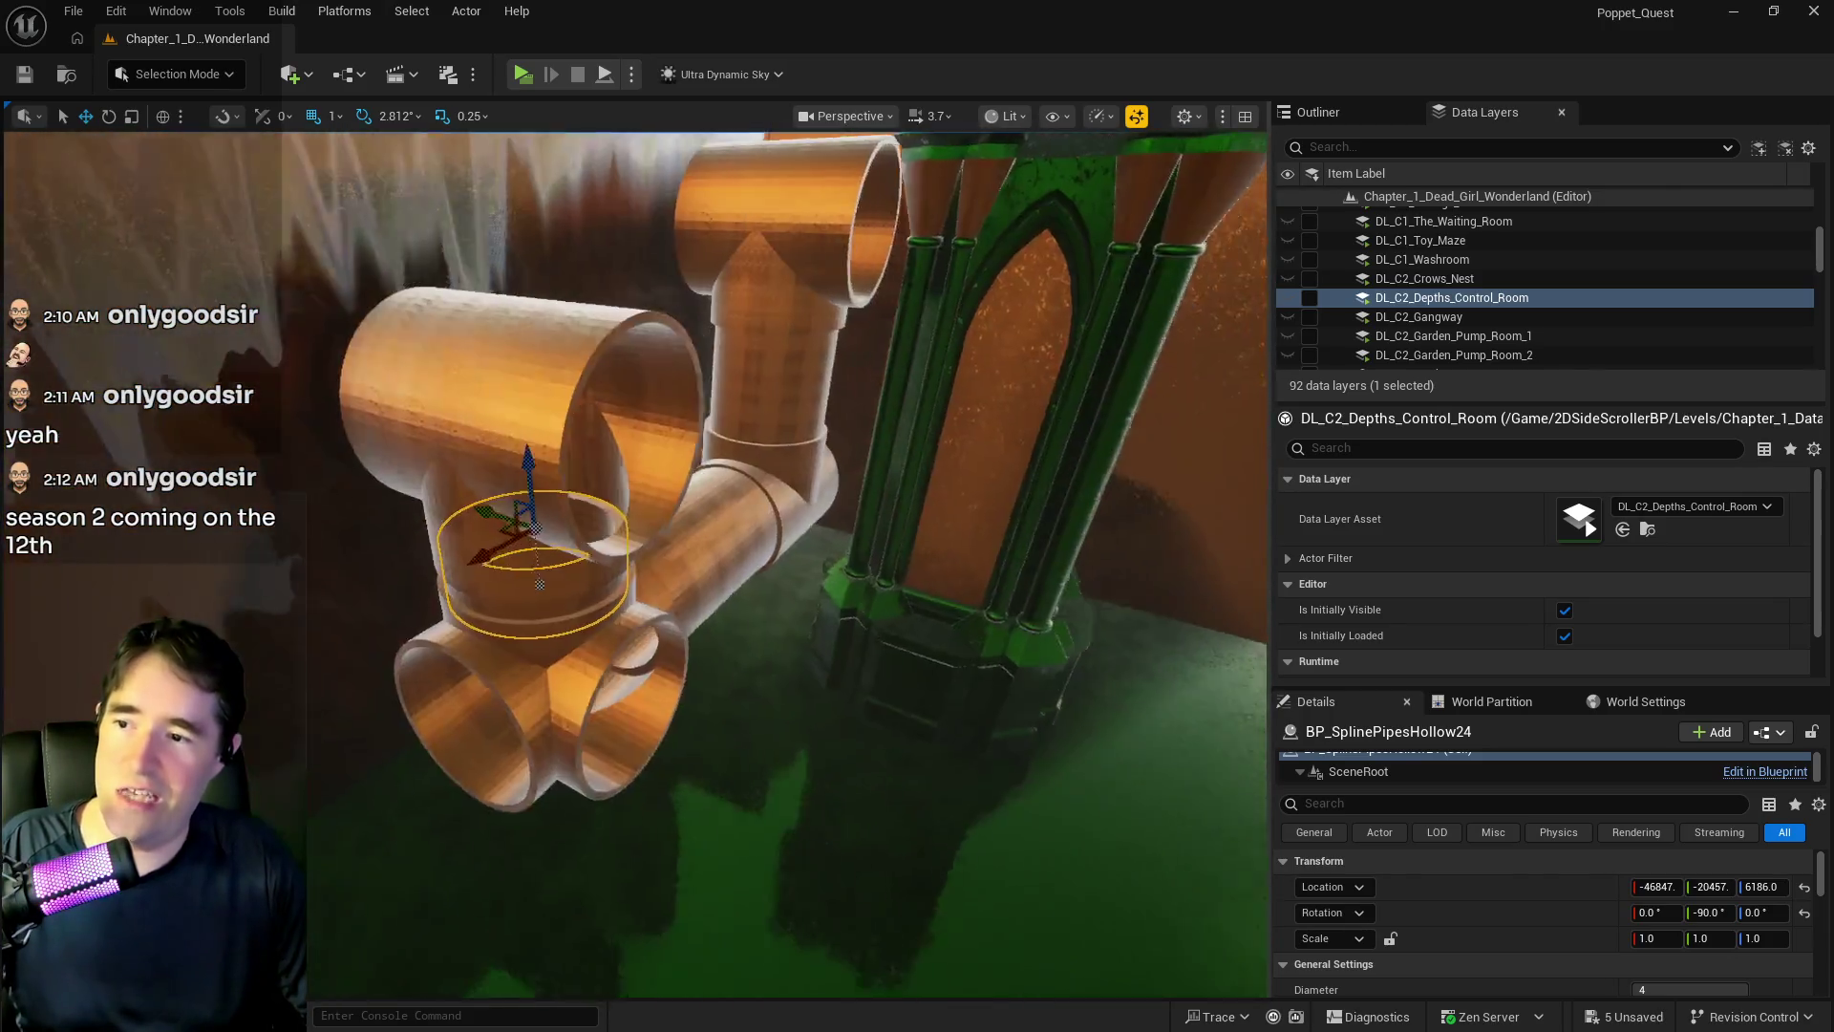
drag(538, 527, 645, 537)
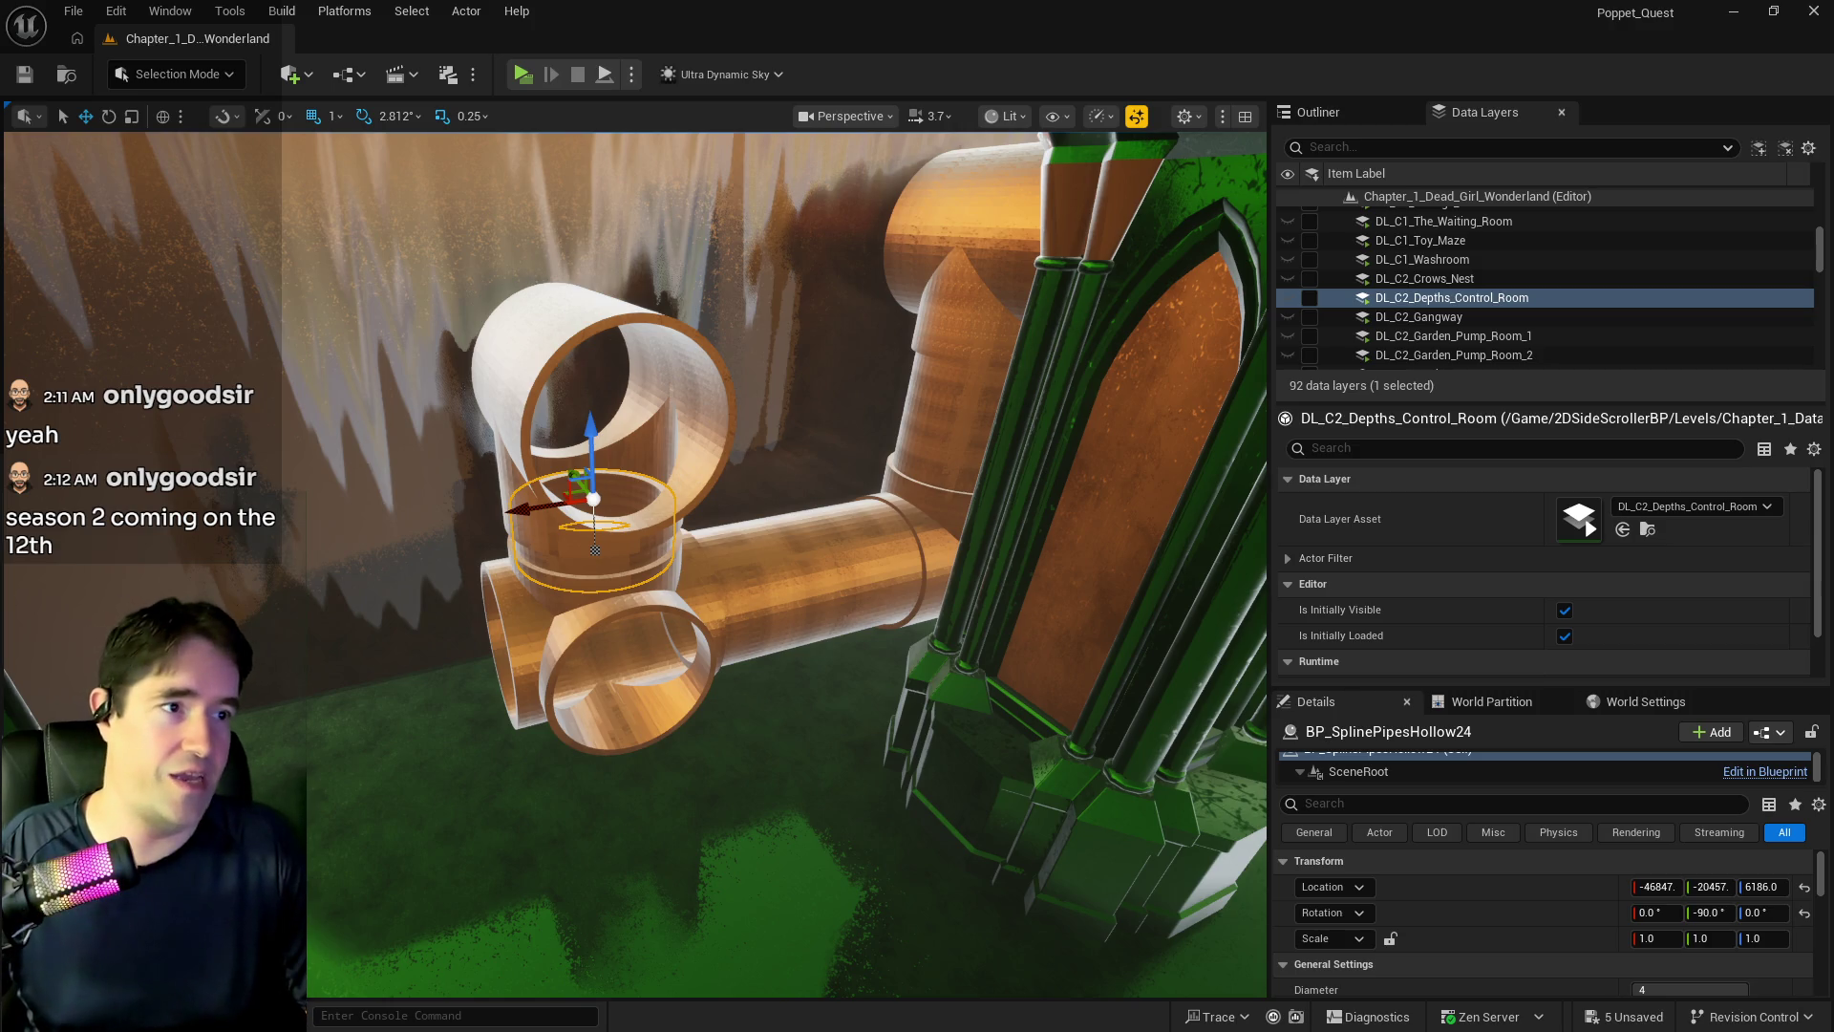
- Alt-drag a copy of BP_SplinePipesHollow21 out toward the green pillars
drag(970, 551, 512, 562)
drag(884, 463, 823, 458)
click(449, 382)
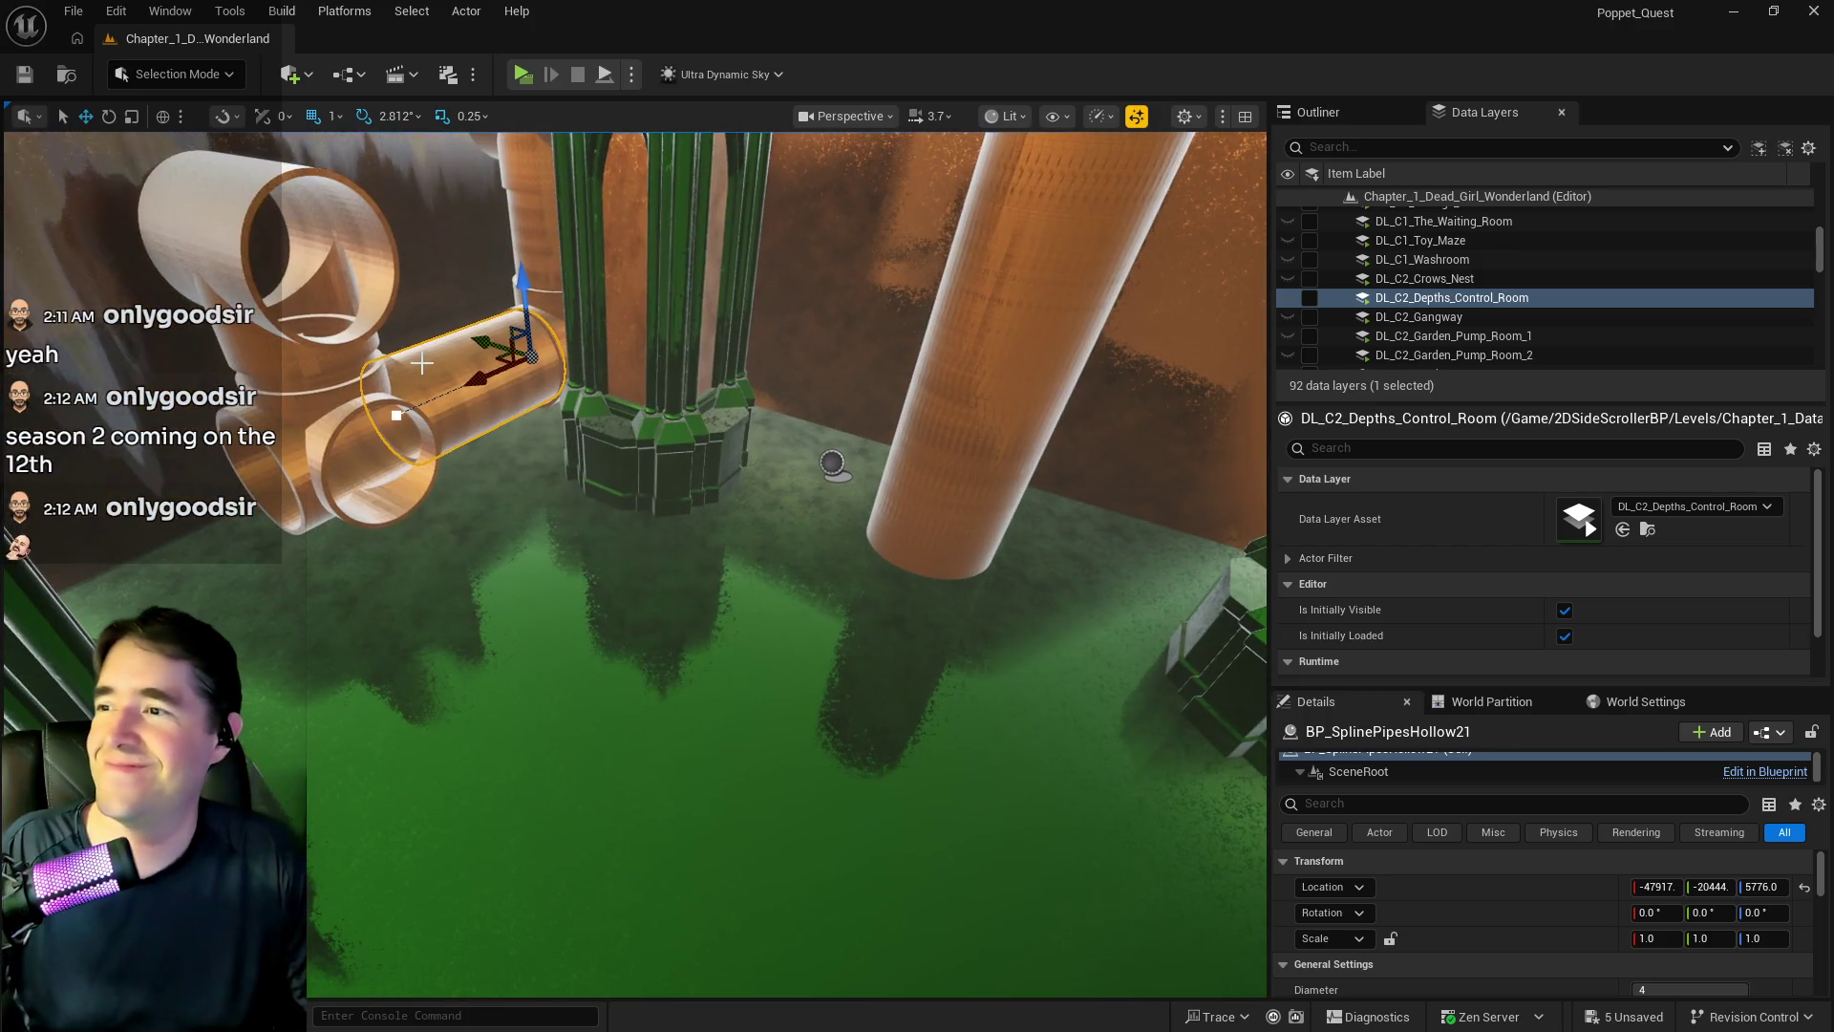
mouse_move(477, 341)
alt+mouse_down()
mouse_move(945, 571)
mouse_move(1141, 549)
alt+mouse_up()
key(e)
key(w)
mouse_move(1015, 593)
alt+mouse_down()
mouse_move(907, 571)
mouse_move(536, 692)
mouse_move(566, 616)
mouse_move(457, 449)
mouse_move(416, 421)
mouse_move(439, 374)
mouse_move(411, 220)
alt+mouse_up()
- Slide BP_SplinePipesHollow25 along Y and raise it slightly to Z 6449 to line up with the junction
key(f)
mouse_move(634, 563)
mouse_down()
mouse_move(573, 497)
mouse_move(592, 459)
mouse_move(630, 573)
mouse_up()
mouse_move(498, 332)
mouse_down()
mouse_move(497, 287)
mouse_move(497, 333)
mouse_up()
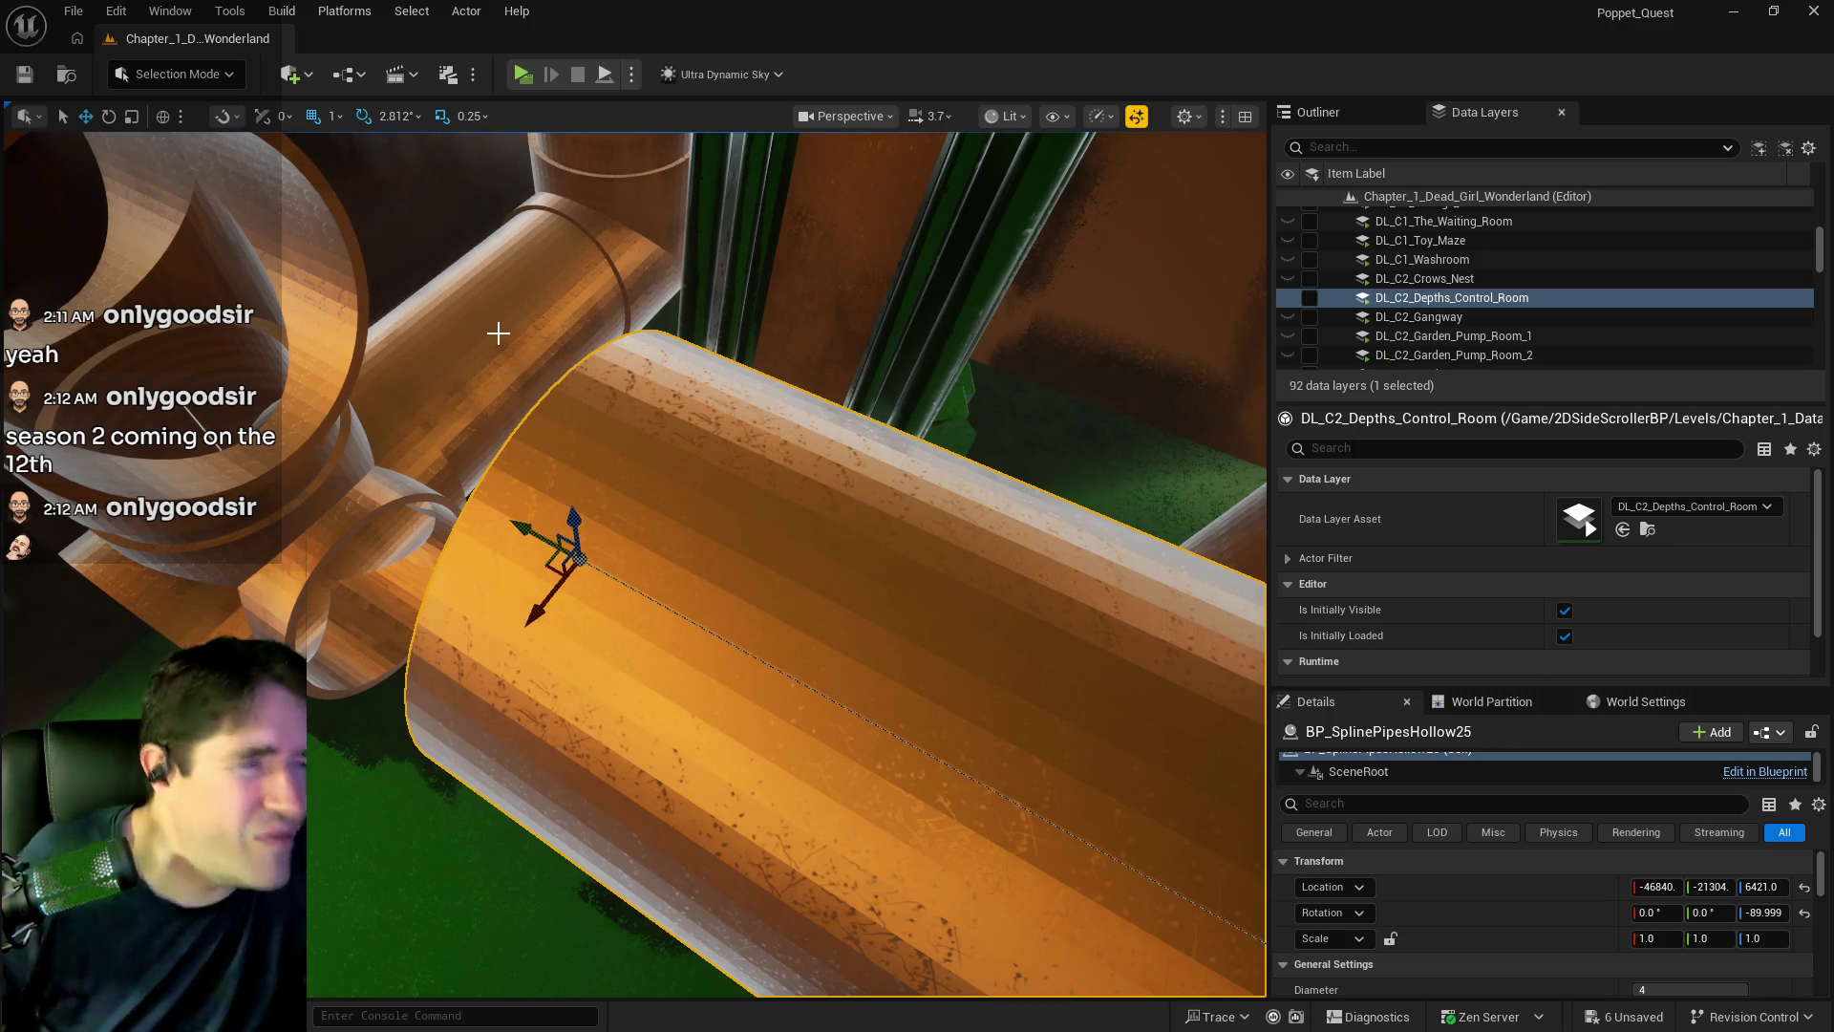
drag(523, 522, 397, 491)
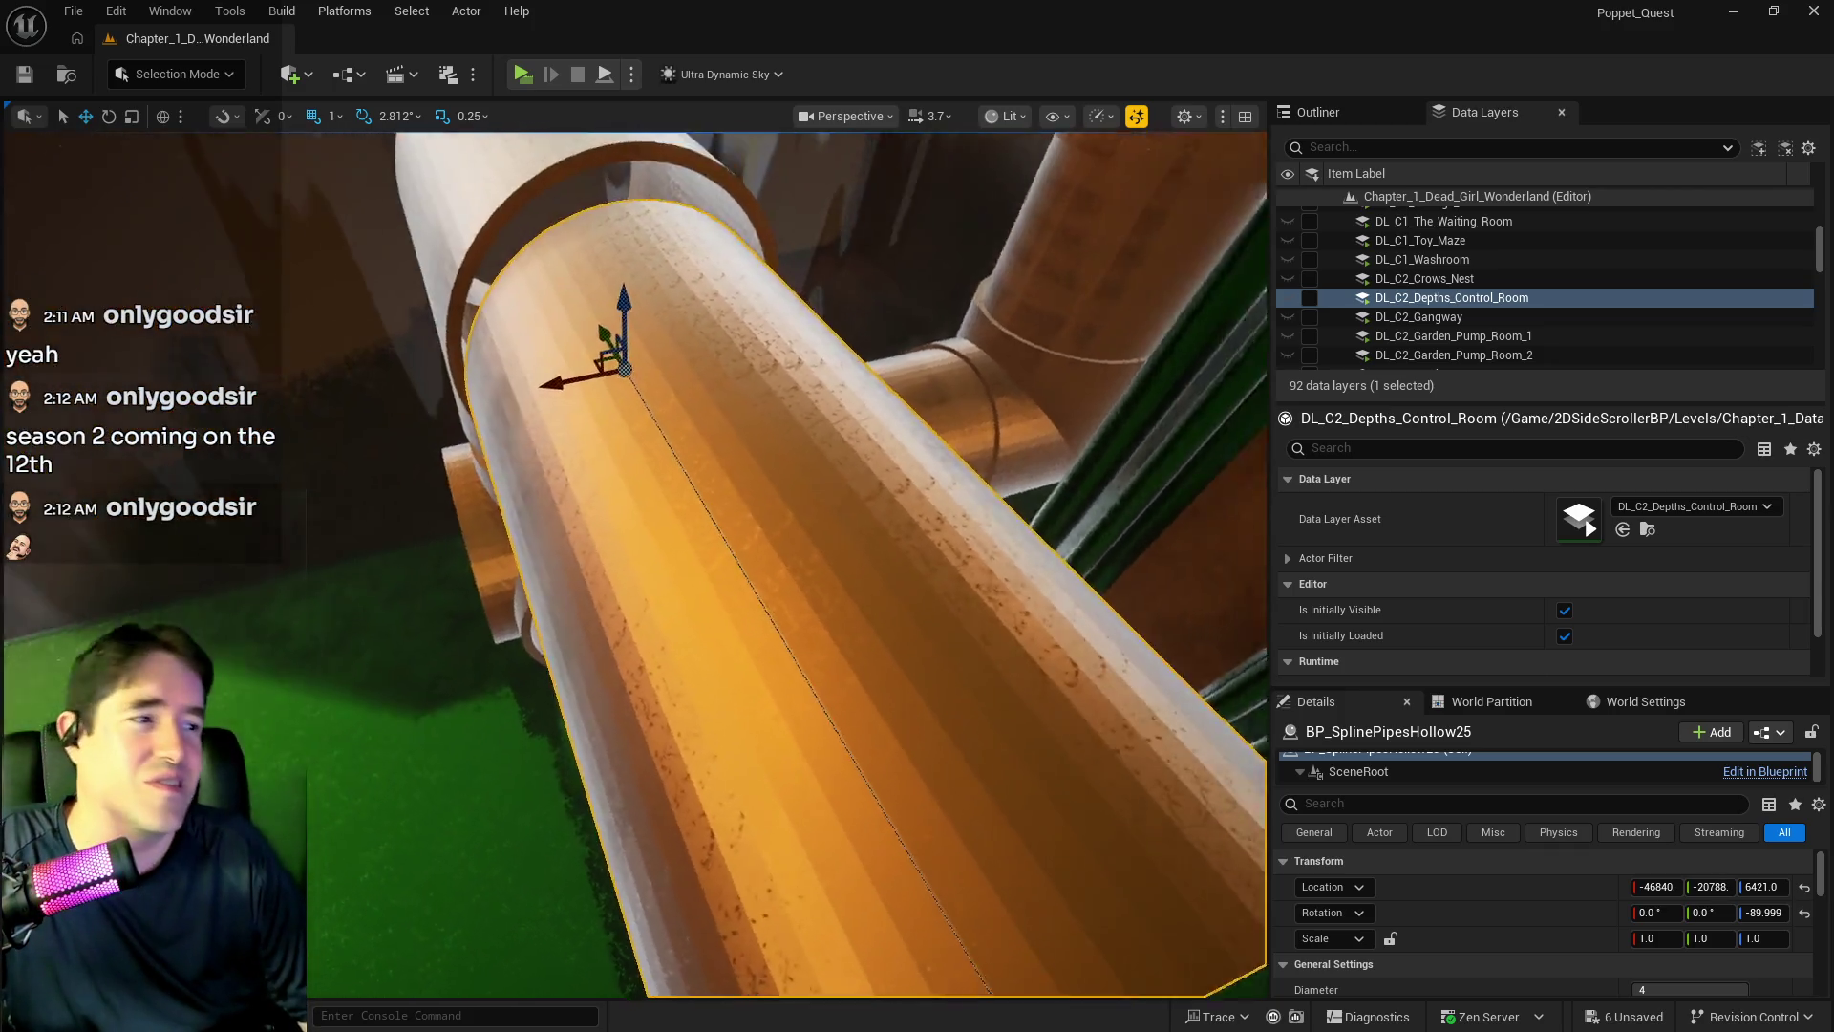
drag(612, 416, 611, 416)
drag(492, 439, 490, 459)
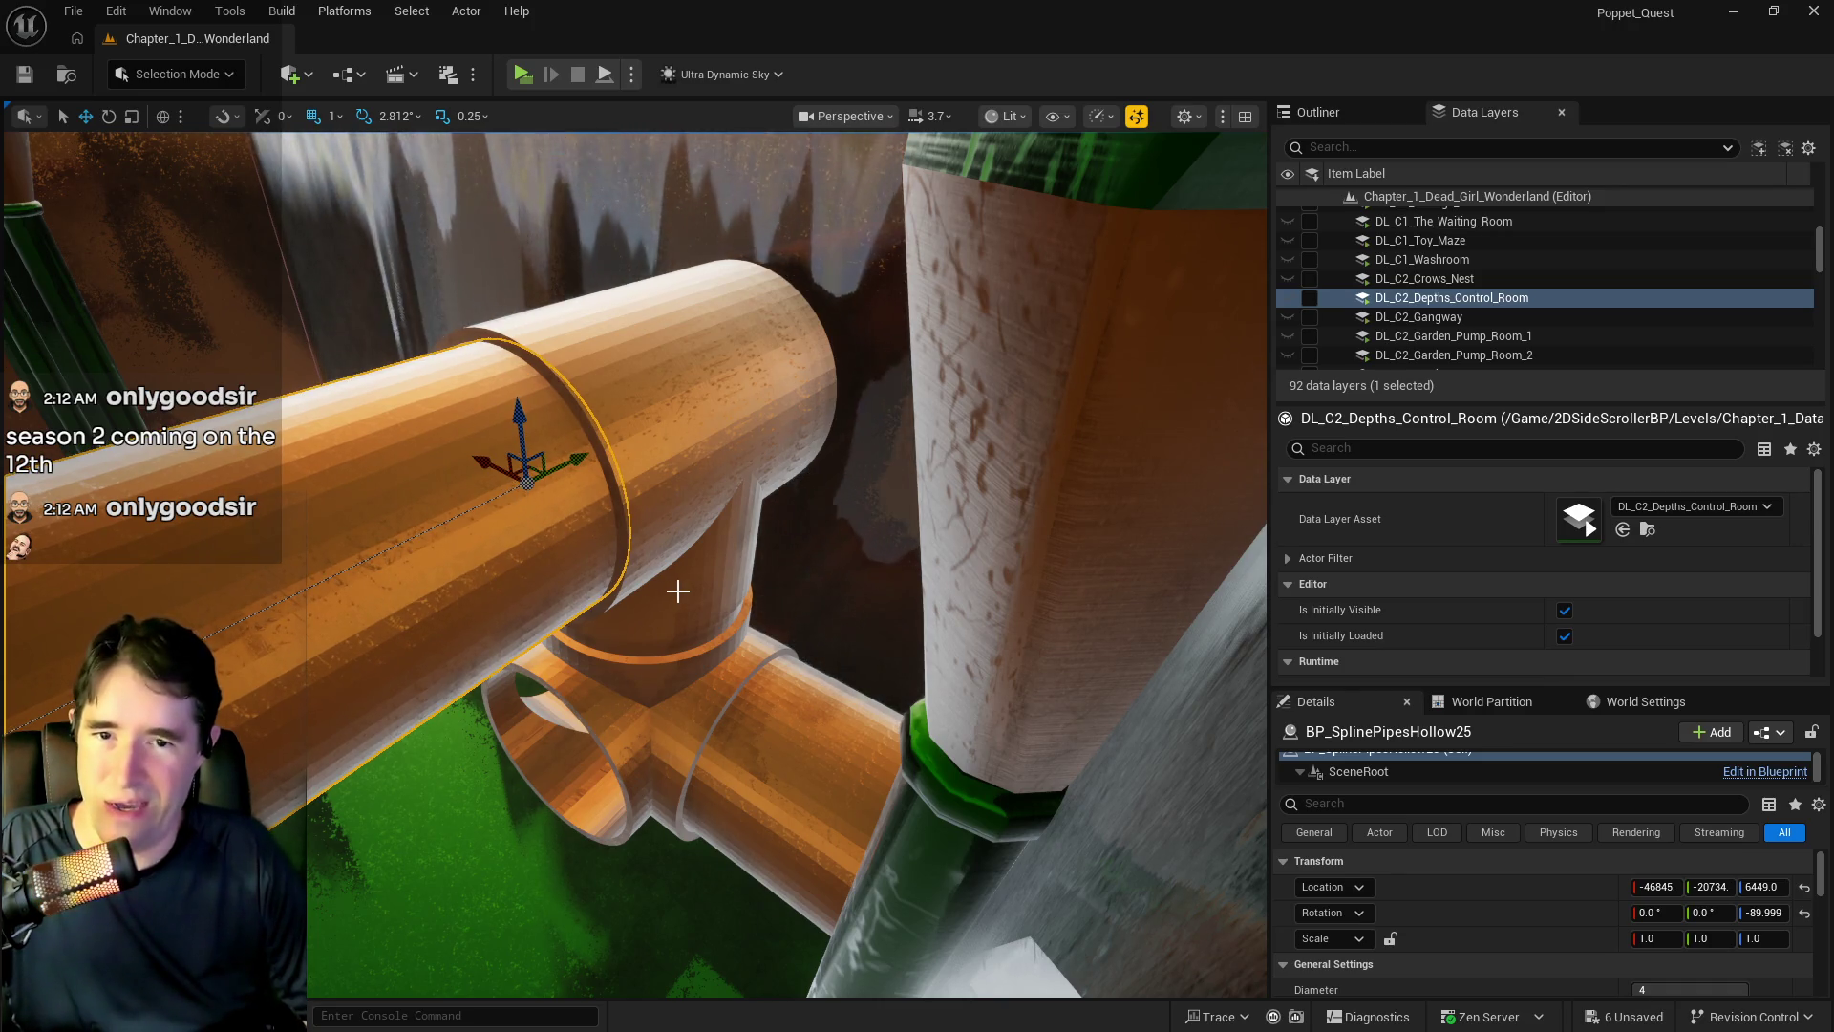
- Inspect a spline point on the pipe, then select the 3-way pipe junction
drag(679, 591, 678, 591)
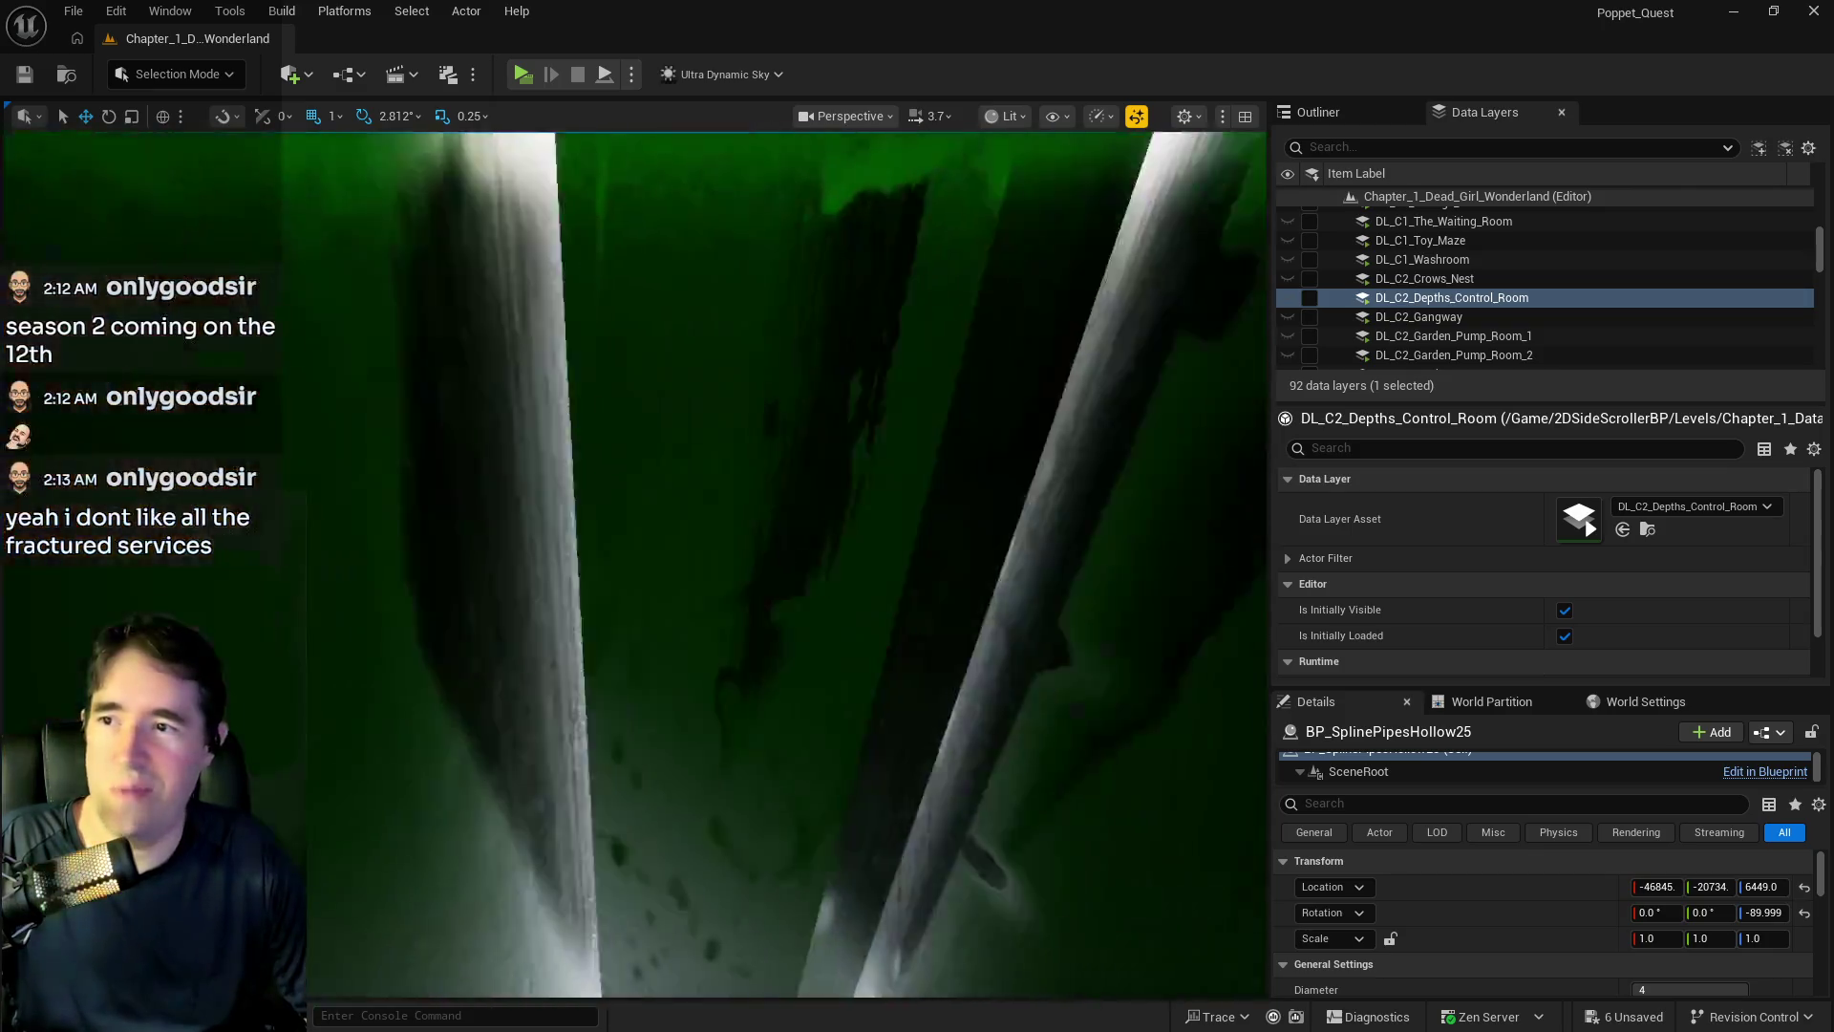
drag(678, 591, 679, 591)
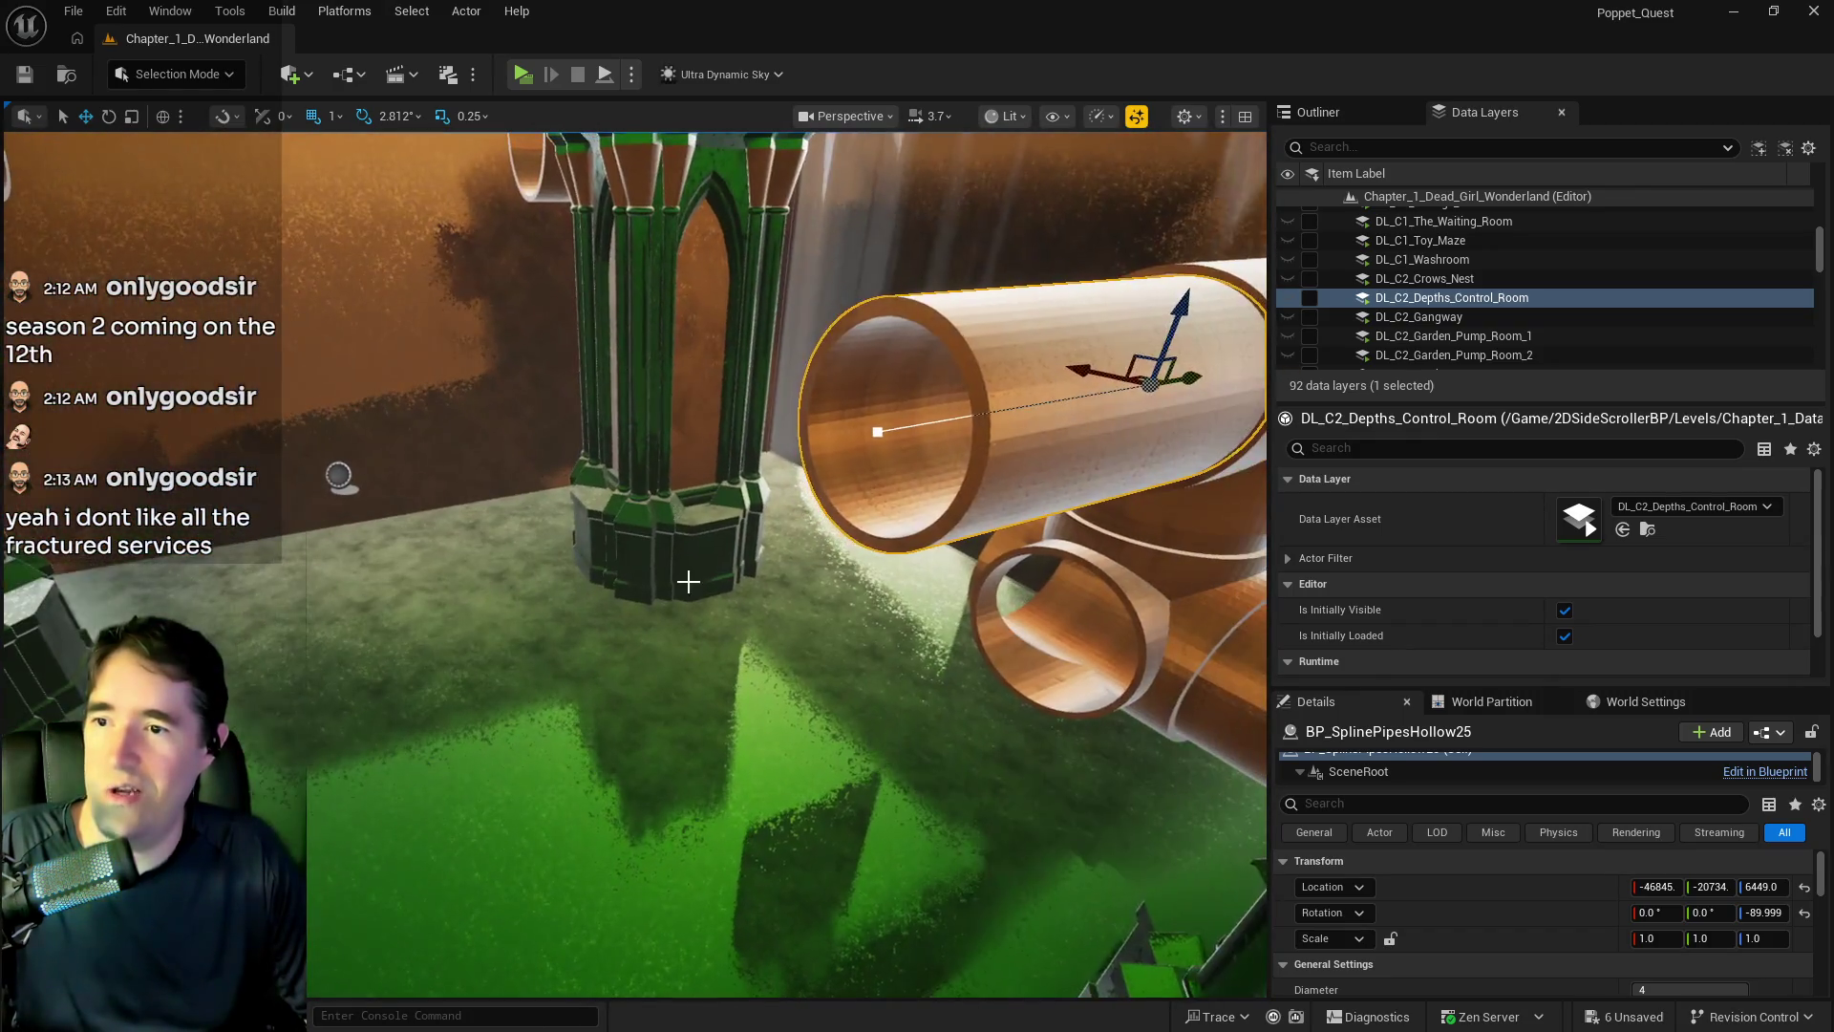
click(881, 425)
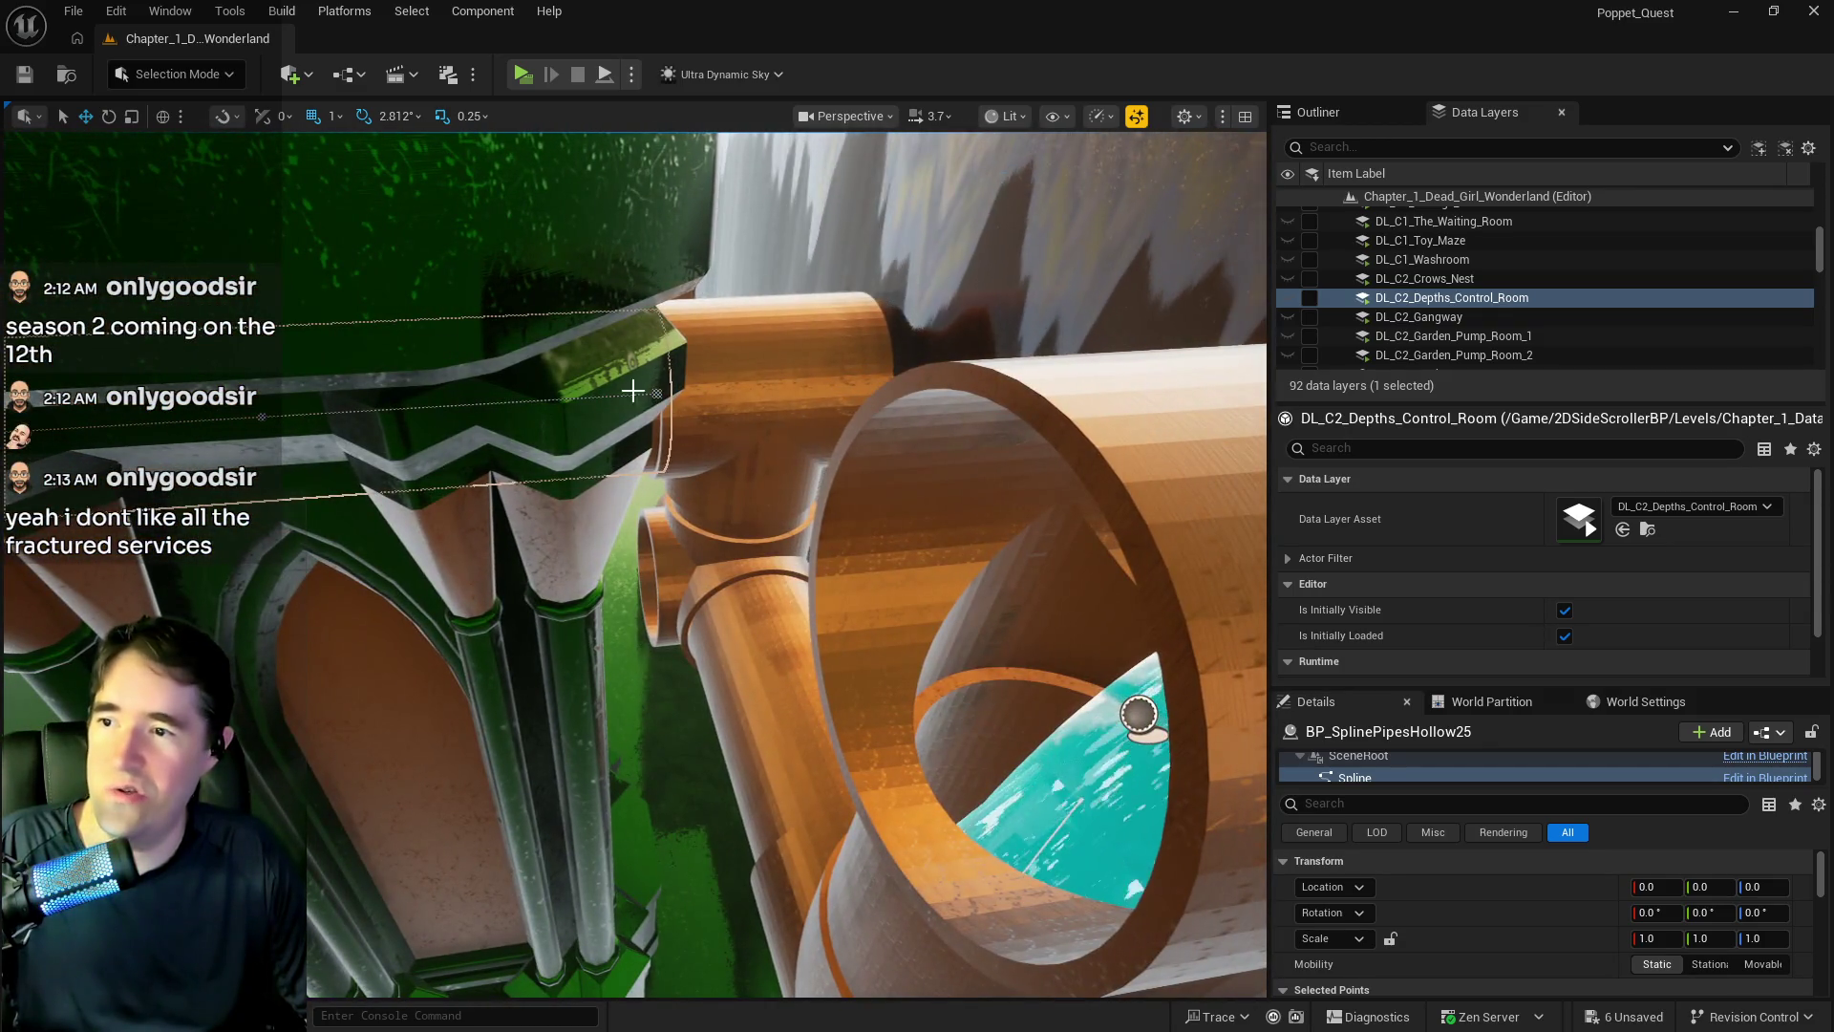
click(764, 398)
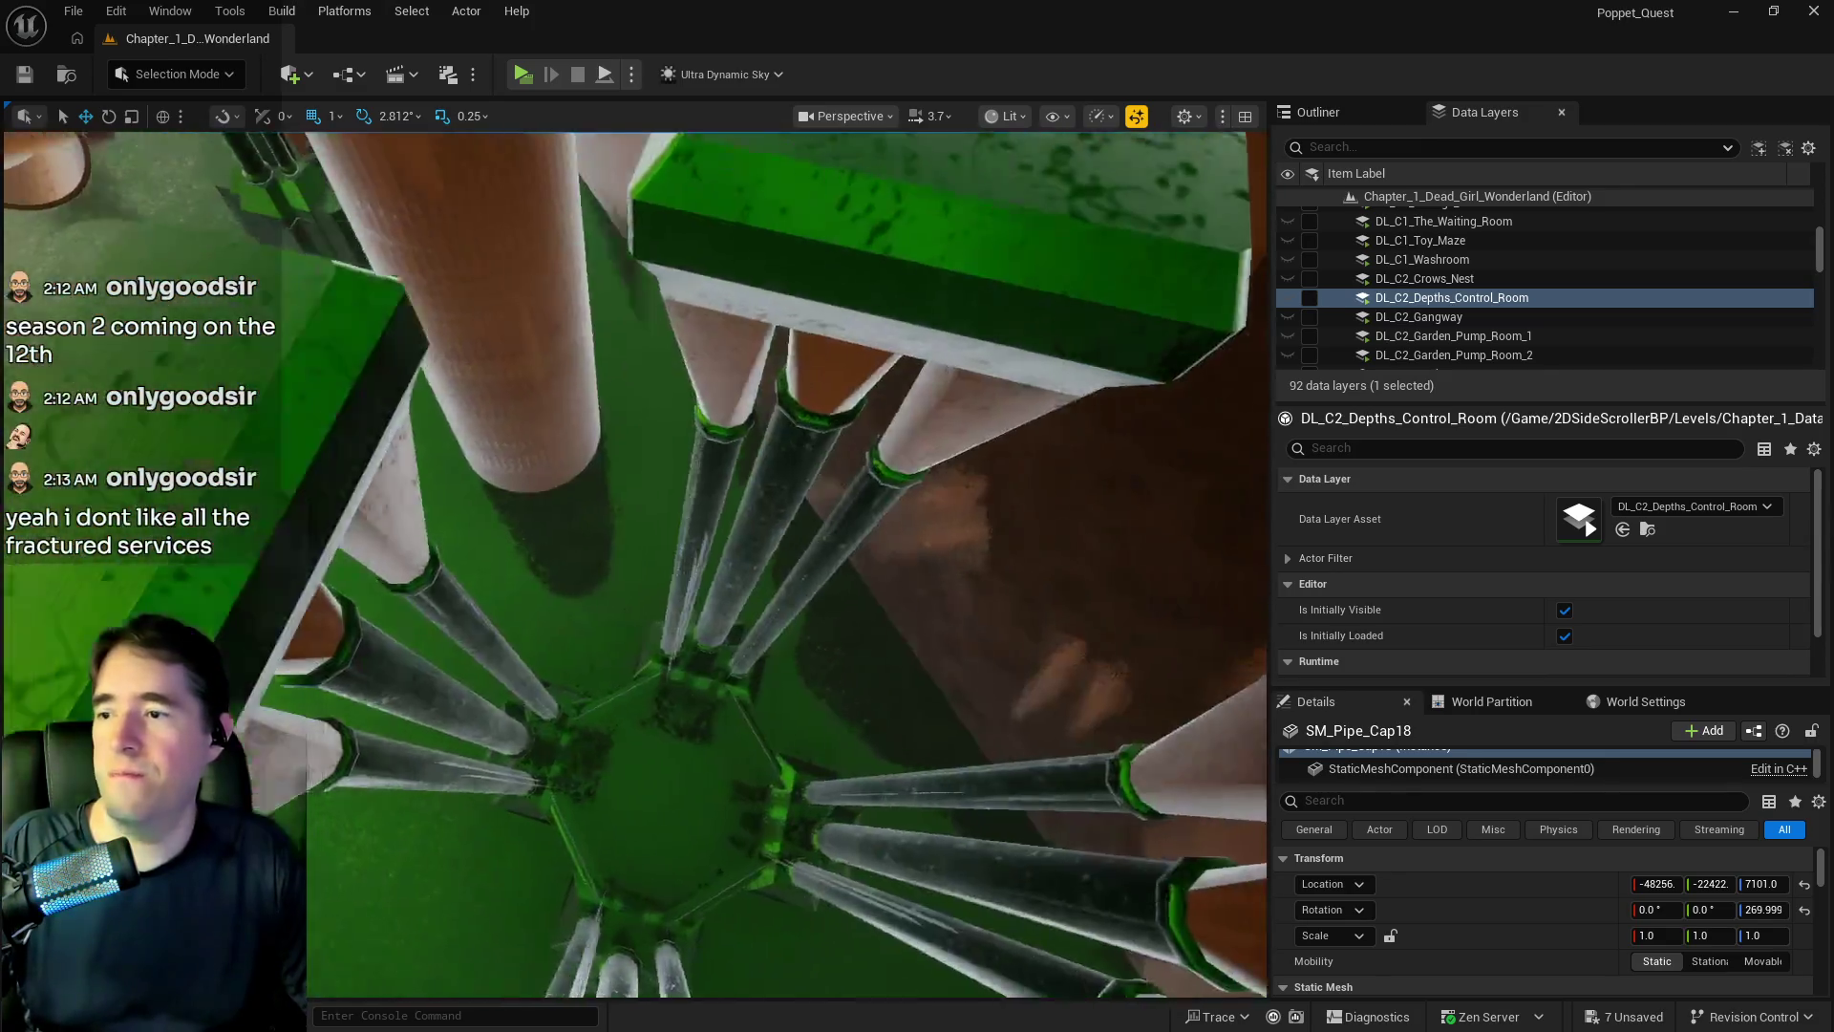
- Slide SM_Pipe_Cap18 along Y onto the pipe end, then Alt-drag a copy downward
scroll(396, 510, down, 3)
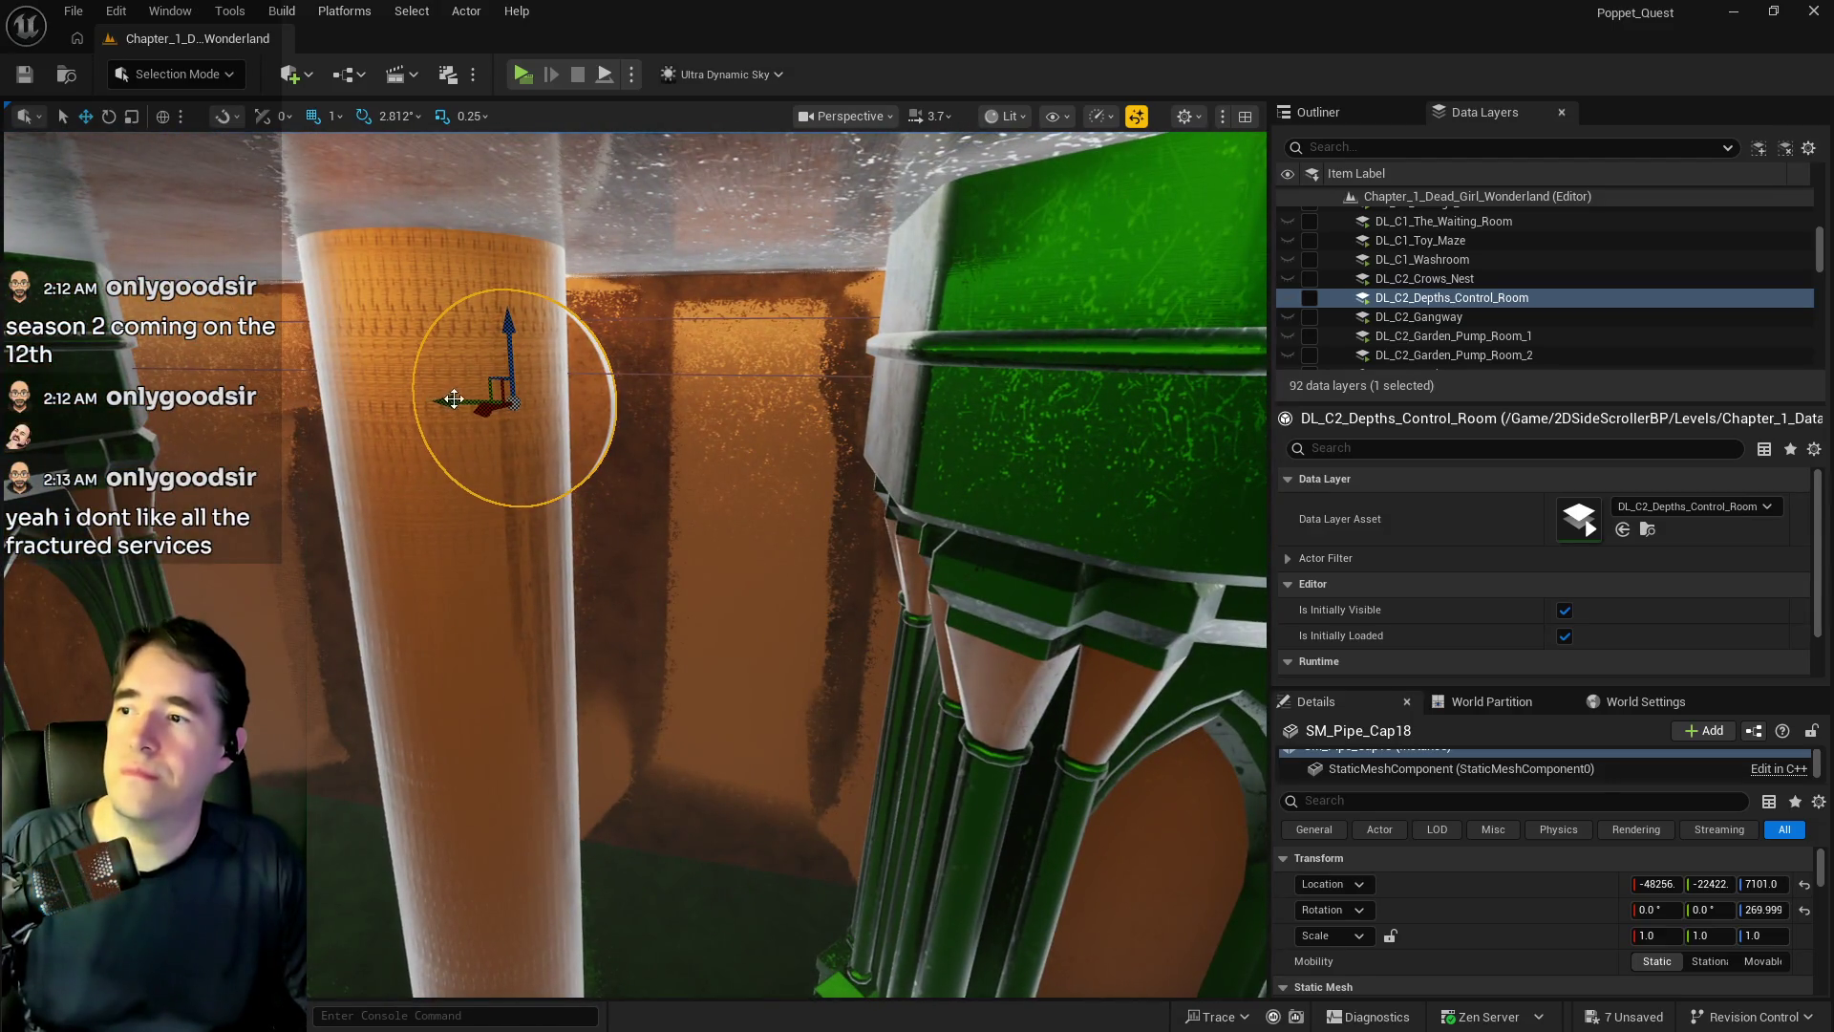
mouse_move(597, 742)
mouse_down()
mouse_move(623, 744)
mouse_move(669, 669)
mouse_move(771, 444)
mouse_up()
mouse_move(897, 373)
mouse_down()
mouse_move(668, 363)
mouse_move(829, 388)
mouse_move(810, 373)
mouse_up()
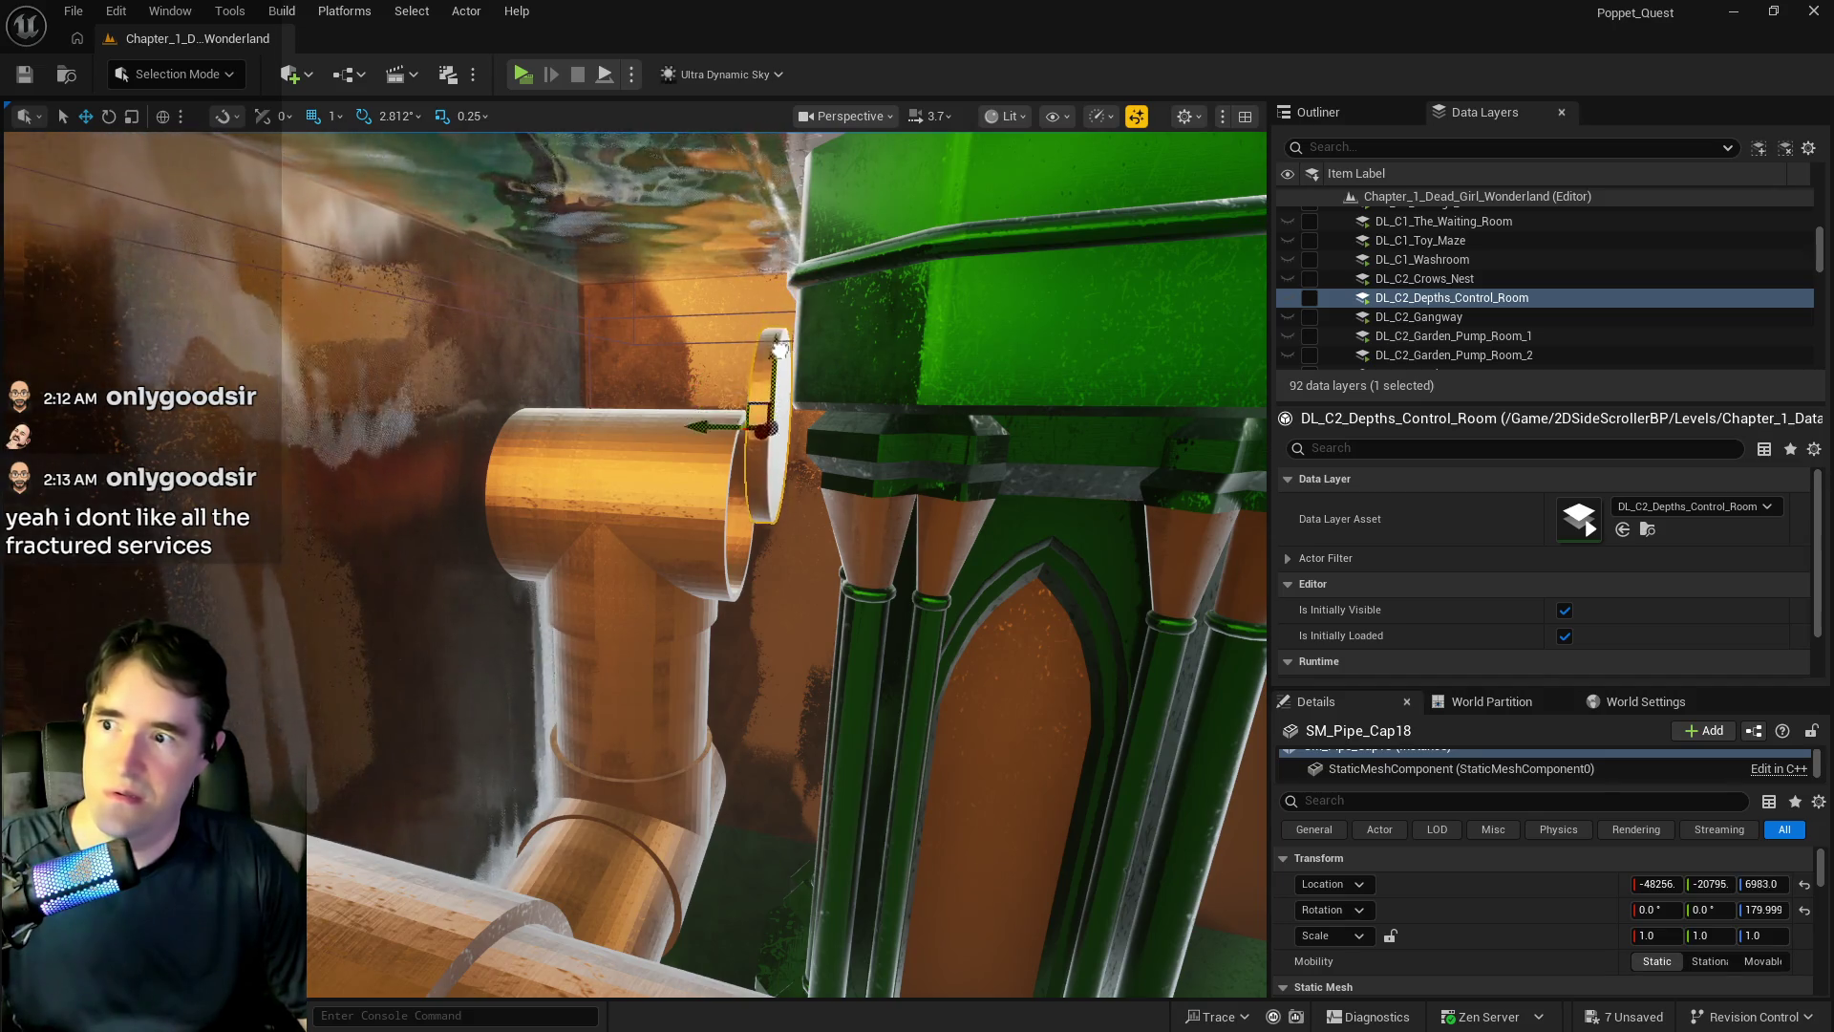
mouse_move(770, 430)
mouse_down()
mouse_move(707, 411)
mouse_move(812, 450)
mouse_move(655, 425)
mouse_move(735, 473)
mouse_move(812, 487)
mouse_up()
scroll(671, 513, up, 4)
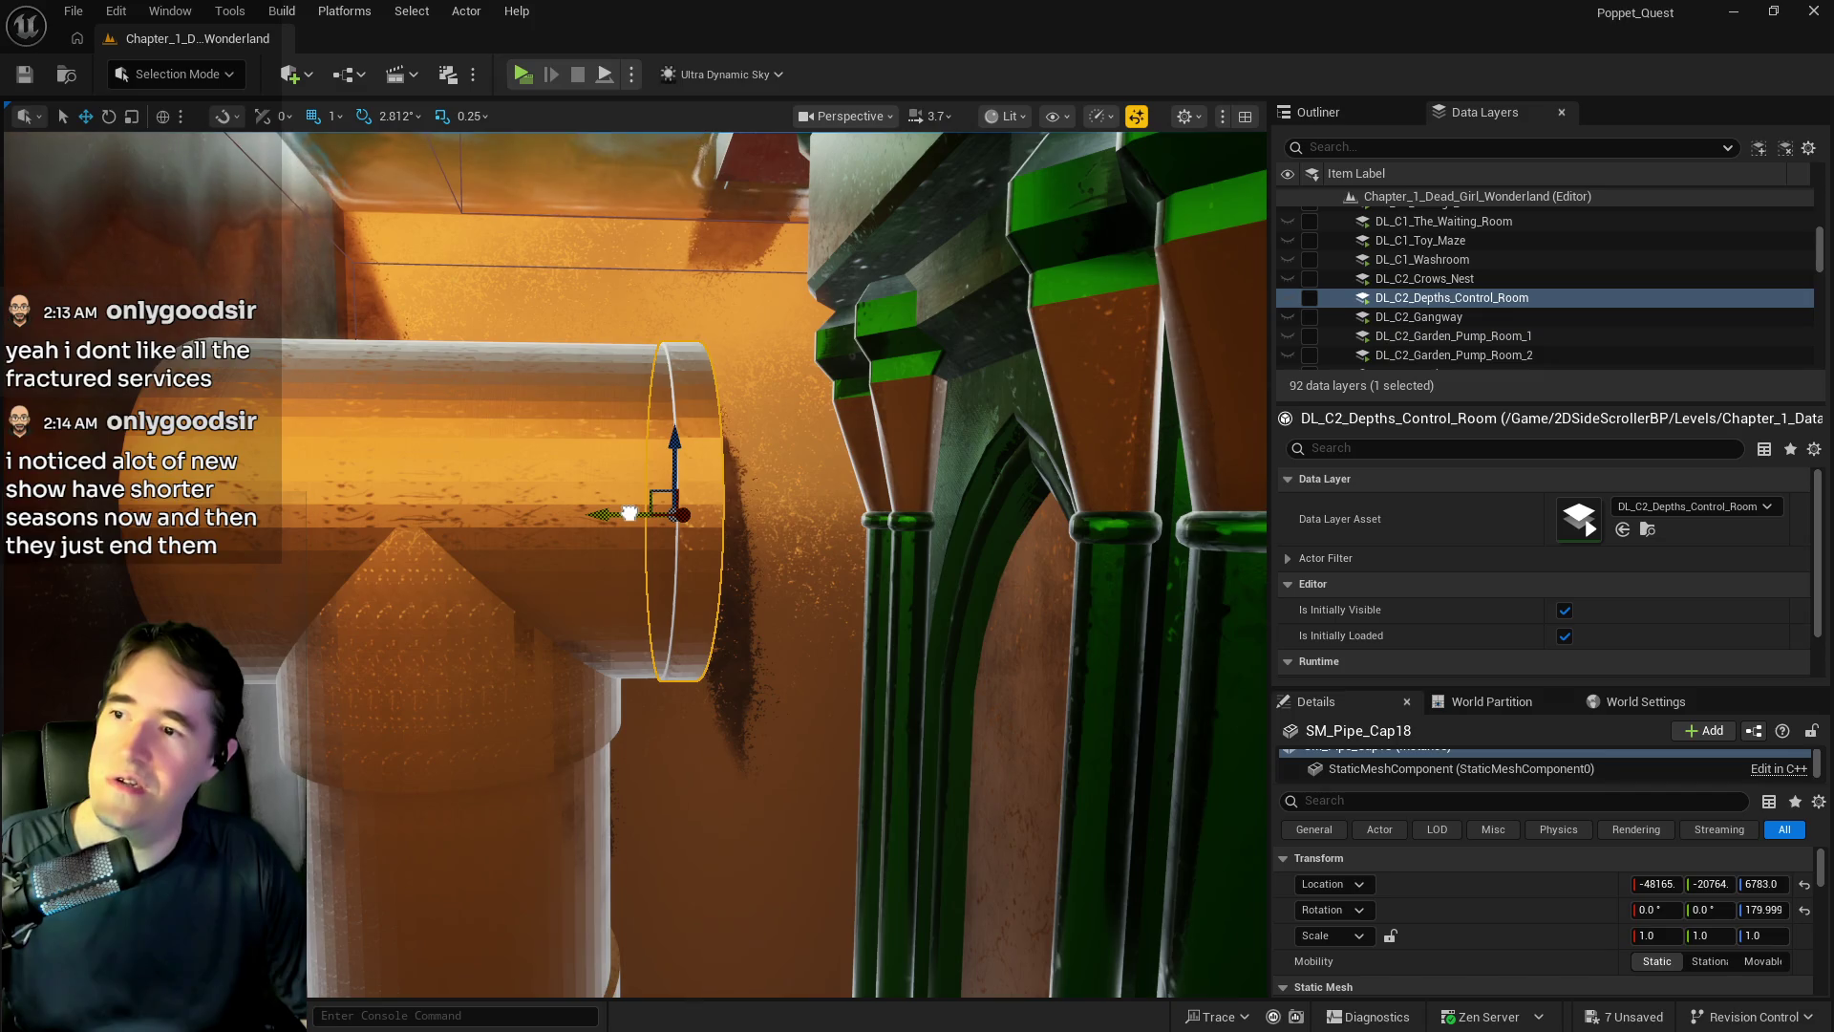
mouse_move(780, 650)
mouse_down()
mouse_move(850, 645)
mouse_move(802, 628)
mouse_move(783, 653)
mouse_up()
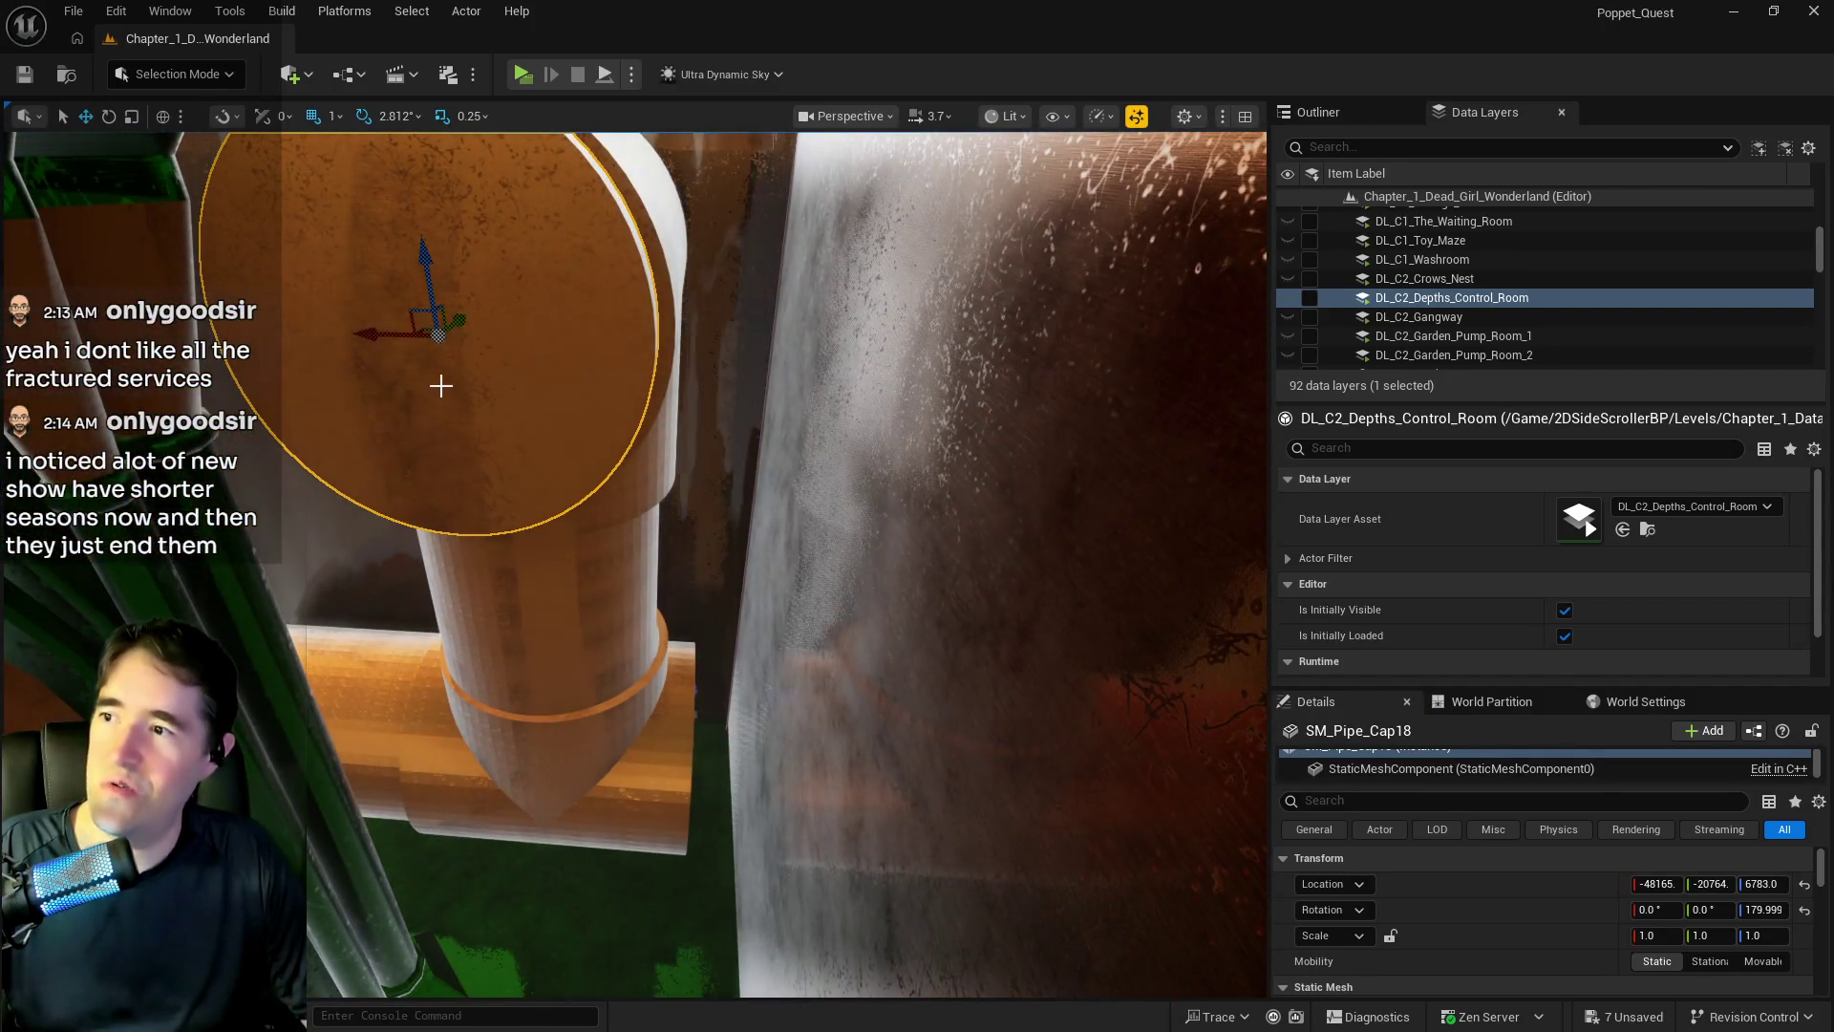
mouse_move(437, 270)
alt+mouse_down()
mouse_move(437, 549)
mouse_move(473, 798)
alt+mouse_up()
- Rotate SM_Pipe_Cap19 to 90° and move it onto the pipe's open end at Z 5768
key(e)
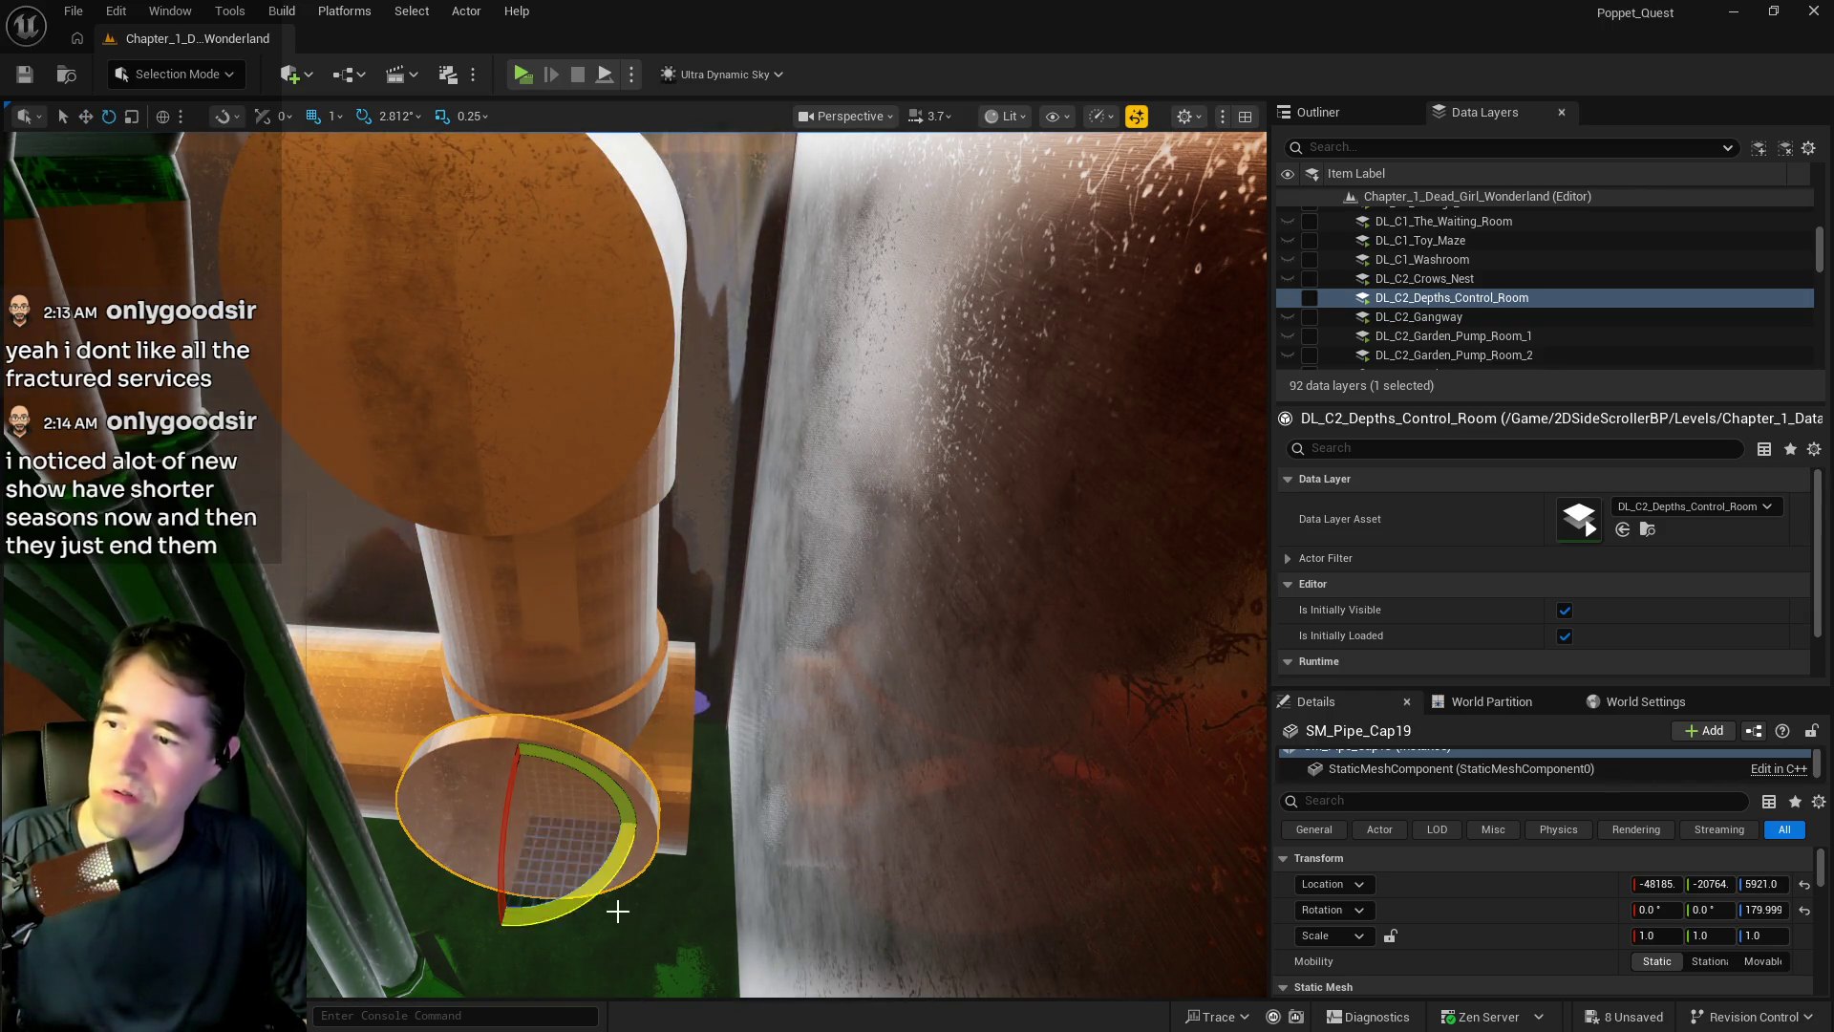
drag(582, 885, 525, 940)
key(w)
drag(459, 810, 642, 812)
drag(718, 750, 859, 778)
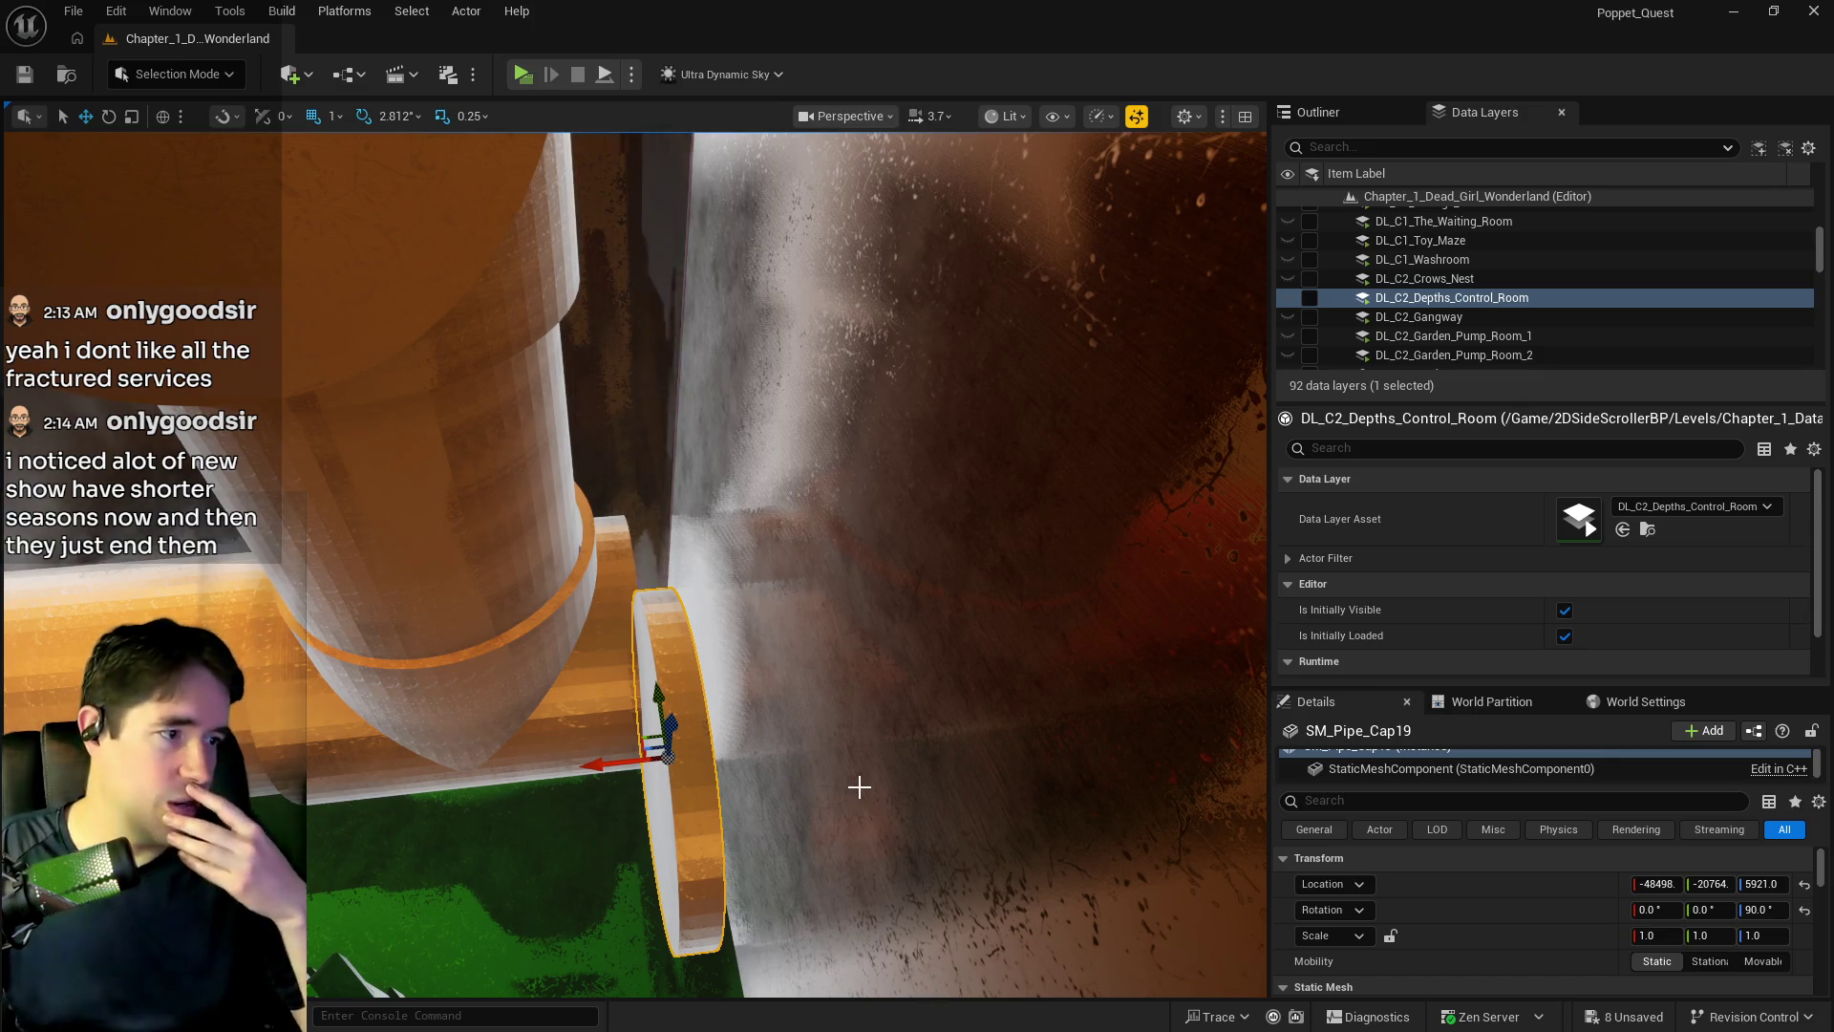
drag(656, 712, 611, 582)
drag(757, 653, 822, 755)
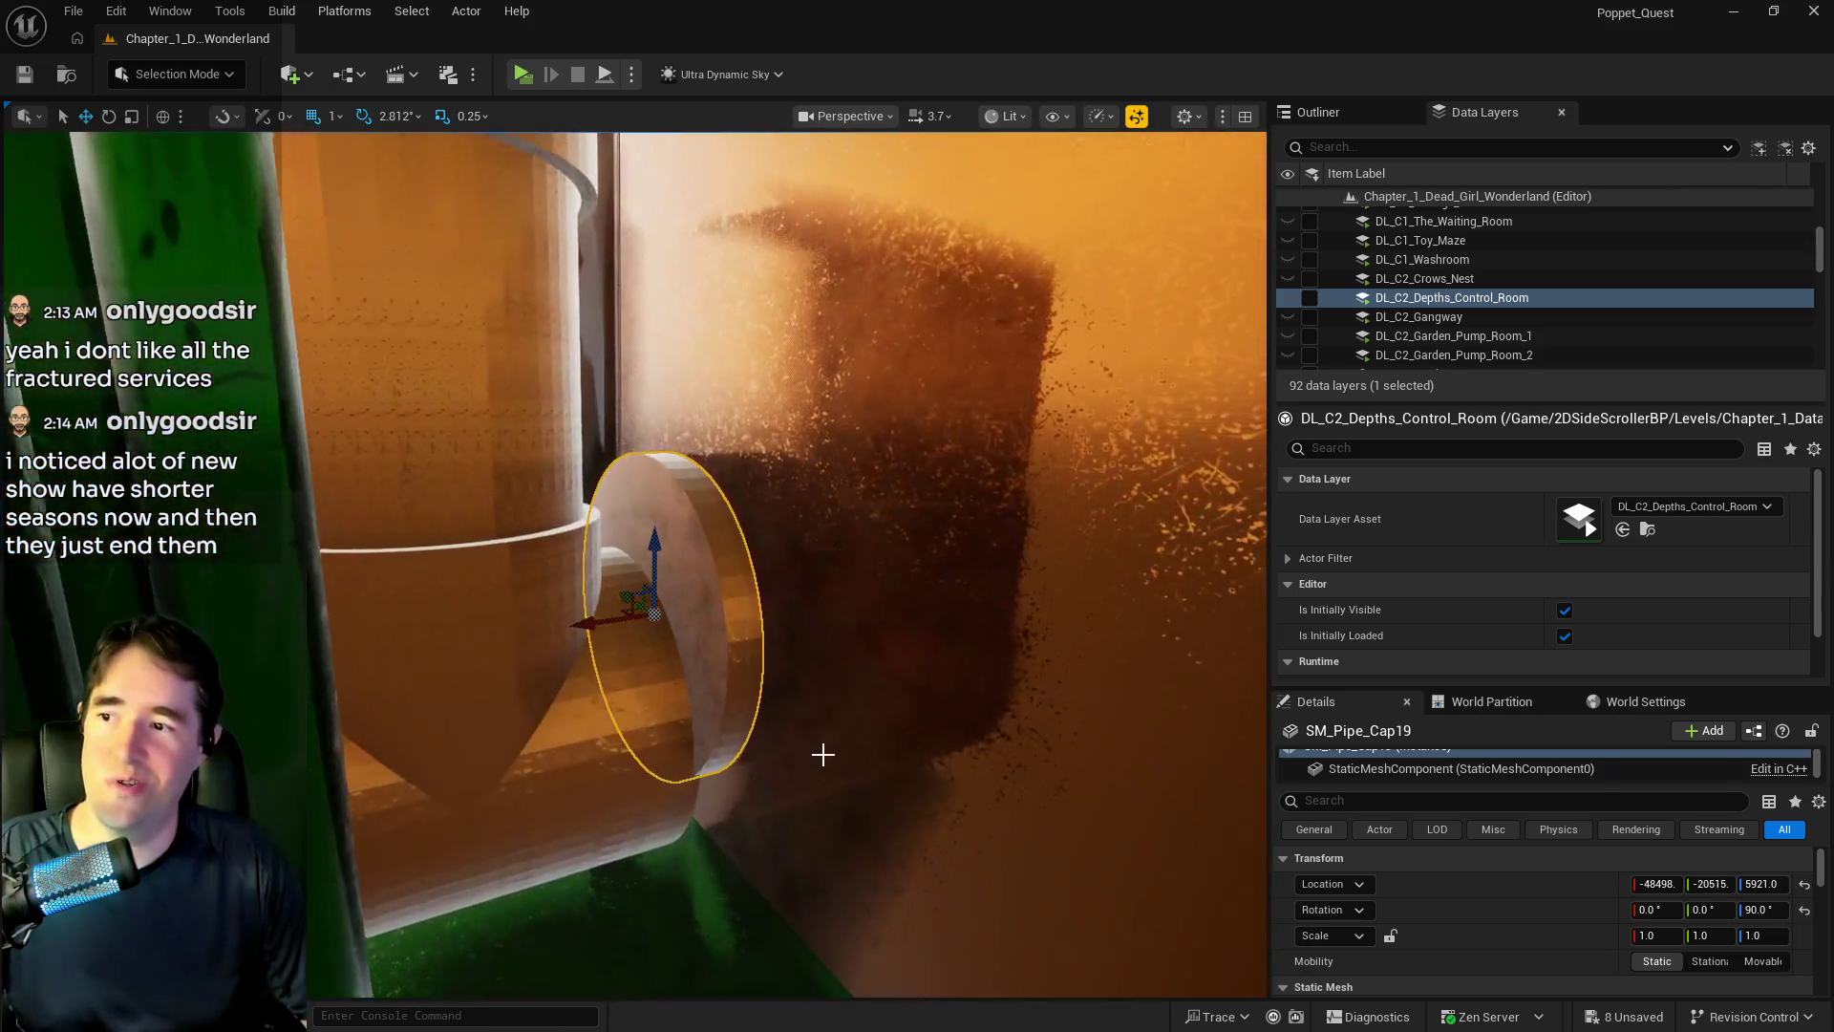
mouse_move(655, 547)
mouse_down()
mouse_move(663, 631)
mouse_move(607, 673)
mouse_up()
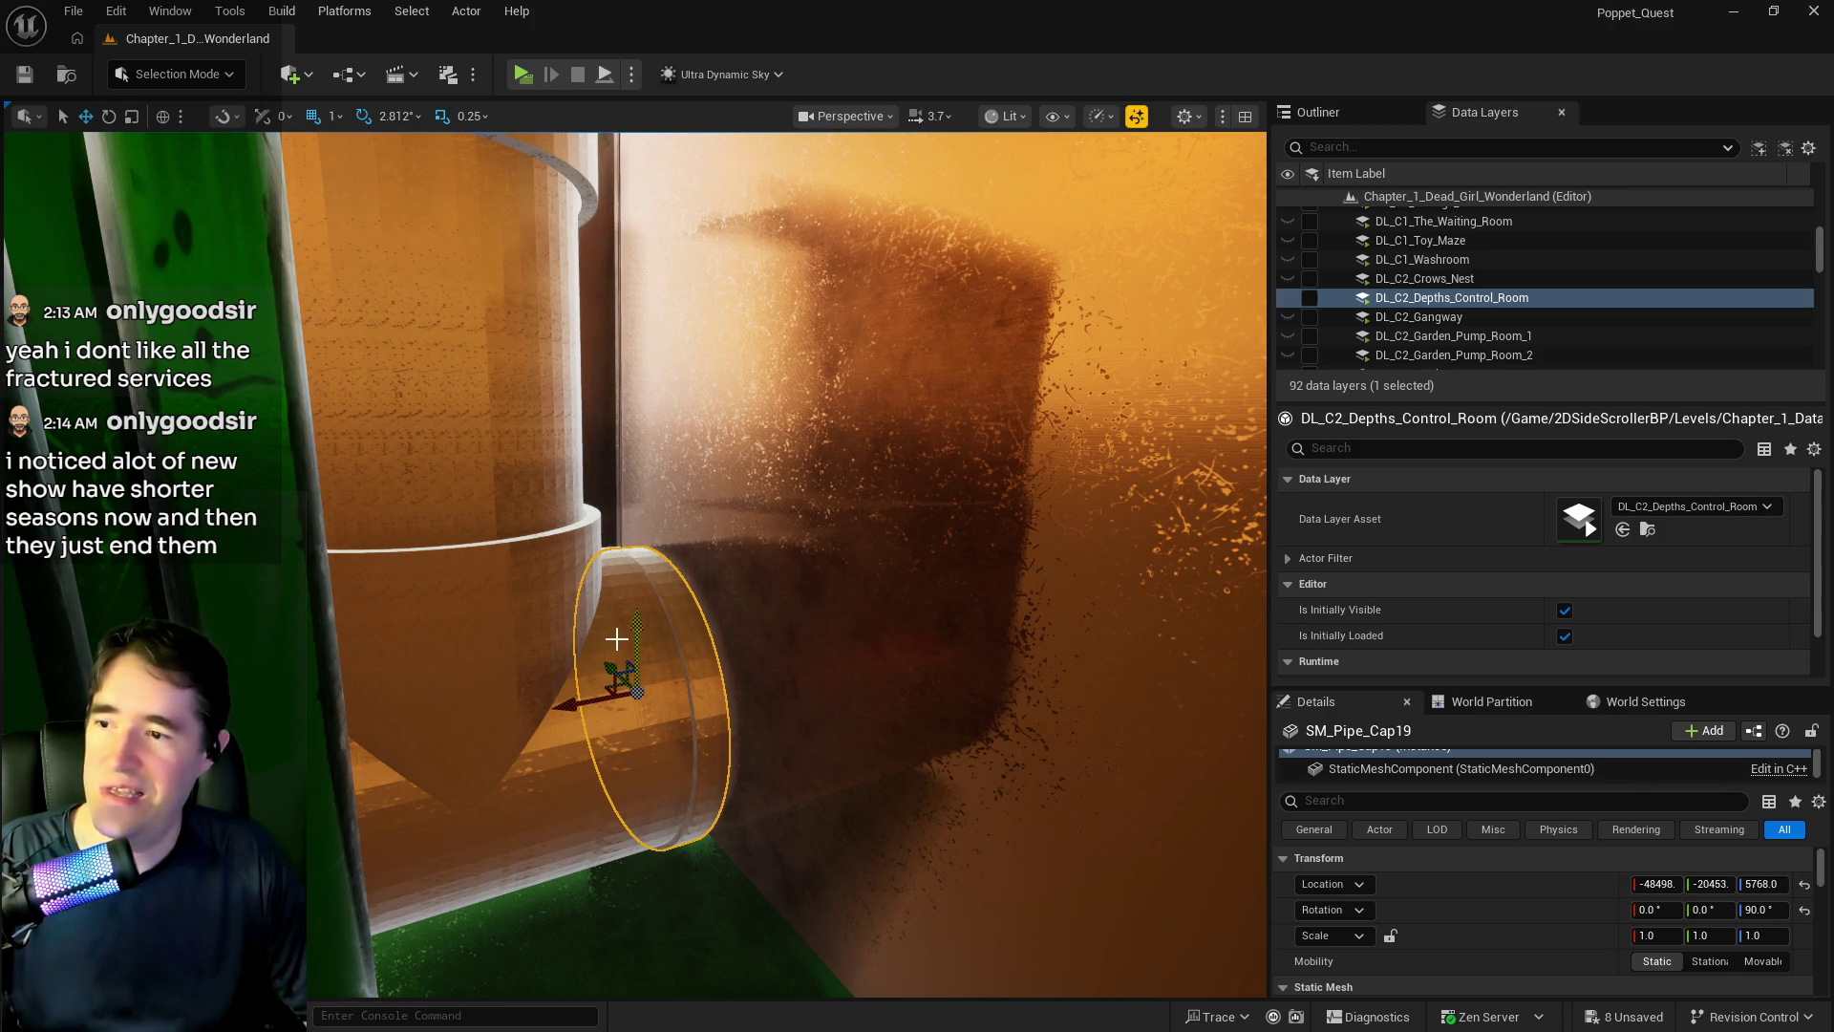
mouse_move(606, 657)
mouse_down()
mouse_move(601, 592)
mouse_move(646, 660)
mouse_up()
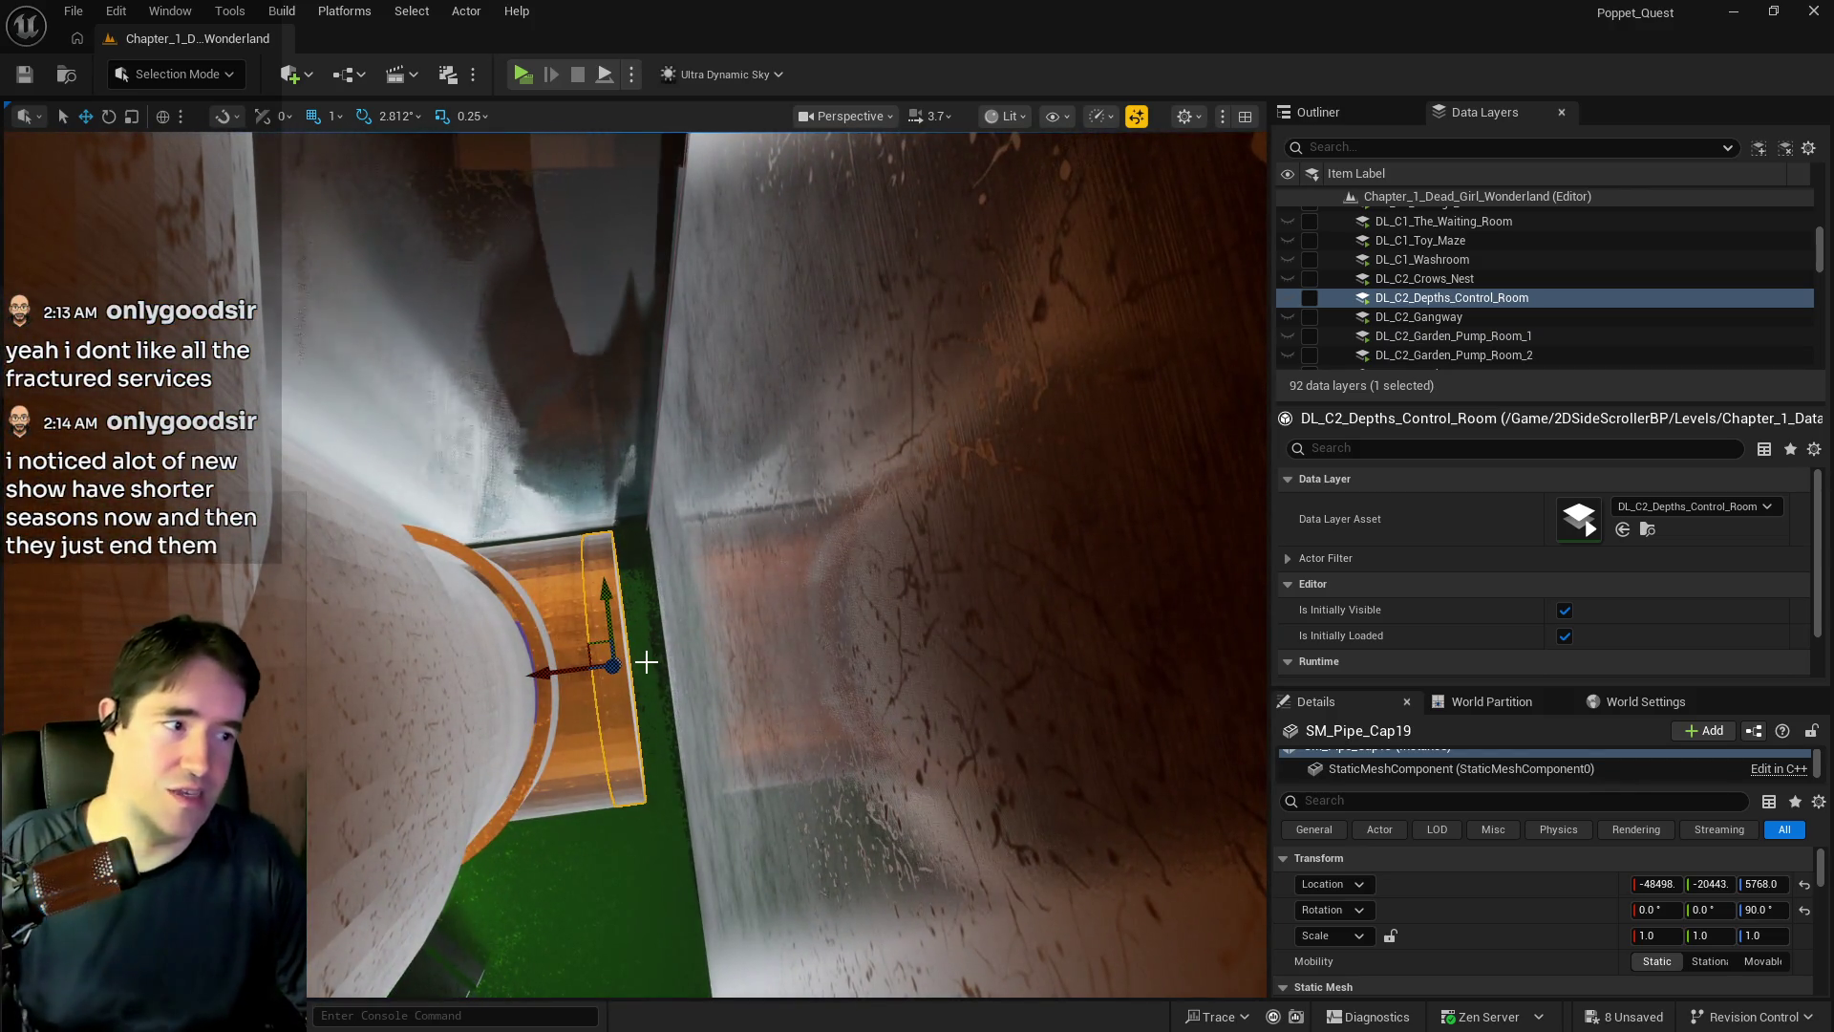
- Save all level changes
key(ctrl+s)
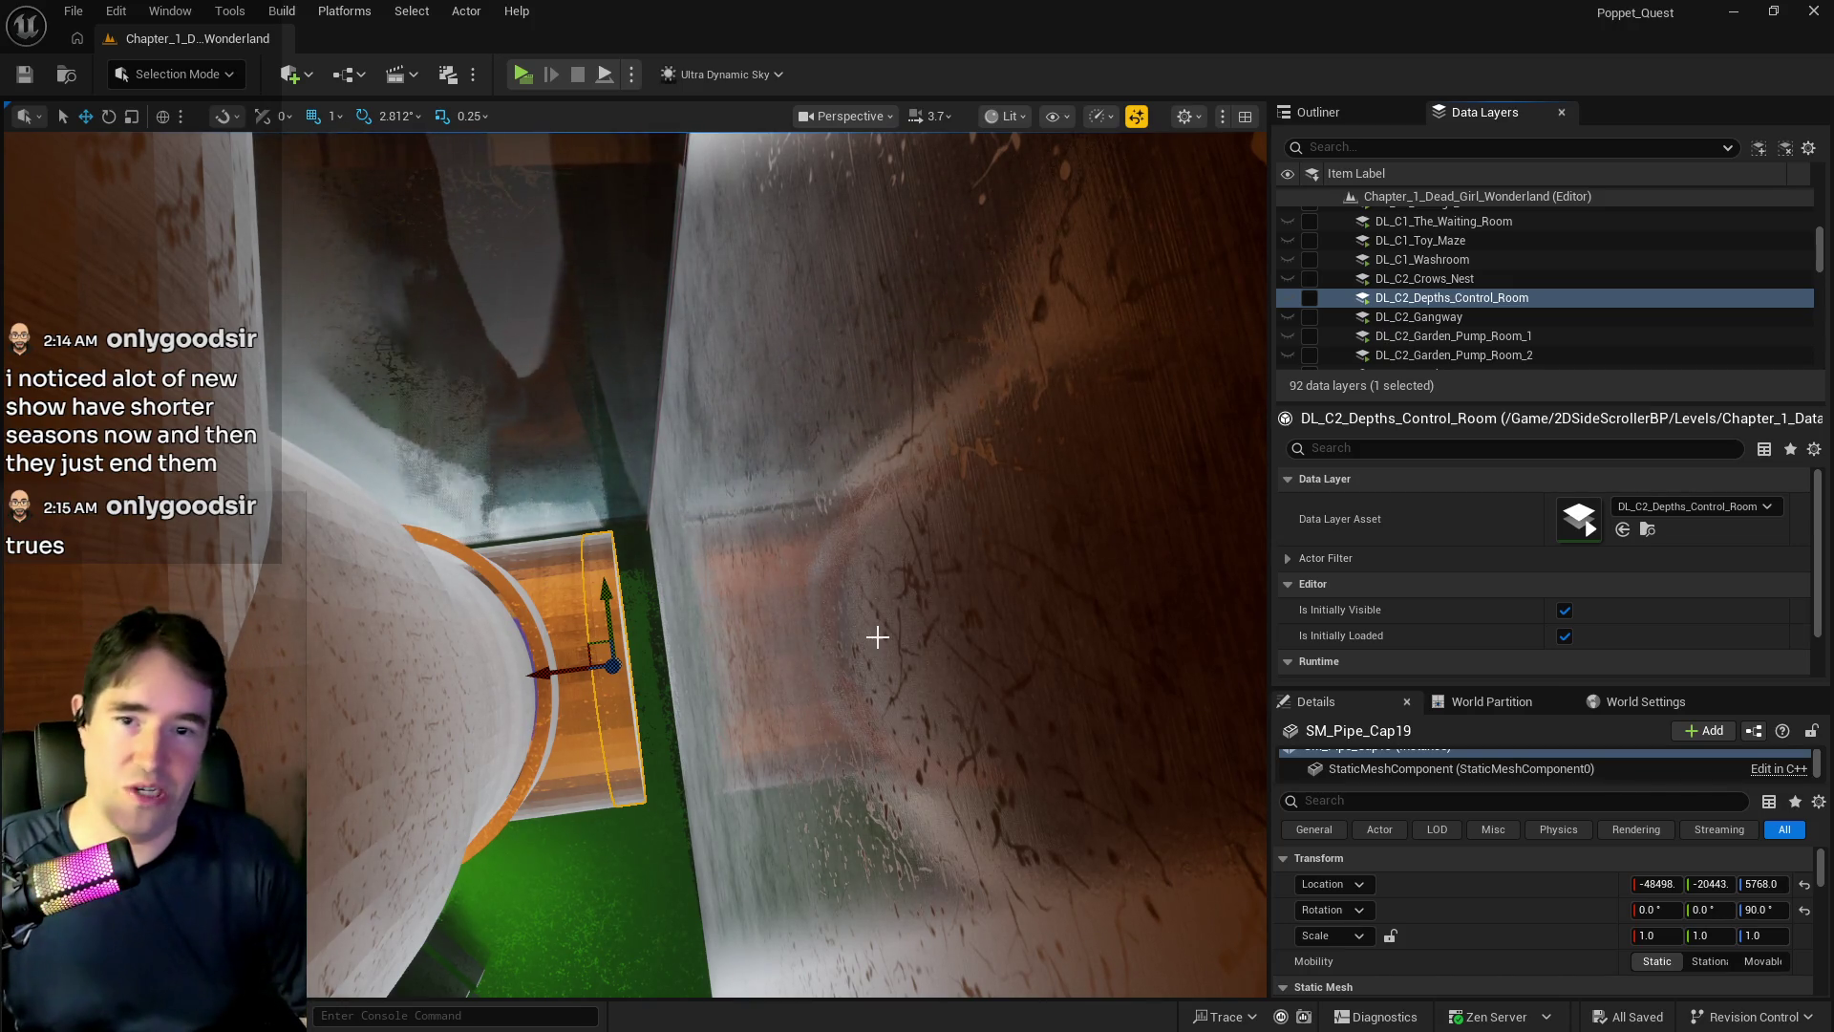
mouse_move(619, 497)
mouse_down()
mouse_move(678, 440)
mouse_move(601, 497)
mouse_move(679, 436)
mouse_up()
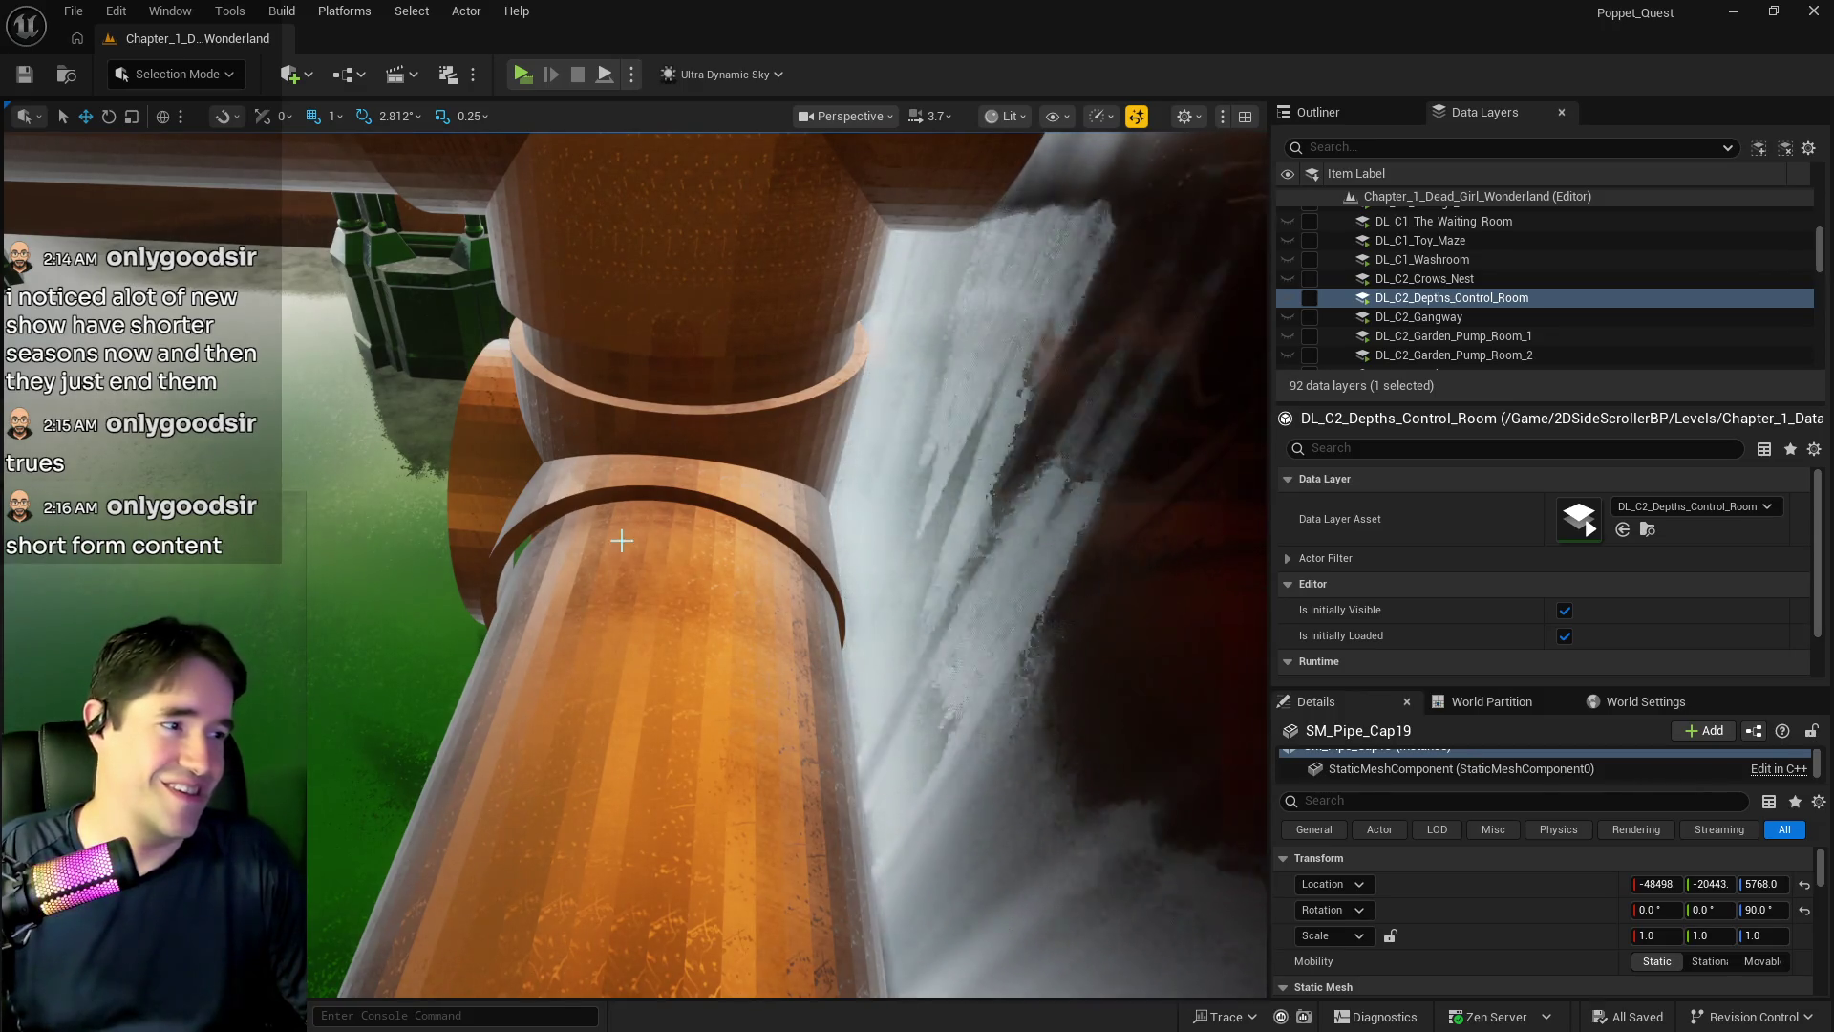
drag(491, 409, 612, 473)
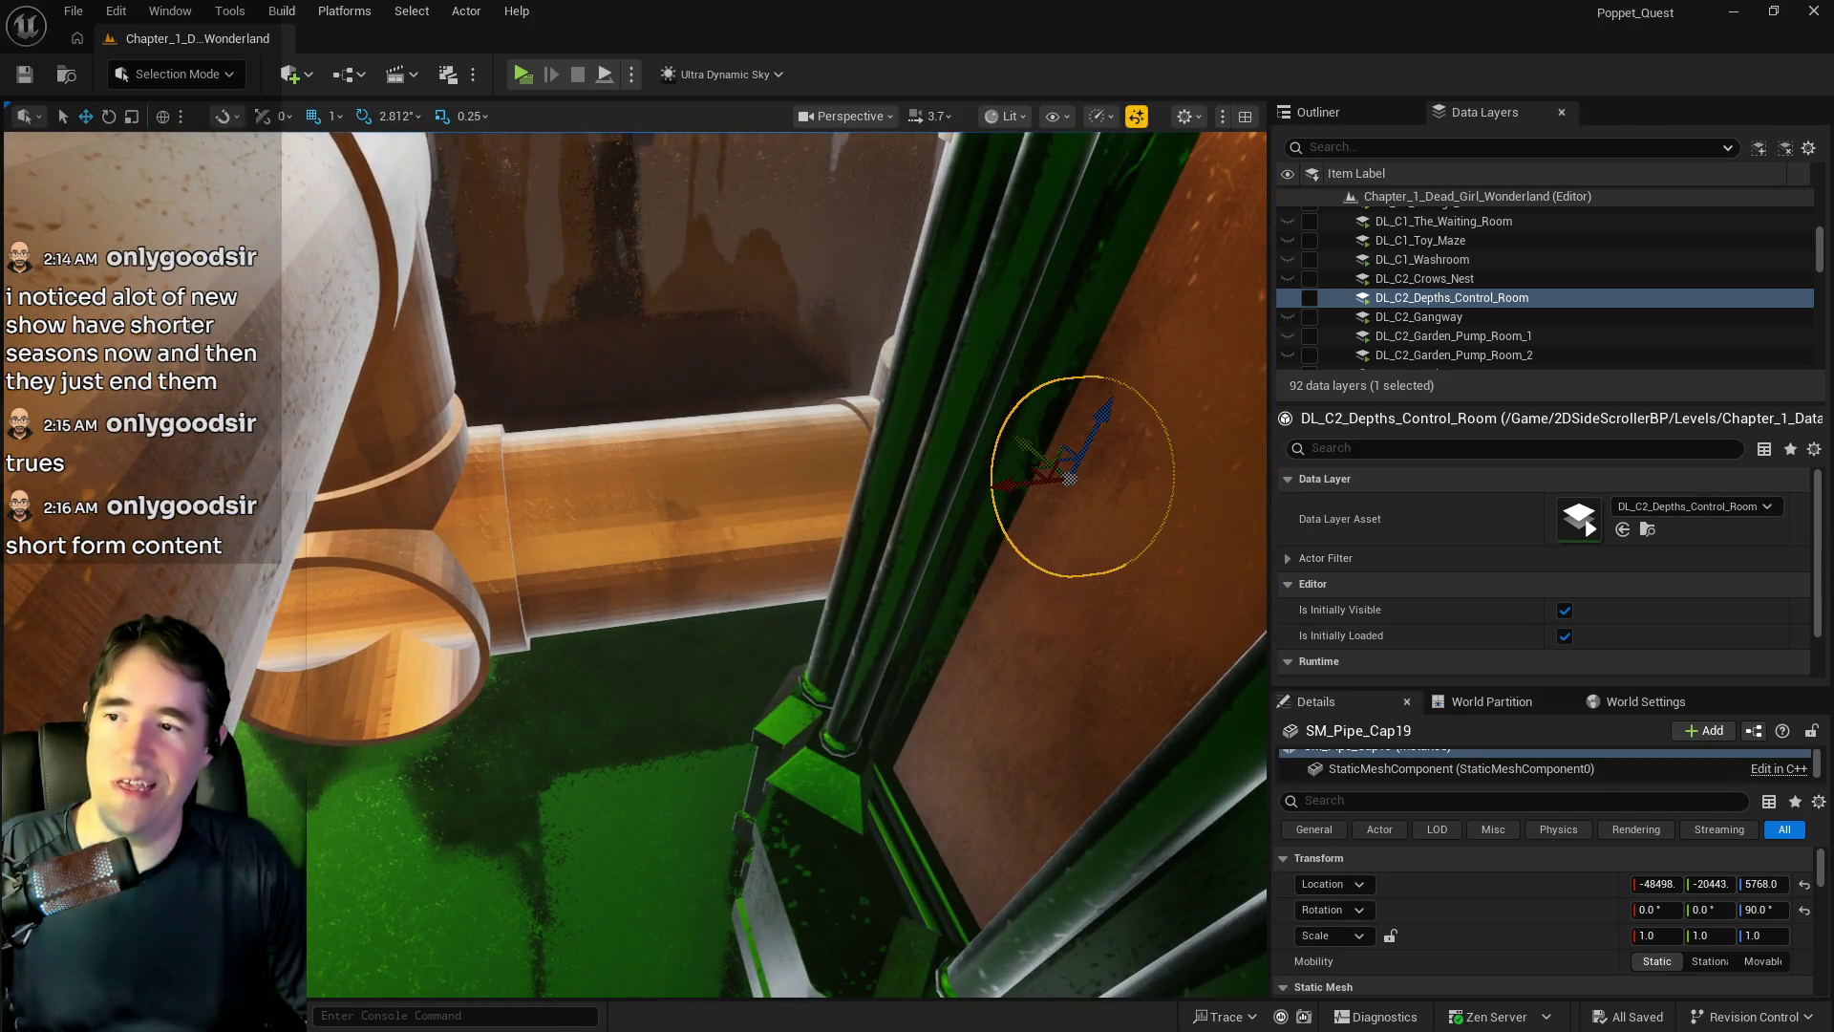
- Alt-drag a copy of BP_SplinePipesHollow21 along X and slide it beside the SM_Pipe_3_Way16 junction
click(625, 477)
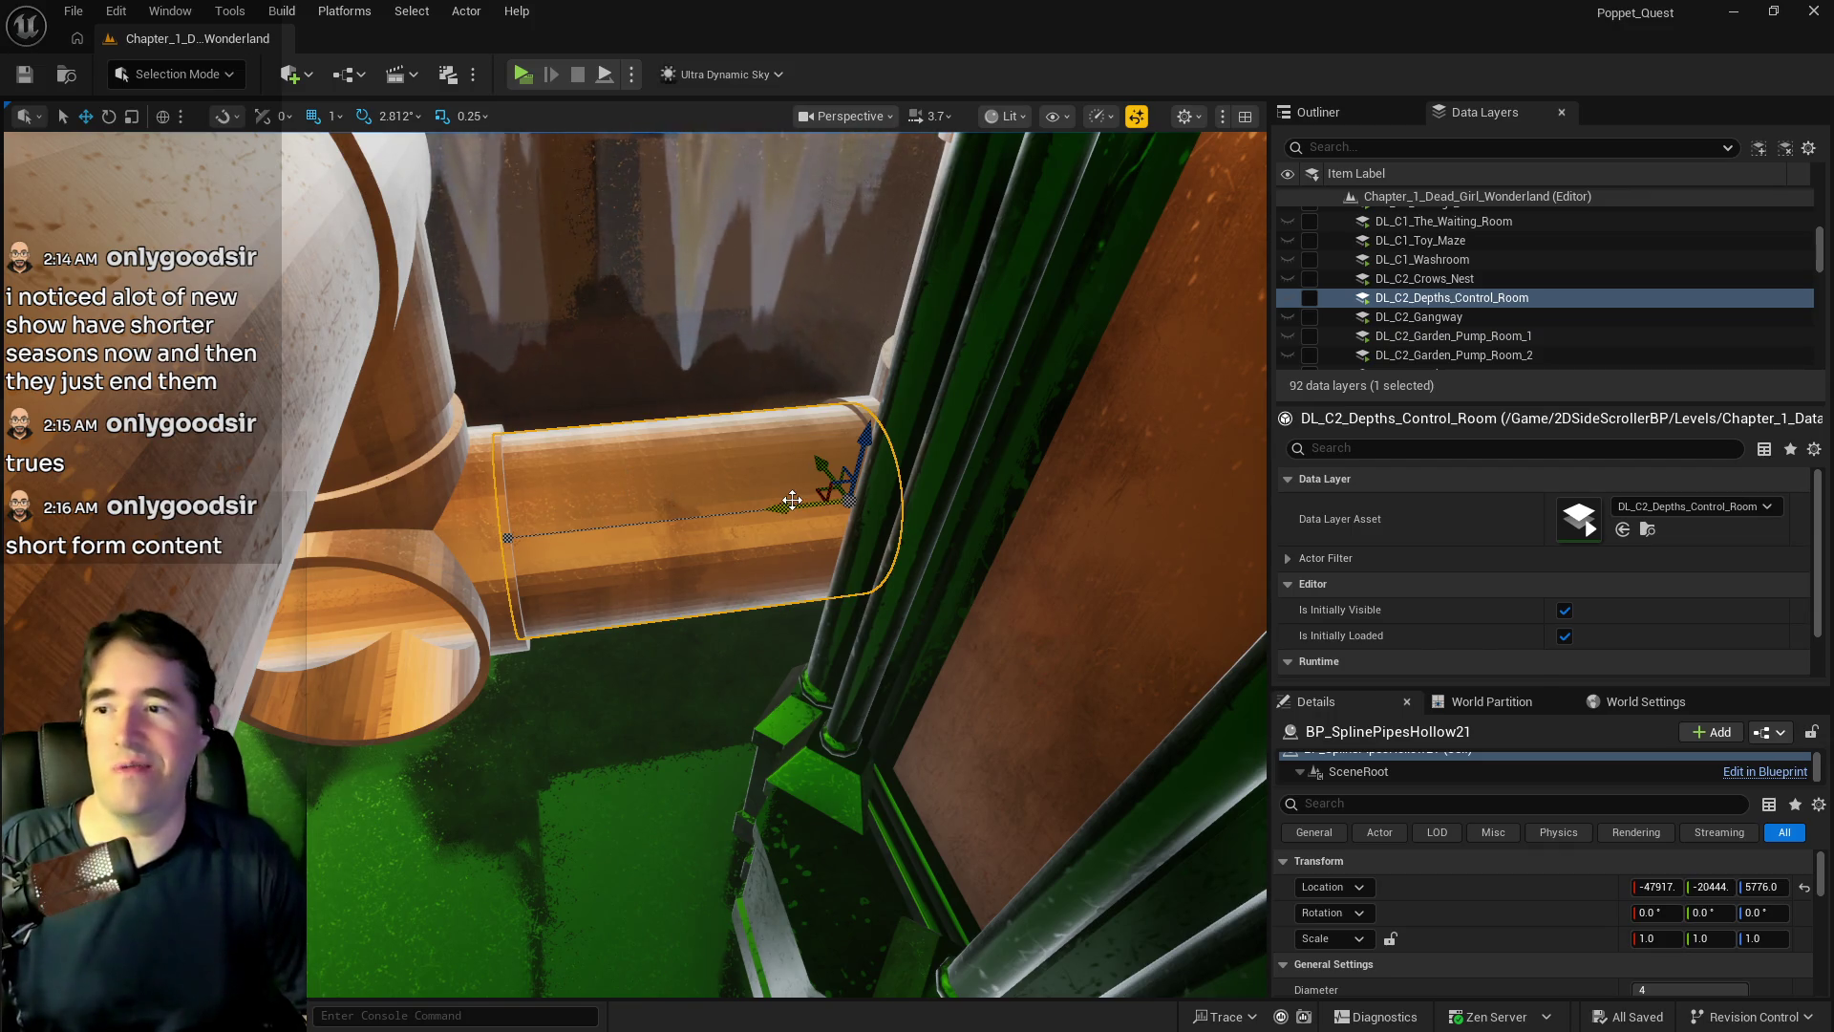
drag(792, 501, 315, 492)
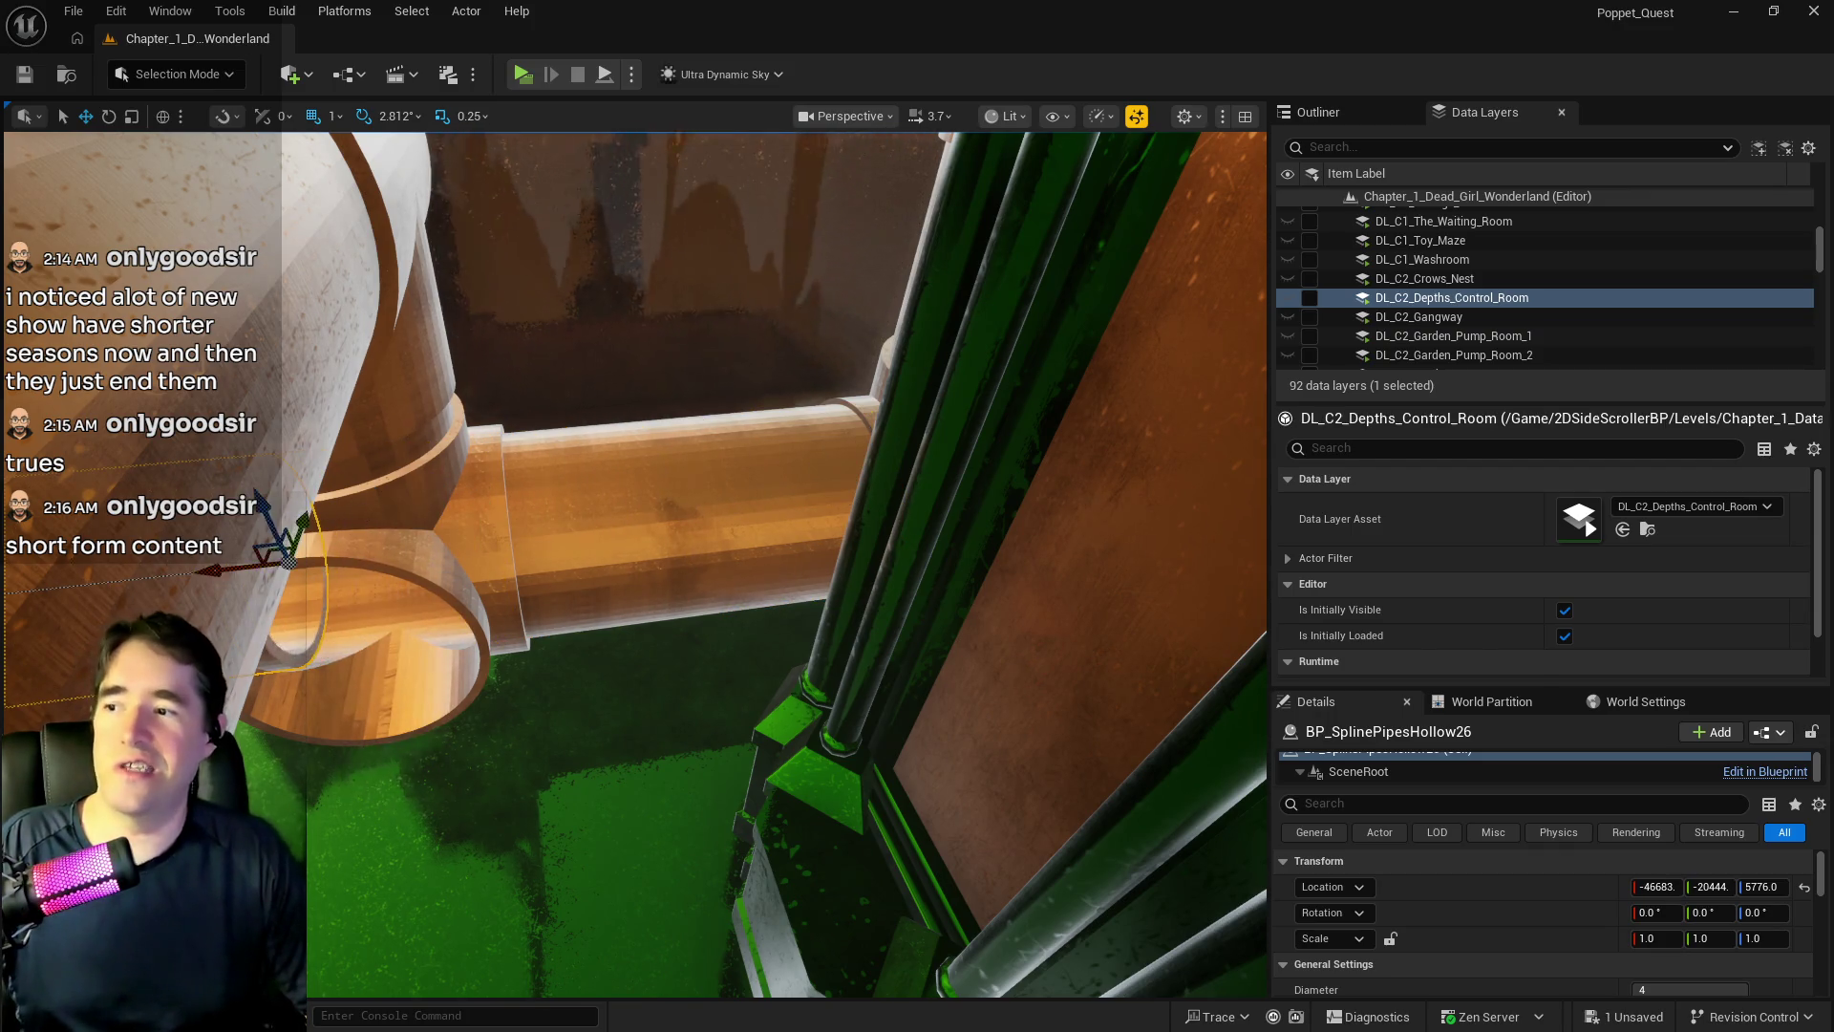
mouse_move(602, 534)
mouse_down()
mouse_move(561, 519)
mouse_move(650, 563)
mouse_up()
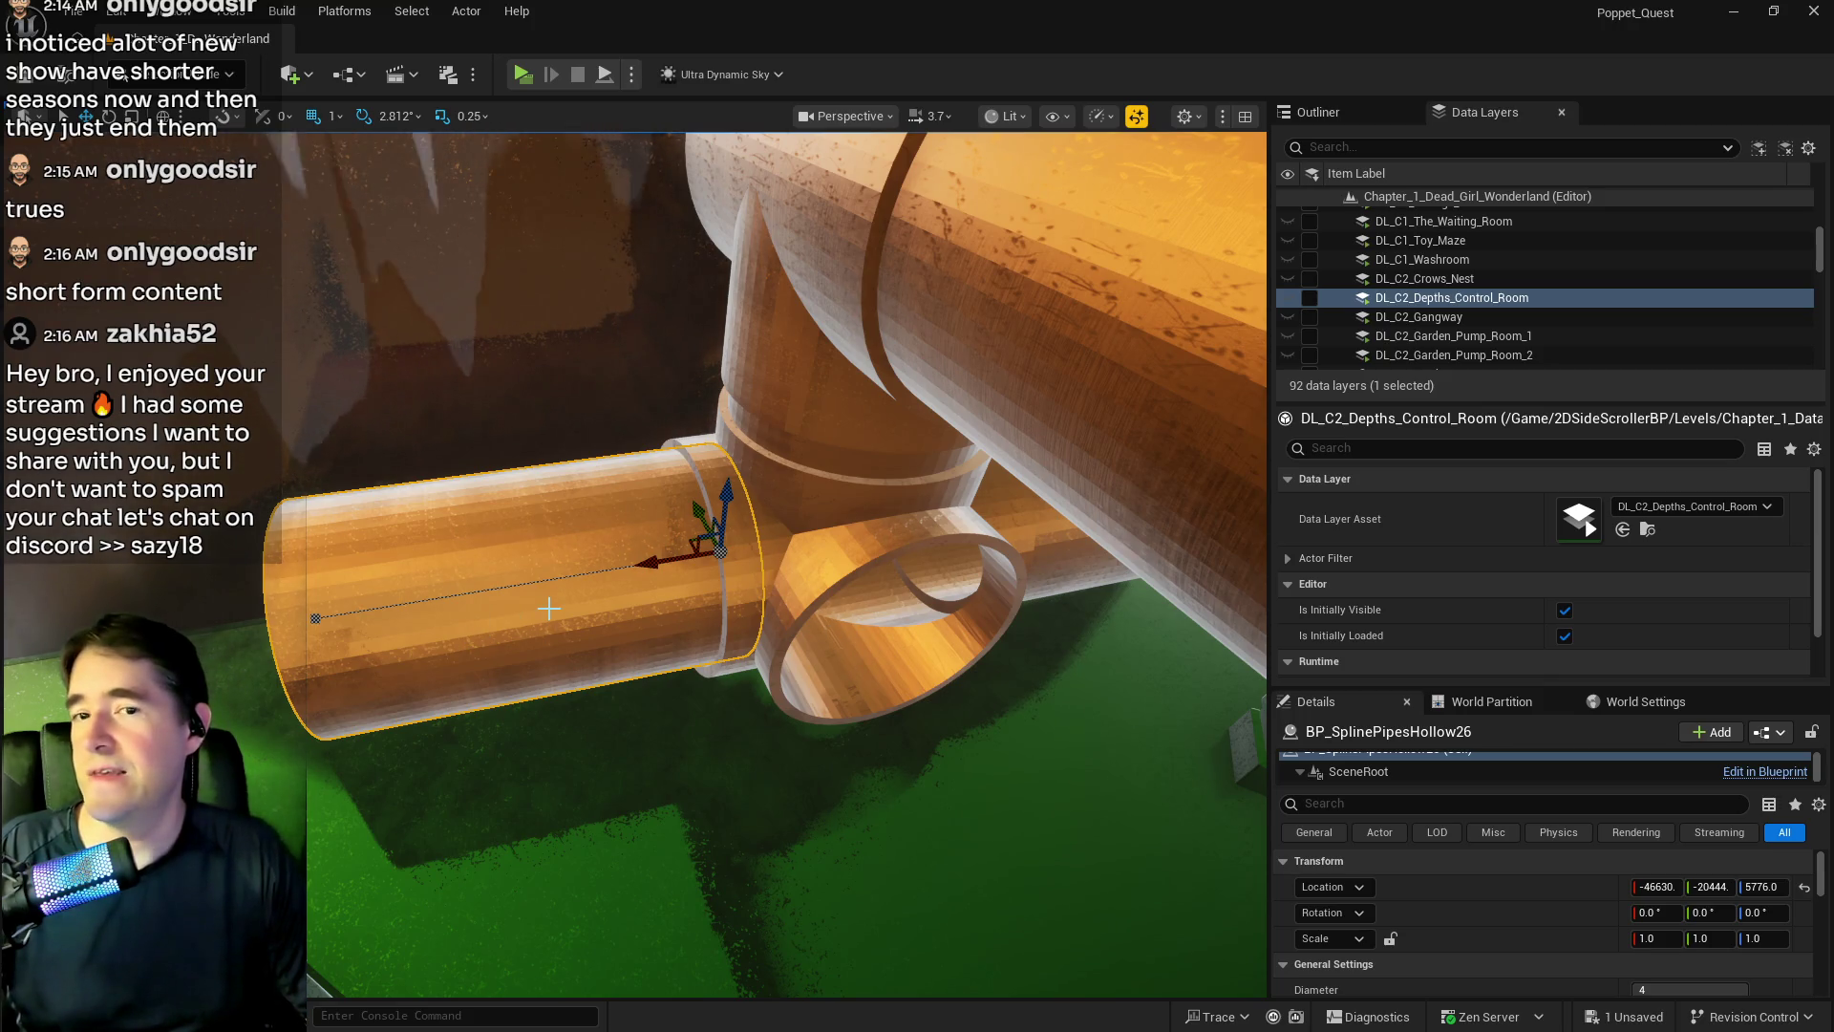
mouse_move(549, 608)
mouse_down()
mouse_move(506, 620)
mouse_move(544, 582)
mouse_up()
drag(823, 503, 811, 532)
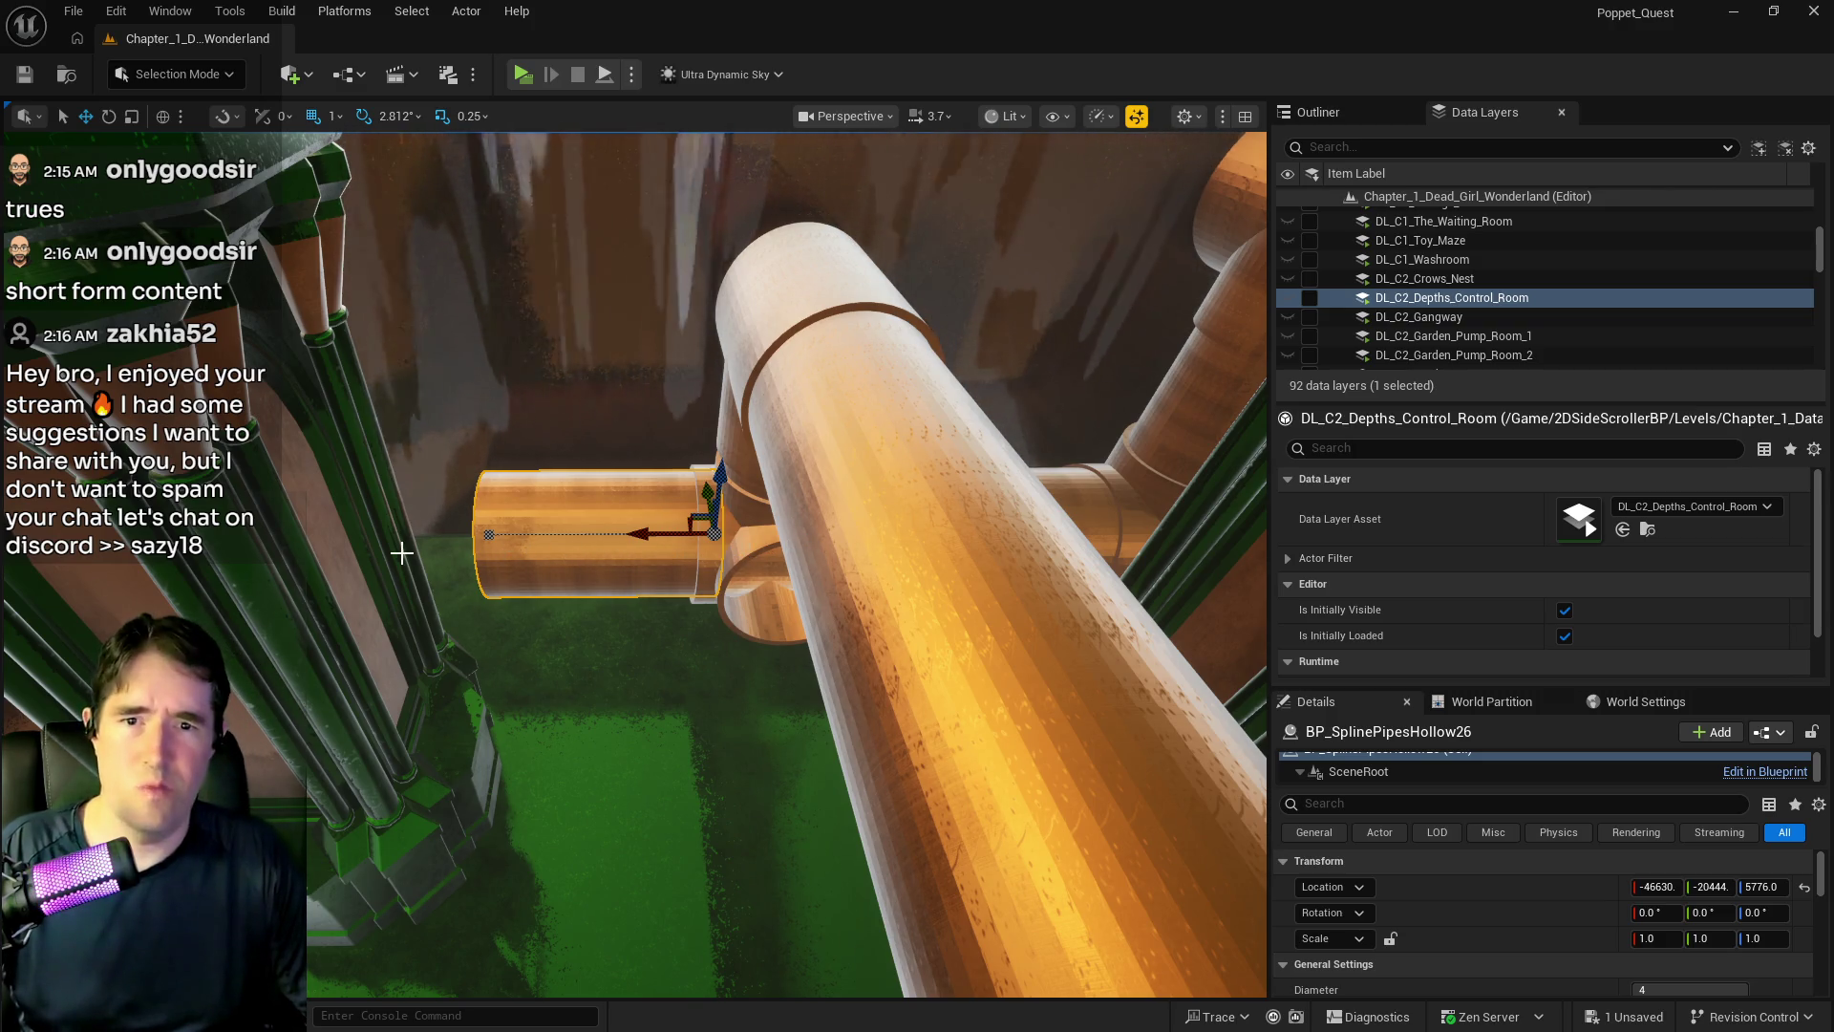
drag(649, 532, 656, 532)
- Select the T-junction and pipe piece together and move them over to the green pillar
click(669, 573)
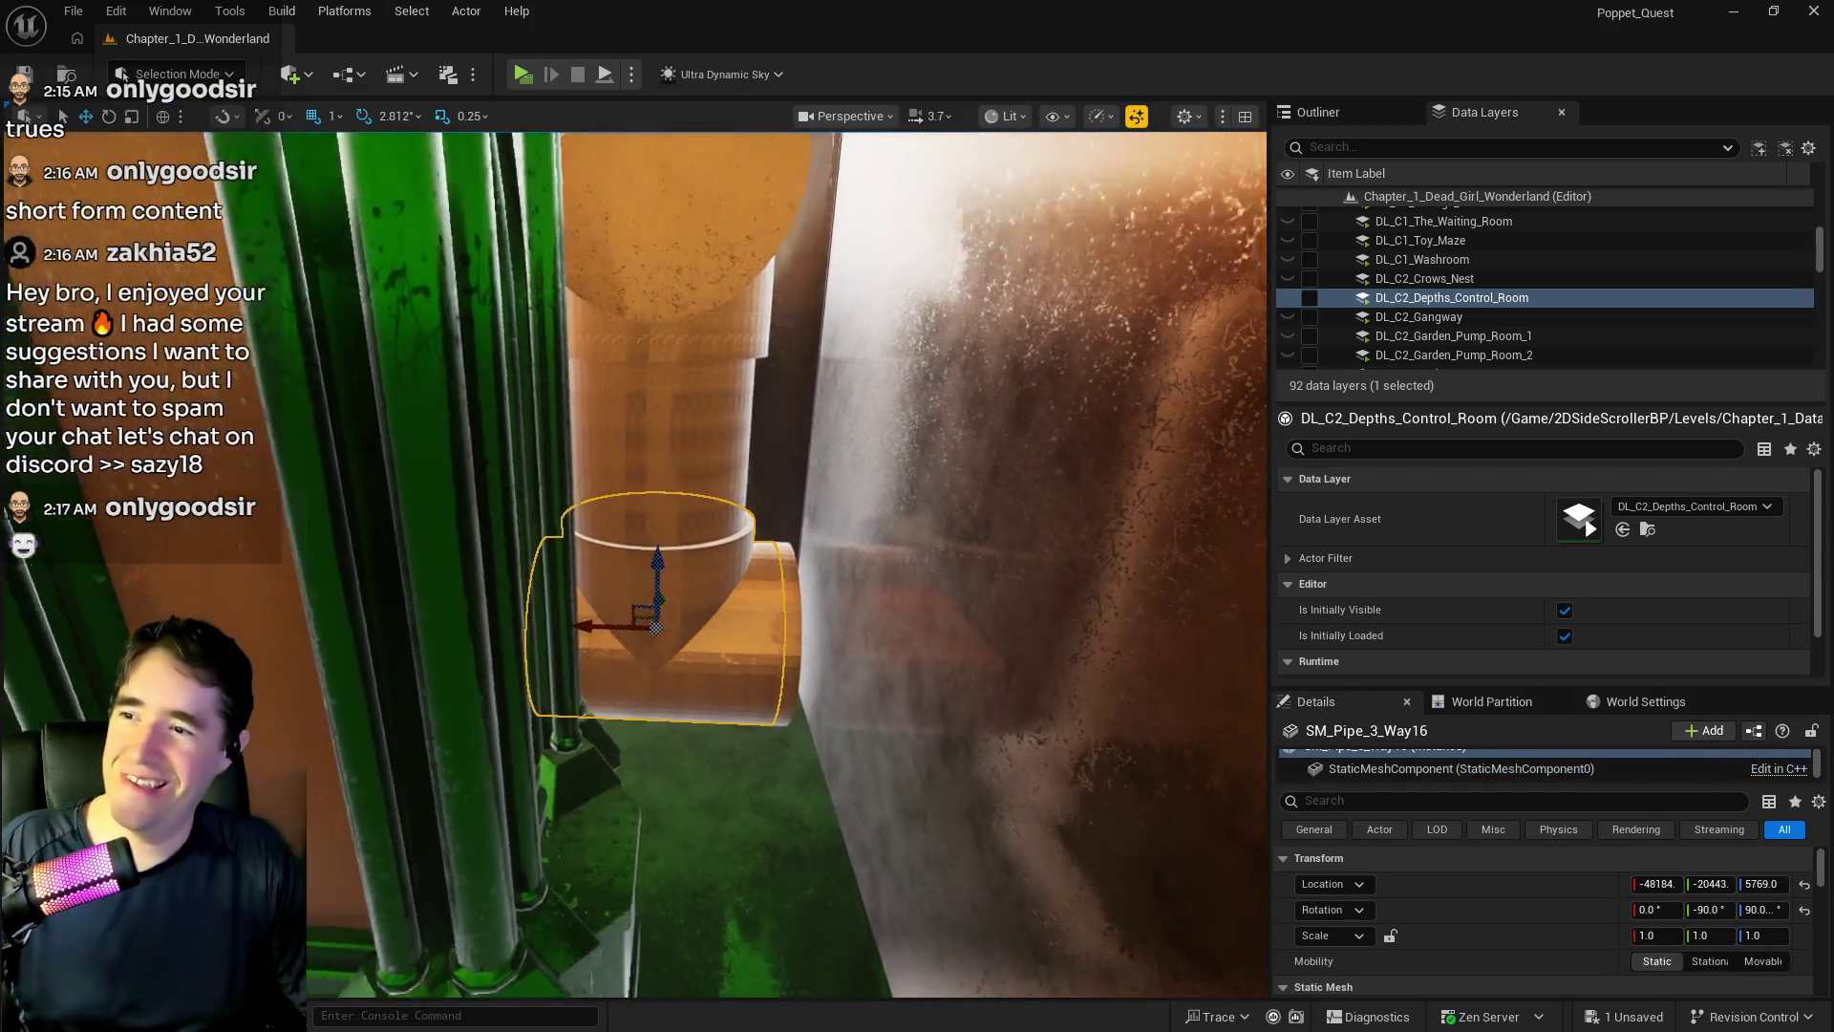
ctrl+click(690, 492)
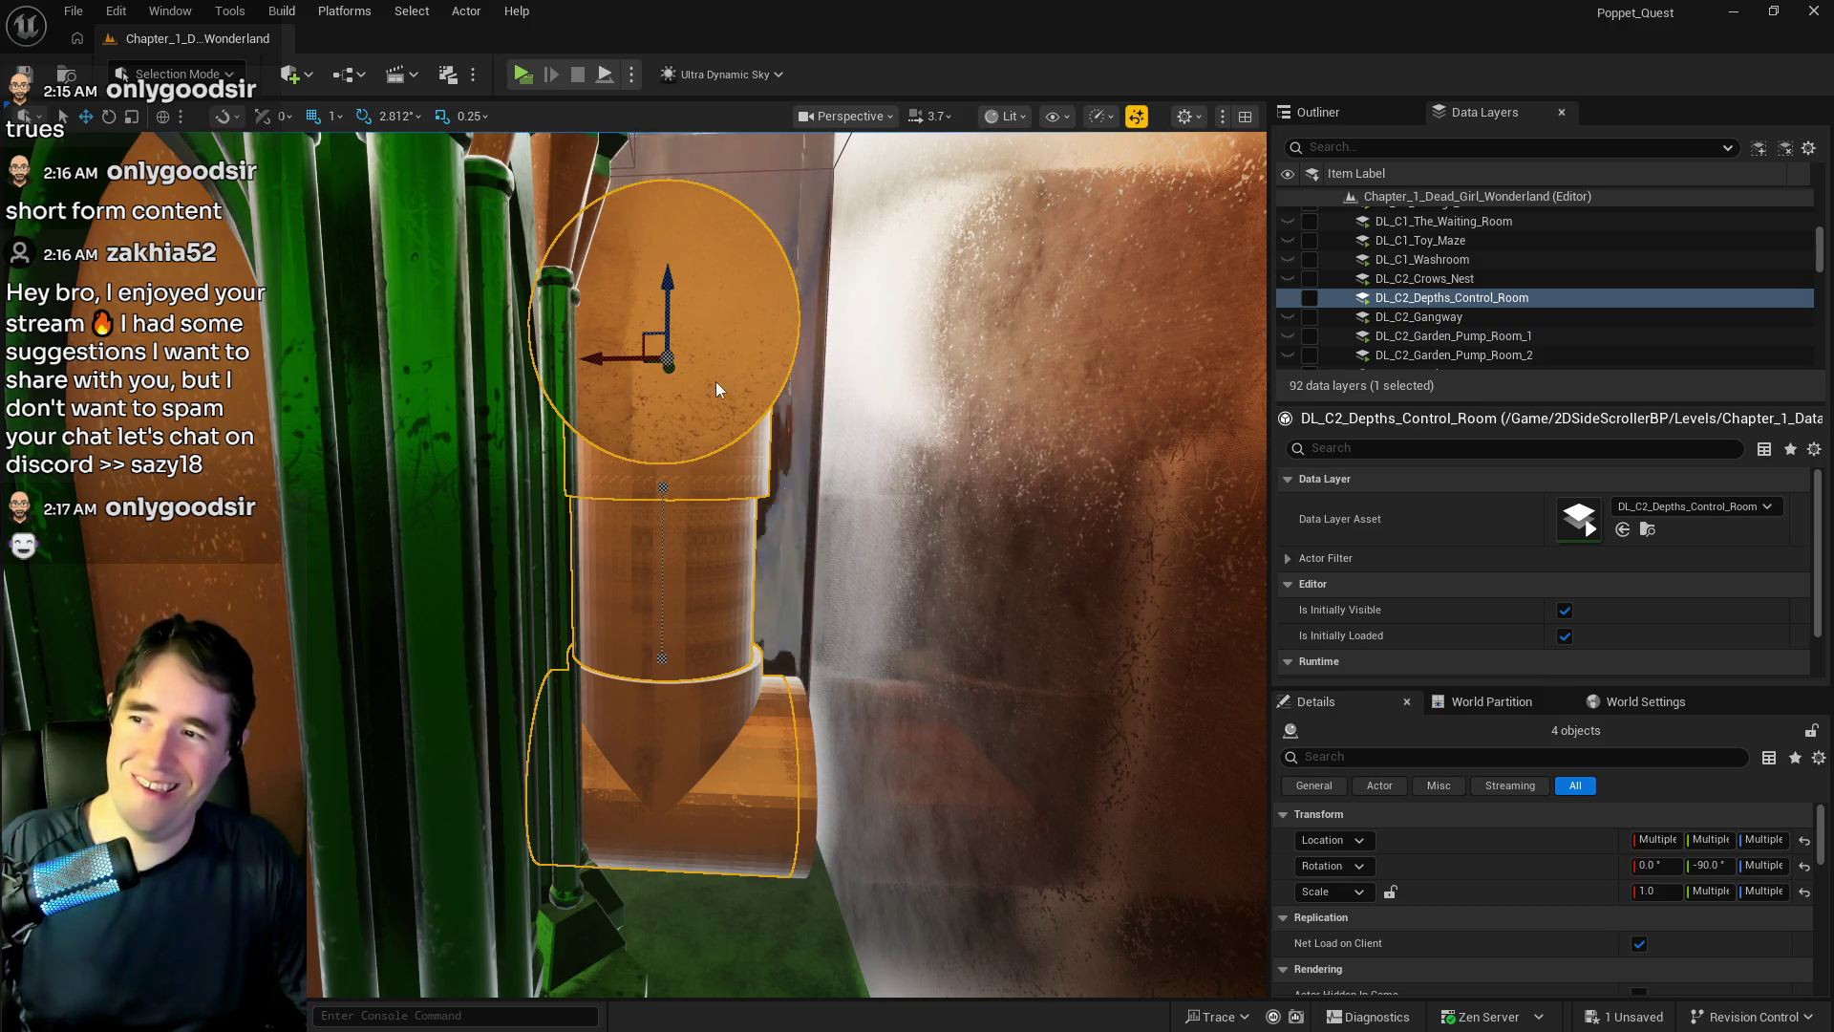
mouse_move(595, 356)
mouse_down()
mouse_move(535, 402)
mouse_move(627, 481)
mouse_up()
key(f)
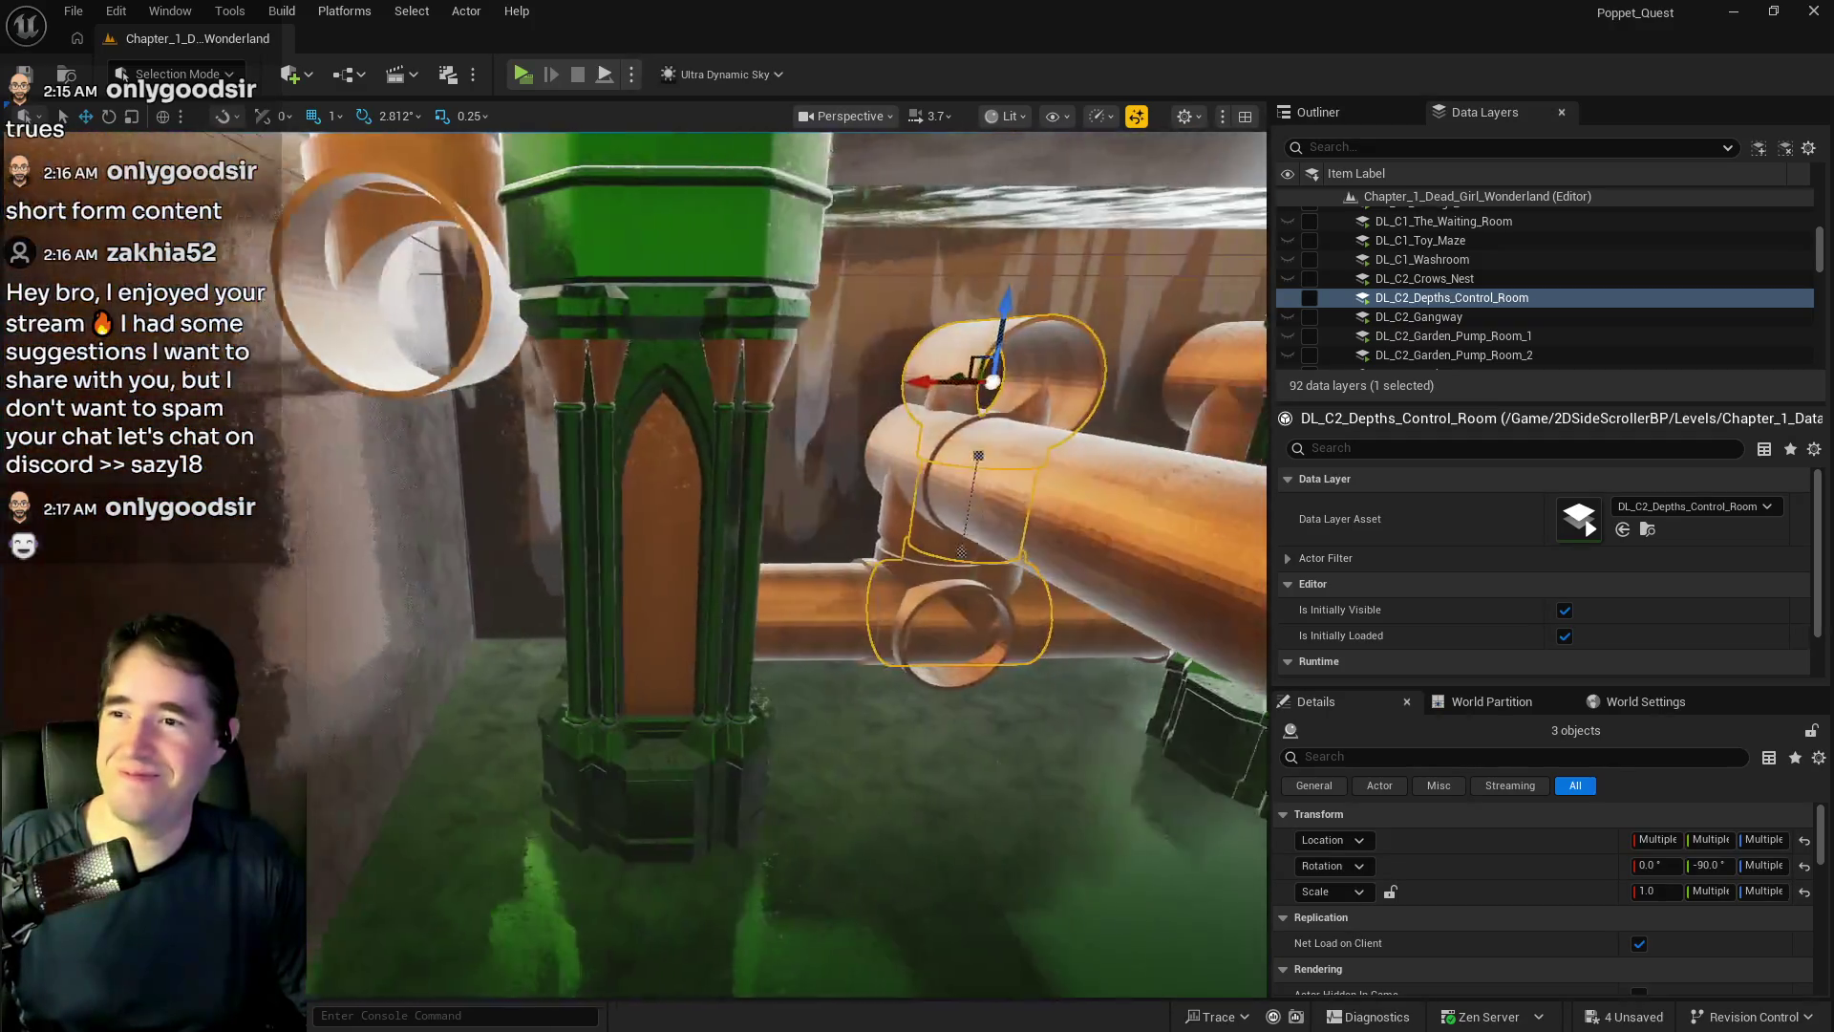
mouse_move(858, 390)
mouse_down()
mouse_move(363, 420)
mouse_move(412, 427)
mouse_move(380, 430)
mouse_up()
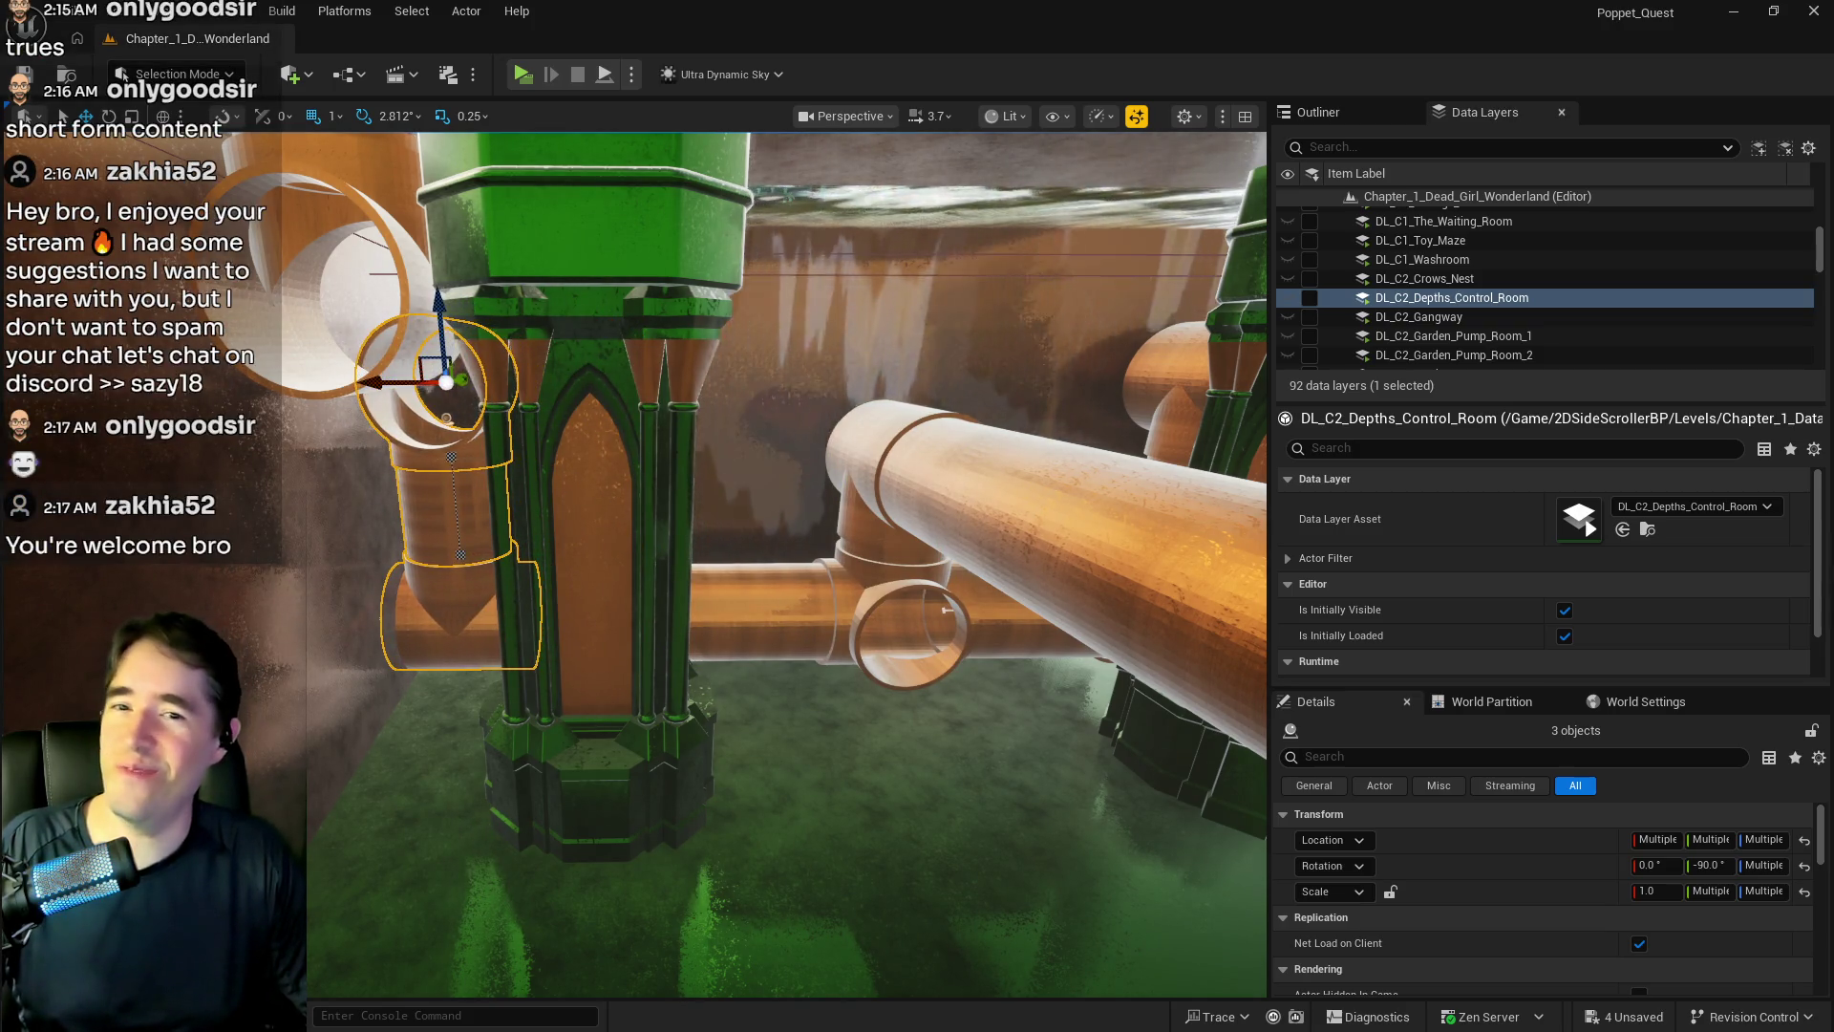
key(f)
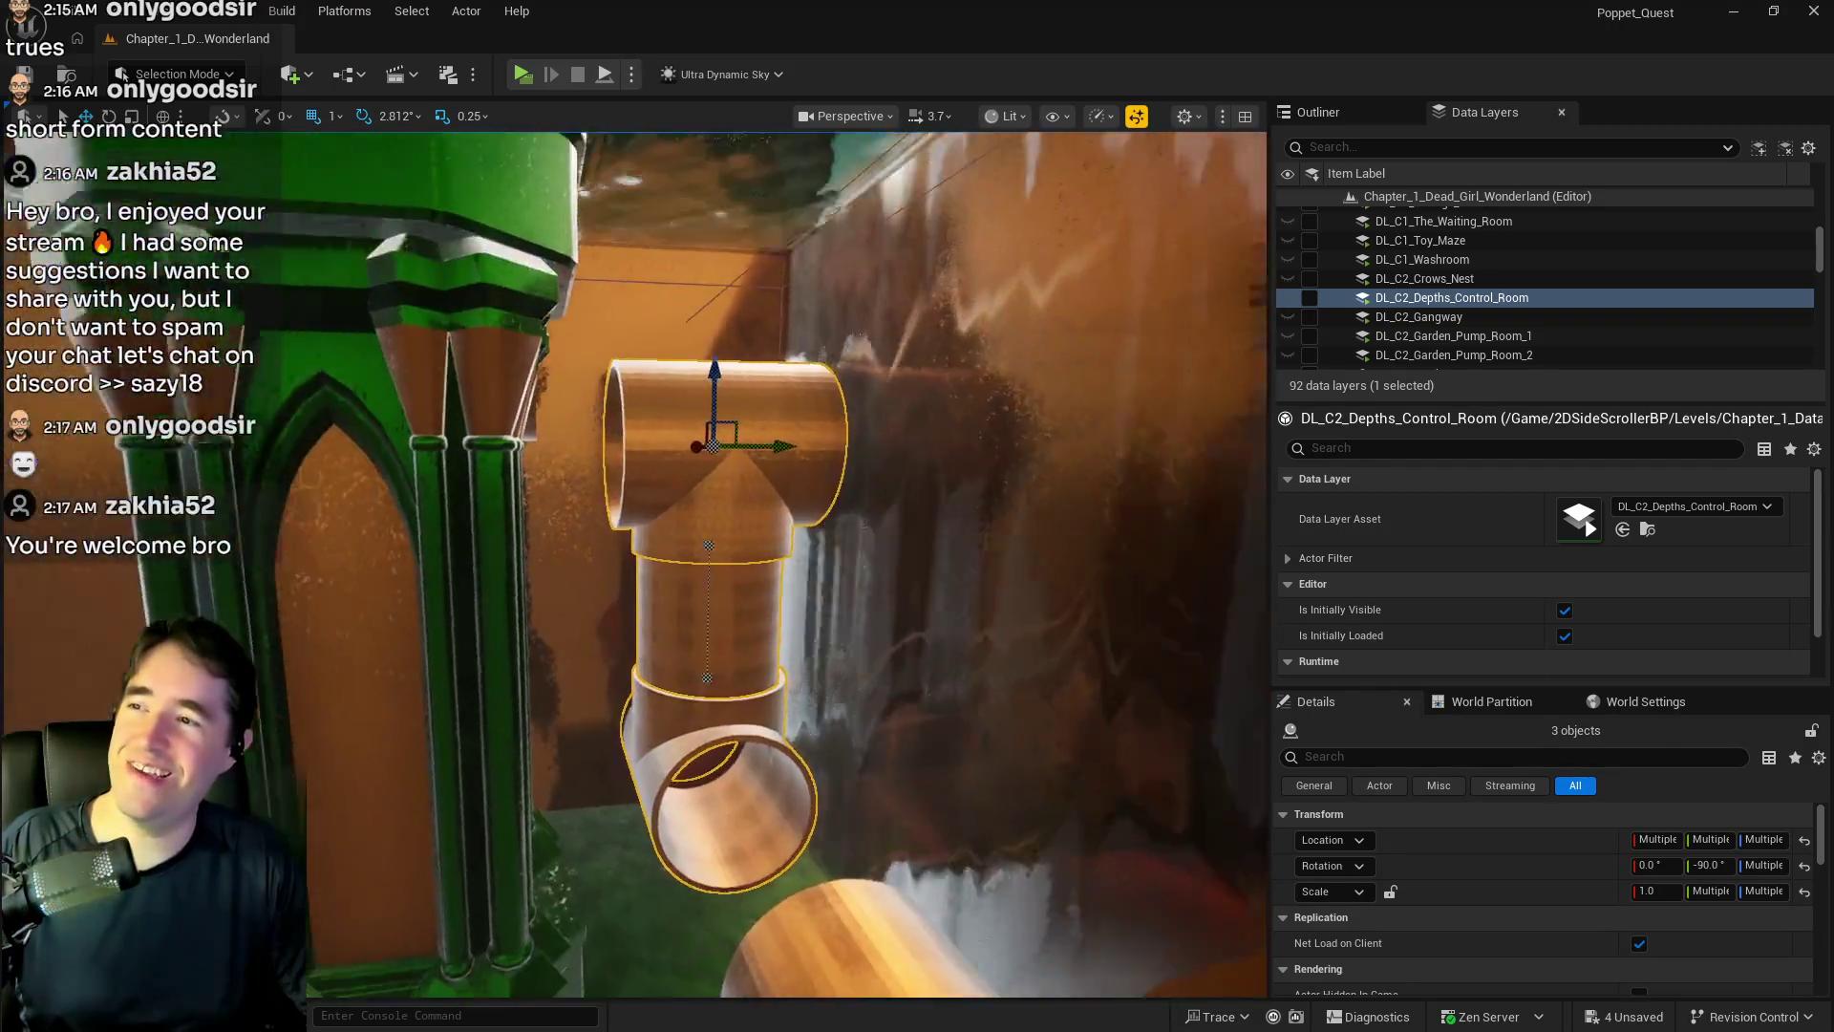
mouse_move(757, 524)
mouse_down()
mouse_move(706, 516)
mouse_move(758, 524)
mouse_up()
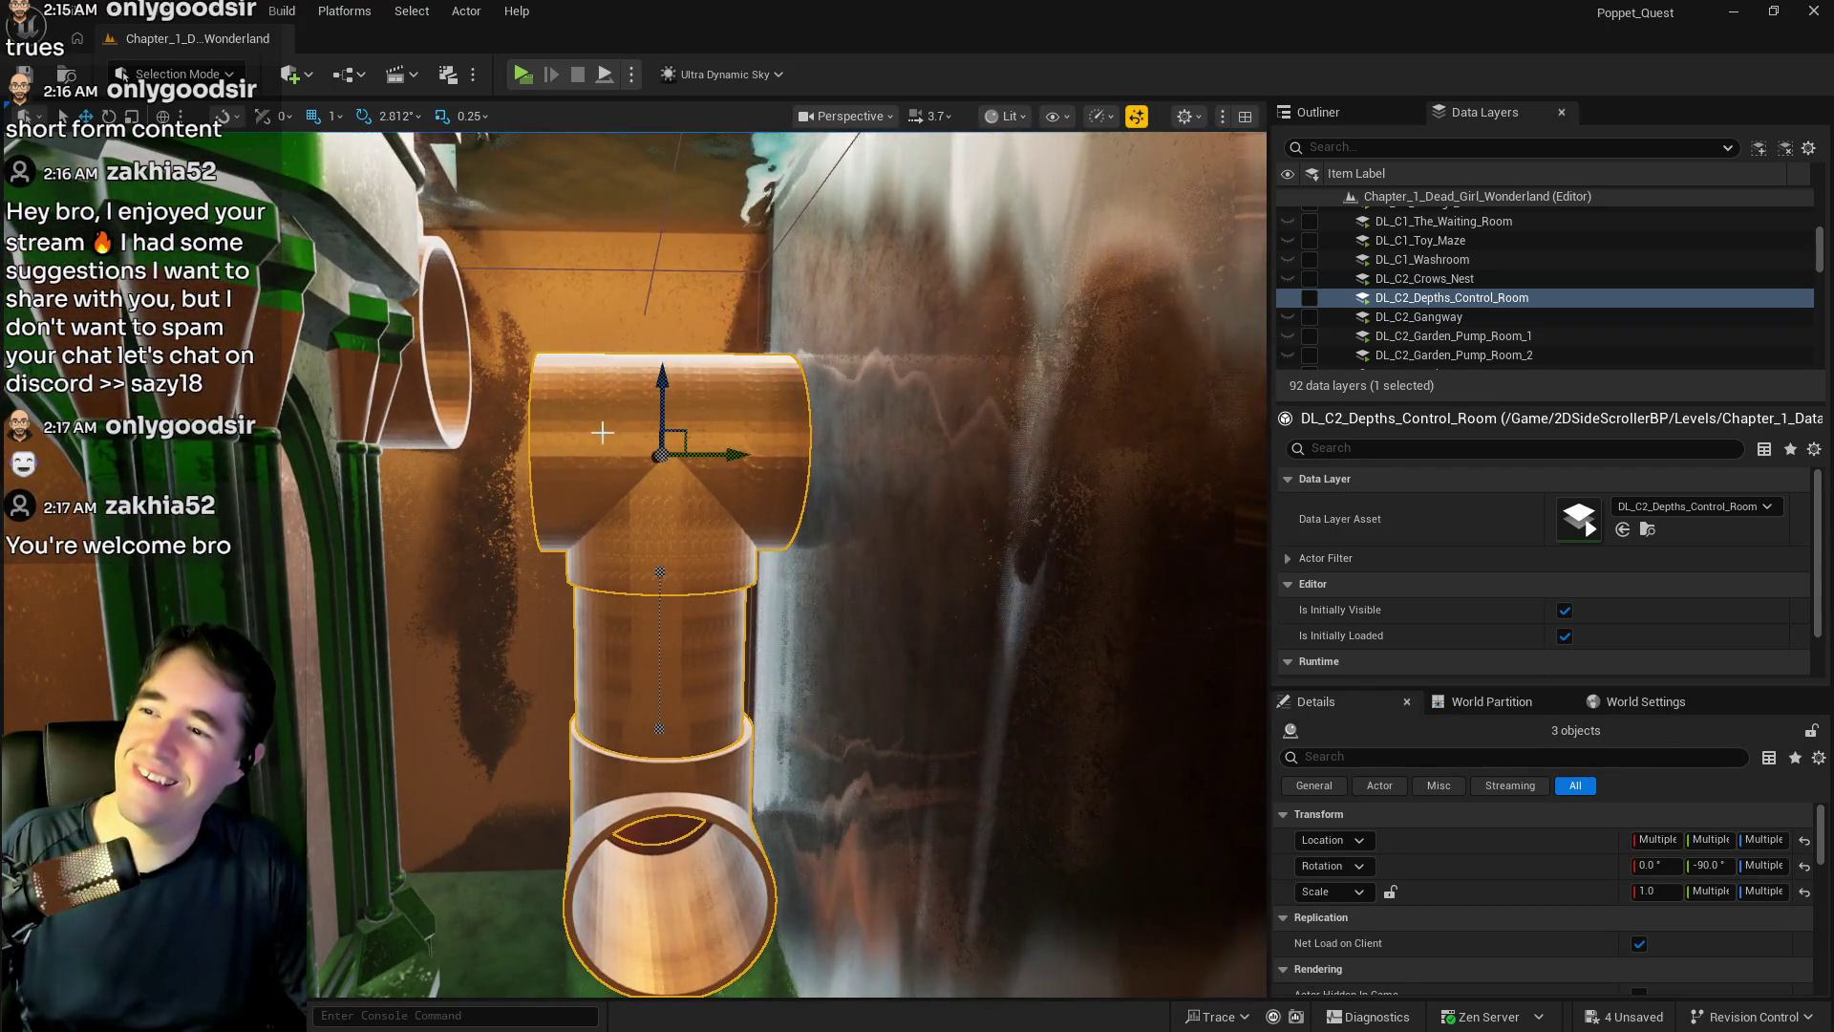
- Raise SM_Pipe_3_Way23 and drag the vertical pipe's top spline point up into it
click(602, 432)
drag(662, 382, 653, 277)
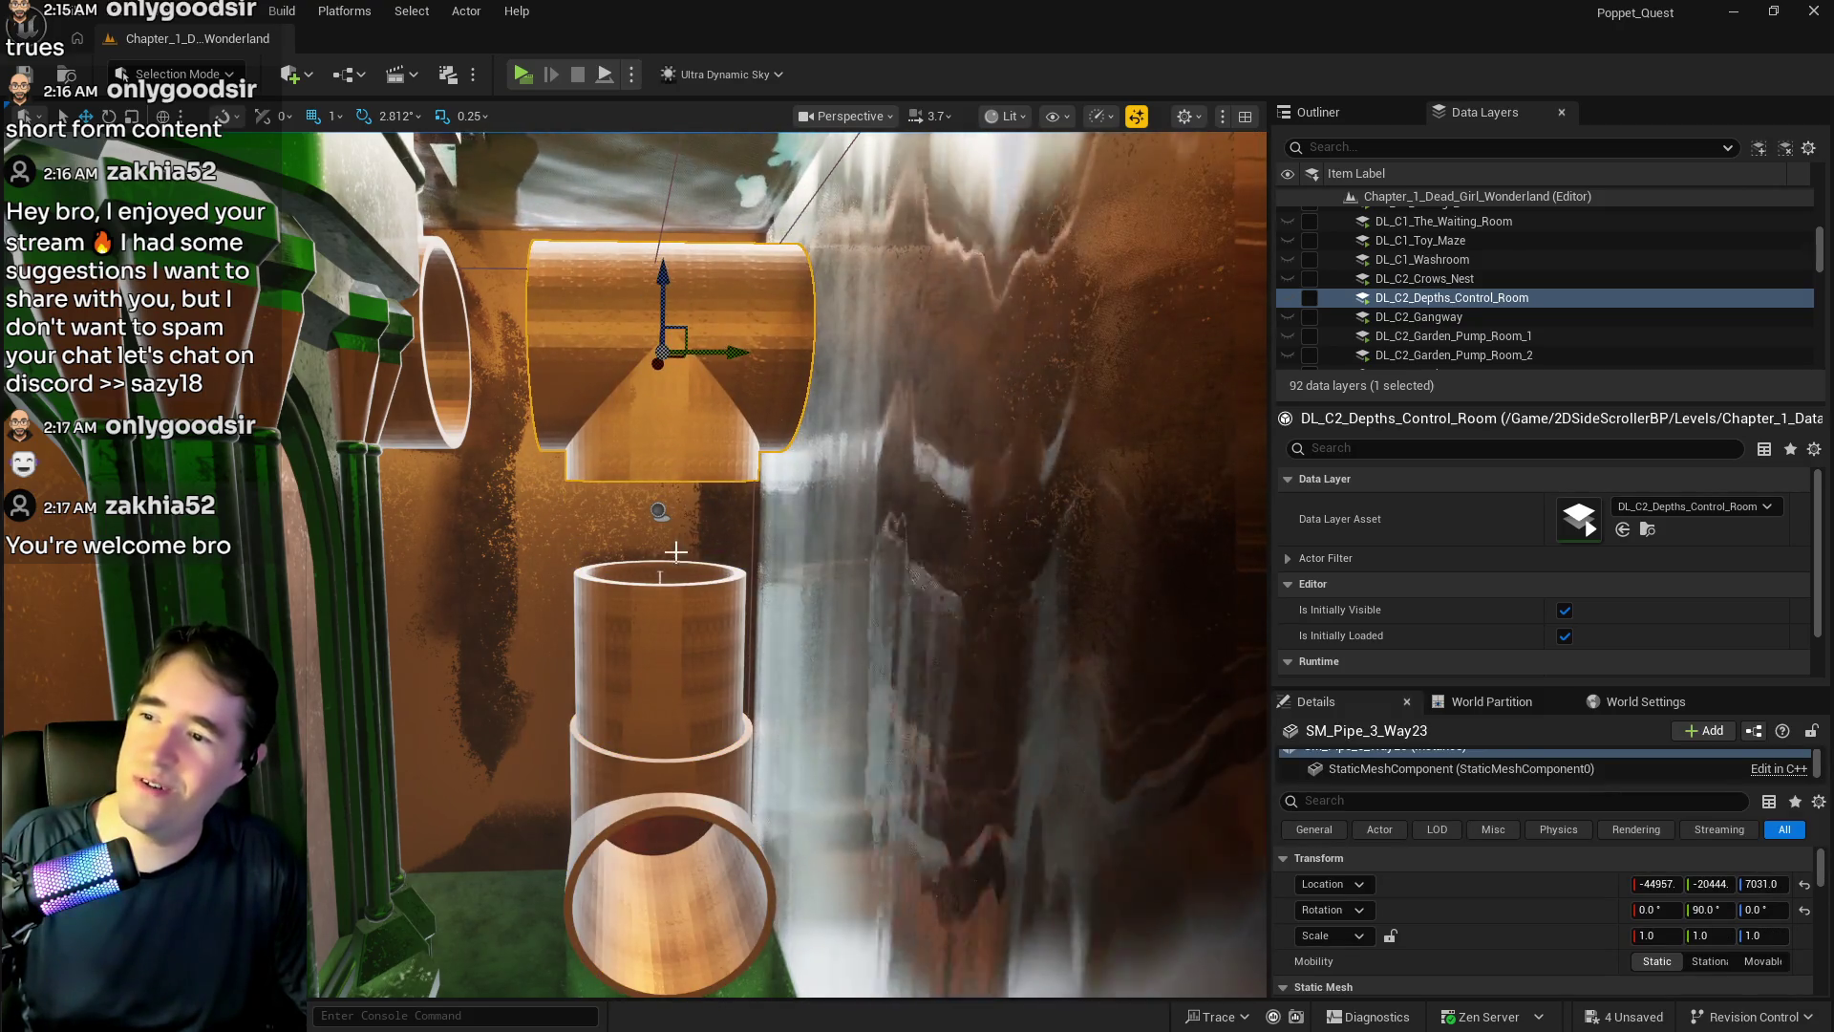
click(671, 589)
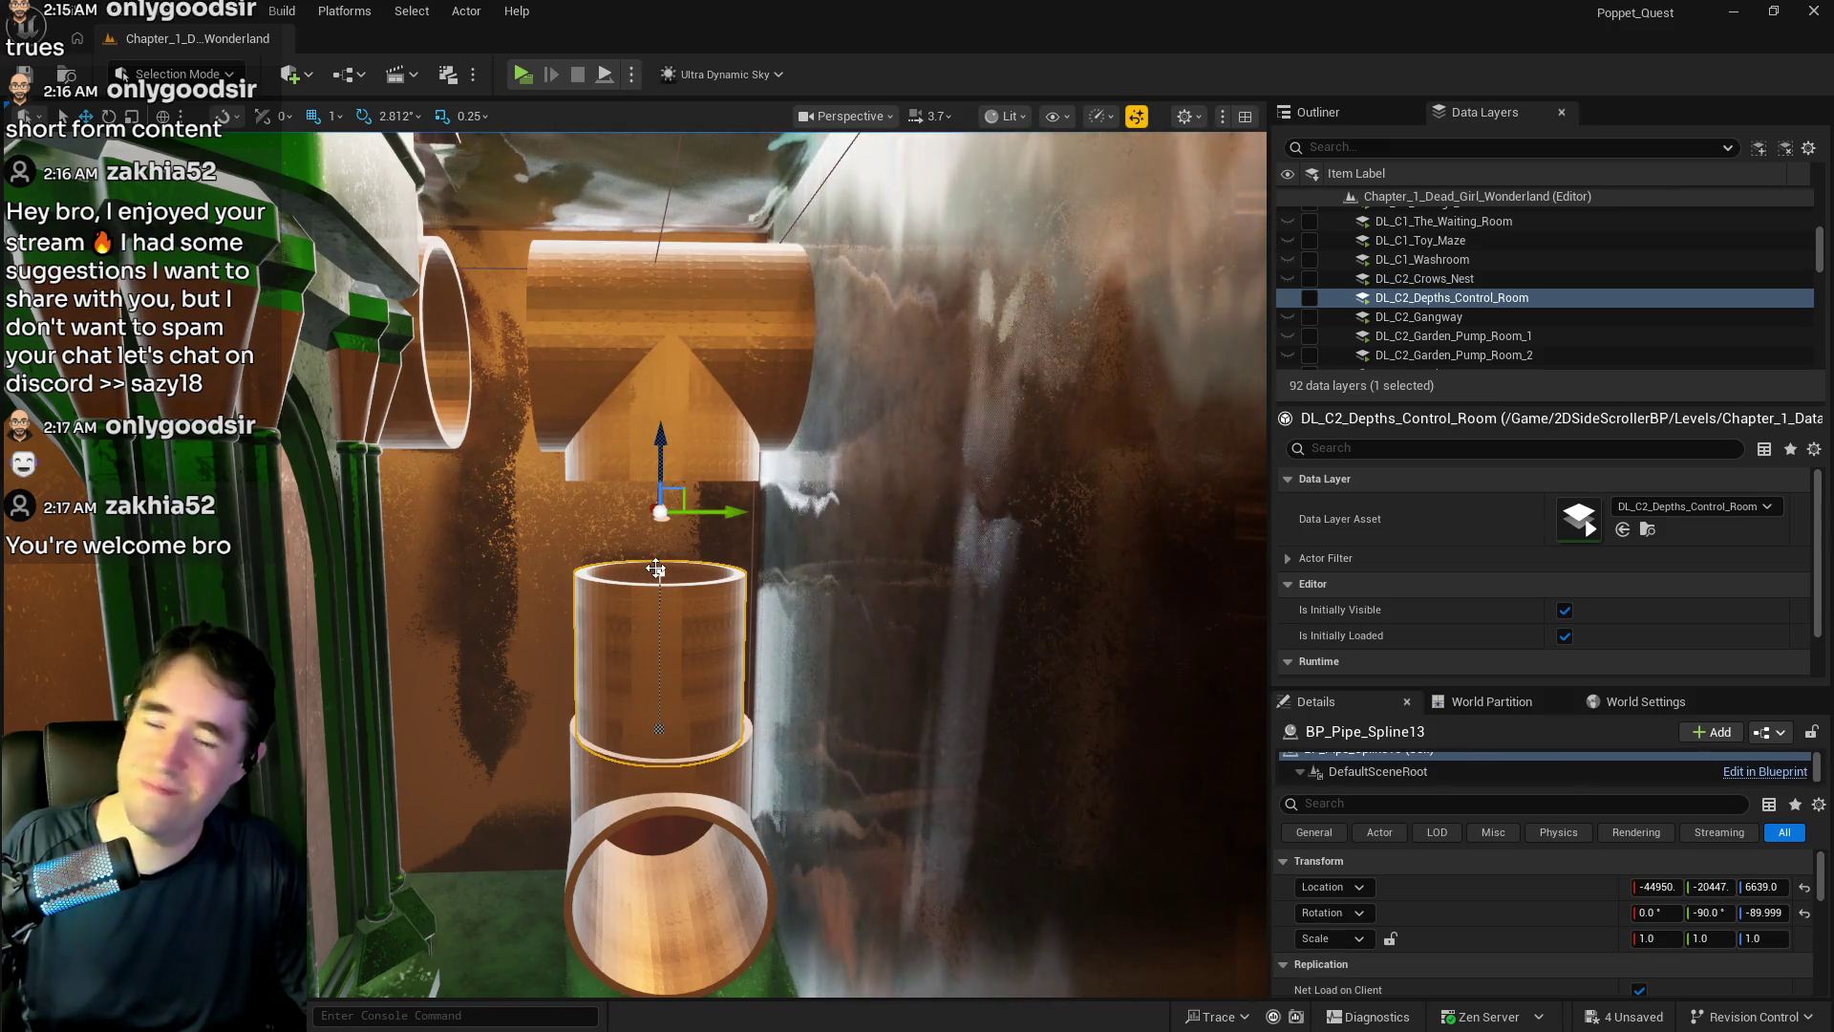
click(655, 570)
mouse_move(659, 511)
mouse_down()
mouse_move(675, 397)
mouse_move(859, 411)
mouse_move(1032, 582)
mouse_up()
drag(395, 661, 395, 661)
- Move the hollow pipe's end spline point up-left and save all level changes
click(727, 470)
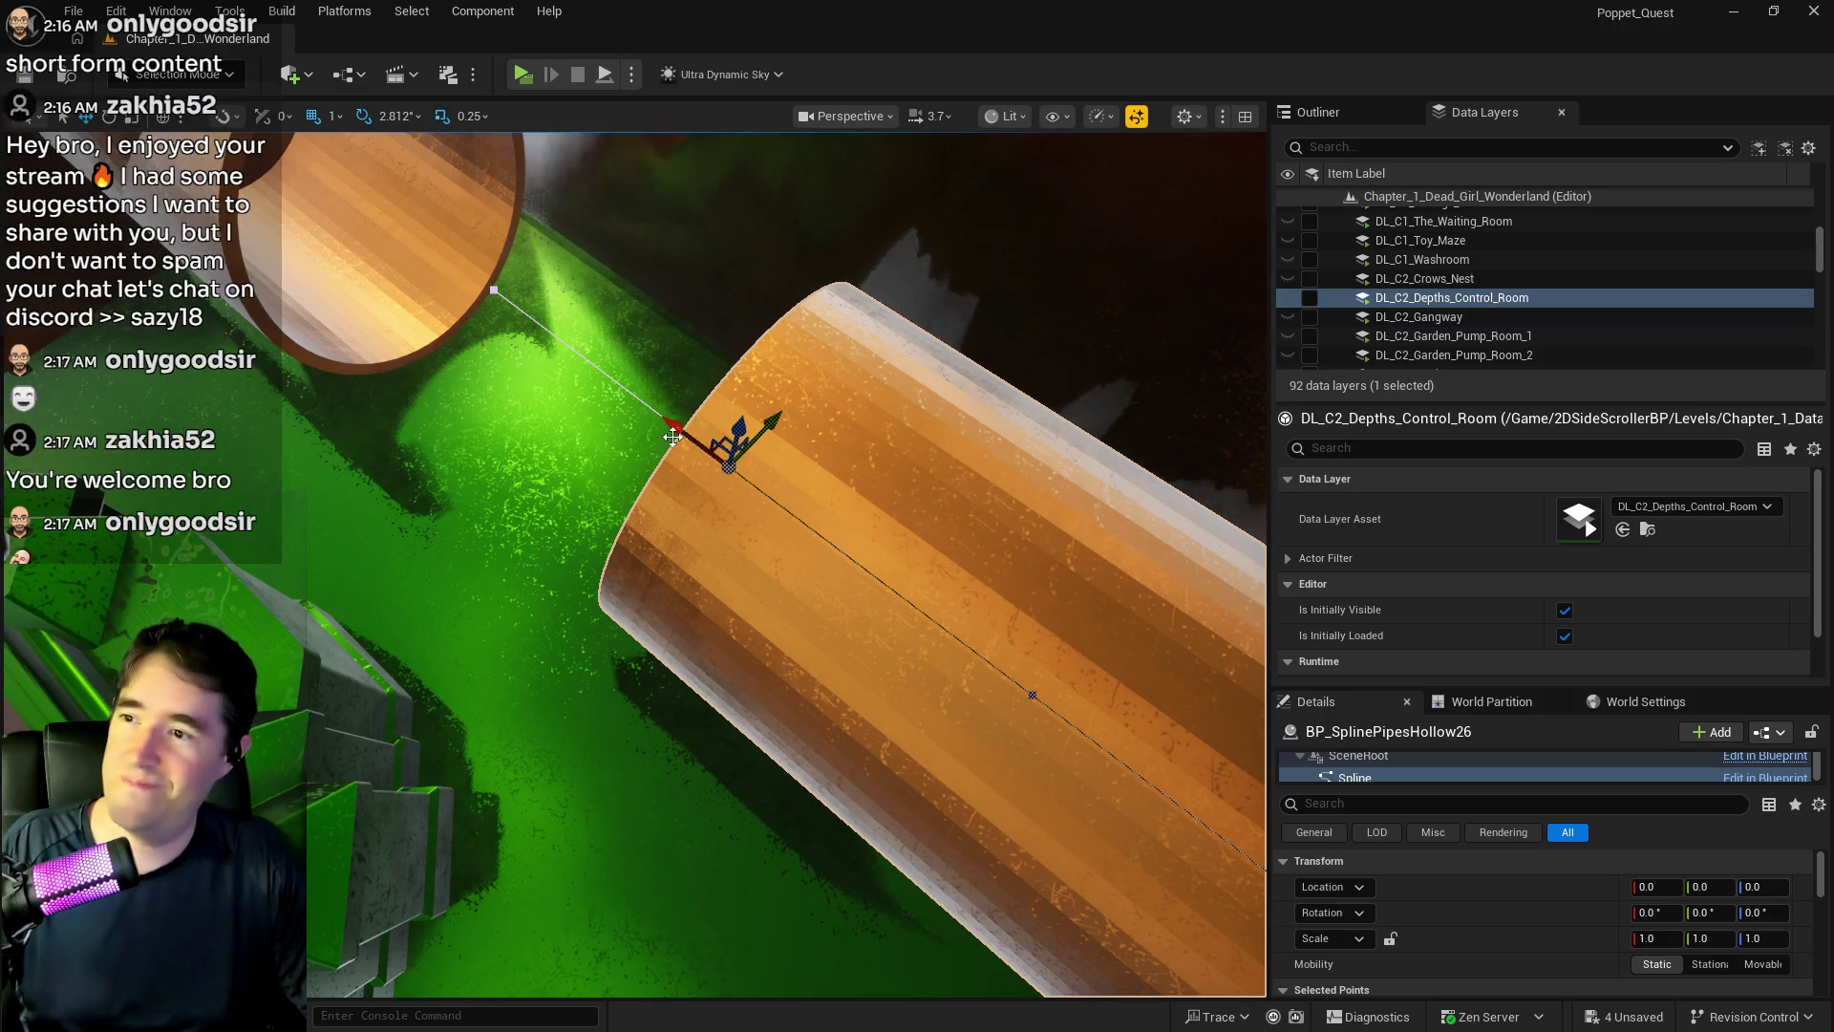
drag(672, 437, 670, 425)
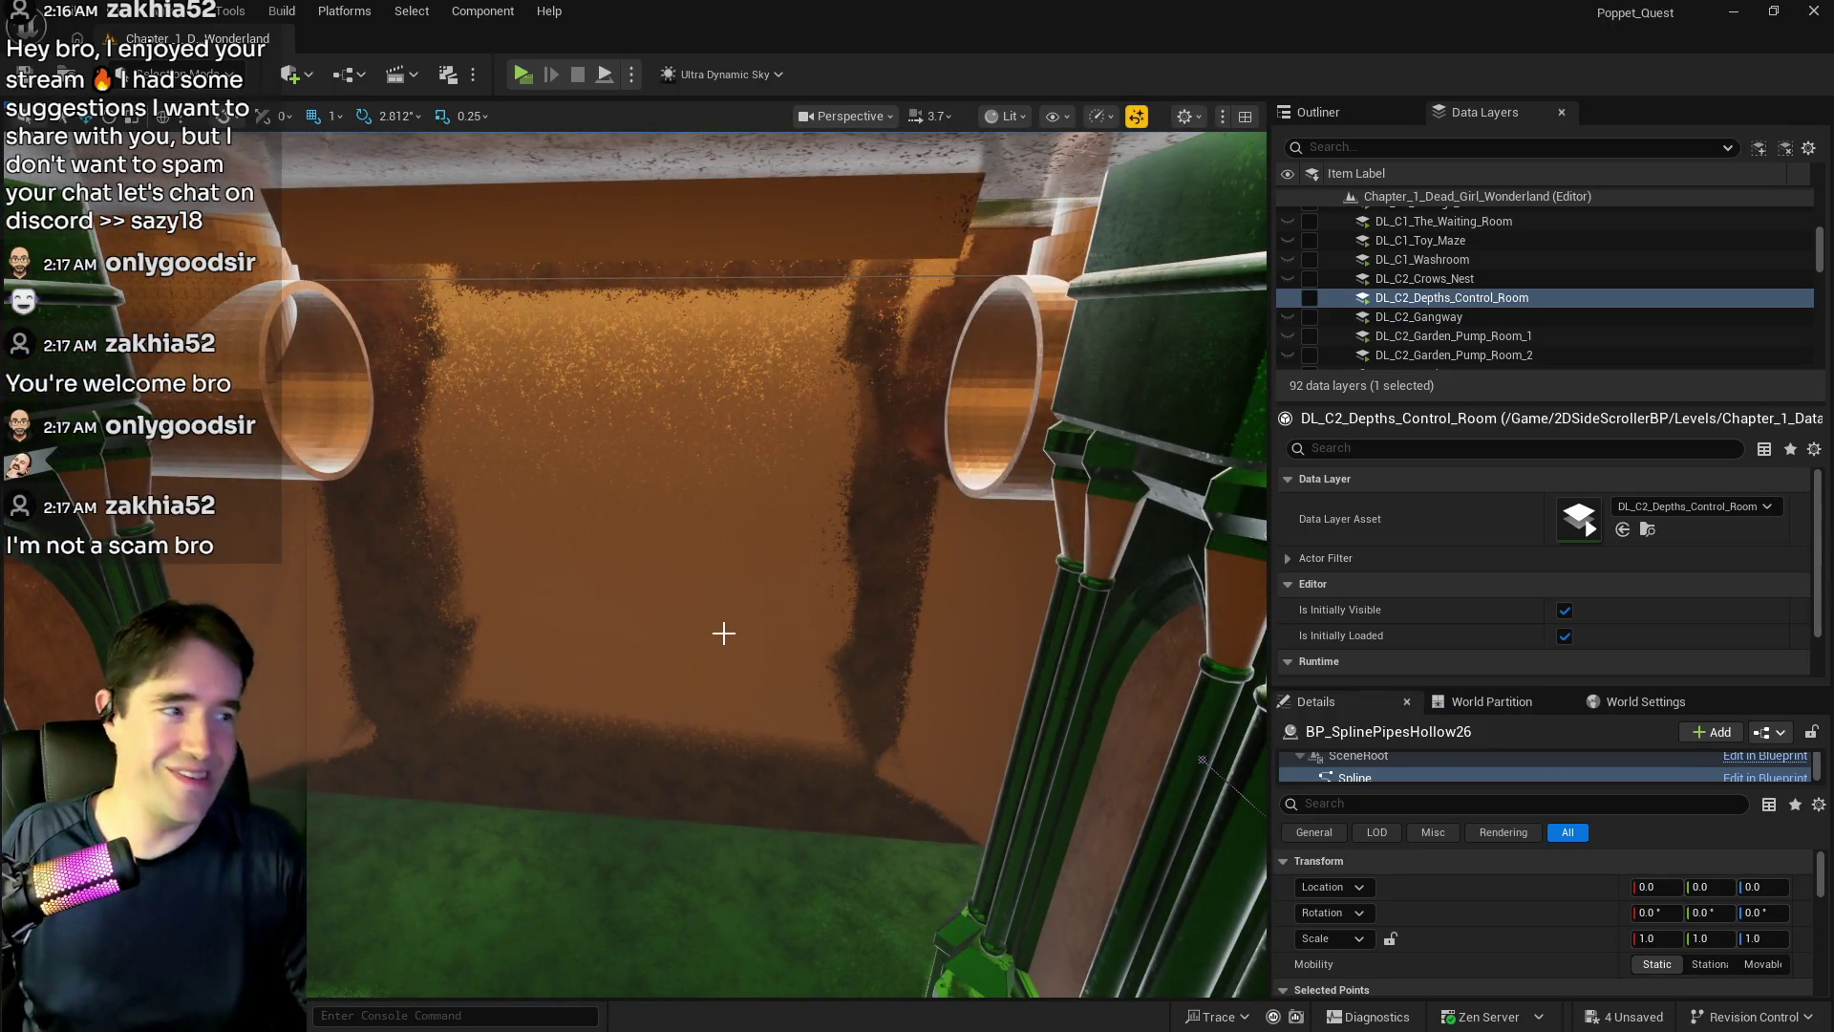
key(ctrl+s)
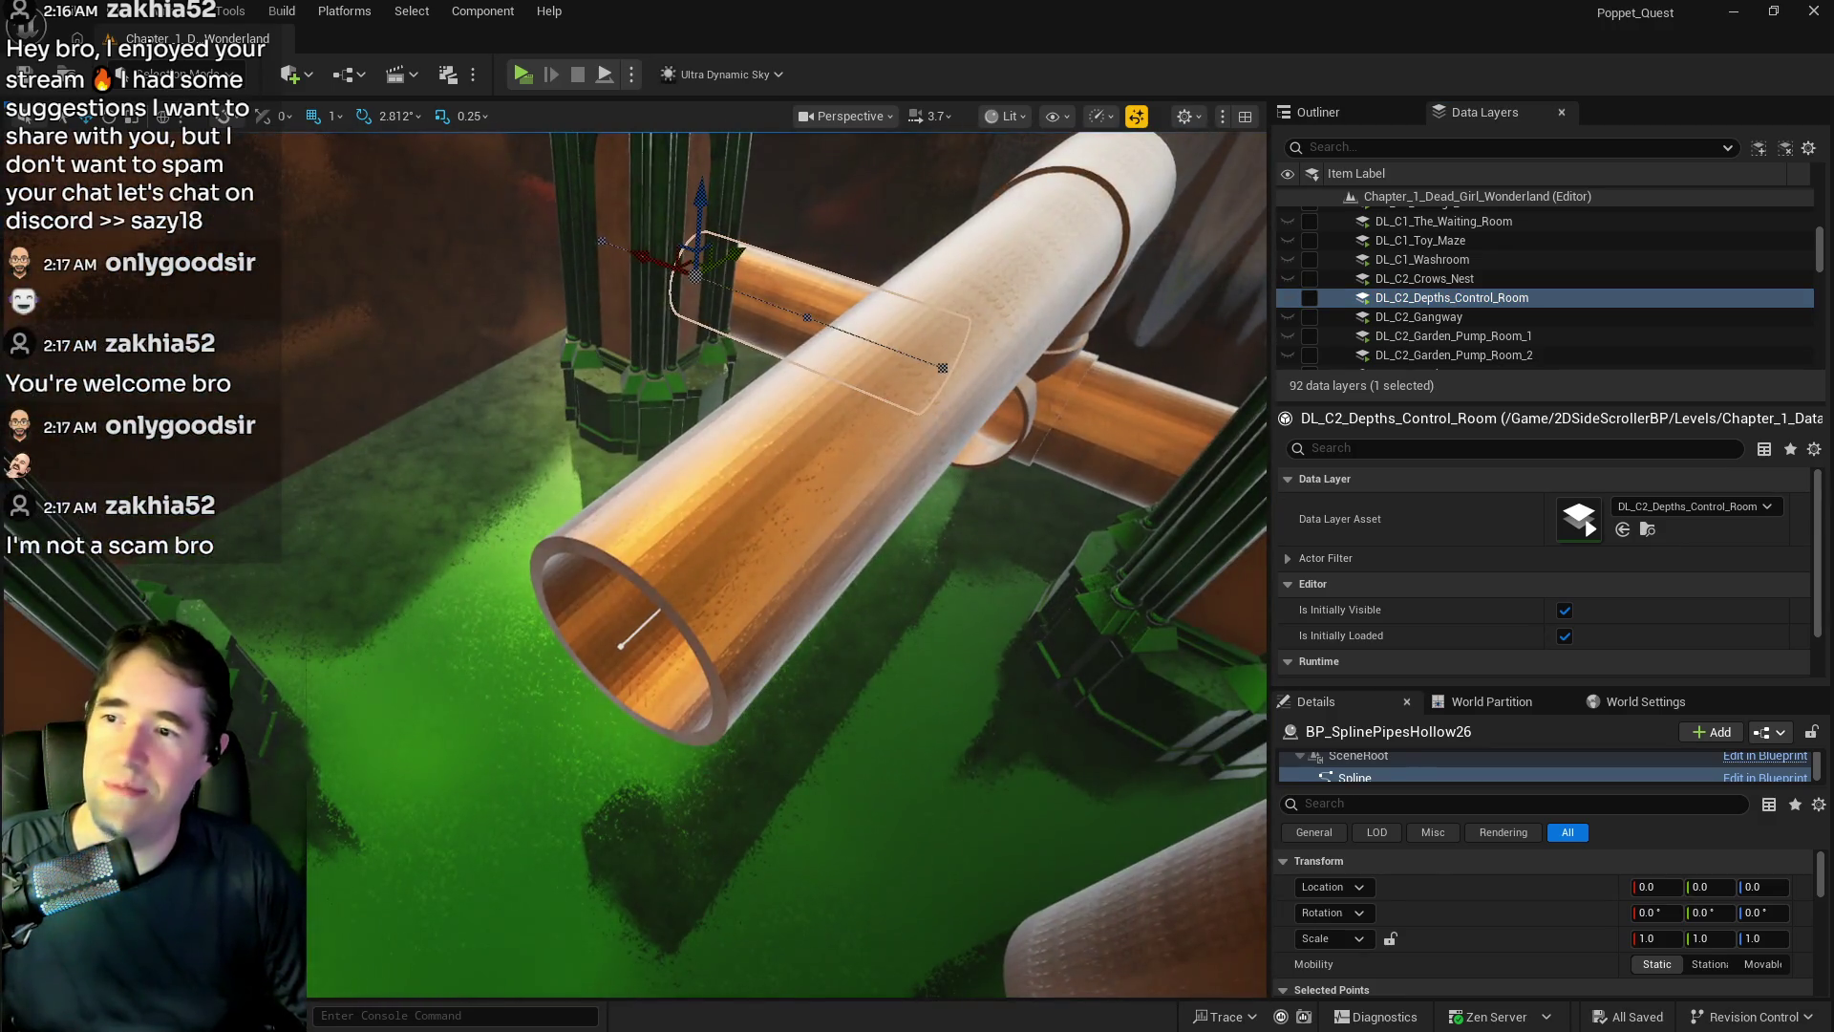
click(1010, 447)
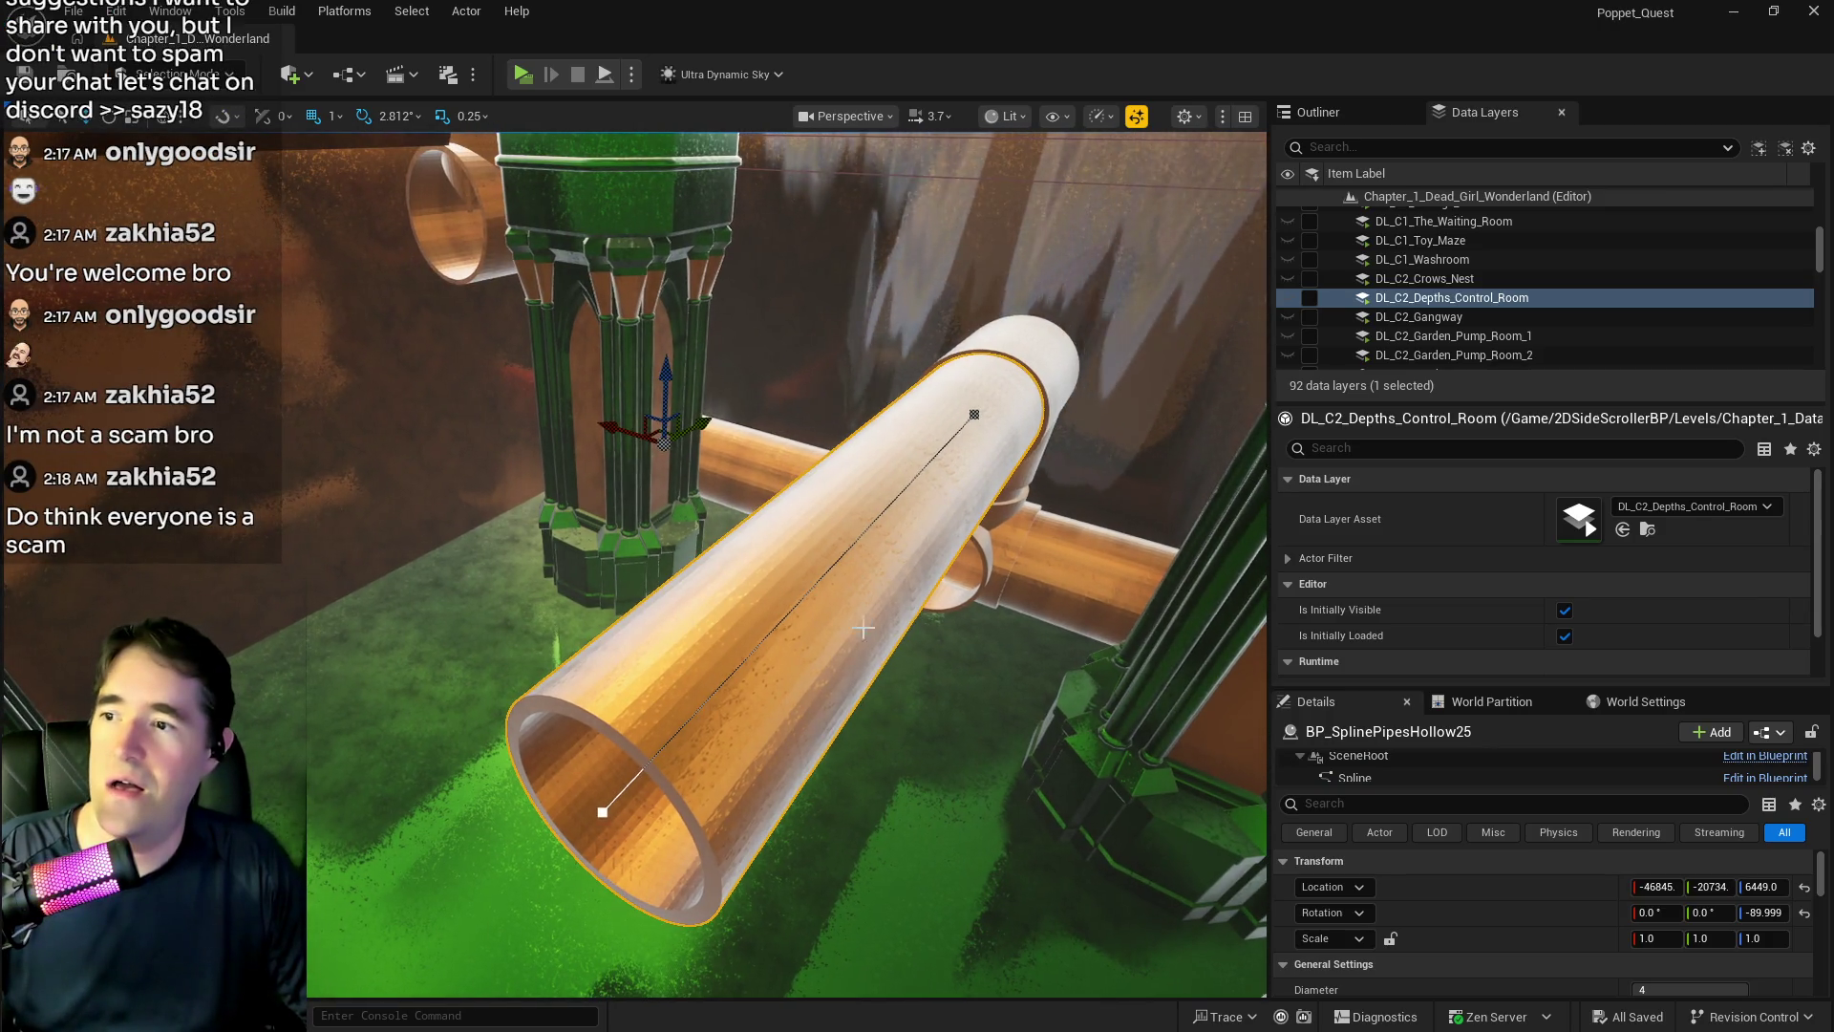
- Alt-drag BP_SplinePipesHollow25 along X to create BP_SplinePipesHollow27 reaching toward the green pillar
click(974, 414)
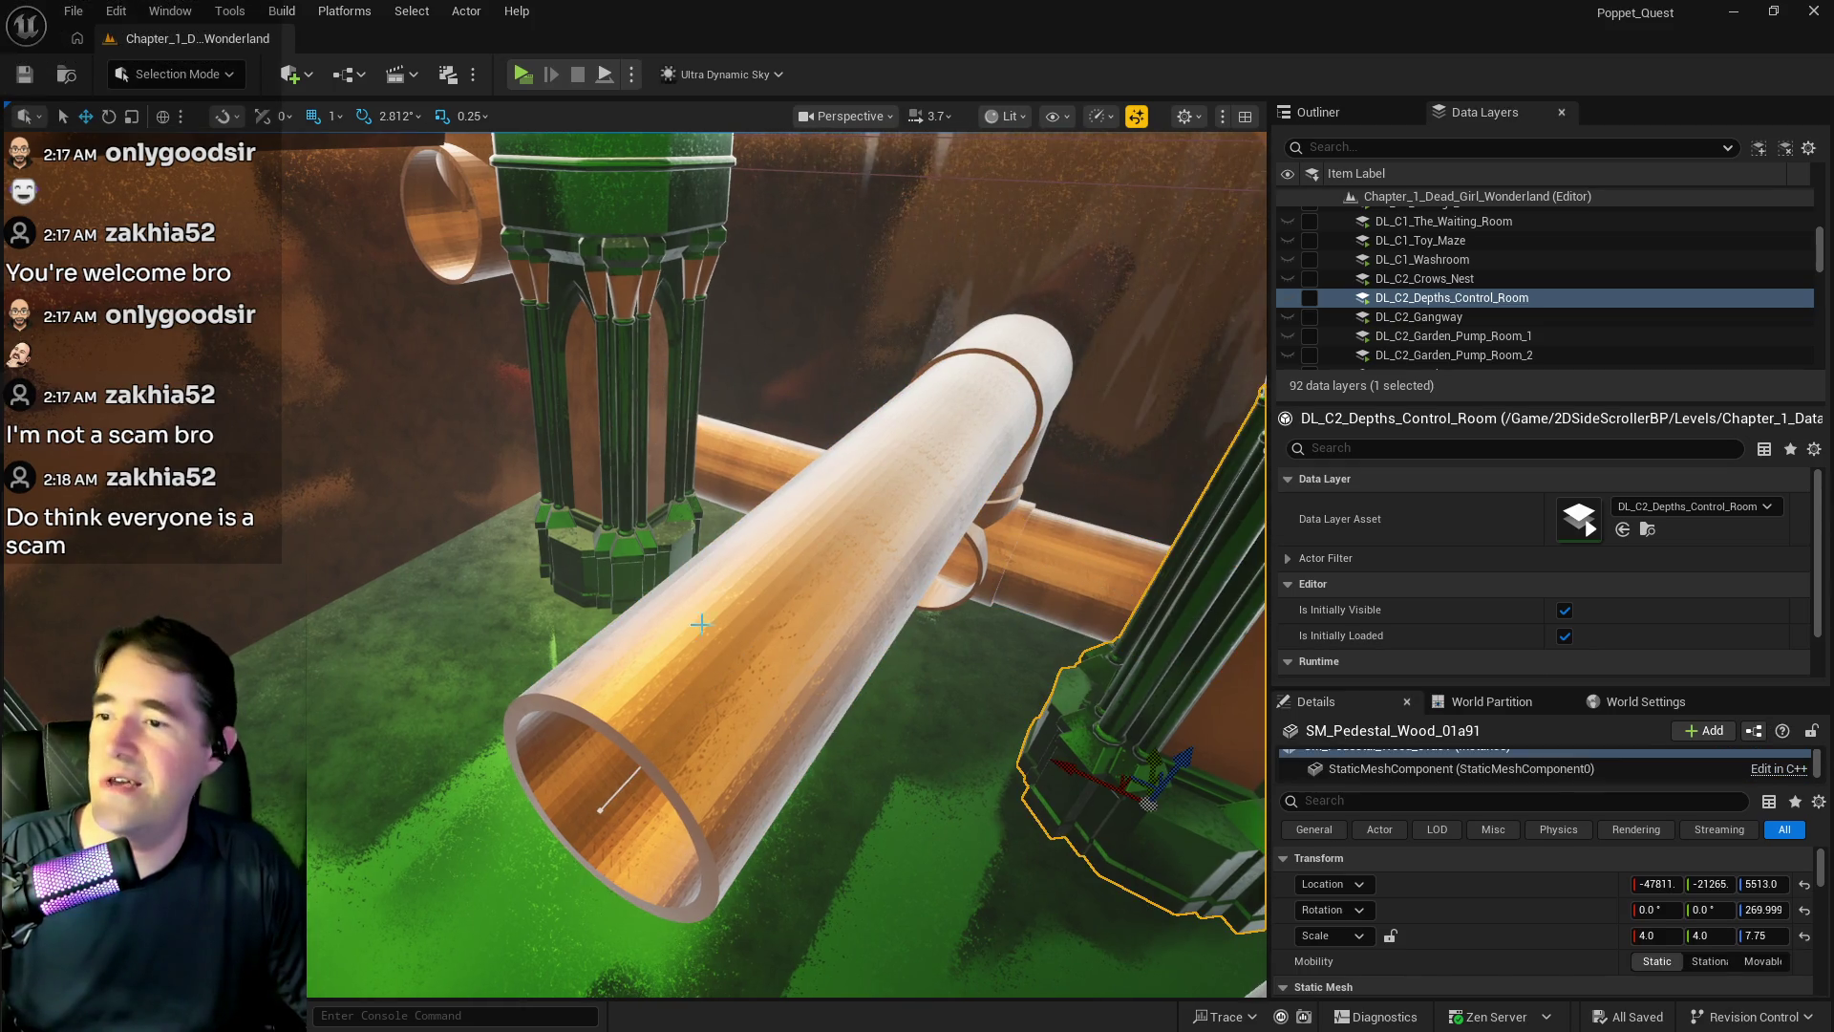
mouse_move(922, 399)
mouse_down()
mouse_move(557, 265)
mouse_move(615, 284)
mouse_move(620, 153)
mouse_up()
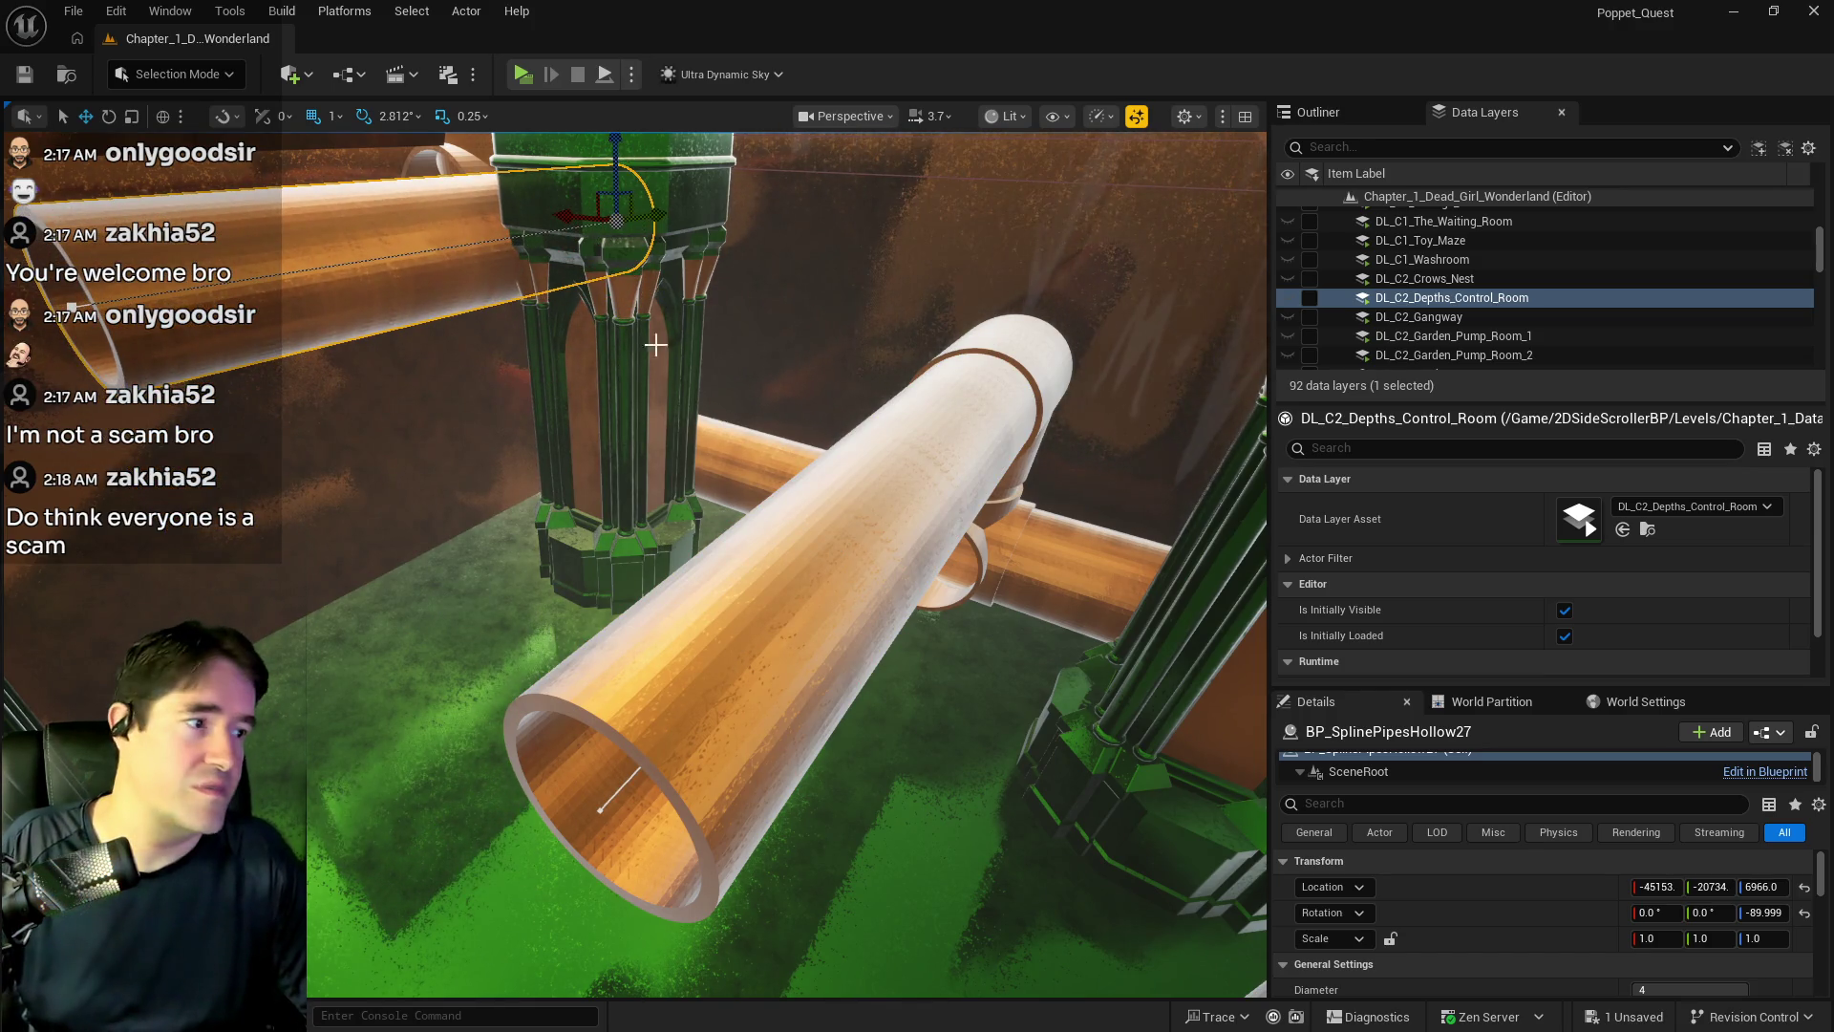
mouse_move(573, 220)
mouse_down()
mouse_move(520, 201)
mouse_move(560, 142)
mouse_up()
mouse_move(519, 203)
mouse_down()
mouse_move(557, 212)
mouse_move(459, 214)
mouse_up()
- Inspect BP_SplinePipesHollow27's spline points where it meets the copper T-junction
mouse_move(635, 563)
mouse_down()
mouse_move(611, 535)
mouse_move(669, 592)
mouse_move(630, 578)
mouse_move(714, 511)
mouse_up()
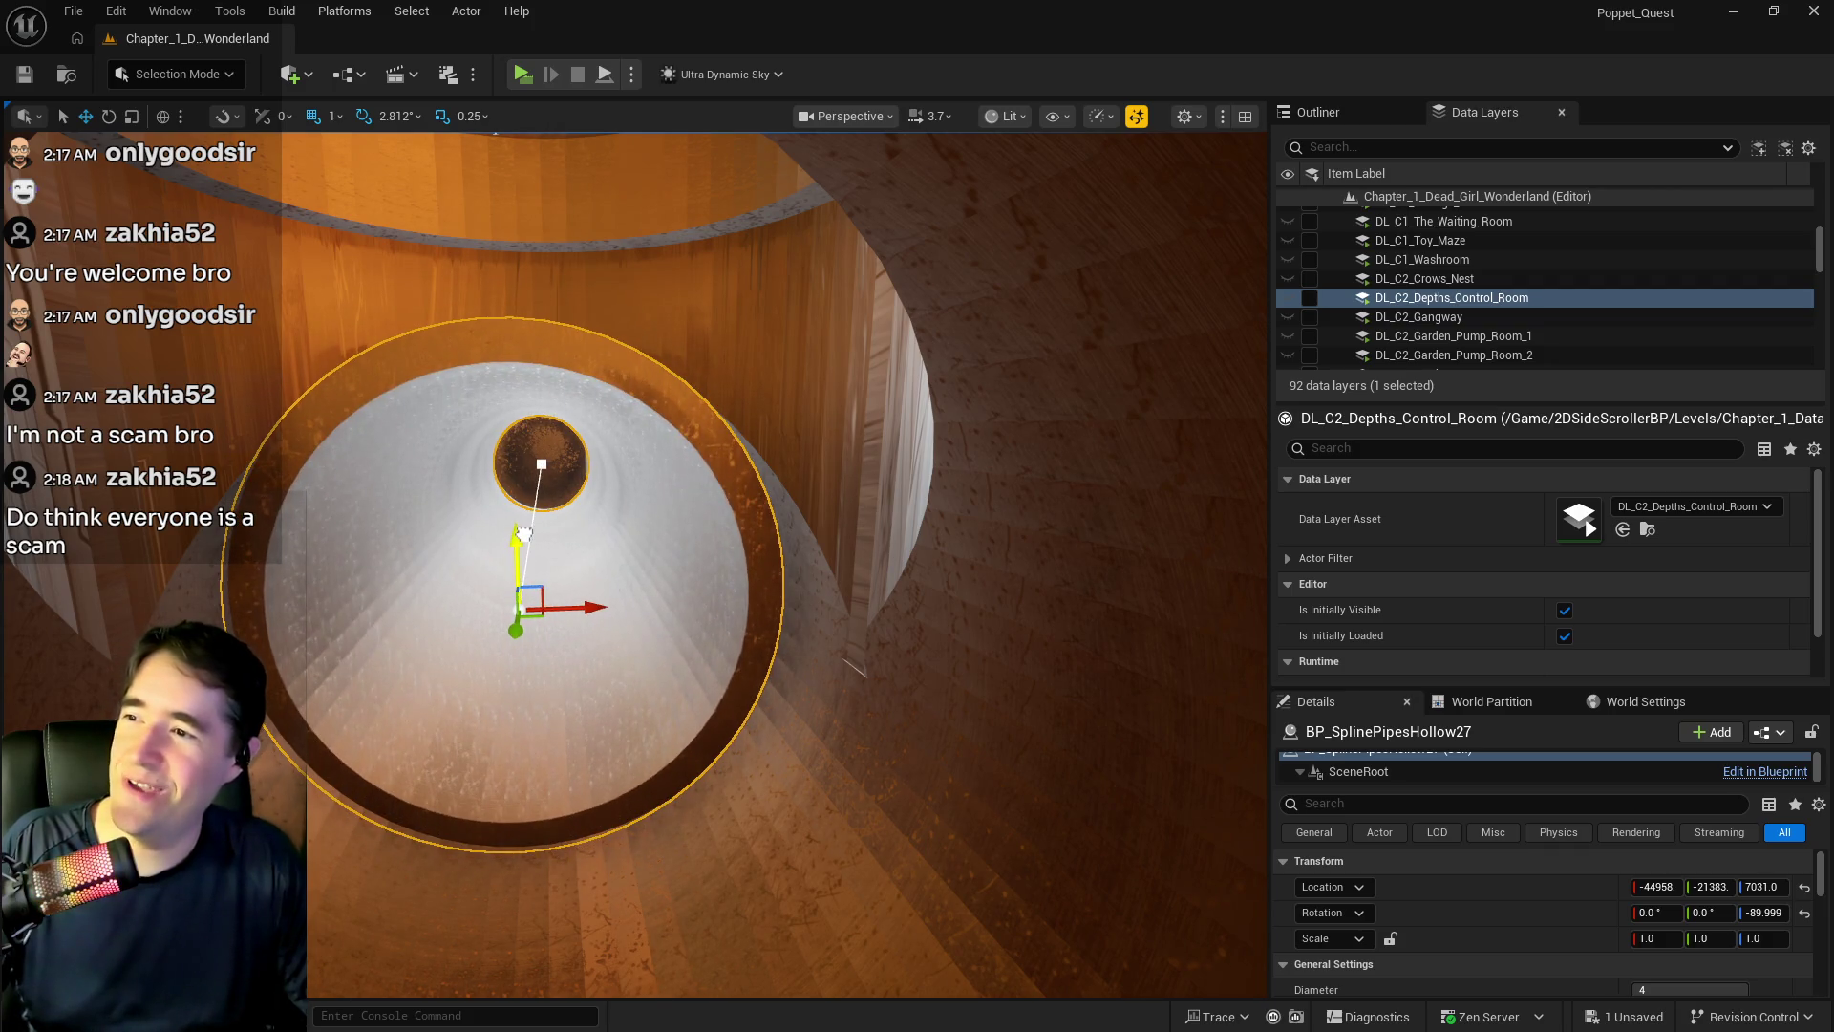
drag(666, 567, 453, 598)
click(416, 593)
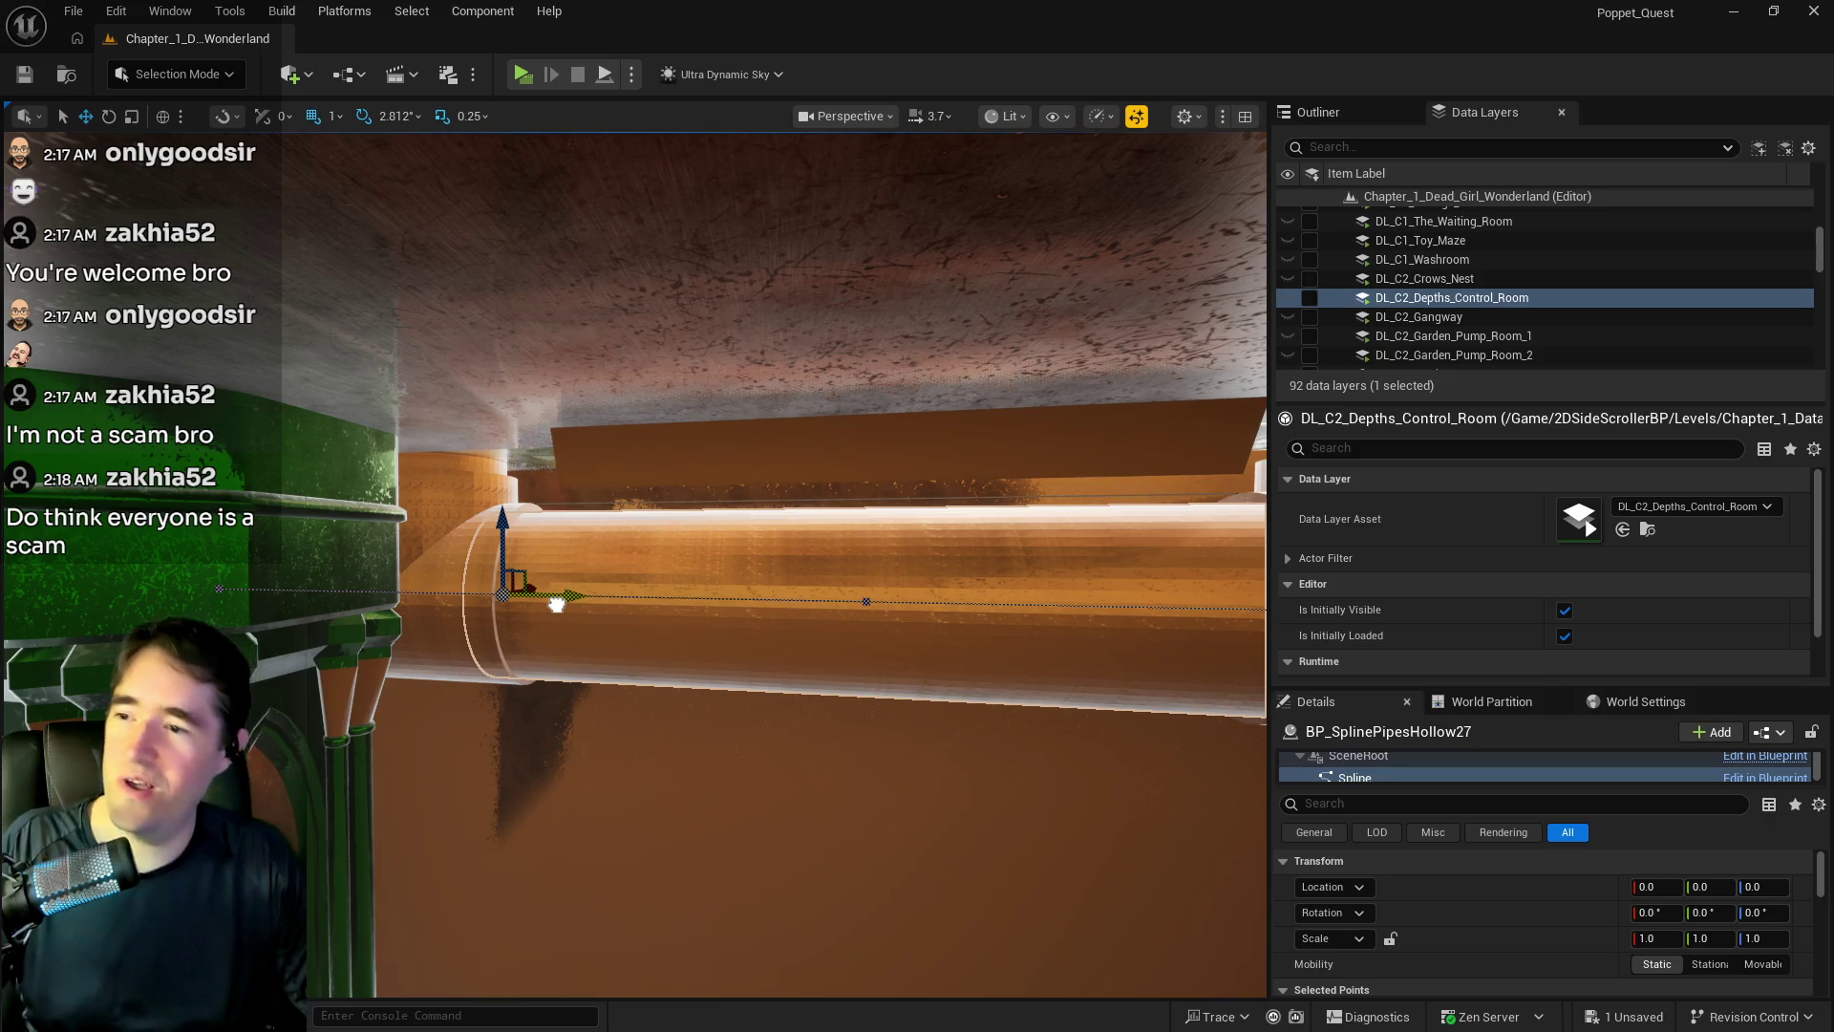
mouse_move(784, 703)
mouse_down()
mouse_move(783, 669)
mouse_move(745, 659)
mouse_move(745, 573)
mouse_move(707, 535)
mouse_move(621, 559)
mouse_move(621, 516)
mouse_move(602, 535)
mouse_move(720, 468)
mouse_up()
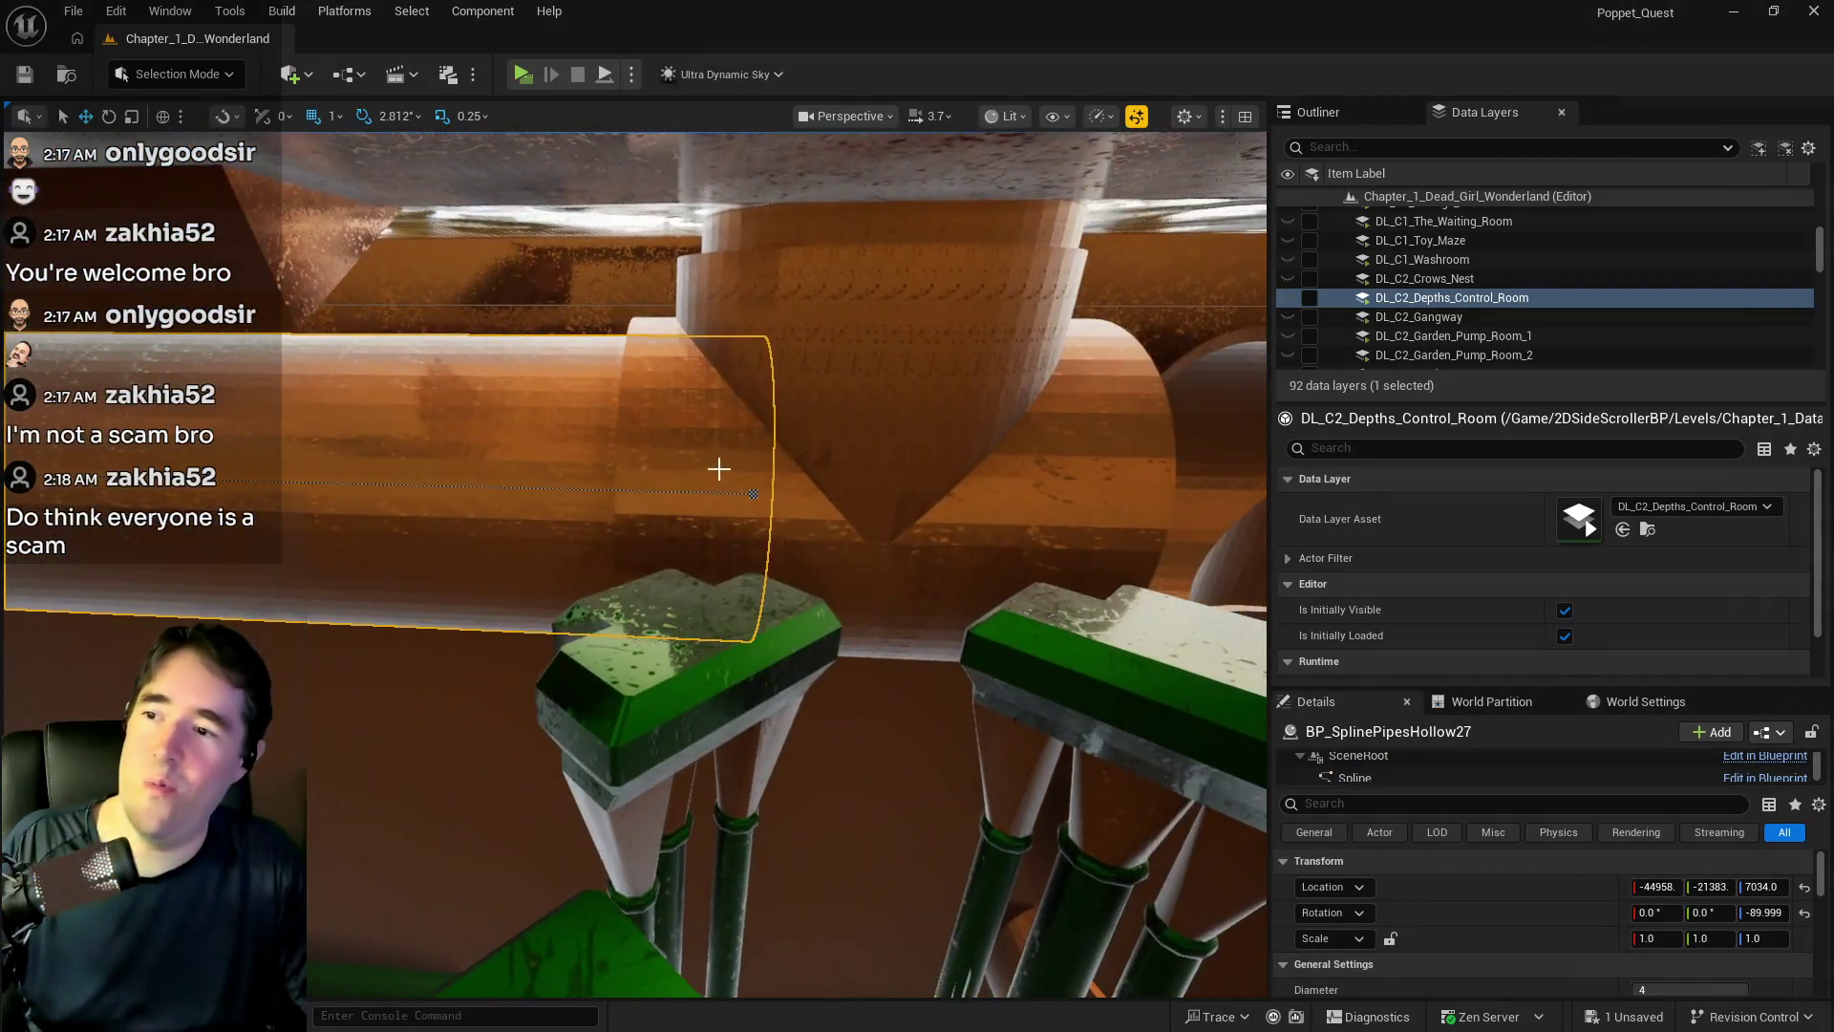
click(735, 459)
click(559, 438)
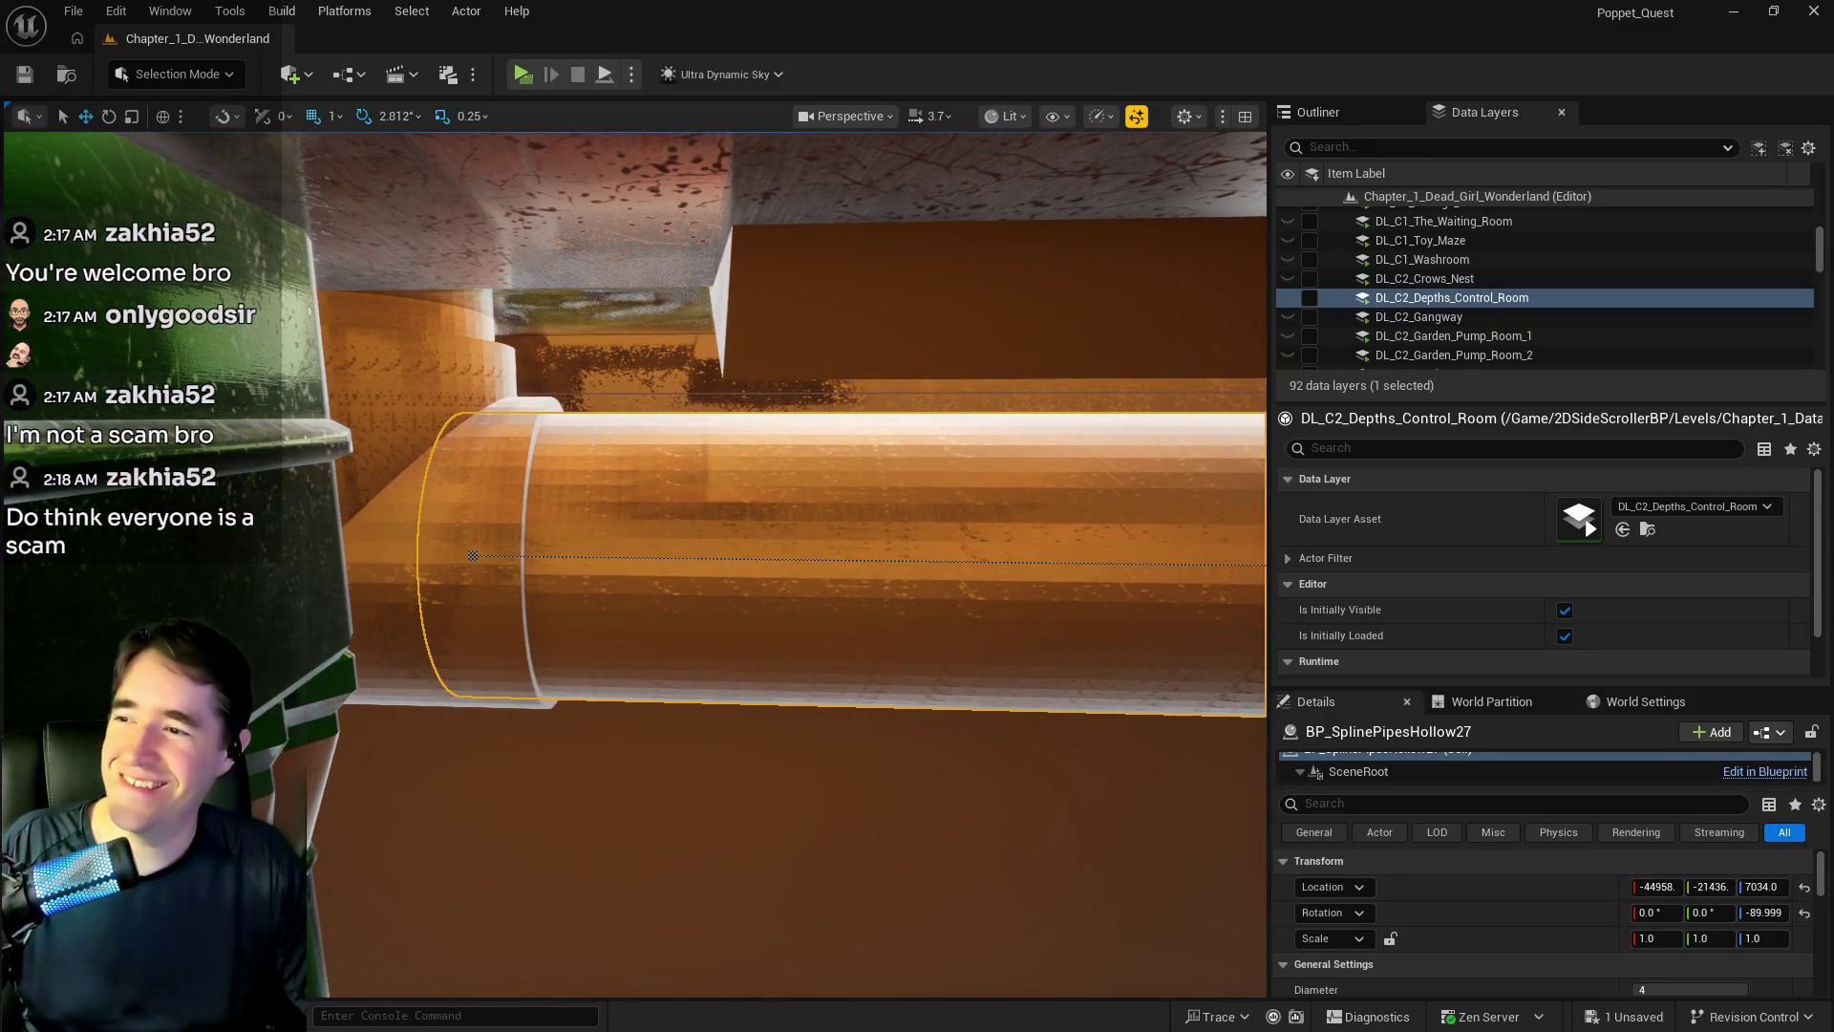
click(473, 555)
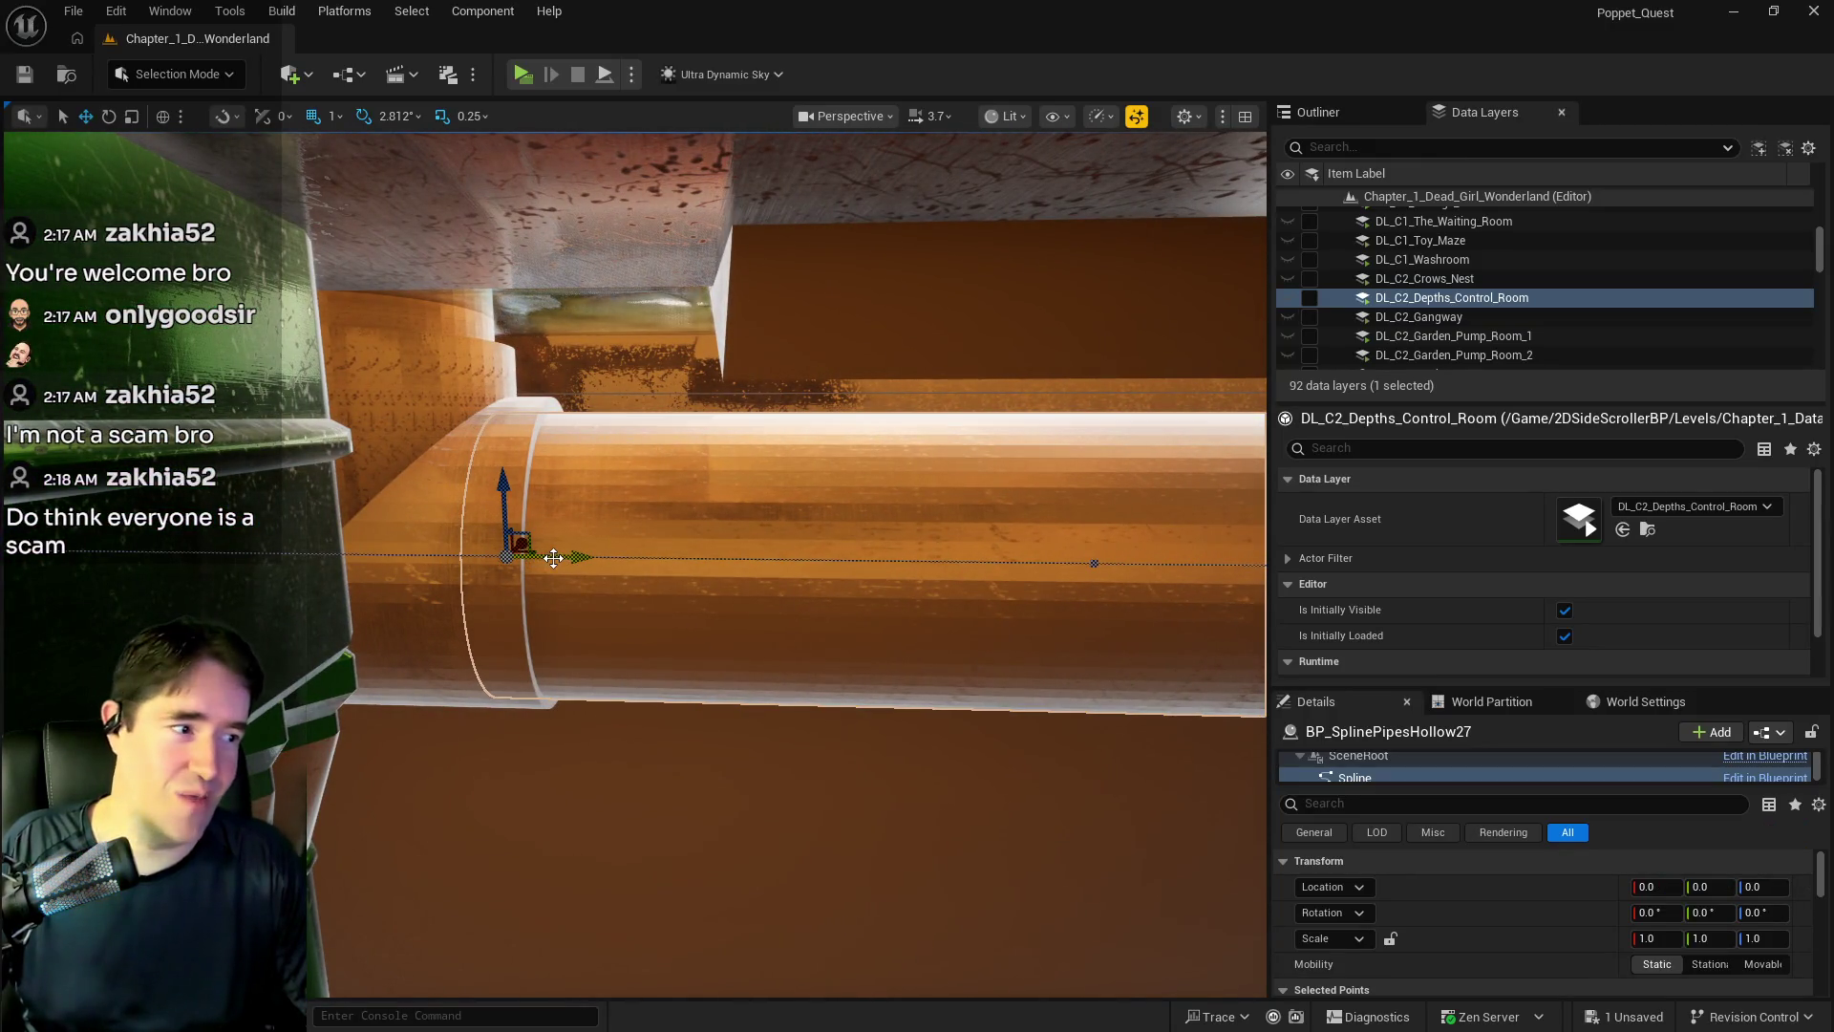
mouse_move(630, 535)
mouse_down()
mouse_move(669, 544)
mouse_move(668, 582)
mouse_move(621, 573)
mouse_move(461, 434)
mouse_up()
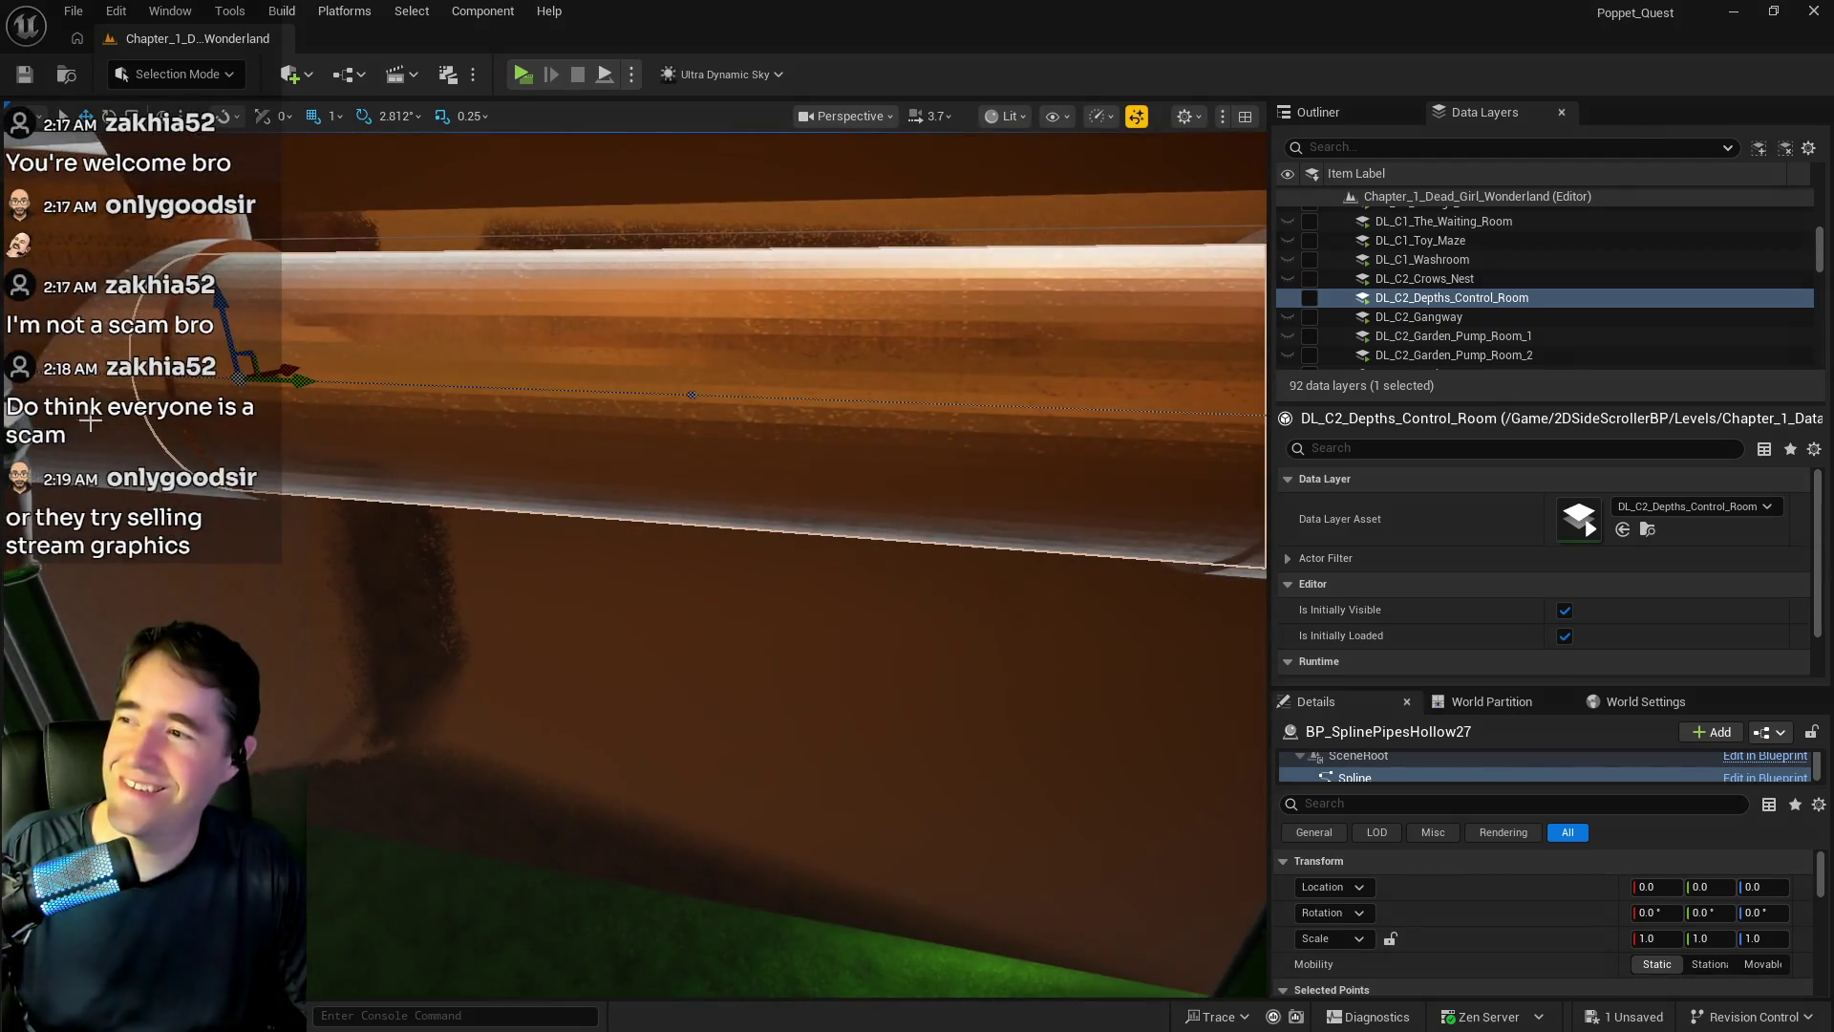
click(462, 434)
click(461, 434)
- Duplicate the hollow pipe along Y as BP_SplinePipesHollow28 beside the pillar, then save all changes
key(f)
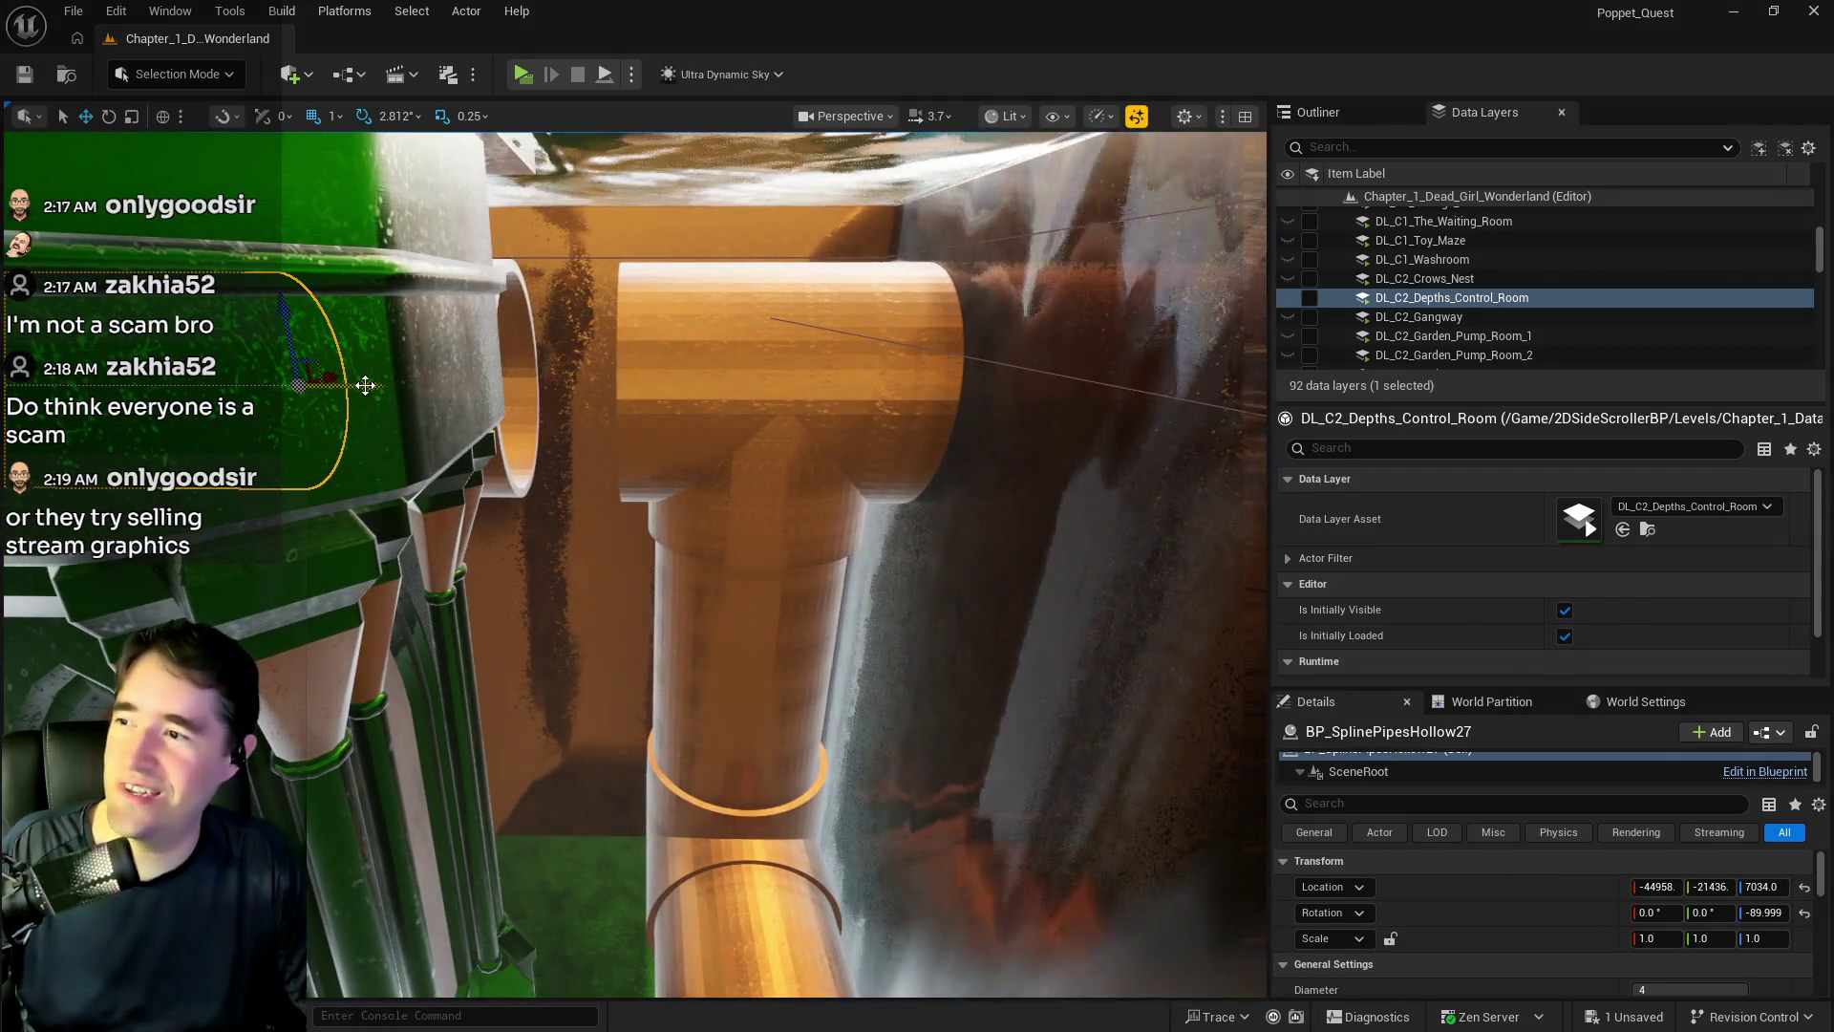
mouse_move(366, 386)
mouse_down()
mouse_move(657, 427)
mouse_move(377, 392)
mouse_up()
click(354, 388)
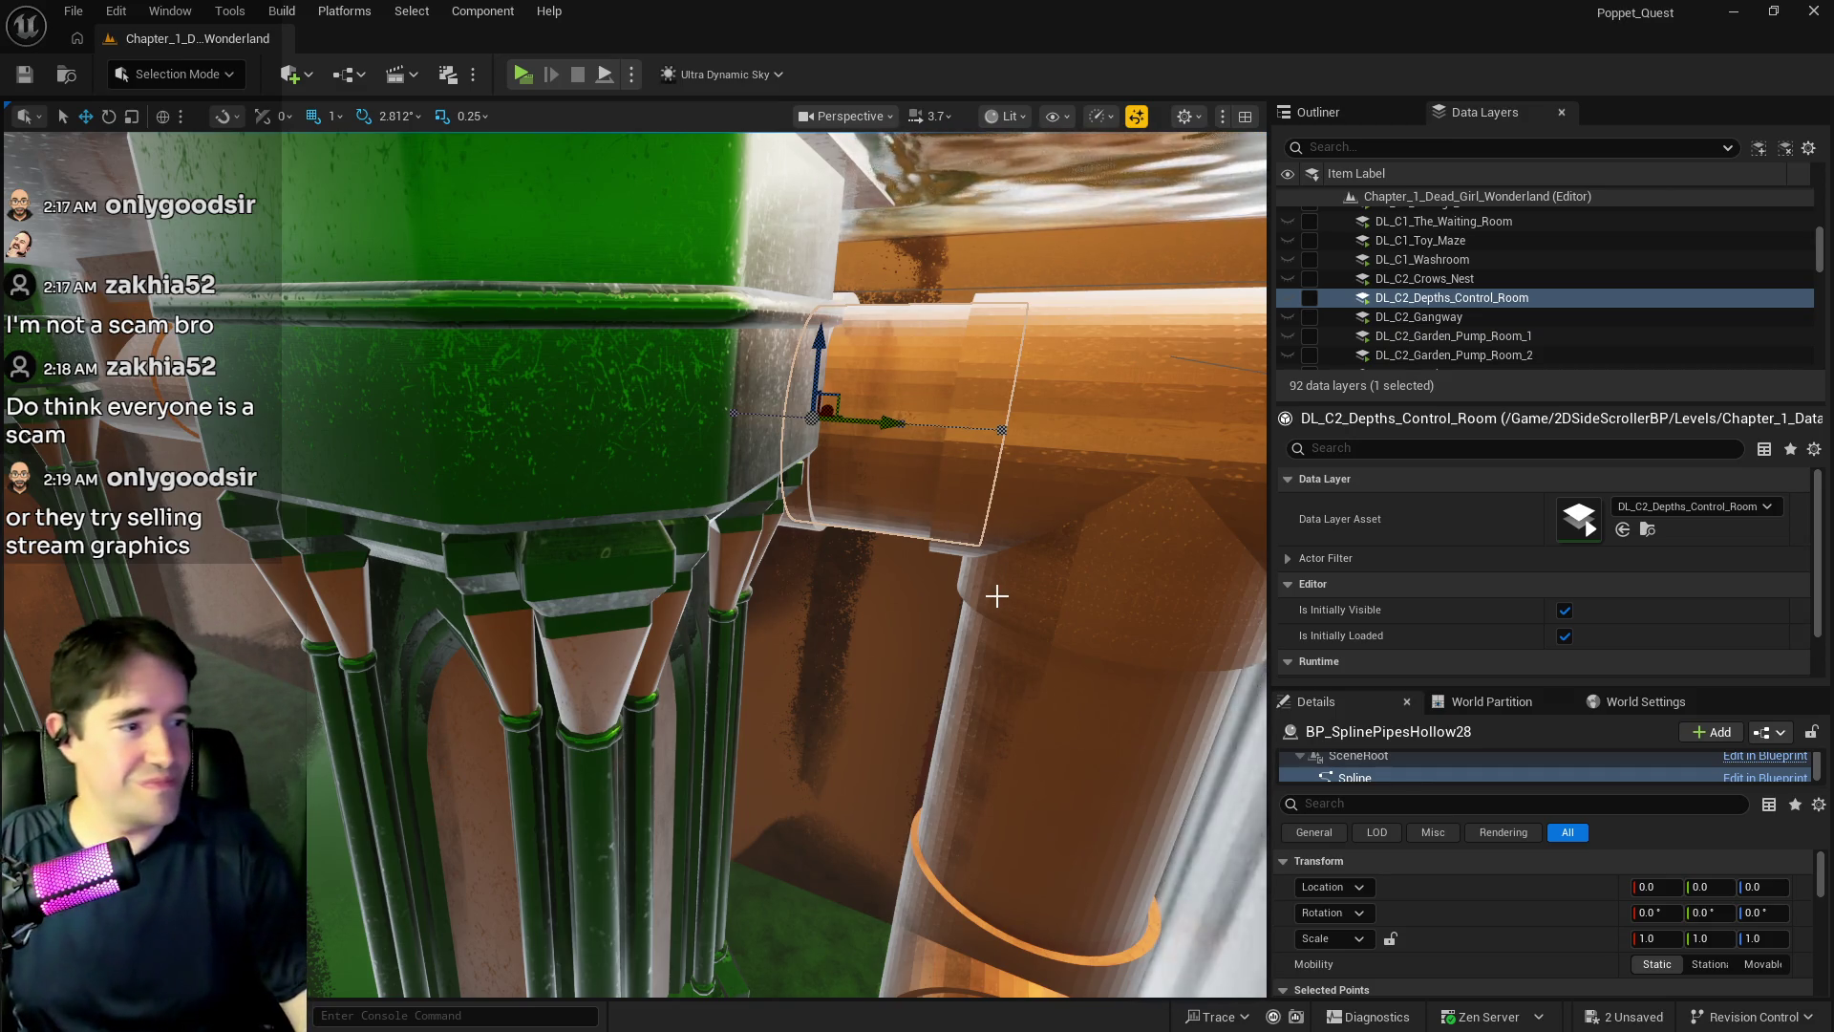
drag(963, 619, 963, 619)
key(ctrl+s)
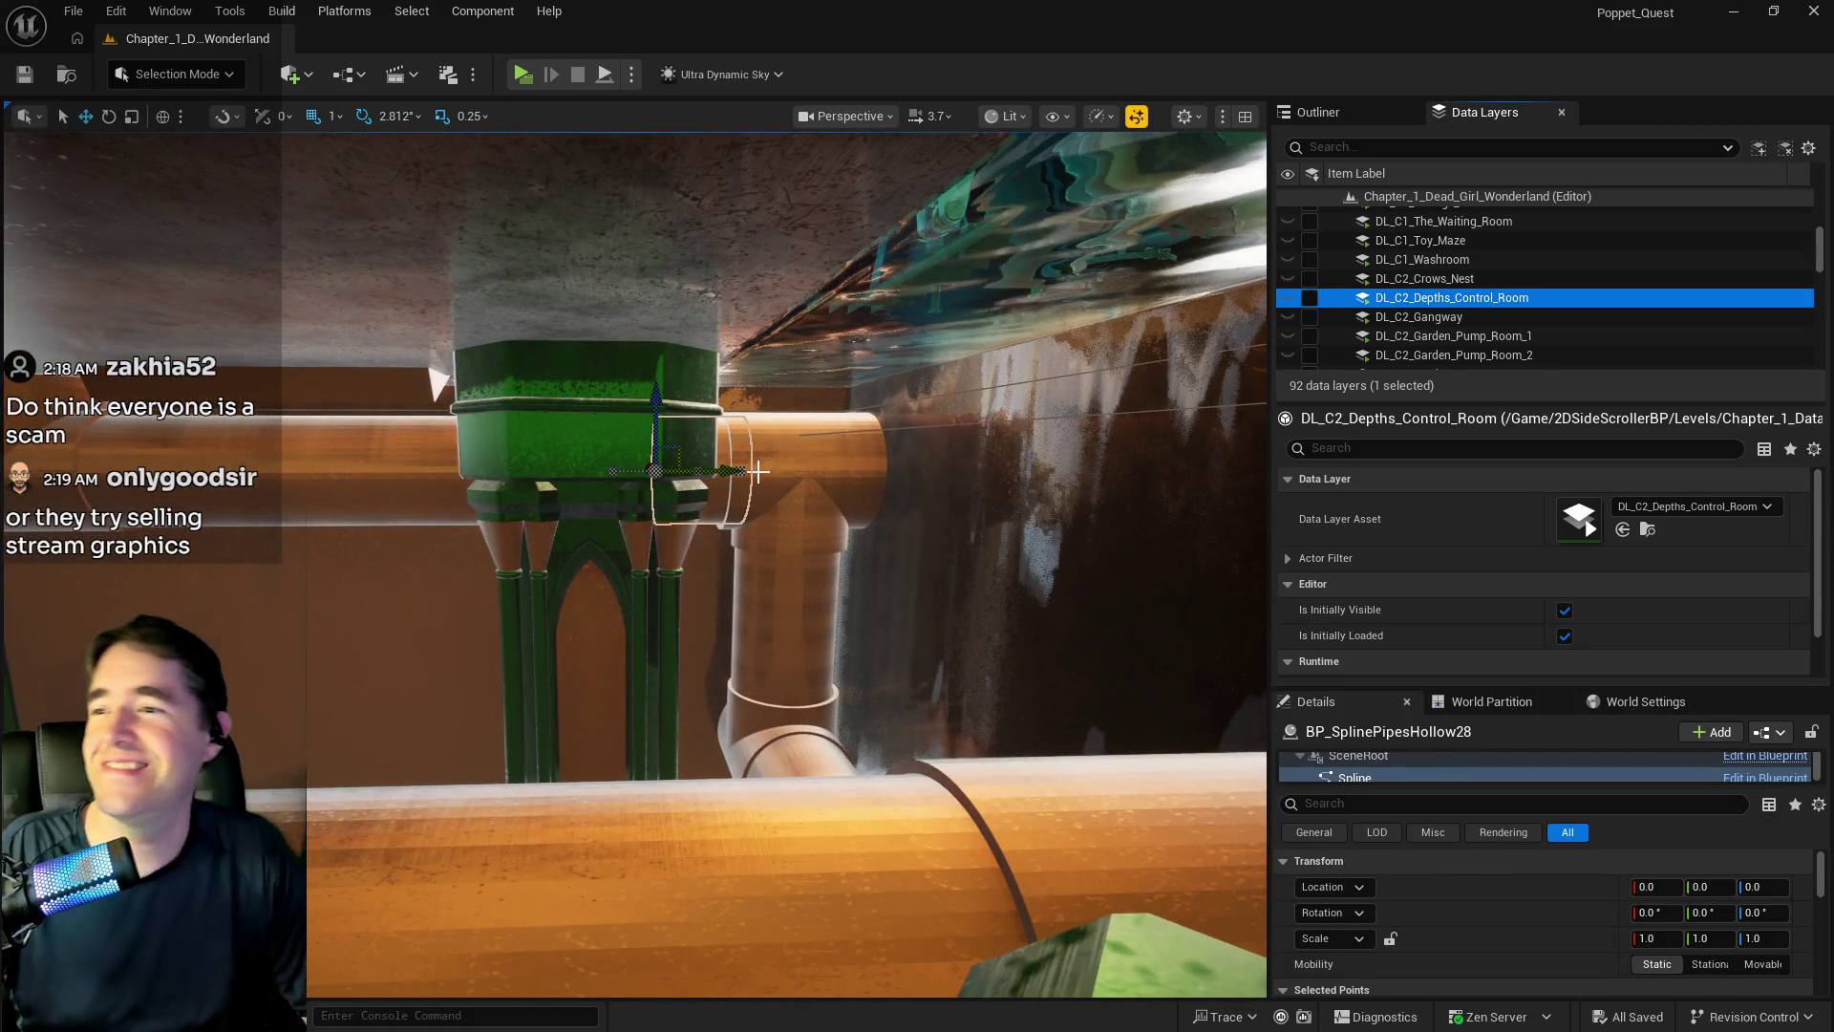
- Select the tee junction, then add the short hollow segment and vertical pipe pieces
click(759, 471)
drag(664, 503, 664, 504)
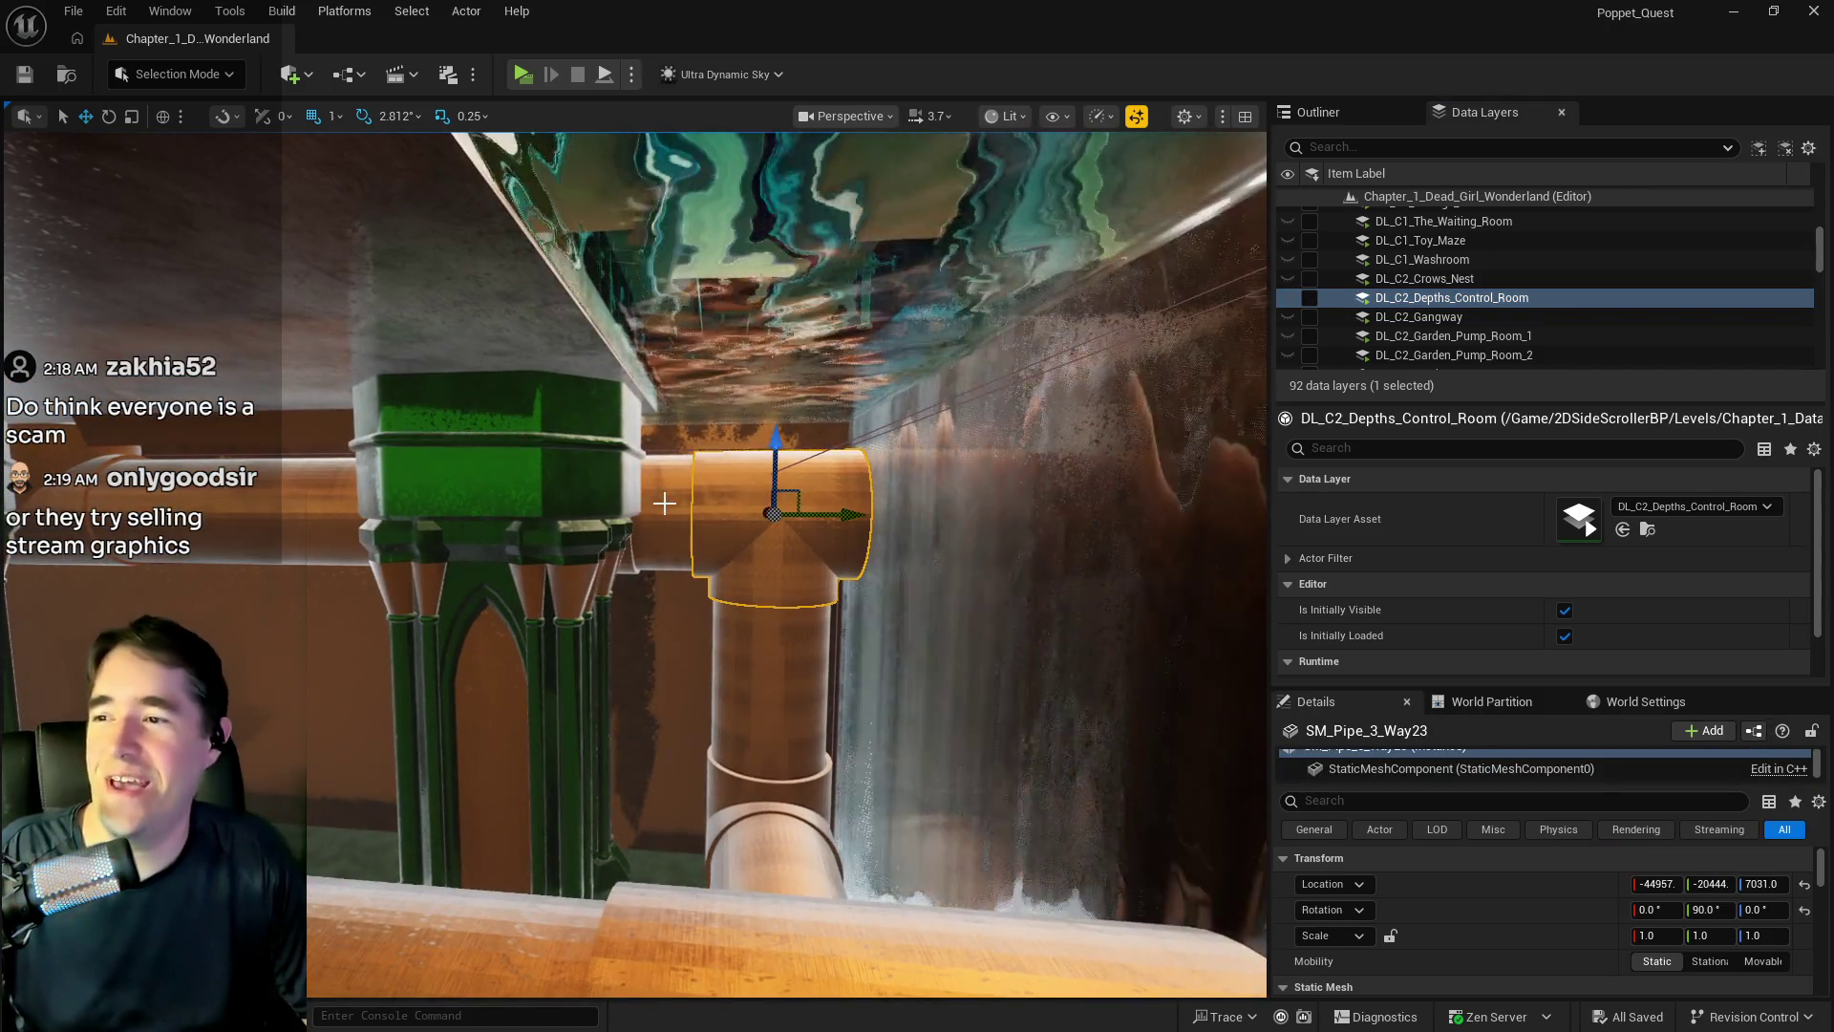
click(664, 504)
drag(770, 525, 770, 524)
ctrl+click(770, 522)
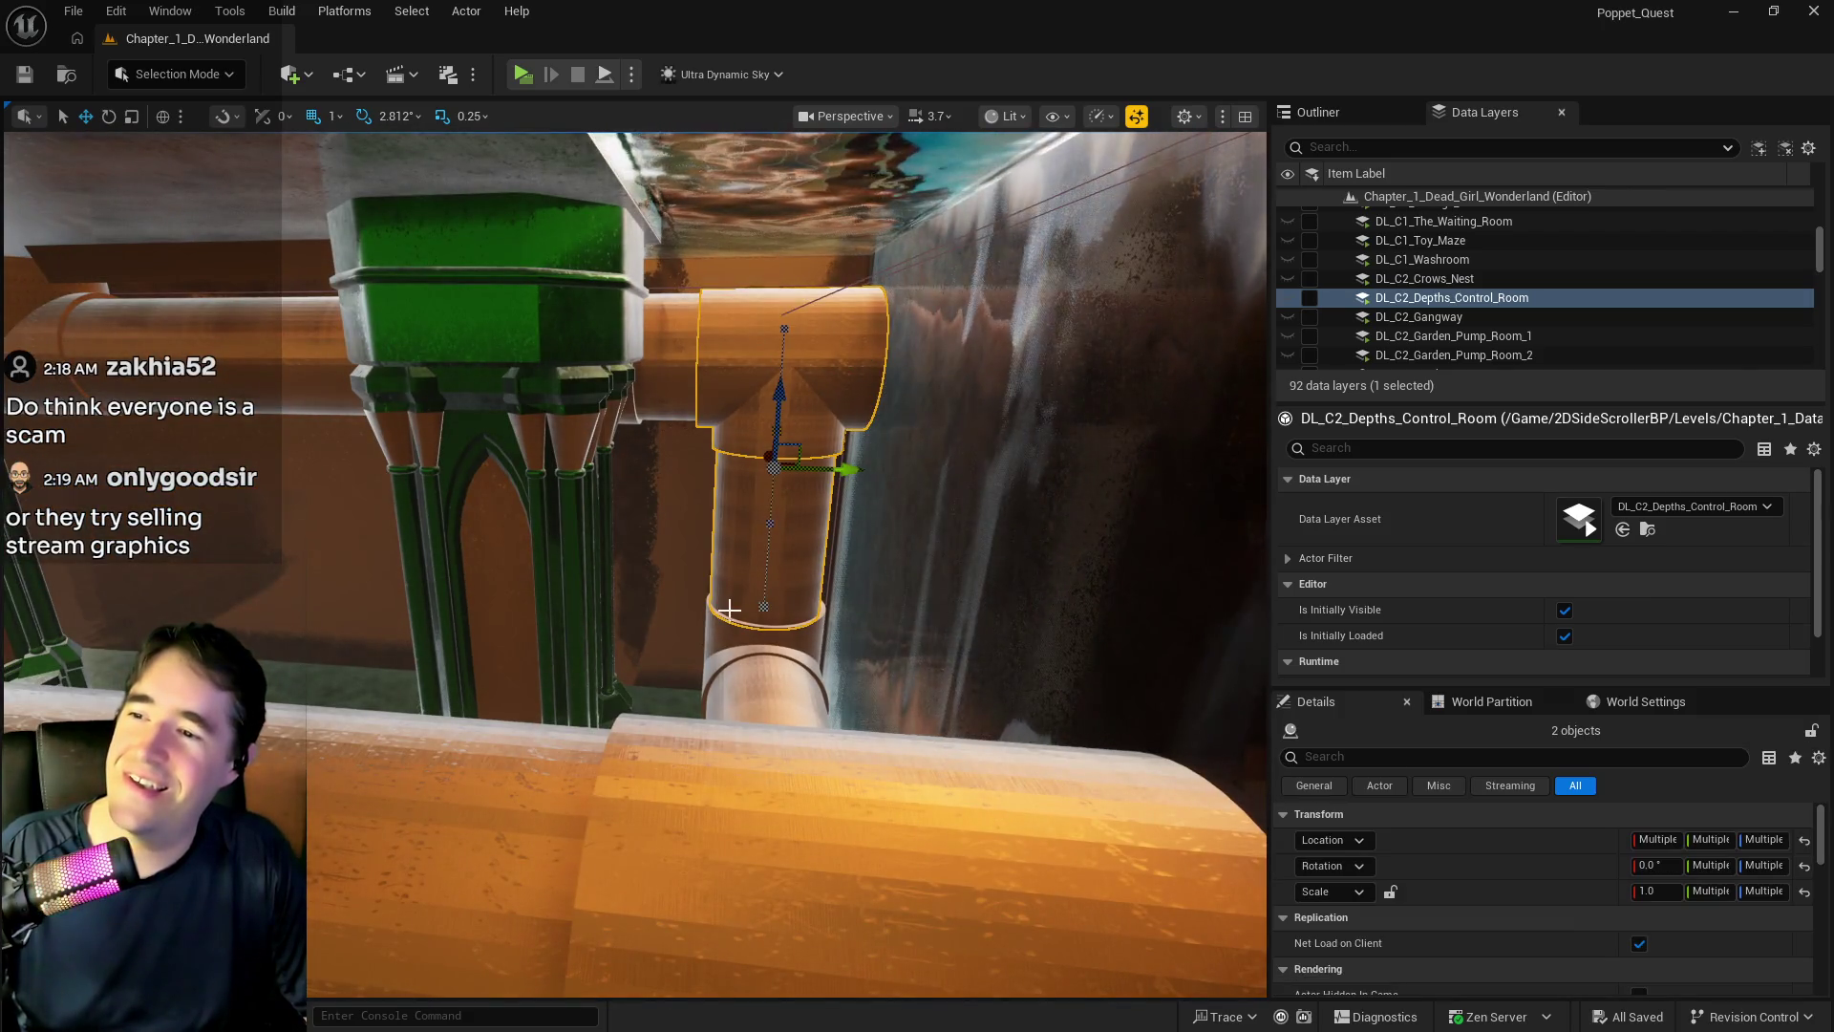
ctrl+click(755, 669)
drag(755, 668, 662, 672)
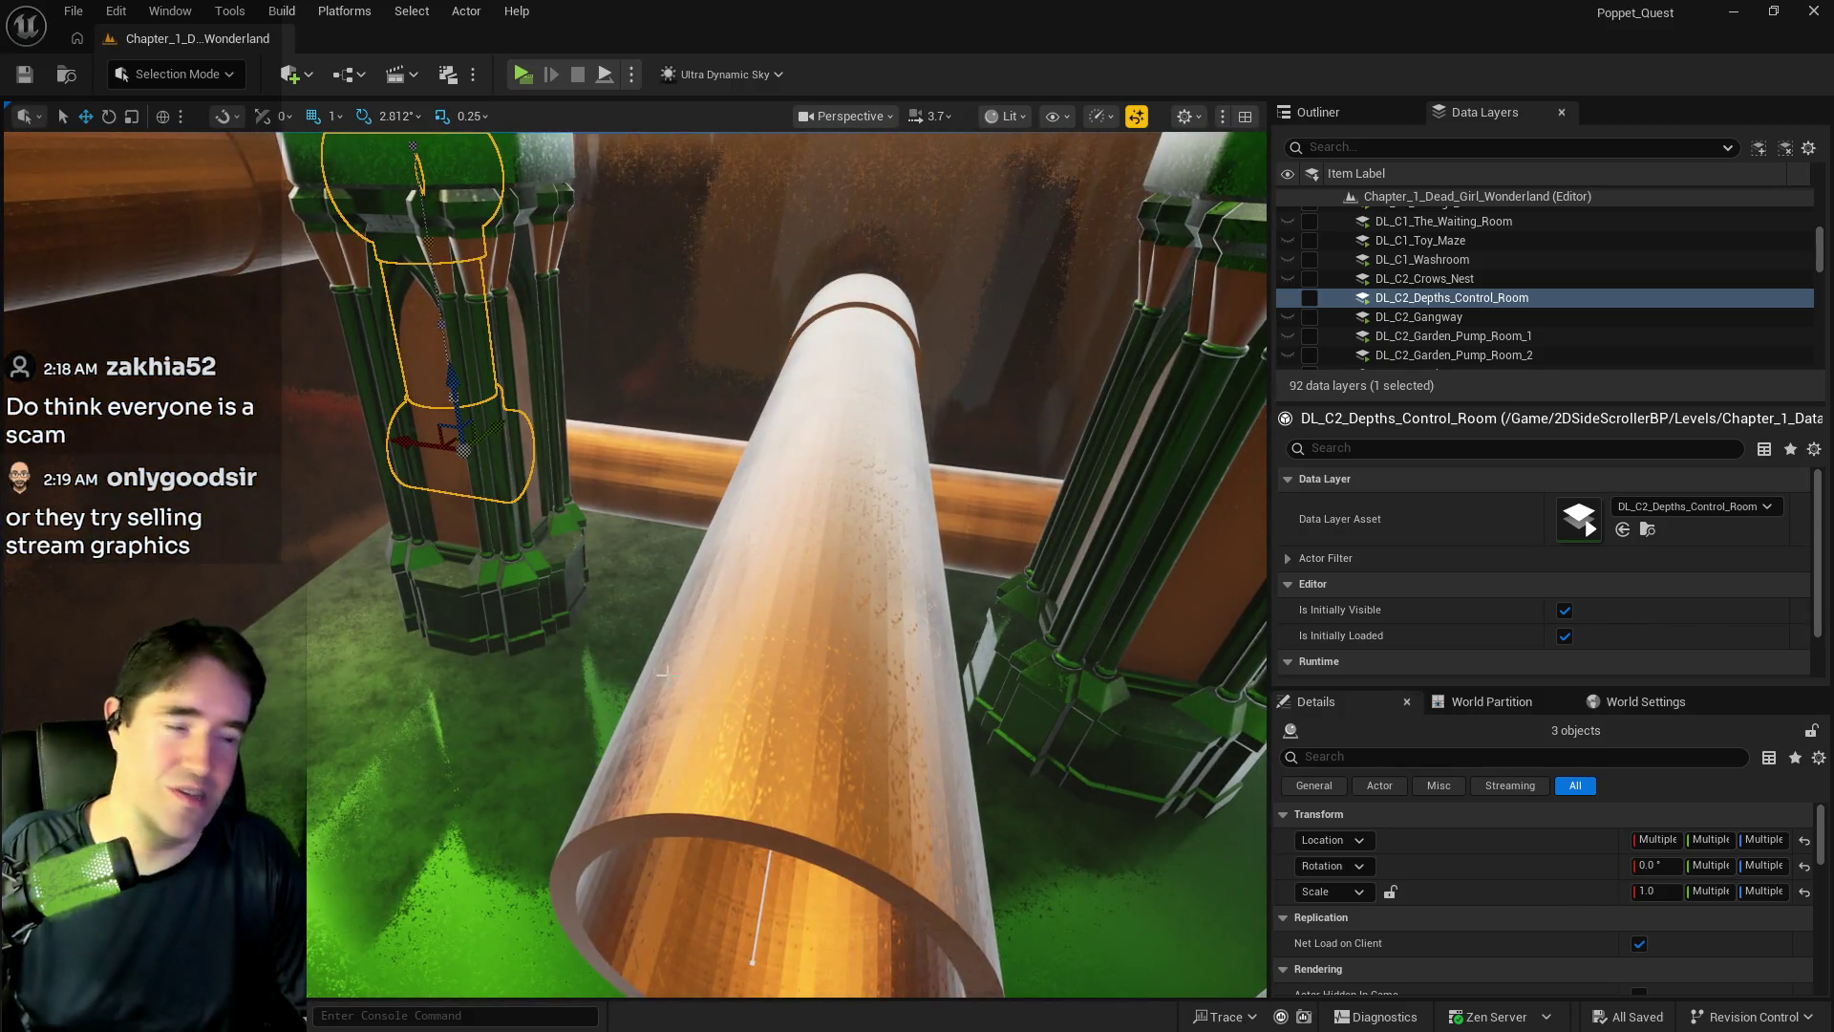
- Add the horizontal orange pipe, the large pipe and remaining pieces to reach nine actors
ctrl+click(629, 478)
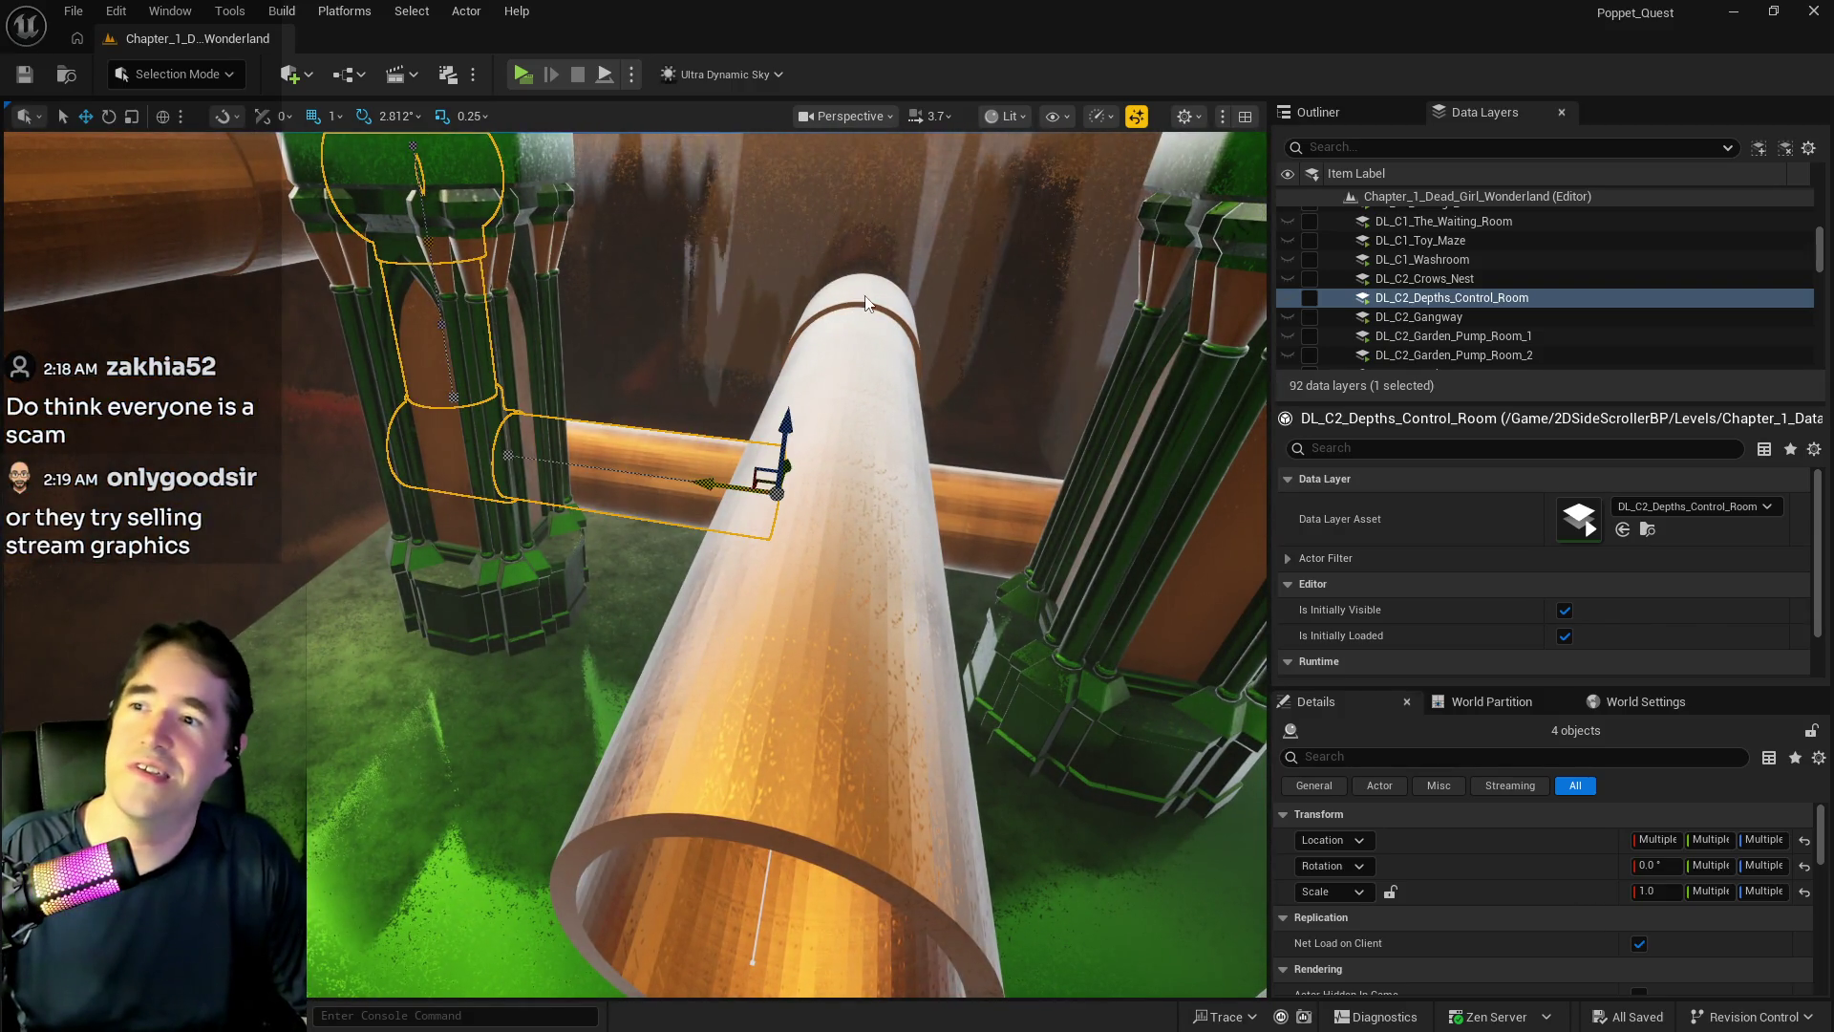
ctrl+click(865, 304)
drag(847, 421, 847, 420)
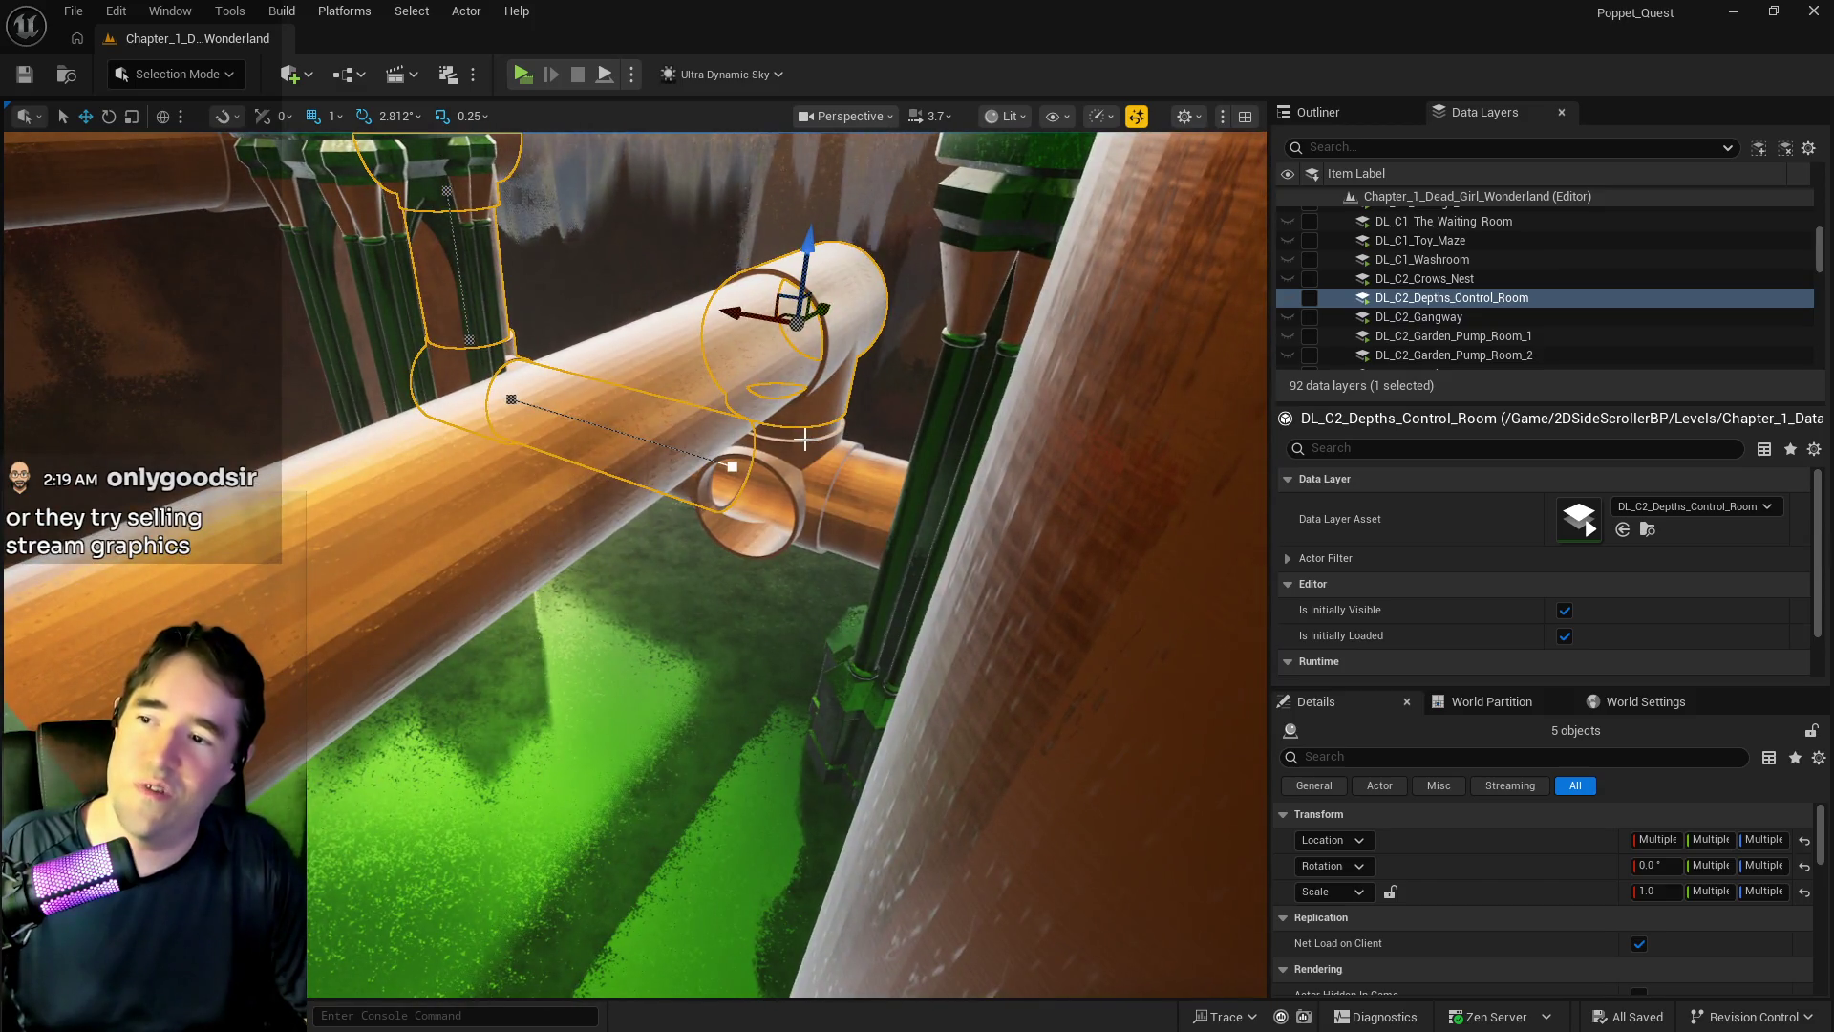
ctrl+click(806, 479)
ctrl+click(745, 449)
drag(805, 479, 828, 507)
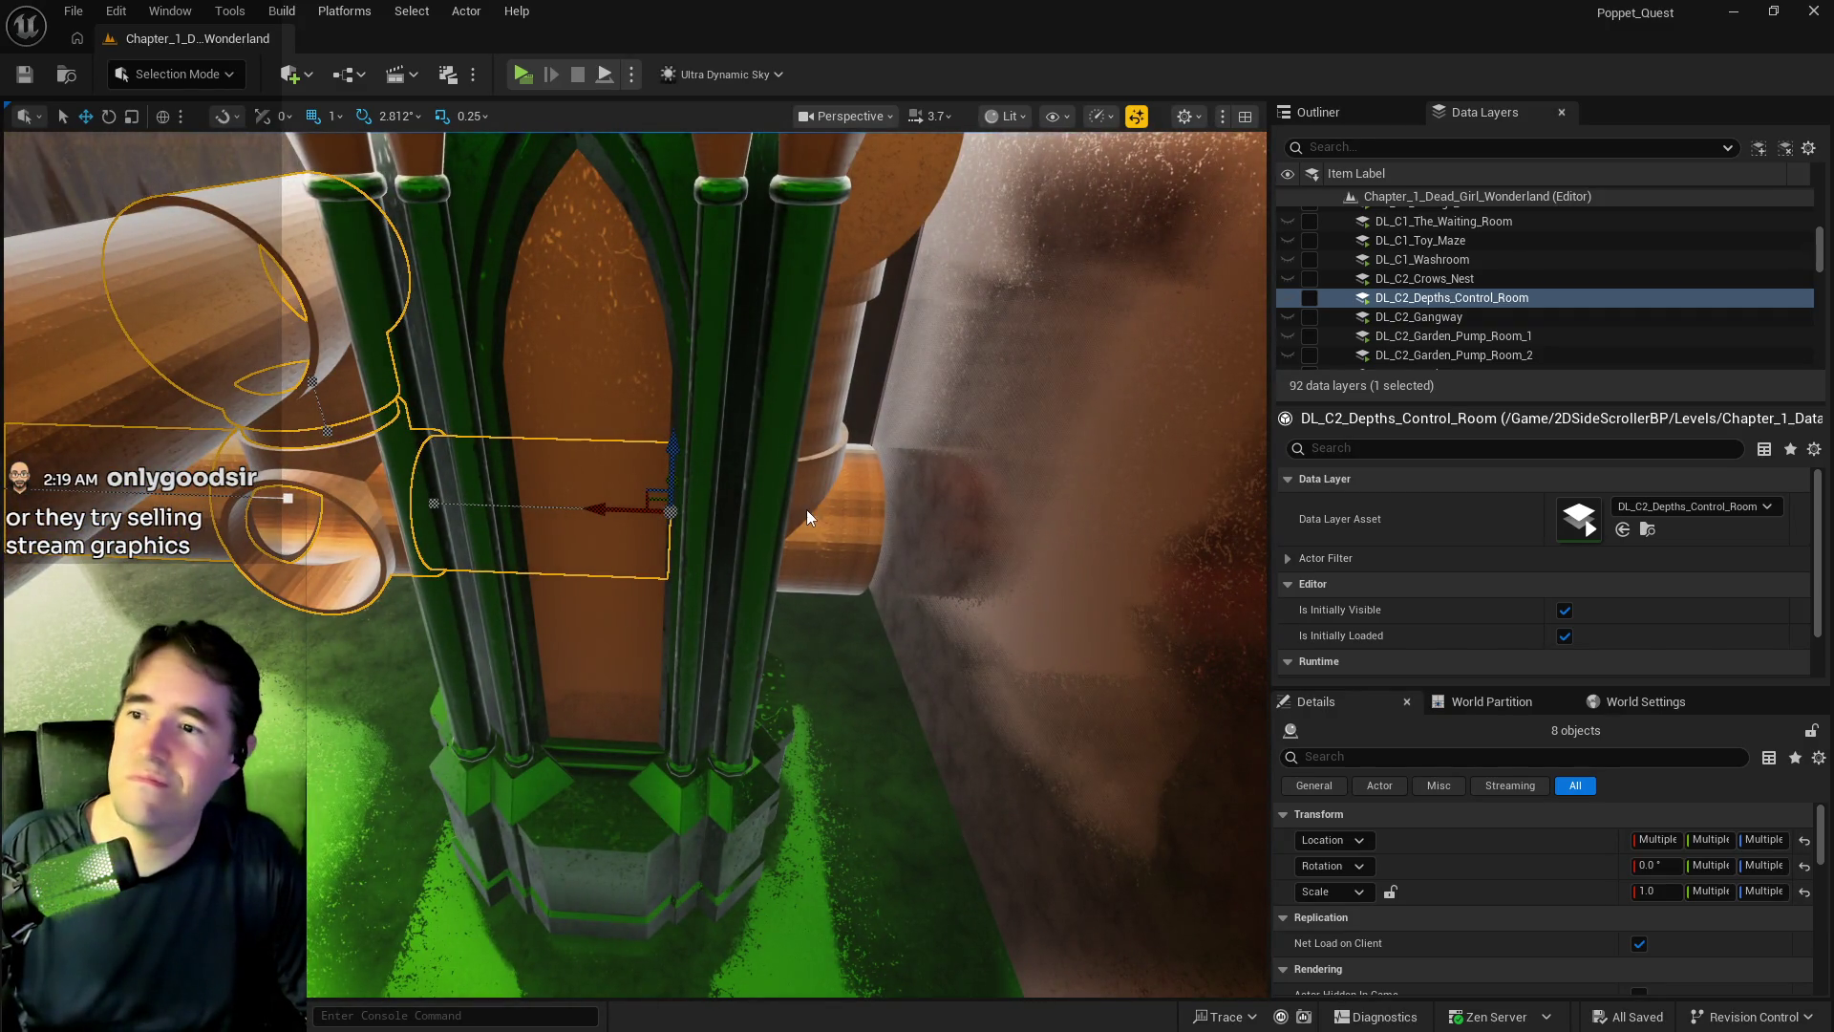
ctrl+click(806, 509)
drag(806, 508, 737, 495)
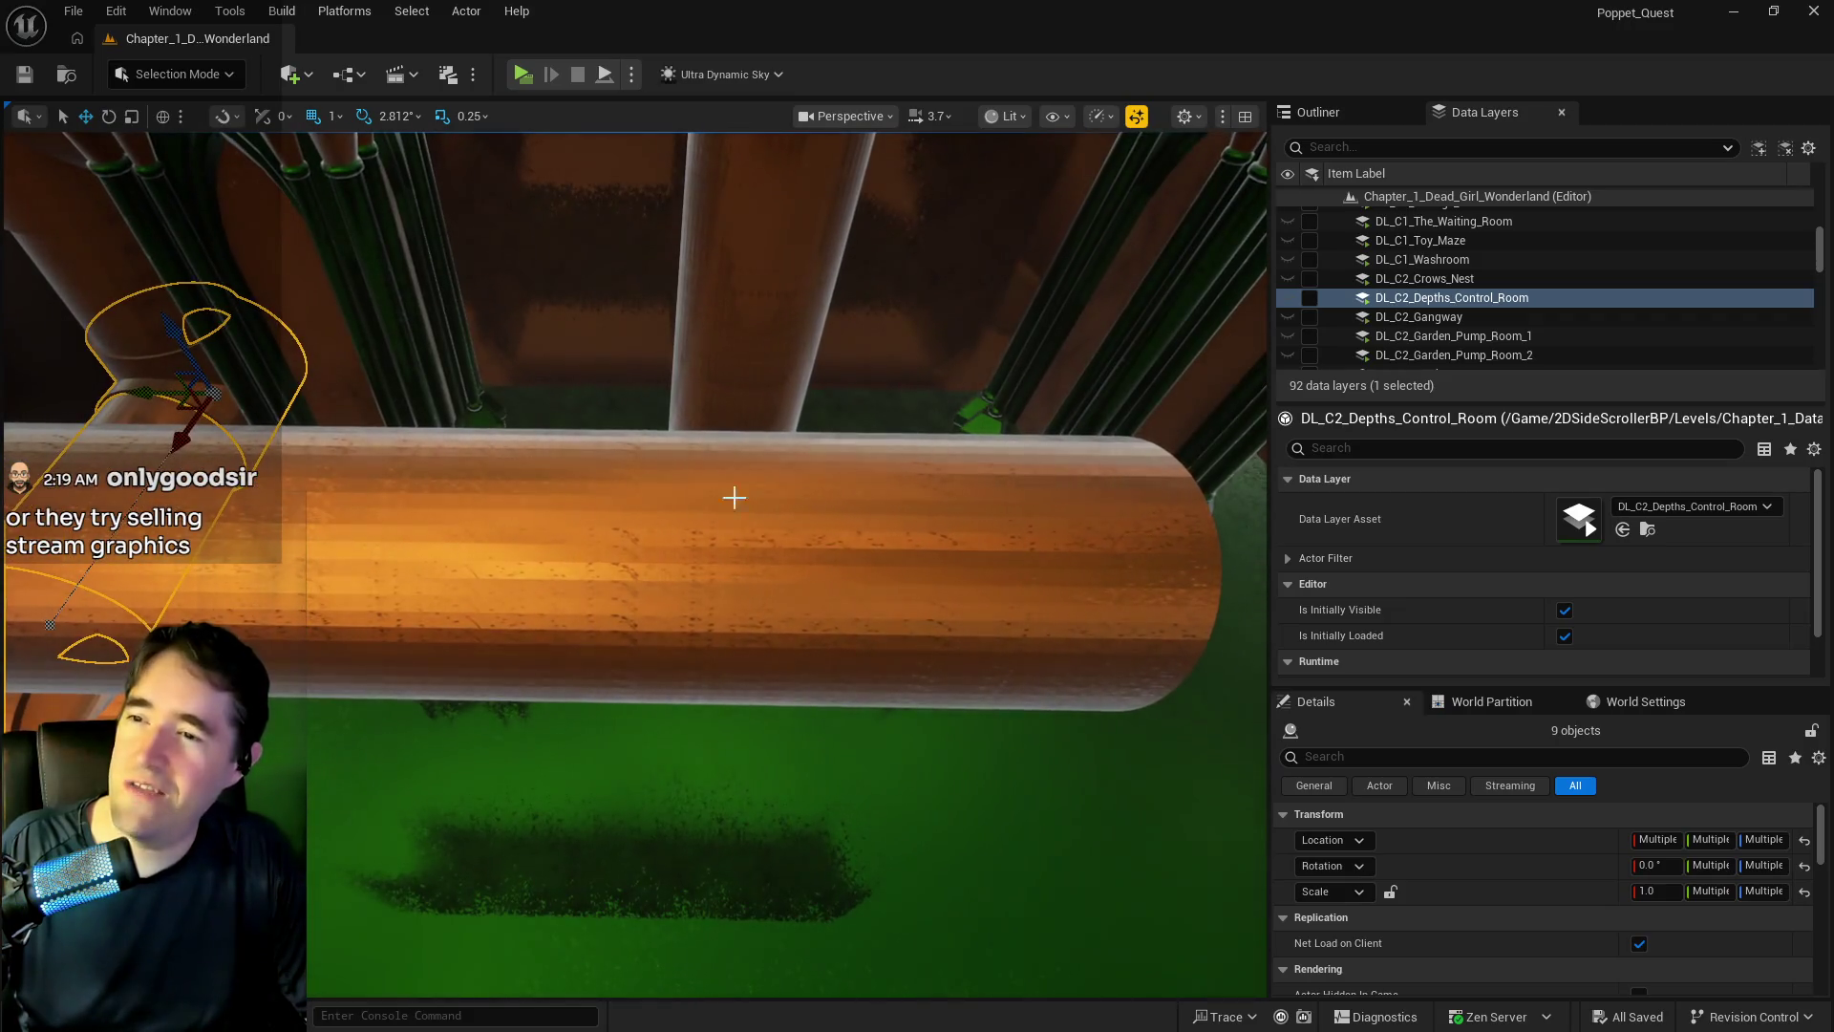
click(133, 394)
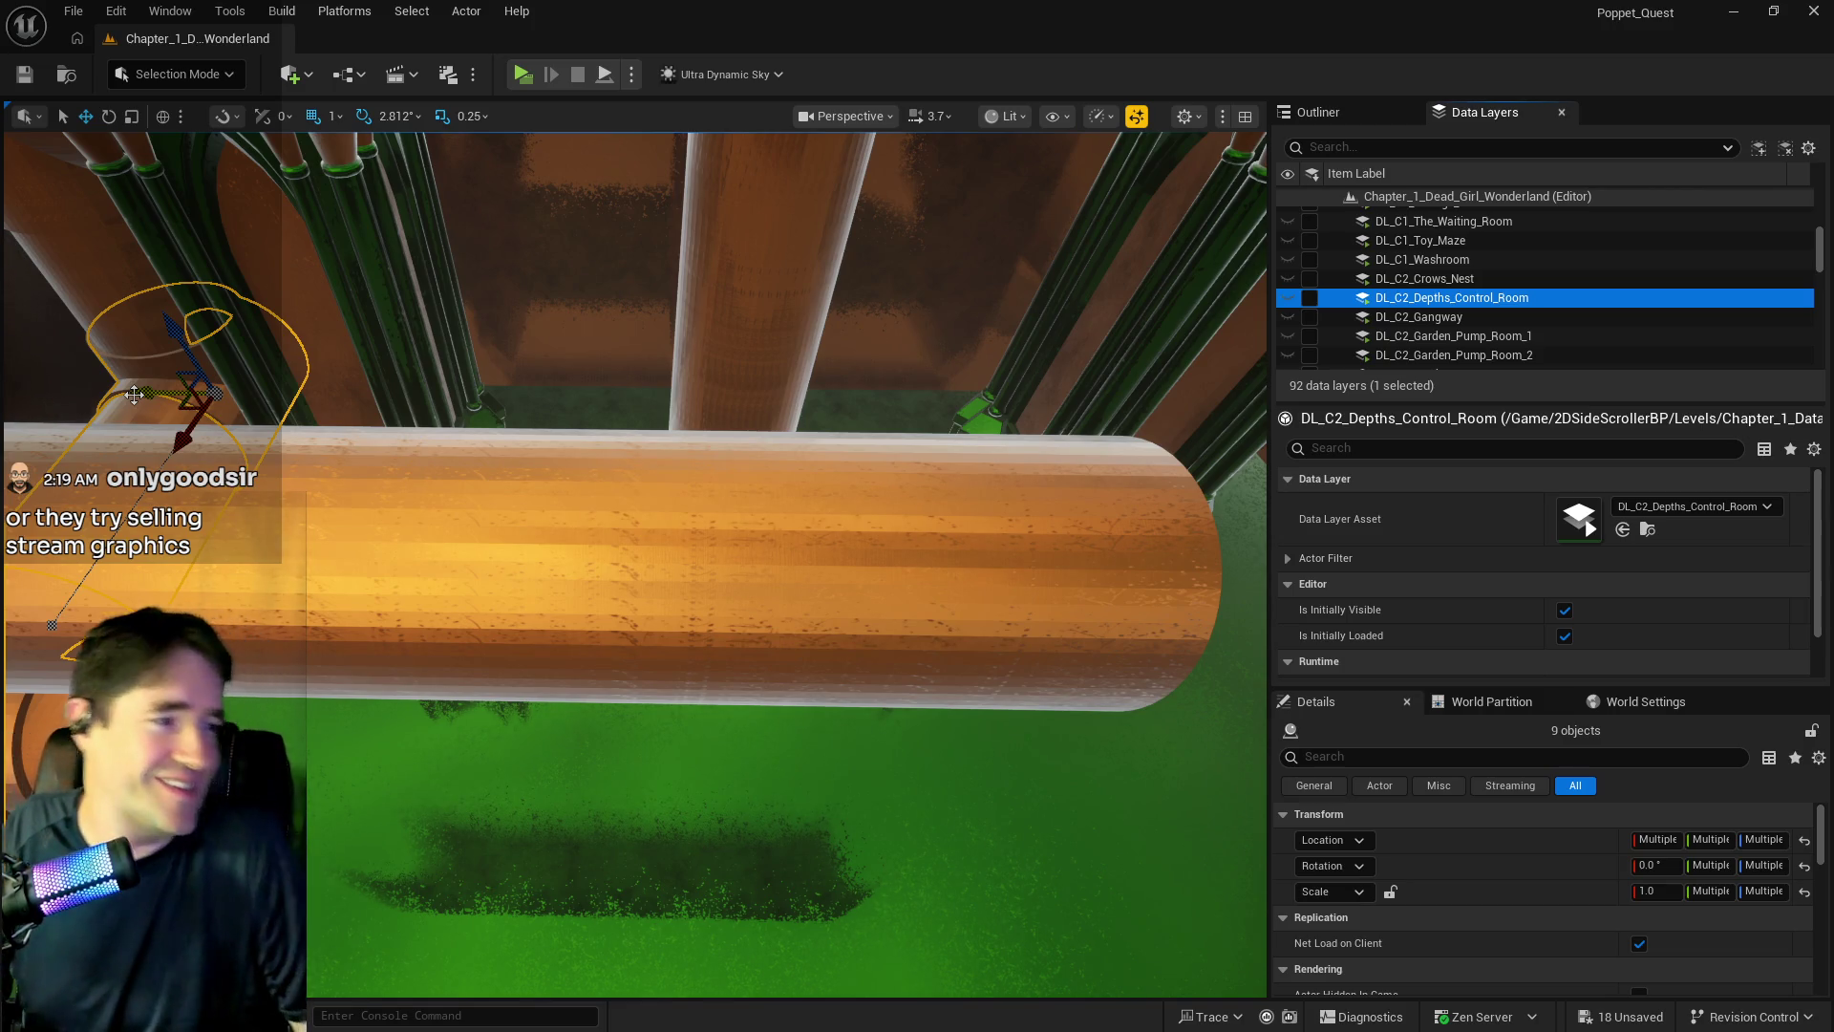
- Move the nine selected pipe pieces sideways along the Y axis
mouse_move(149, 393)
mouse_down()
mouse_move(838, 395)
mouse_move(368, 325)
mouse_move(449, 399)
mouse_move(428, 406)
mouse_move(731, 432)
mouse_move(799, 468)
mouse_move(692, 673)
mouse_move(726, 612)
mouse_move(828, 745)
mouse_move(644, 654)
mouse_up()
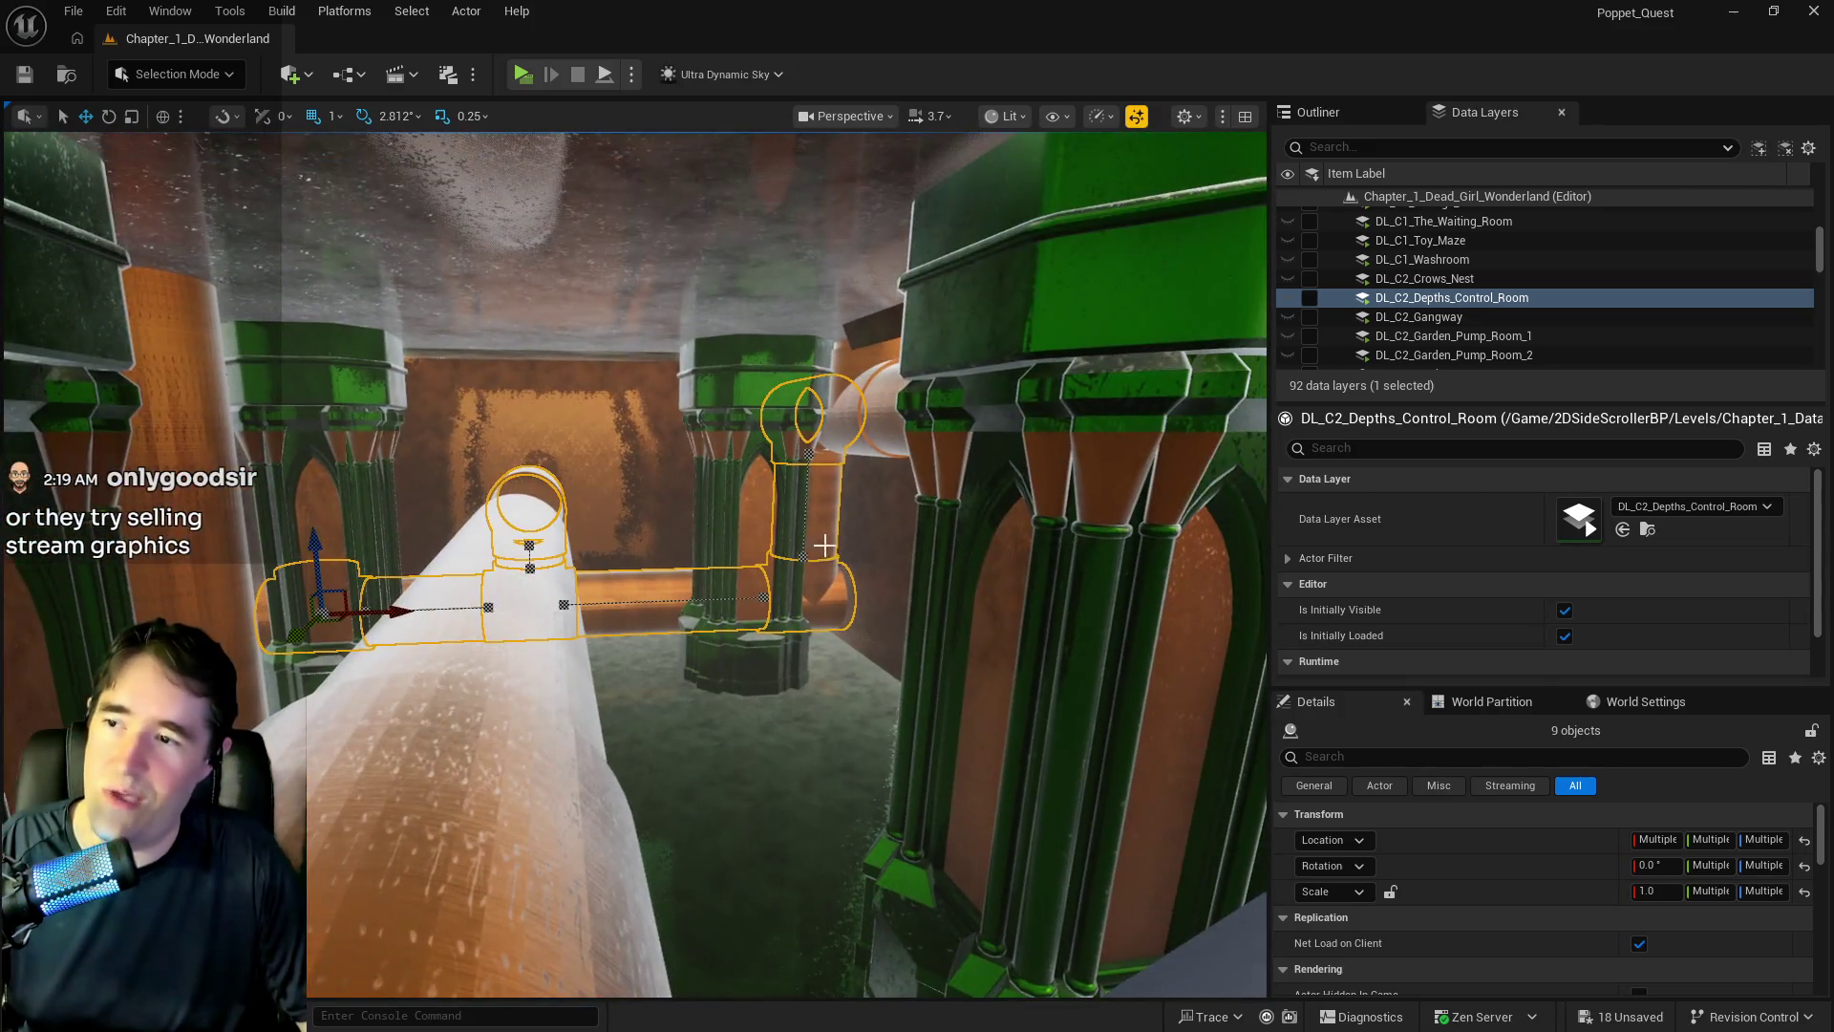
drag(824, 545, 783, 515)
mouse_move(1150, 339)
mouse_down()
mouse_move(1127, 349)
mouse_move(1150, 339)
mouse_up()
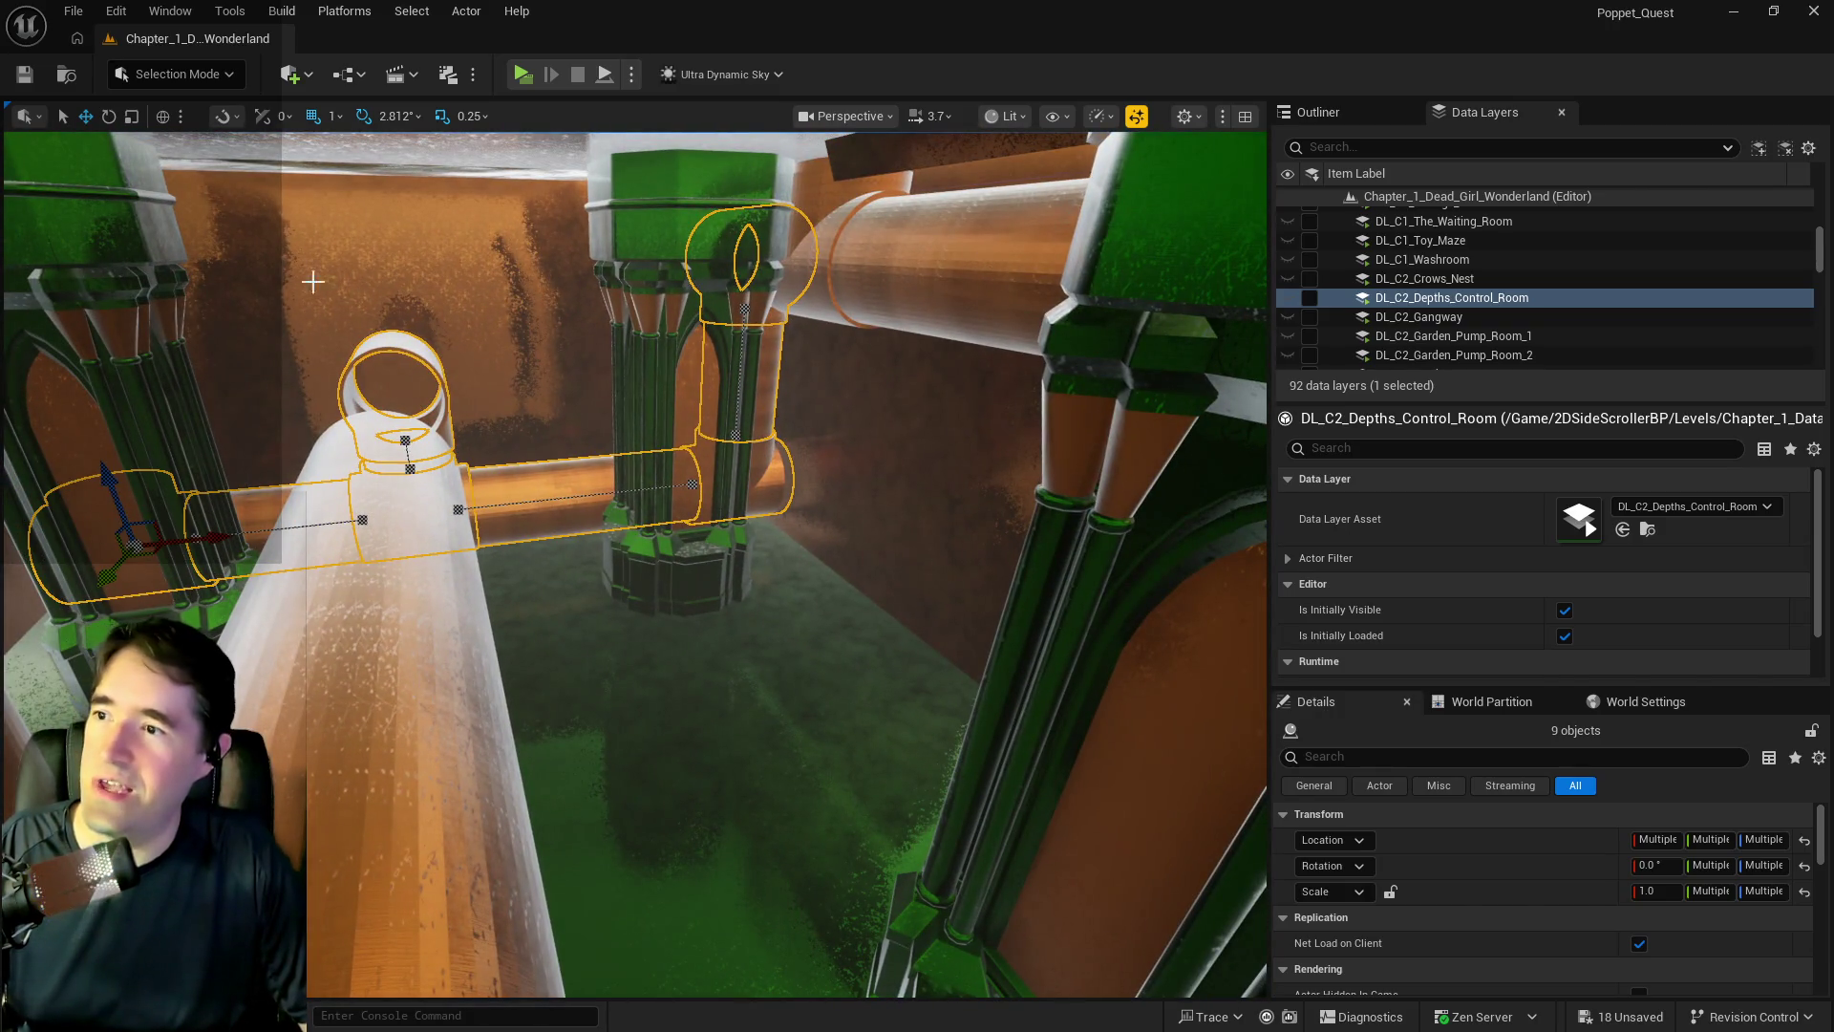
drag(464, 358, 826, 218)
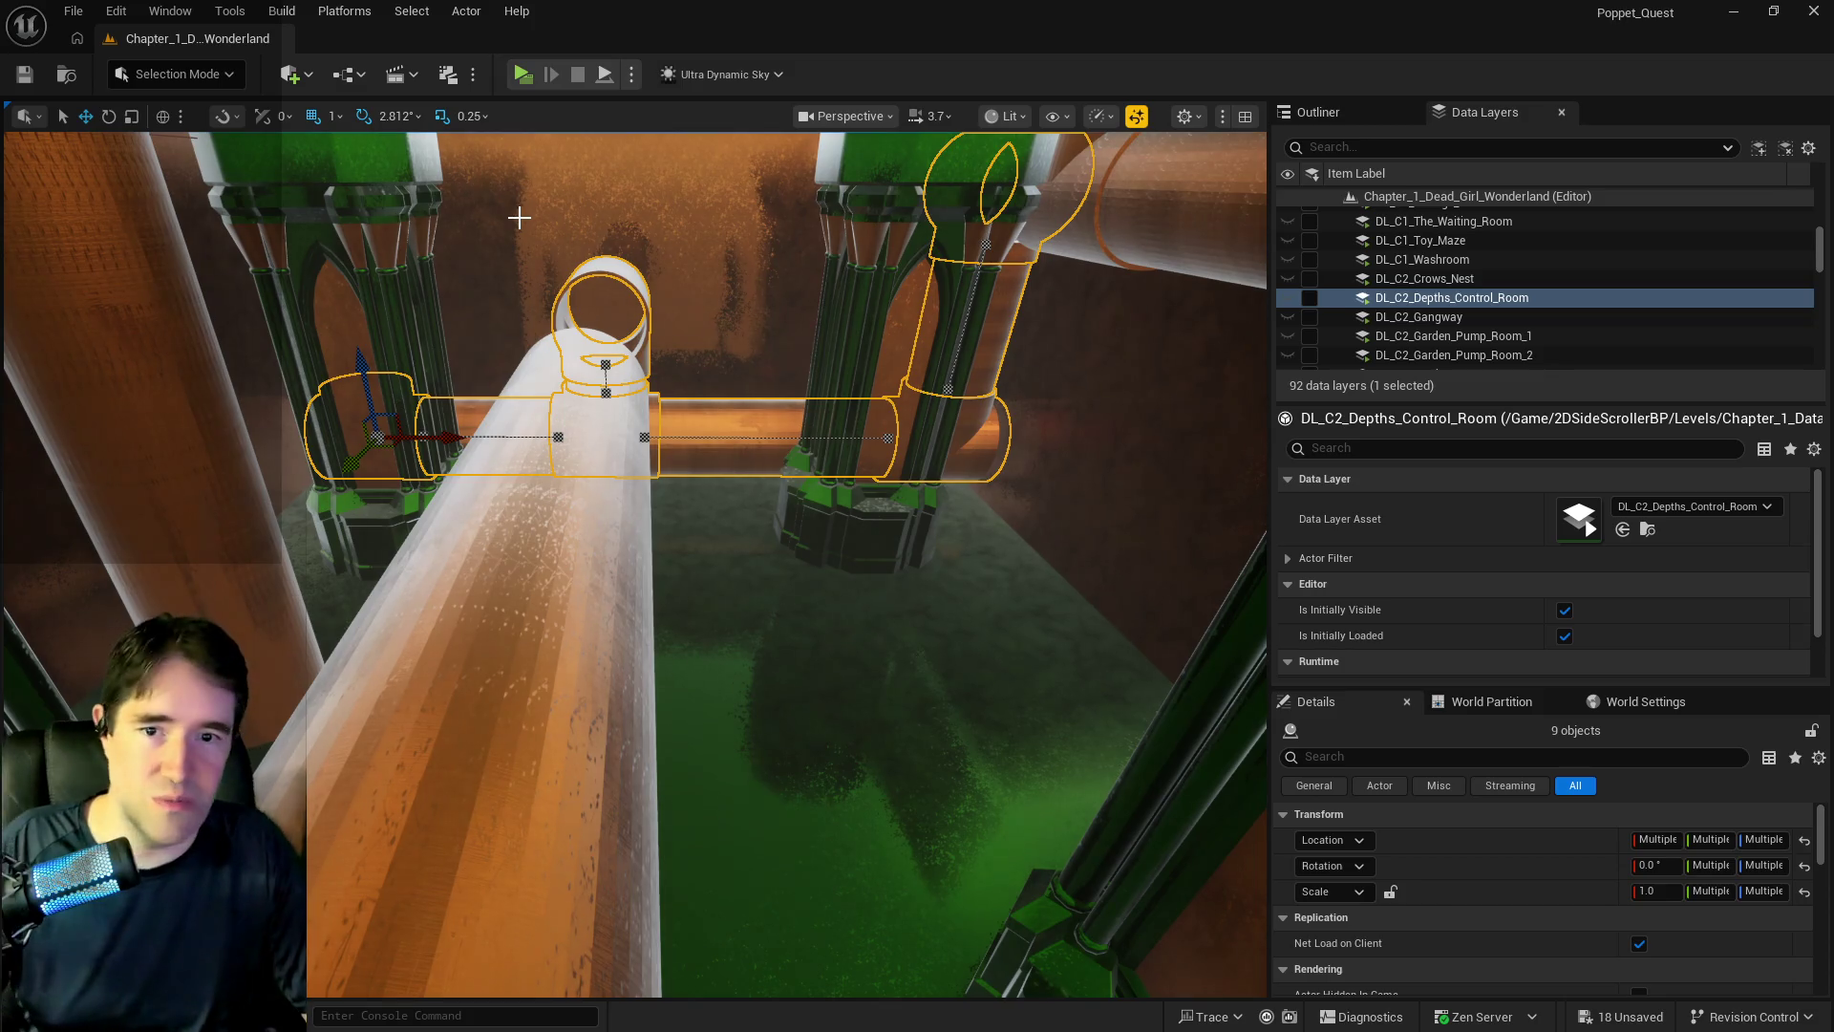
mouse_move(518, 218)
mouse_down()
mouse_move(592, 258)
mouse_move(520, 218)
mouse_up()
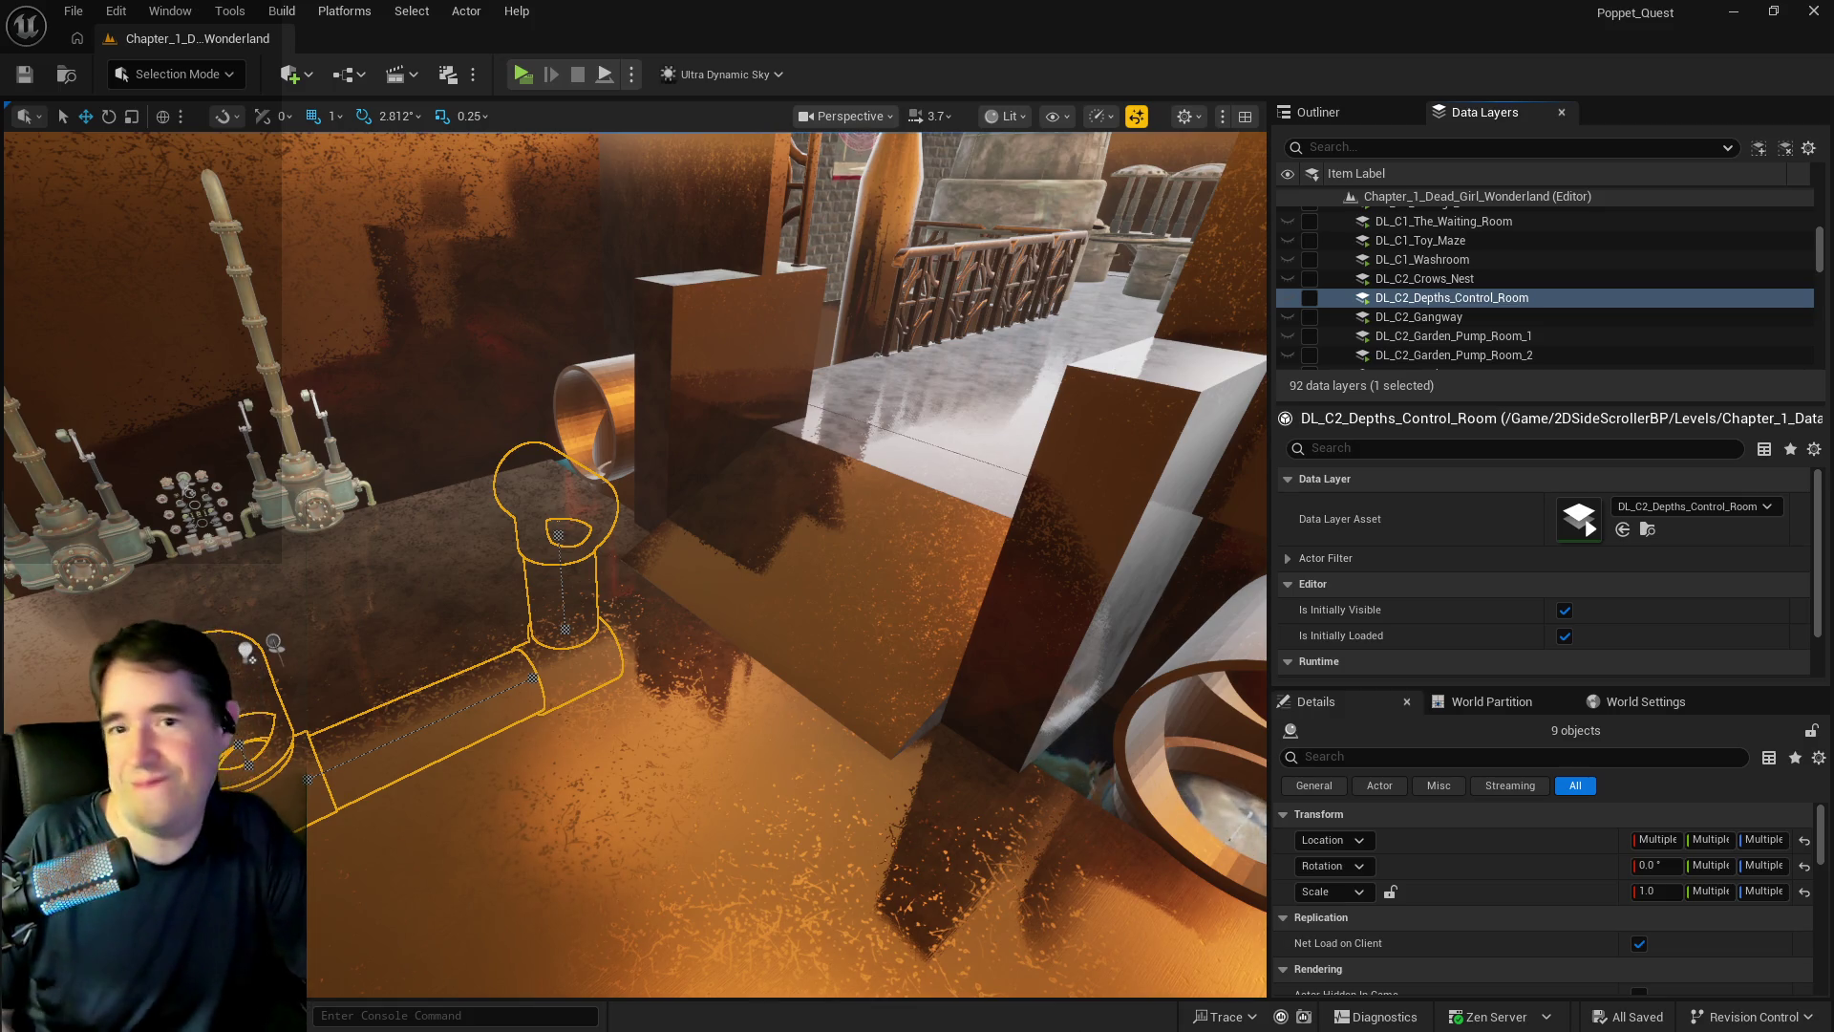
drag(801, 930, 525, 793)
- Duplicate BP_SplinePipesHollow28 as BP_SplinePipesHollow32 at Y -23716 past the pillar, then save
drag(740, 549, 729, 546)
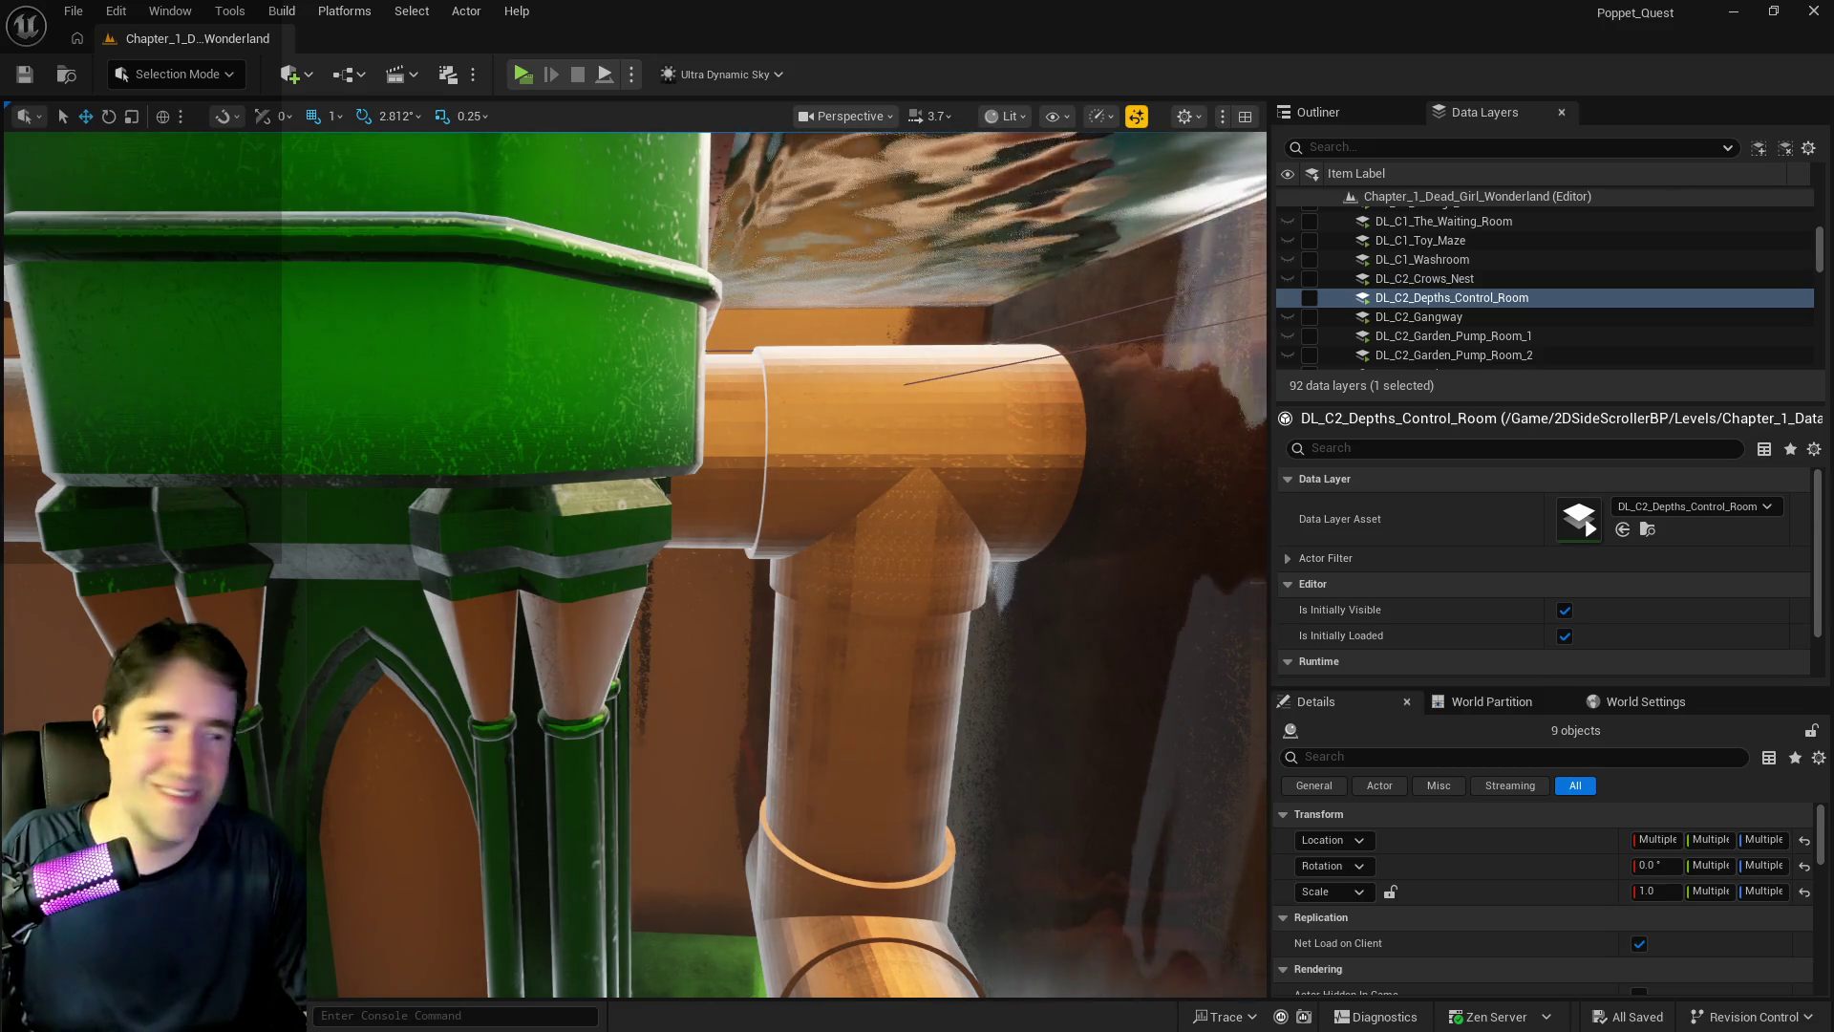
click(729, 540)
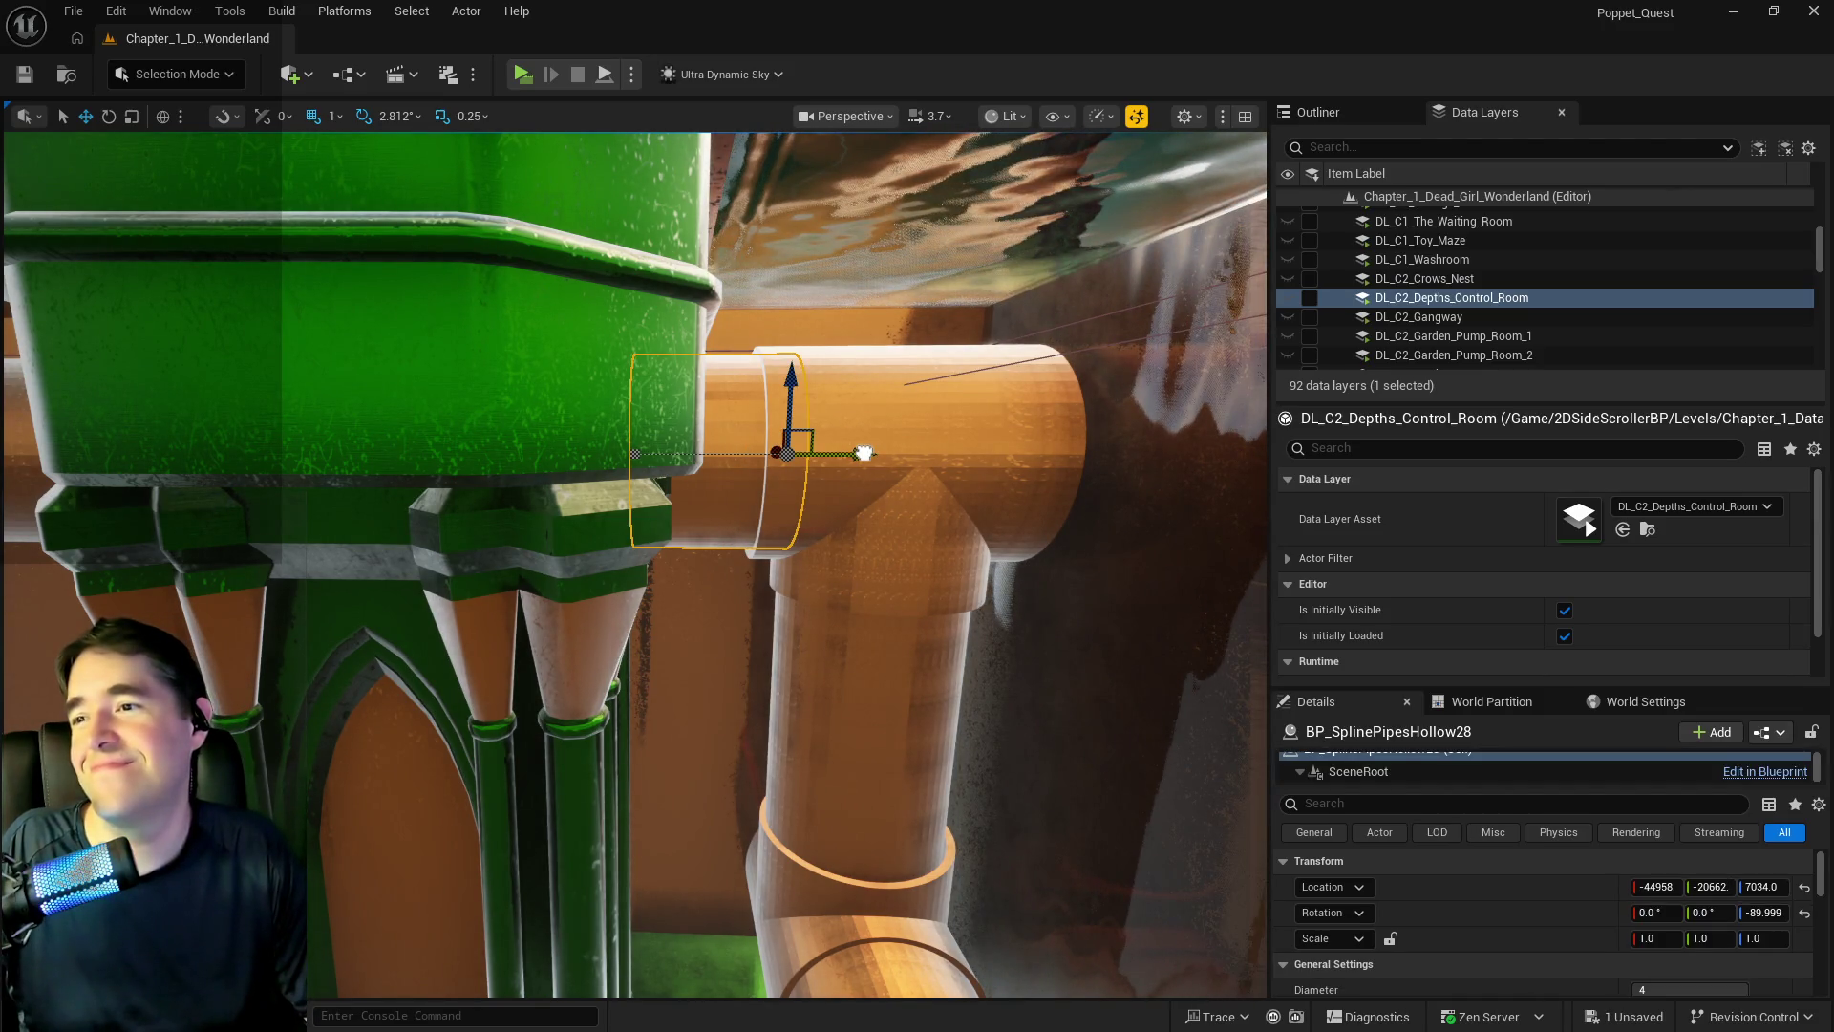
alt+drag(863, 453, 860, 453)
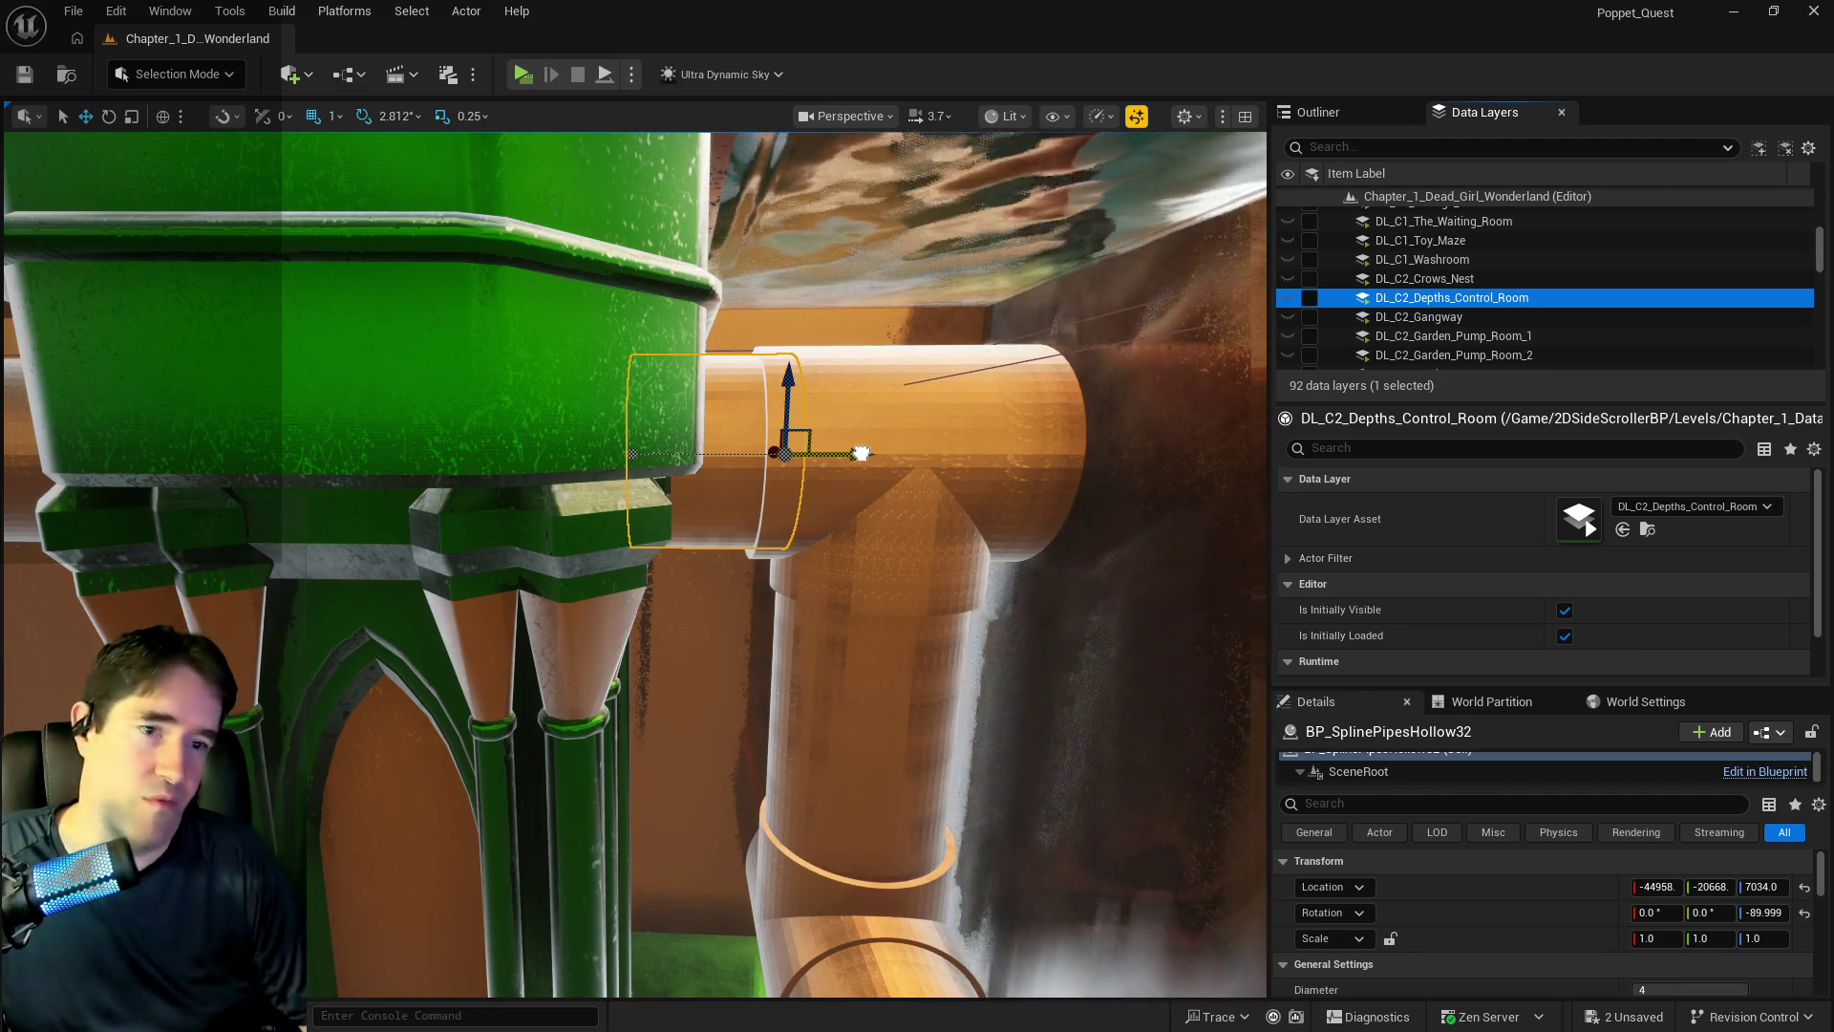
mouse_move(861, 452)
mouse_down()
mouse_move(172, 453)
mouse_move(409, 458)
mouse_up()
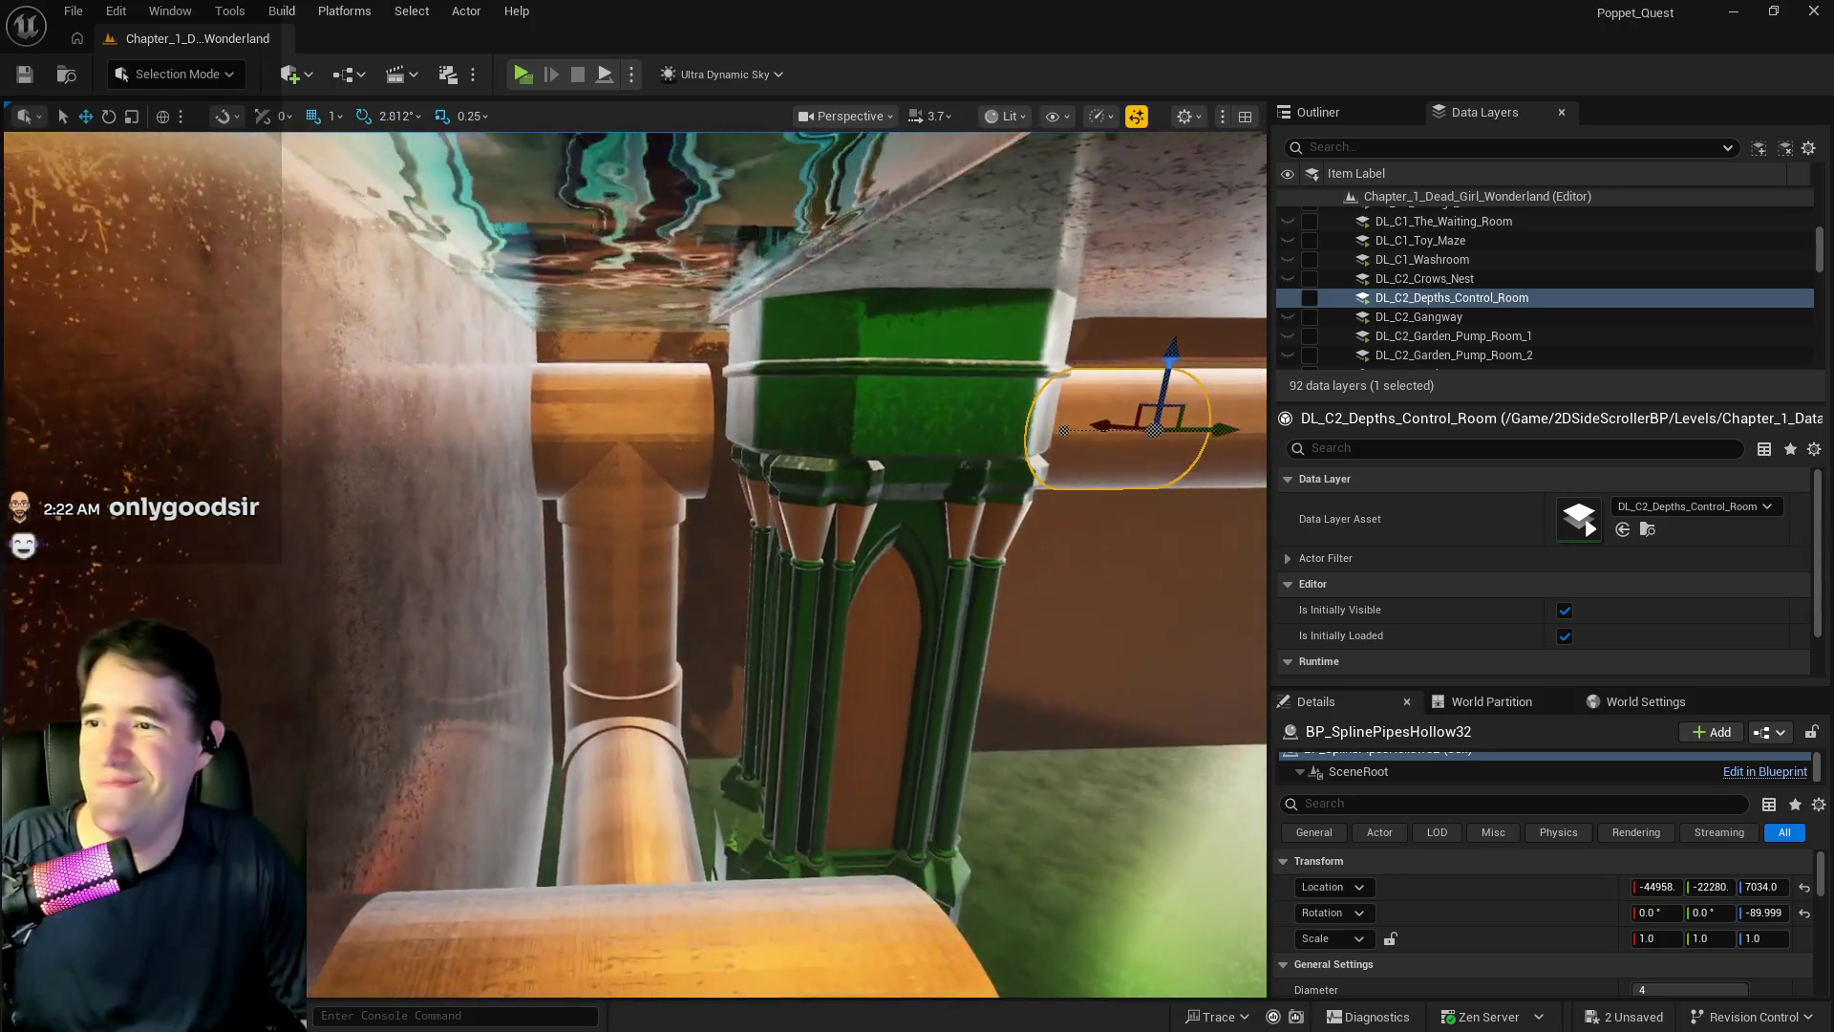
drag(1226, 437, 859, 442)
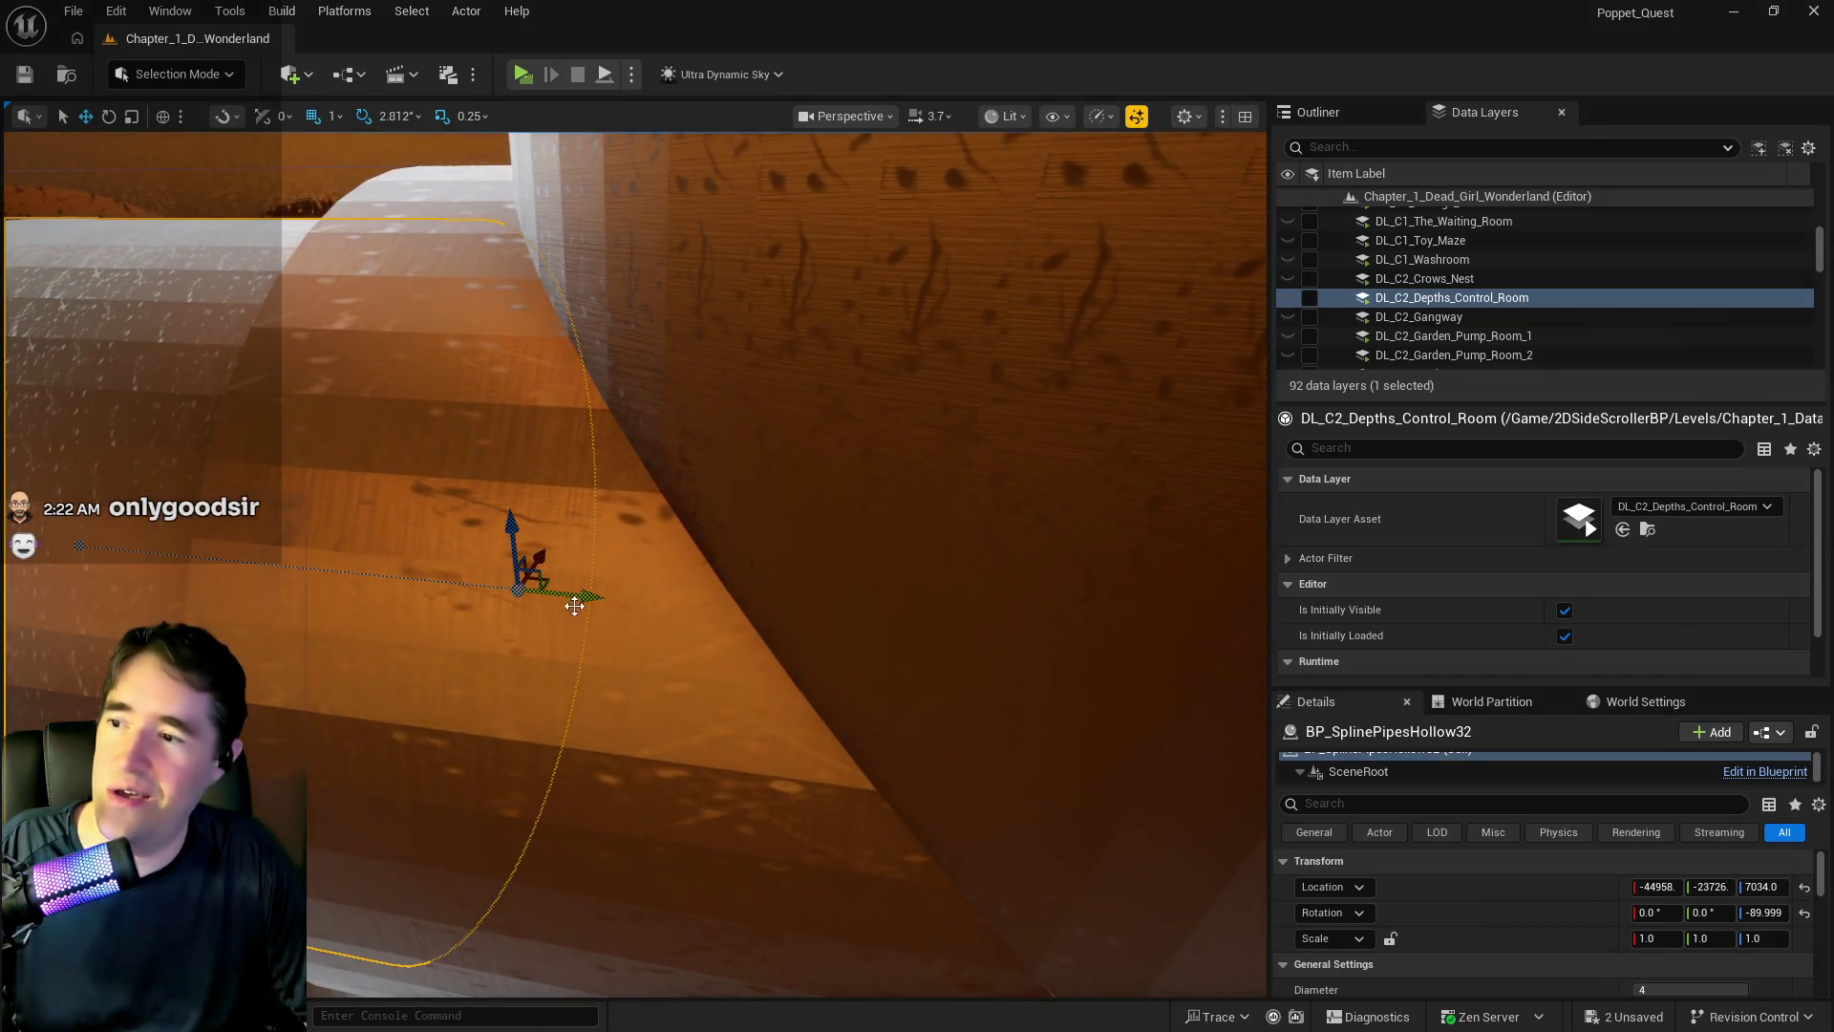
drag(573, 602, 600, 605)
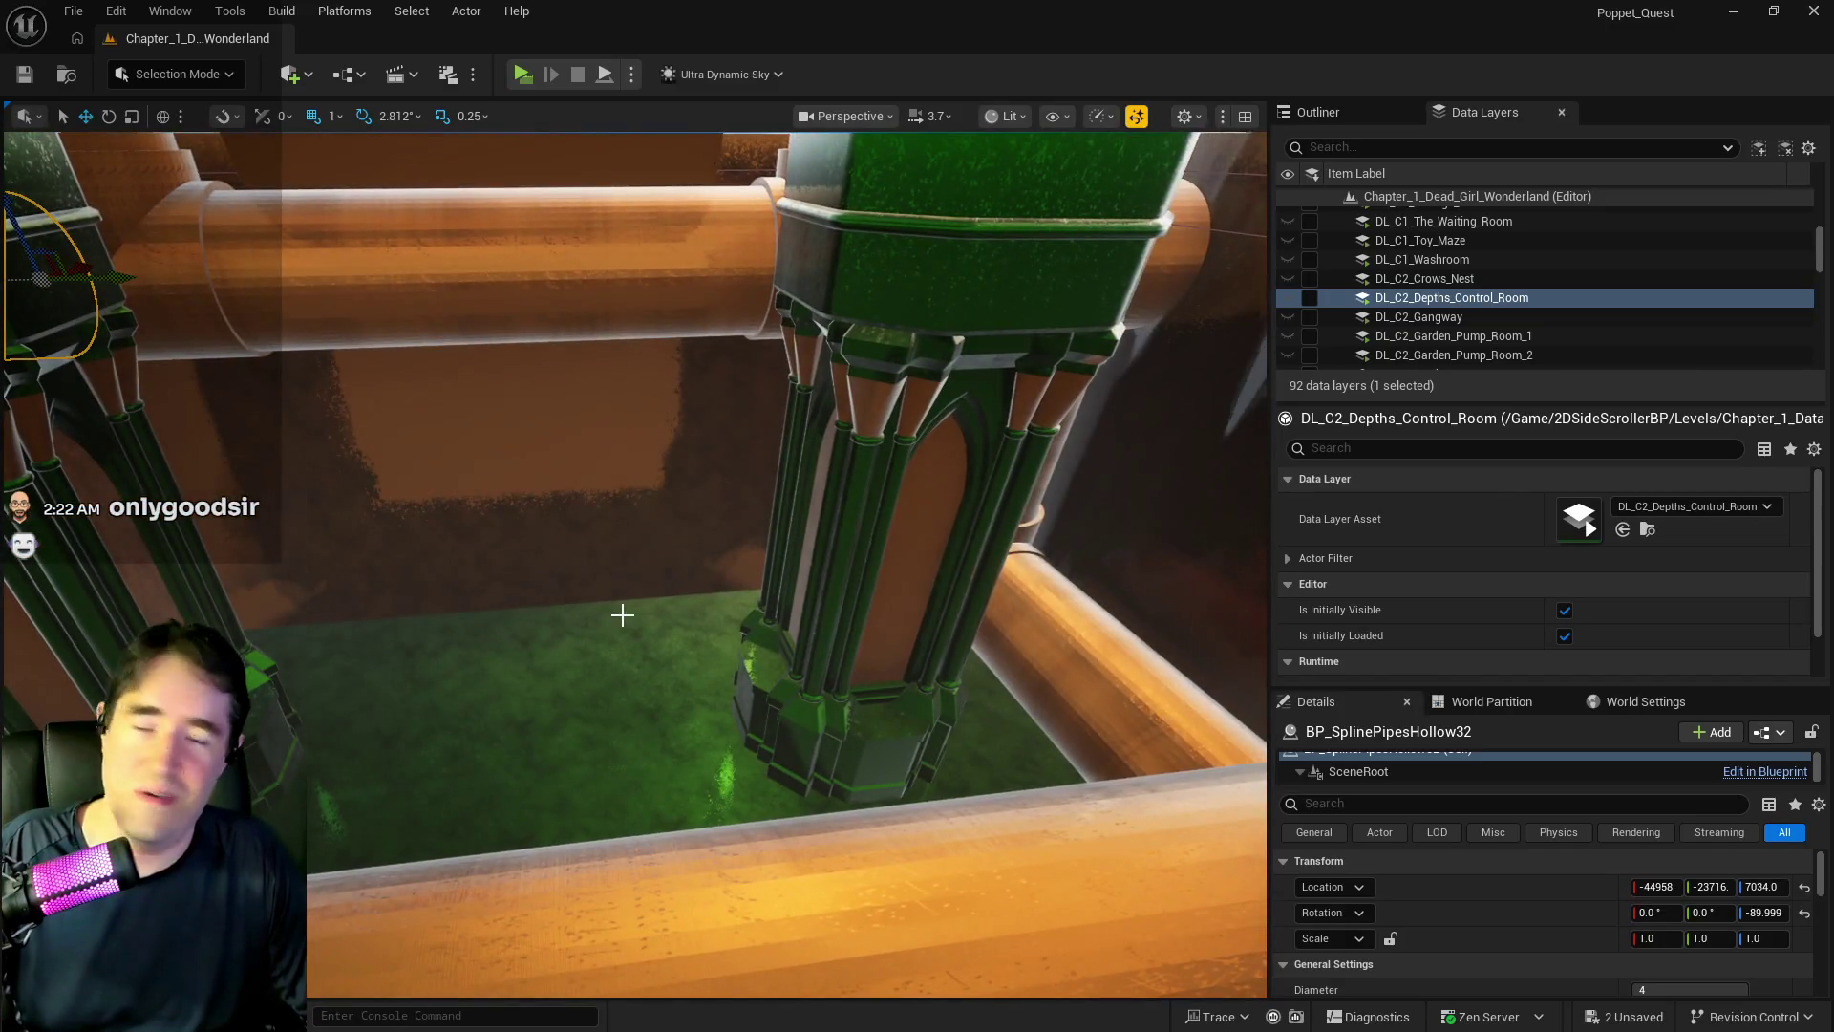
key(ctrl+s)
drag(592, 626, 592, 626)
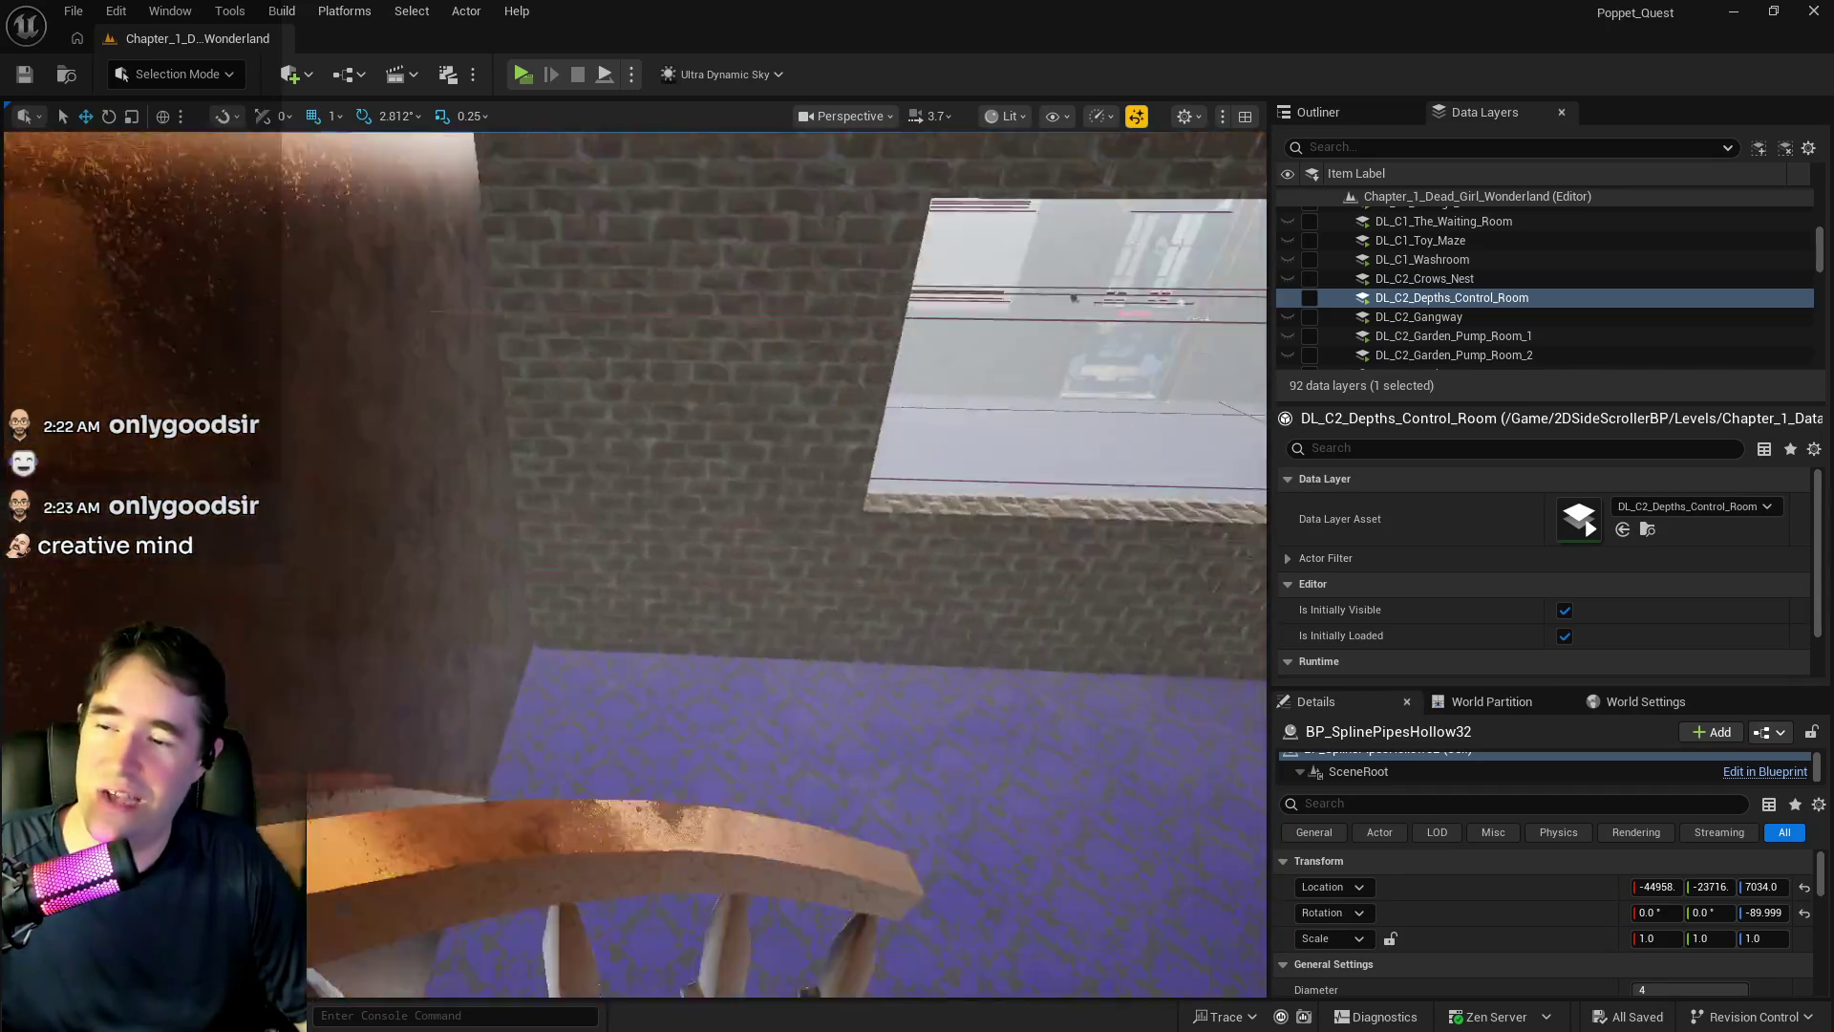
key(s)
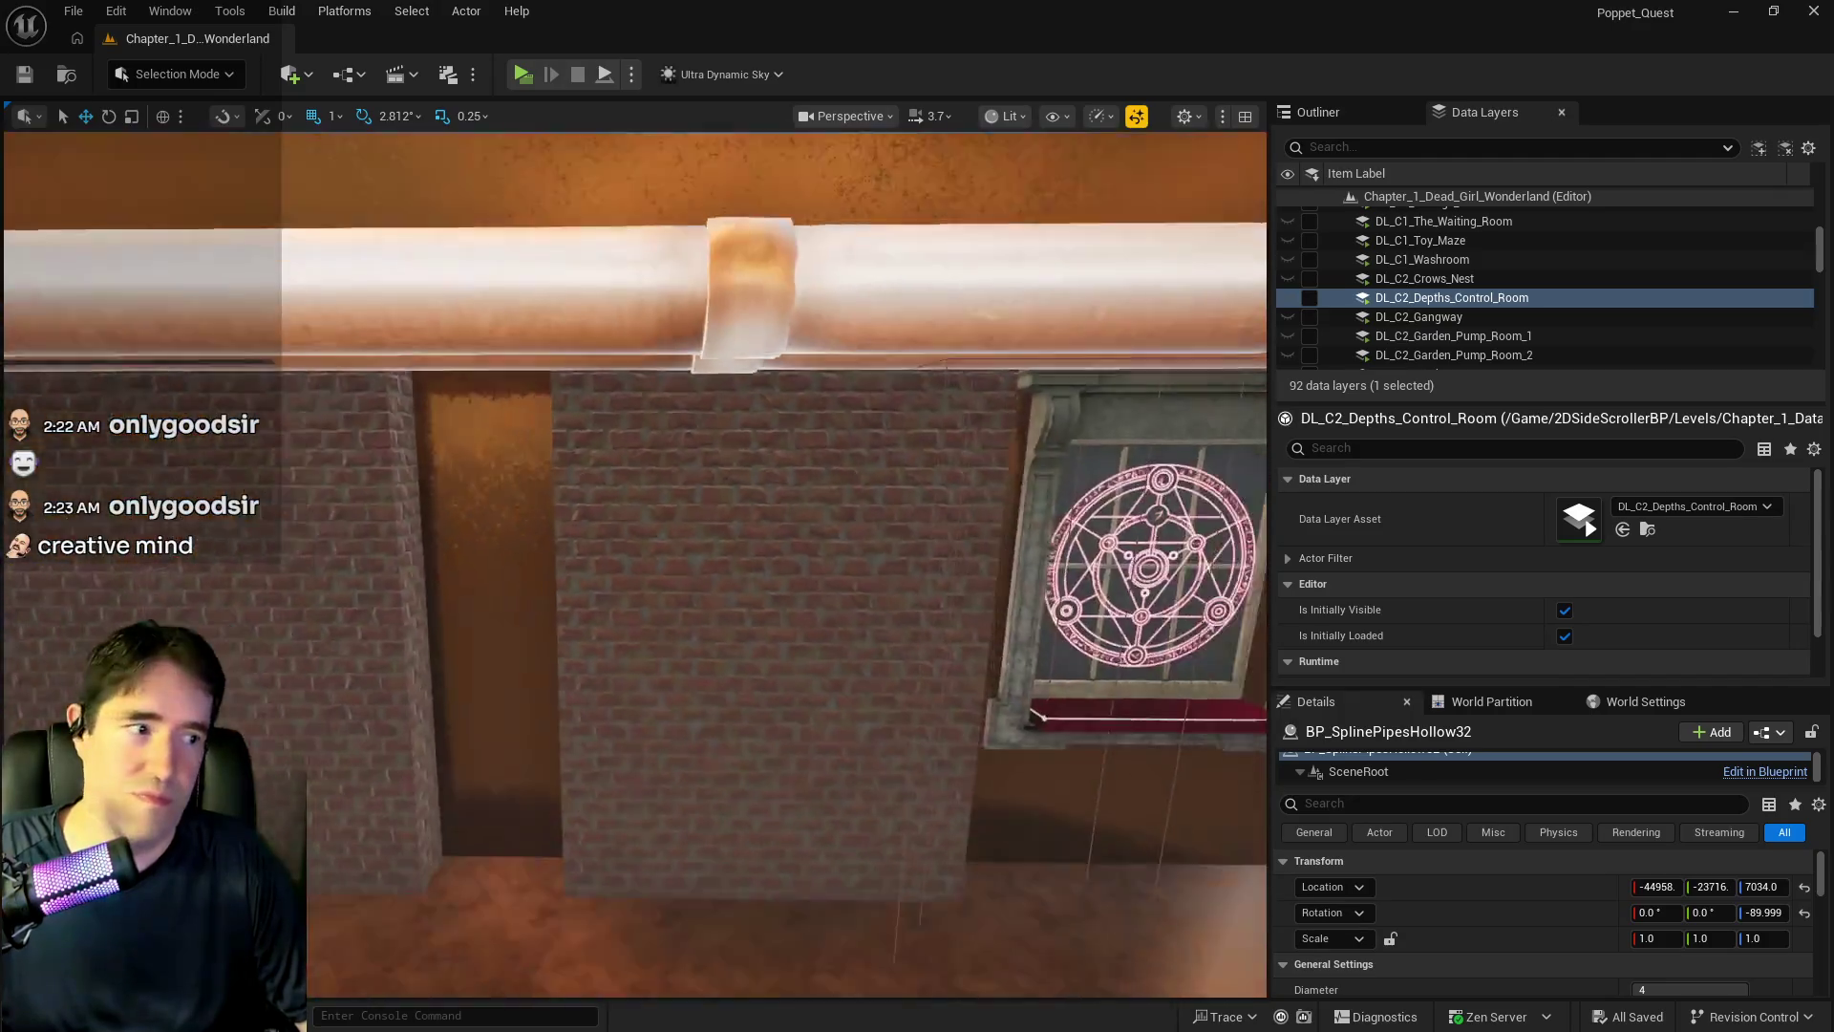
key(s)
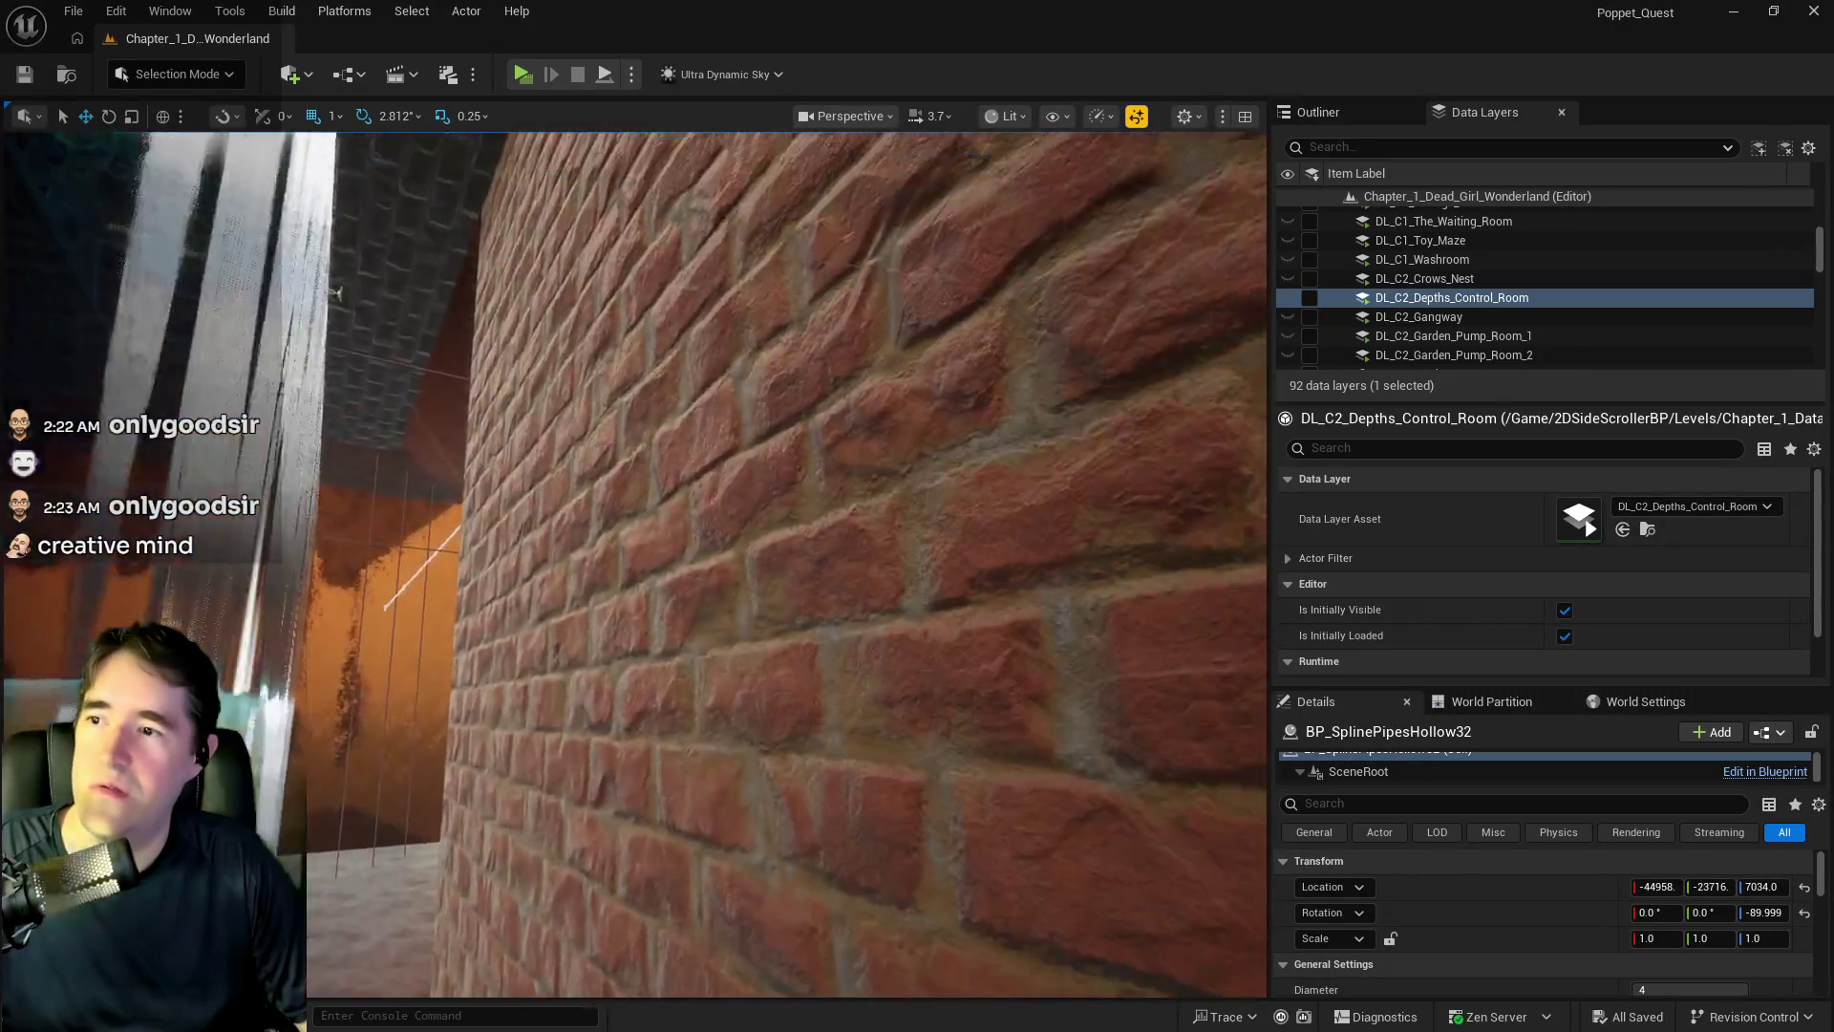
key(s)
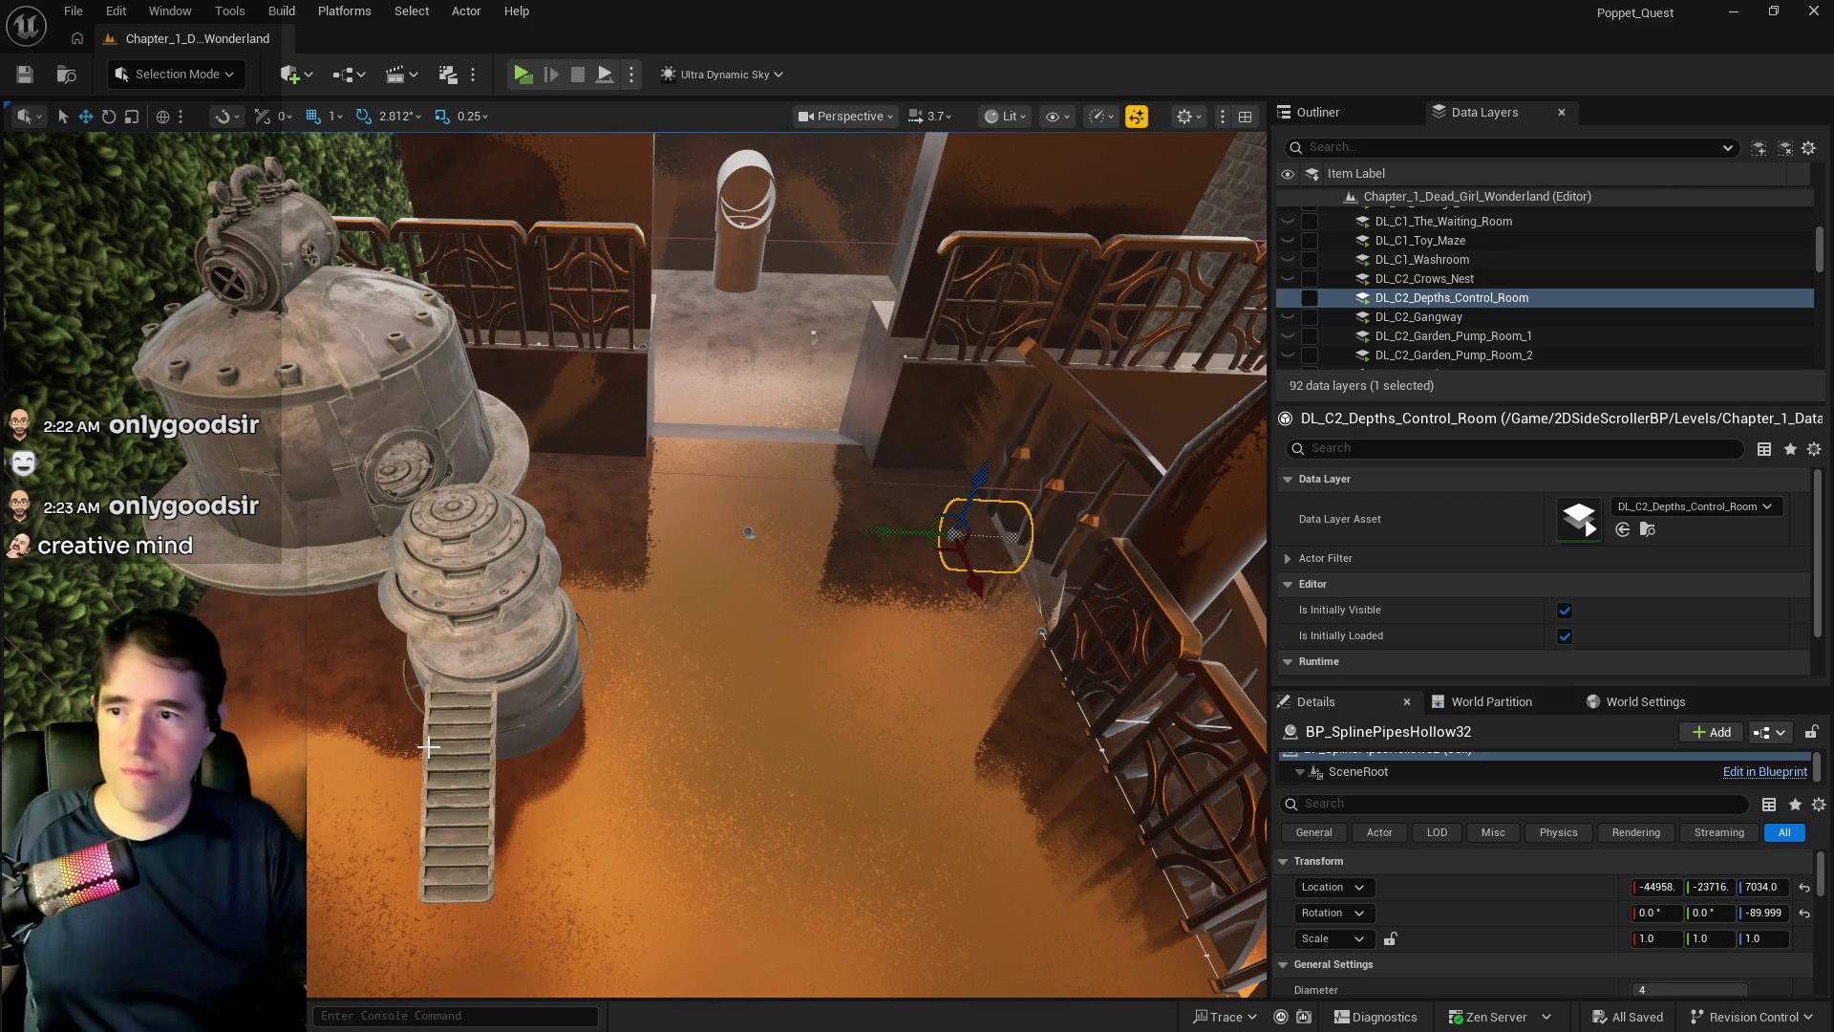
mouse_move(628, 842)
mouse_down()
mouse_move(420, 803)
mouse_move(389, 864)
mouse_up()
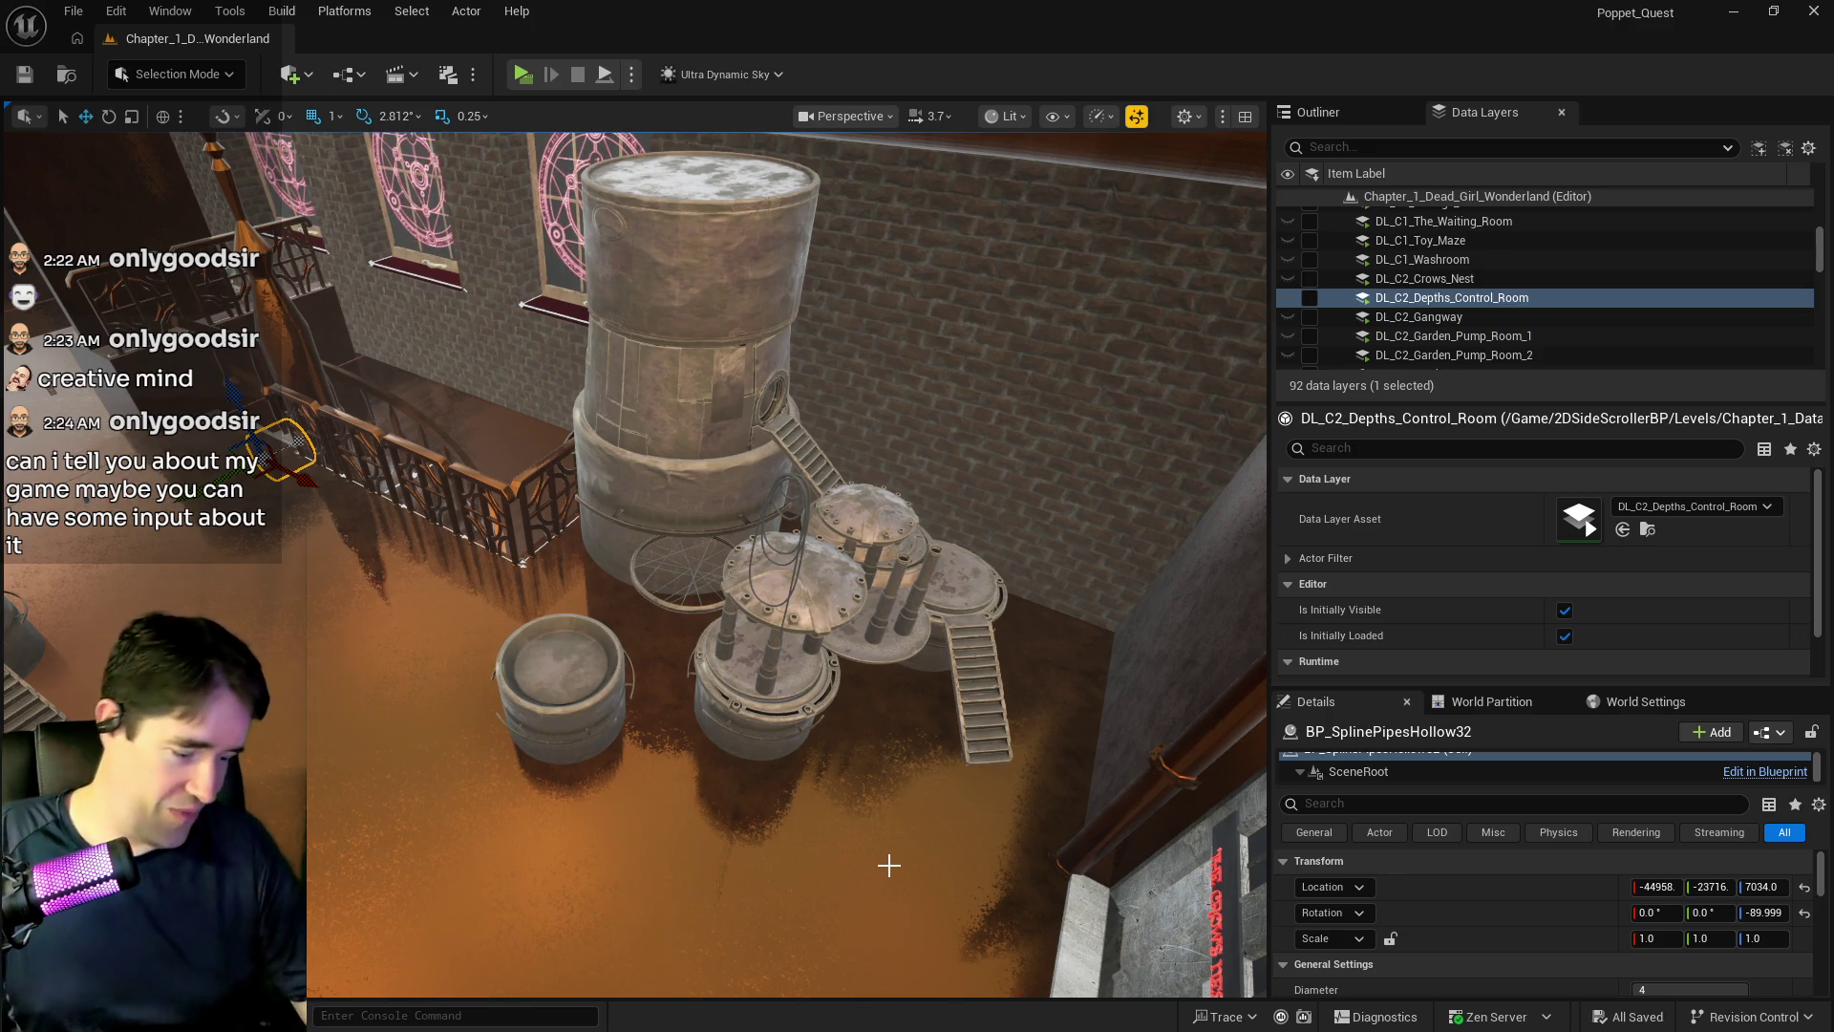
drag(889, 864, 406, 862)
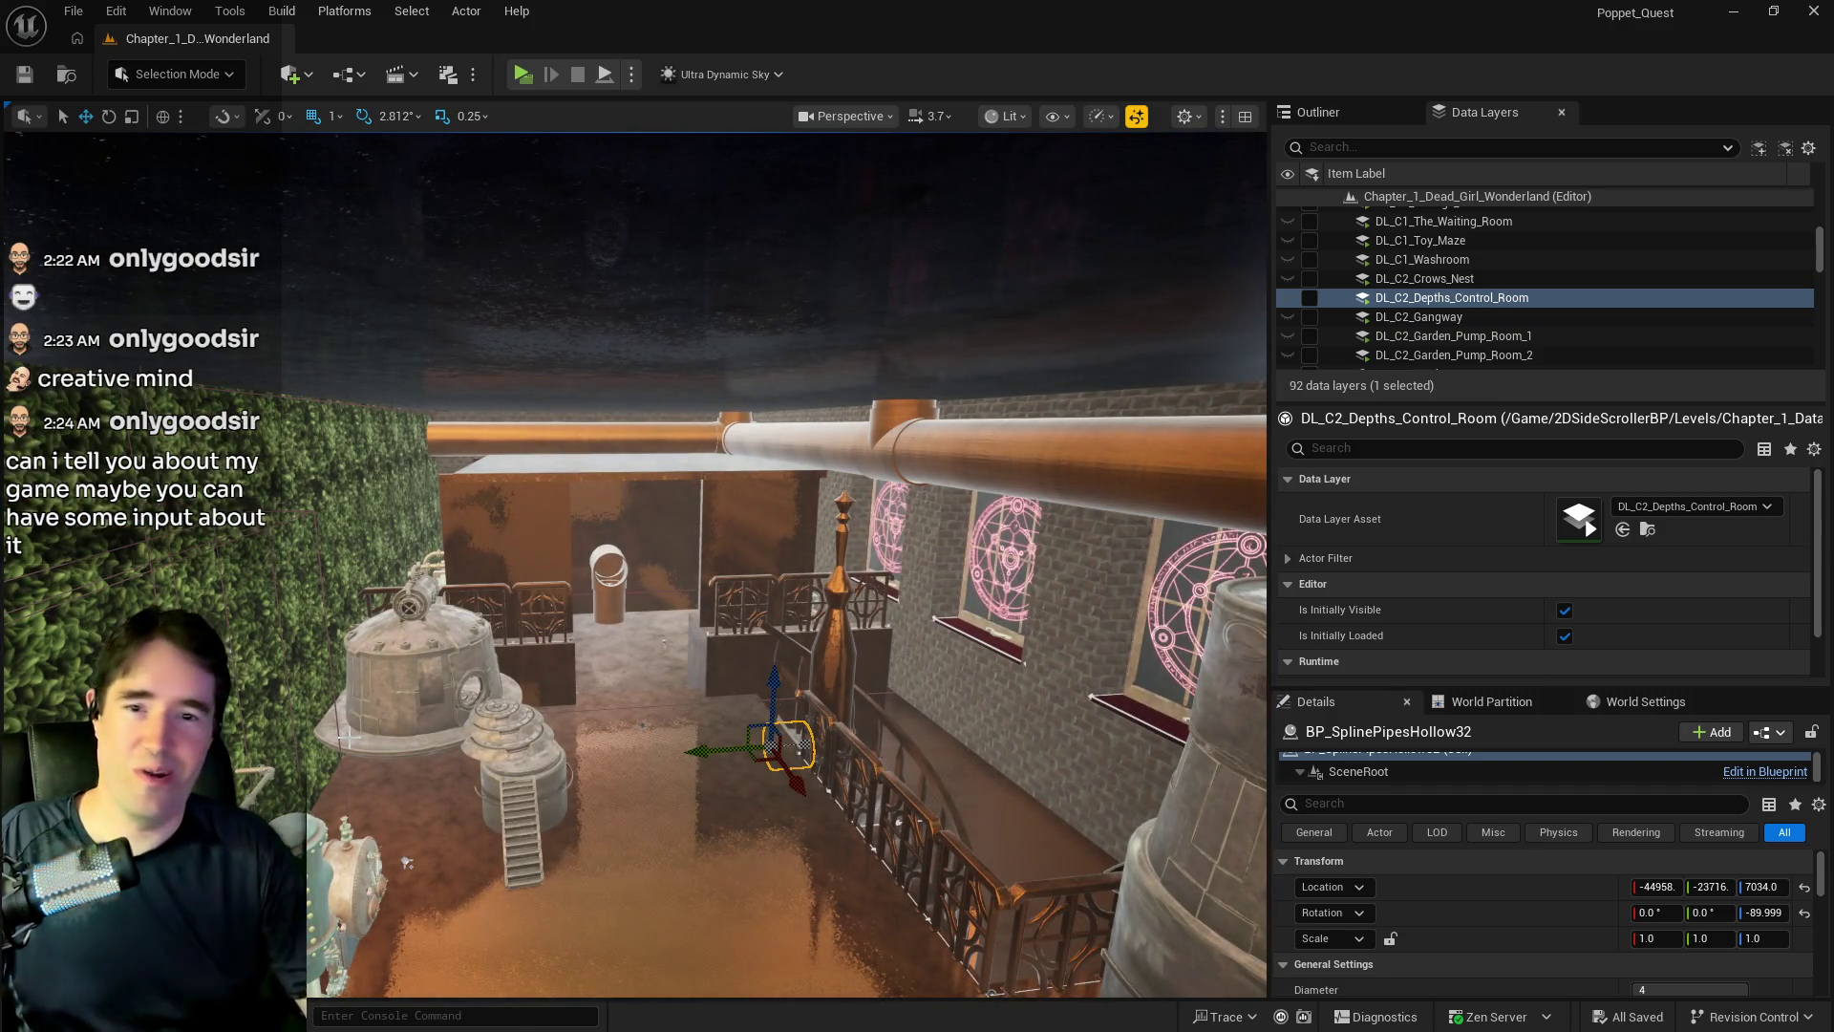
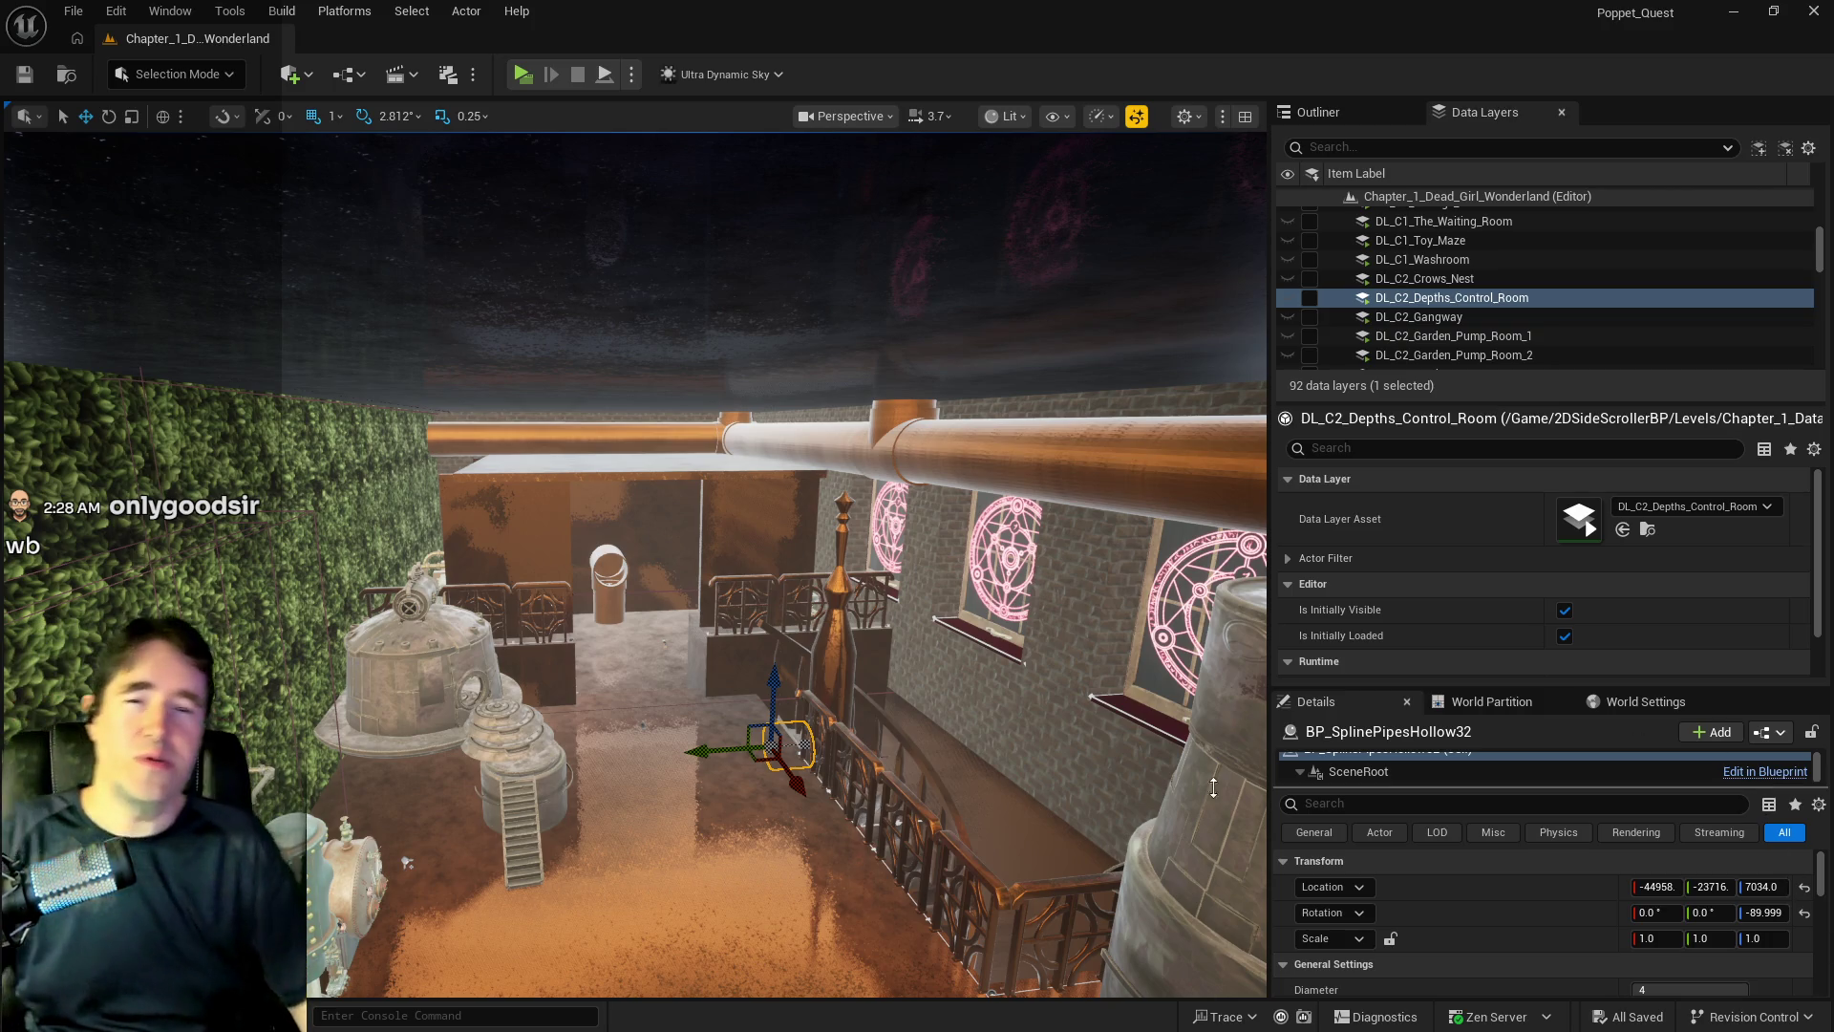
- Fly over the room and select the SM_Pirate_Graveyard_Boss_Floor3 floor mesh
drag(406, 861, 406, 812)
key(w)
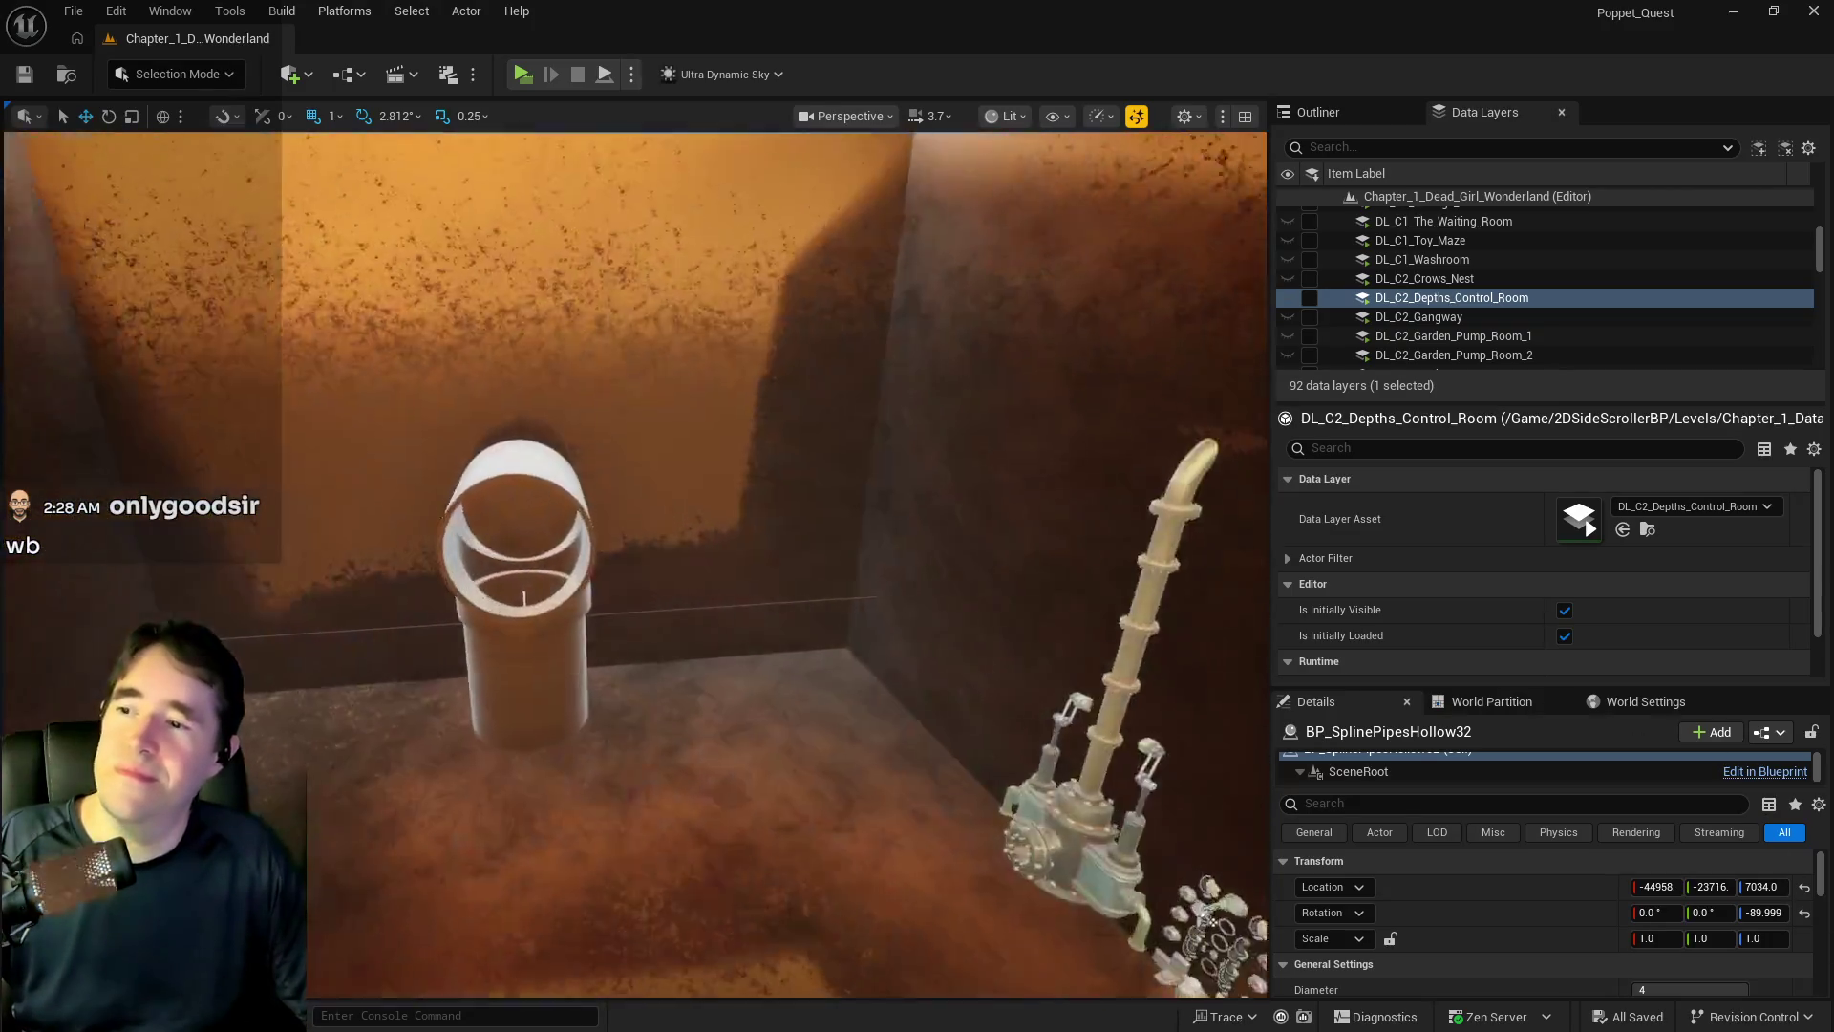
key(s)
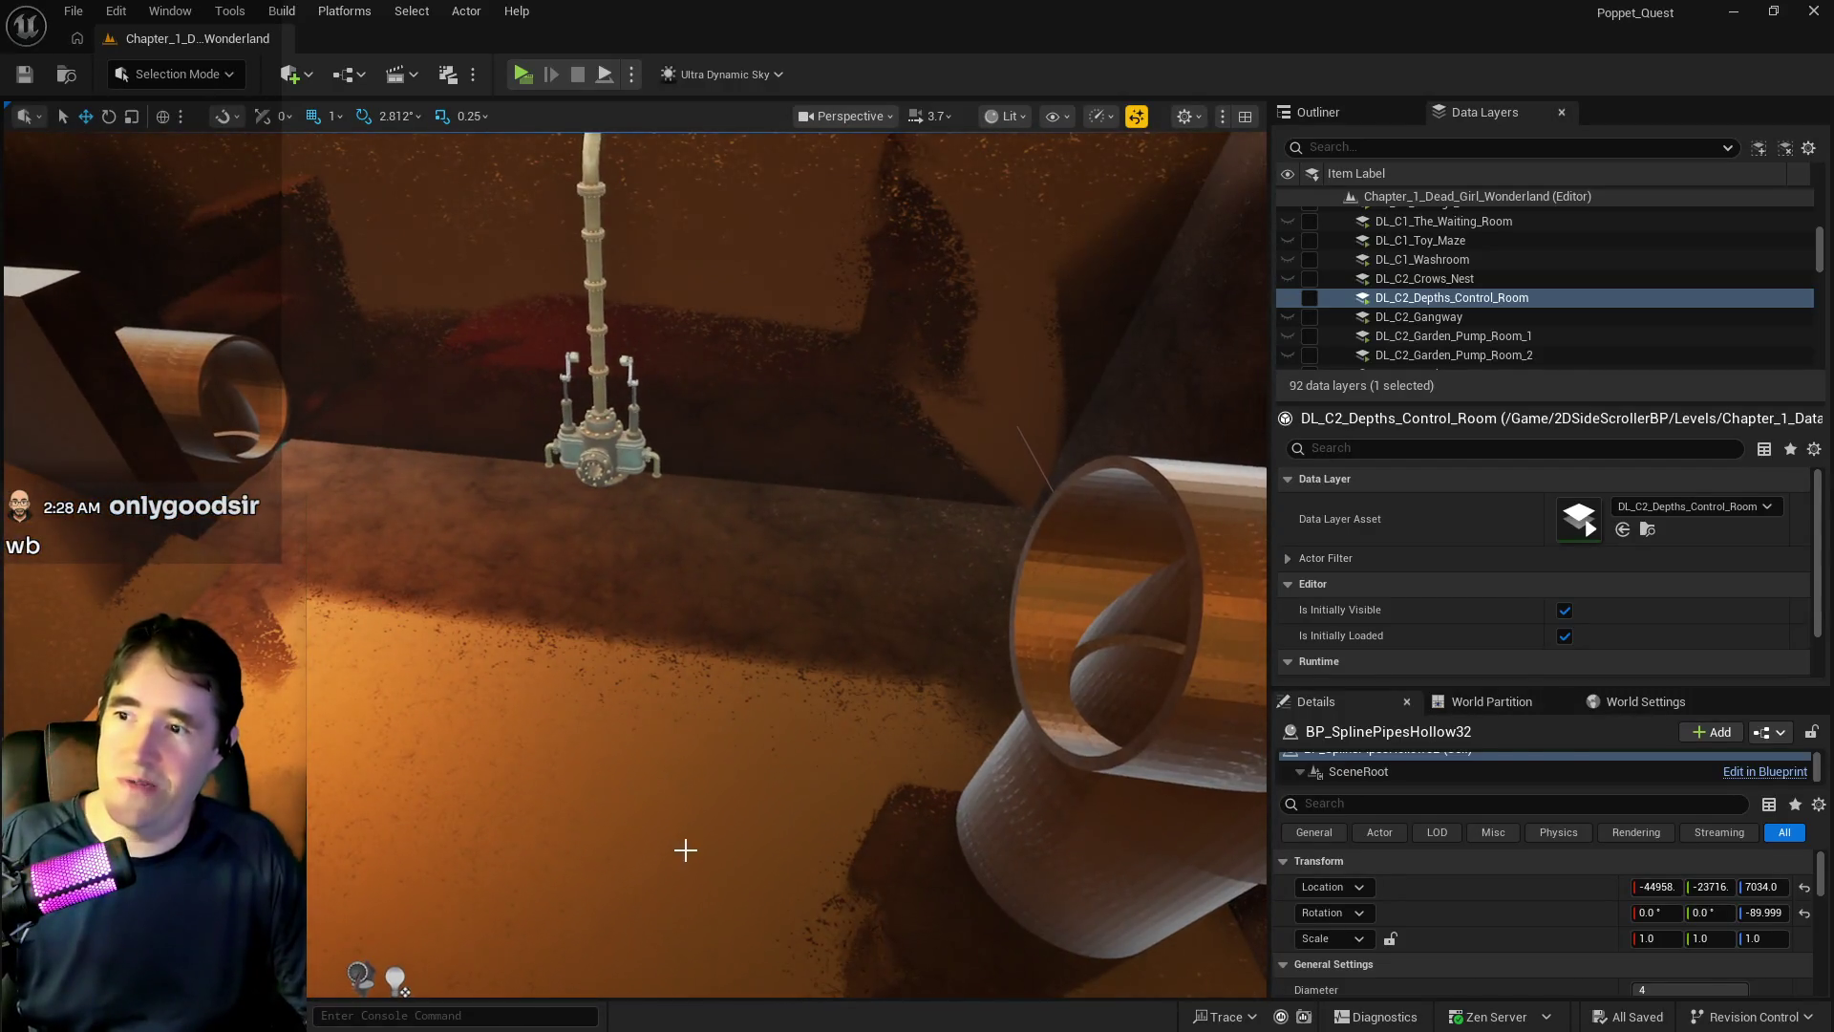
click(685, 849)
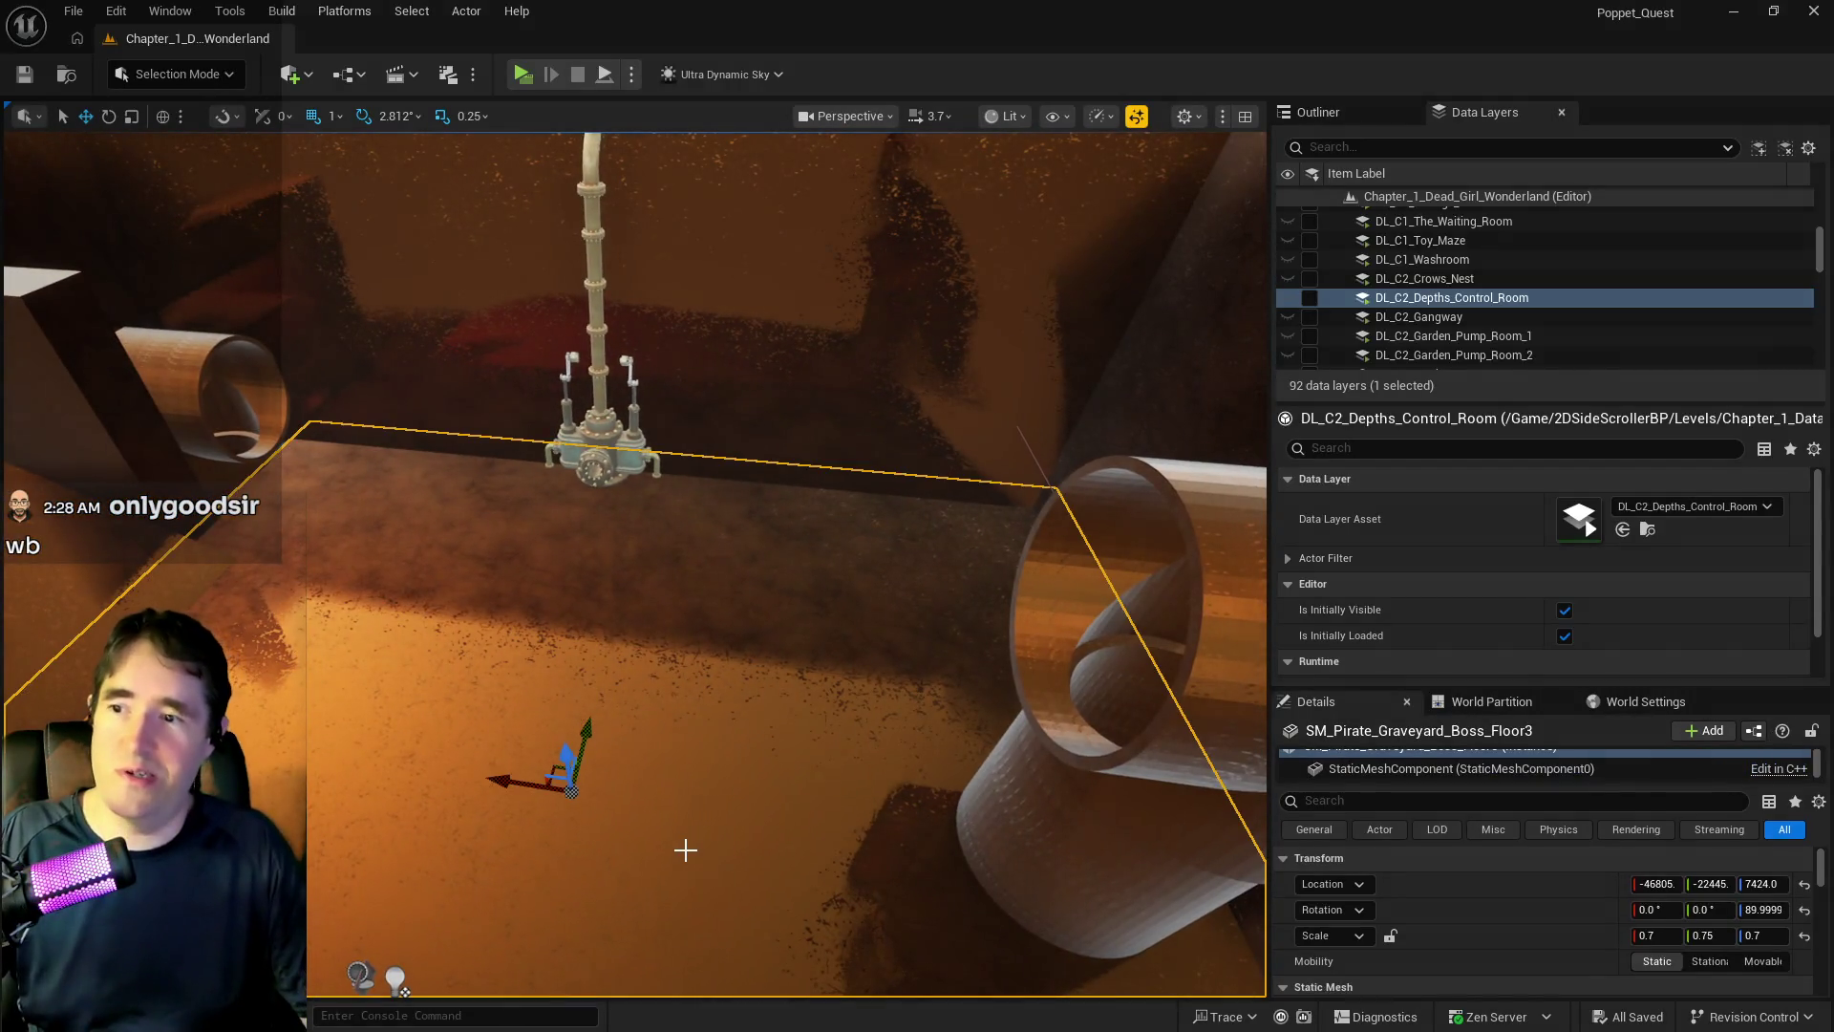
key(s)
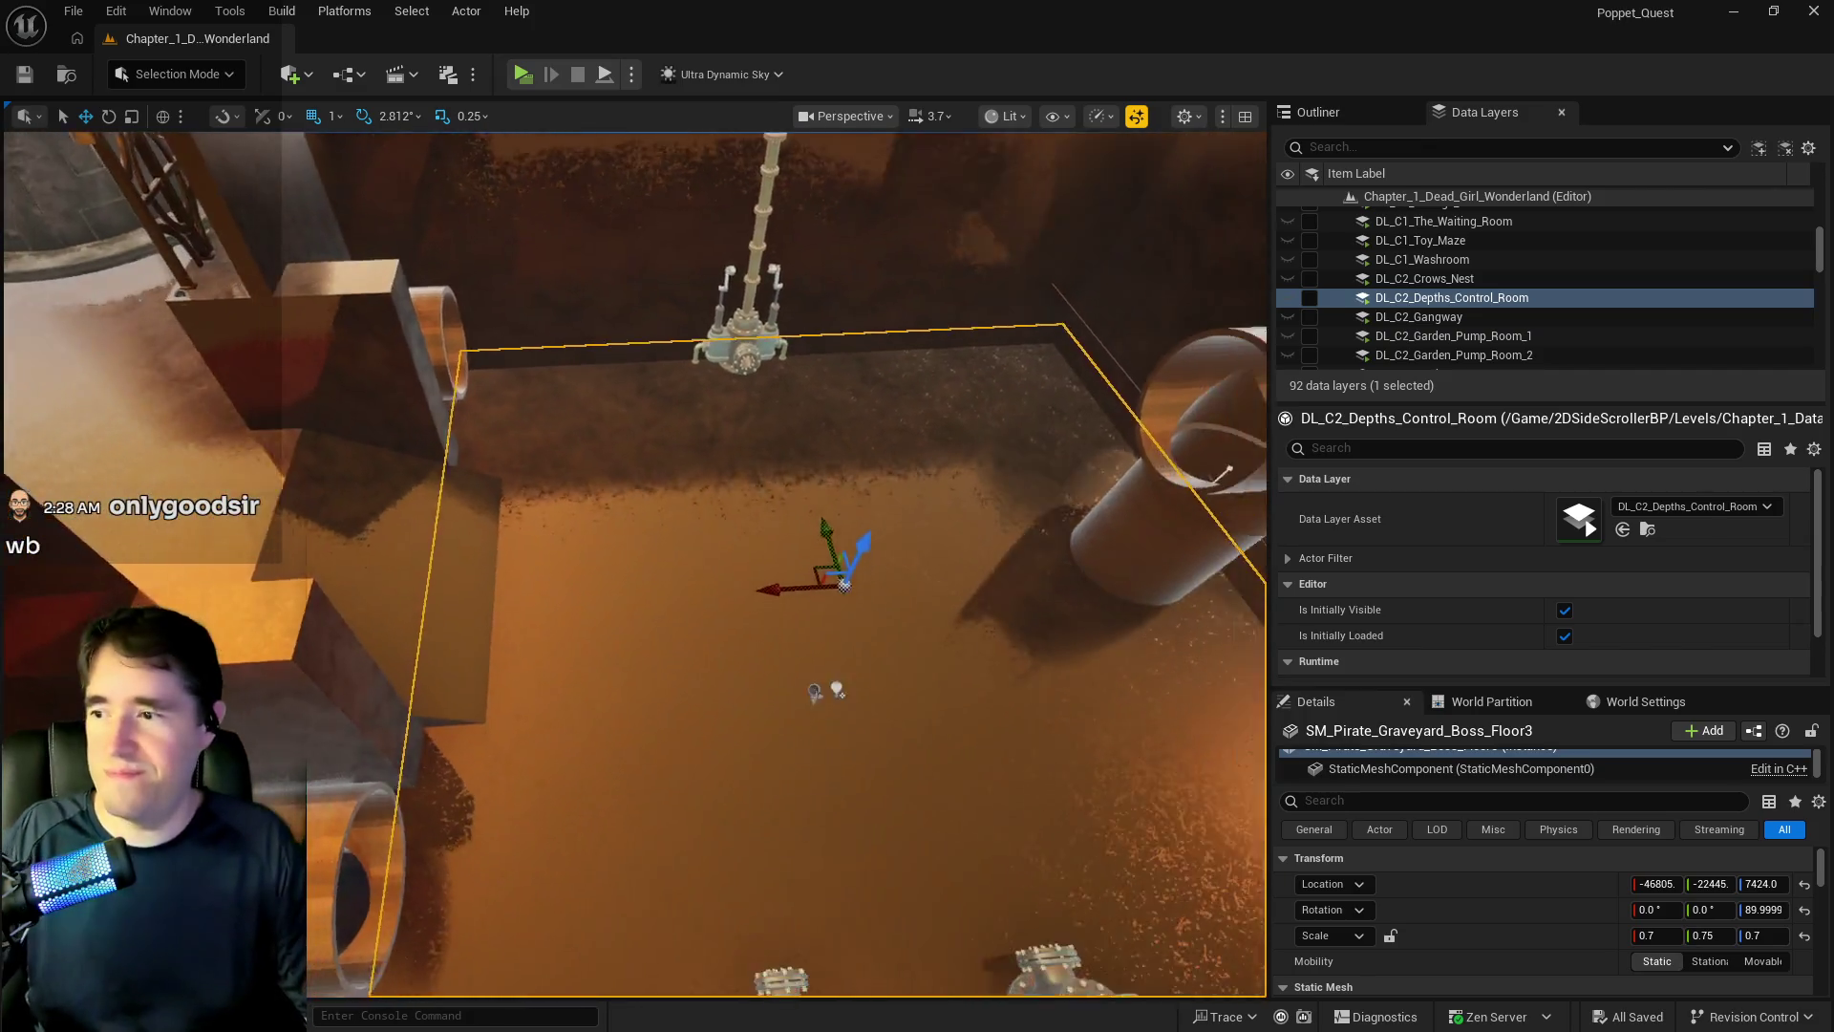
- Switch to the scale gizmo and start replacing the floor's 0.75 Y scale with .7
key(e)
key(r)
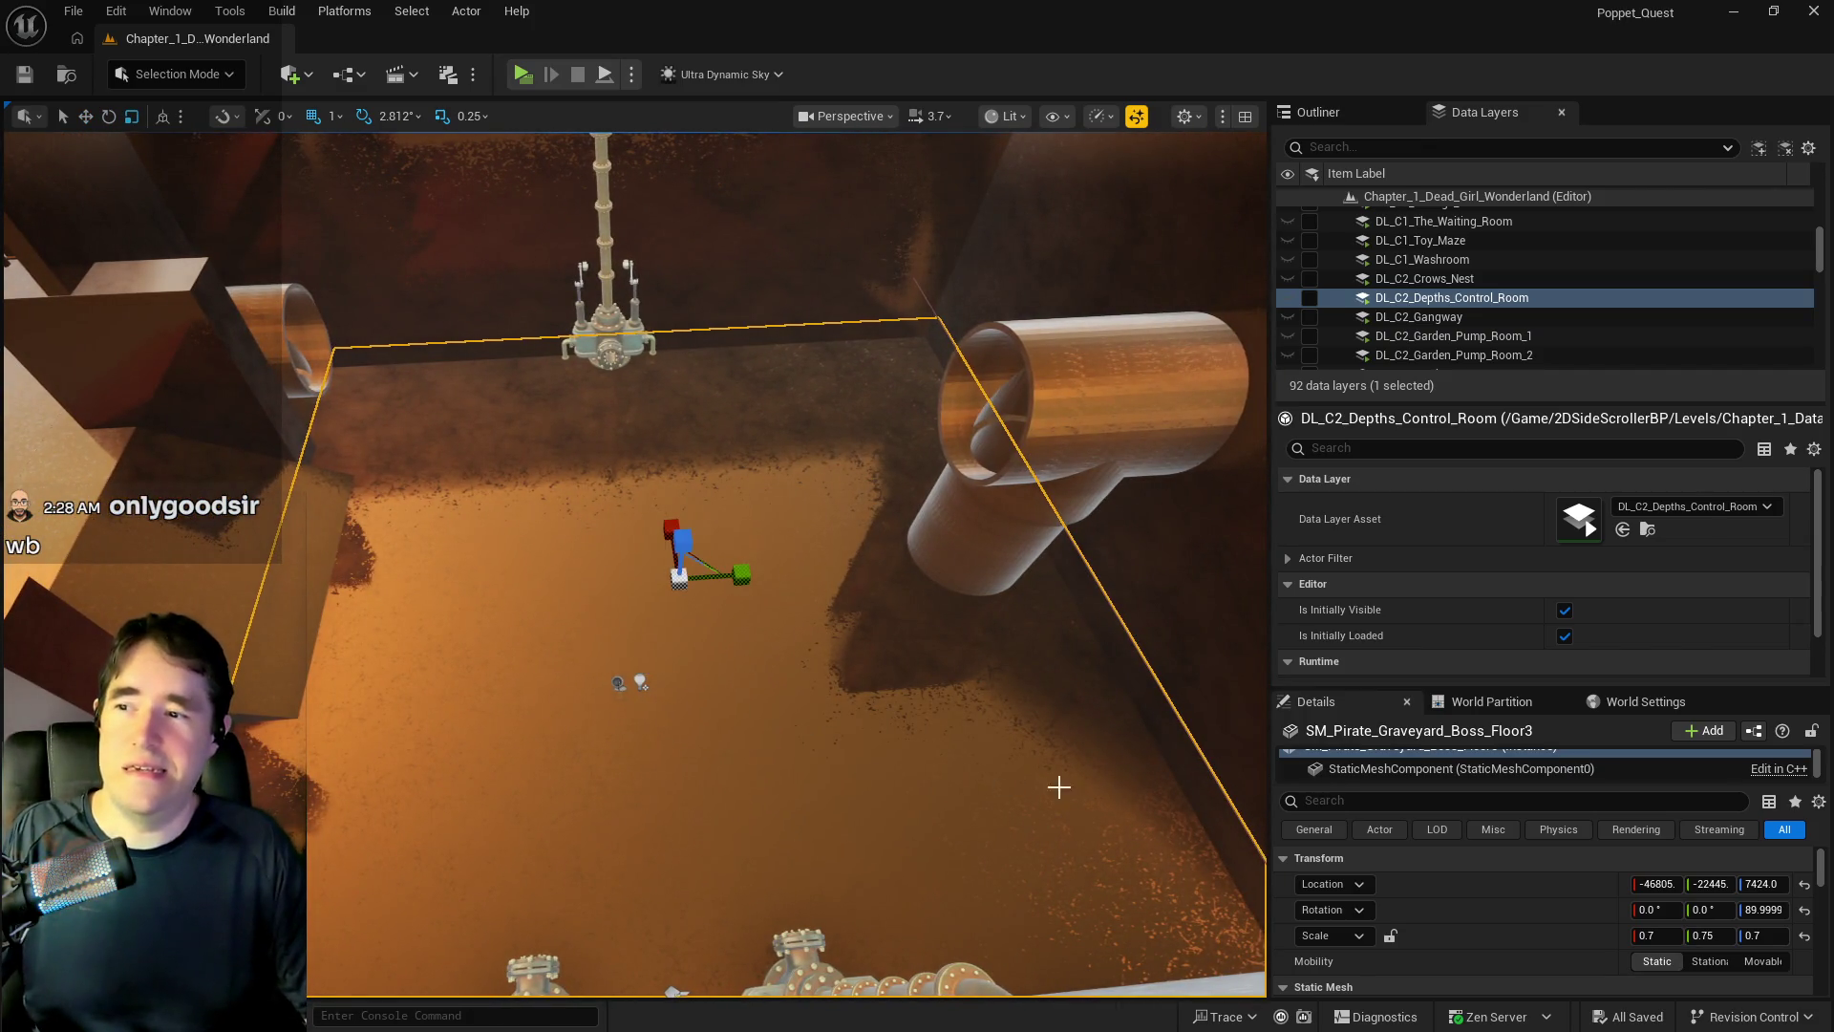
click(1720, 936)
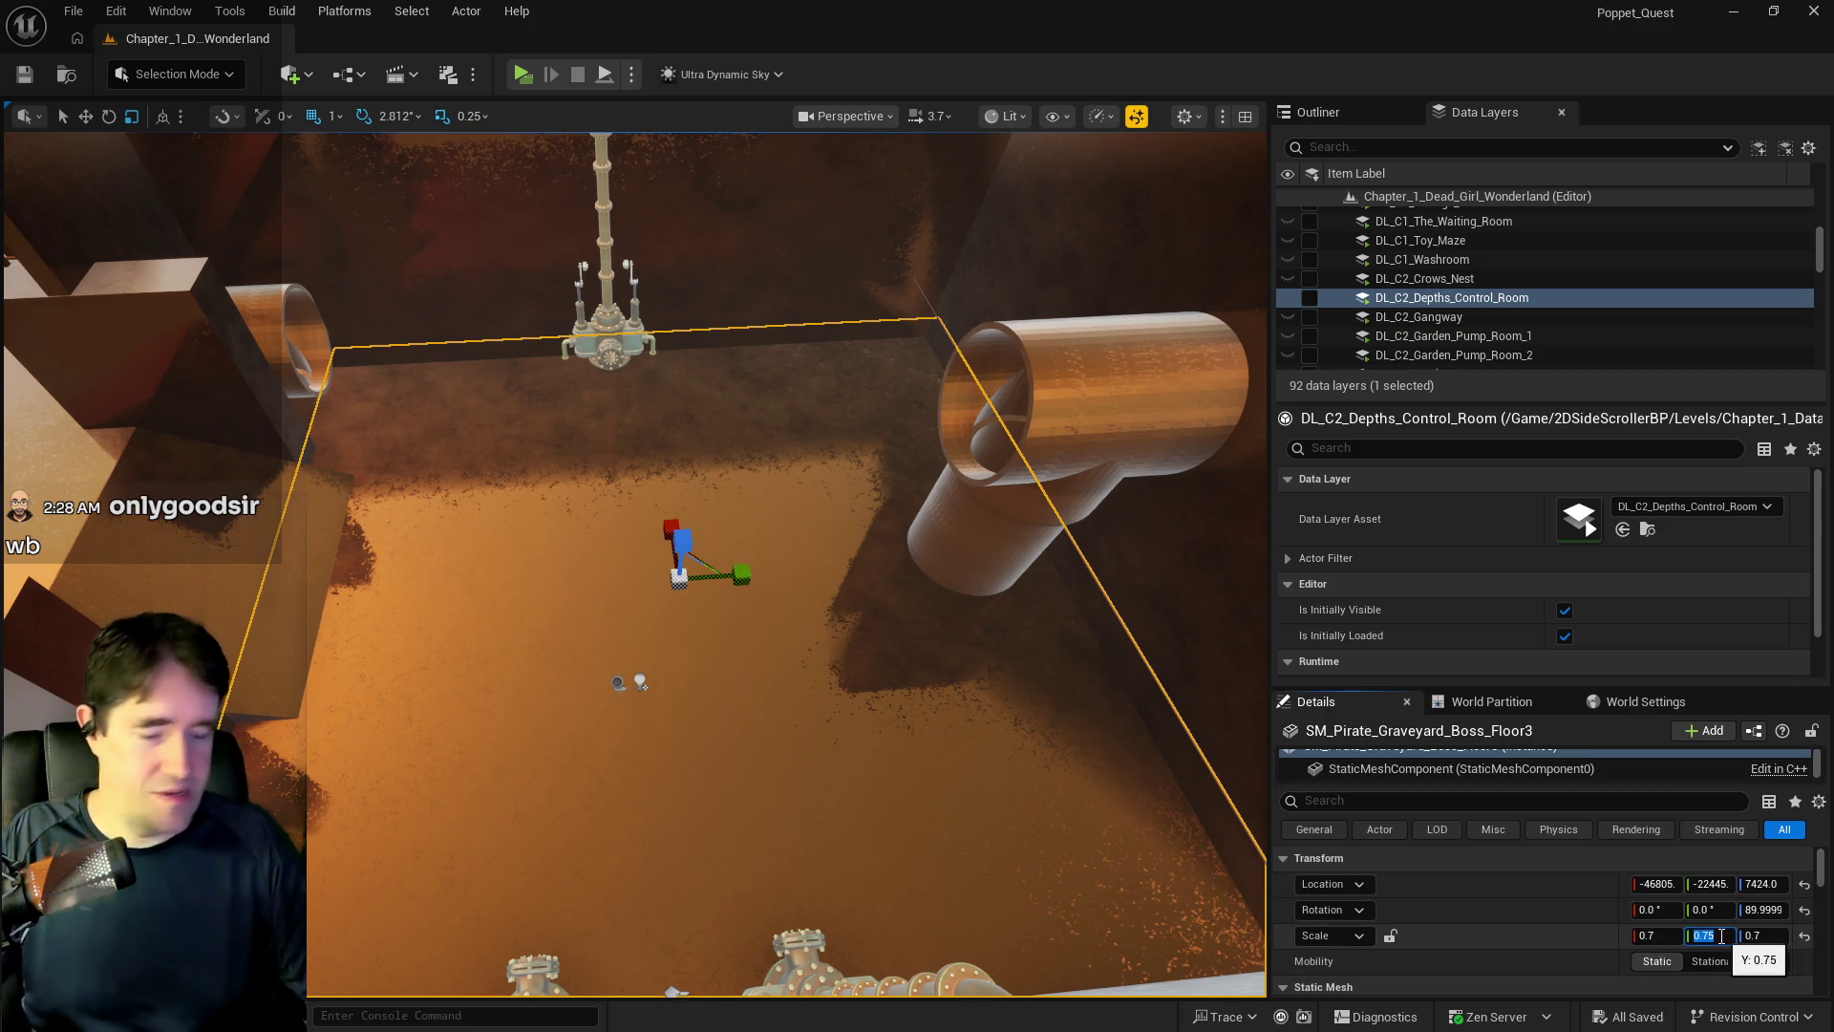
key(BackSpace)
key(ctrl+z)
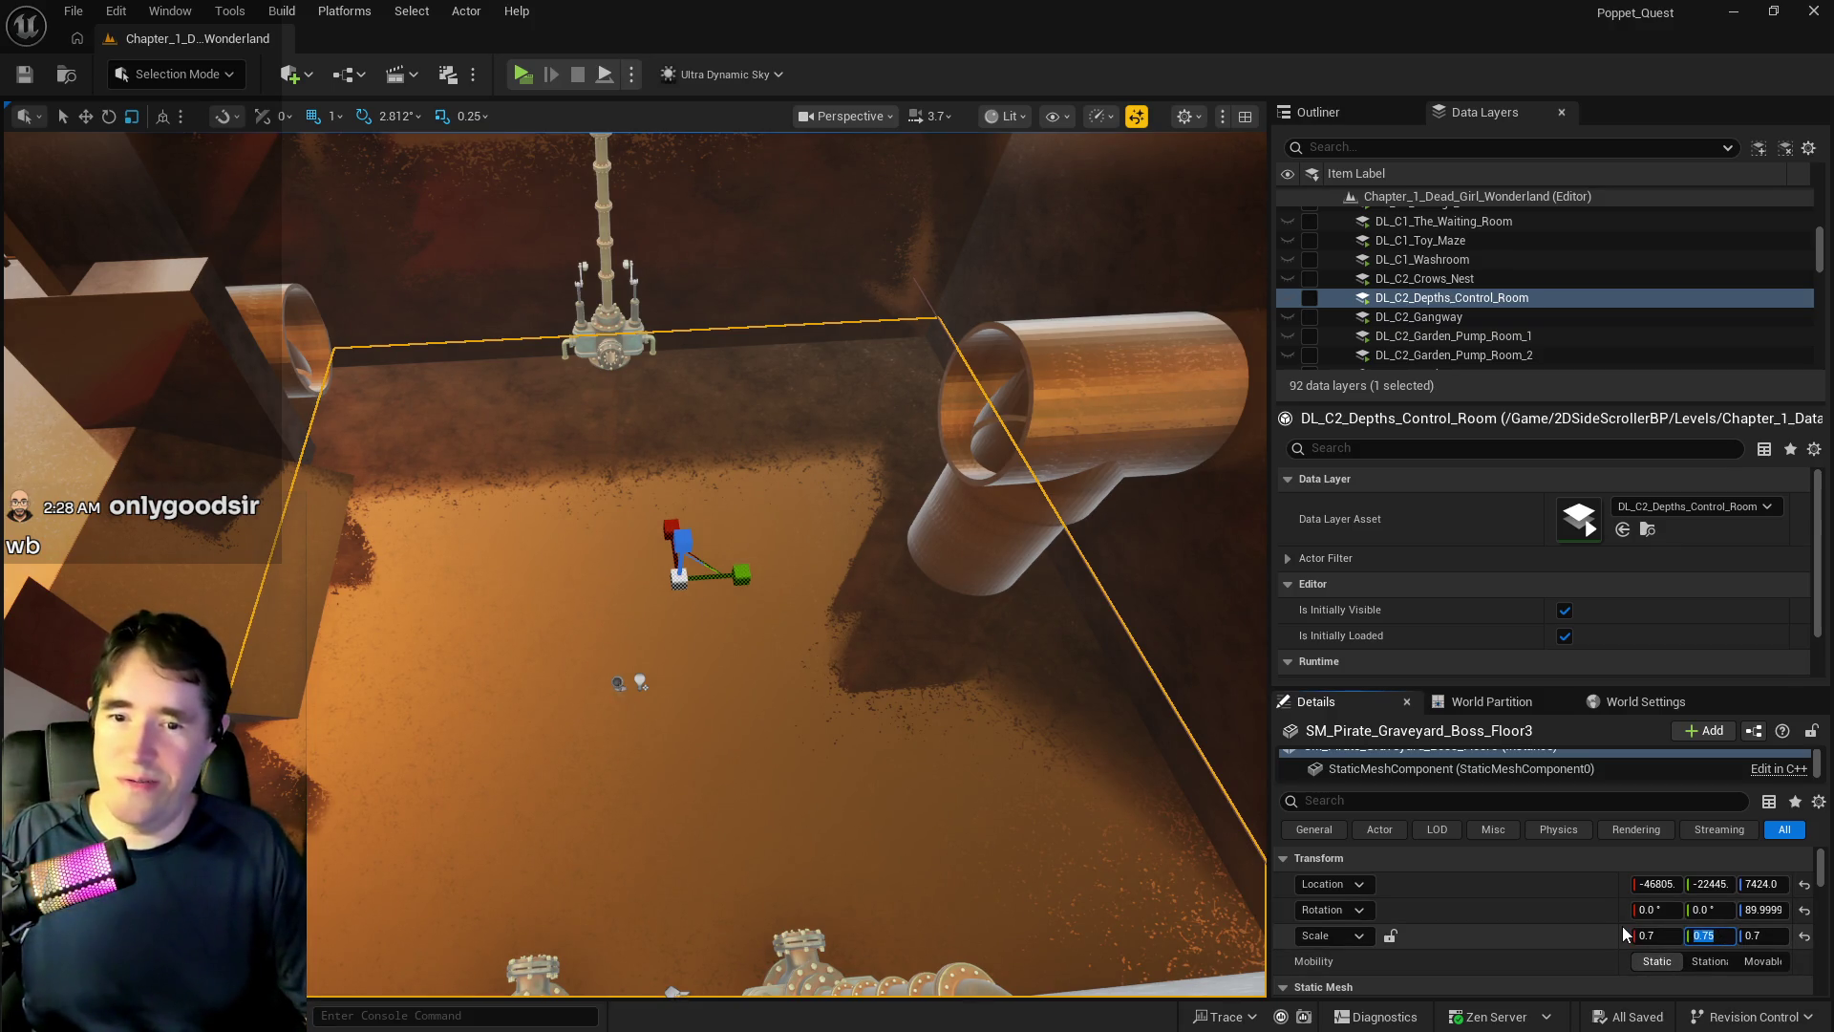
text(.)
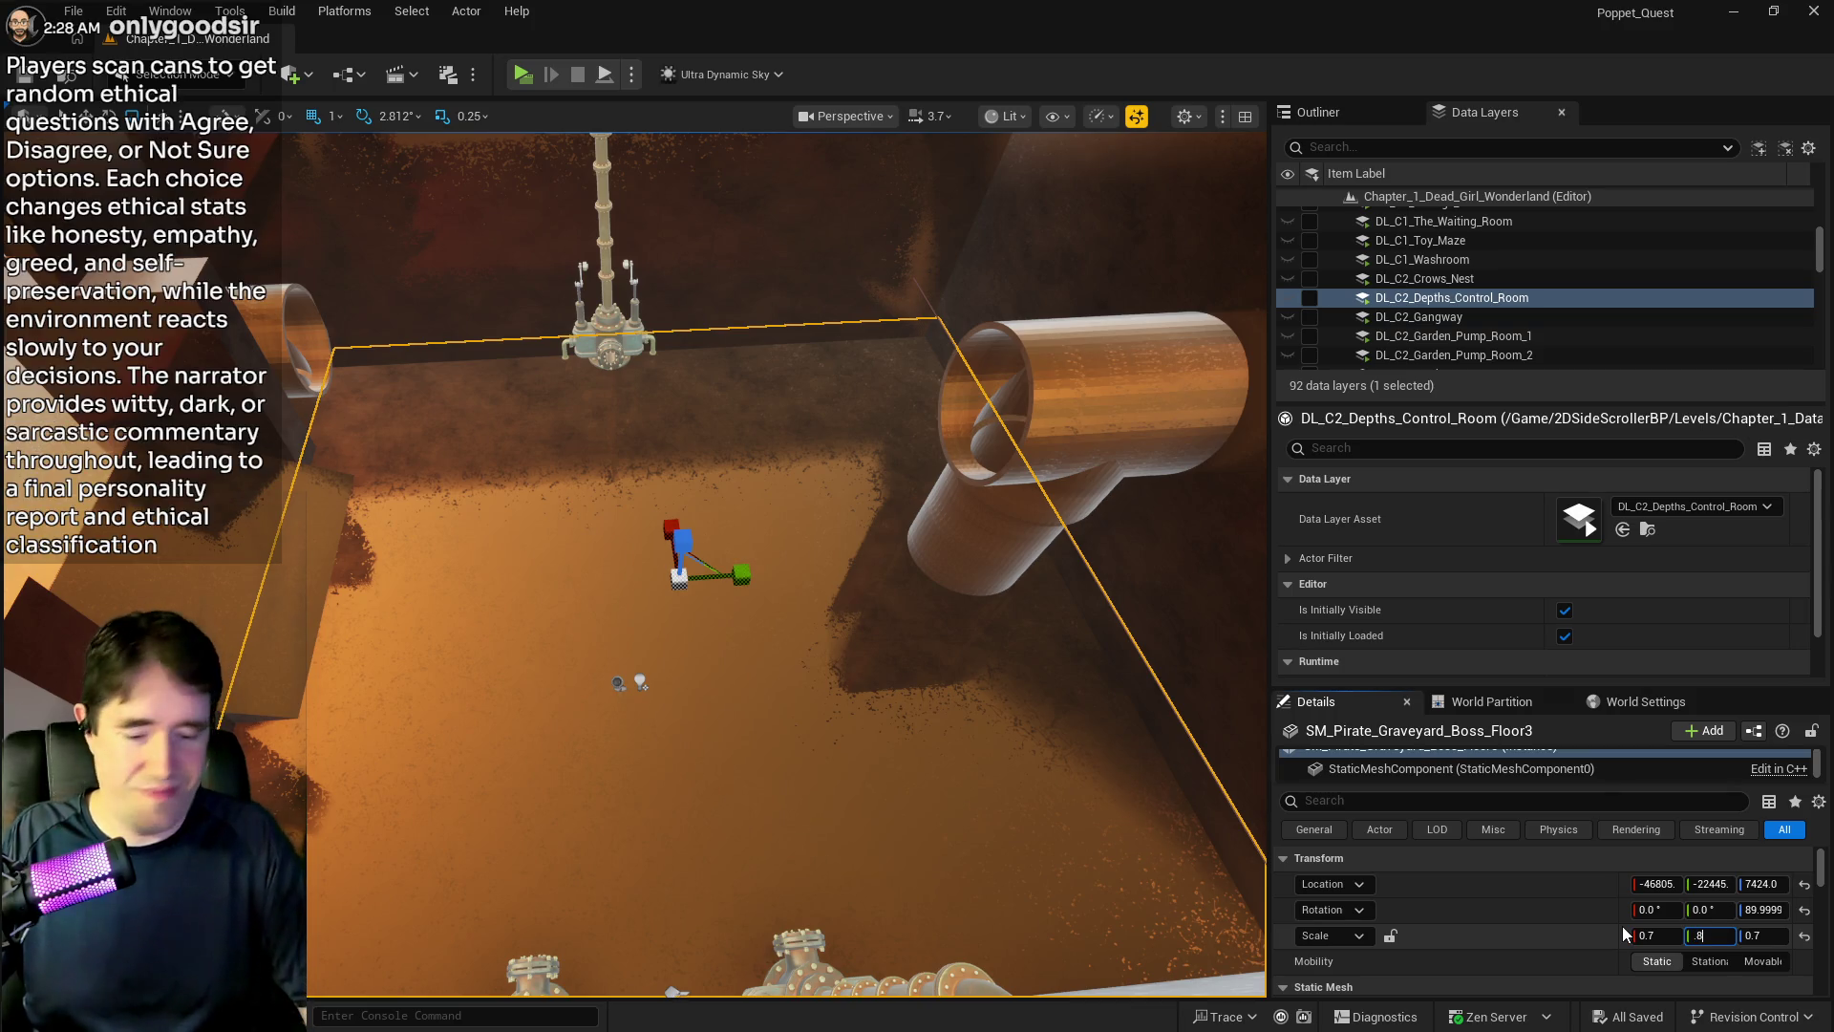
text(7)
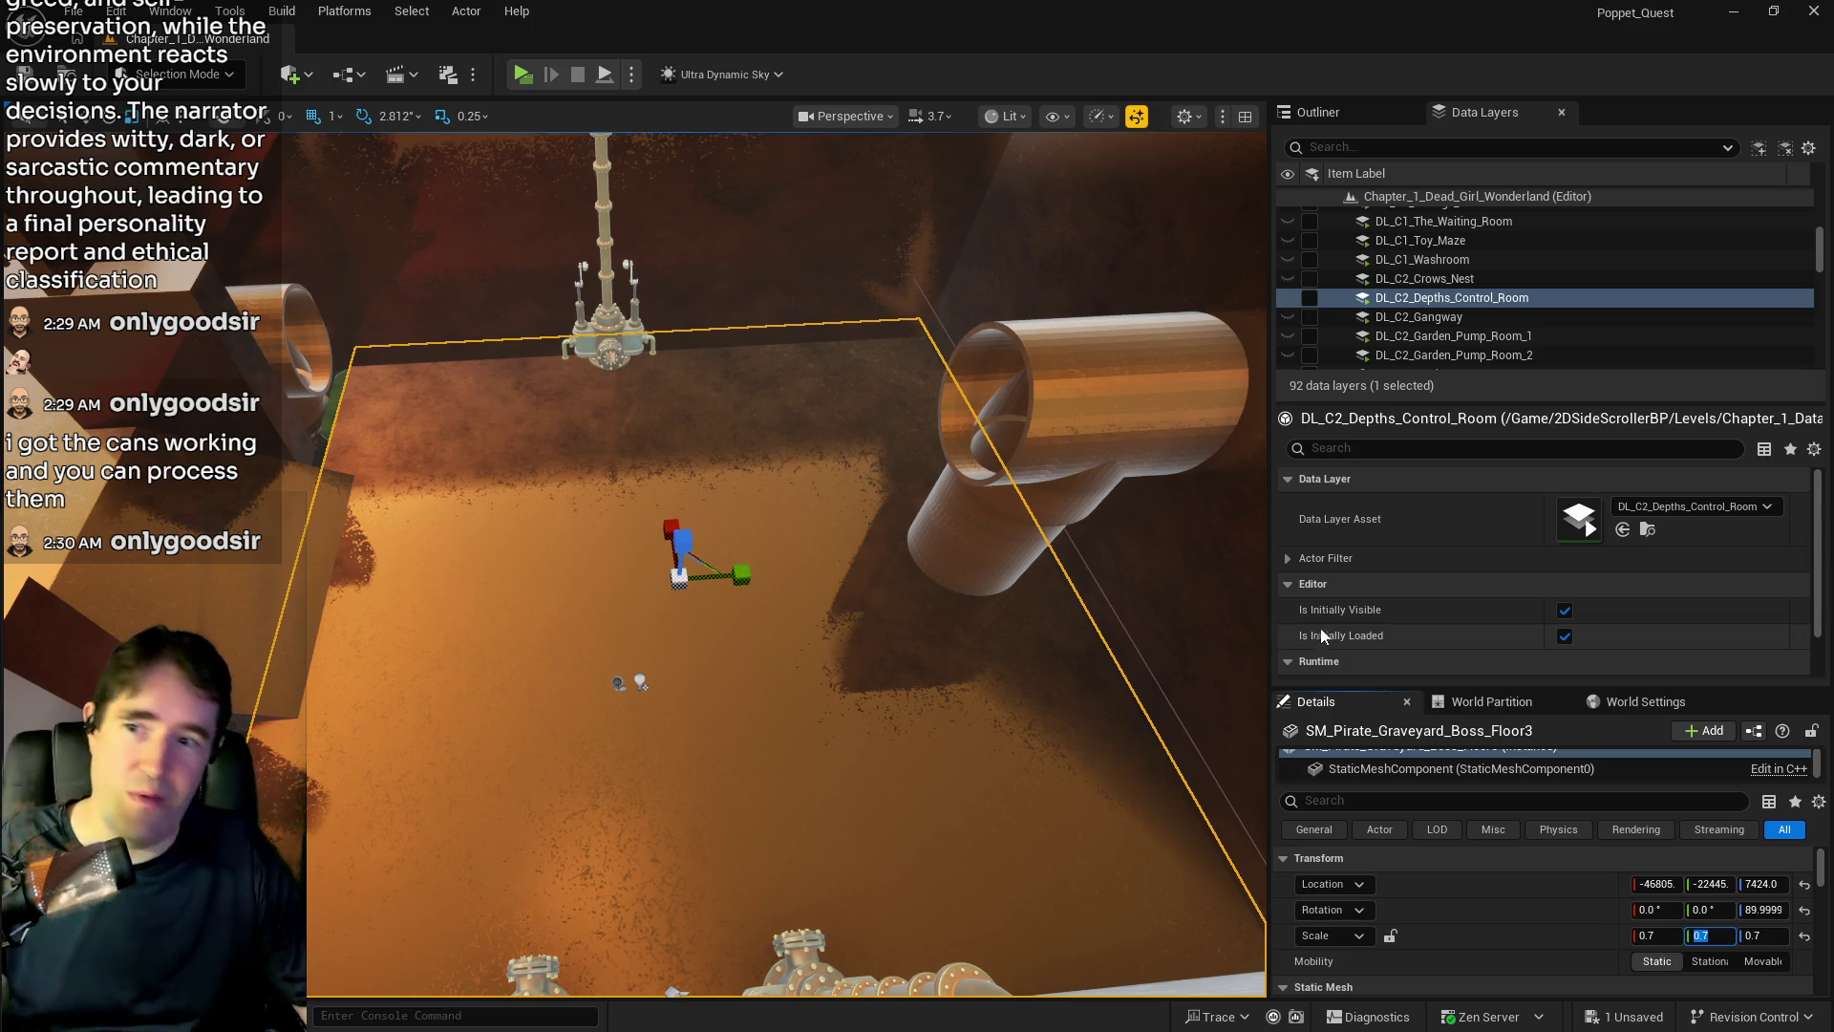
- Tilt the view down to look at the 0.7-scaled floor from another angle
mouse_move(909, 790)
mouse_down()
mouse_move(898, 764)
mouse_move(917, 821)
mouse_move(888, 784)
mouse_move(907, 802)
mouse_up()
- Frame the floor between the pipes and try a Y scale of 0.5
drag(786, 564, 786, 353)
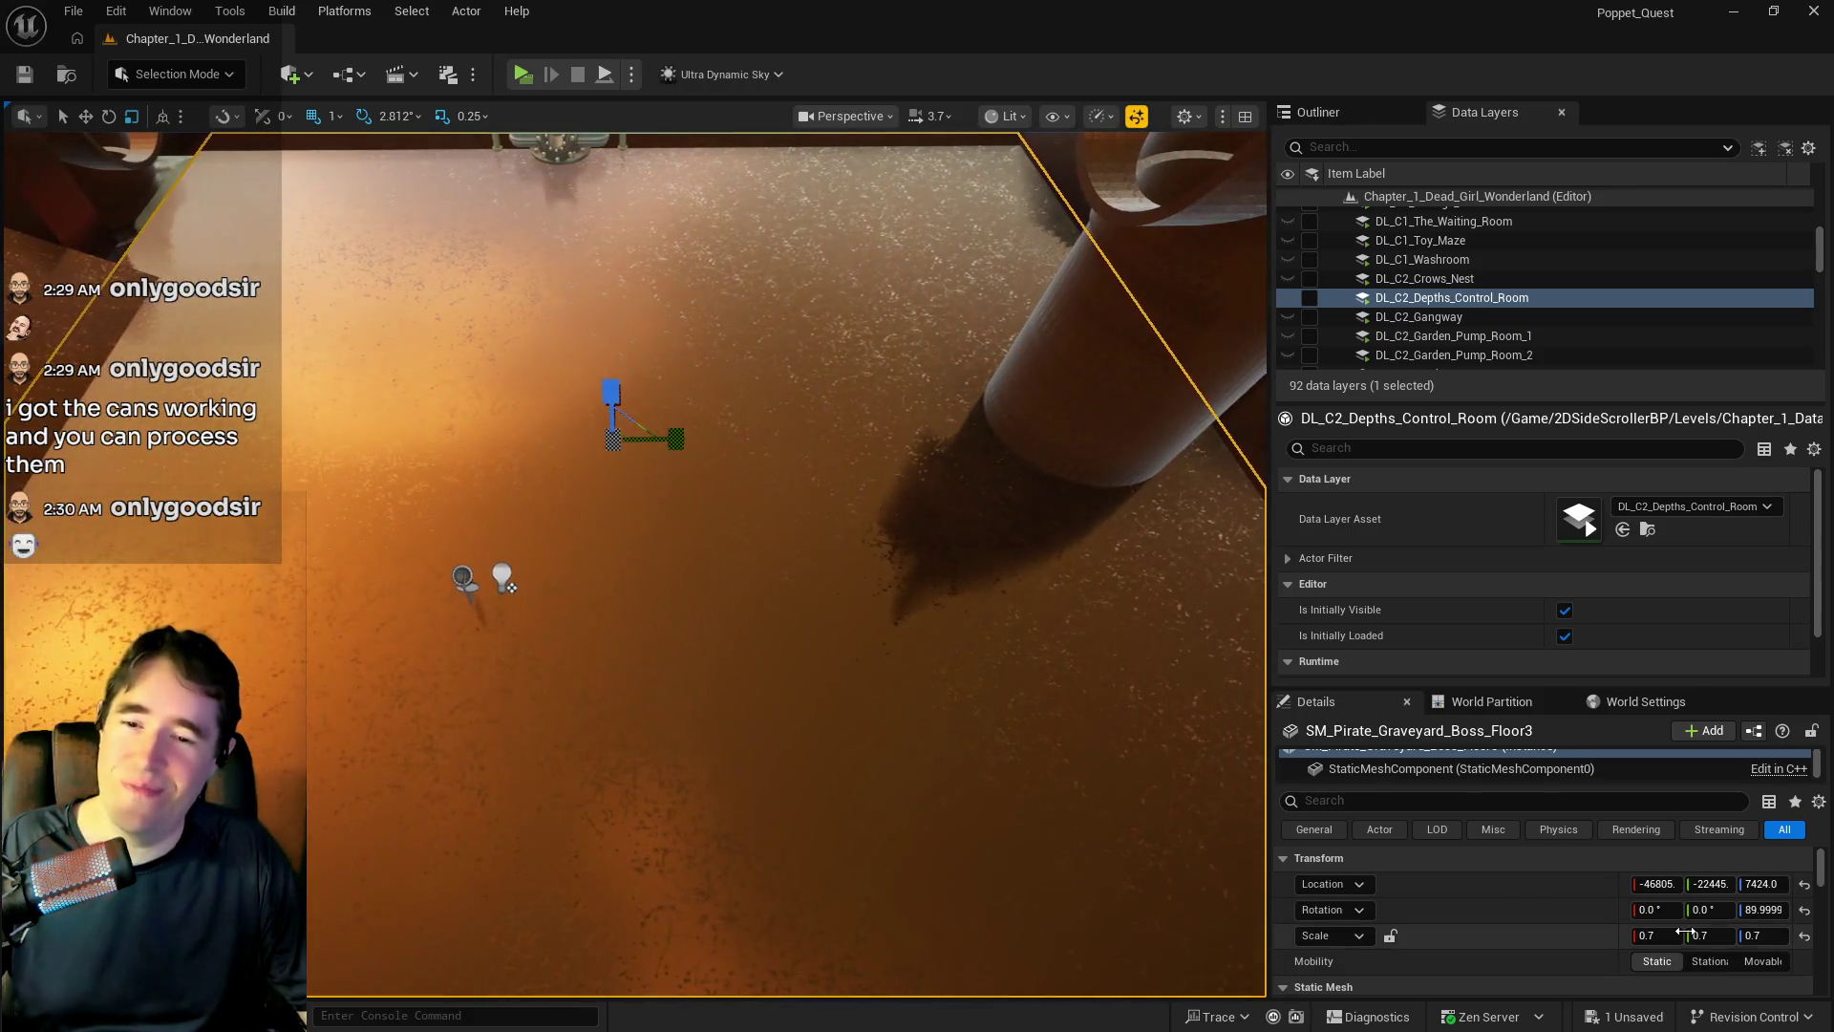
mouse_move(1101, 724)
mouse_down()
mouse_move(1070, 687)
mouse_move(889, 974)
mouse_move(1080, 724)
mouse_up()
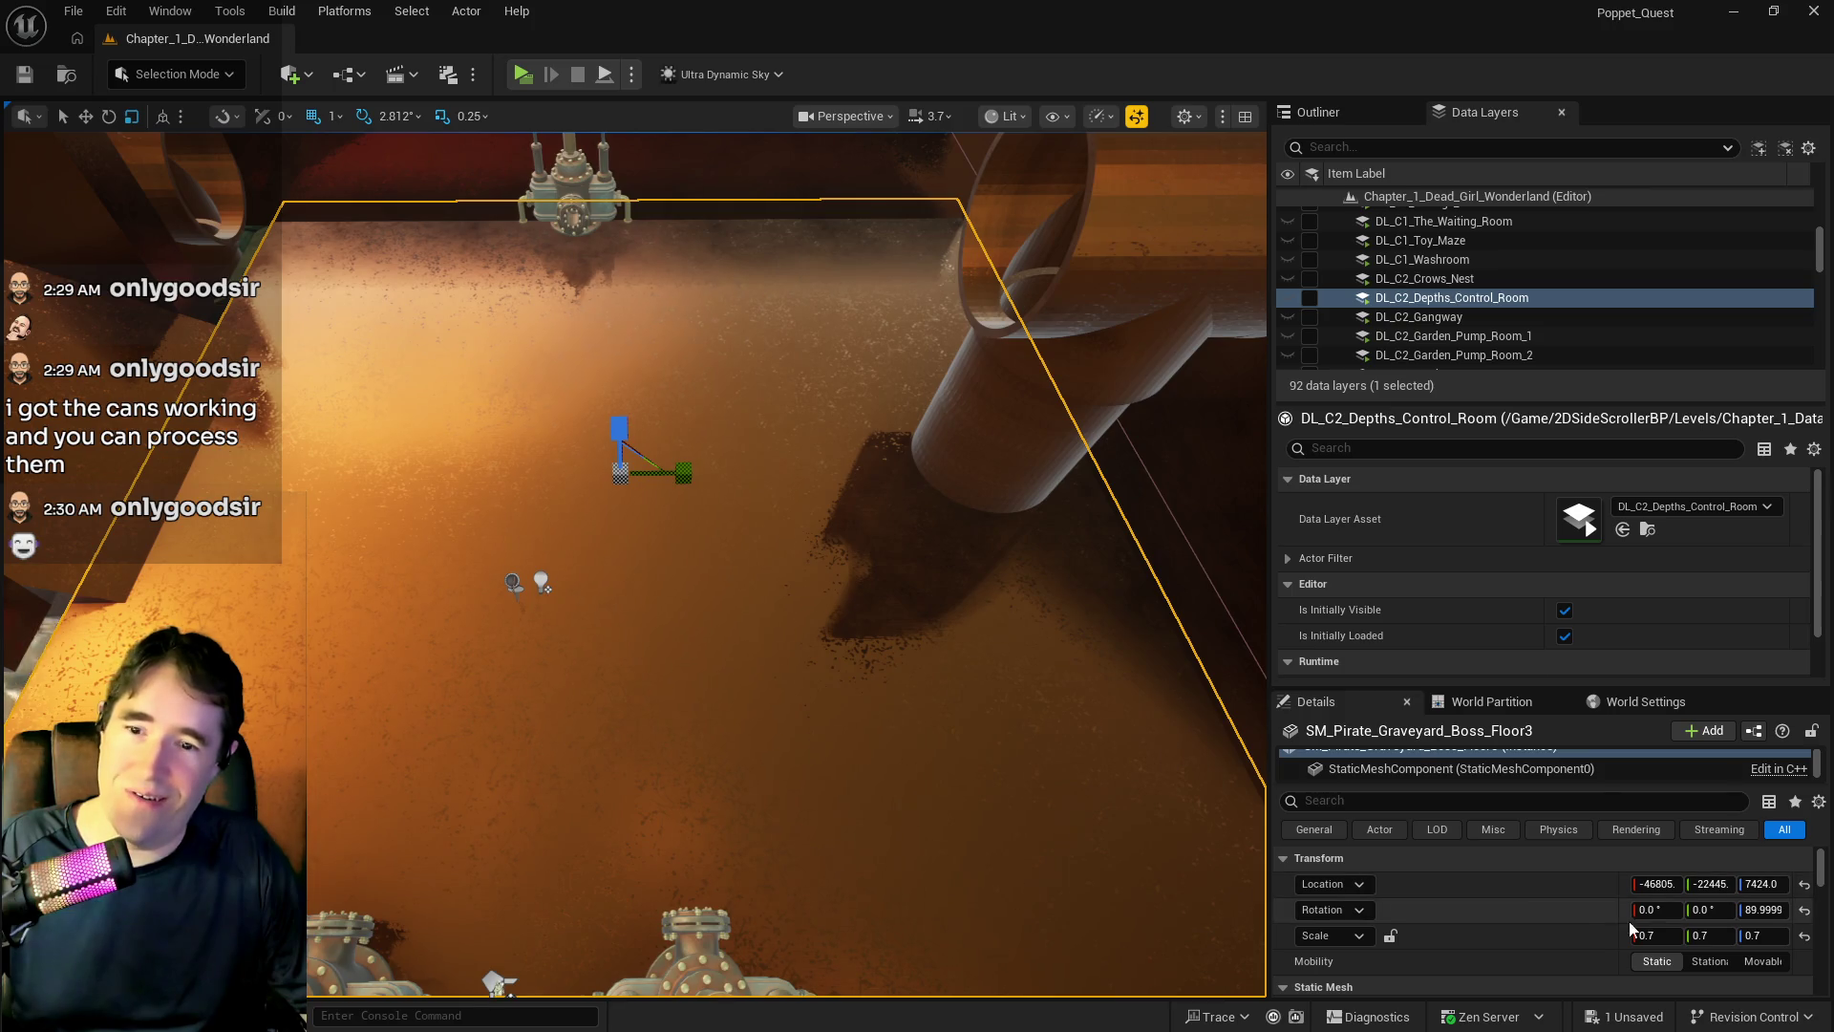
click(1710, 937)
text(0.5)
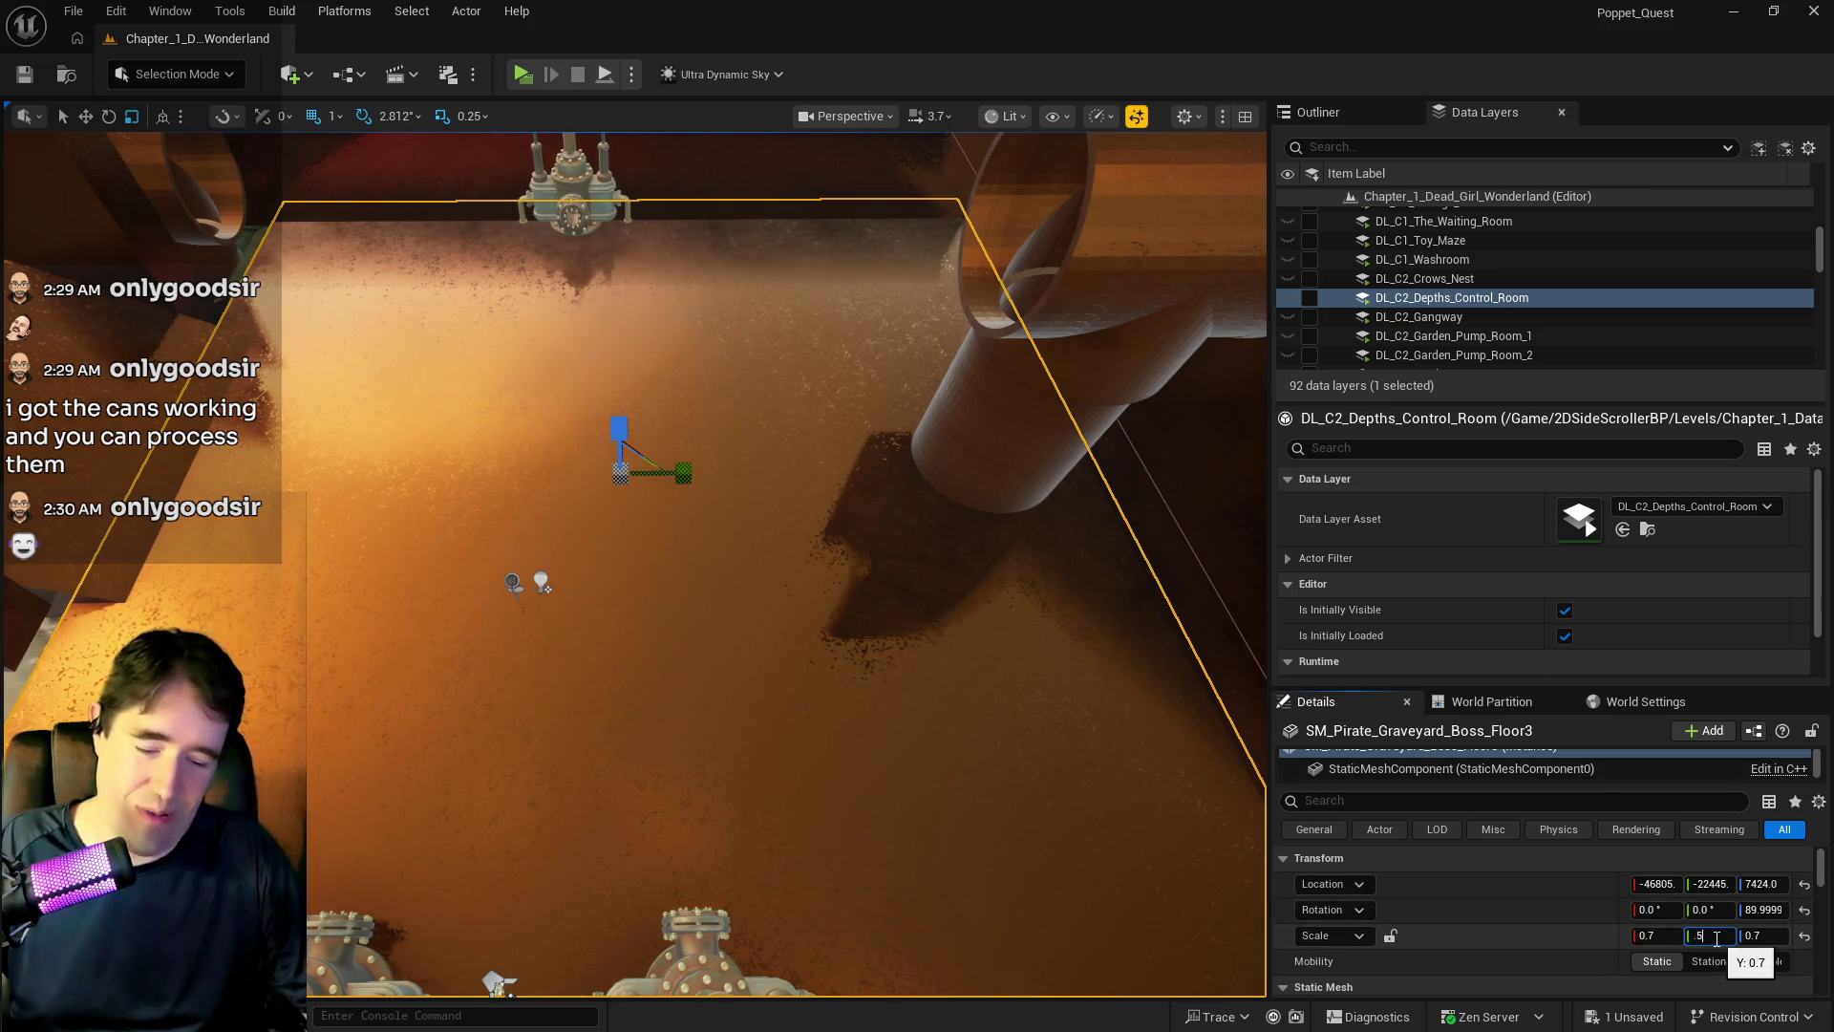
key(Return)
- Settle the floor's Y scale at 0.65 after trying 0.6, then slide it along X
key(BackSpace)
text(0.6)
key(Return)
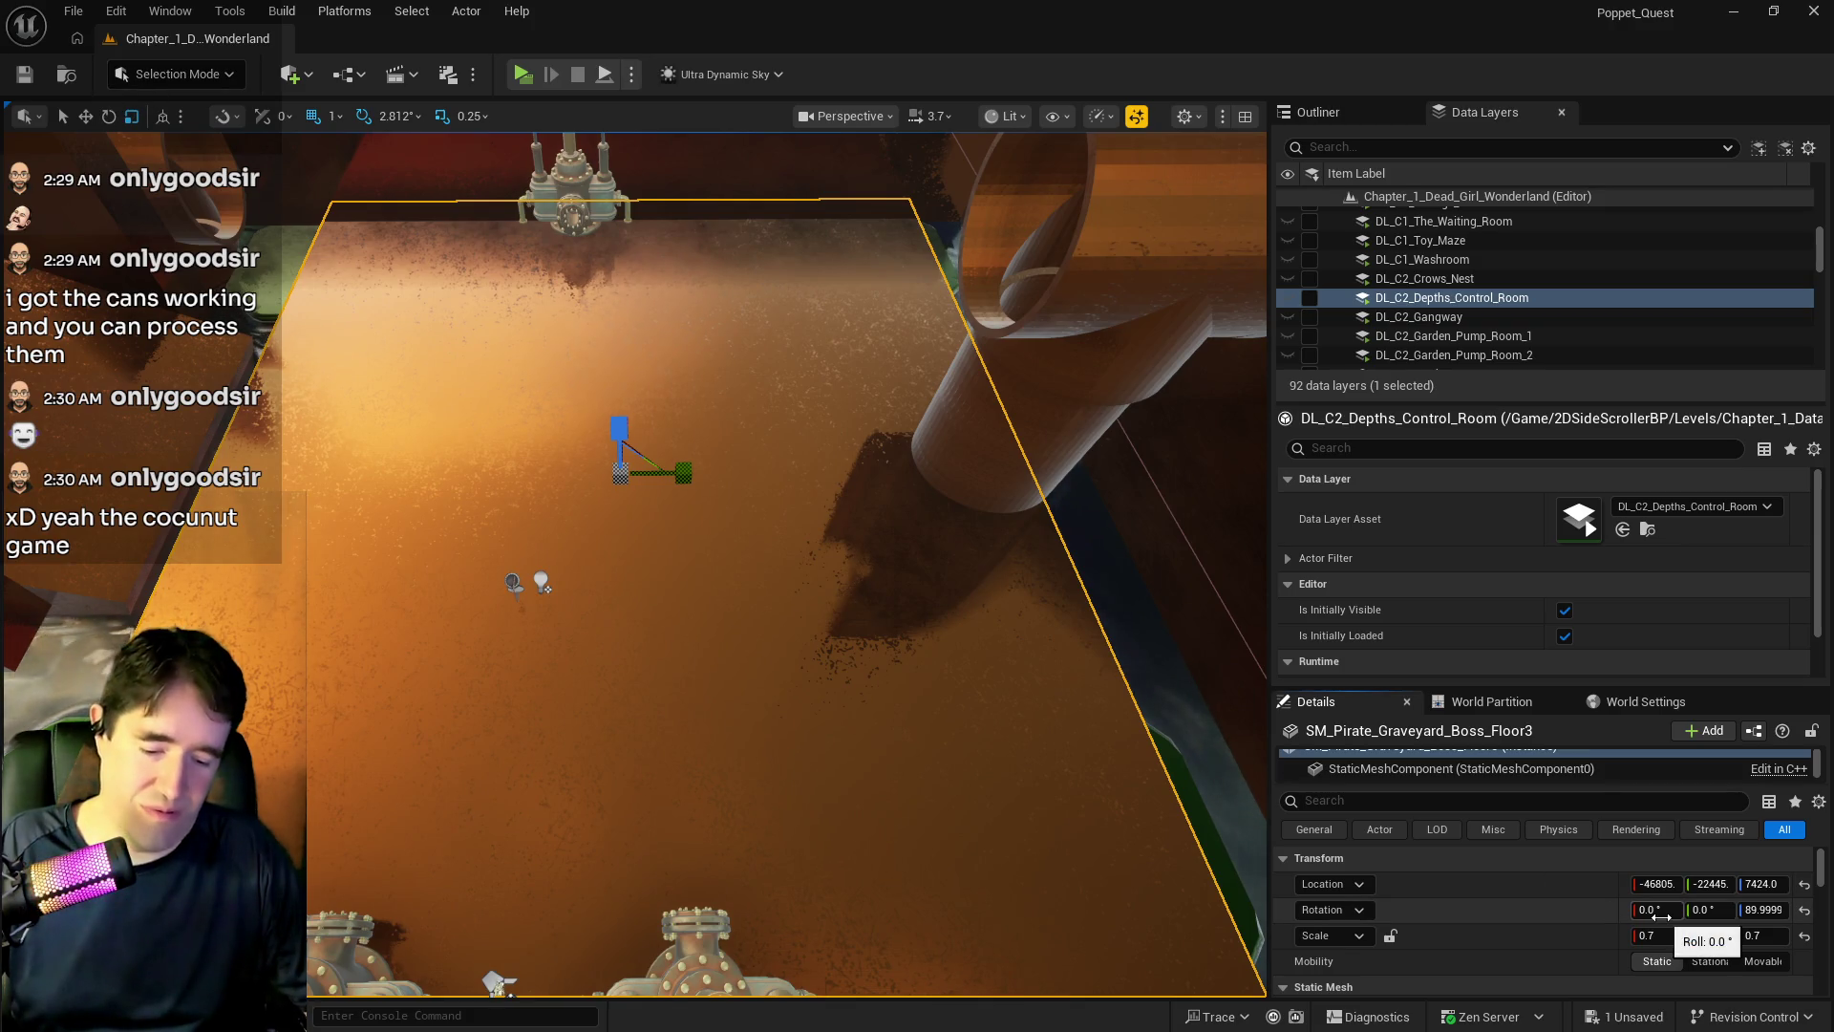
key(Return)
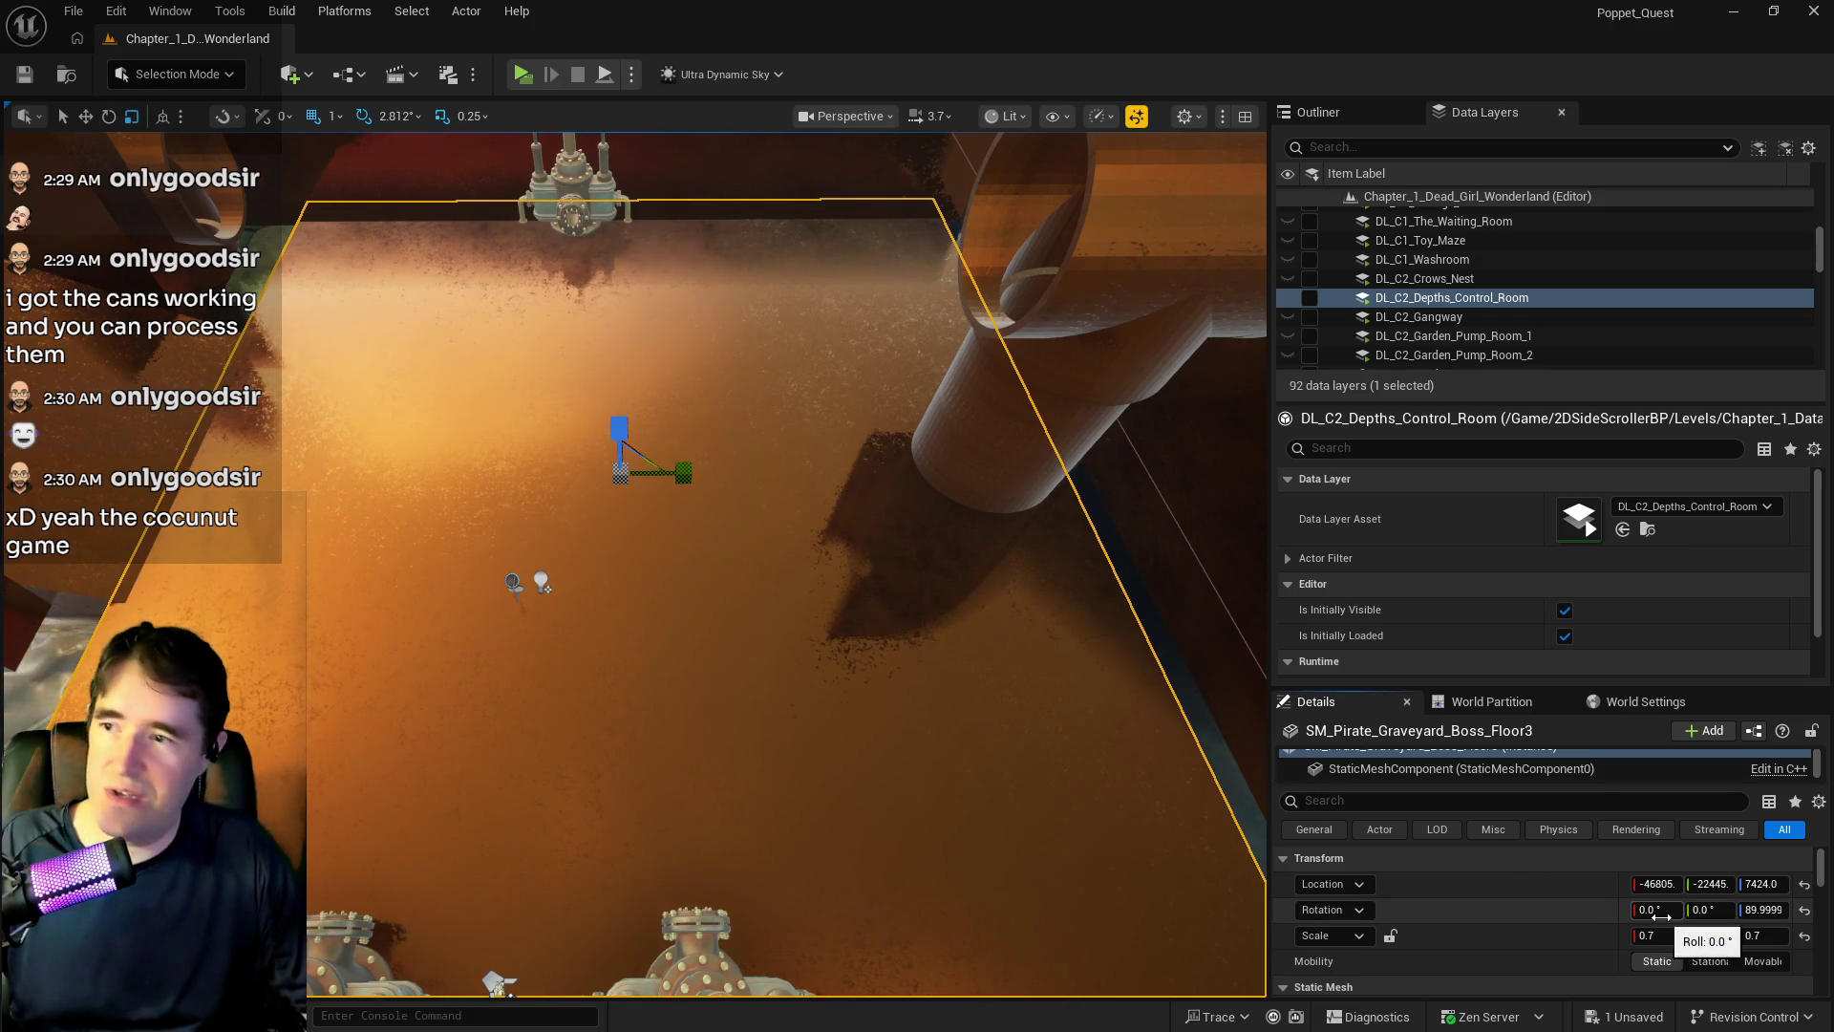
click(85, 116)
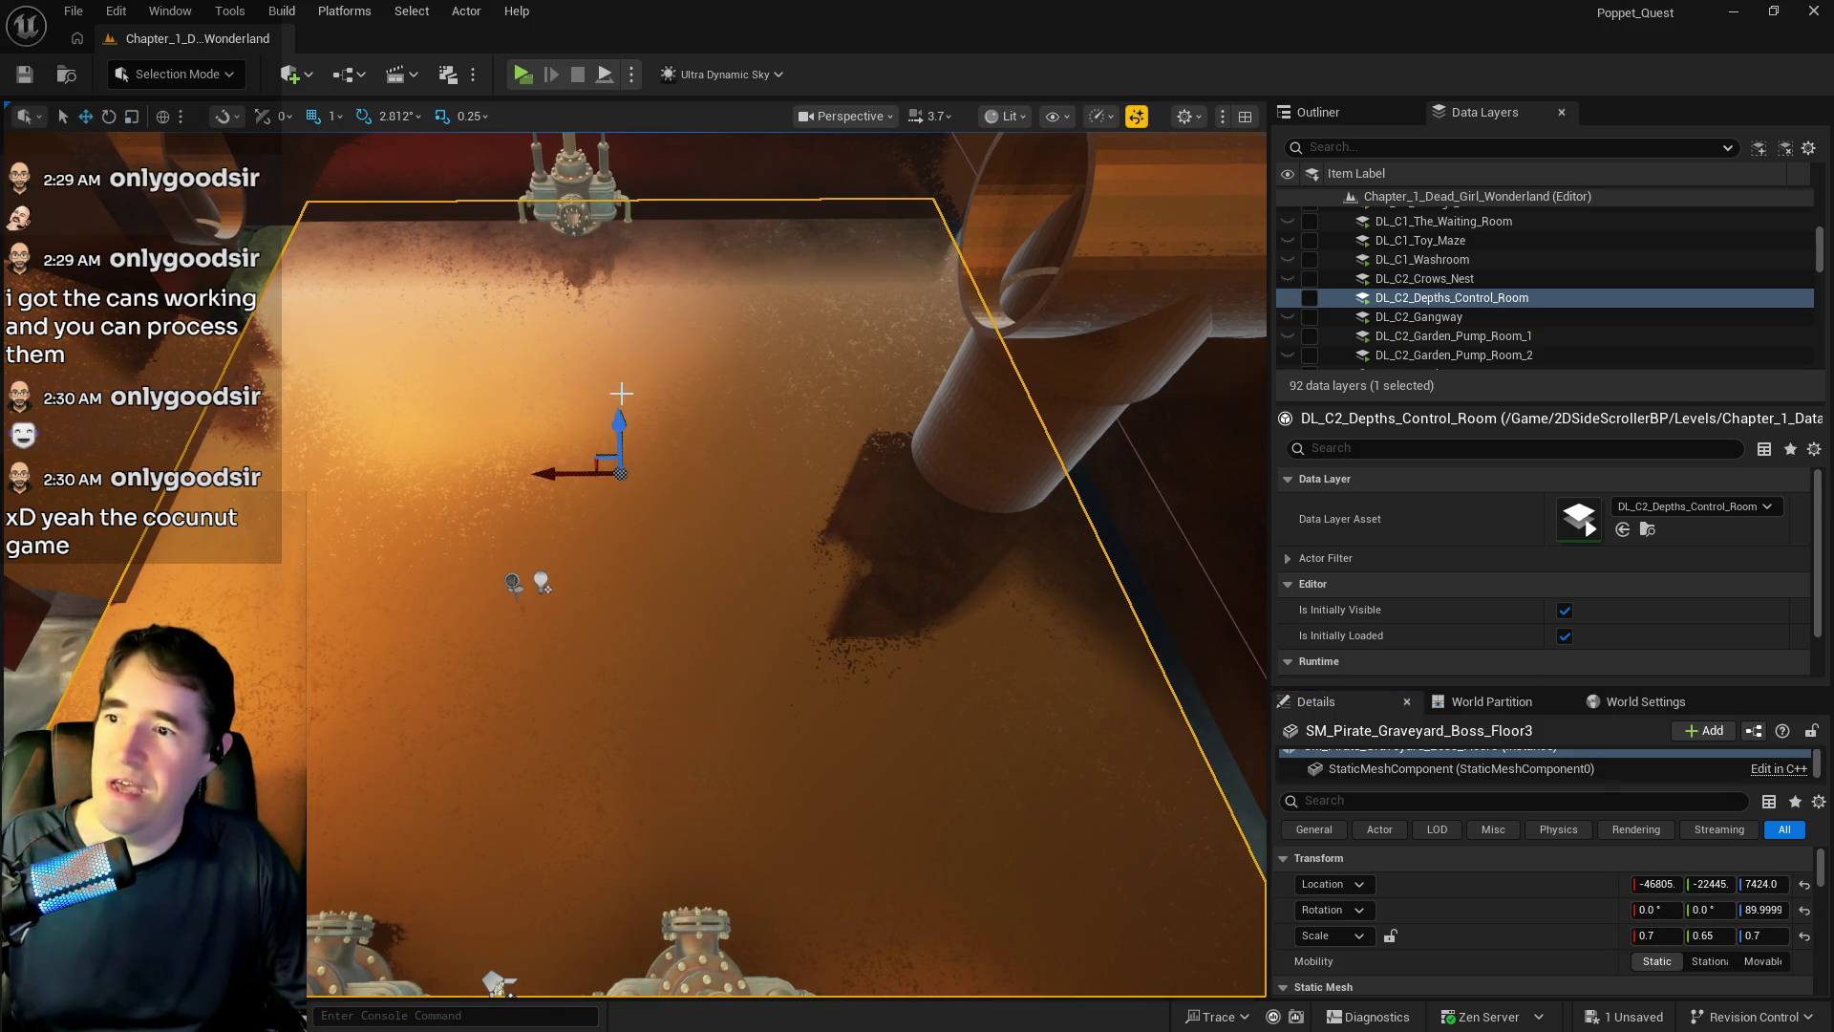
drag(560, 472, 482, 473)
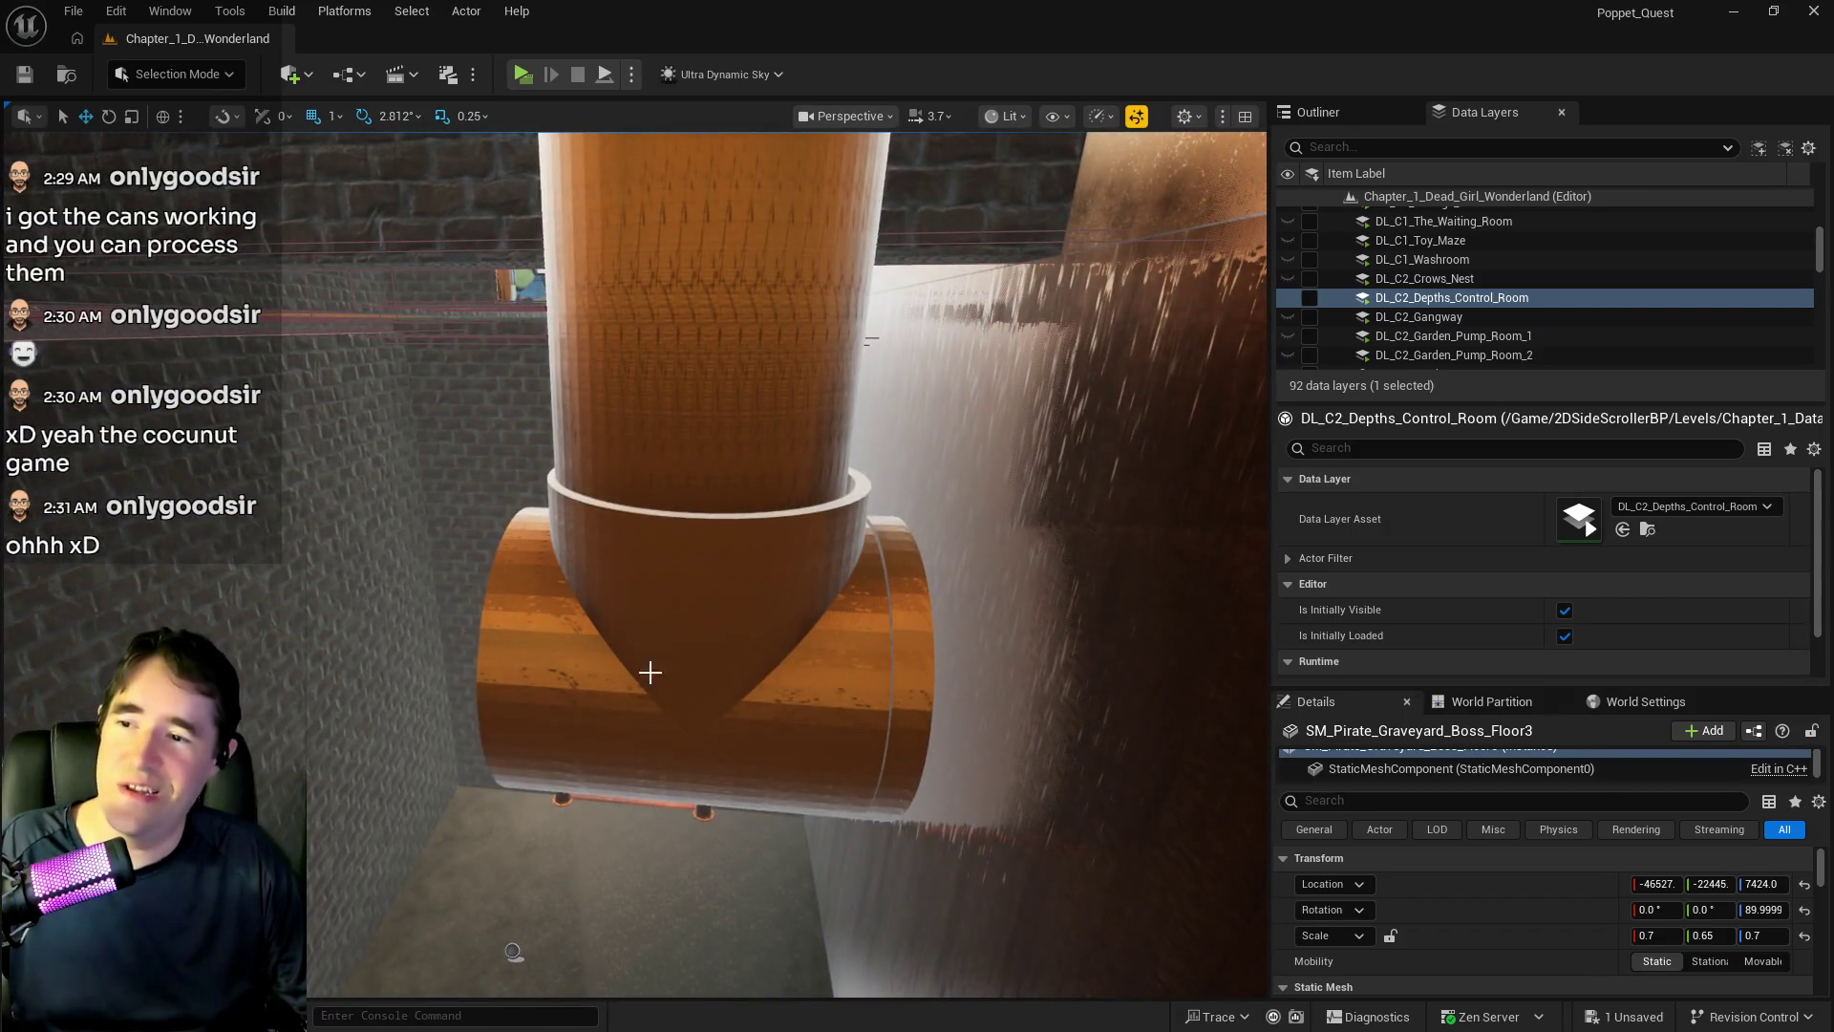
- Select the T-pipe junction, vertical pipe and neighbouring pieces and move them together
click(649, 673)
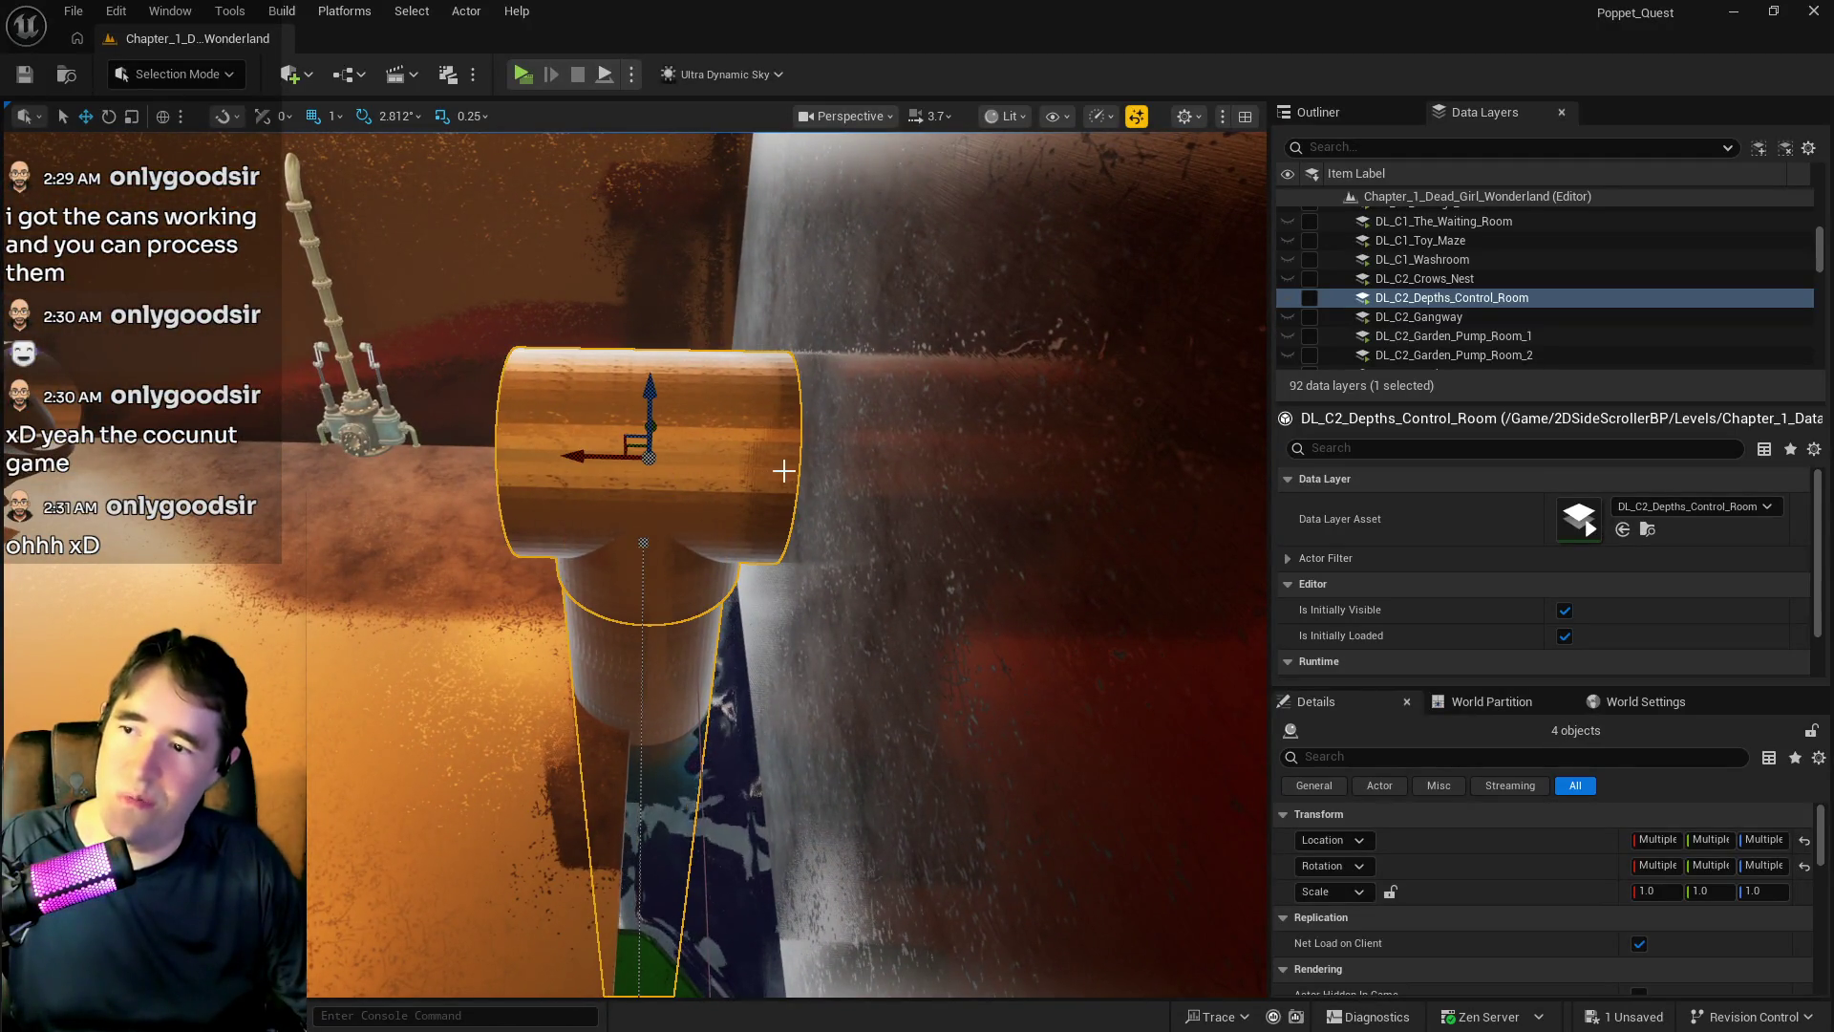
ctrl+click(688, 459)
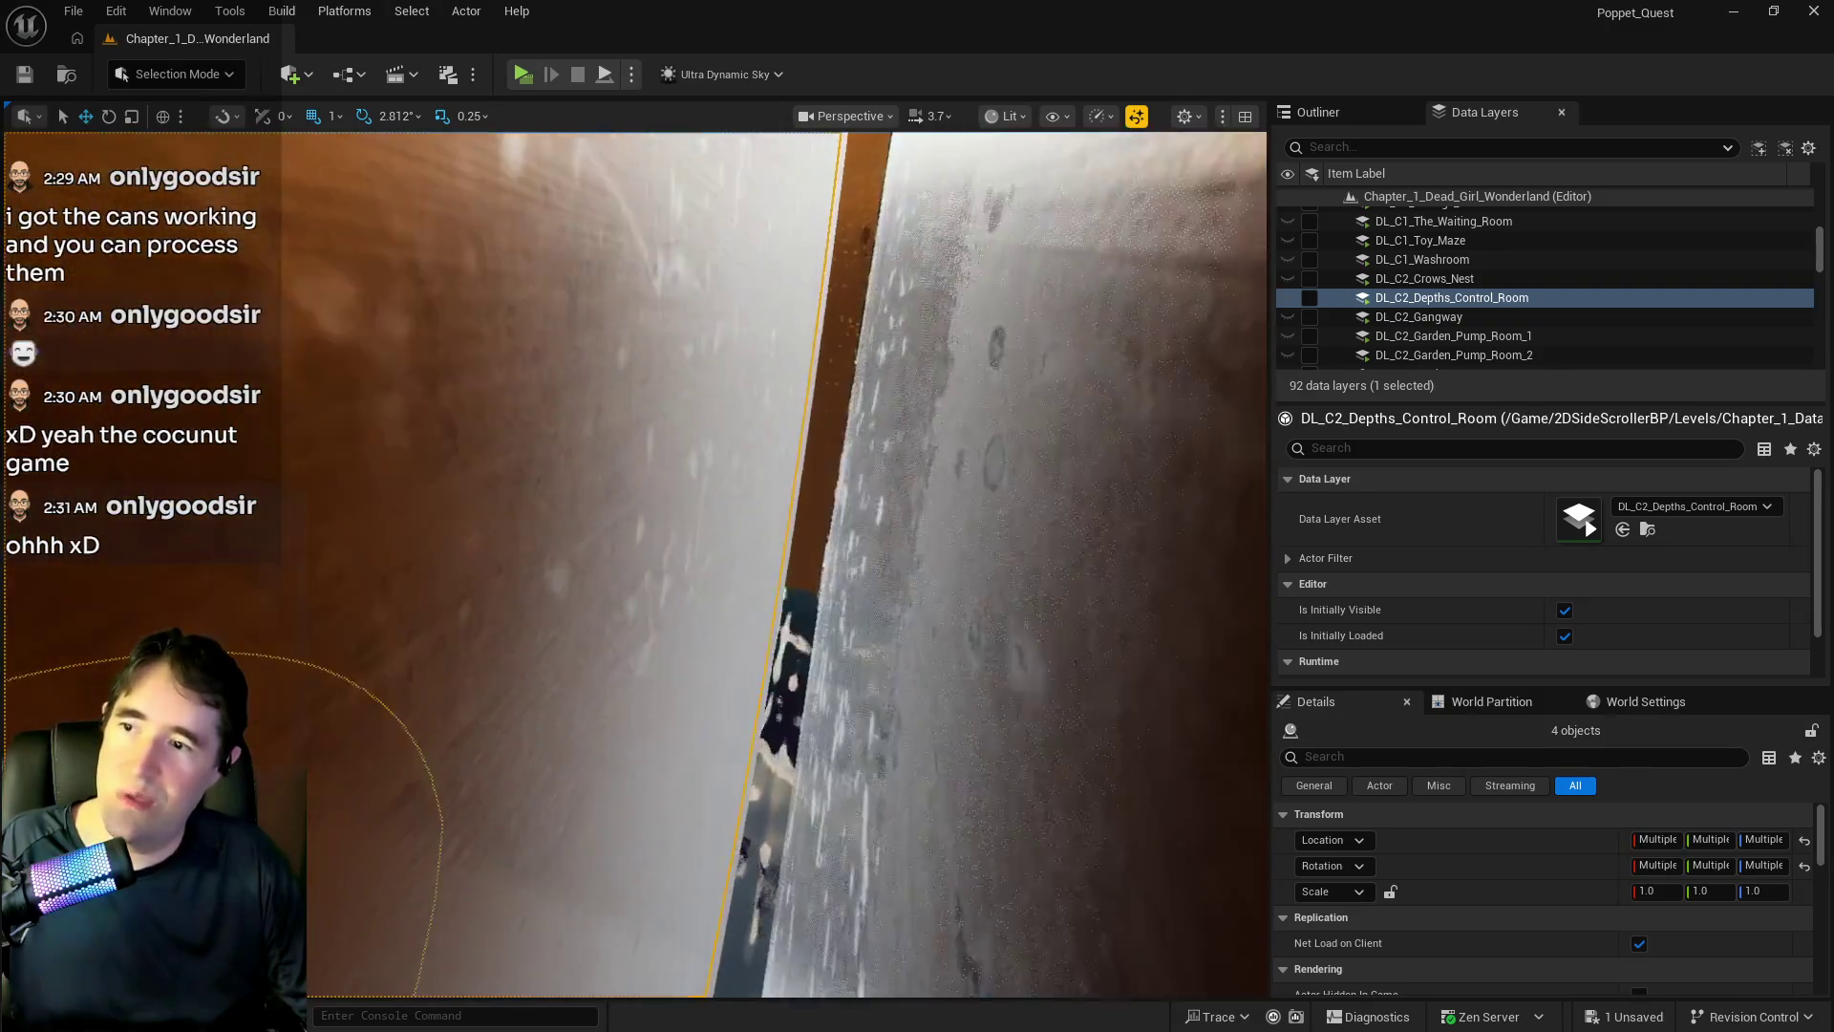
ctrl+click(678, 613)
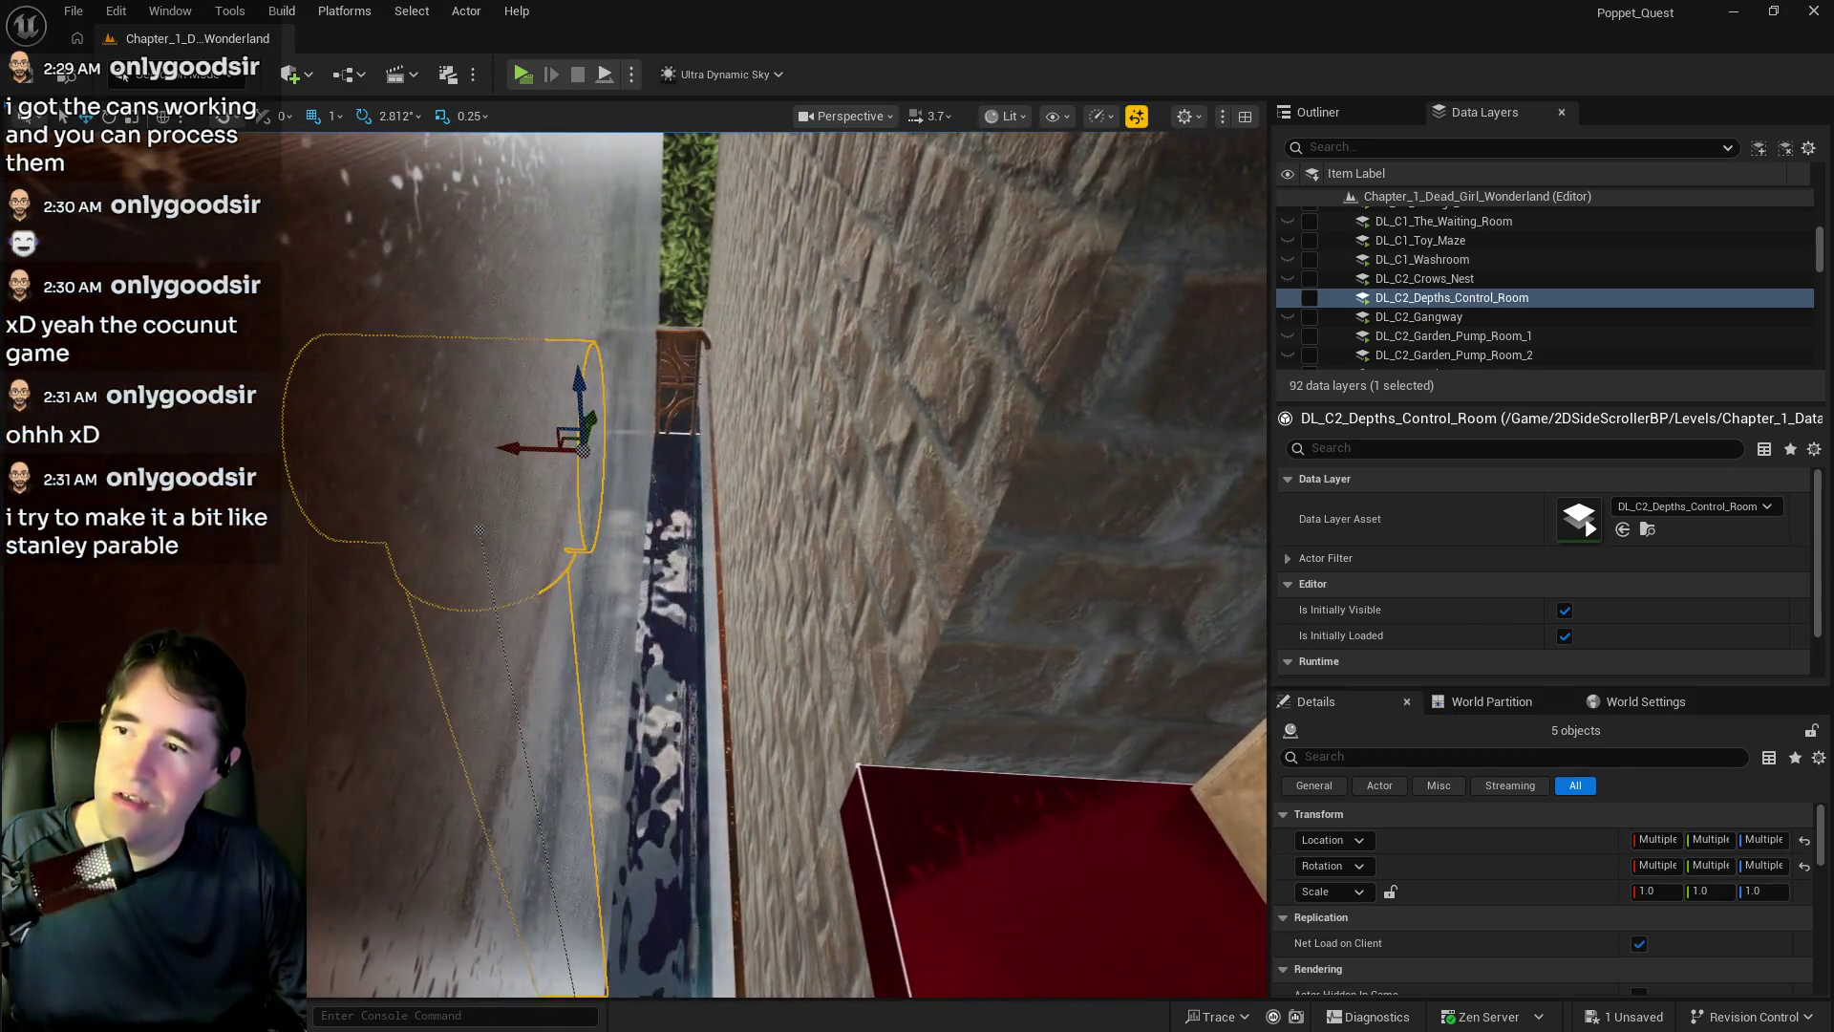
mouse_move(580, 442)
mouse_down()
mouse_move(561, 442)
mouse_move(696, 478)
mouse_move(621, 511)
mouse_up()
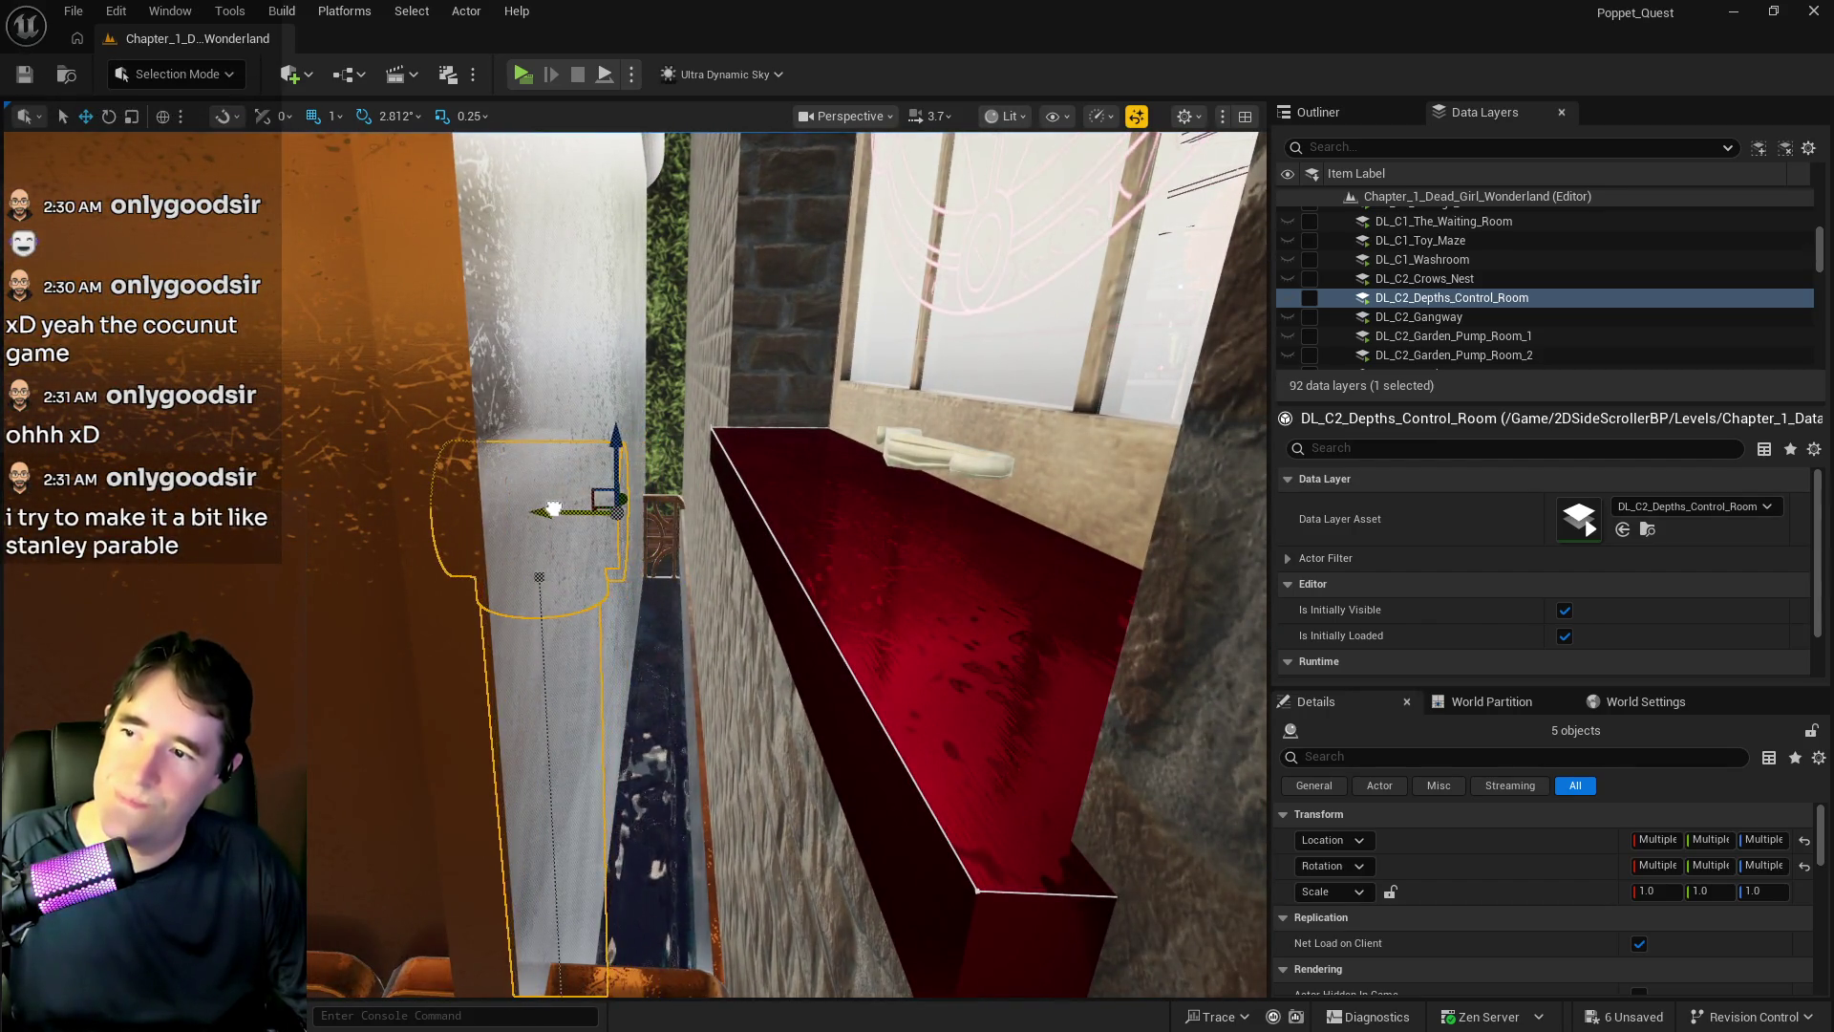
drag(621, 511, 621, 511)
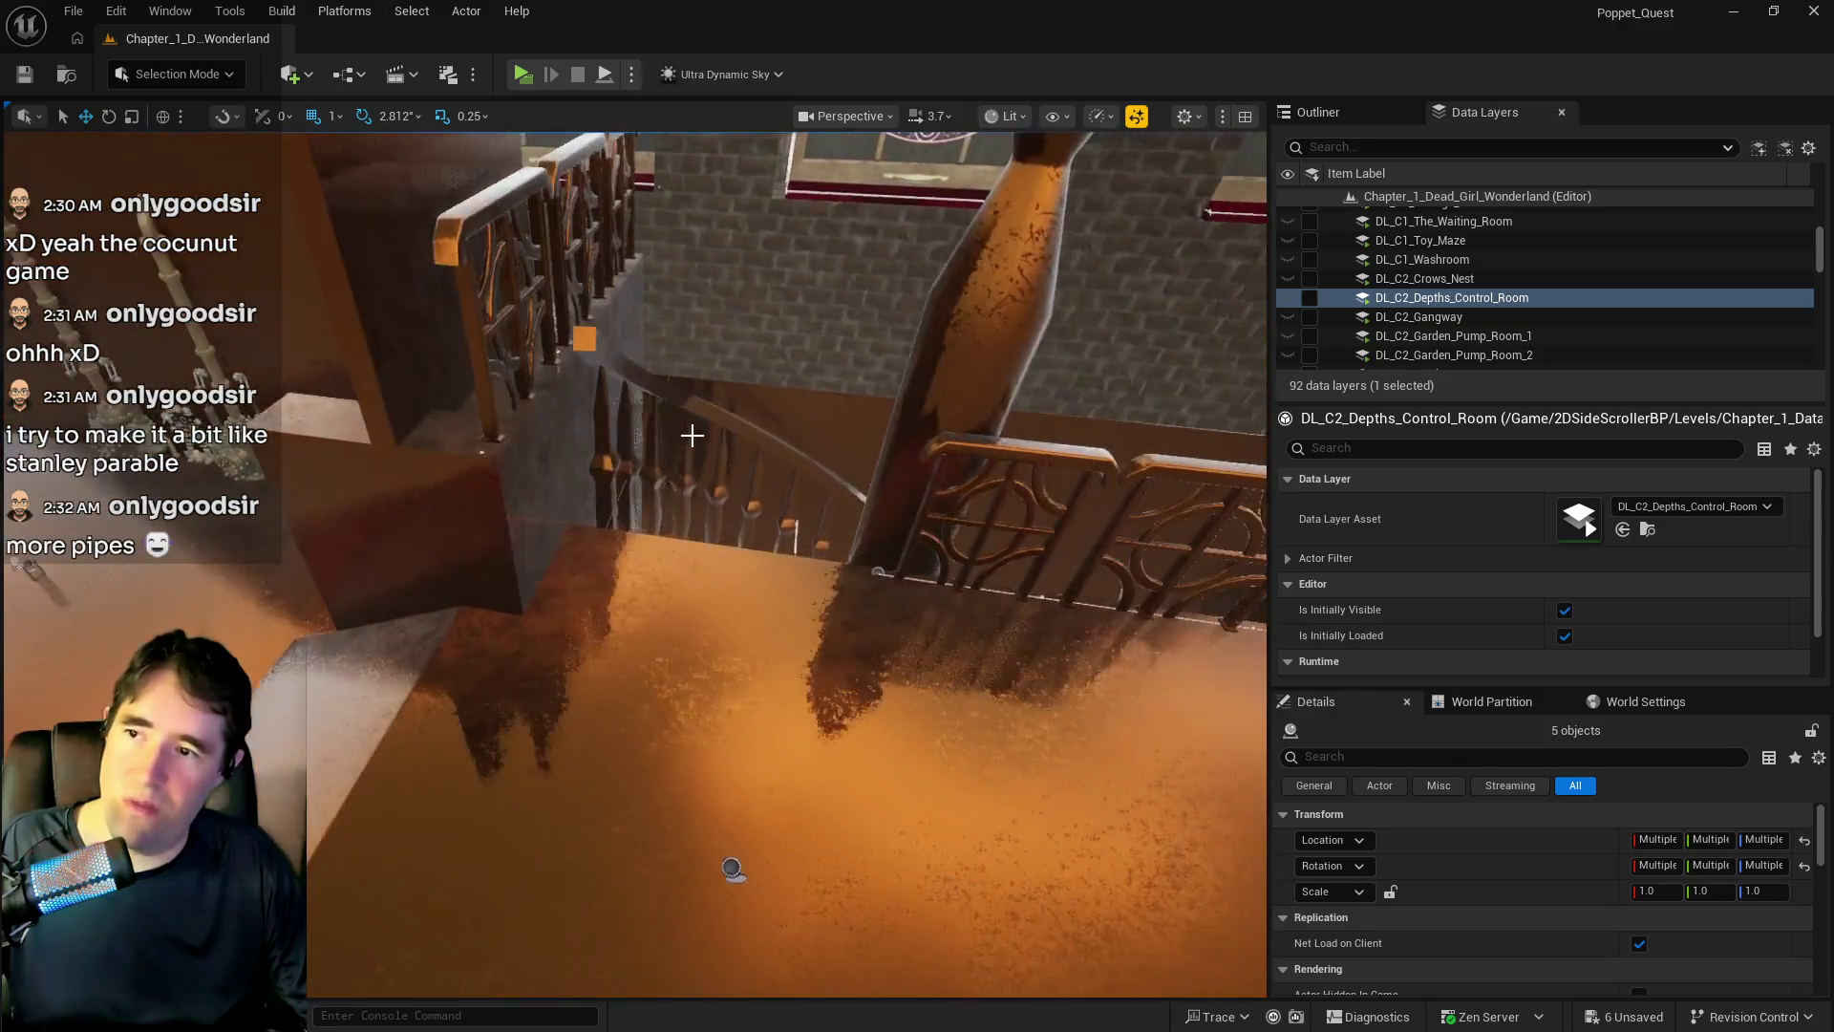
- Save the level with Ctrl+S and orbit to an upright side view of the moved pipe
key(ctrl+s)
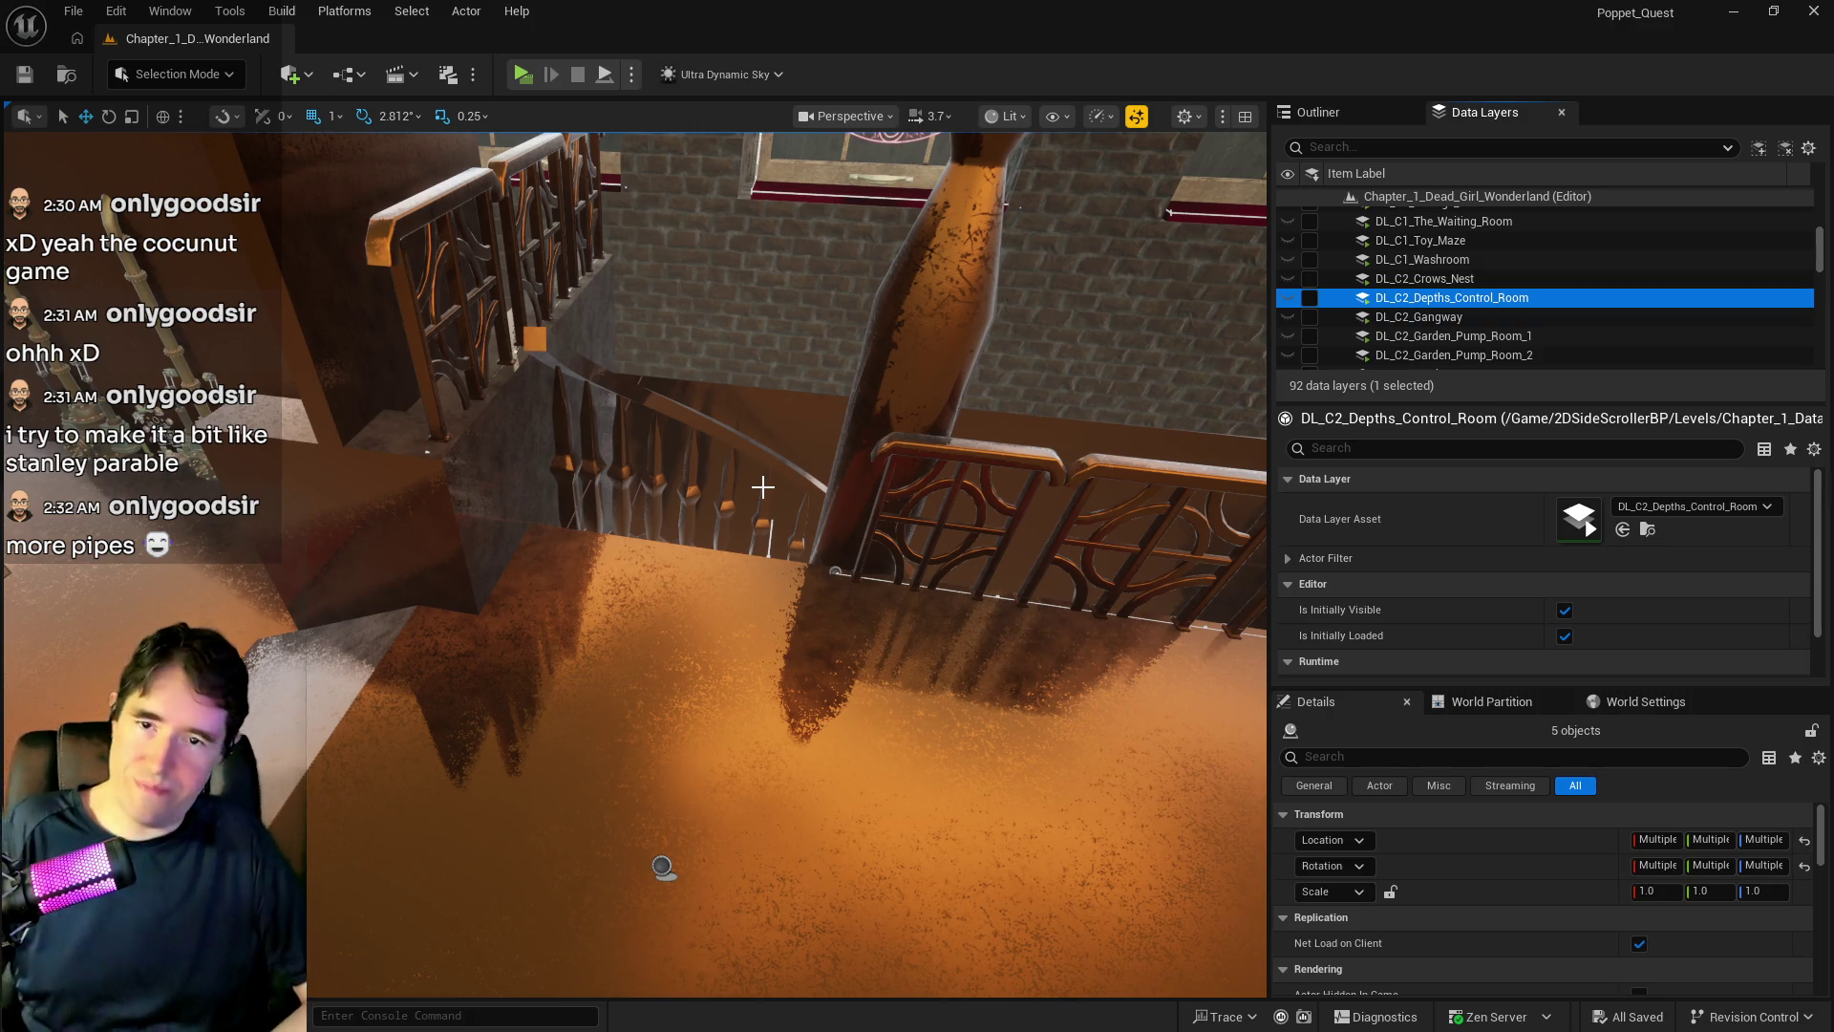
key(f)
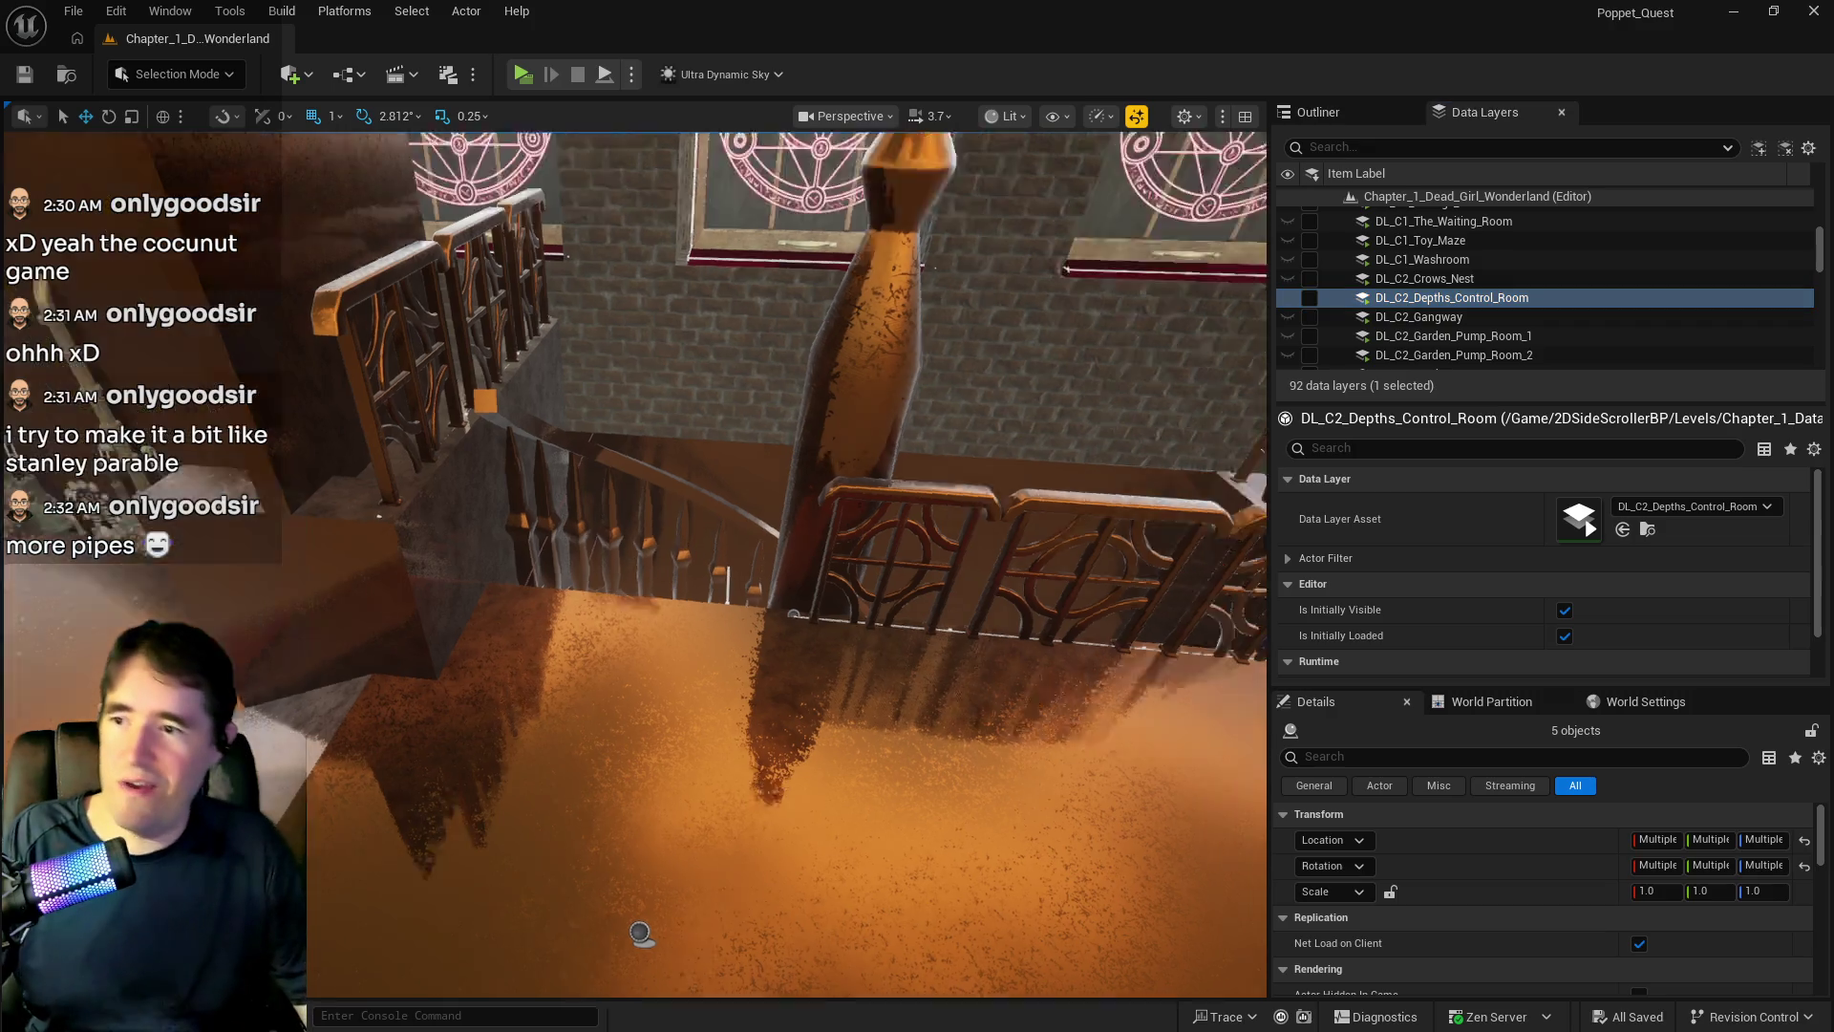
key(f)
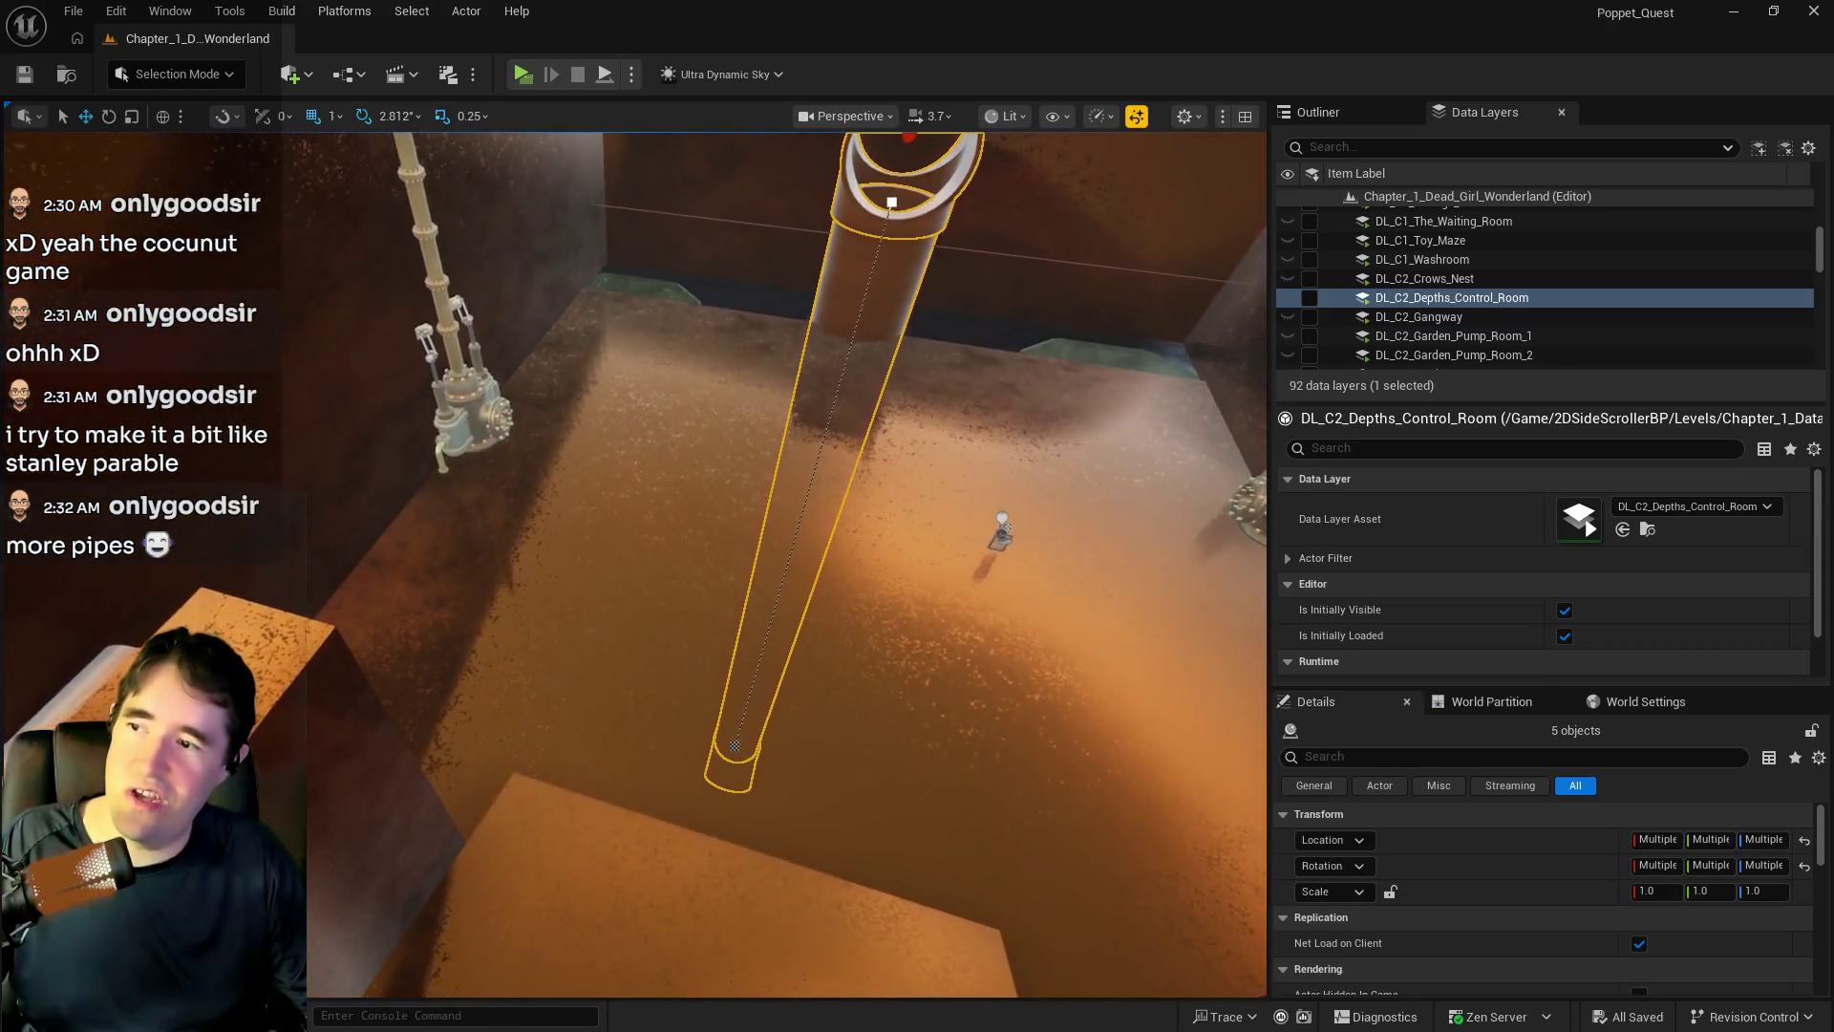
drag(631, 522, 631, 522)
drag(577, 399, 532, 316)
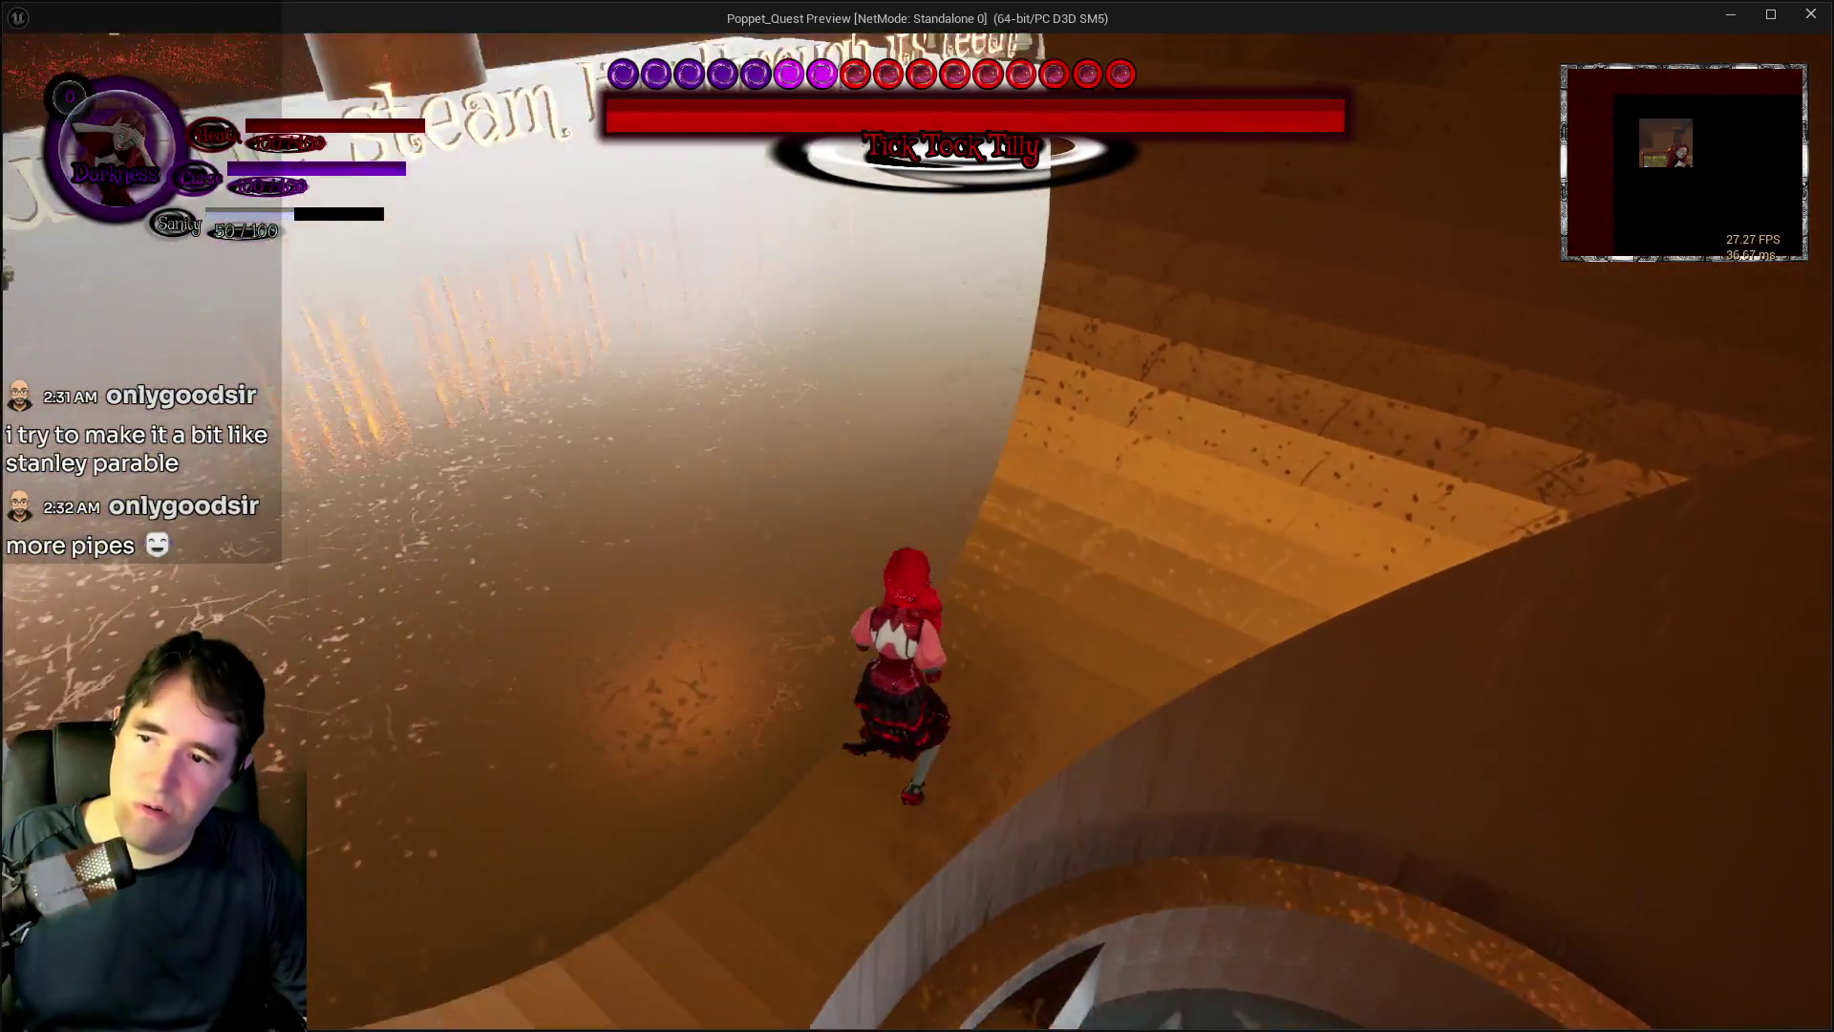
- Play through the boss fight, then exit the preview and orbit to look down on the pipe
key(Escape)
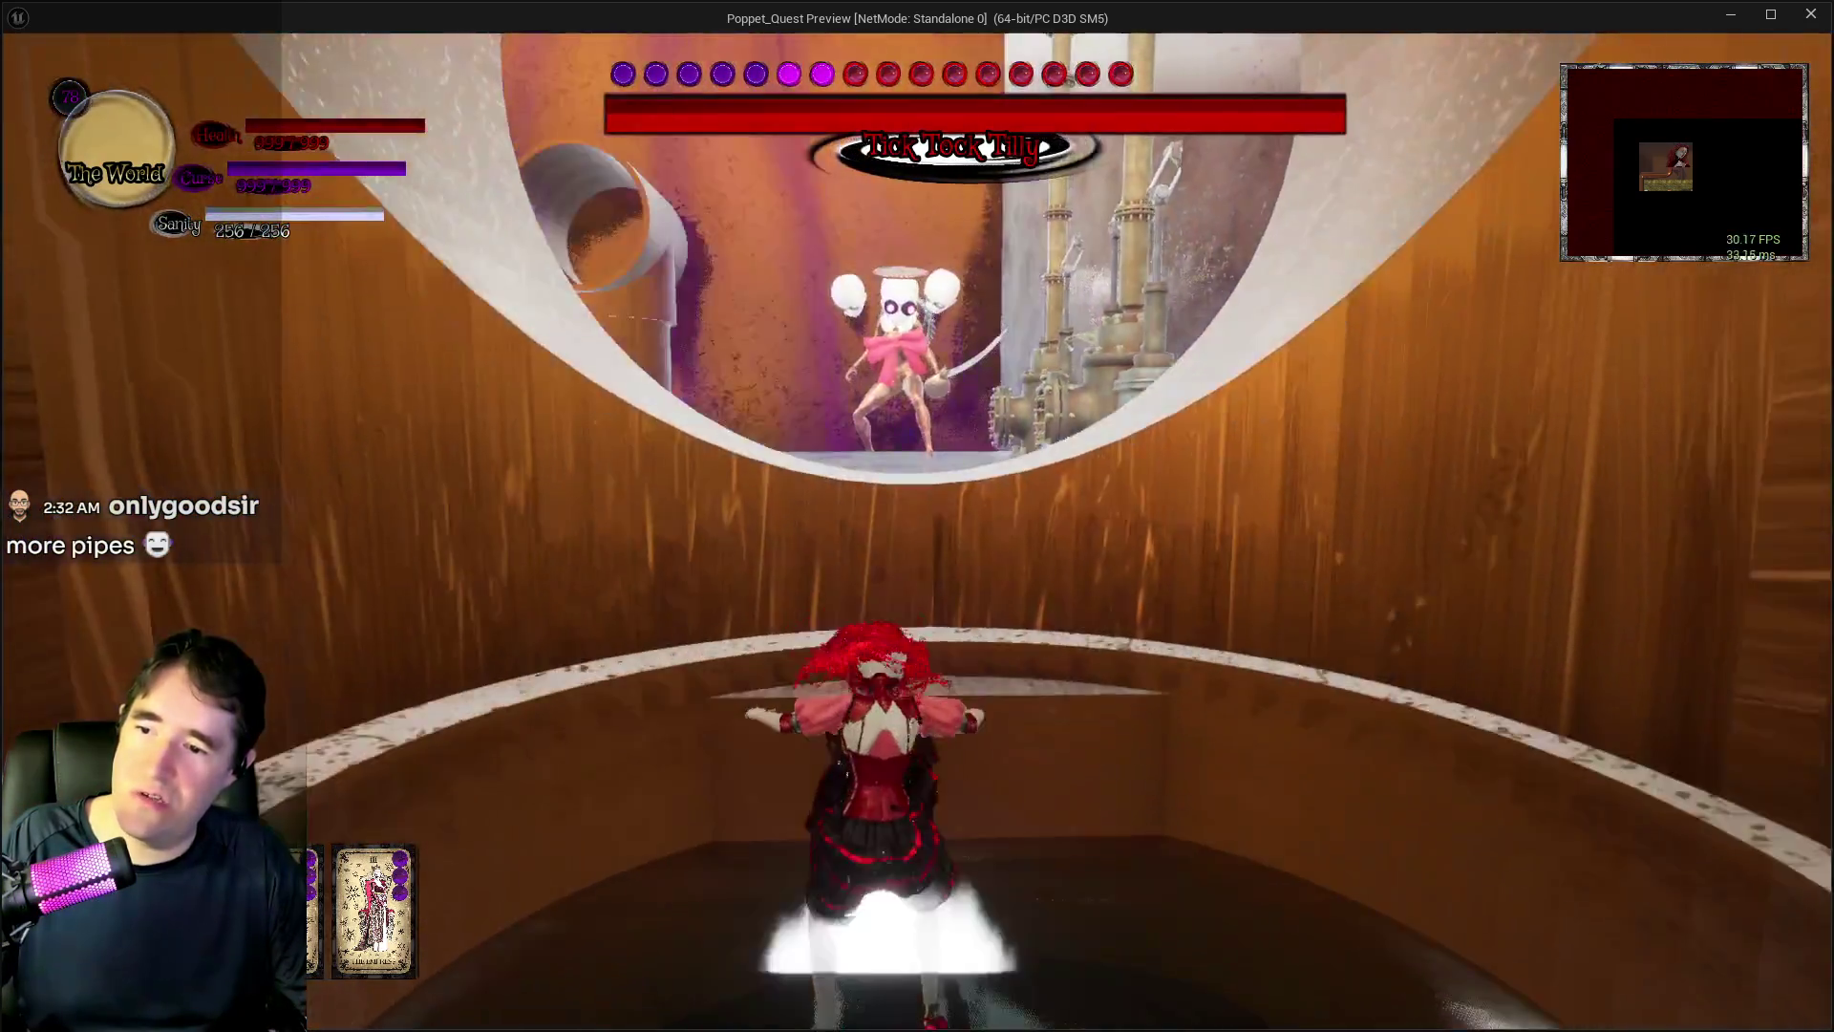
key(space)
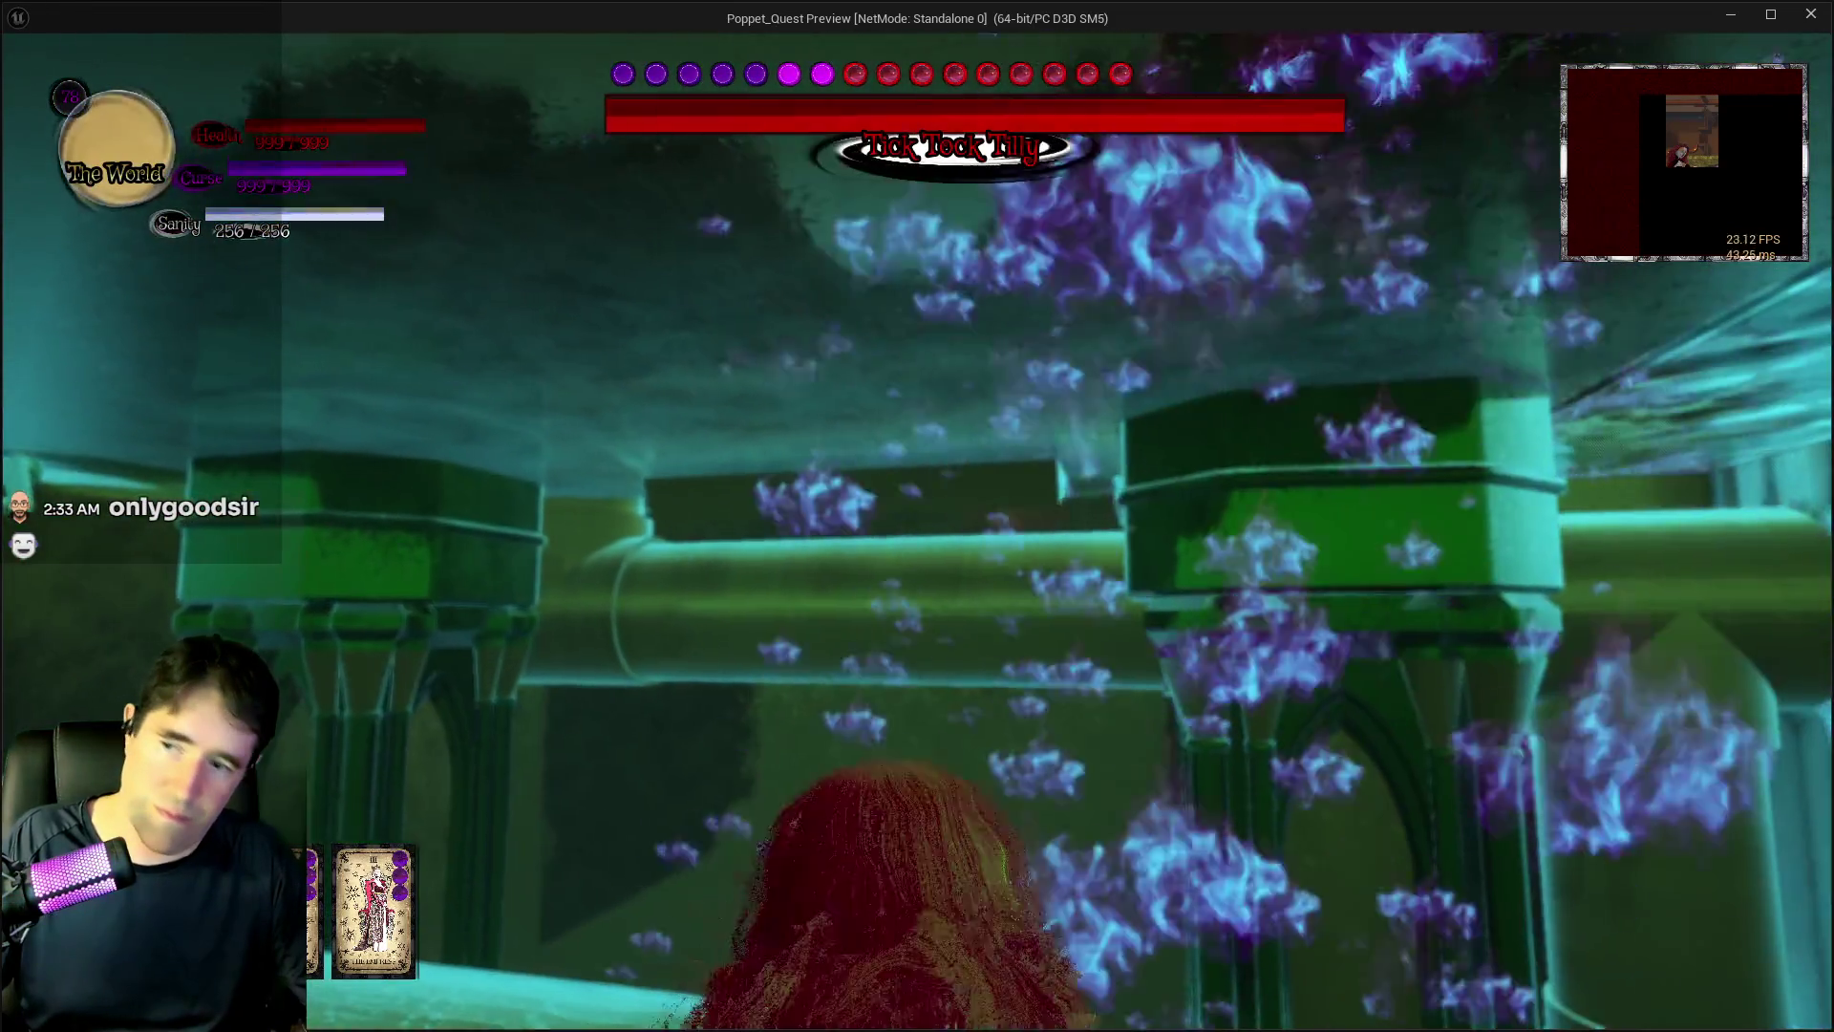
key(alt+Tab)
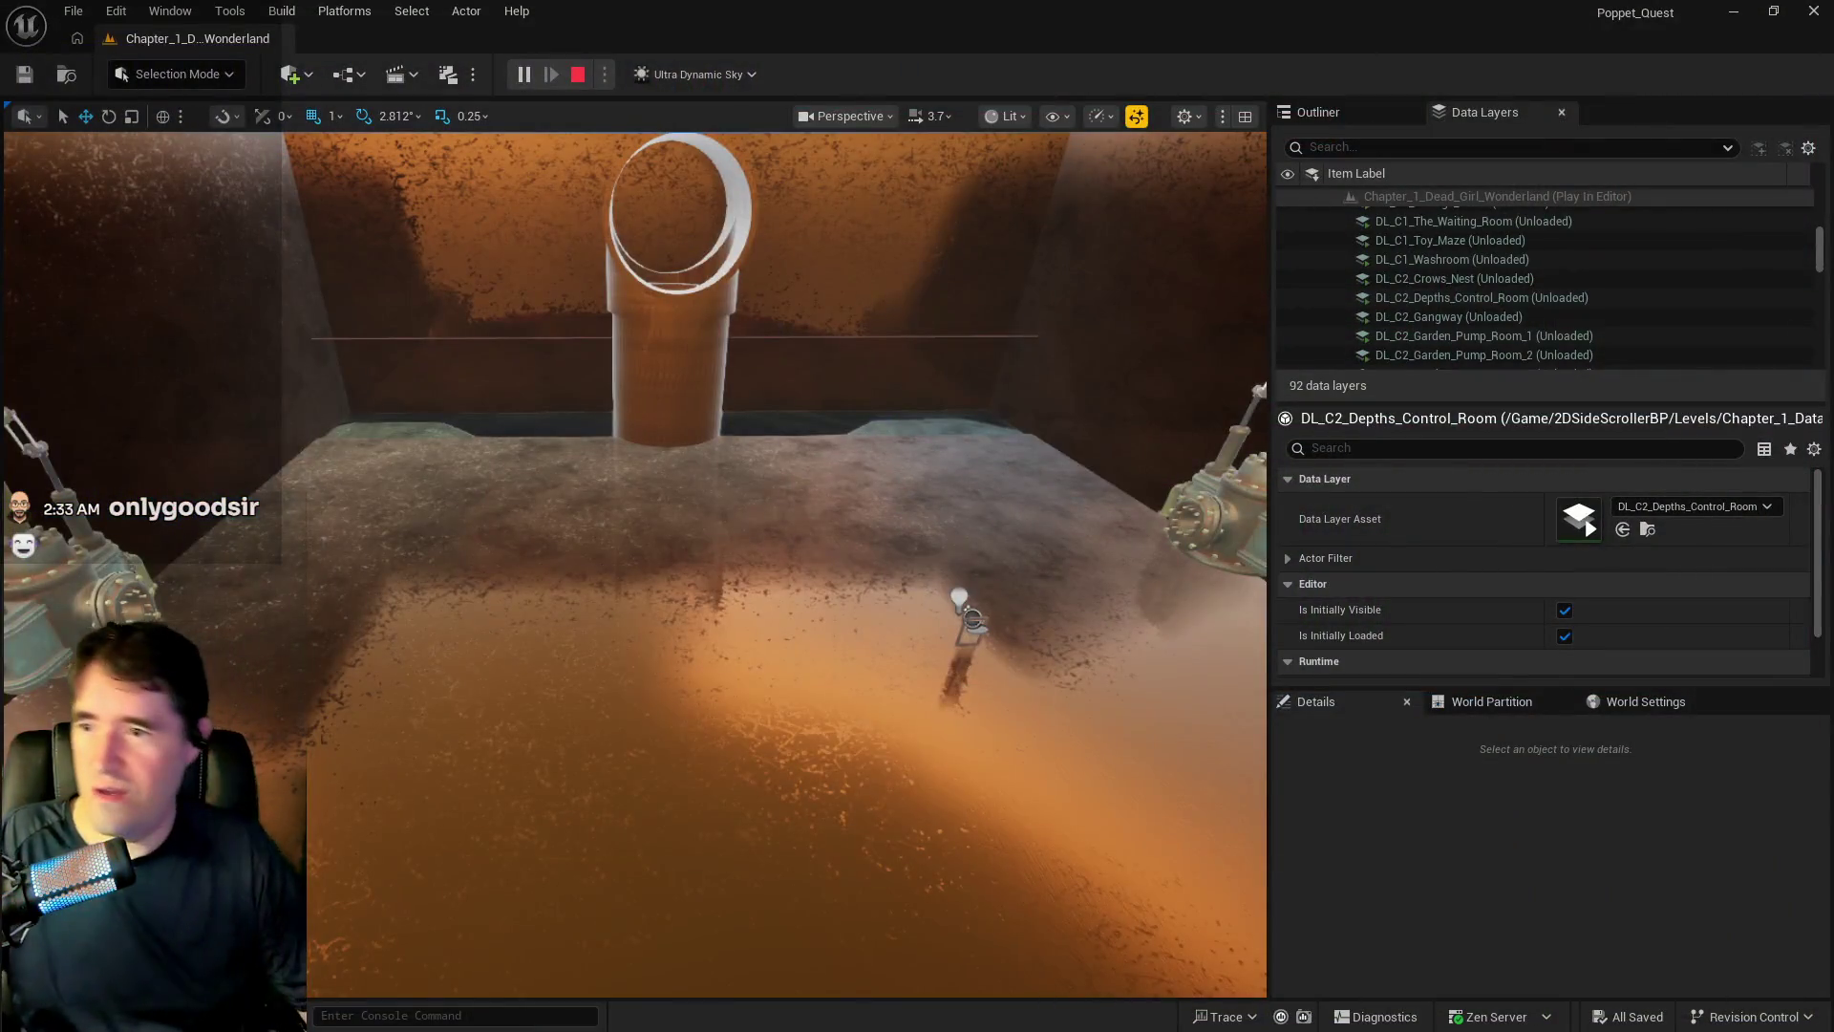
key(Escape)
key(f)
mouse_move(630, 563)
mouse_down()
mouse_move(535, 496)
mouse_move(726, 449)
mouse_move(469, 516)
mouse_up()
- Select the Floor3 panel, drag its Y scale to 0.63 and move it along X
click(729, 484)
drag(729, 484, 780, 510)
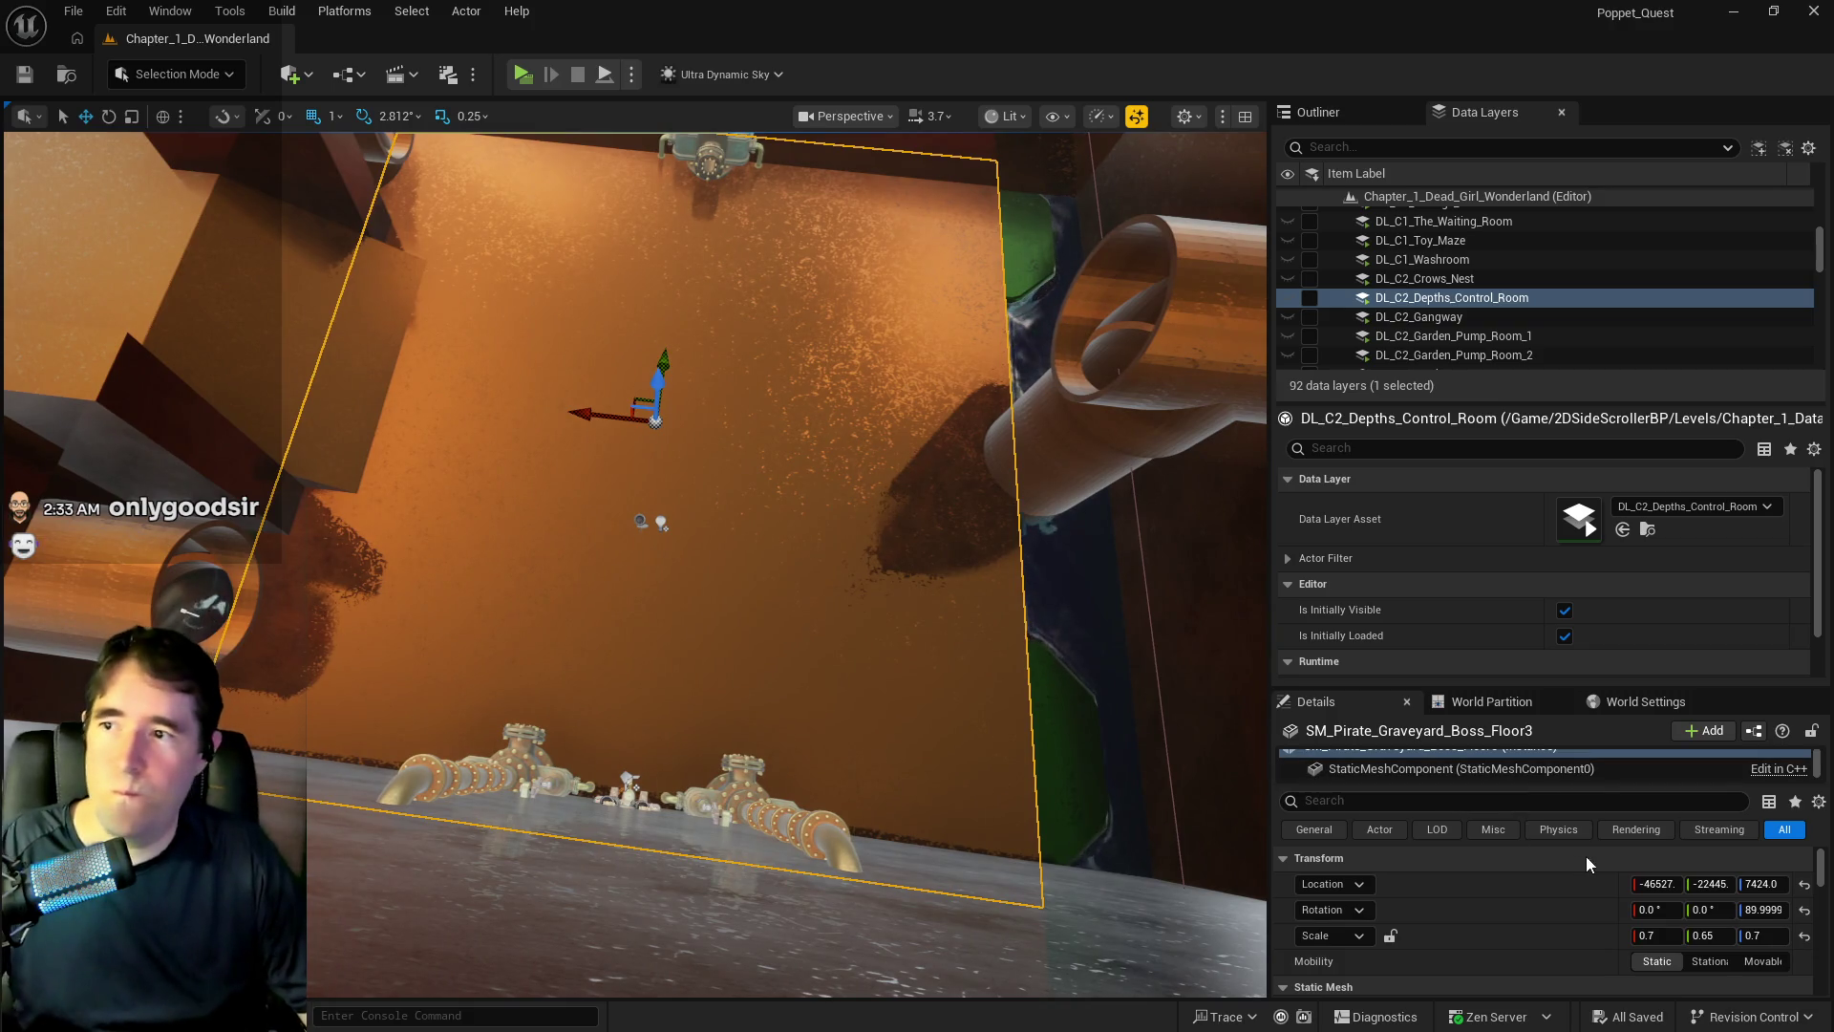
click(1711, 929)
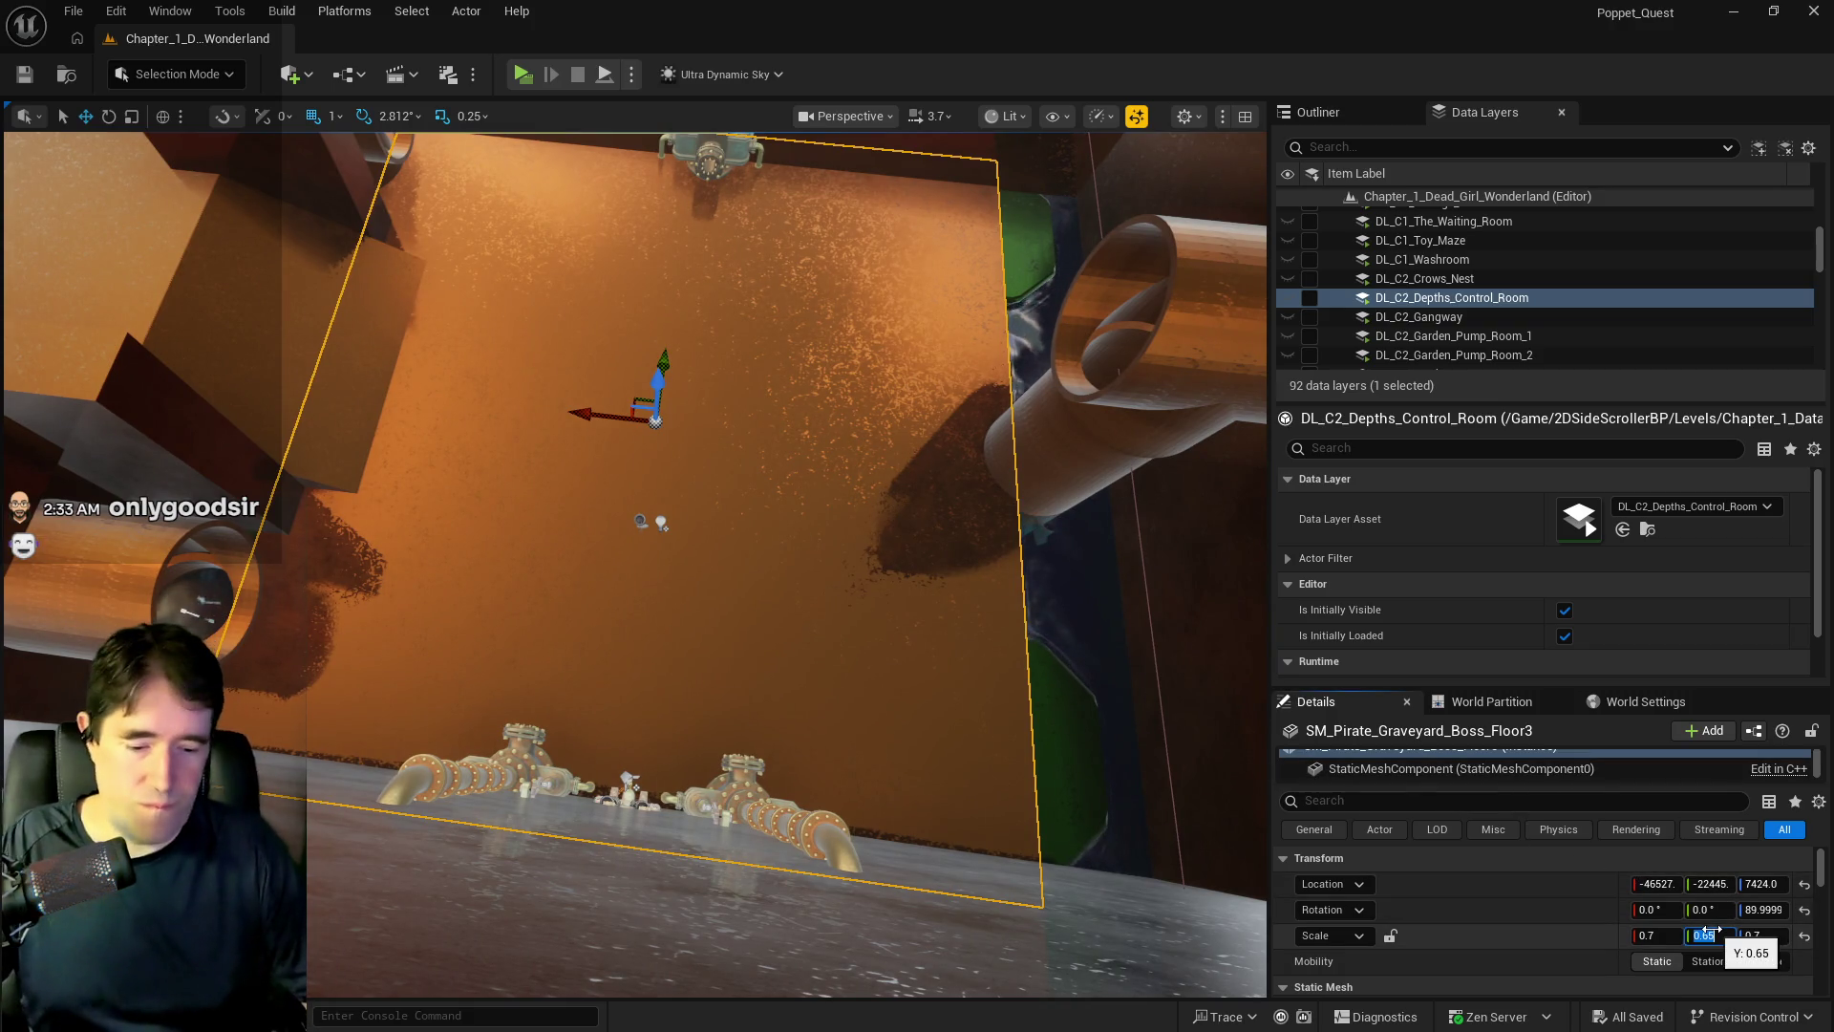
text(6)
drag(1711, 929, 1707, 930)
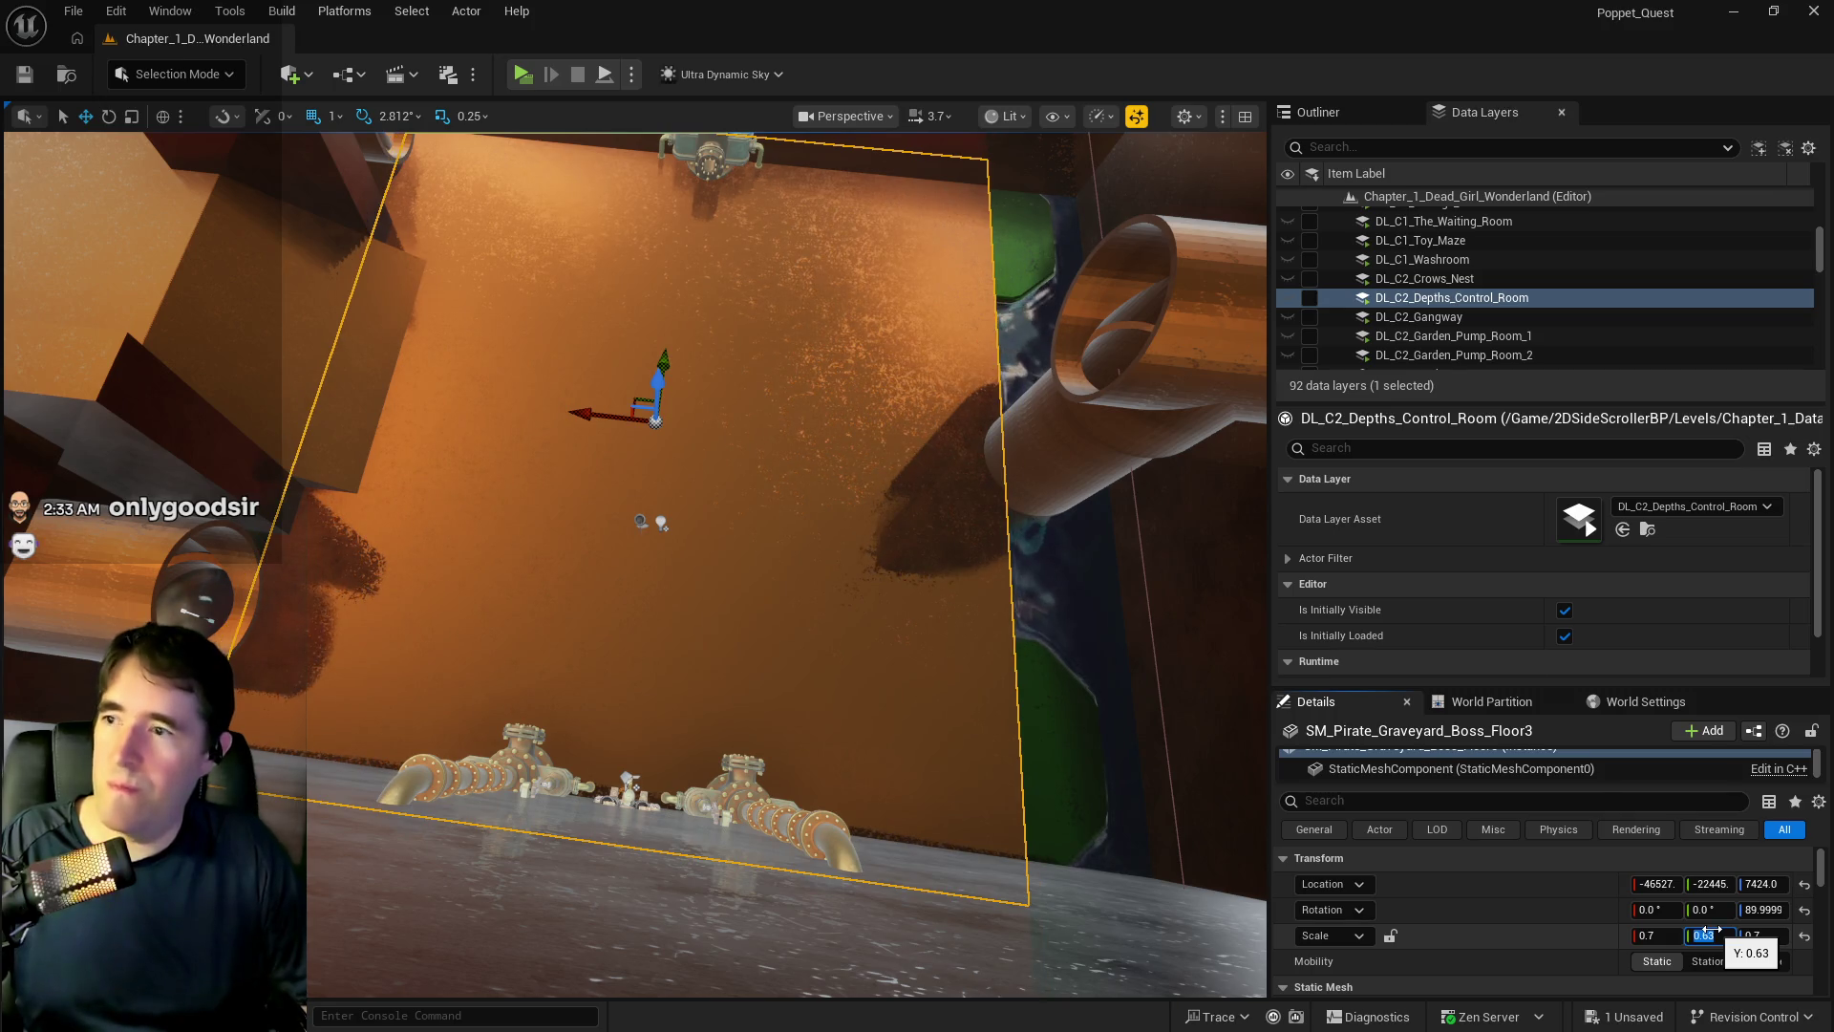
drag(574, 415, 565, 411)
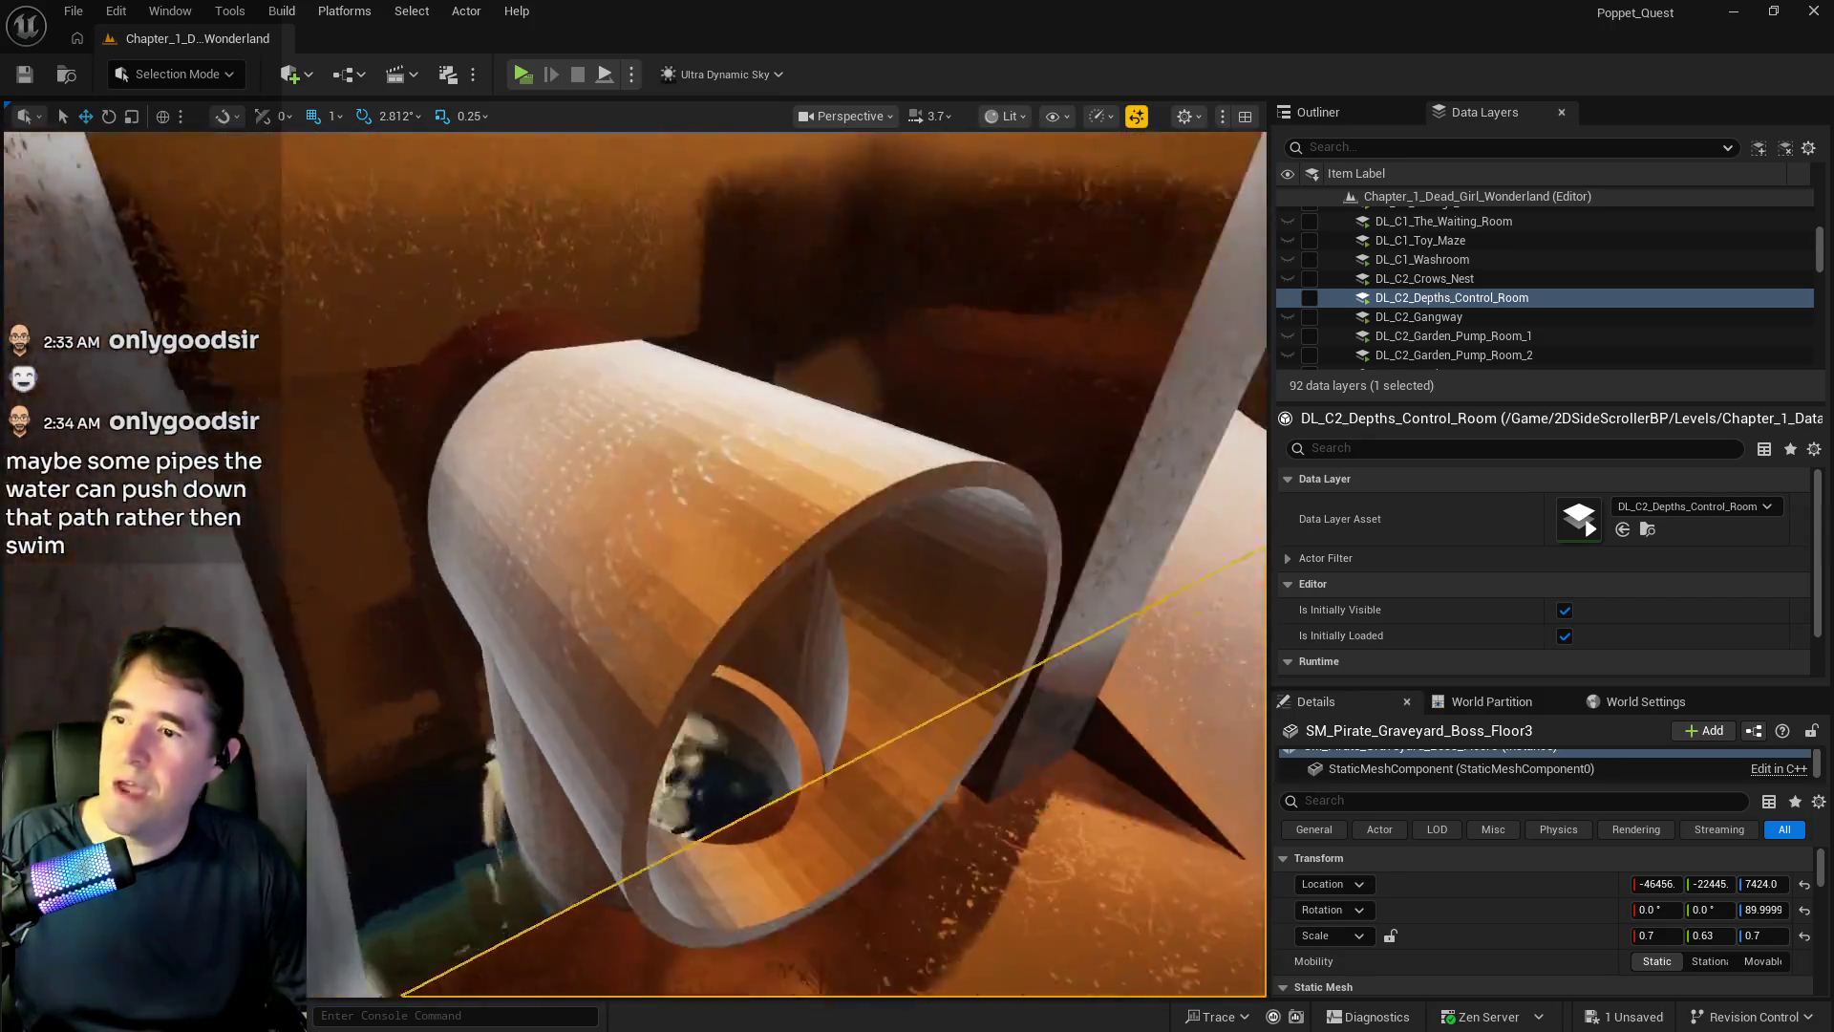
key(f)
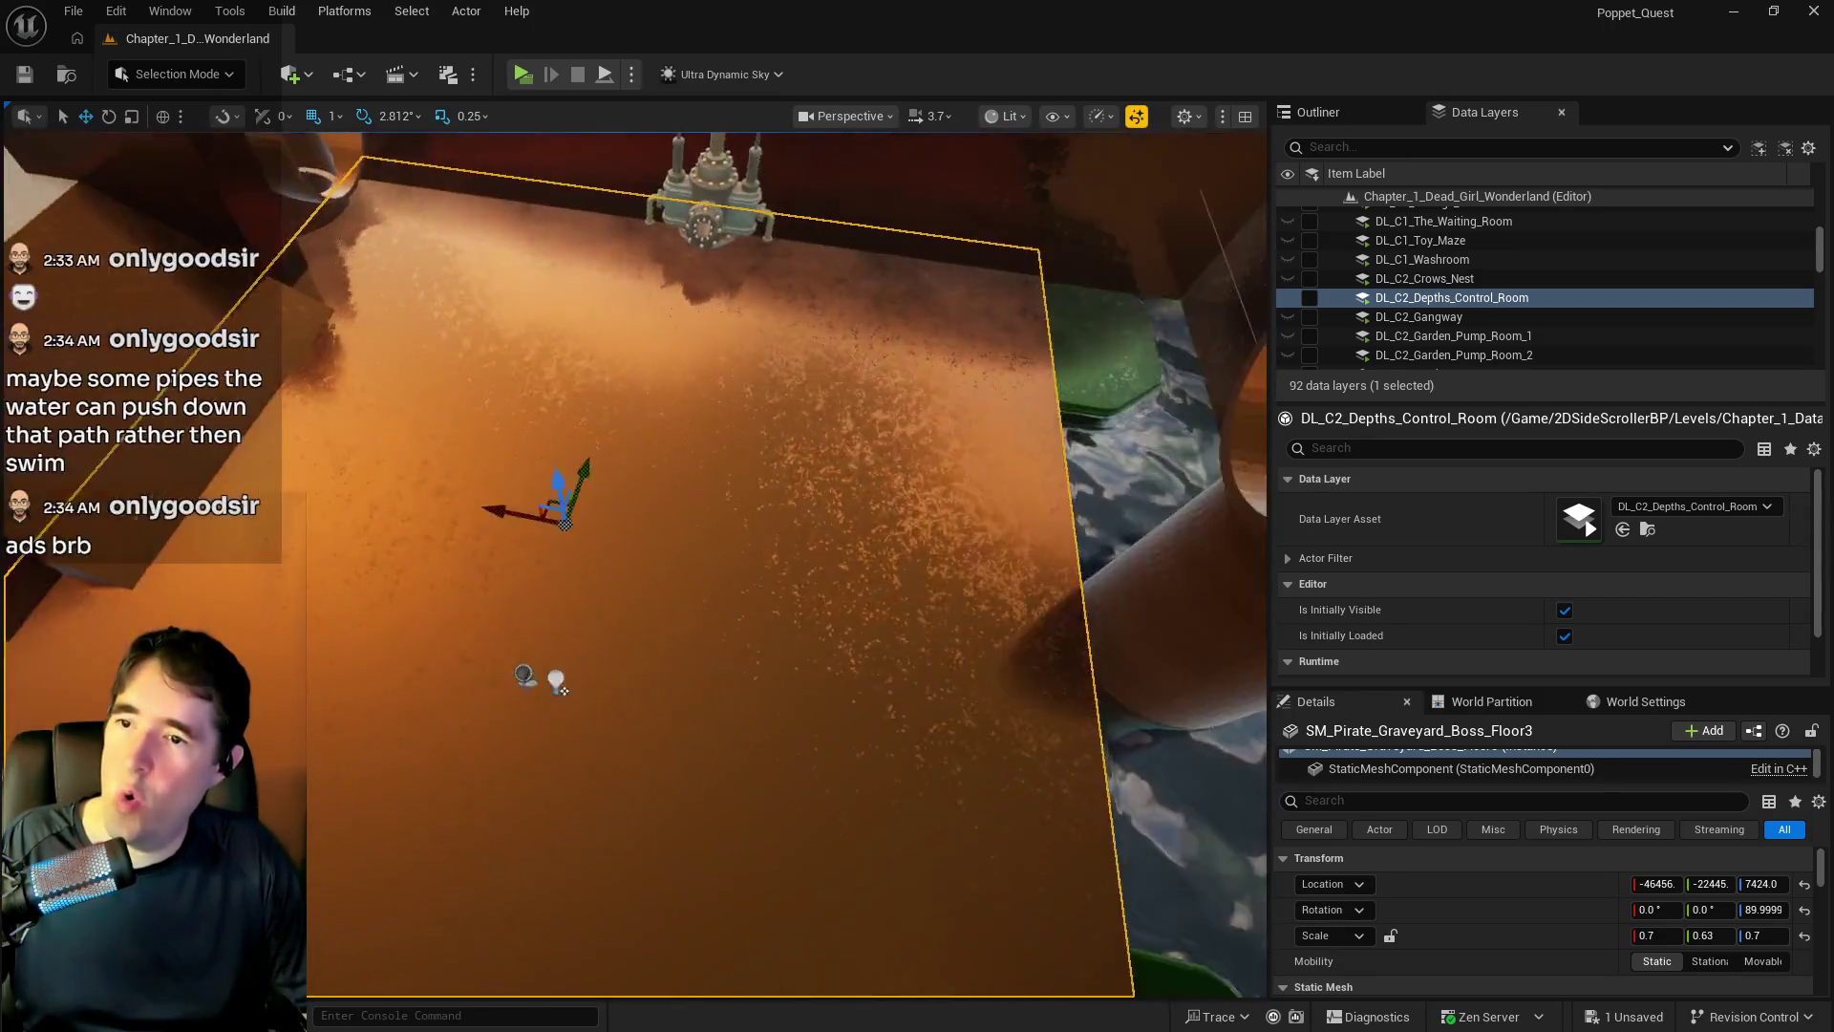
- Set the Floor3 panel's Y scale to 0.6
click(1707, 937)
text(0.6)
key(Return)
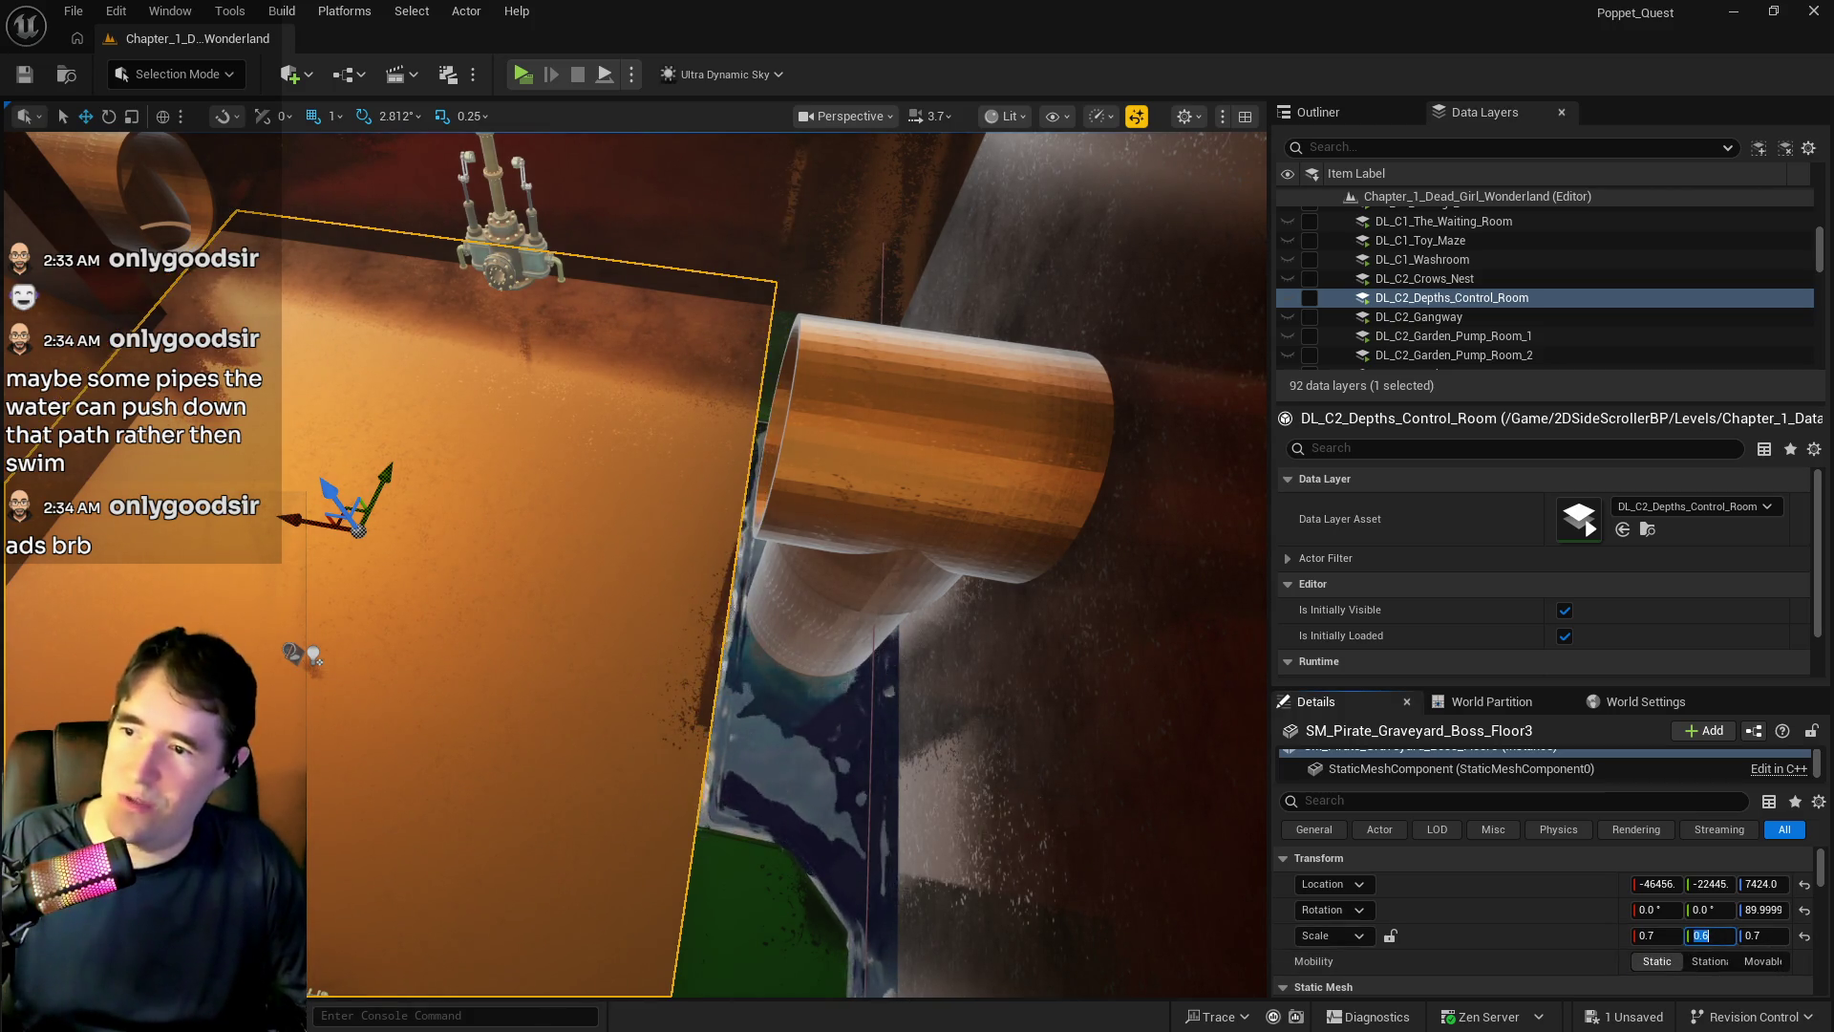
key(f)
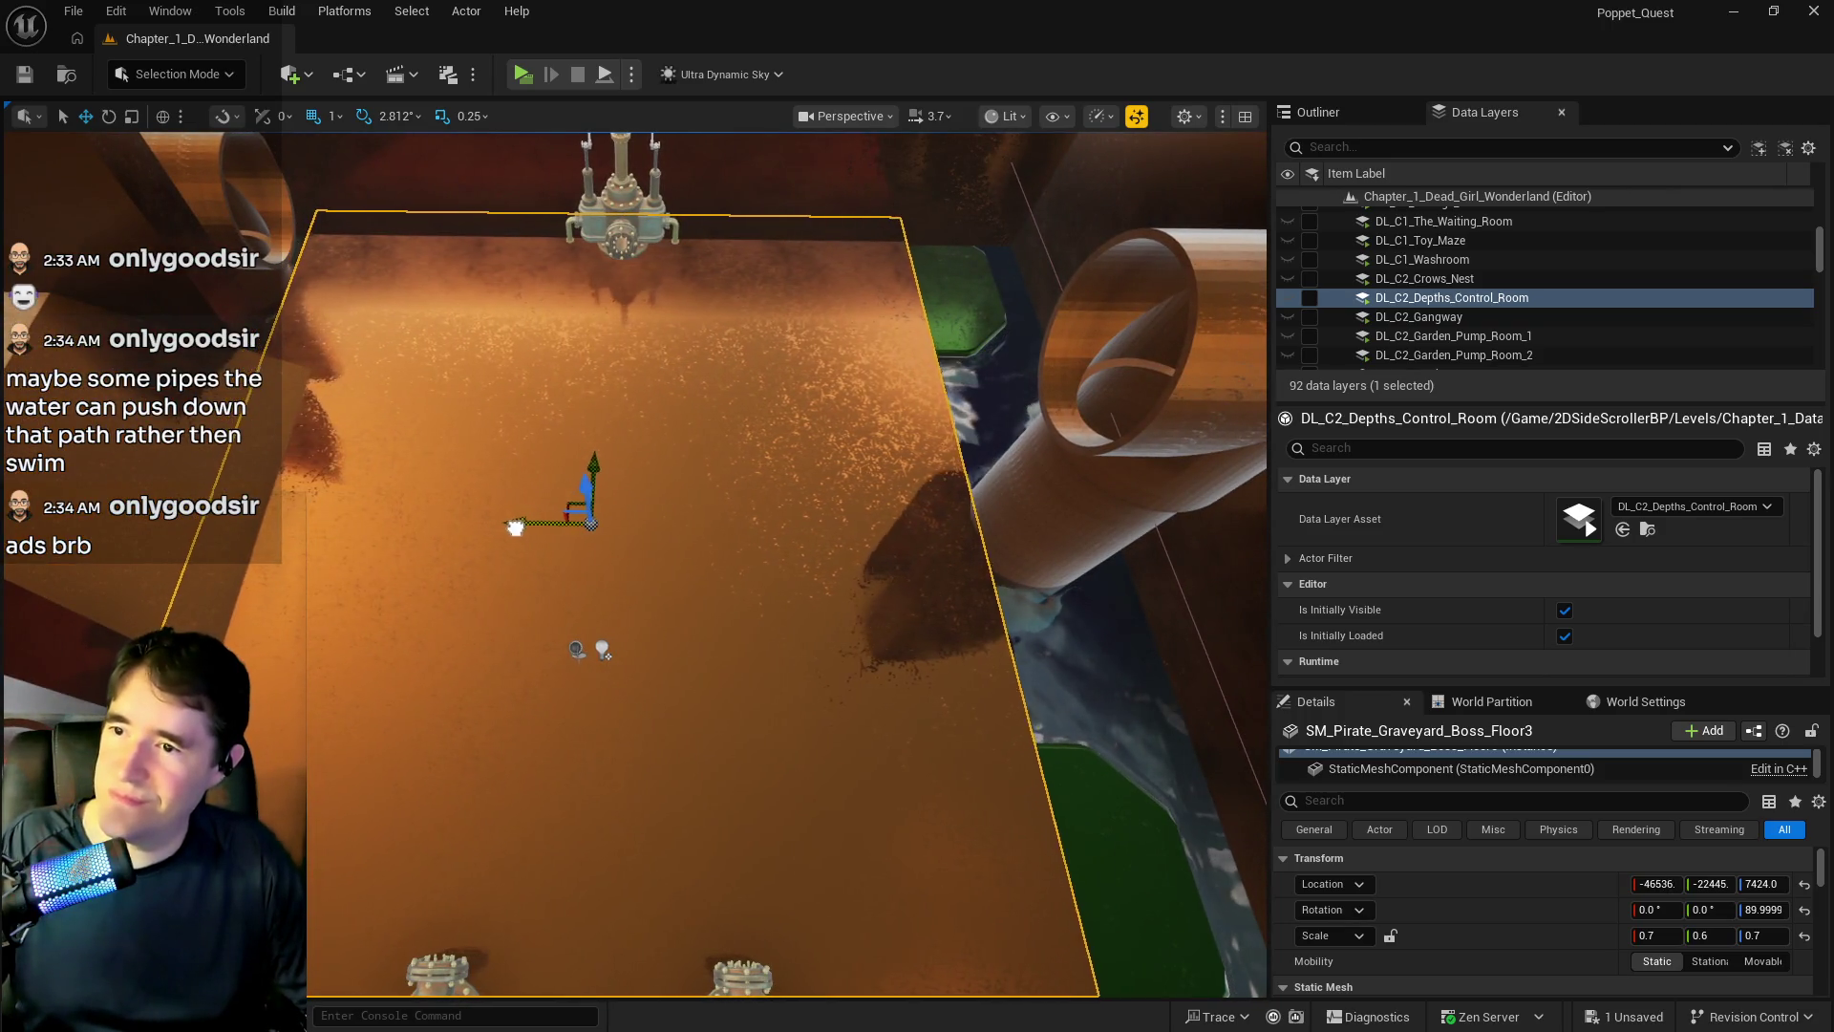
- Nudge the floor to about X -46494, then select the SM_Pipe_3_Way17 ring pipe
mouse_move(503, 529)
mouse_down()
mouse_move(535, 516)
mouse_move(573, 535)
mouse_move(516, 530)
mouse_move(621, 507)
mouse_move(554, 544)
mouse_move(602, 530)
mouse_move(563, 526)
mouse_move(583, 516)
mouse_move(592, 535)
mouse_move(583, 516)
mouse_up()
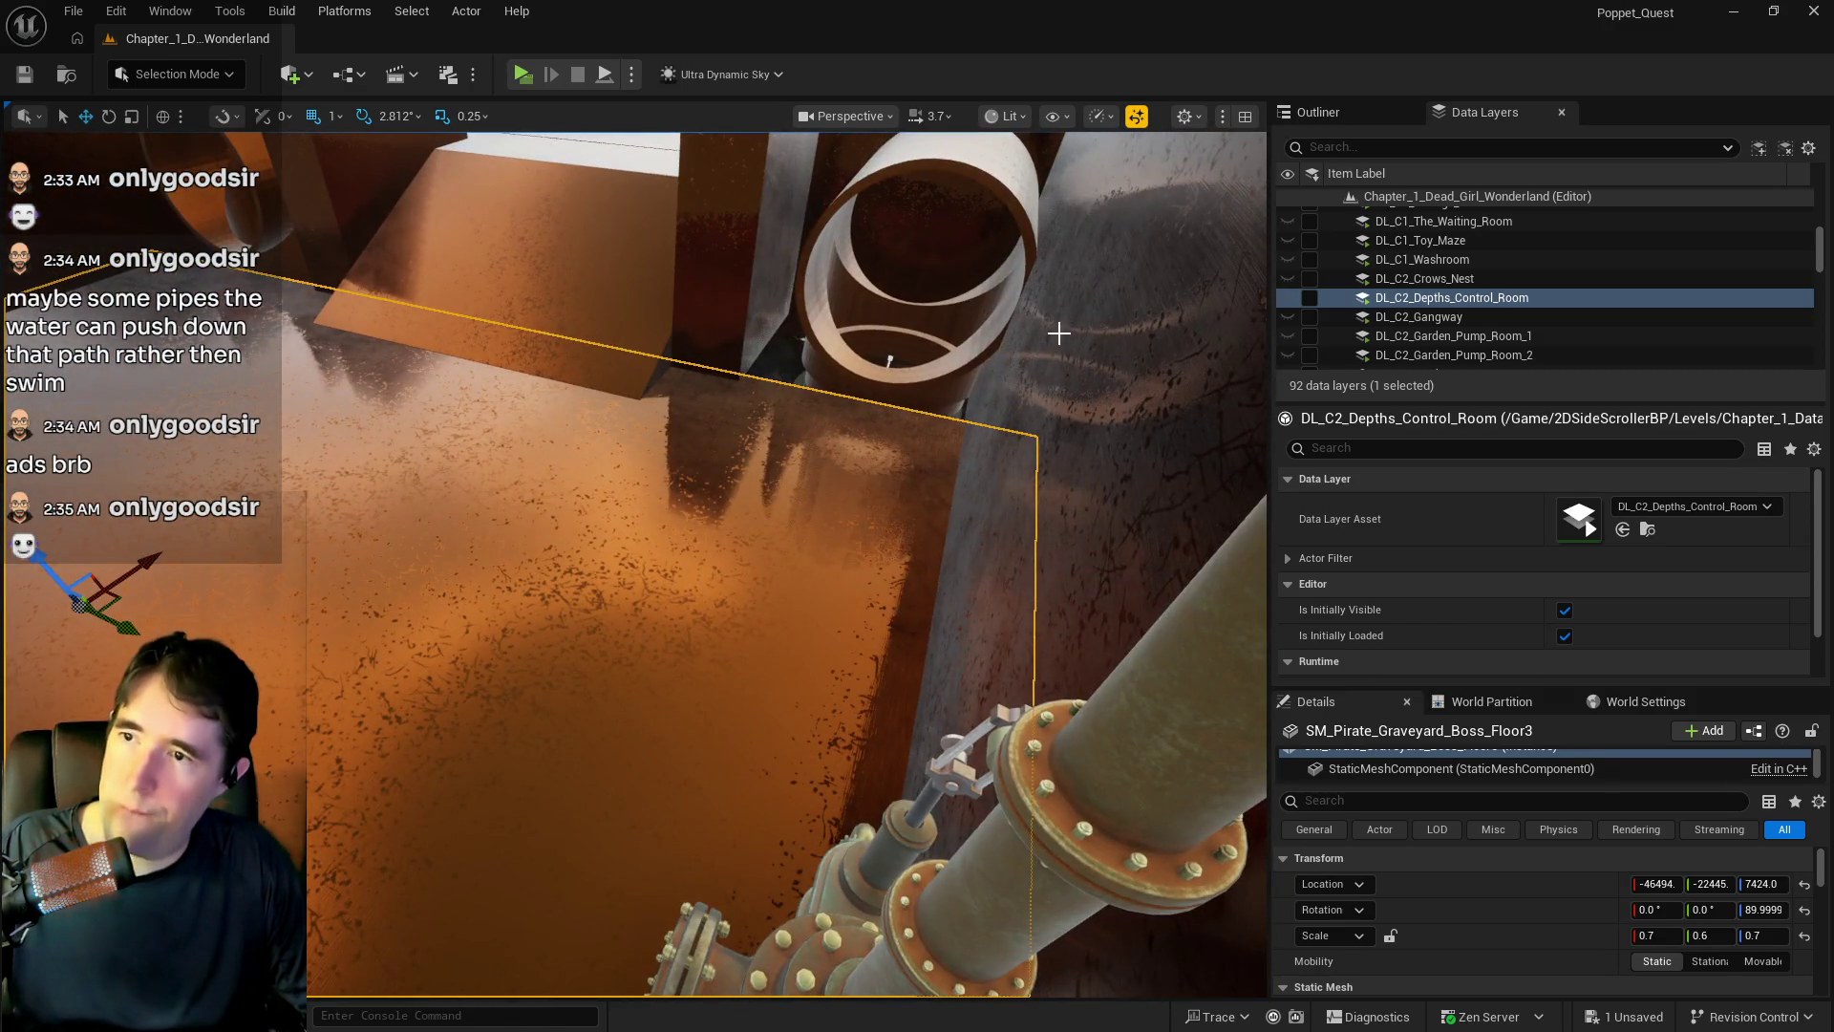
click(1058, 332)
drag(1058, 333, 1064, 366)
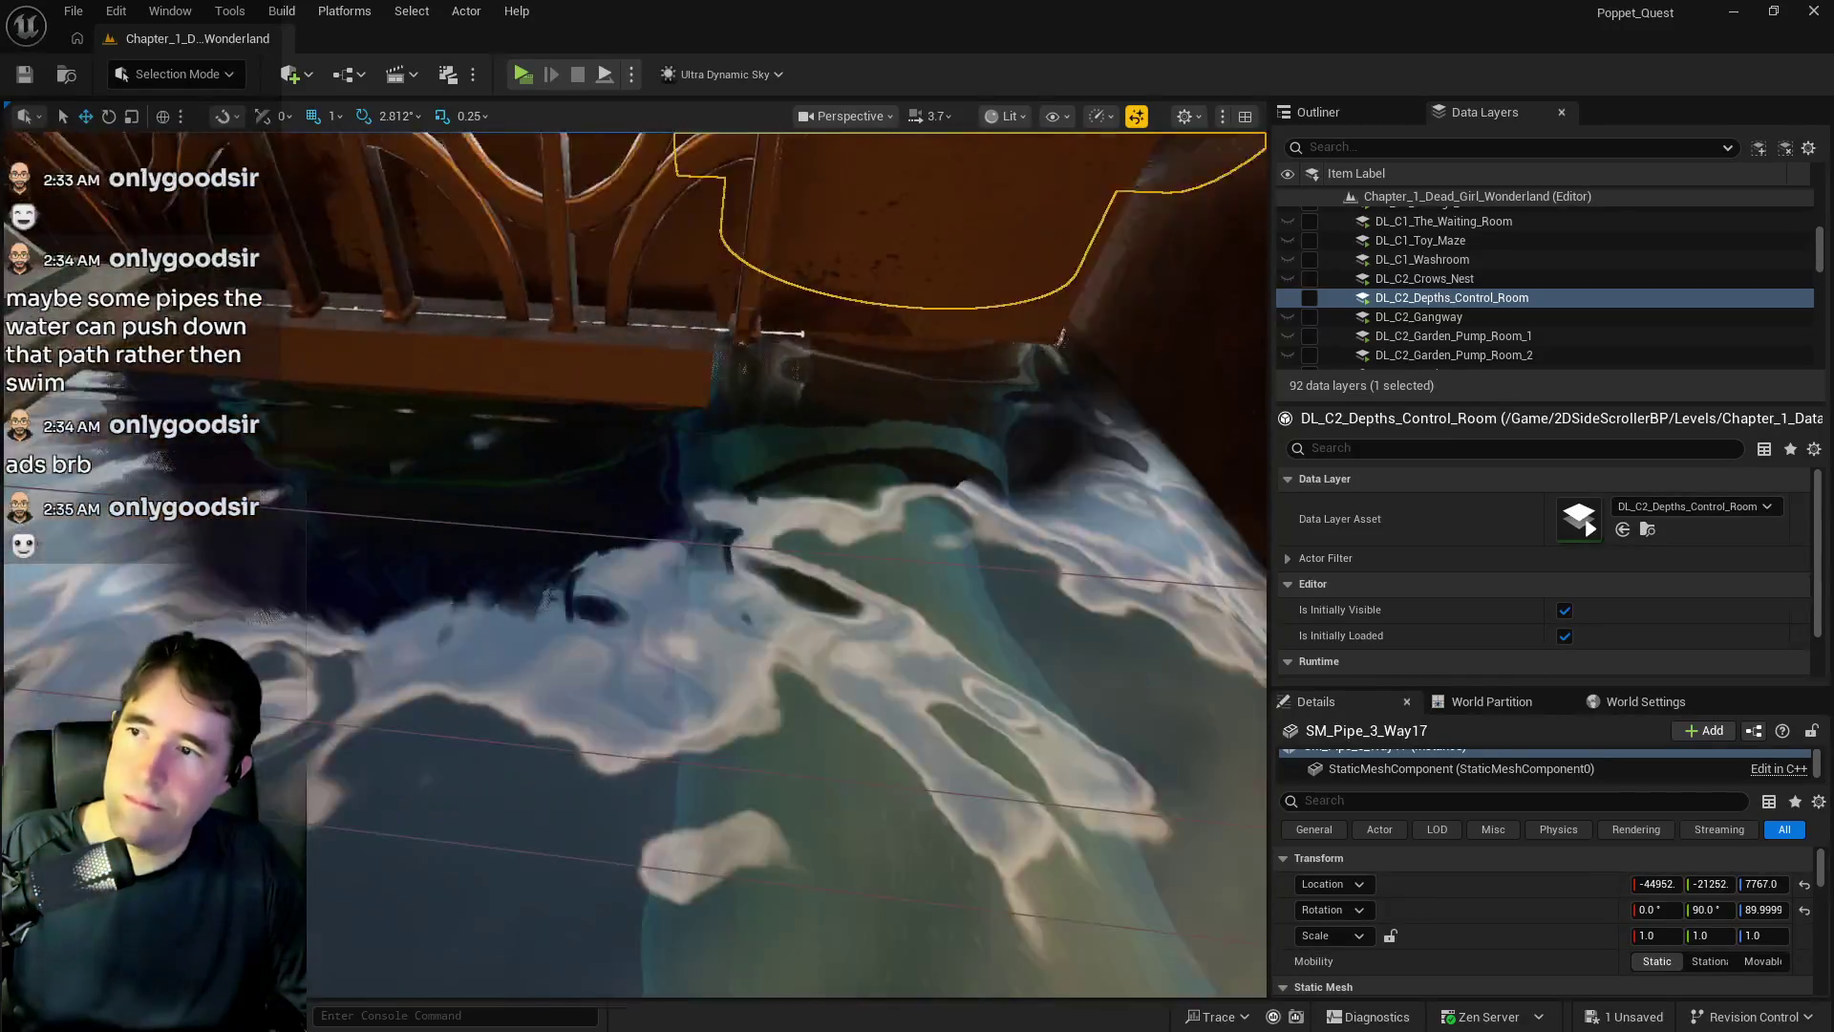
- Lower the three-piece ring pipe group onto the green SM_Pedestal_Wood_01a91 pedestal, then select the pedestal
key(f)
ctrl+click(806, 351)
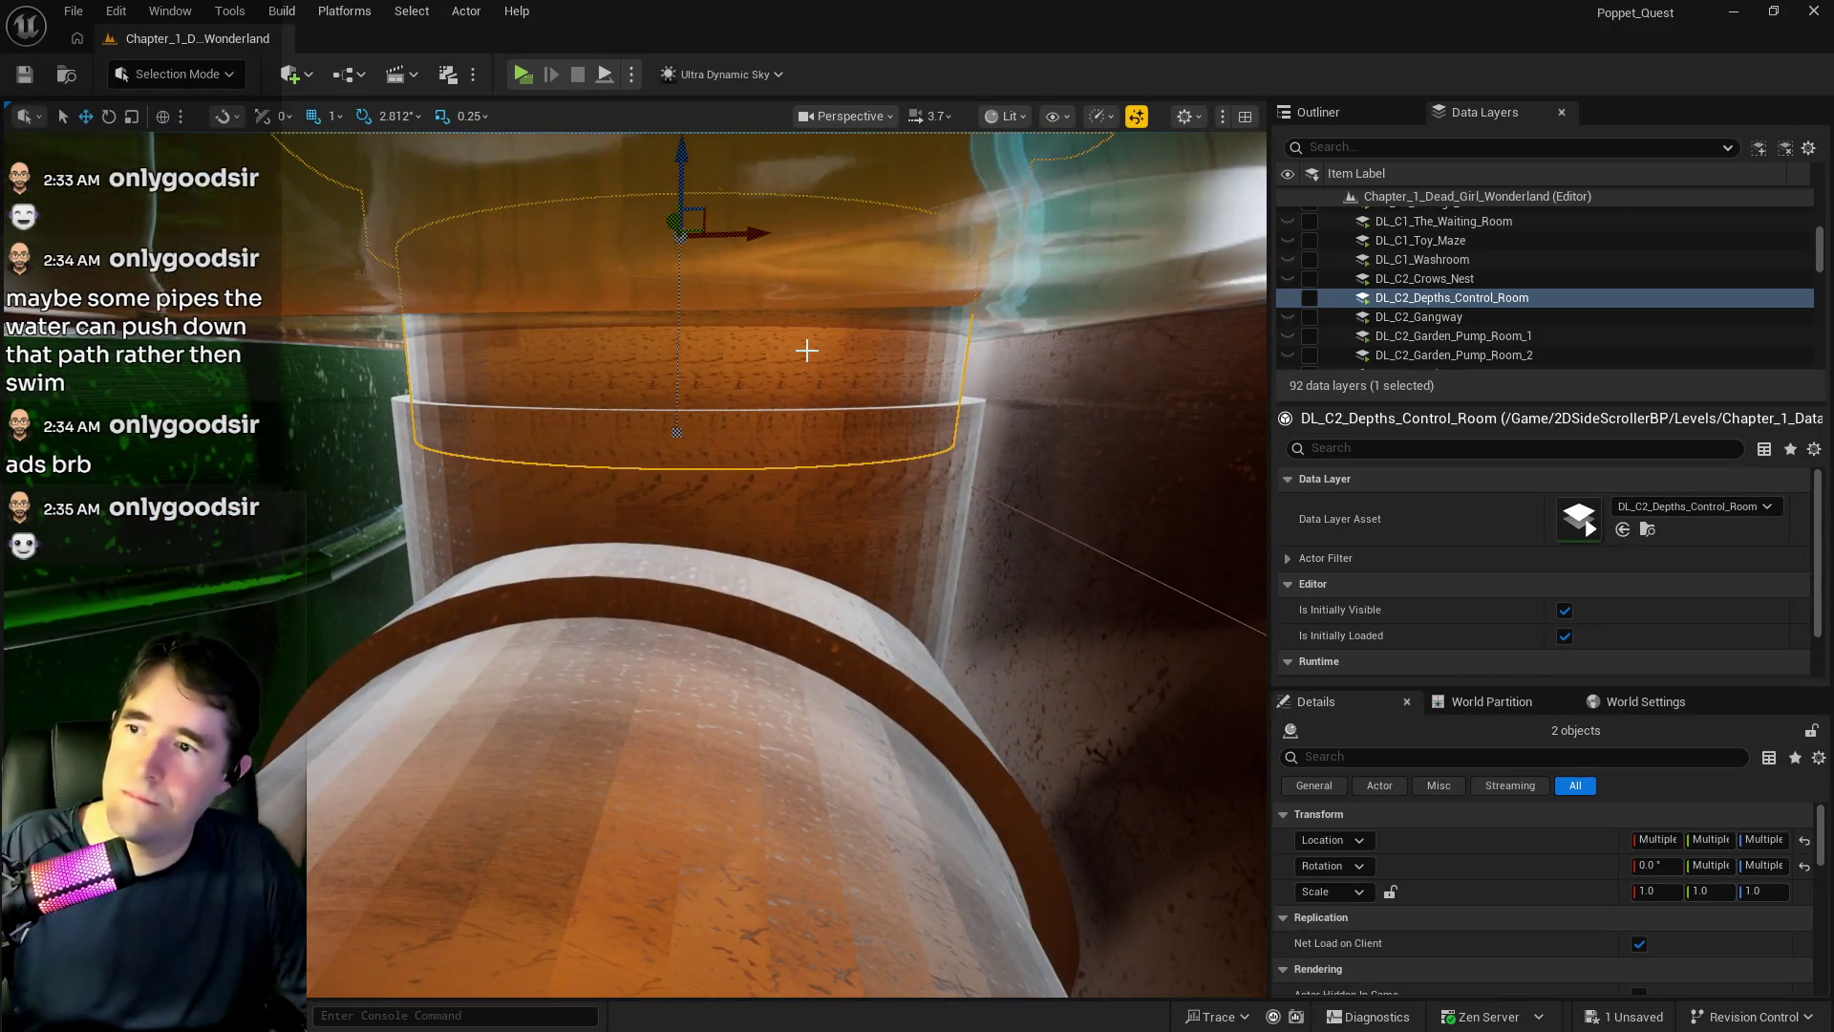
mouse_move(785, 484)
mouse_down()
mouse_move(785, 554)
mouse_move(893, 525)
mouse_up()
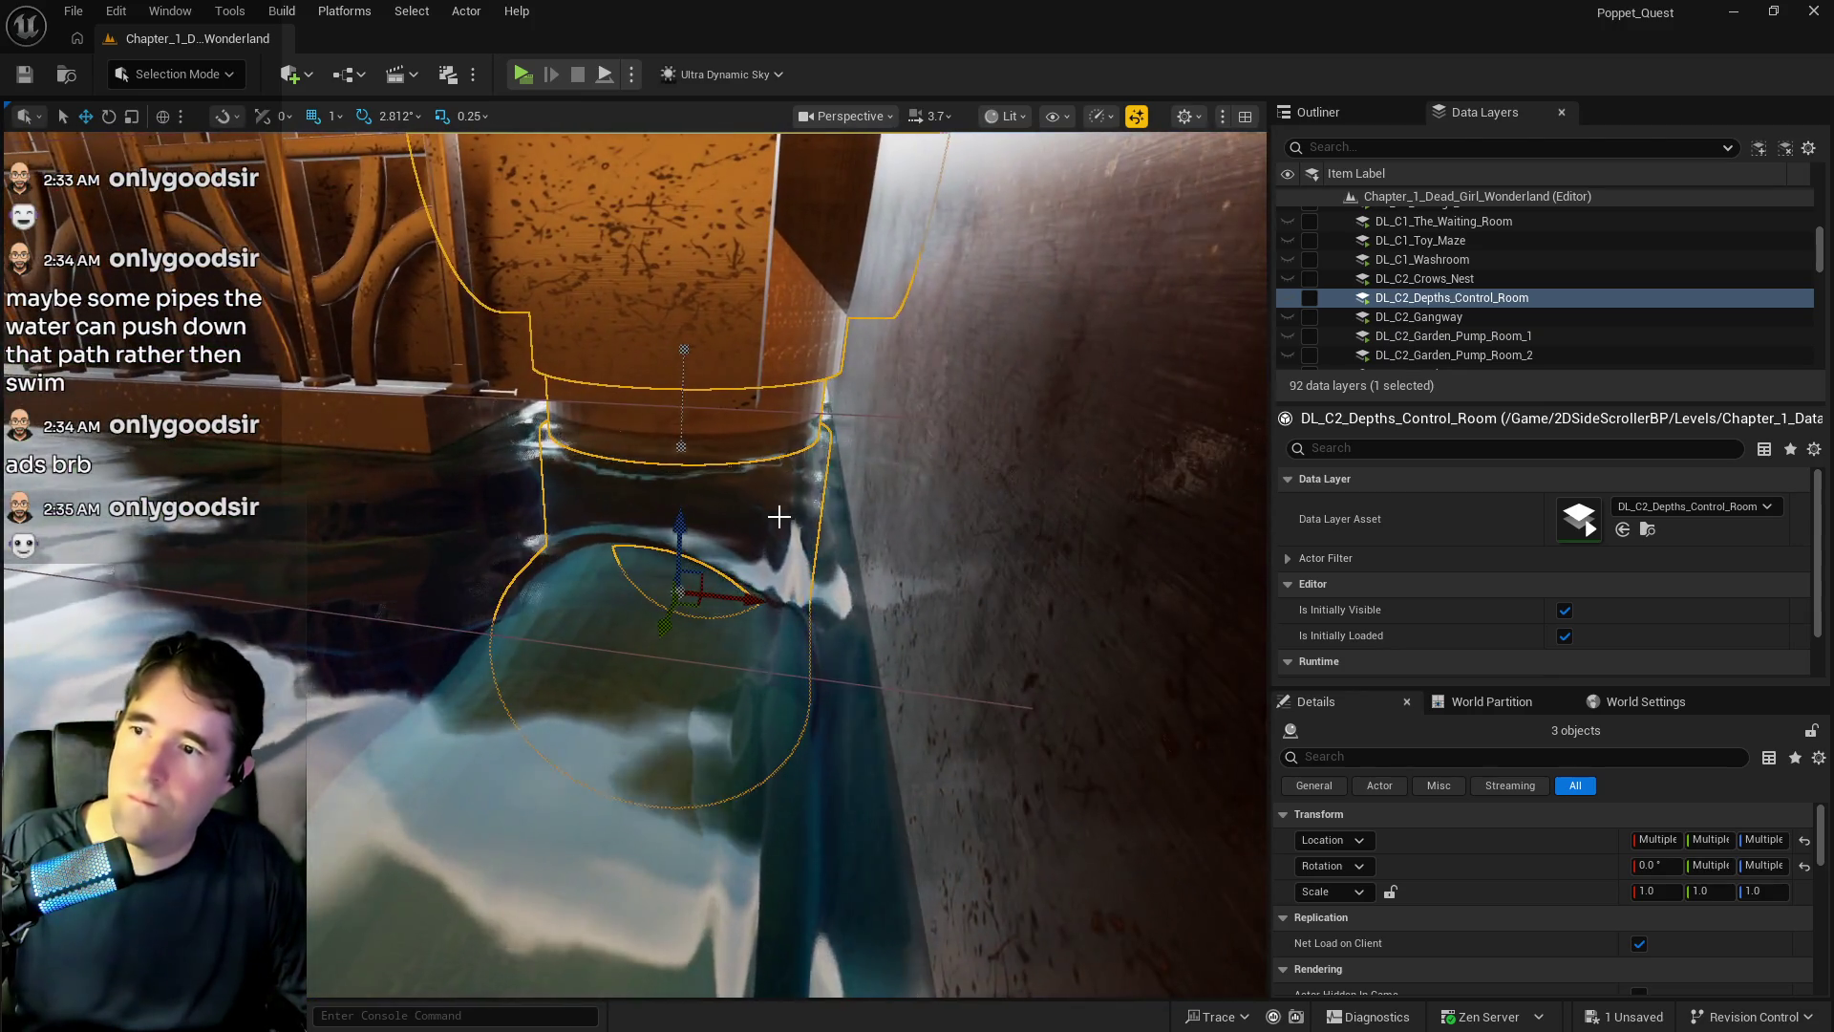
drag(345, 537, 345, 537)
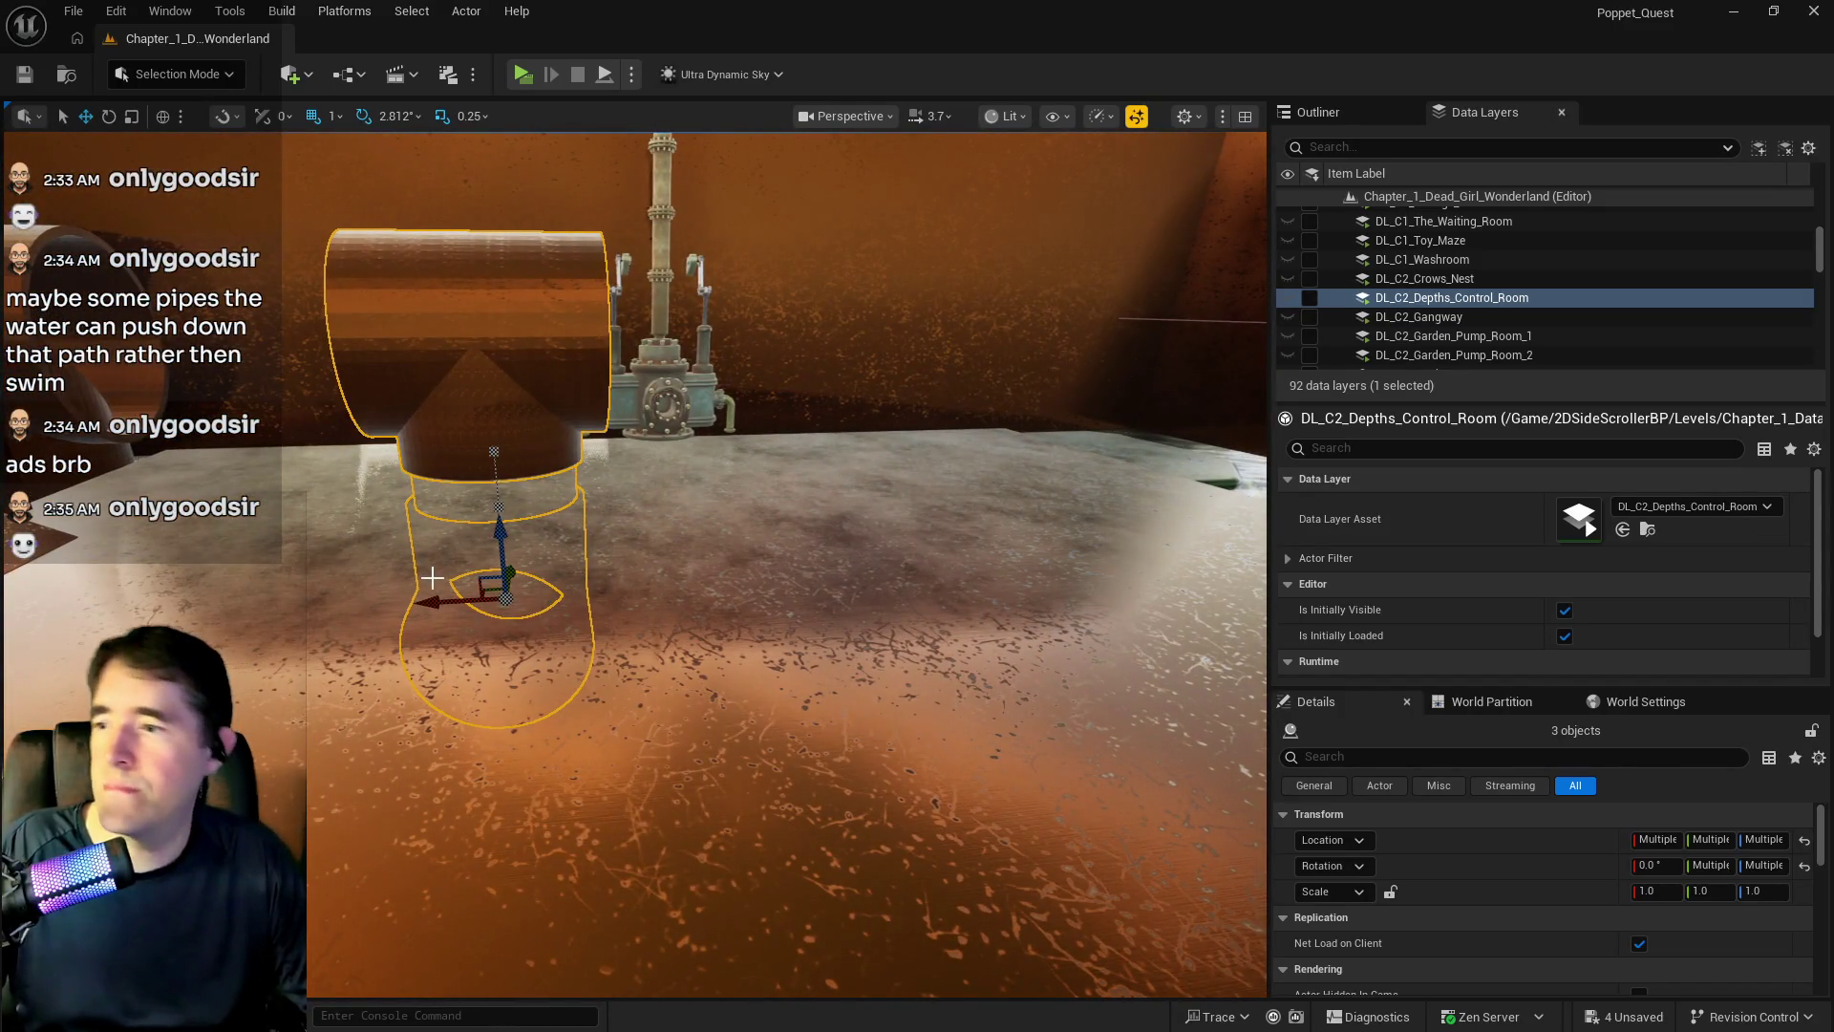
drag(1001, 642, 1001, 642)
drag(901, 612, 901, 611)
click(704, 835)
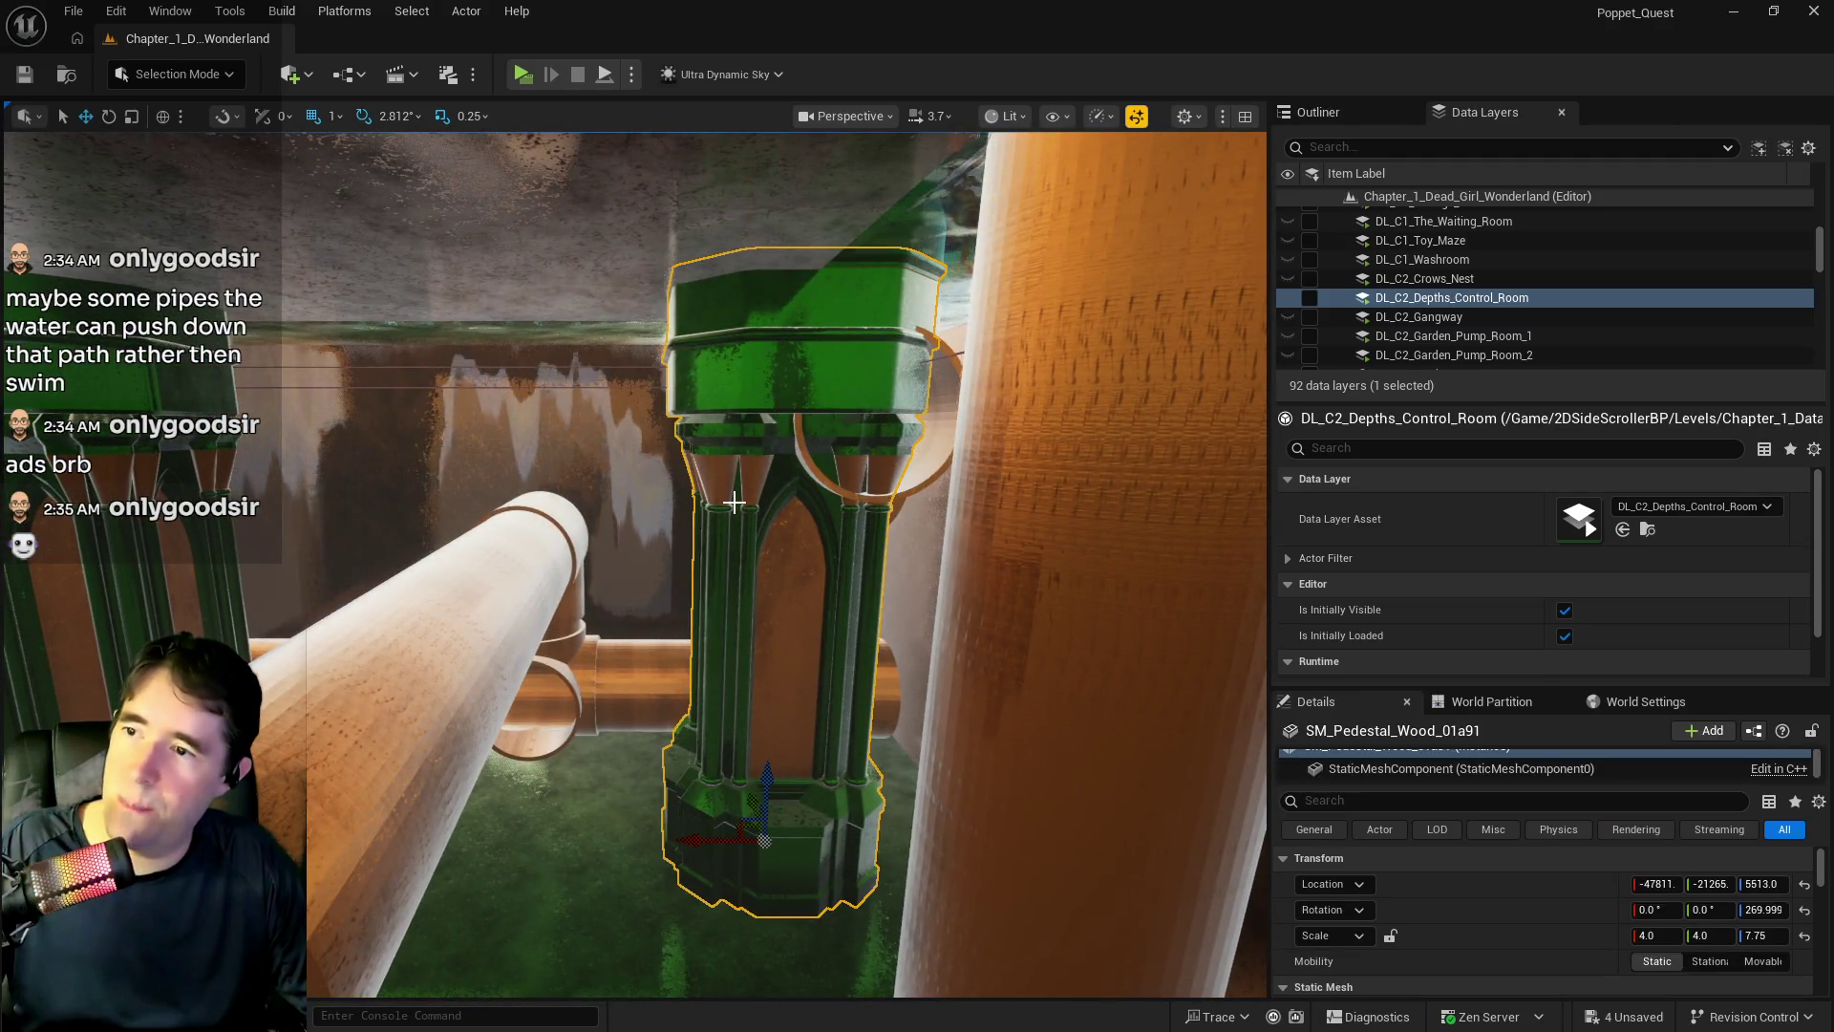
- Shift the SM_Pedestal_Wood_01a91 pedestal slightly along X
key(f)
drag(603, 841, 591, 841)
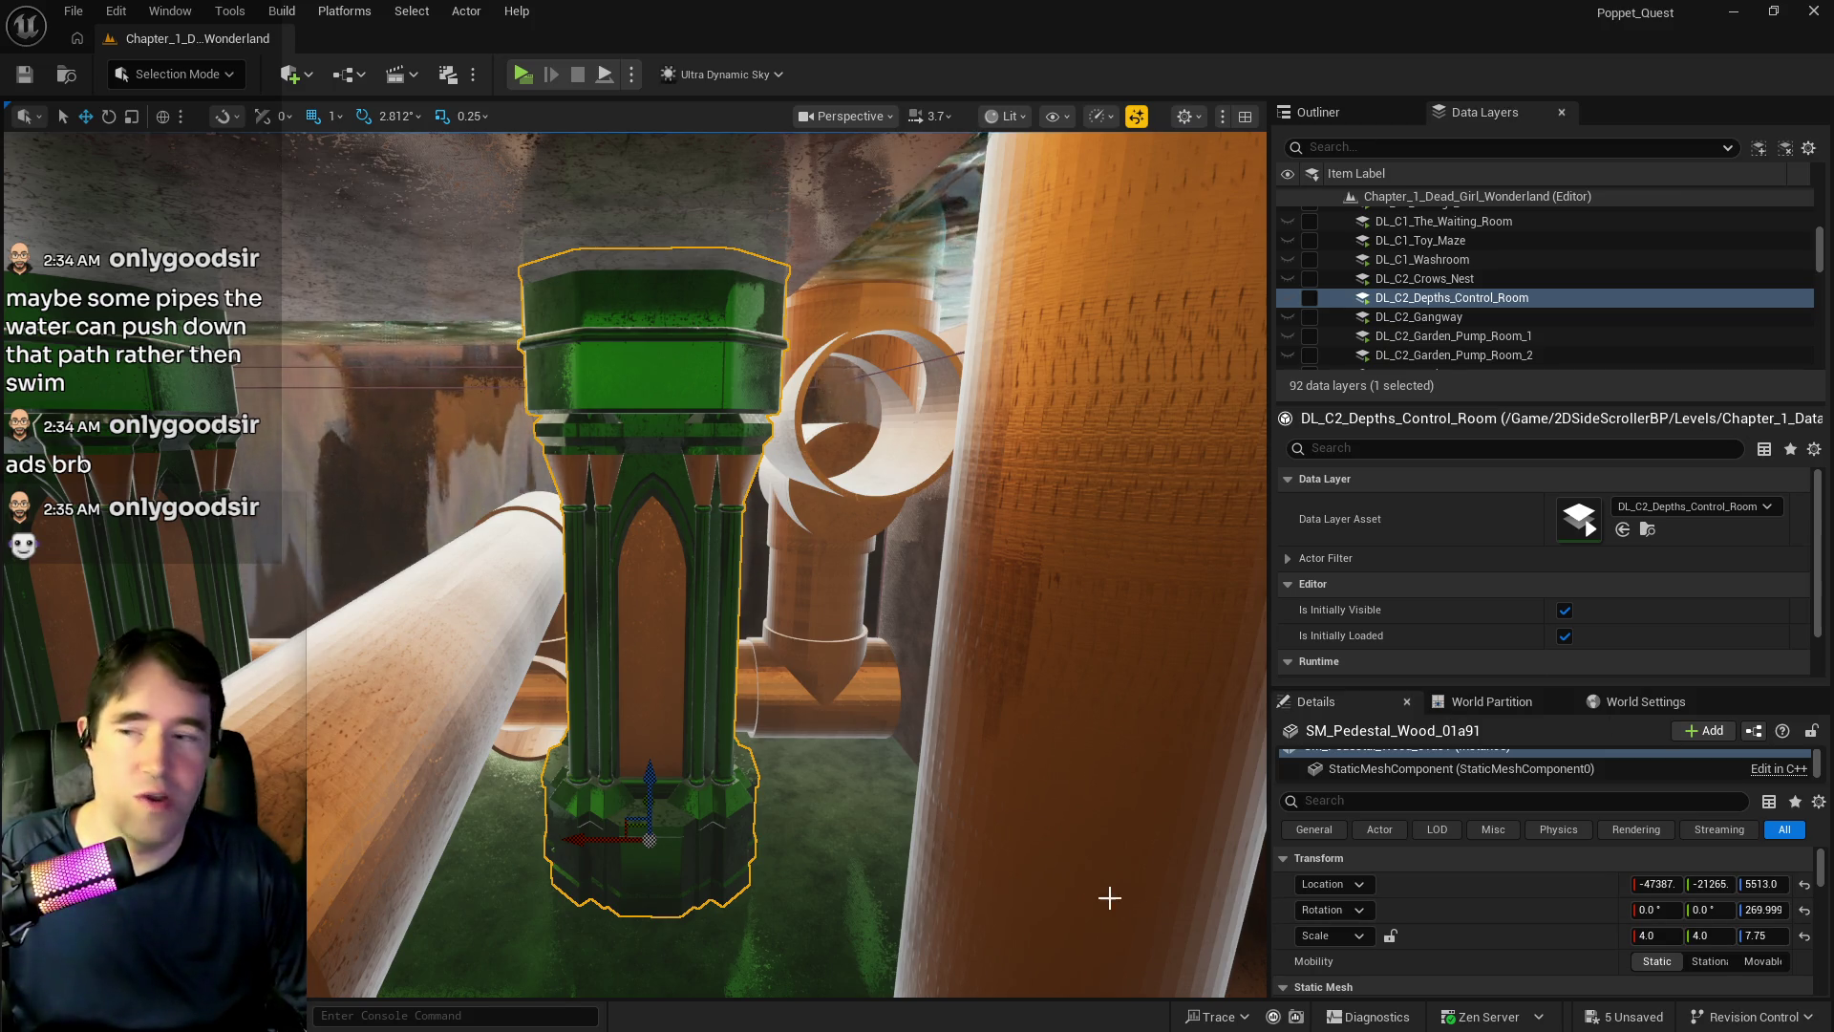
mouse_move(1105, 892)
mouse_down()
mouse_move(1105, 956)
mouse_move(1089, 888)
mouse_move(1075, 917)
mouse_move(1022, 879)
mouse_up()
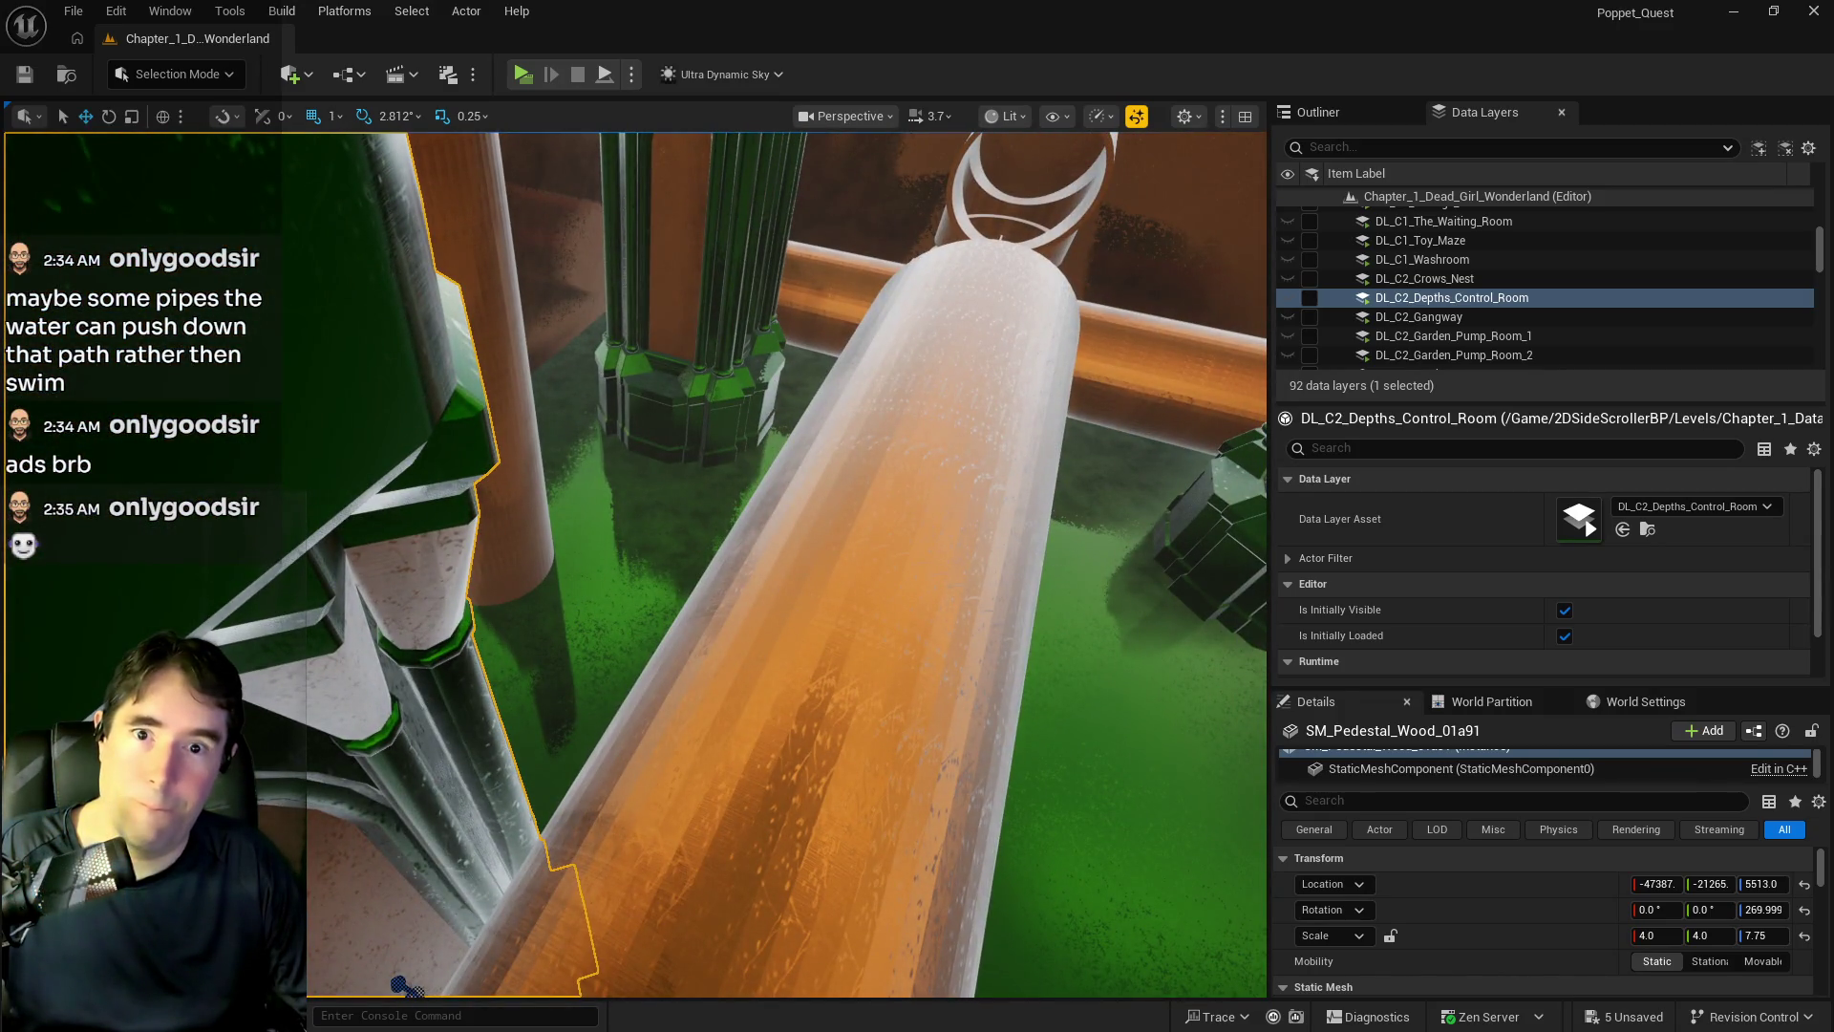
key(Delete)
- Duplicate the pedestal as SM_Pedestal_Wood_01a92 and slide the copy along Y beneath the pipes
drag(675, 405, 635, 392)
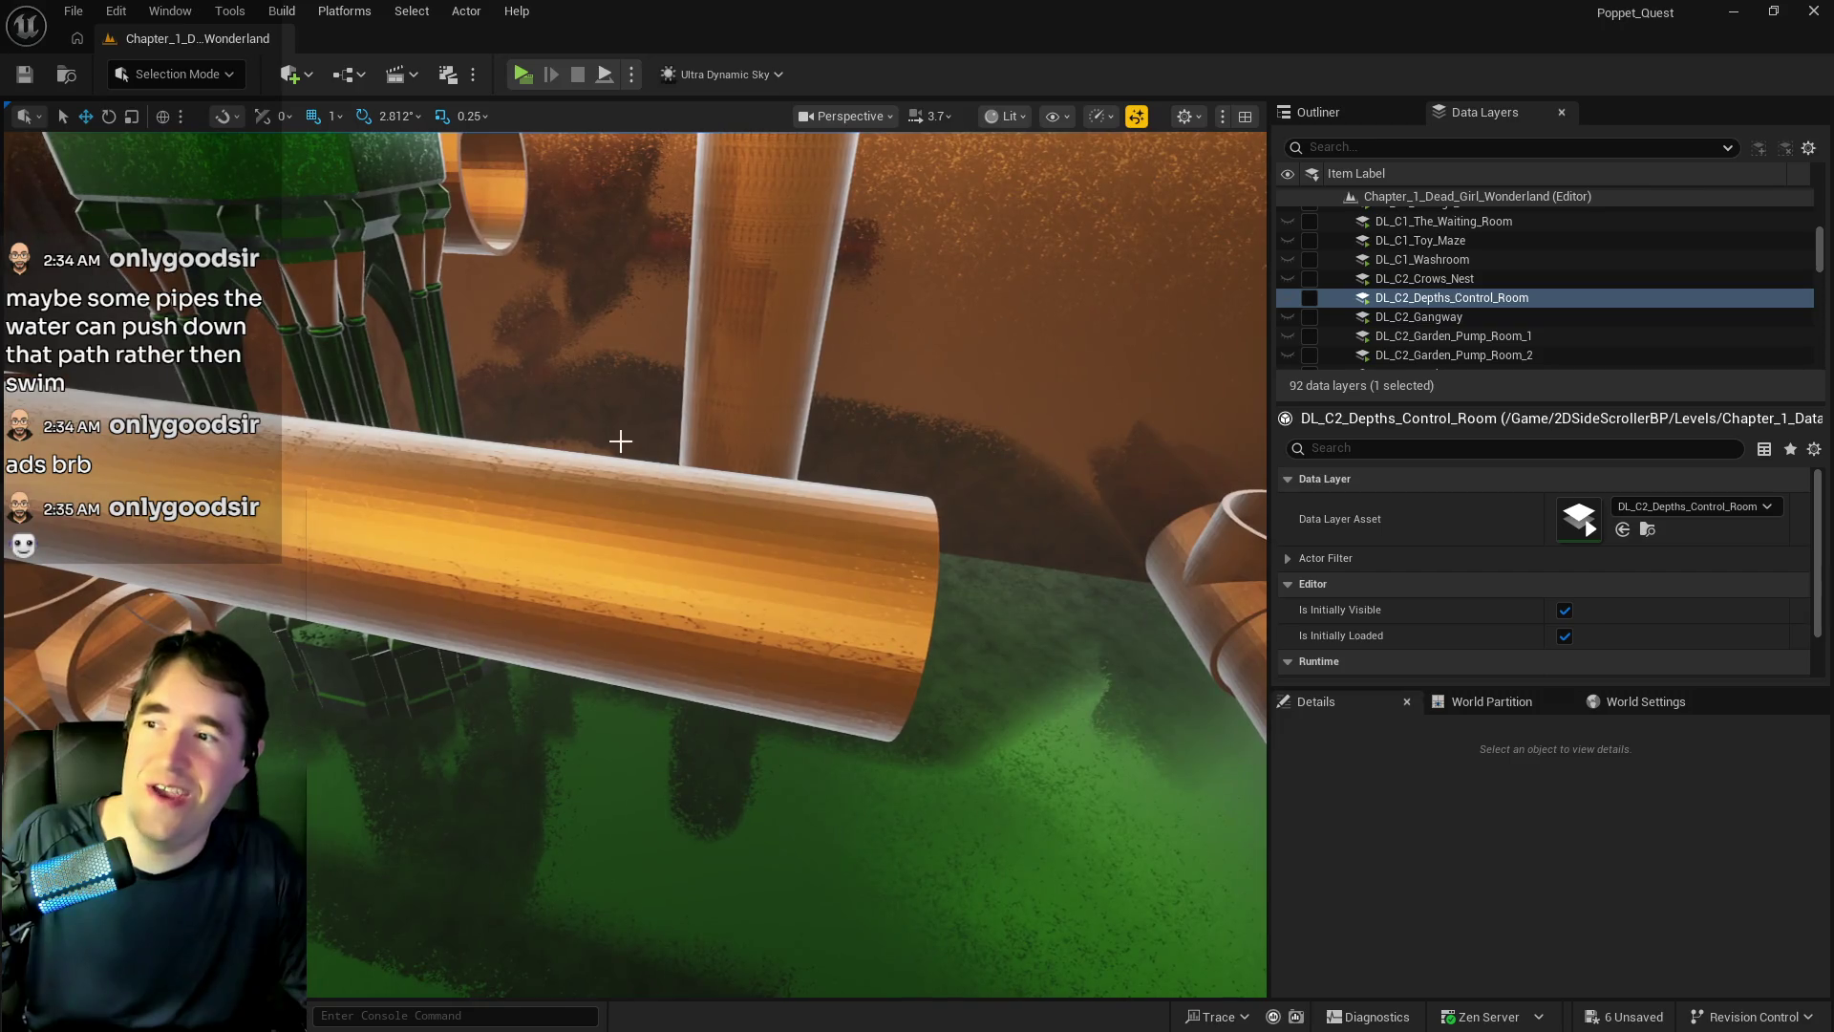
click(389, 382)
alt+drag(351, 627, 725, 716)
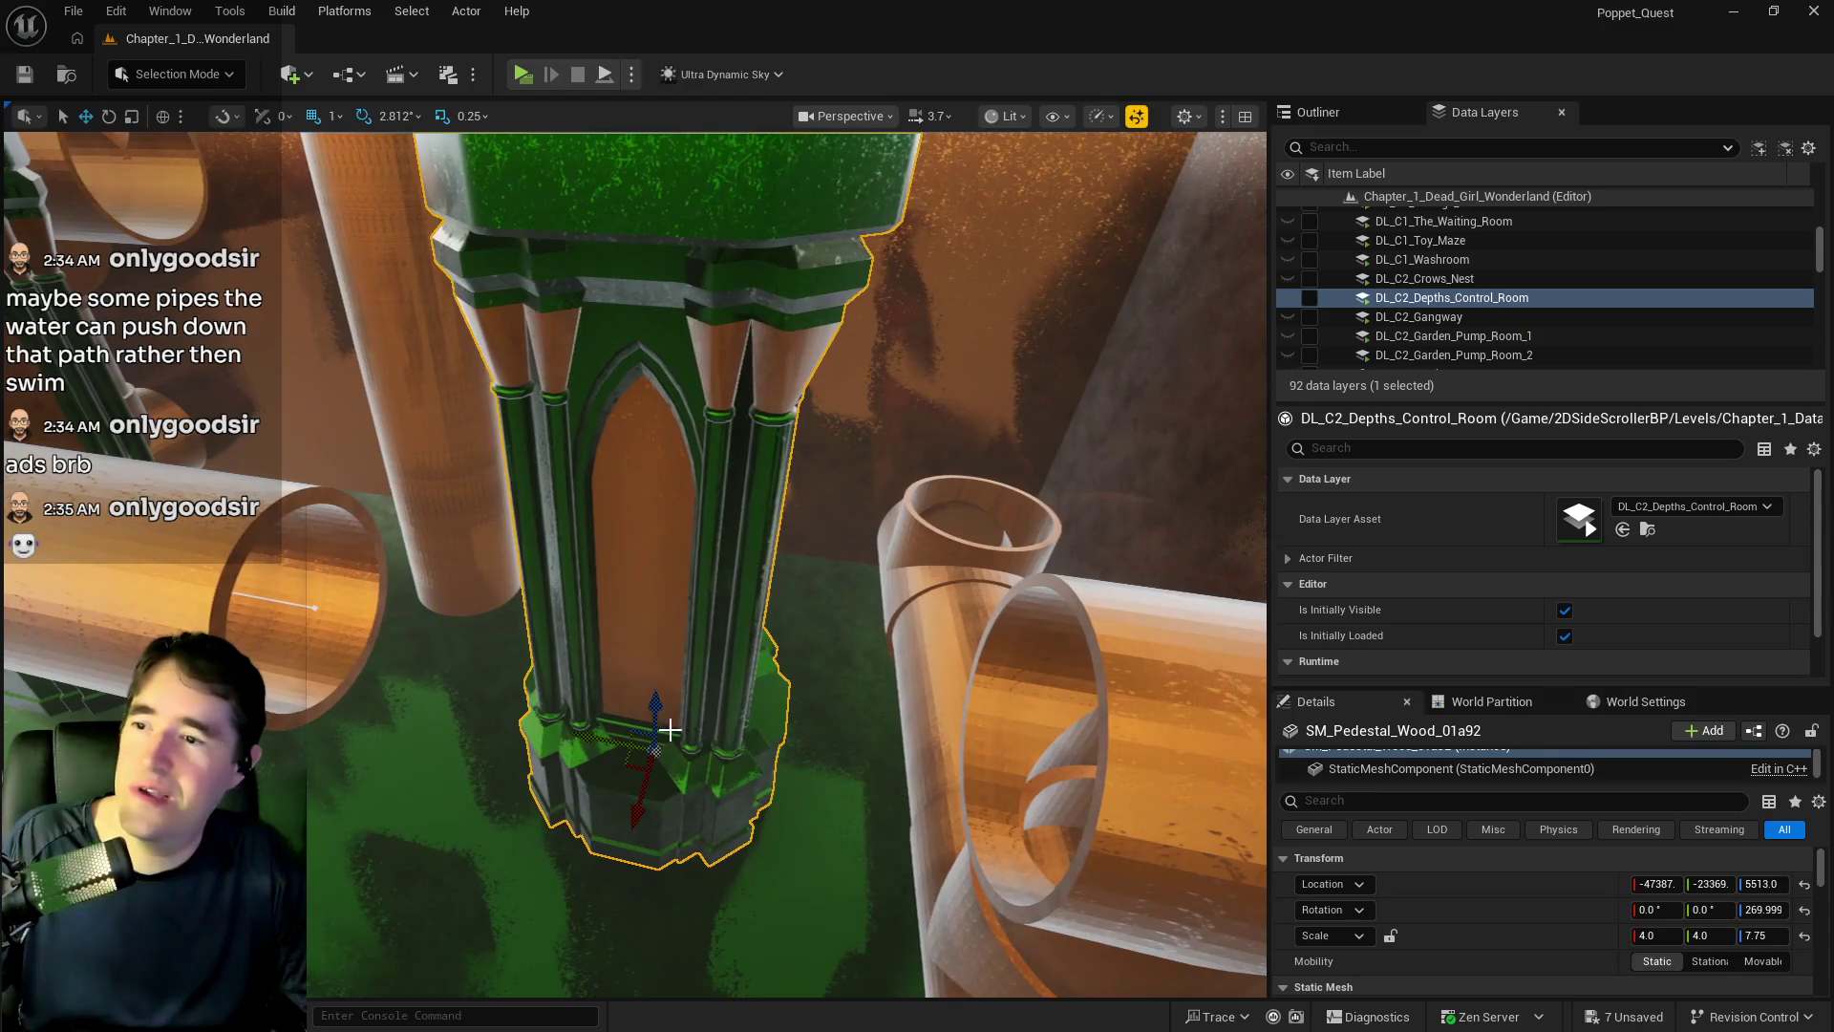
drag(625, 747, 670, 757)
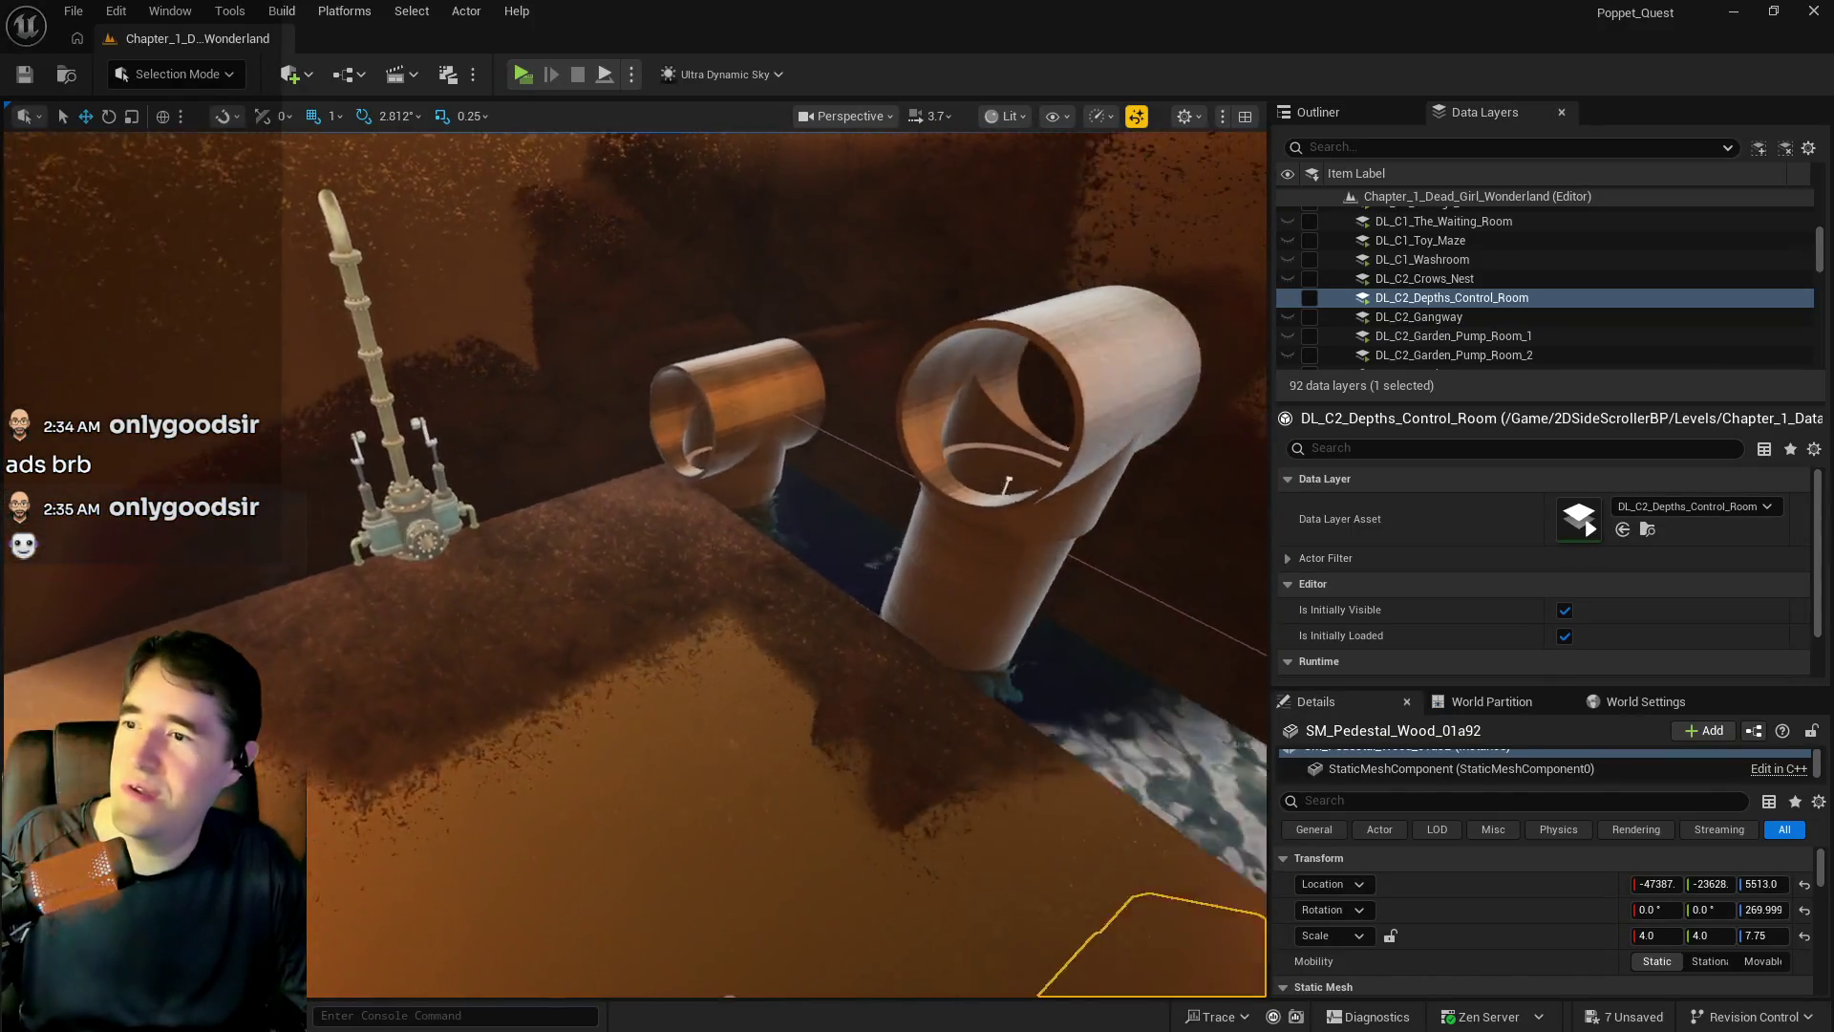
drag(671, 757, 670, 758)
drag(376, 716, 376, 716)
click(405, 295)
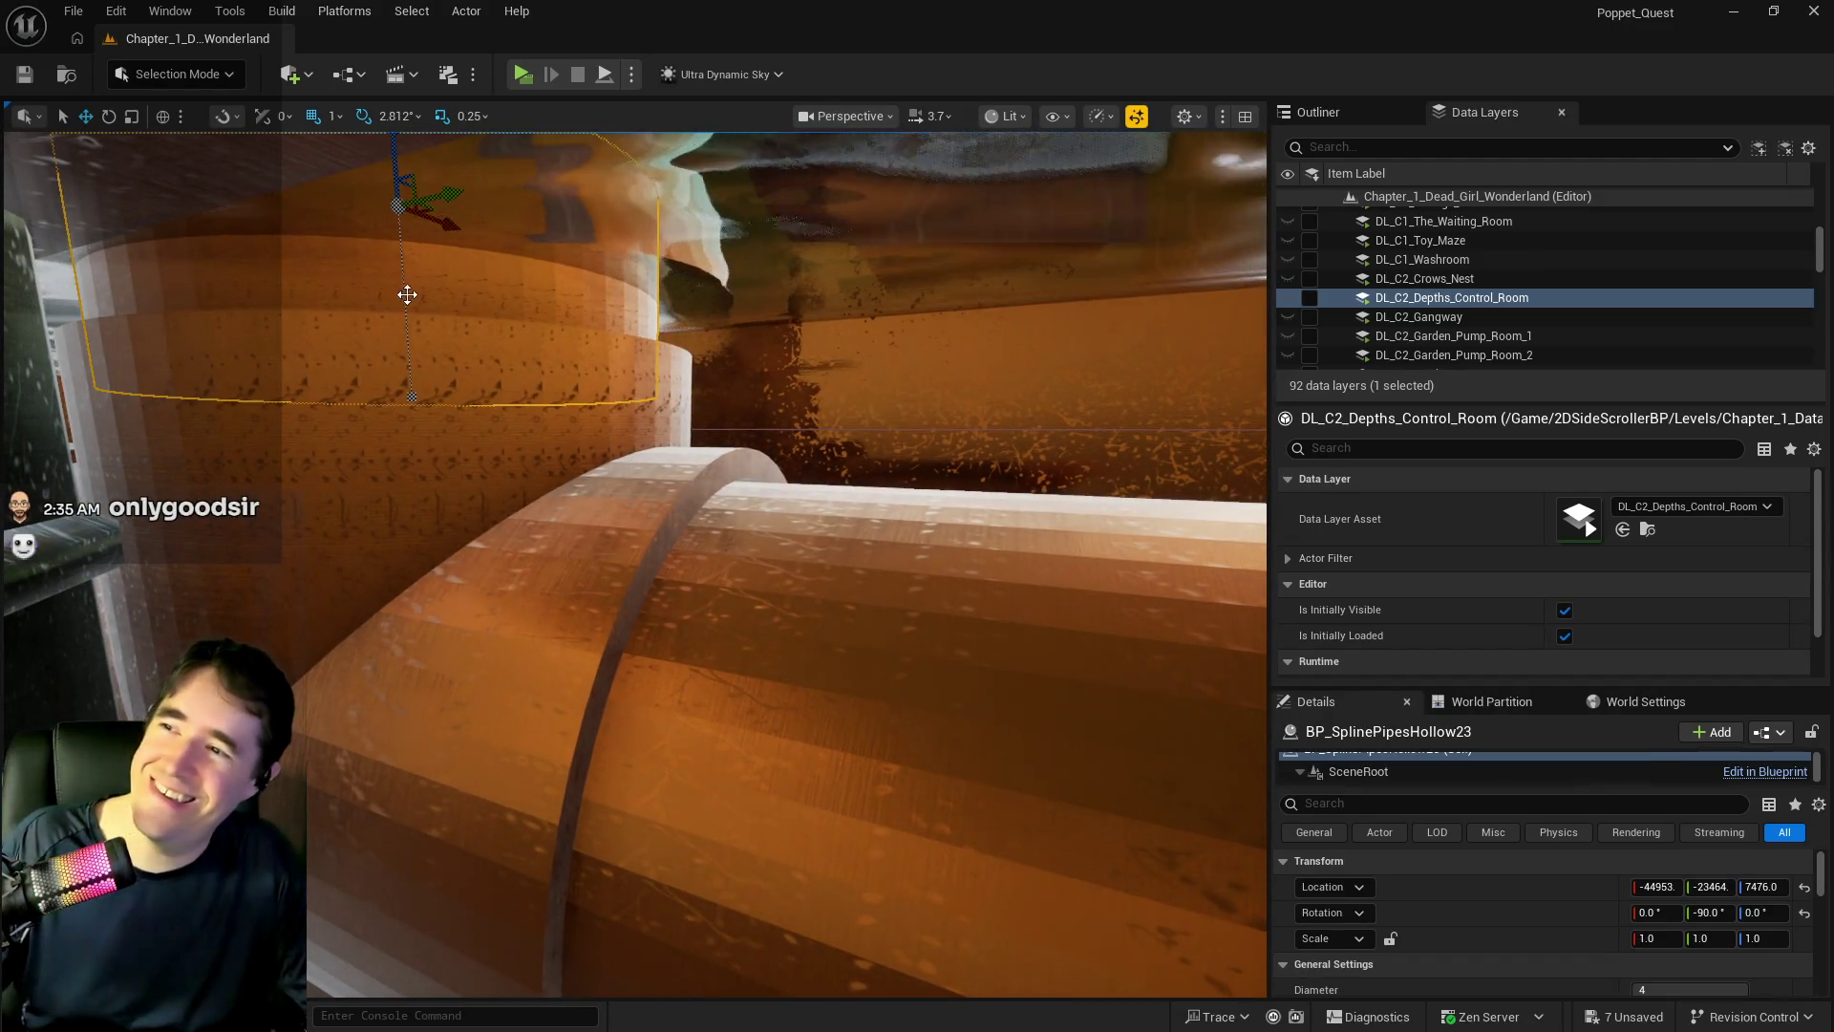
- Select the three-piece elbow pipe and Alt-drag a copy far to the left, away from the pumps
ctrl+click(379, 423)
drag(378, 423, 476, 400)
ctrl+click(638, 417)
drag(1090, 324, 1115, 348)
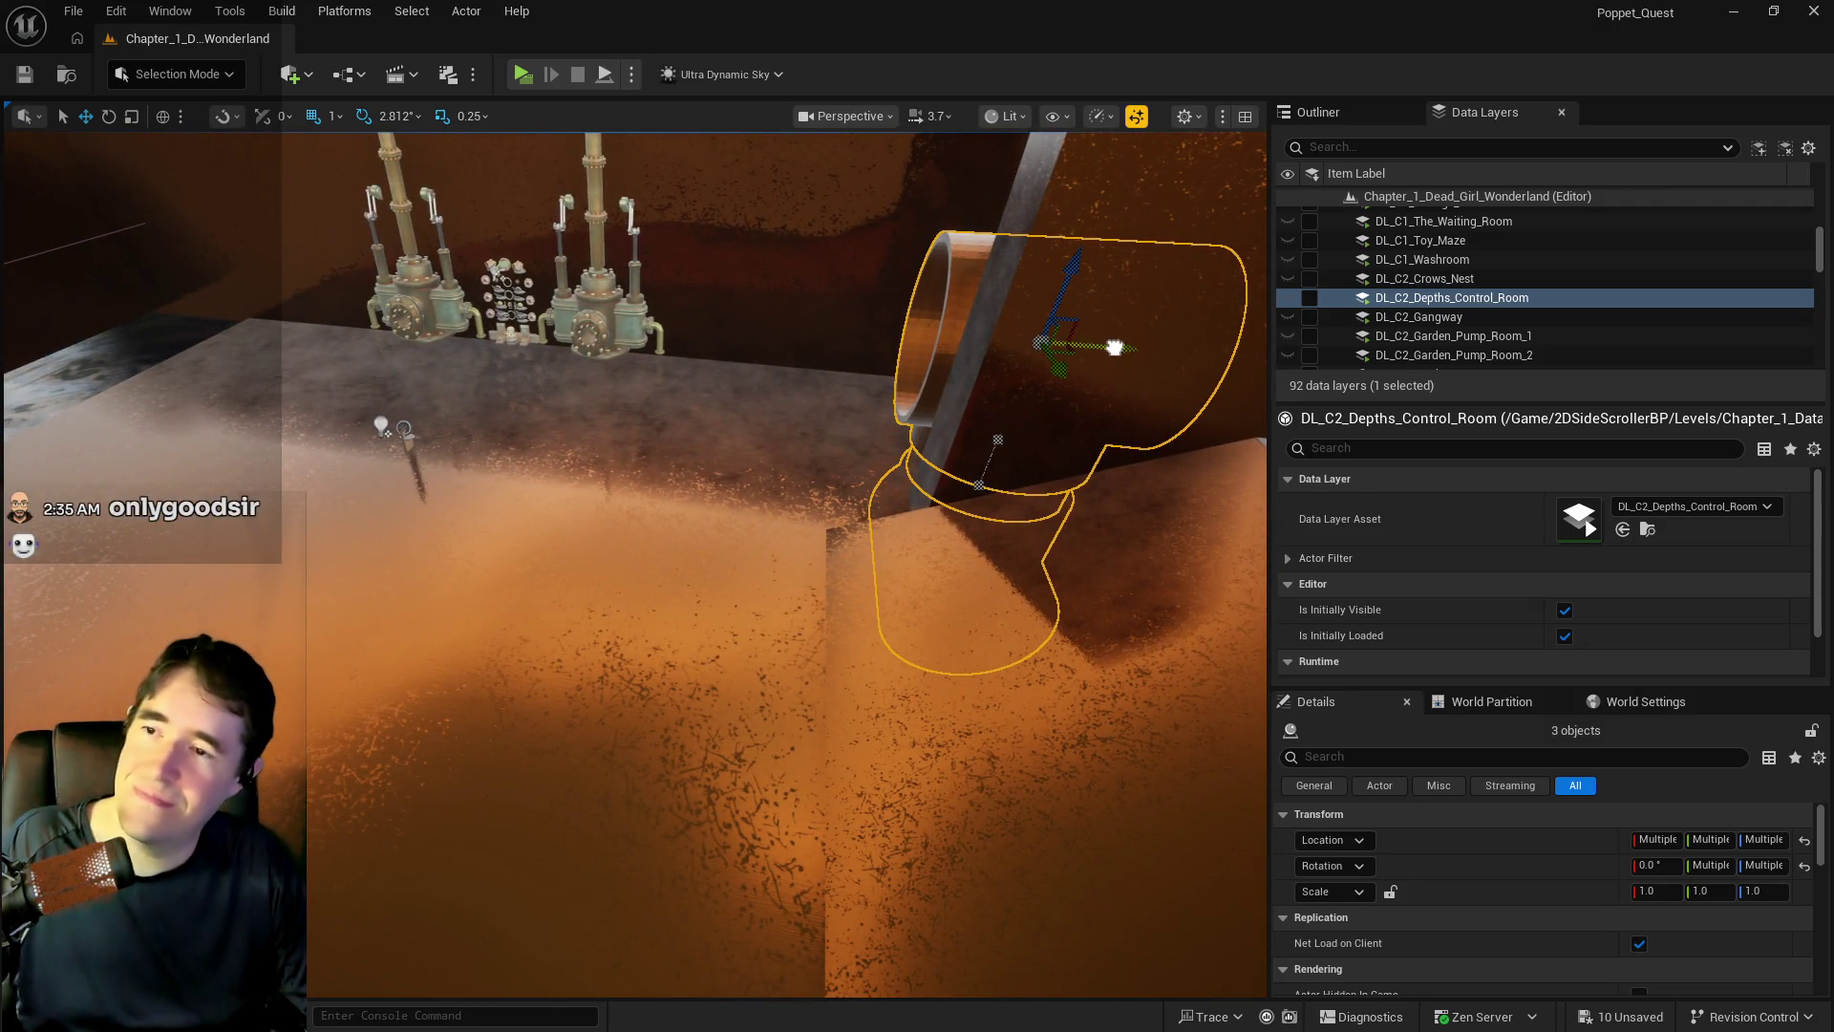
click(1114, 347)
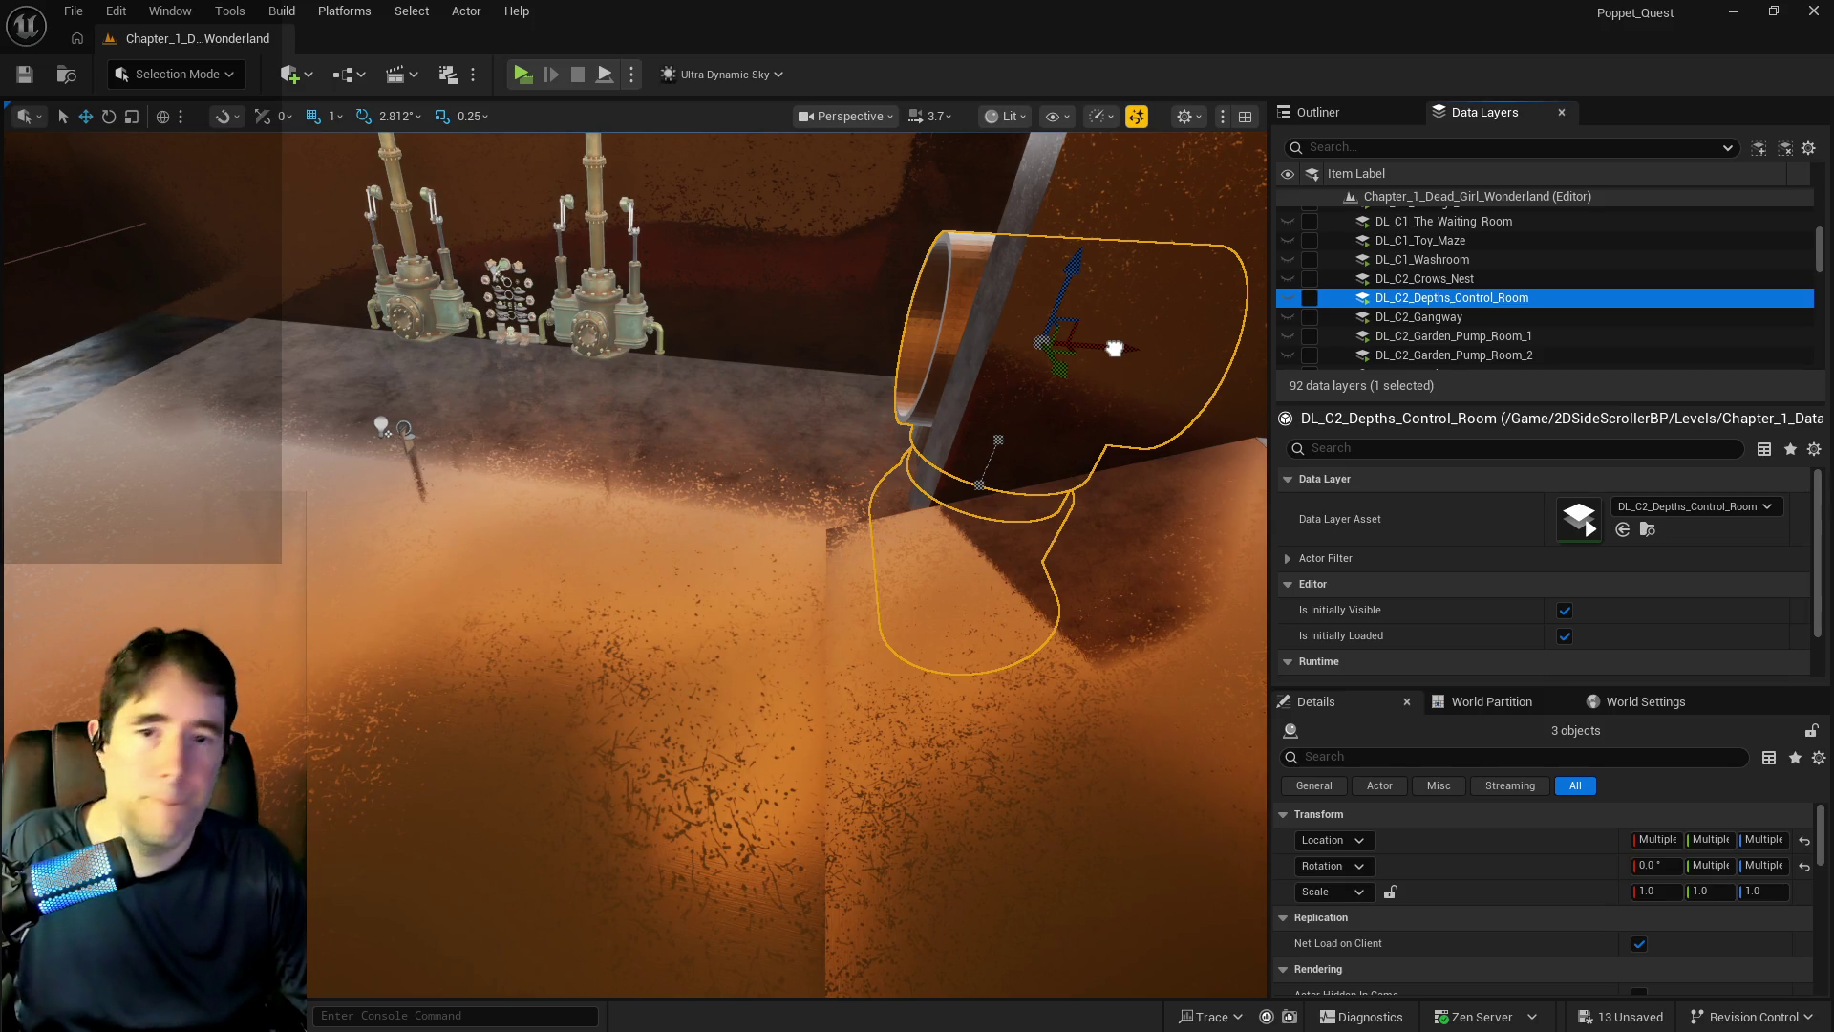
drag(1114, 348, 83, 524)
mouse_move(834, 308)
mouse_down()
mouse_move(440, 372)
mouse_move(363, 315)
mouse_up()
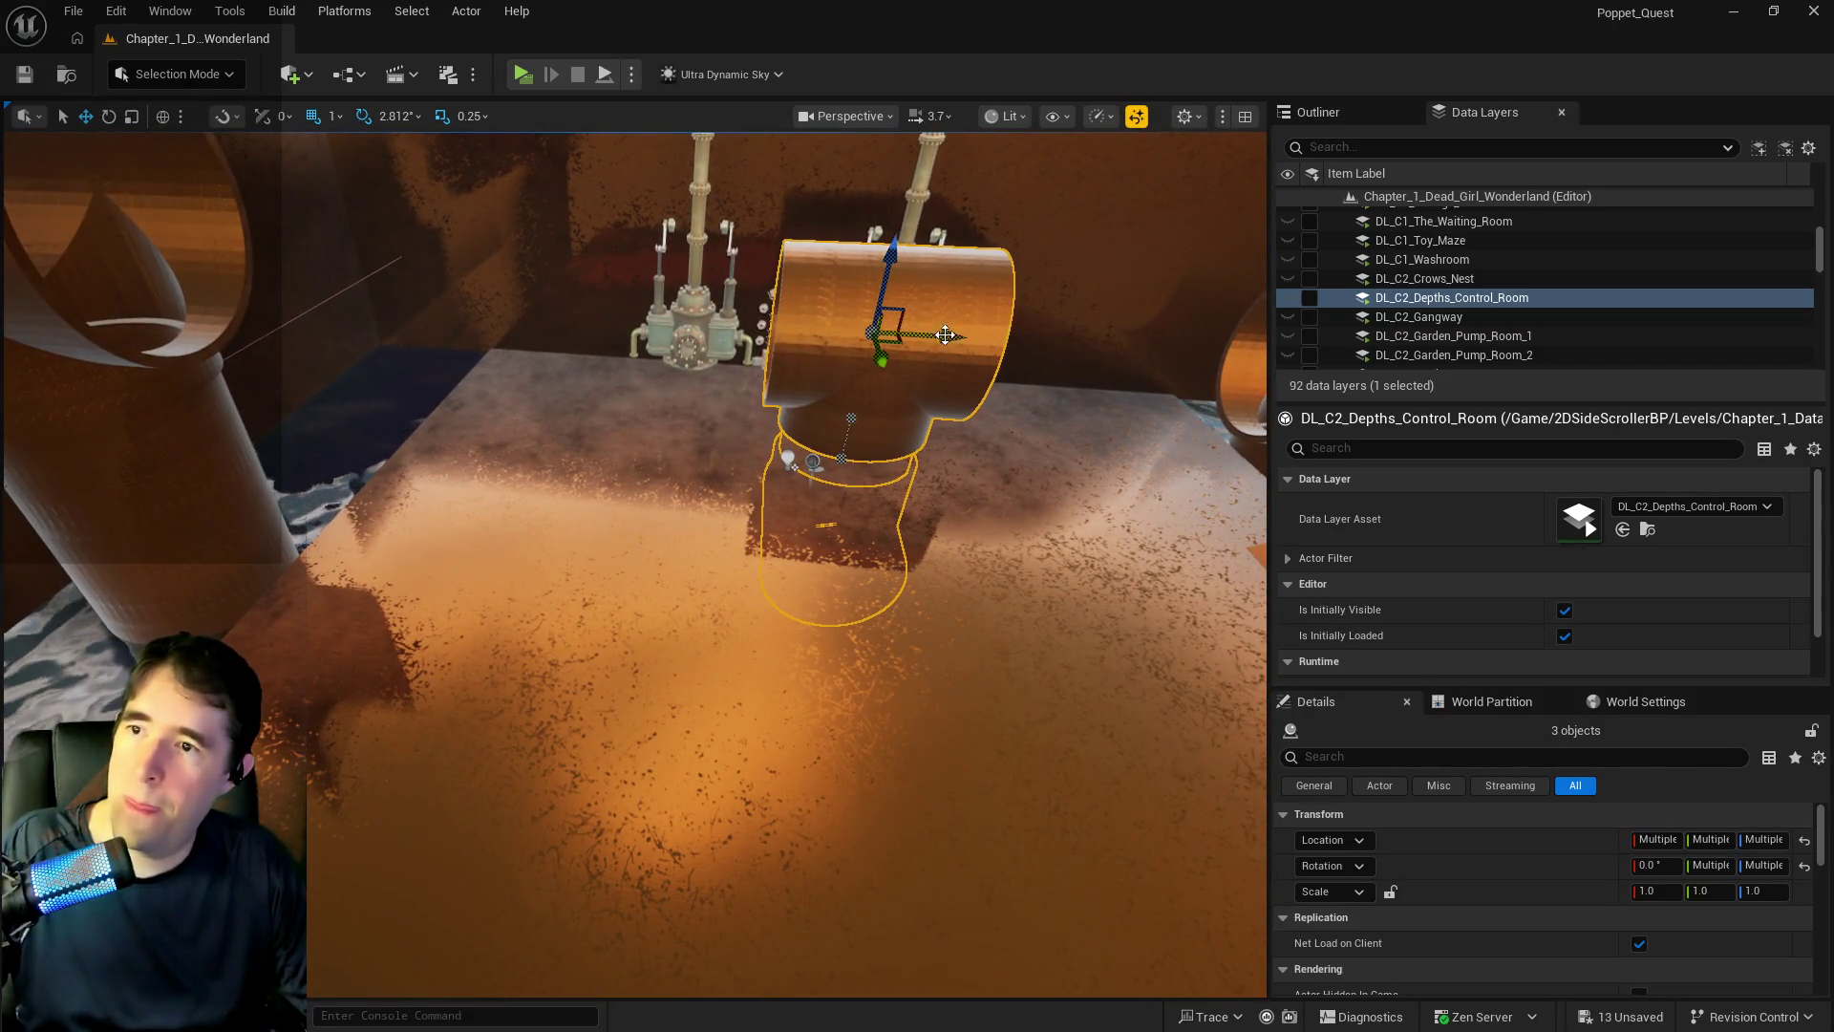
drag(945, 335, 579, 359)
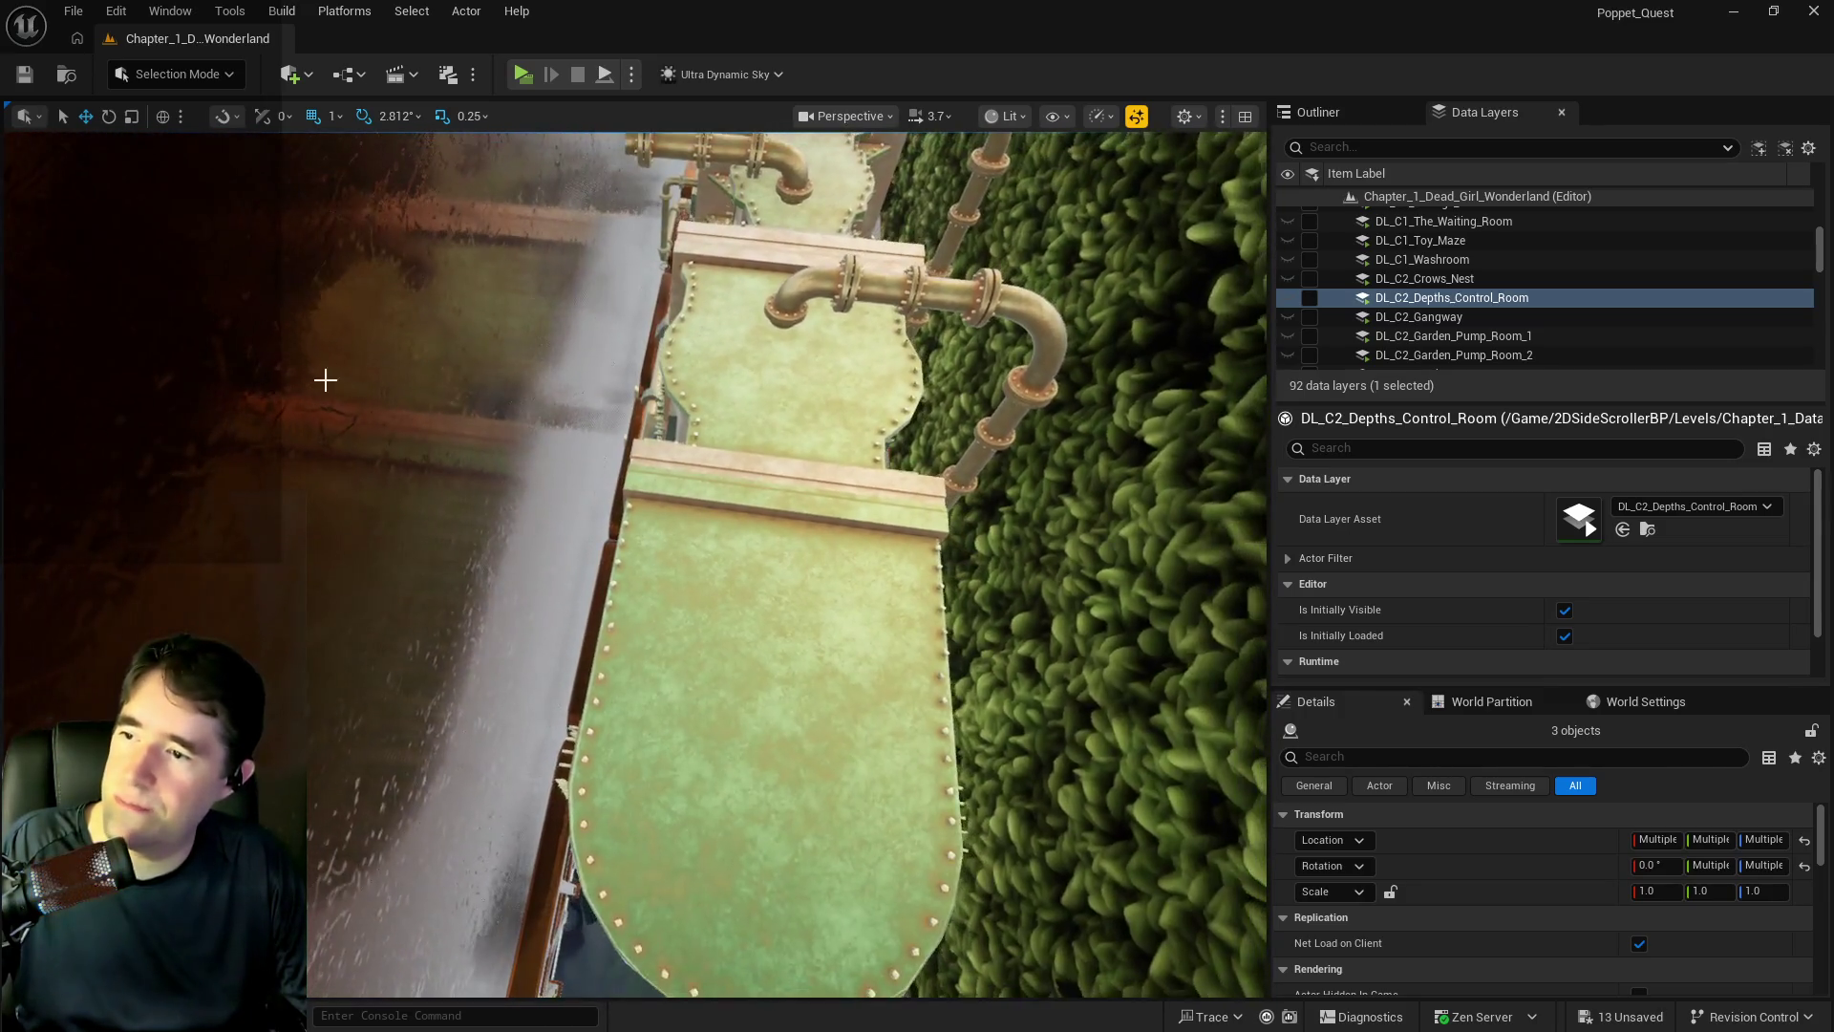
click(435, 443)
drag(699, 183, 712, 184)
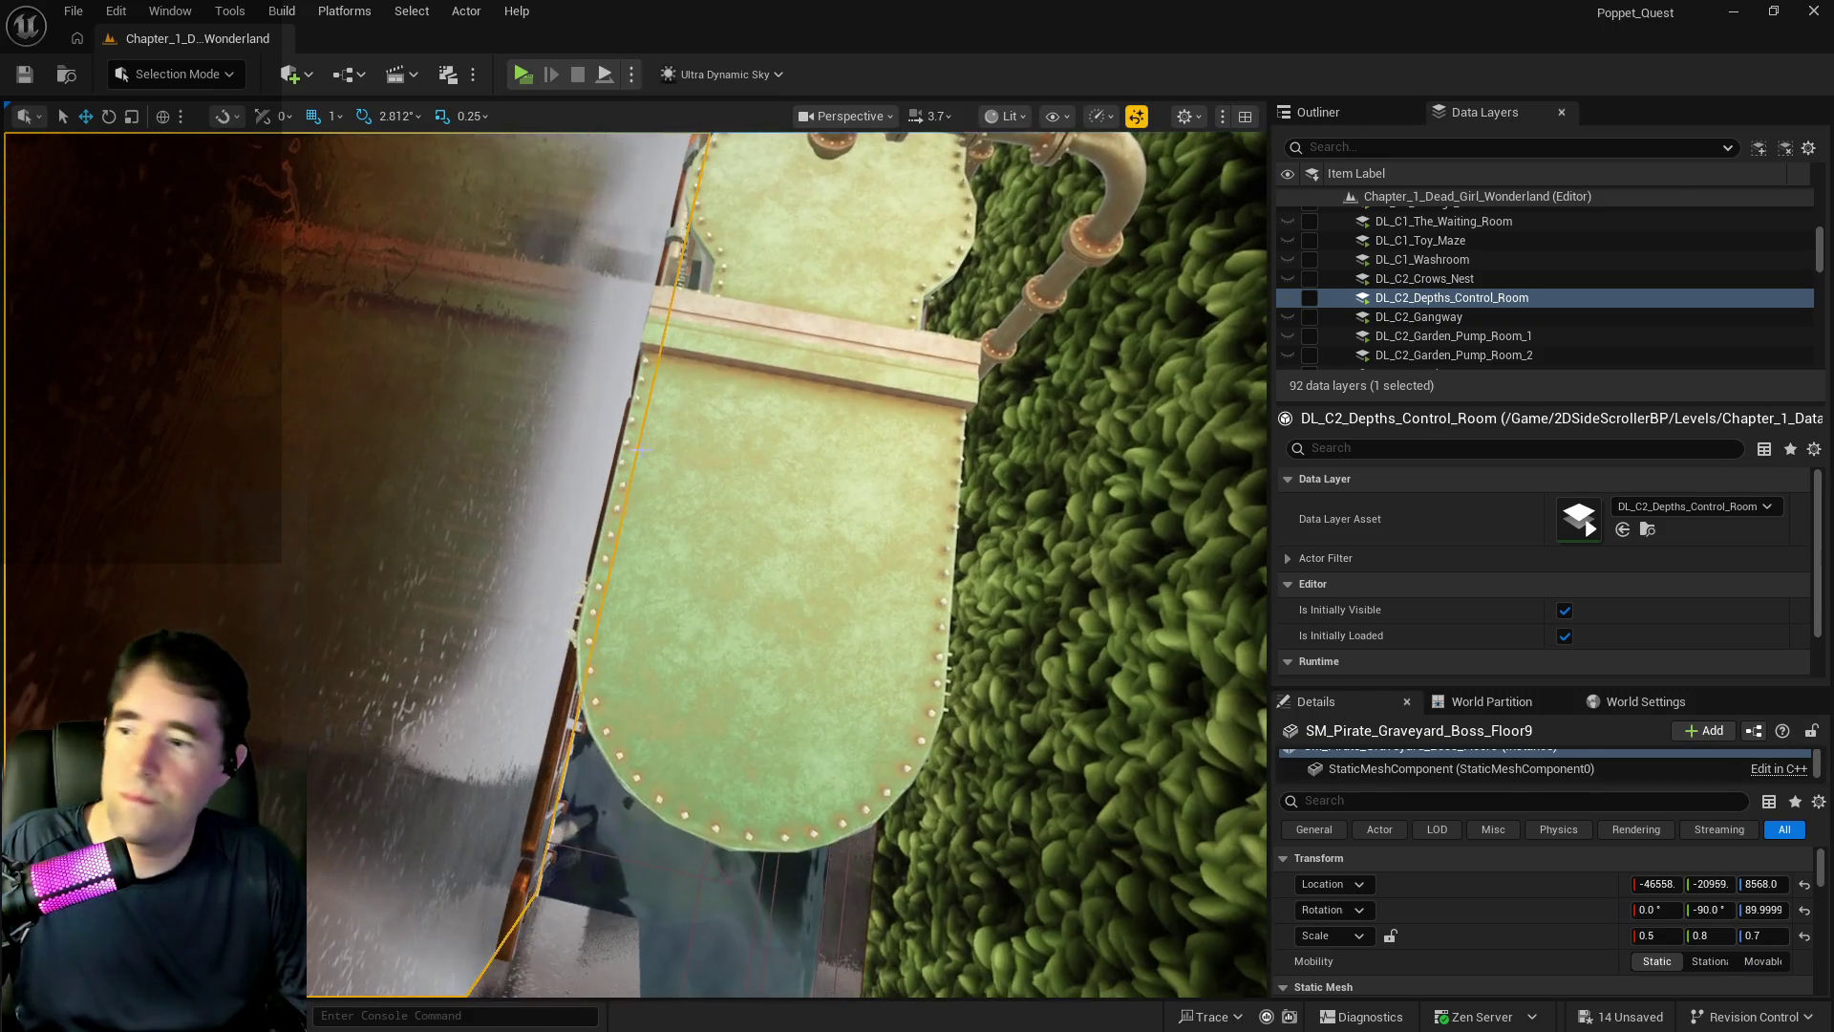
click(535, 776)
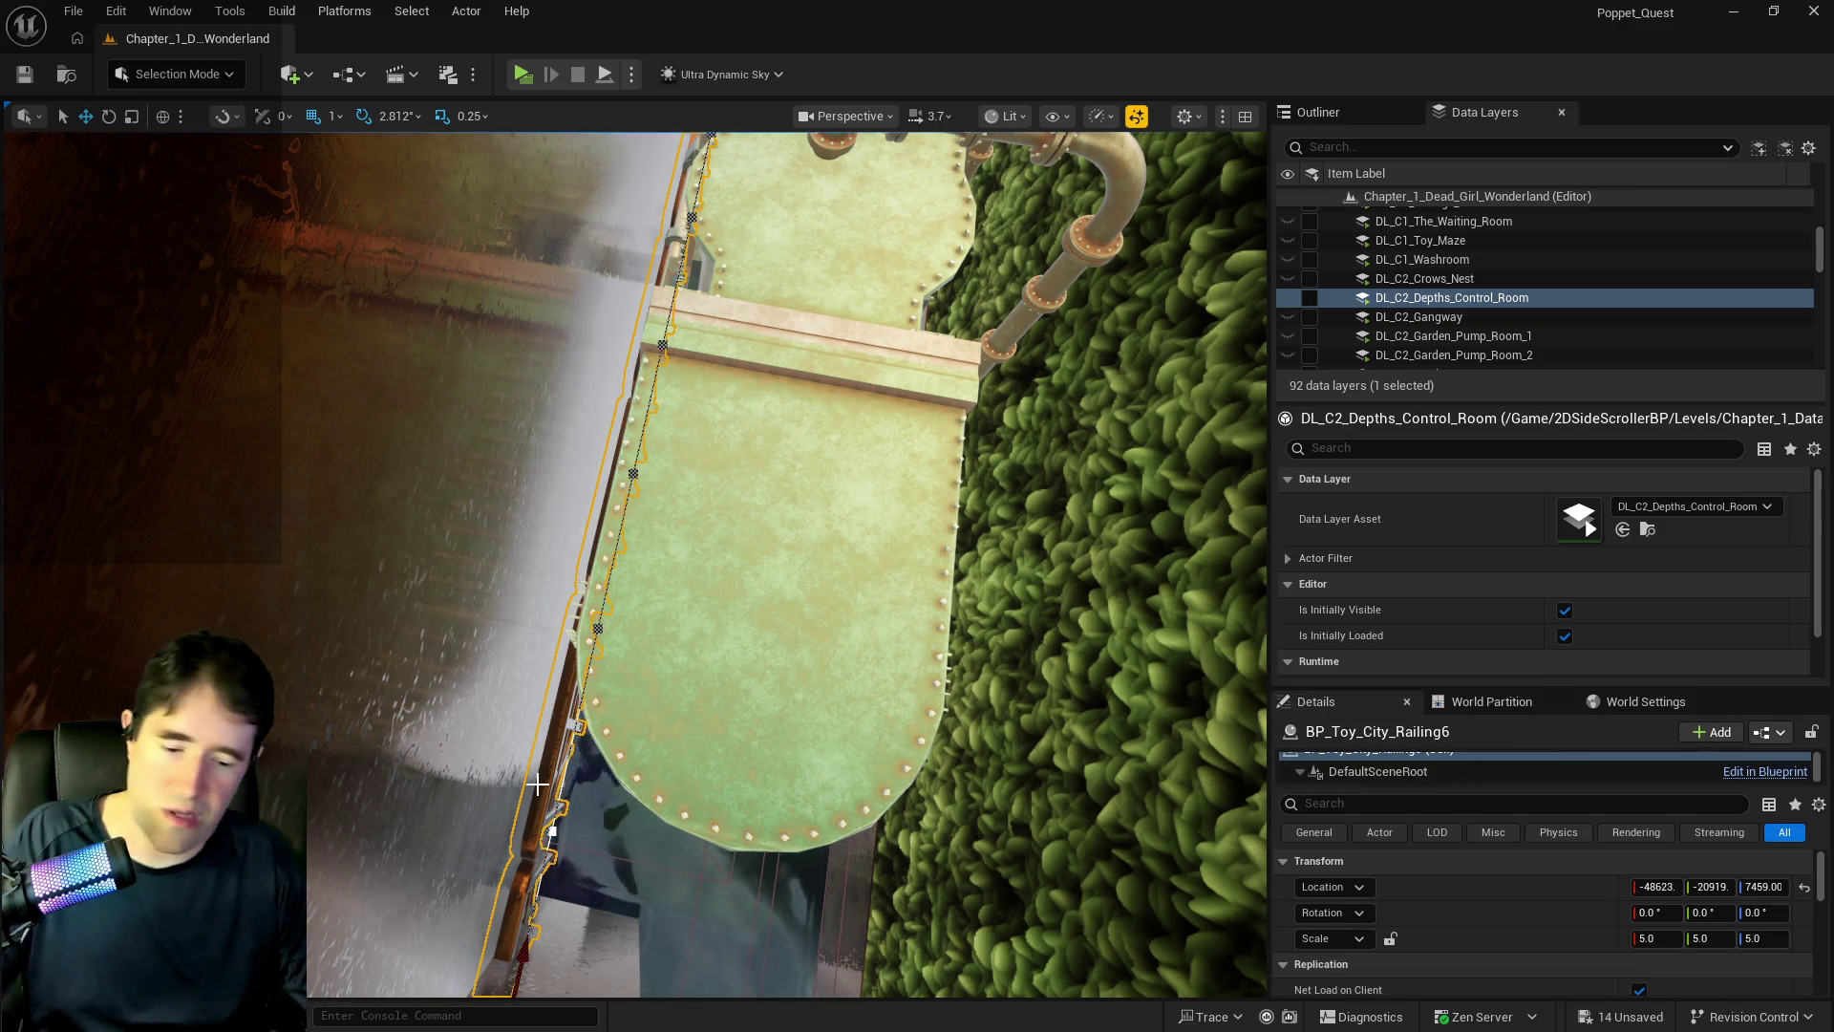
click(623, 796)
drag(623, 795, 623, 612)
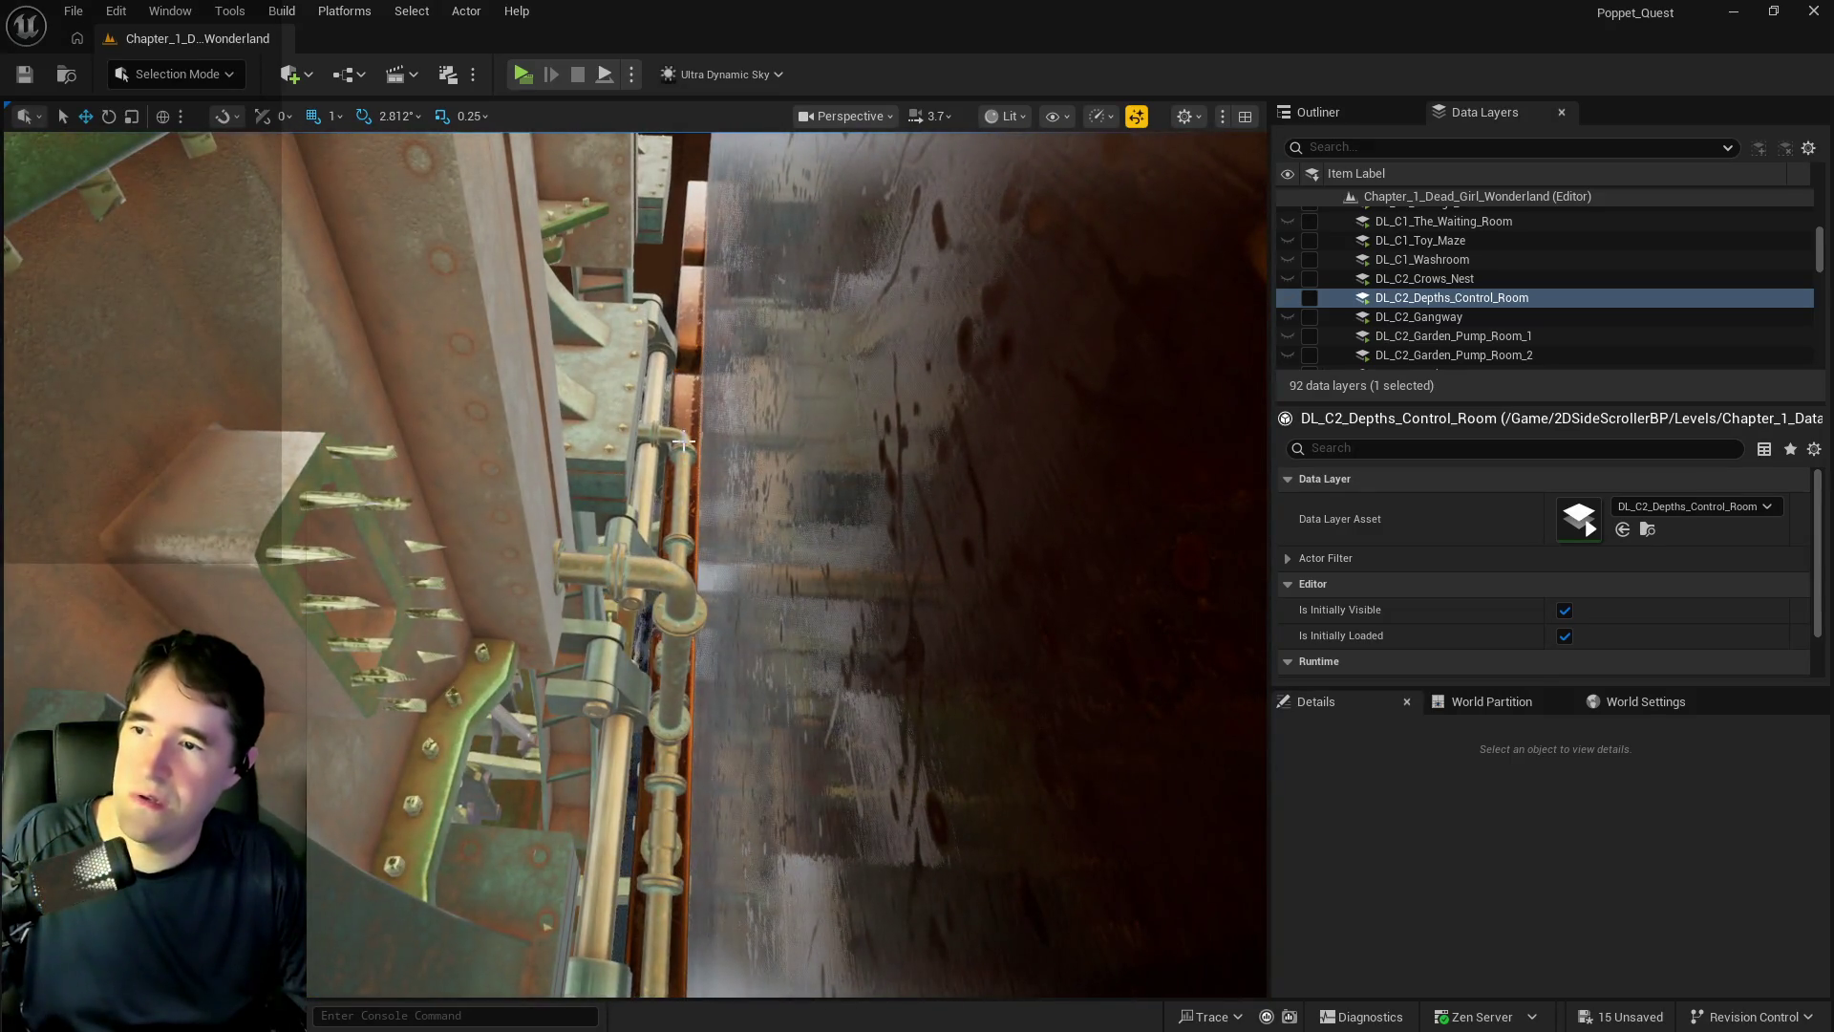
click(682, 441)
mouse_move(682, 441)
mouse_down()
mouse_move(682, 324)
mouse_move(659, 306)
mouse_up()
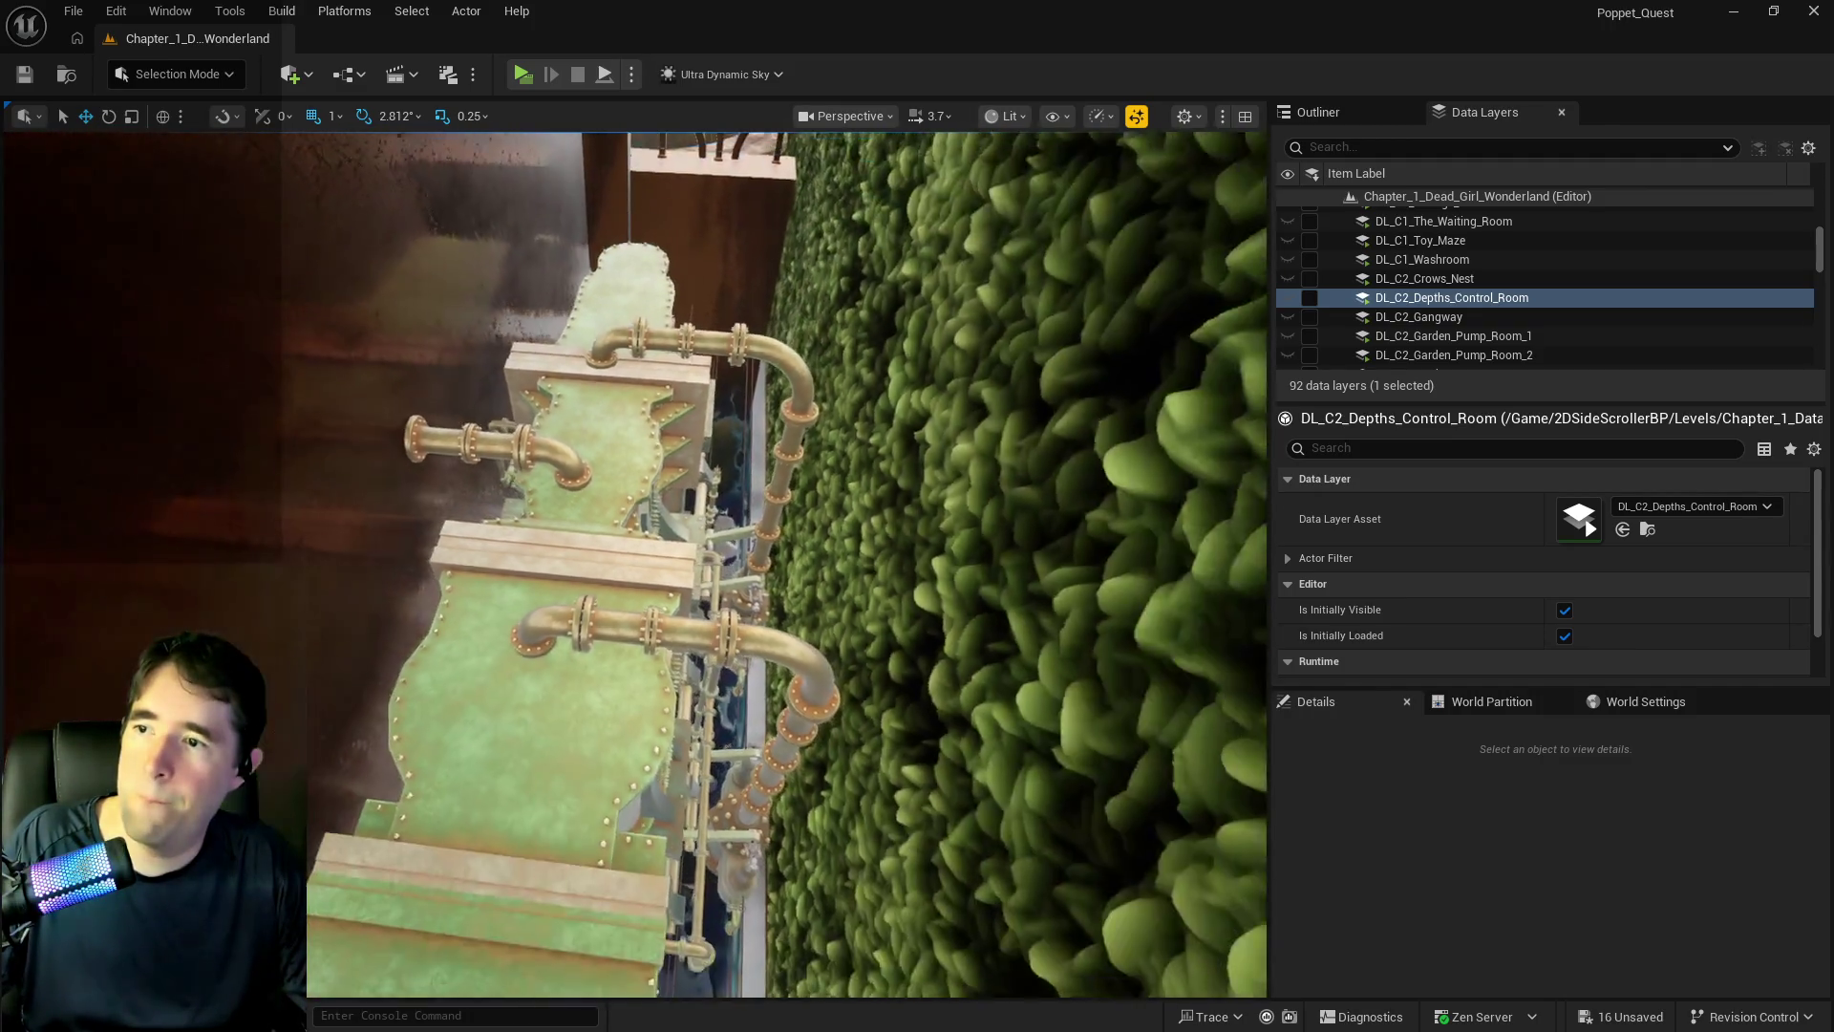
click(755, 449)
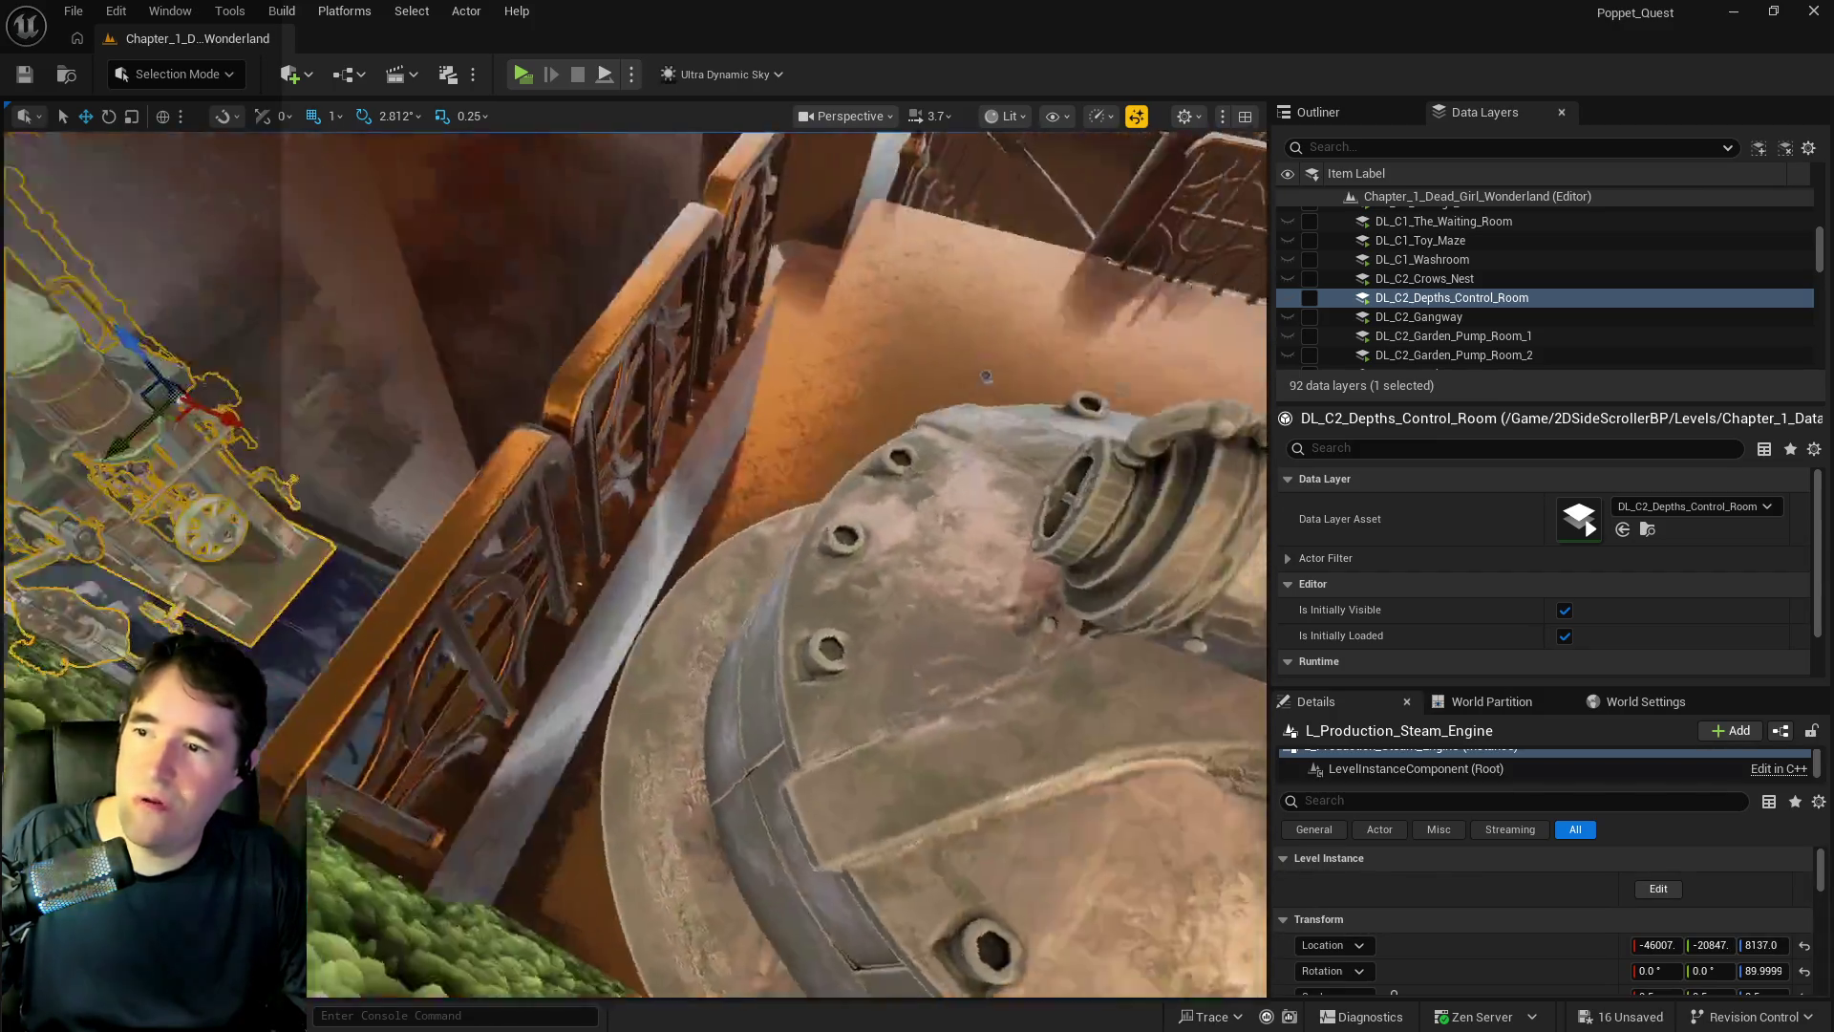
drag(659, 306, 556, 382)
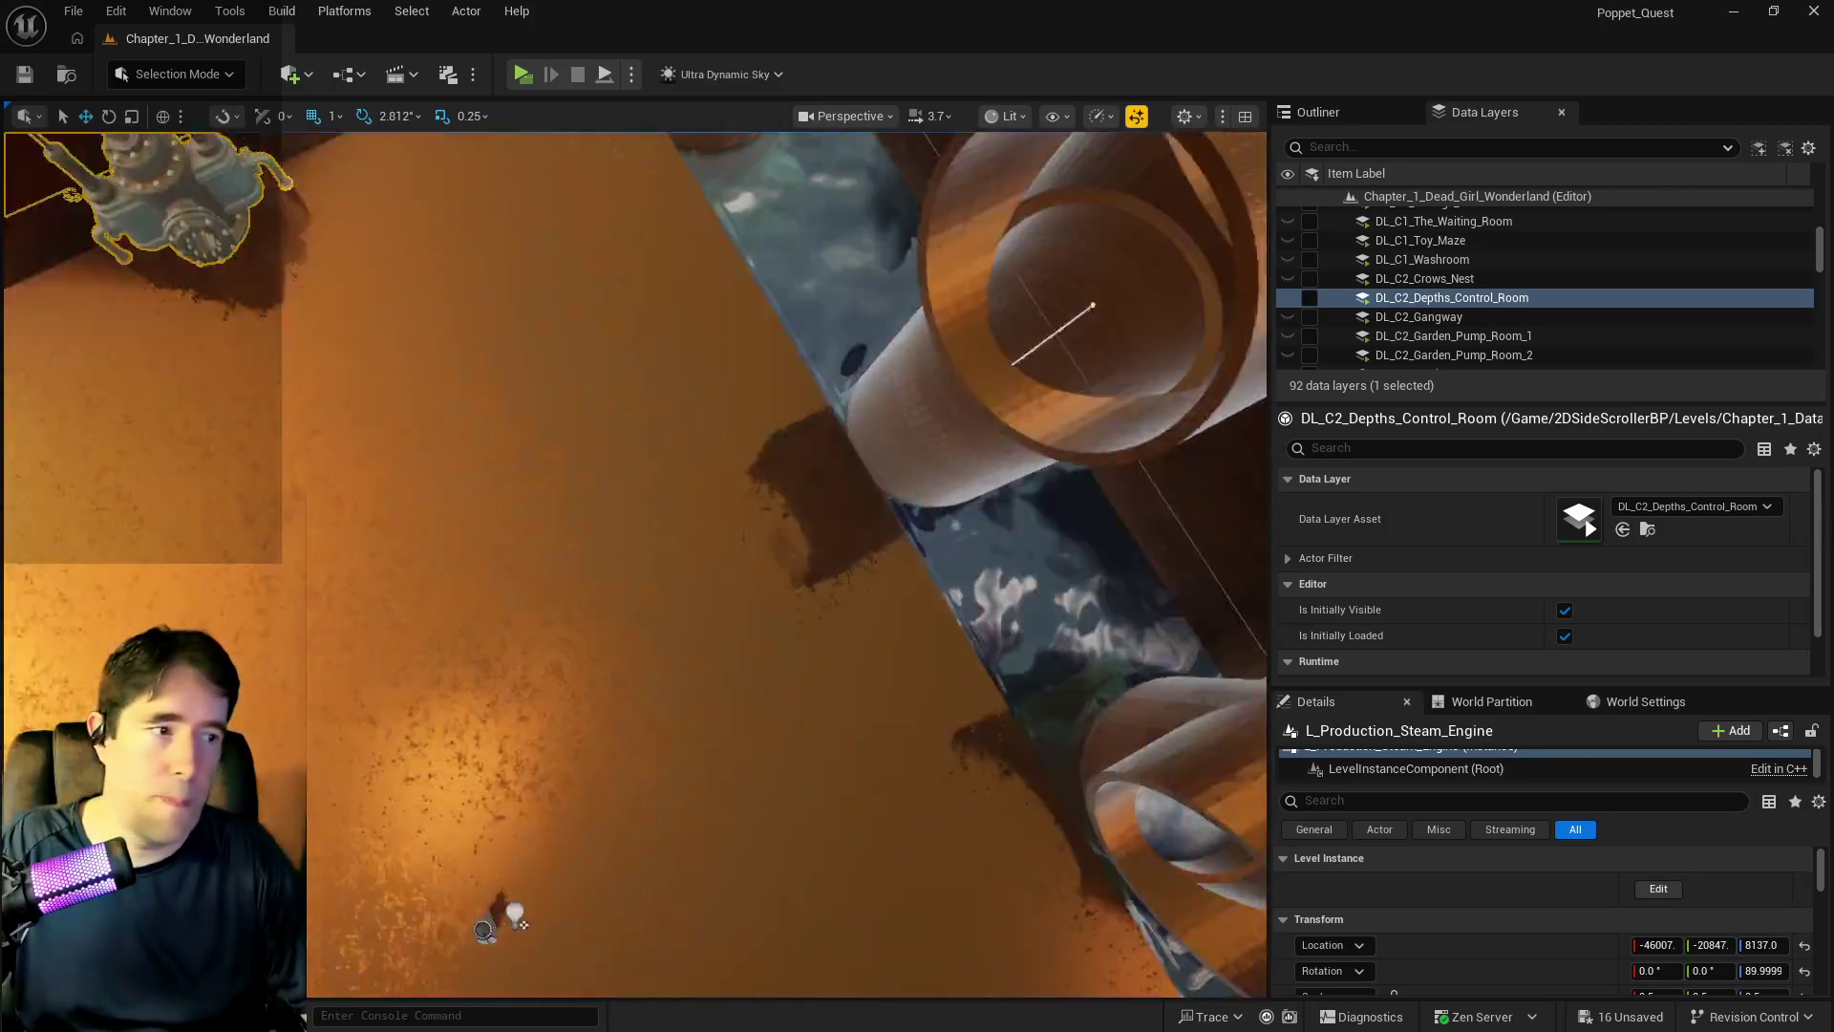
mouse_move(516, 919)
mouse_down()
mouse_move(535, 745)
mouse_move(554, 735)
mouse_move(521, 707)
mouse_move(605, 650)
mouse_move(749, 646)
mouse_up()
click(915, 585)
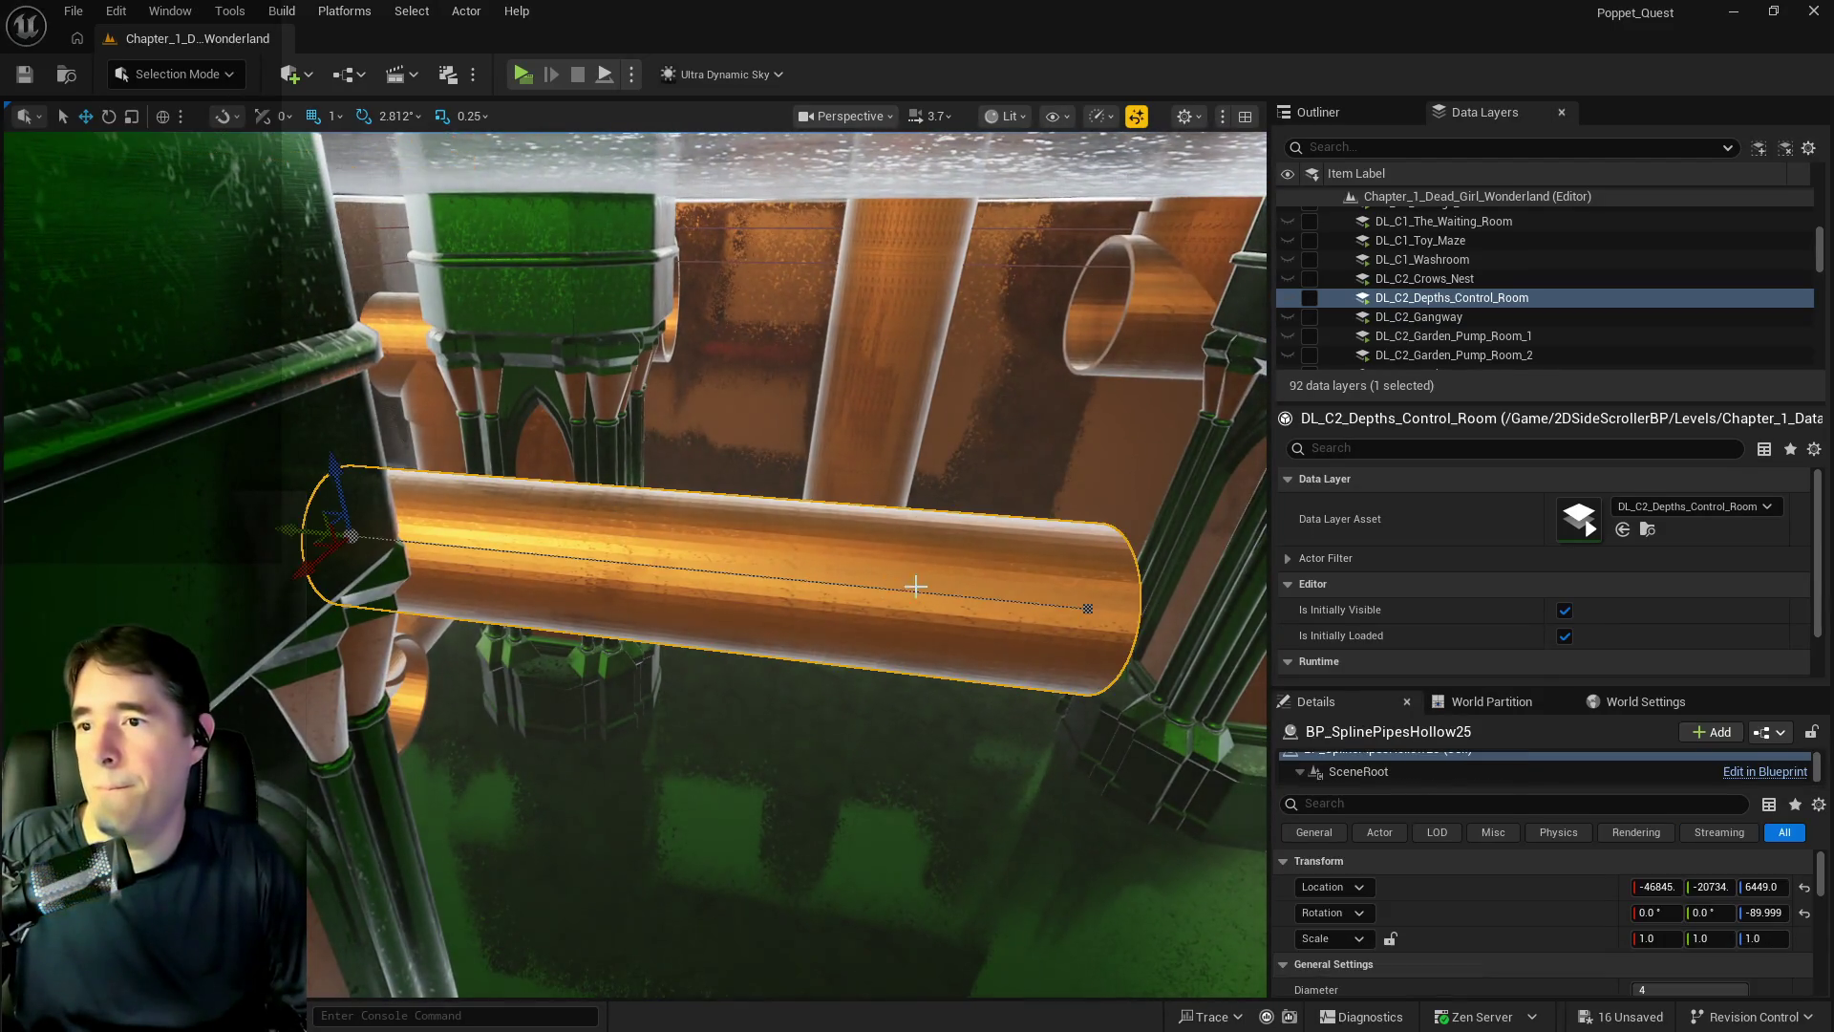
- Shorten the hollow orange spline pipe by pulling its end point back, and save the level
click(1088, 608)
drag(1055, 608, 625, 583)
key(ctrl+s)
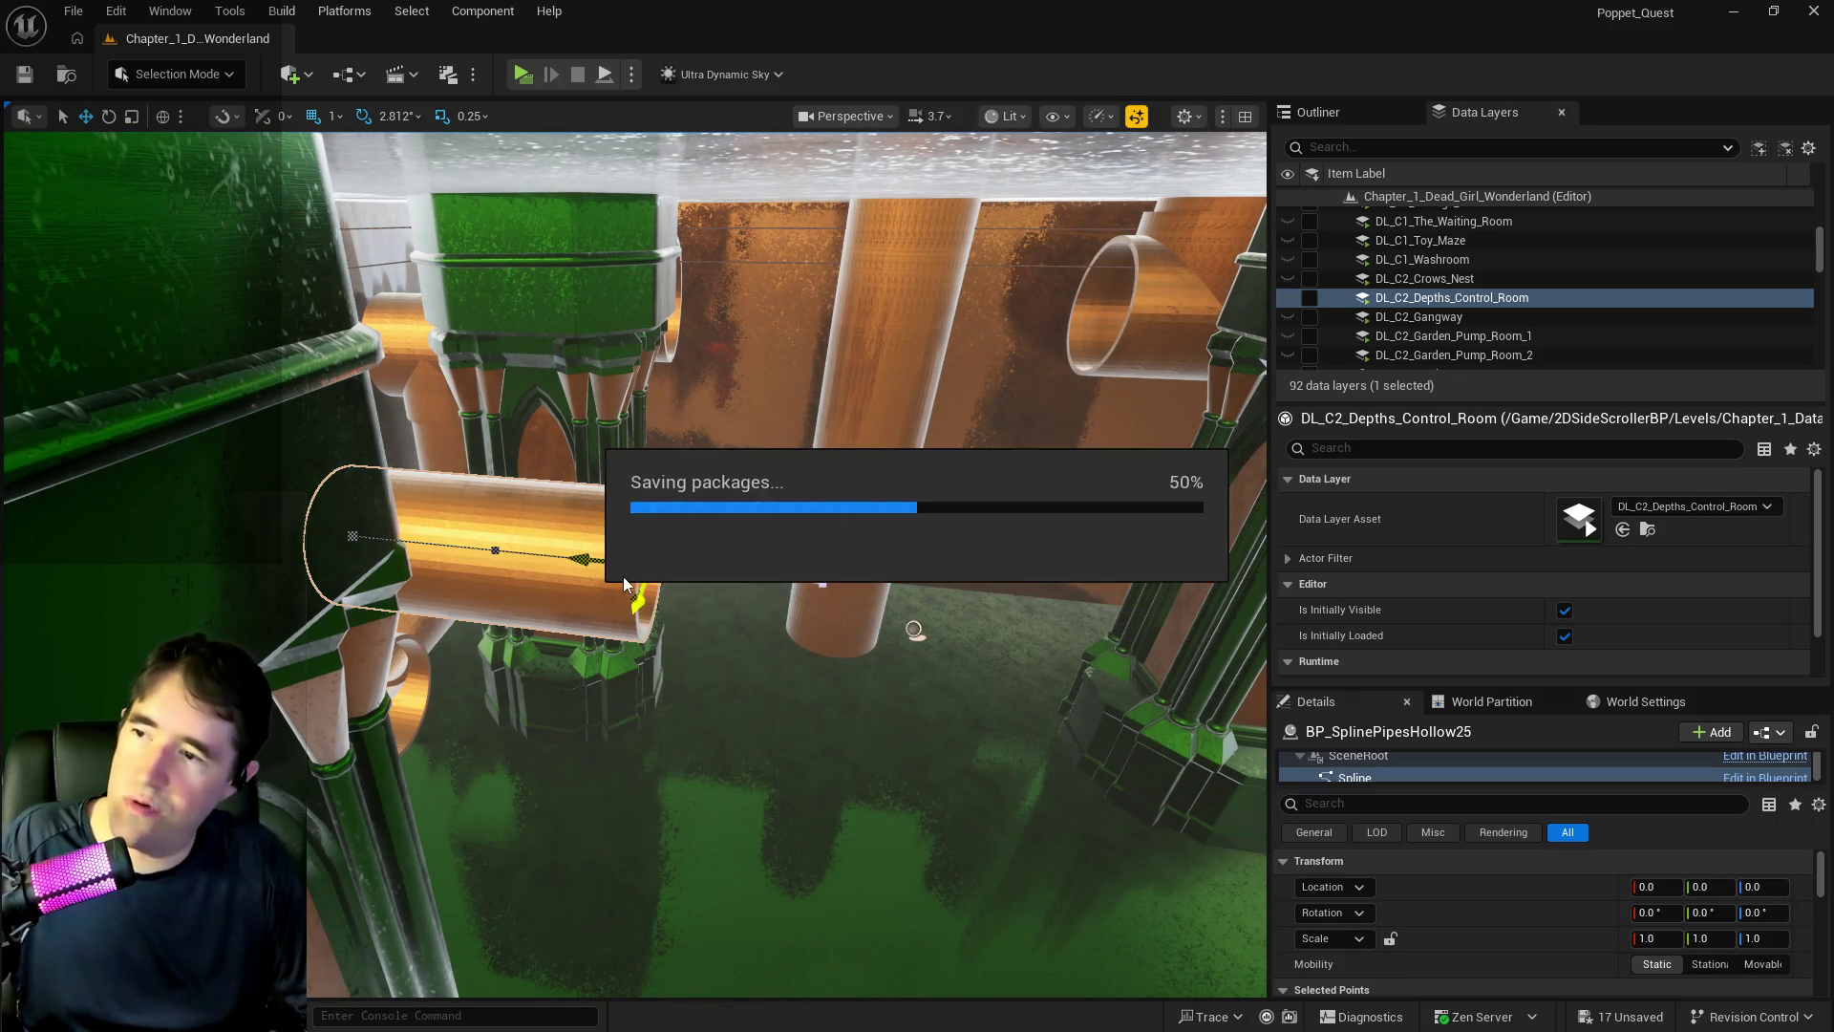
key(f)
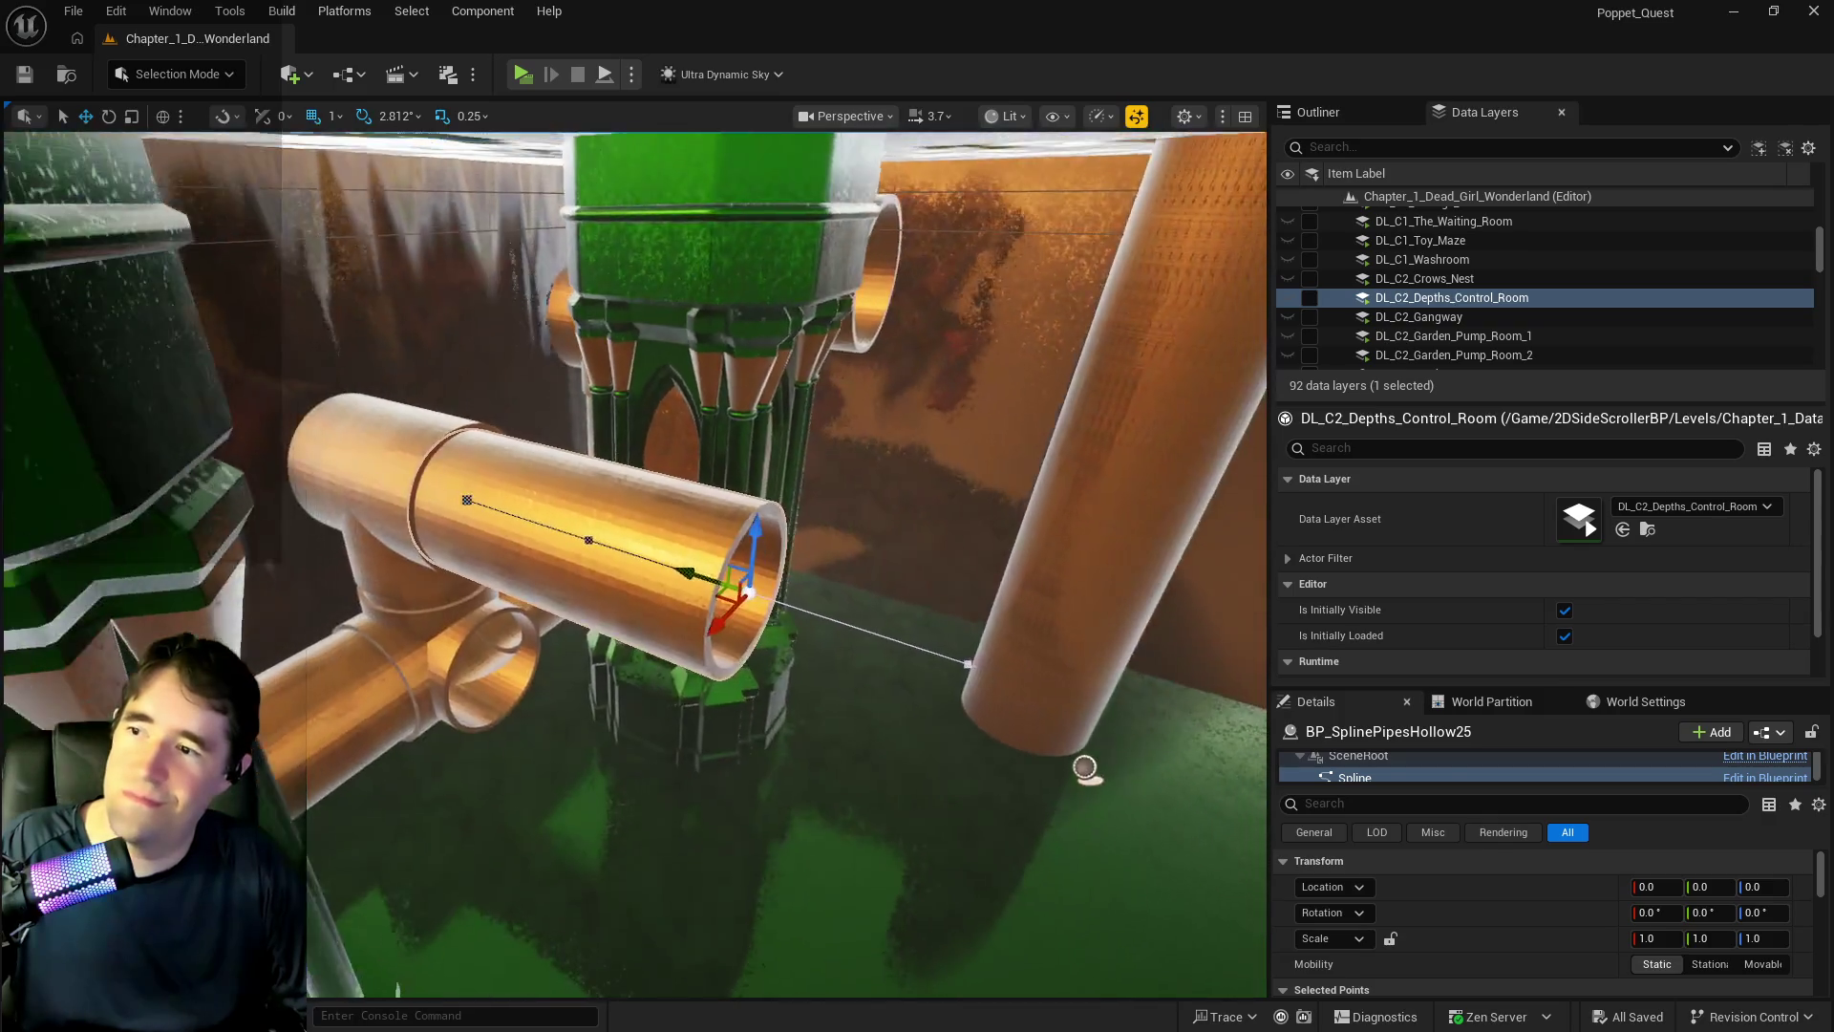
drag(672, 571, 604, 550)
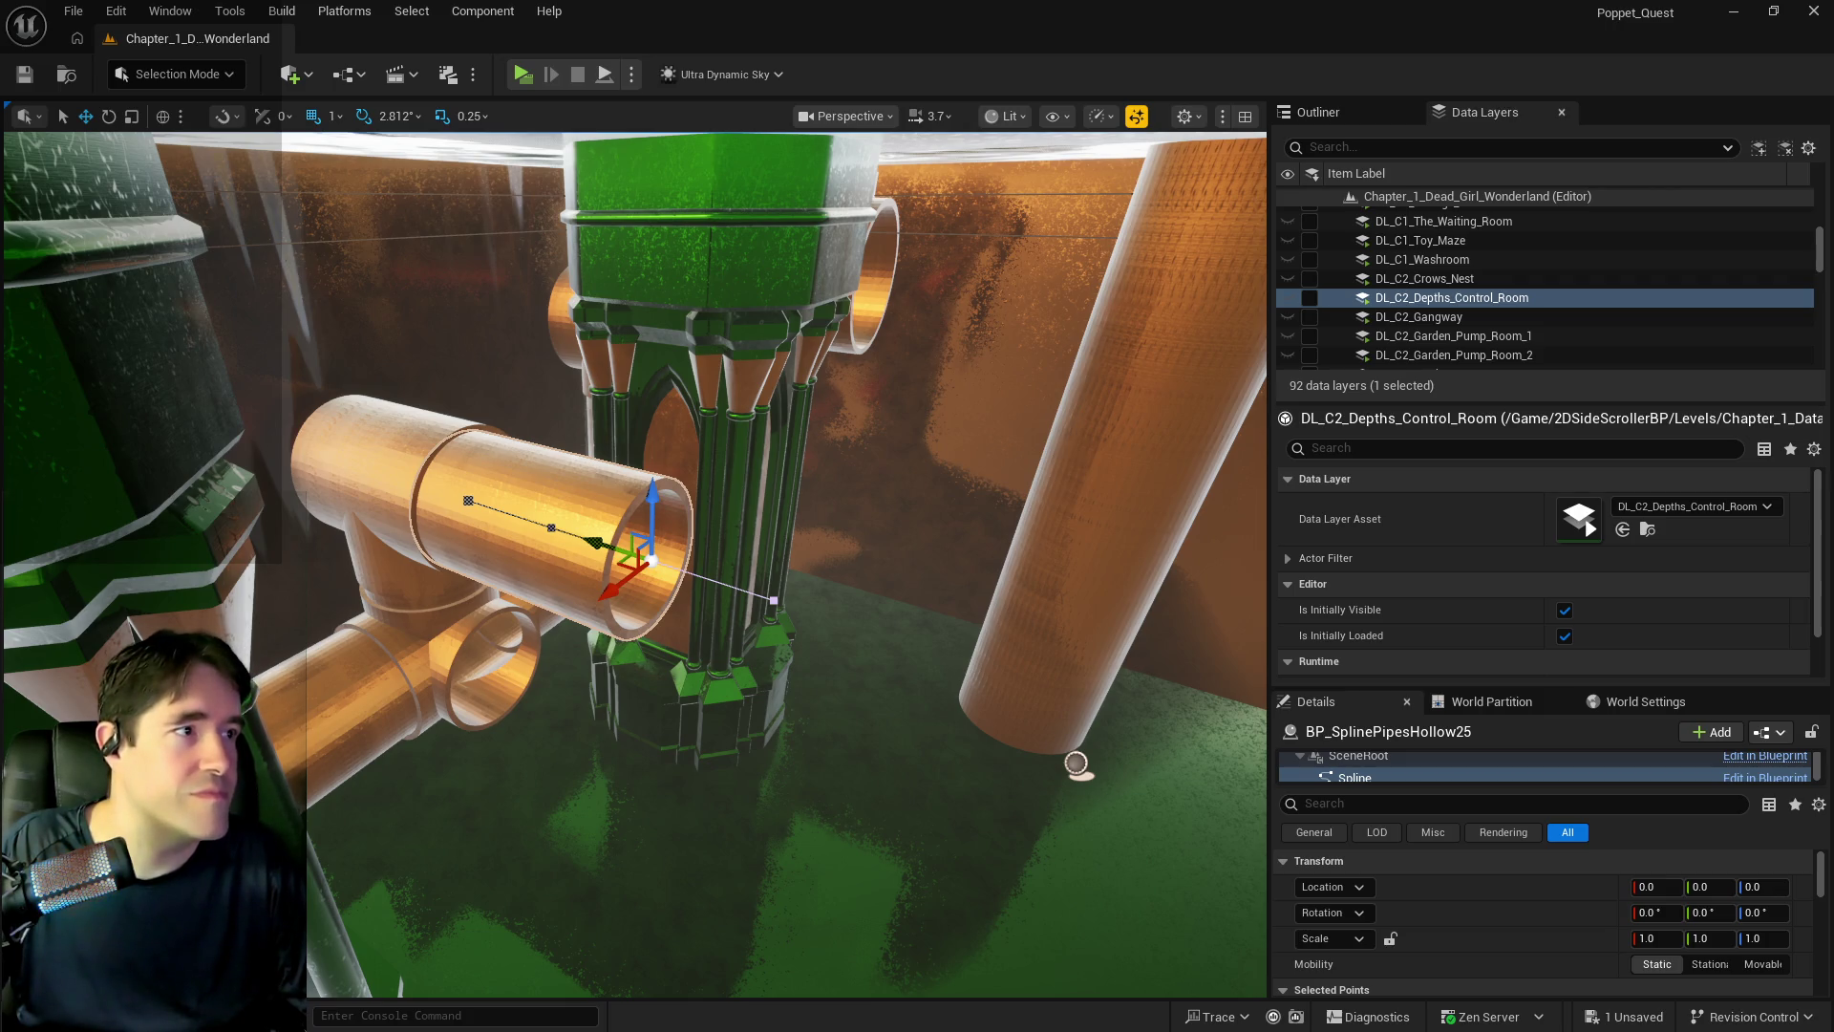
- Duplicate the pipe actor as BP_SplinePipesHollow35, offset alongside the original at Z 6449
drag(1075, 764, 1165, 573)
mouse_move(630, 573)
mouse_down()
mouse_move(593, 532)
mouse_move(675, 575)
mouse_move(450, 634)
mouse_up()
drag(699, 302, 764, 315)
mouse_move(757, 458)
mouse_down()
mouse_move(487, 385)
mouse_move(185, 443)
mouse_move(220, 420)
mouse_up()
click(157, 497)
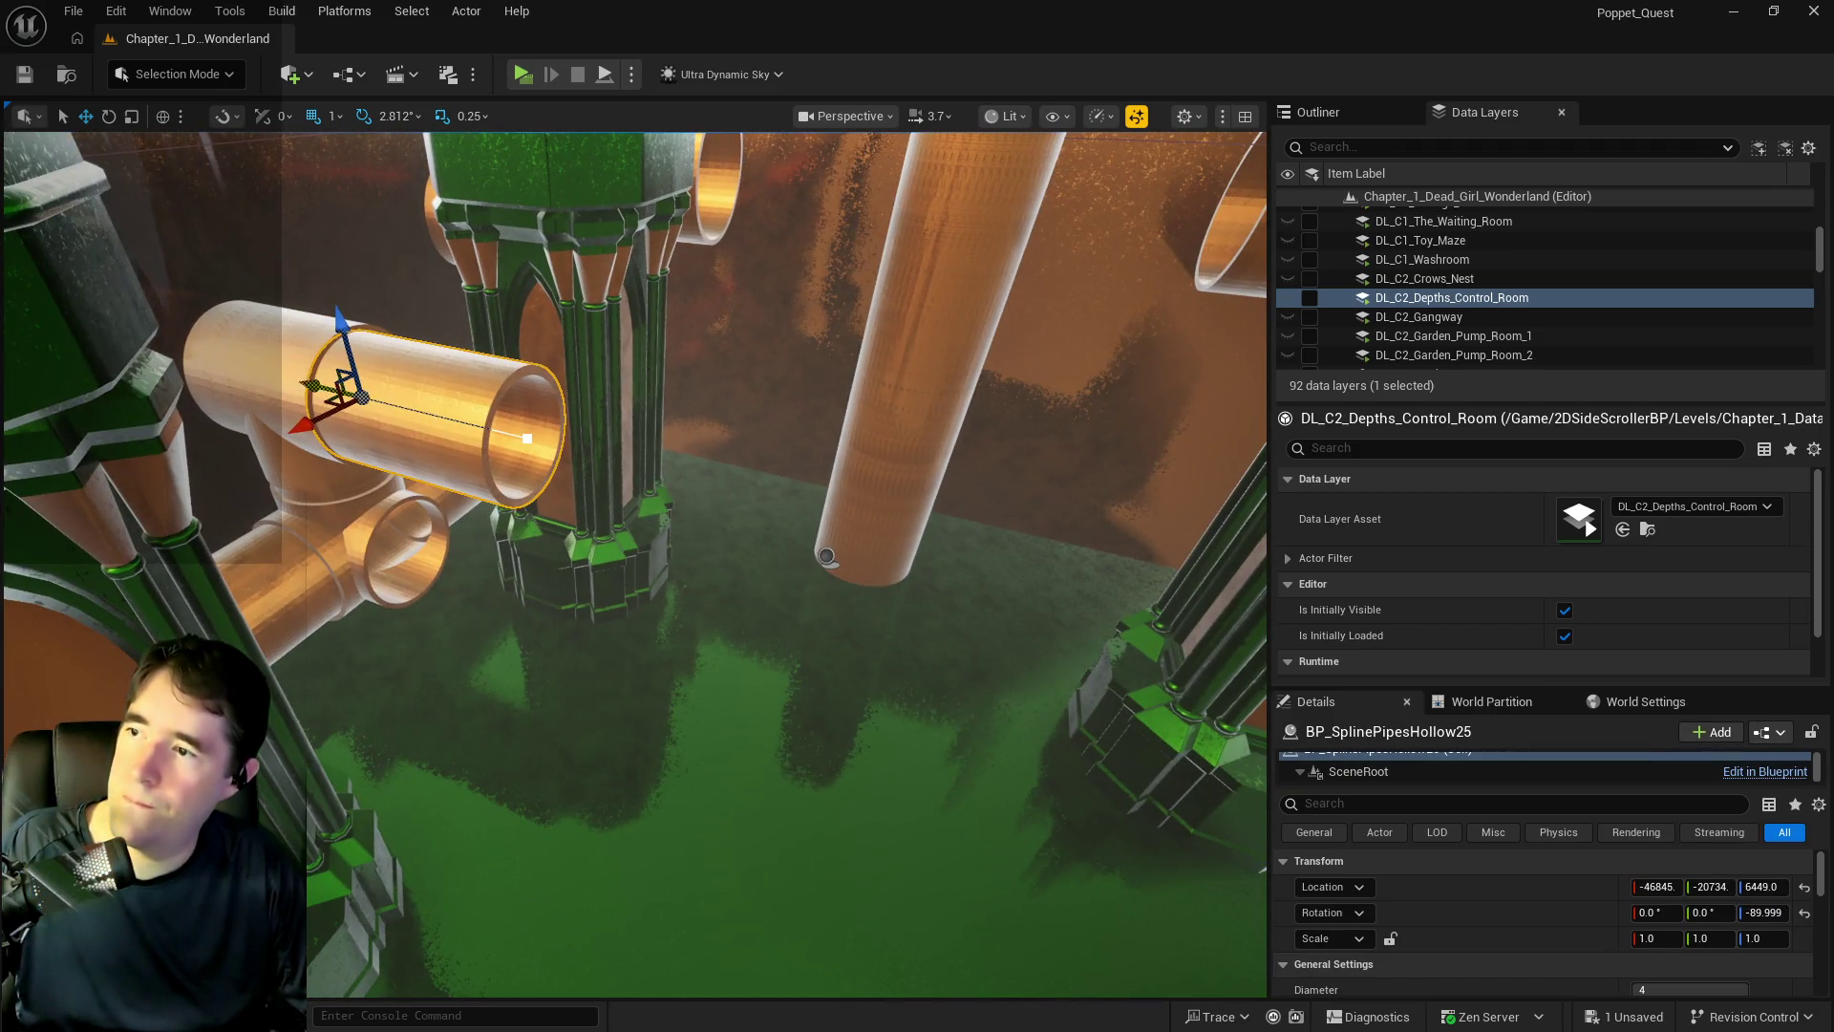
mouse_move(325, 386)
mouse_down()
mouse_move(921, 565)
mouse_move(154, 527)
mouse_move(391, 472)
mouse_move(369, 484)
mouse_move(659, 534)
mouse_move(668, 592)
mouse_move(687, 564)
mouse_move(630, 582)
mouse_up()
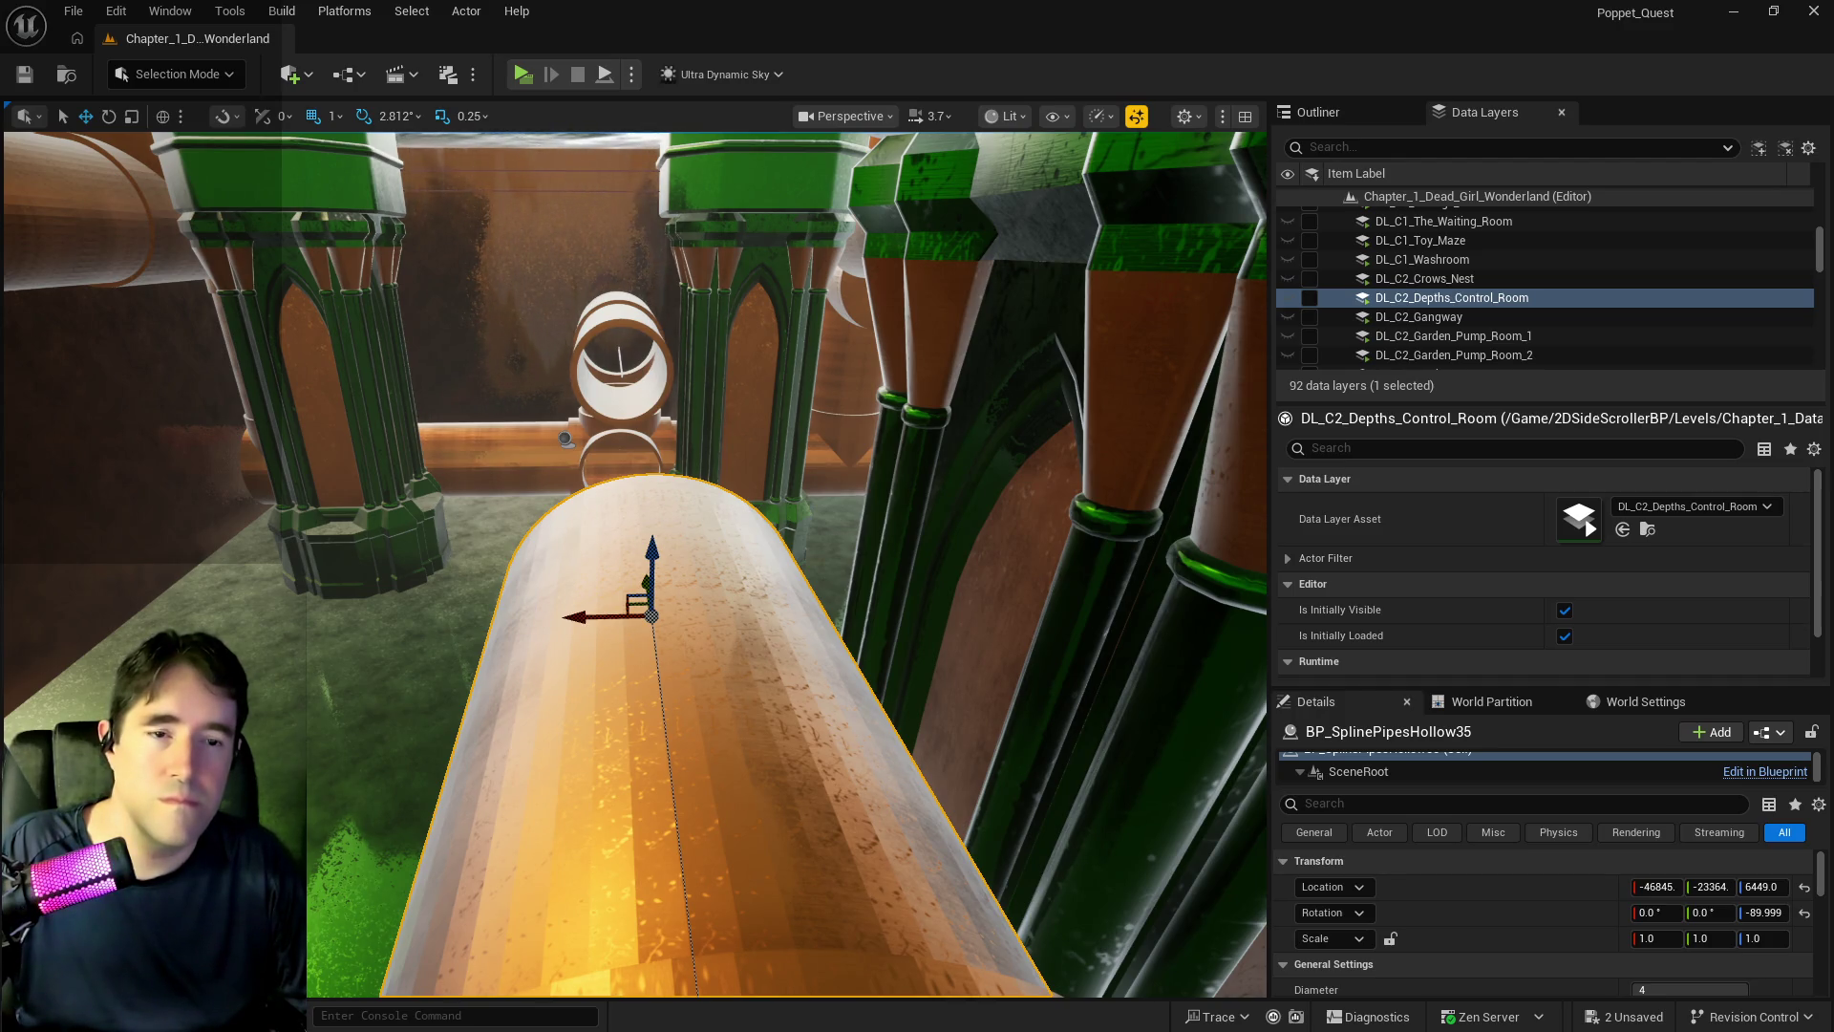
- Select the three-way pipe piece SM_Pipe_3_Way24 beside the green pillar
drag(669, 573, 669, 650)
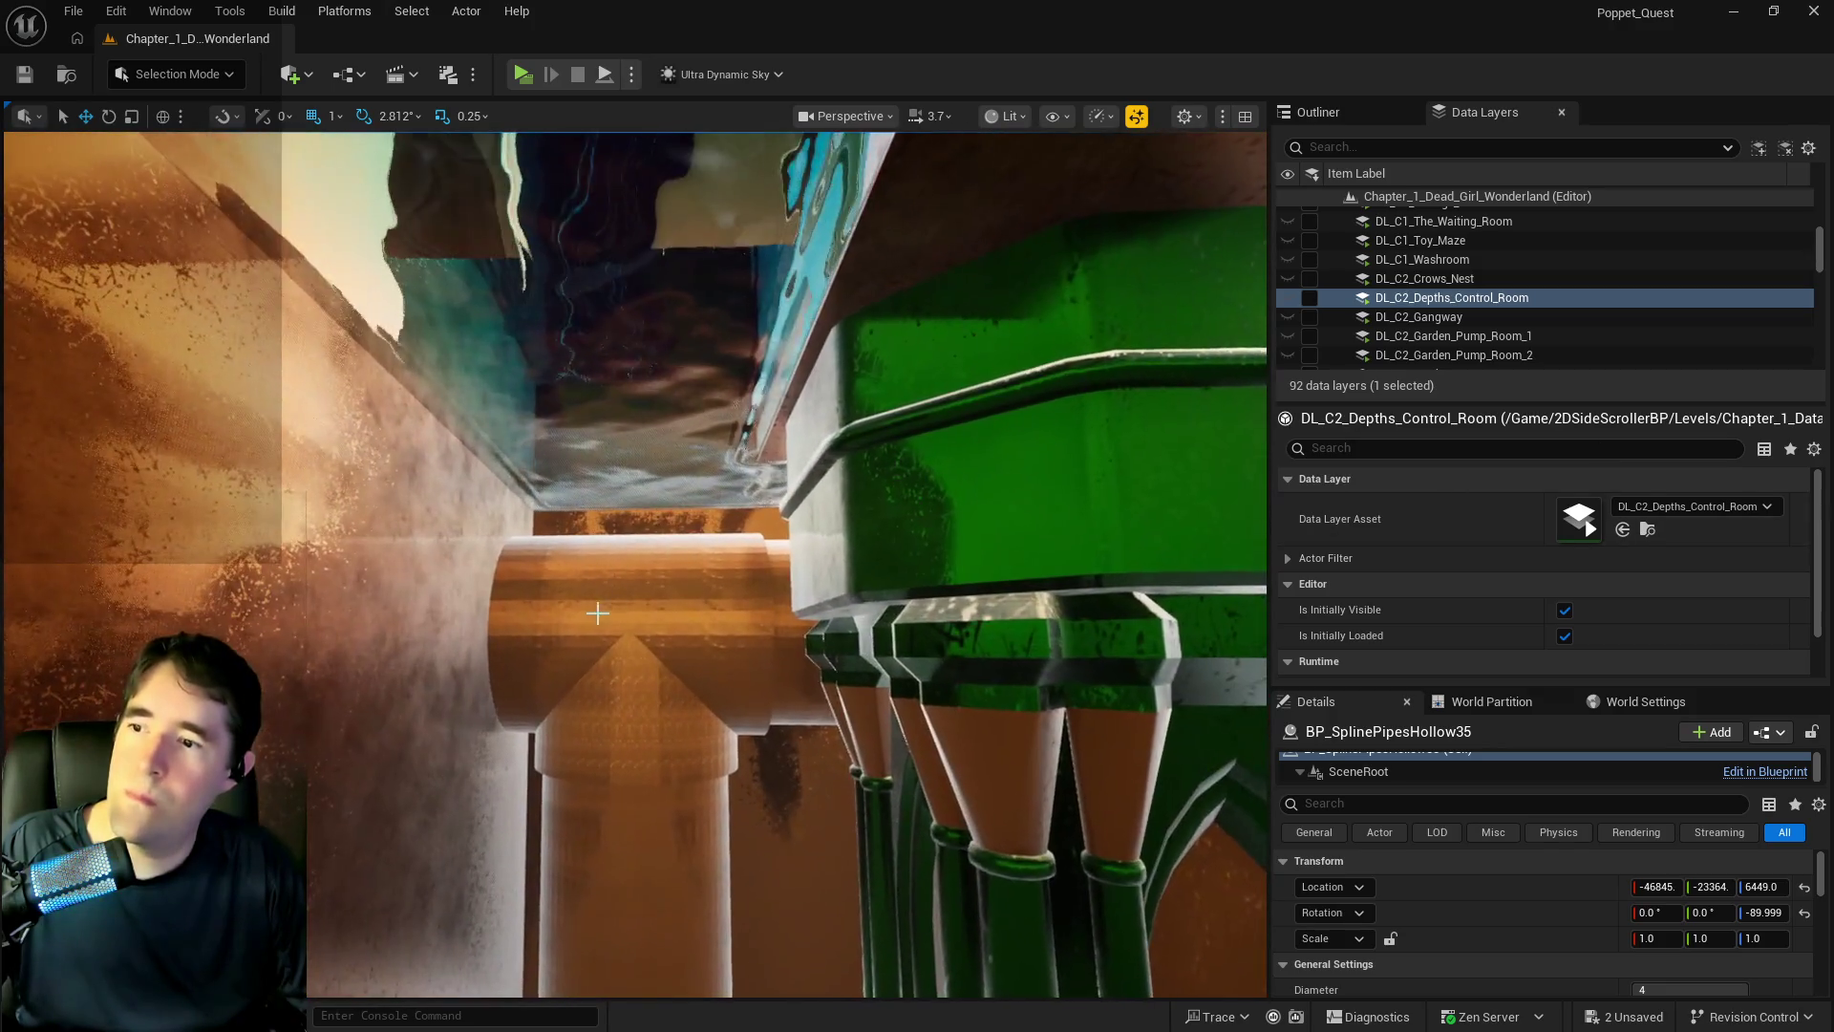
click(630, 593)
drag(669, 573, 669, 516)
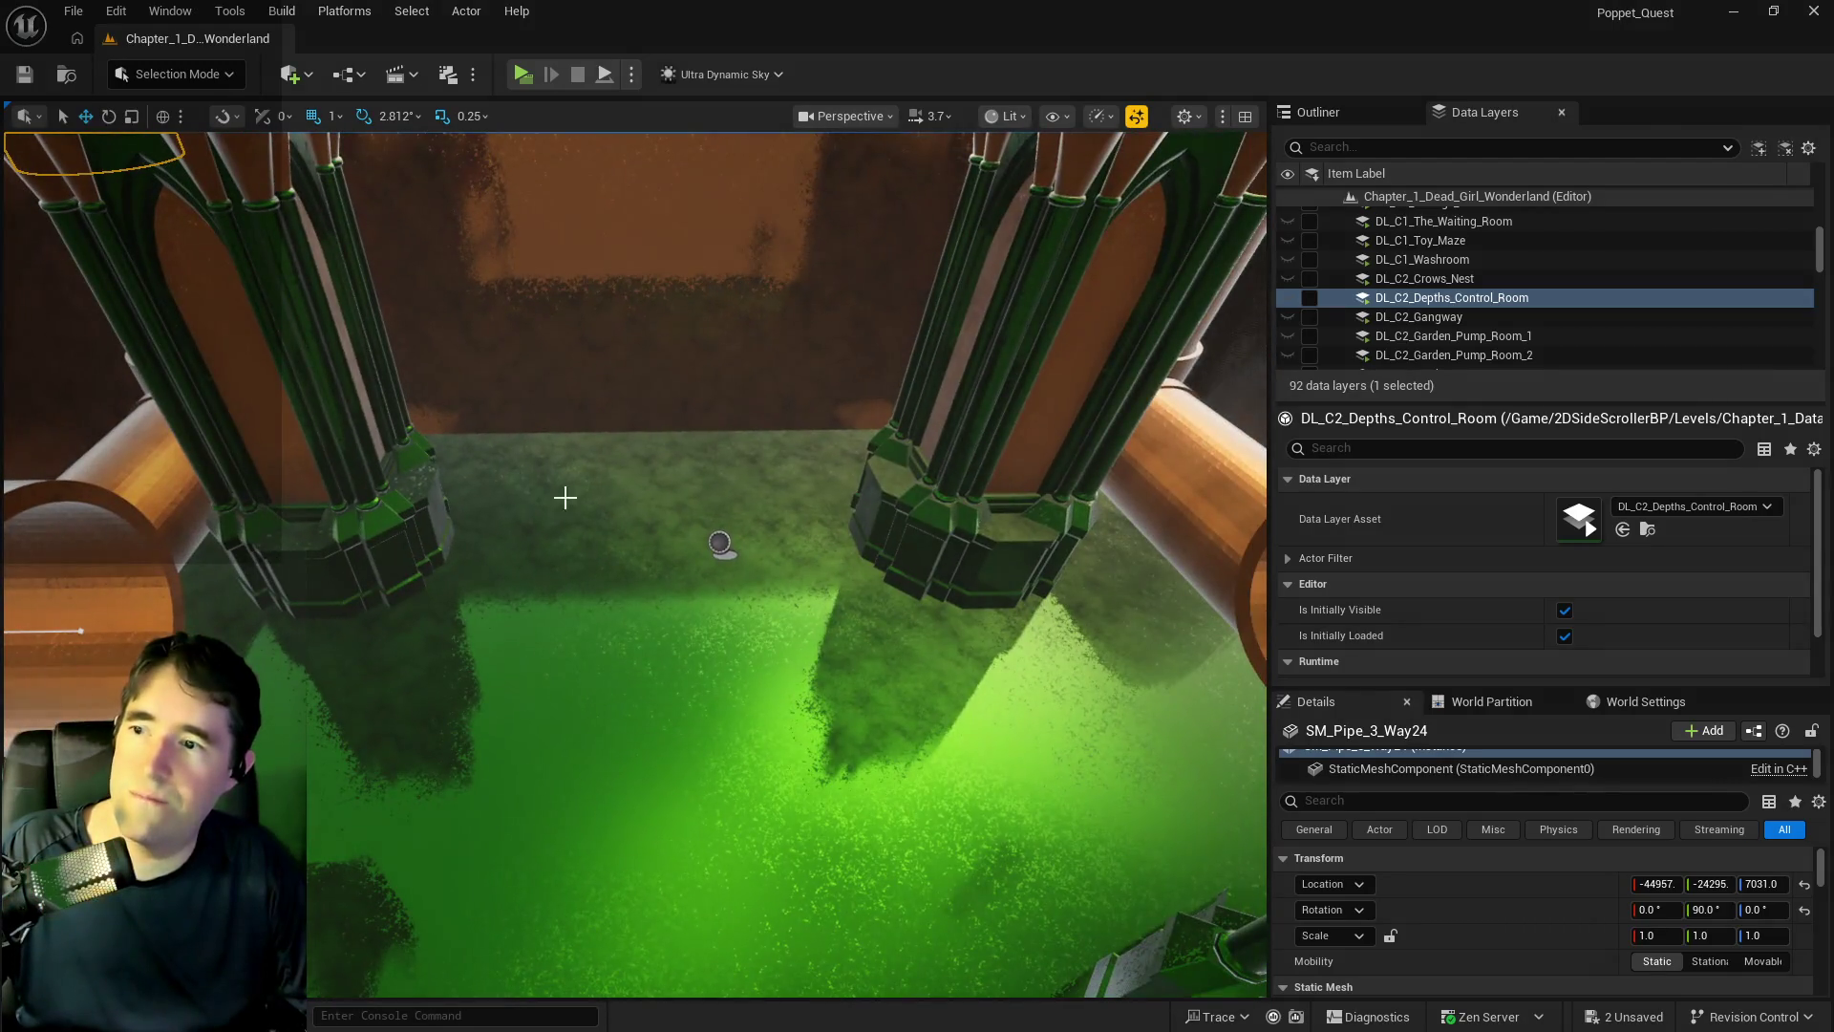
- Try a five-way pipe piece near the pillar, rotate it 45 degrees, then delete it
drag(984, 578, 984, 654)
mouse_move(554, 607)
mouse_down()
mouse_move(592, 549)
mouse_move(643, 554)
mouse_move(709, 506)
mouse_up()
drag(585, 515, 585, 515)
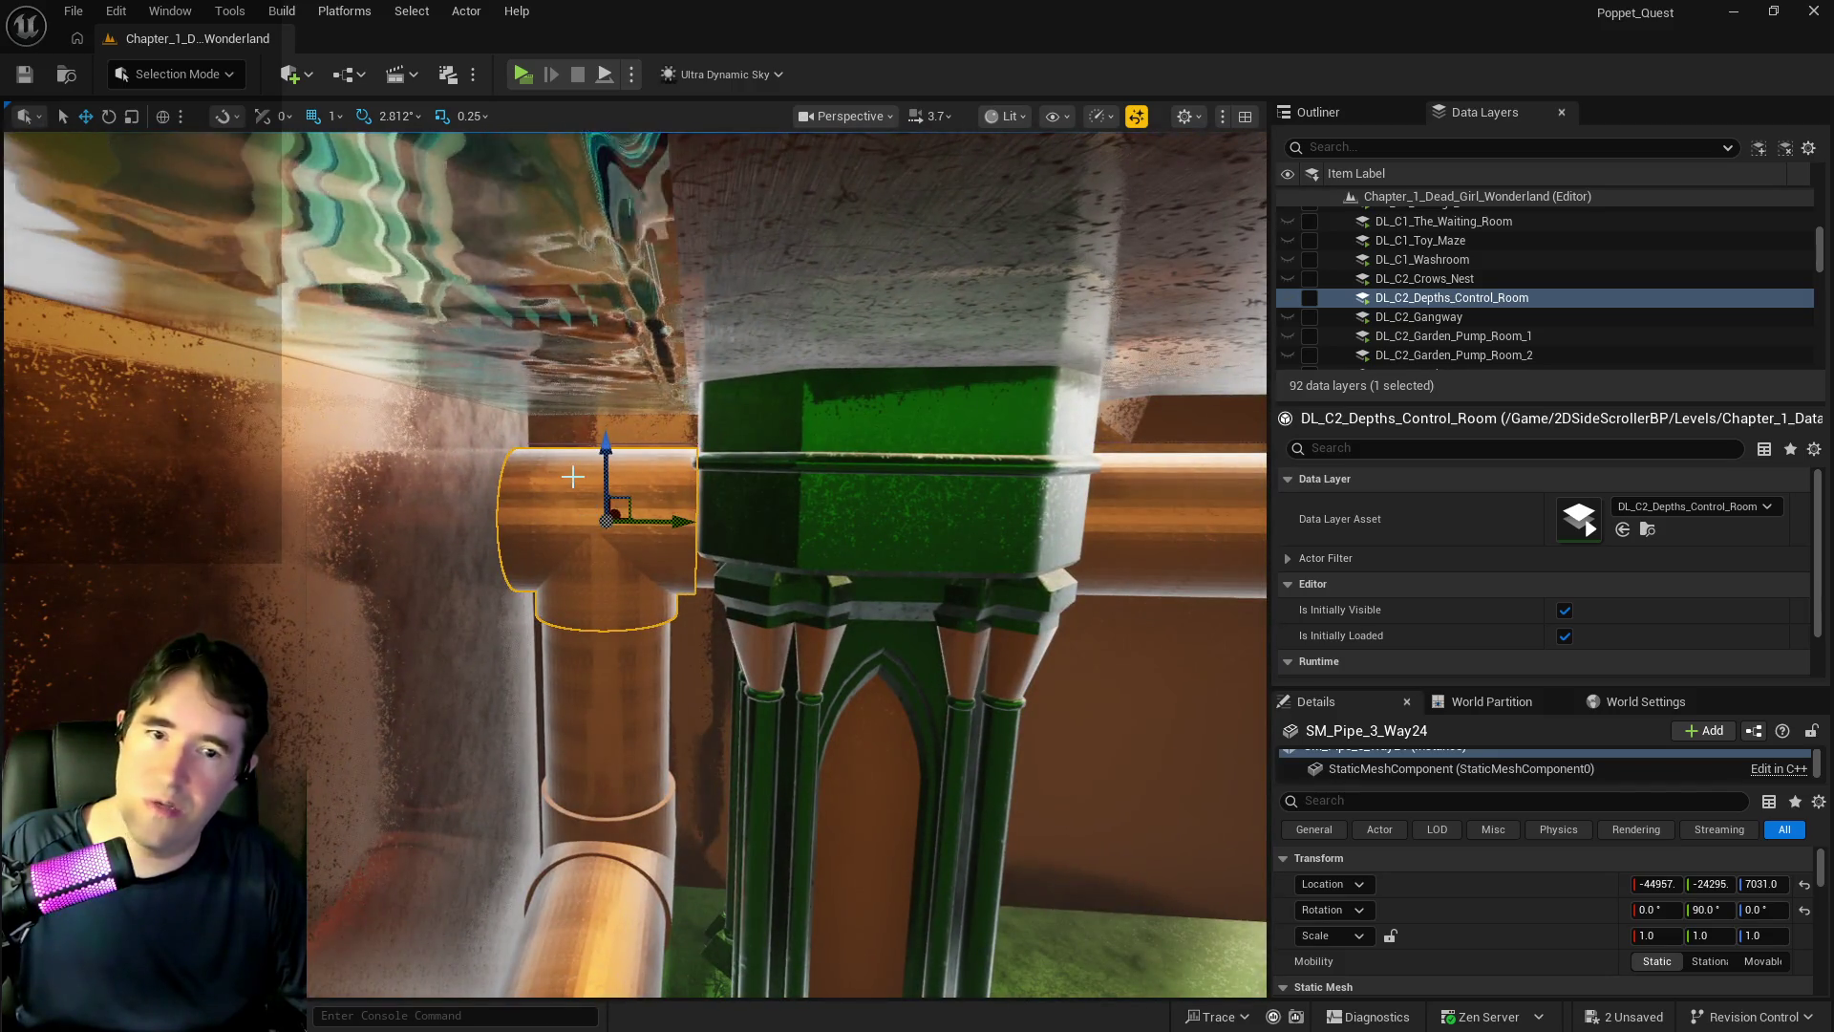
mouse_move(911, 568)
mouse_down()
mouse_move(865, 558)
mouse_move(605, 704)
mouse_up()
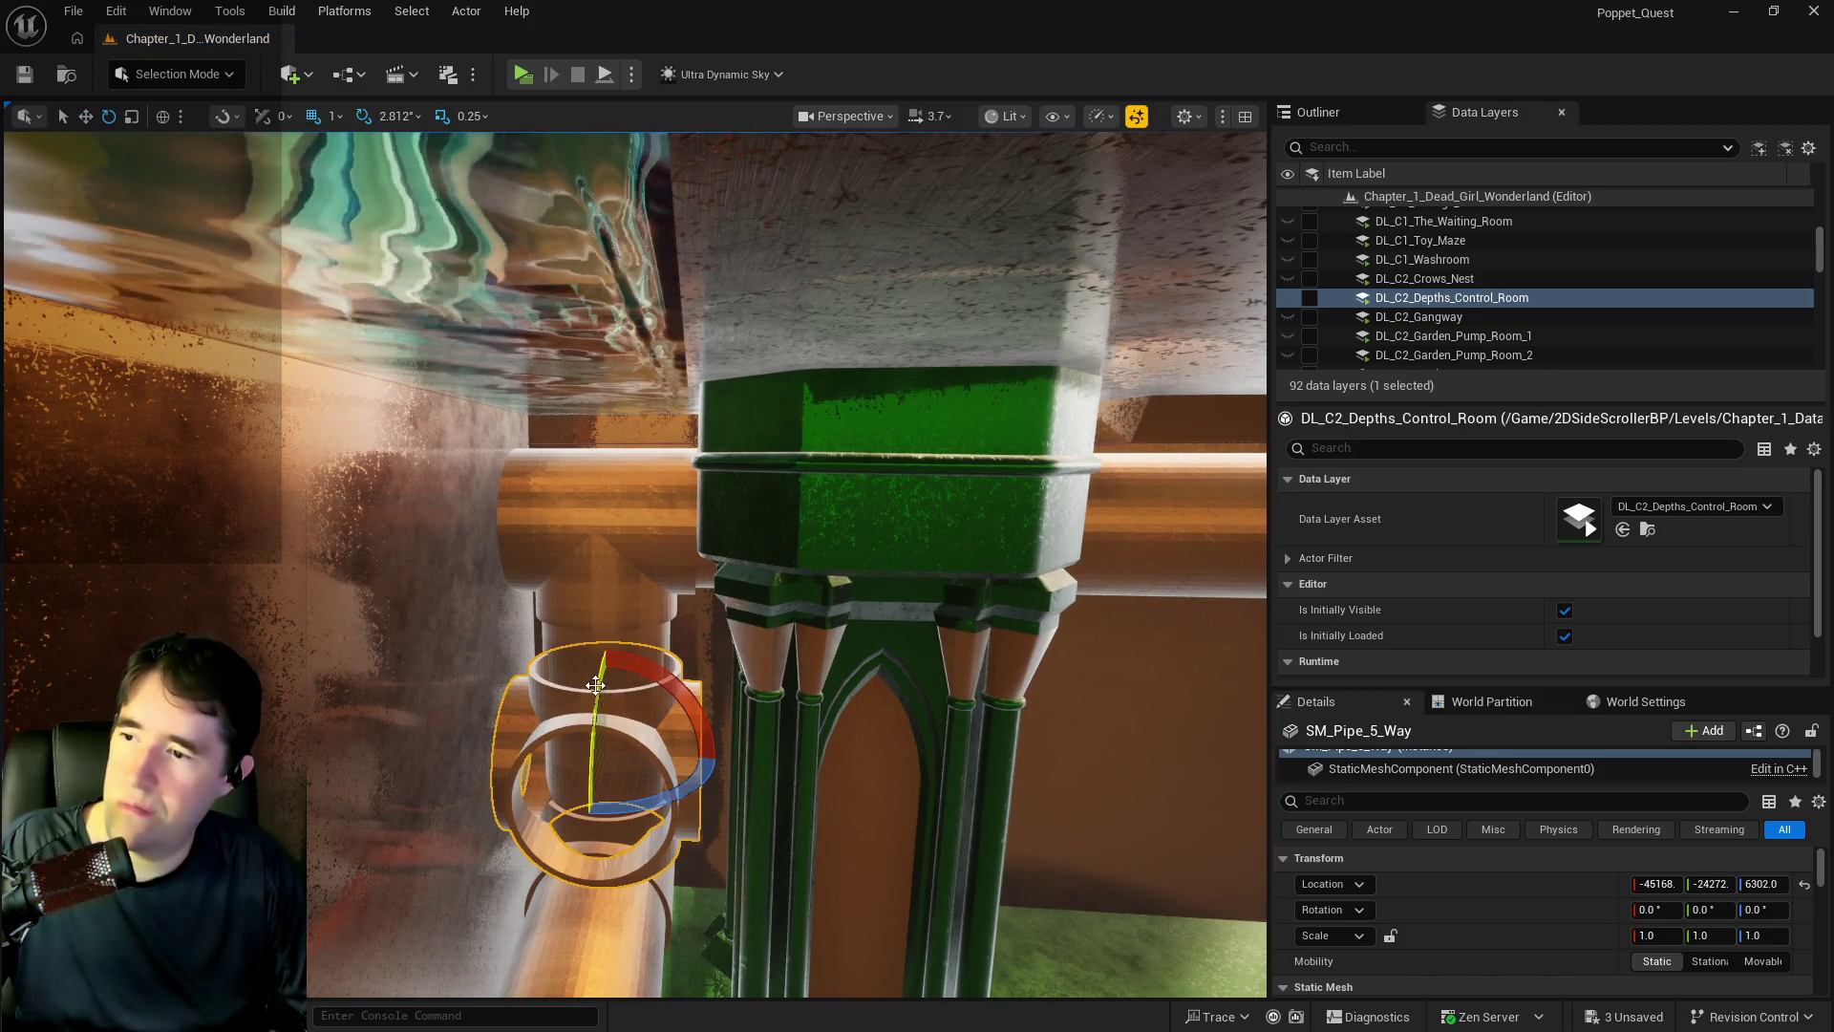
drag(608, 638, 618, 653)
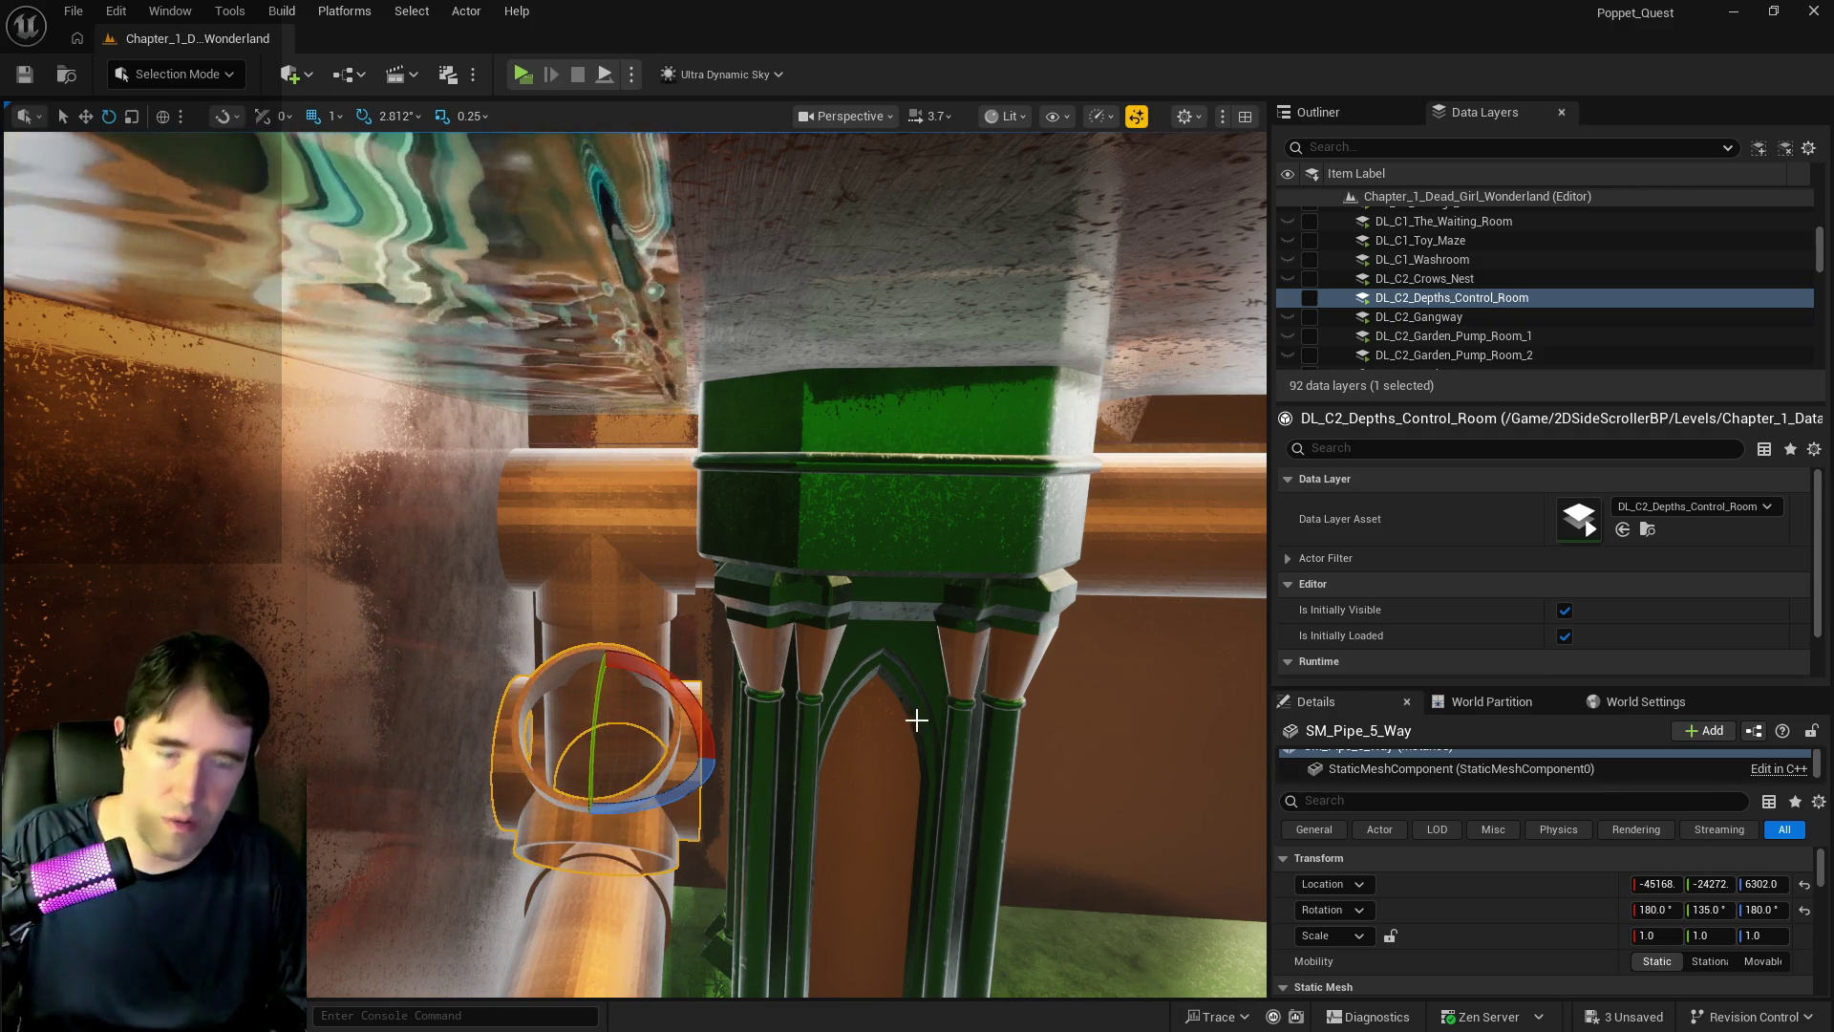
key(Delete)
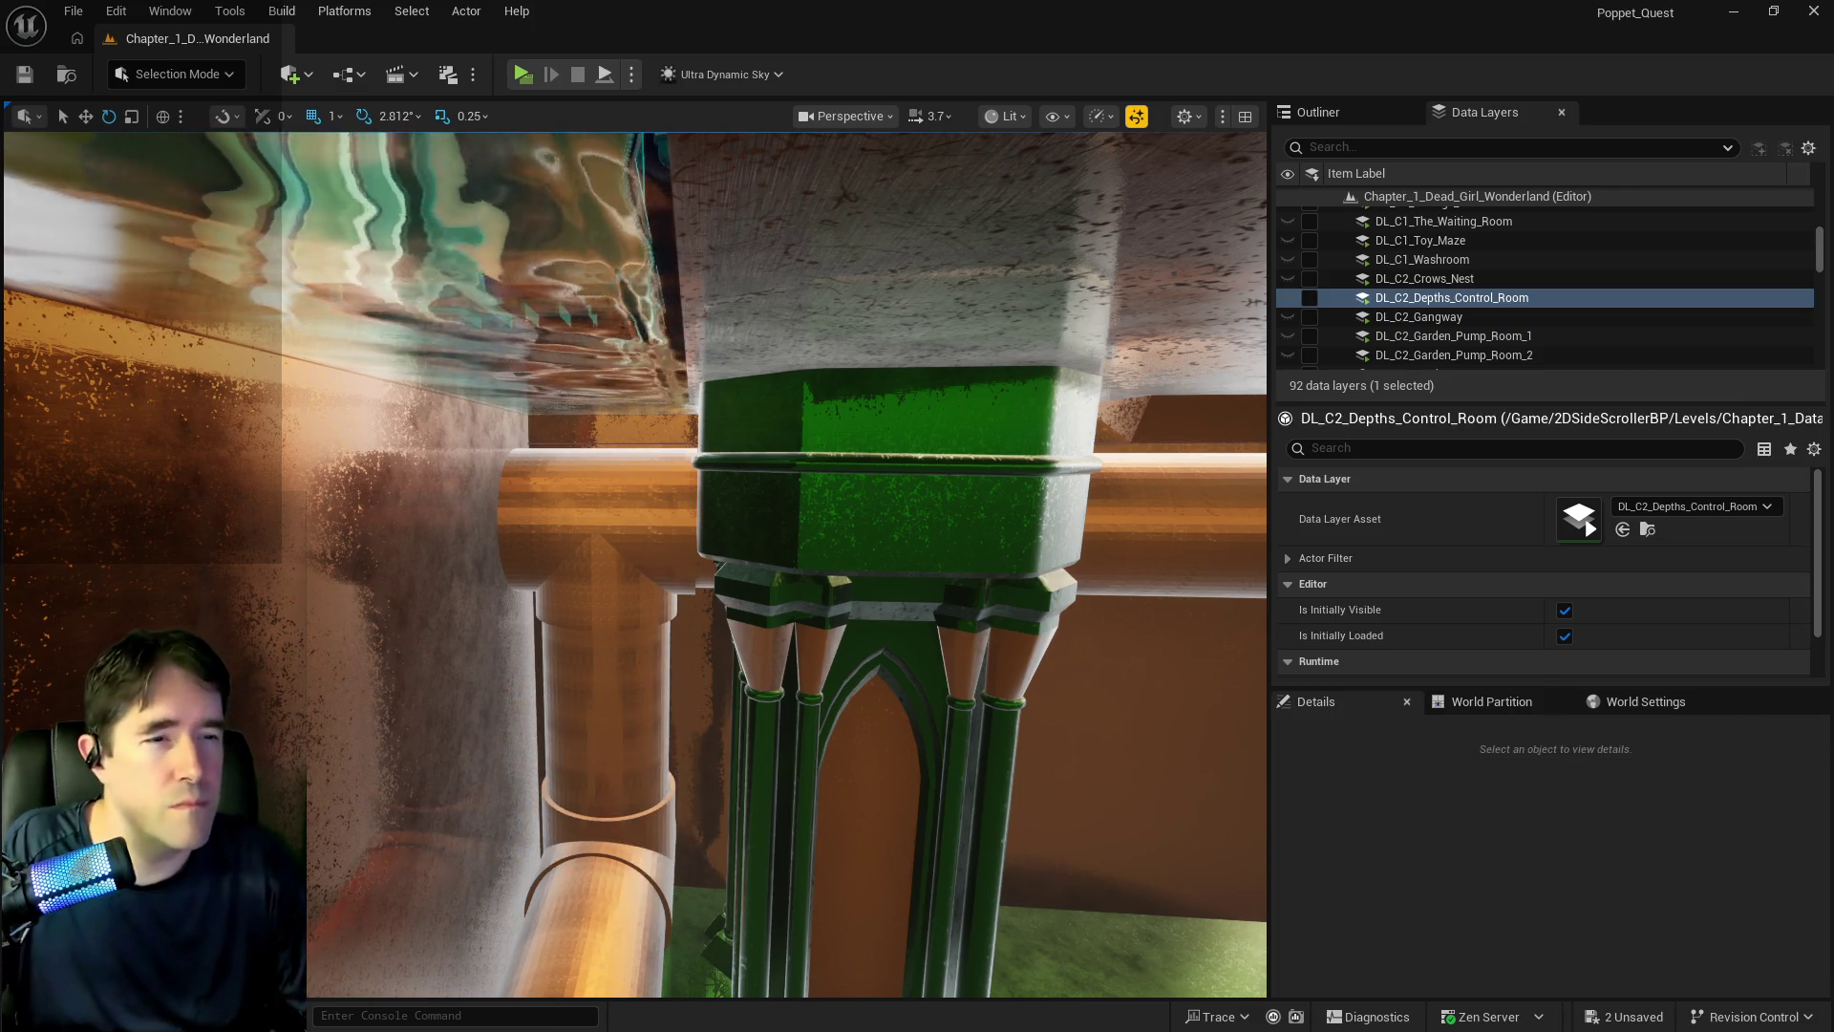
- Place SM_Pipe_Vertical_3_Way, flipped to -179.99° and shifted to Y -24245, removing the upper piece
mouse_move(1261, 792)
mouse_down()
mouse_move(875, 777)
mouse_move(761, 840)
mouse_move(793, 846)
mouse_up()
mouse_move(673, 801)
mouse_down()
mouse_move(635, 908)
mouse_move(726, 946)
mouse_move(812, 950)
mouse_move(872, 883)
mouse_move(1088, 734)
mouse_up()
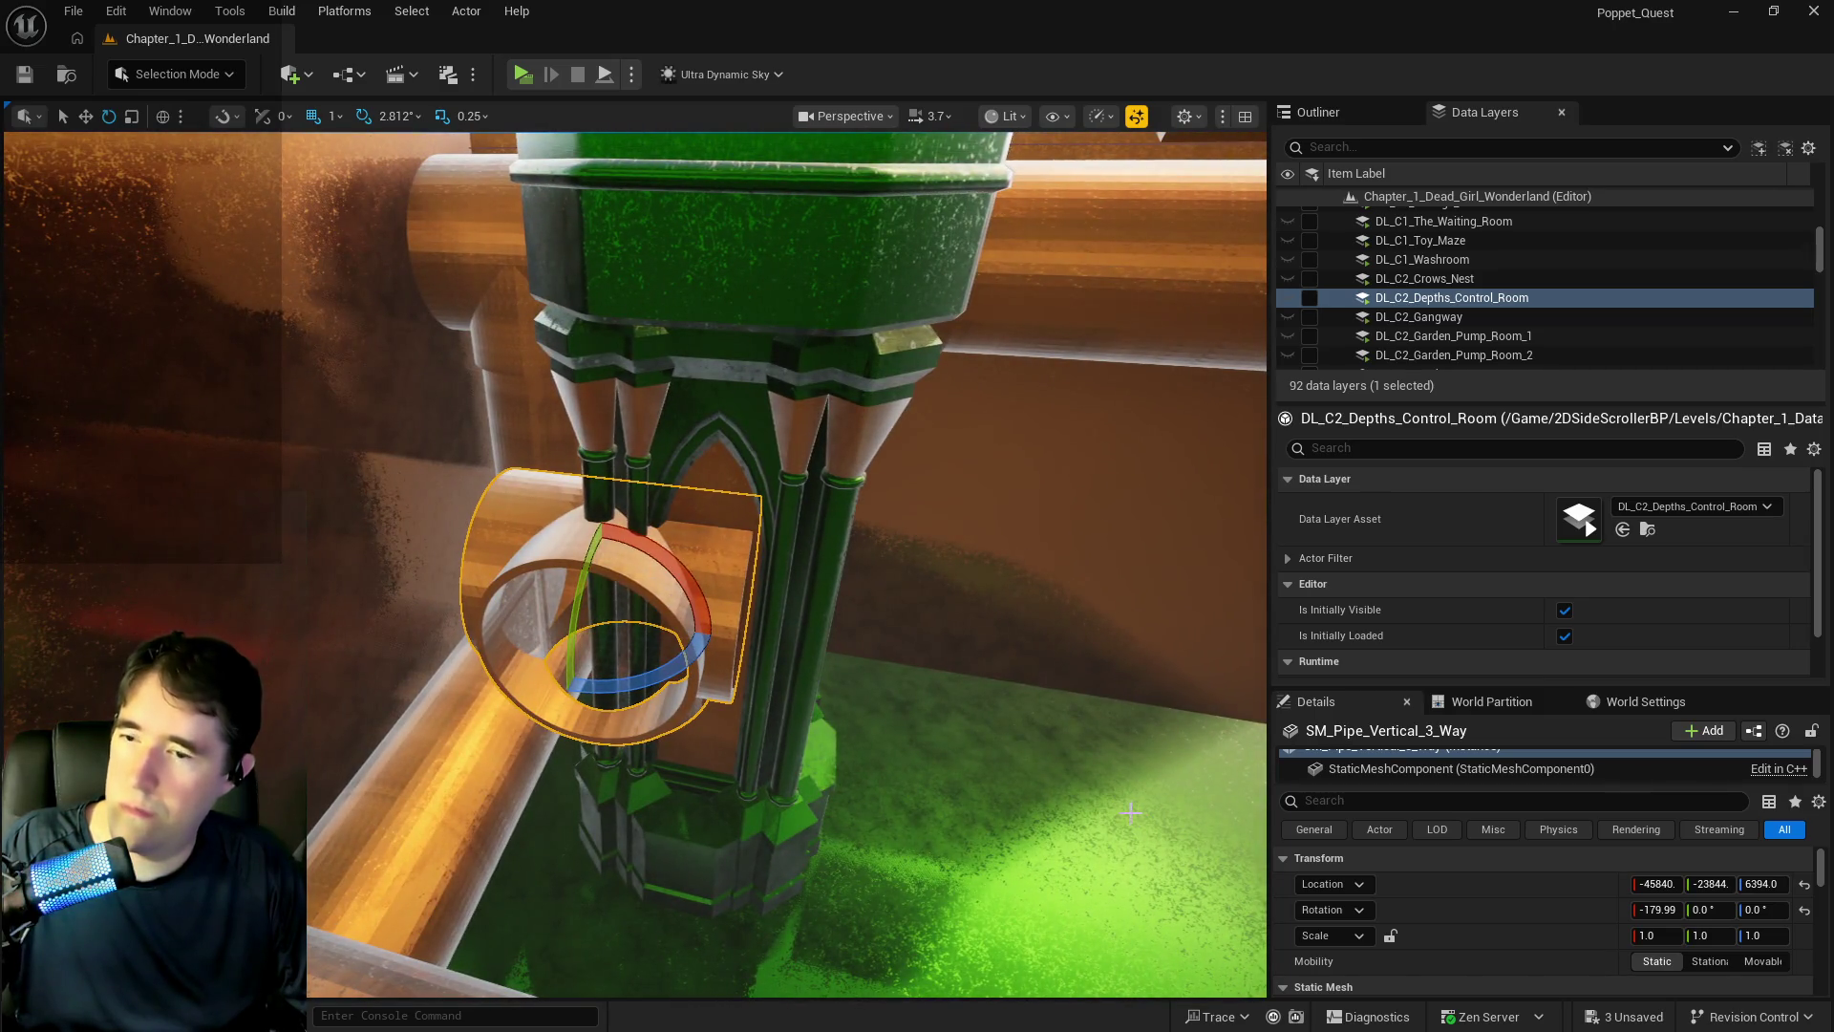
key(w)
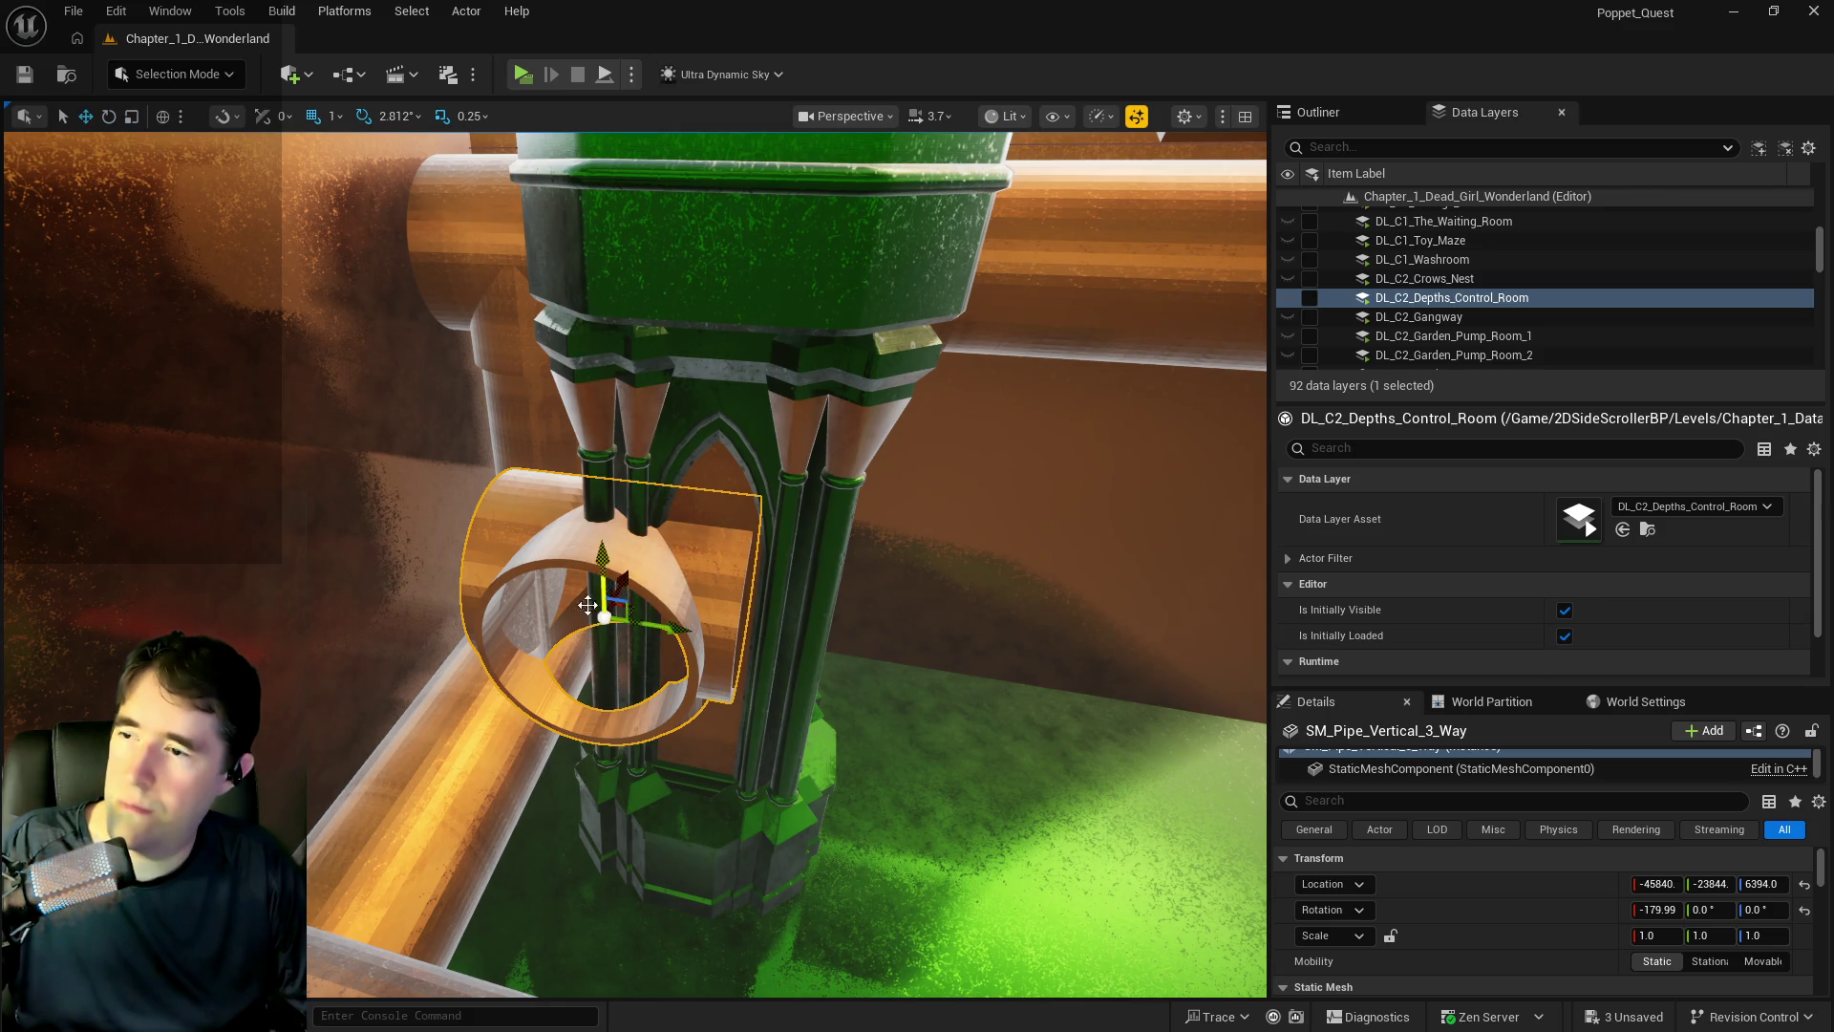
mouse_move(640, 630)
mouse_down()
mouse_move(506, 578)
mouse_move(481, 594)
mouse_up()
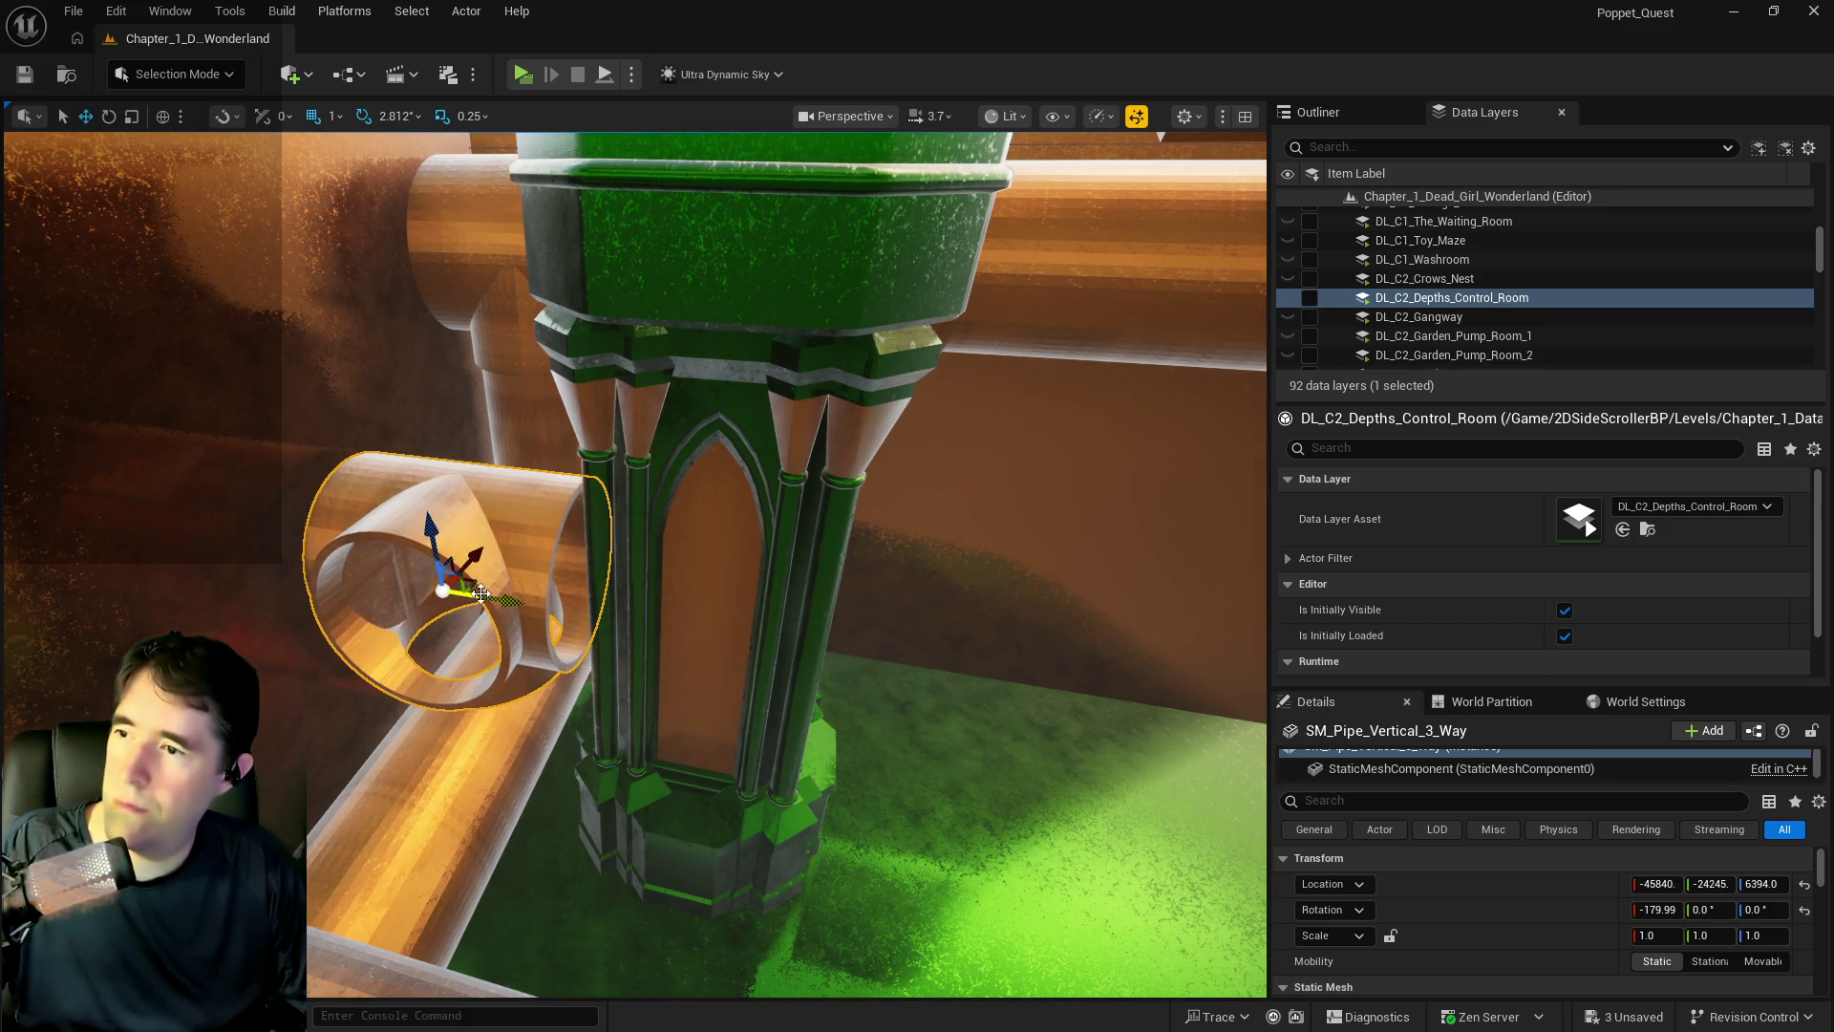
click(499, 281)
key(Delete)
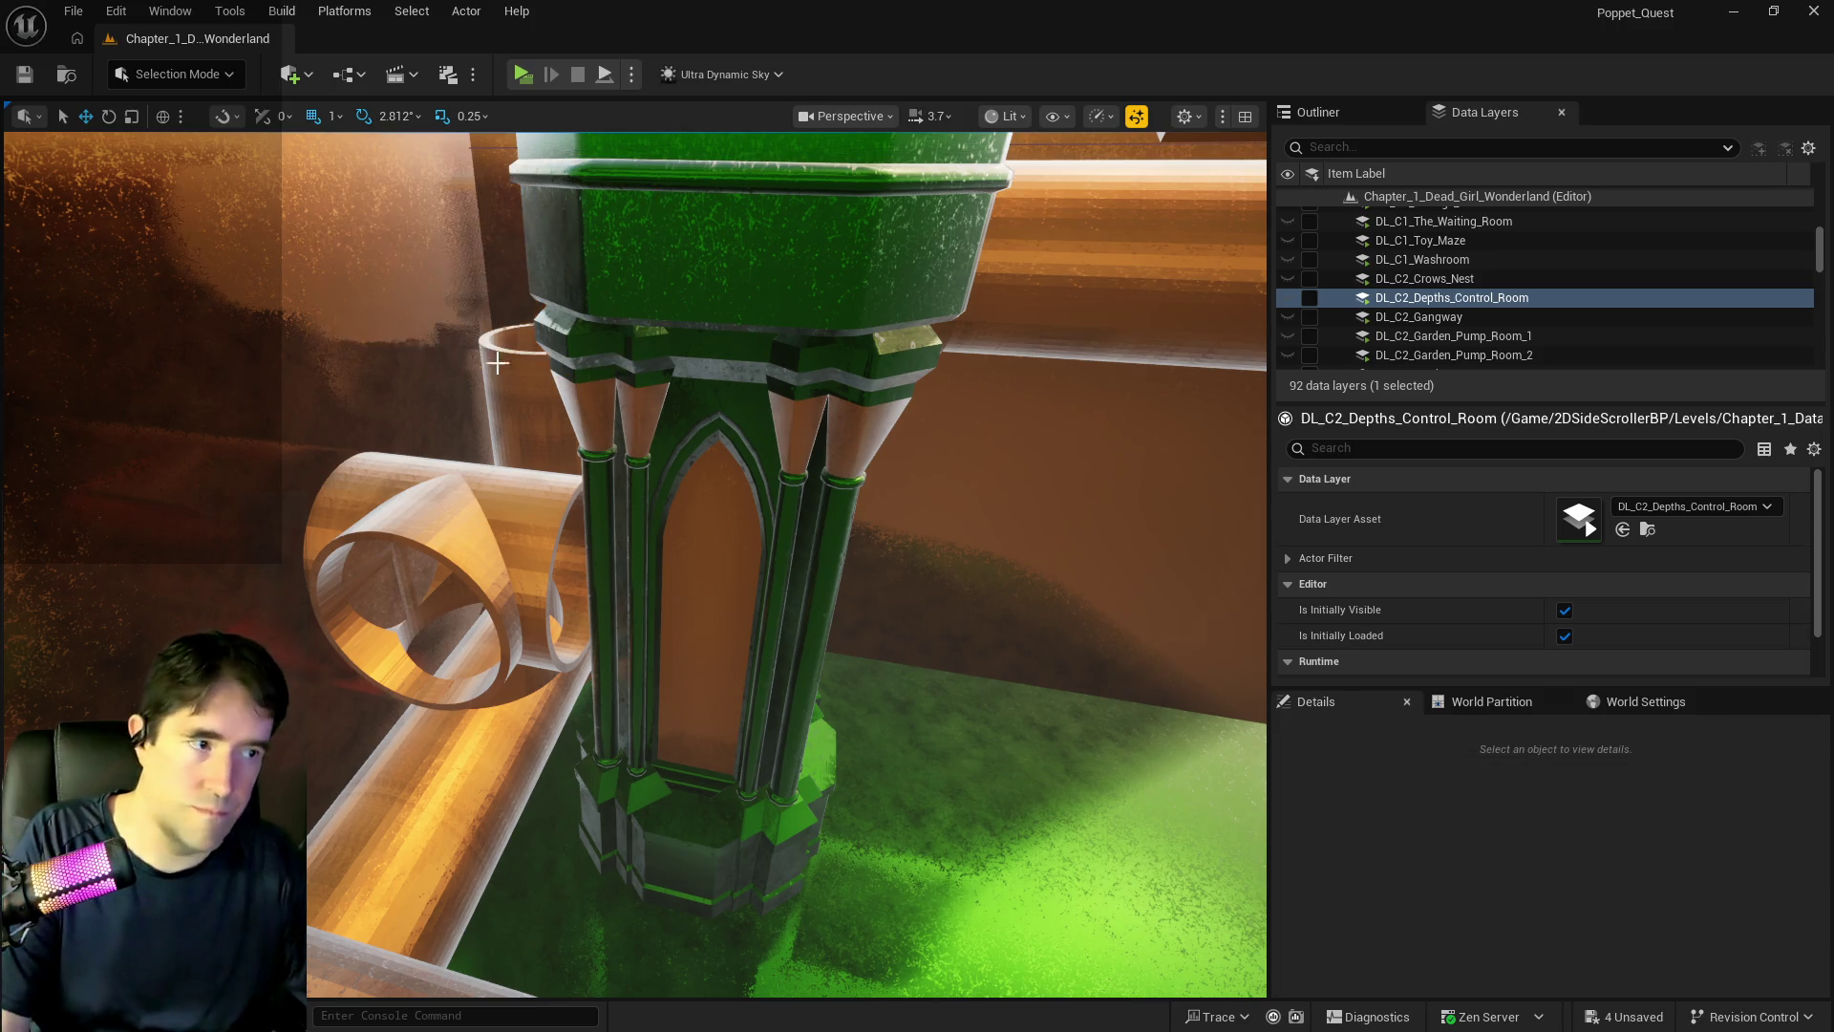
click(476, 523)
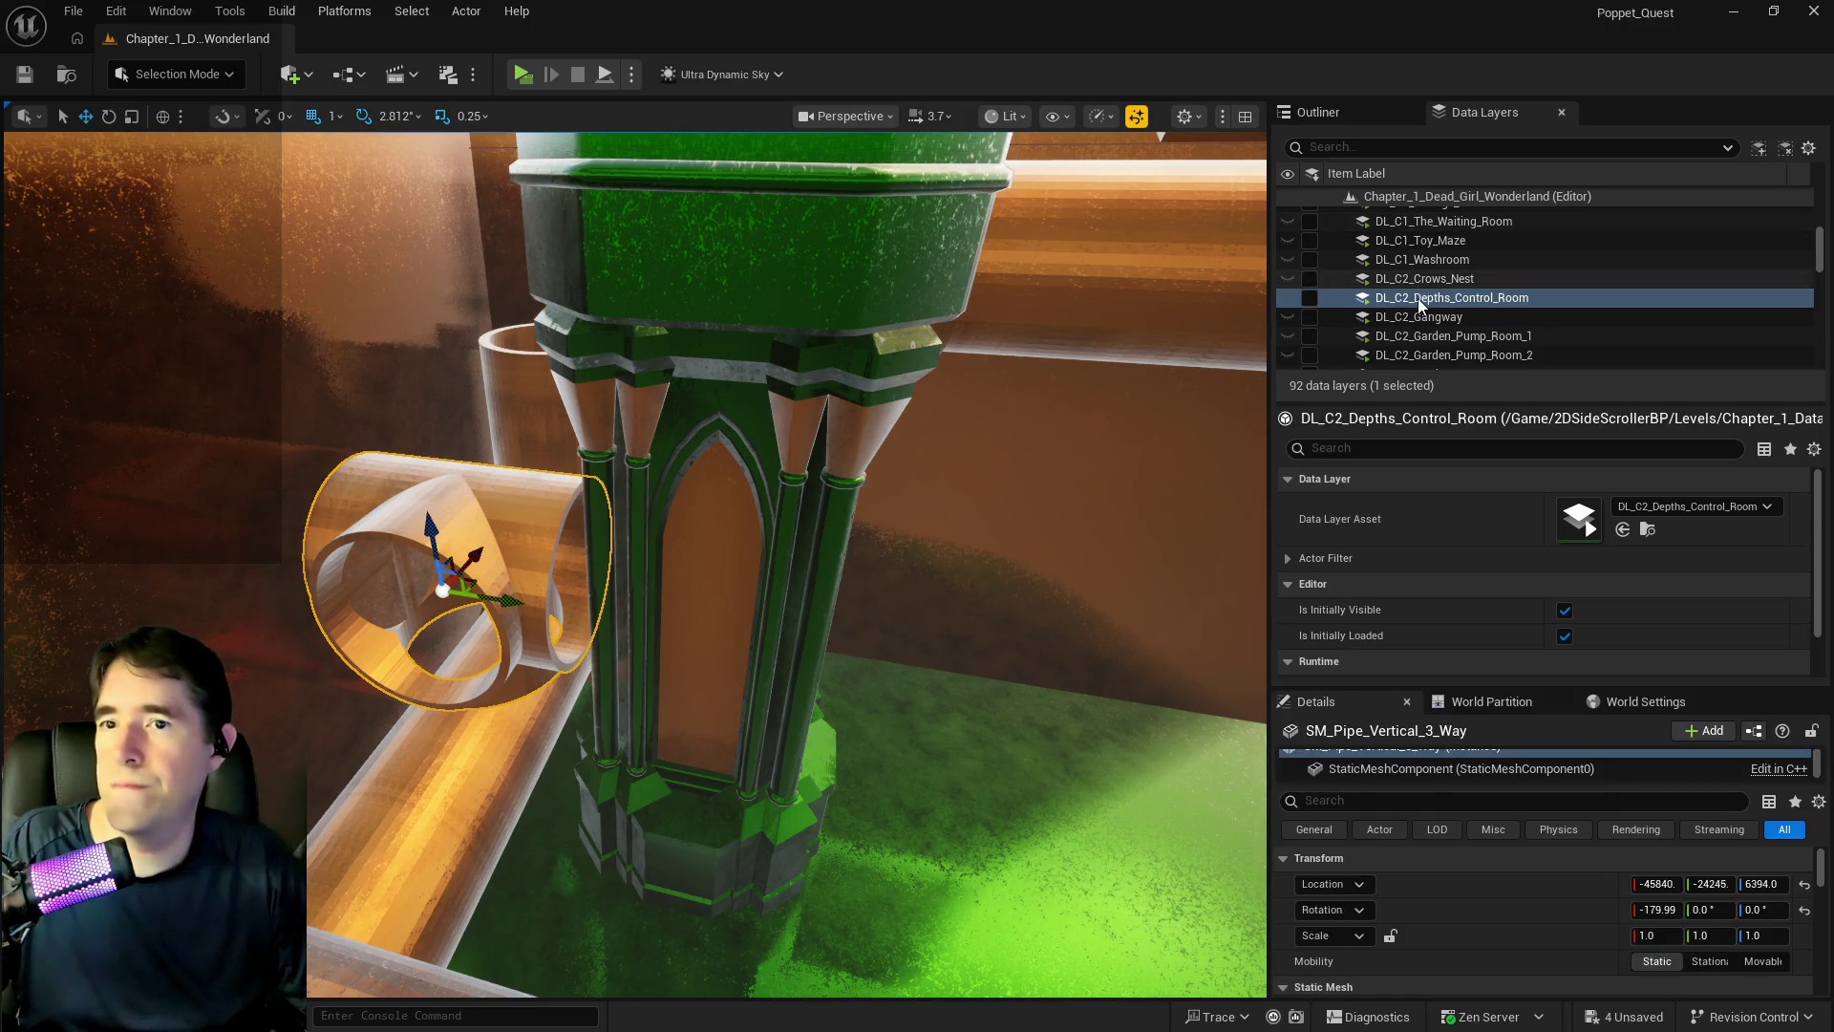
- Move the vertical three-way pipe into the Production folder in the Outliner
scroll(1418, 303, down, 3)
click(1318, 112)
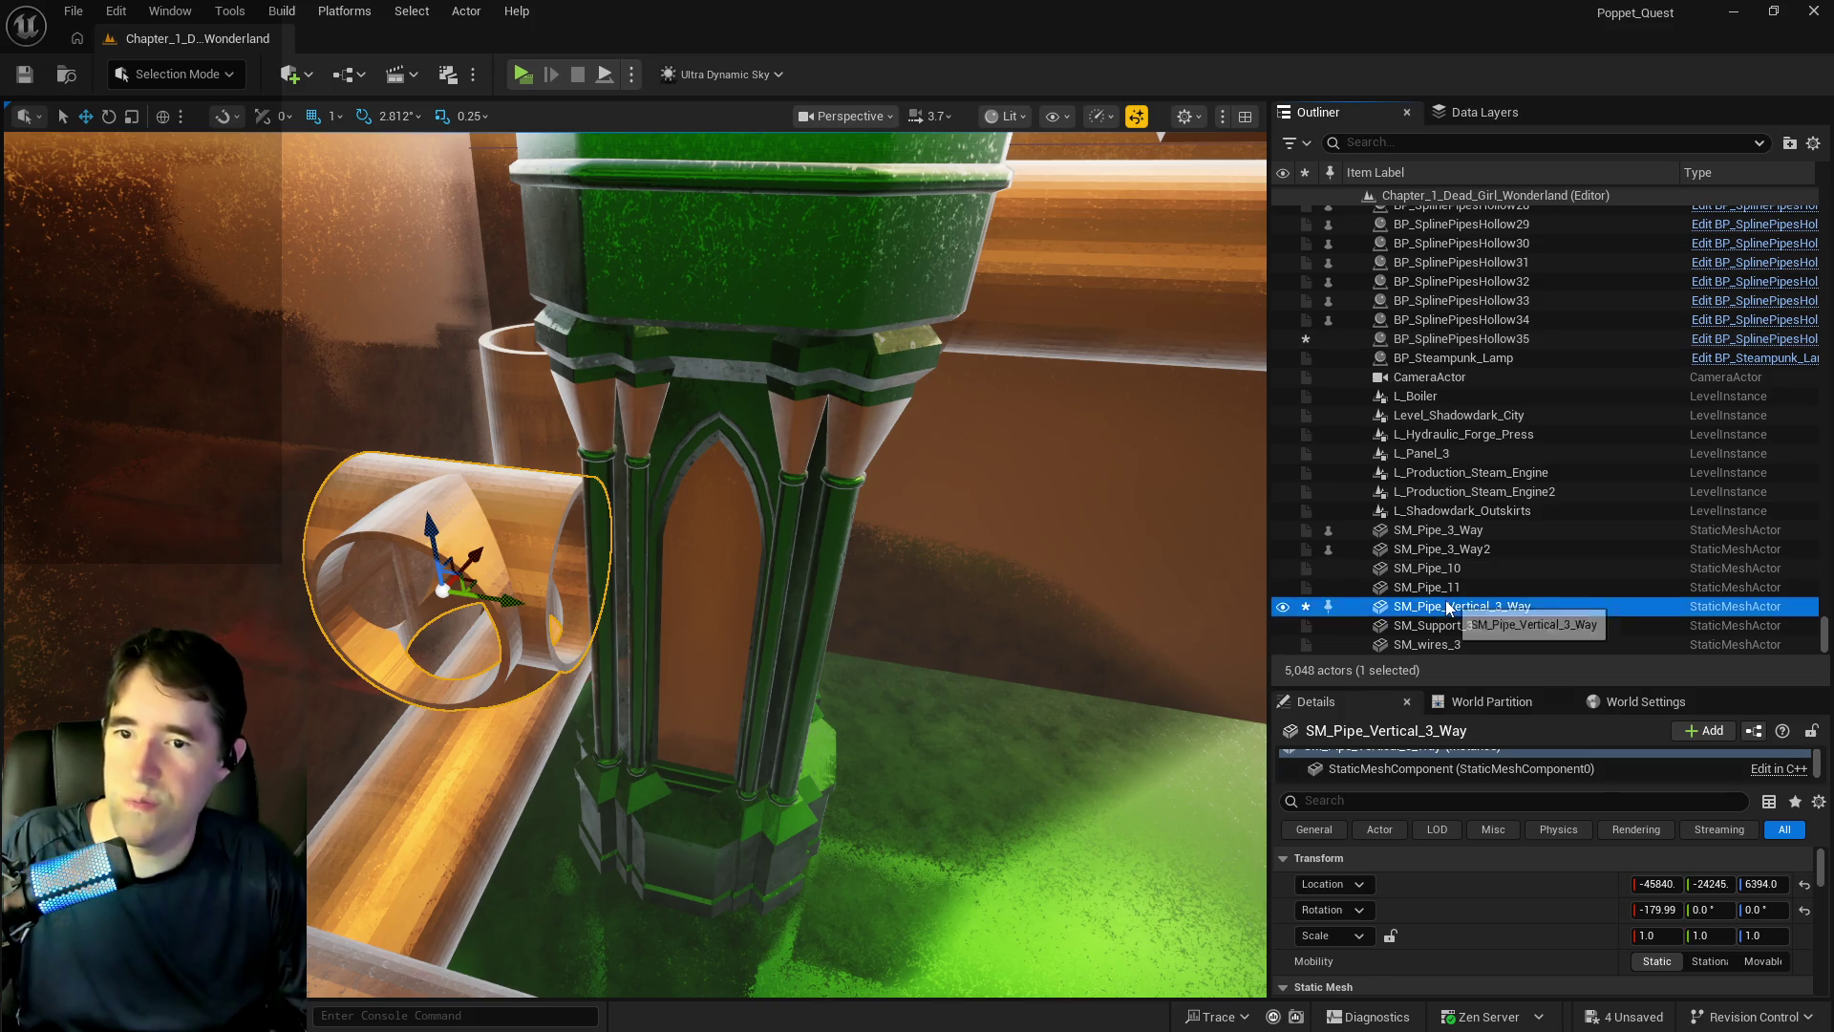
right_click(1432, 605)
mouse_move(1476, 810)
mouse_move(1496, 909)
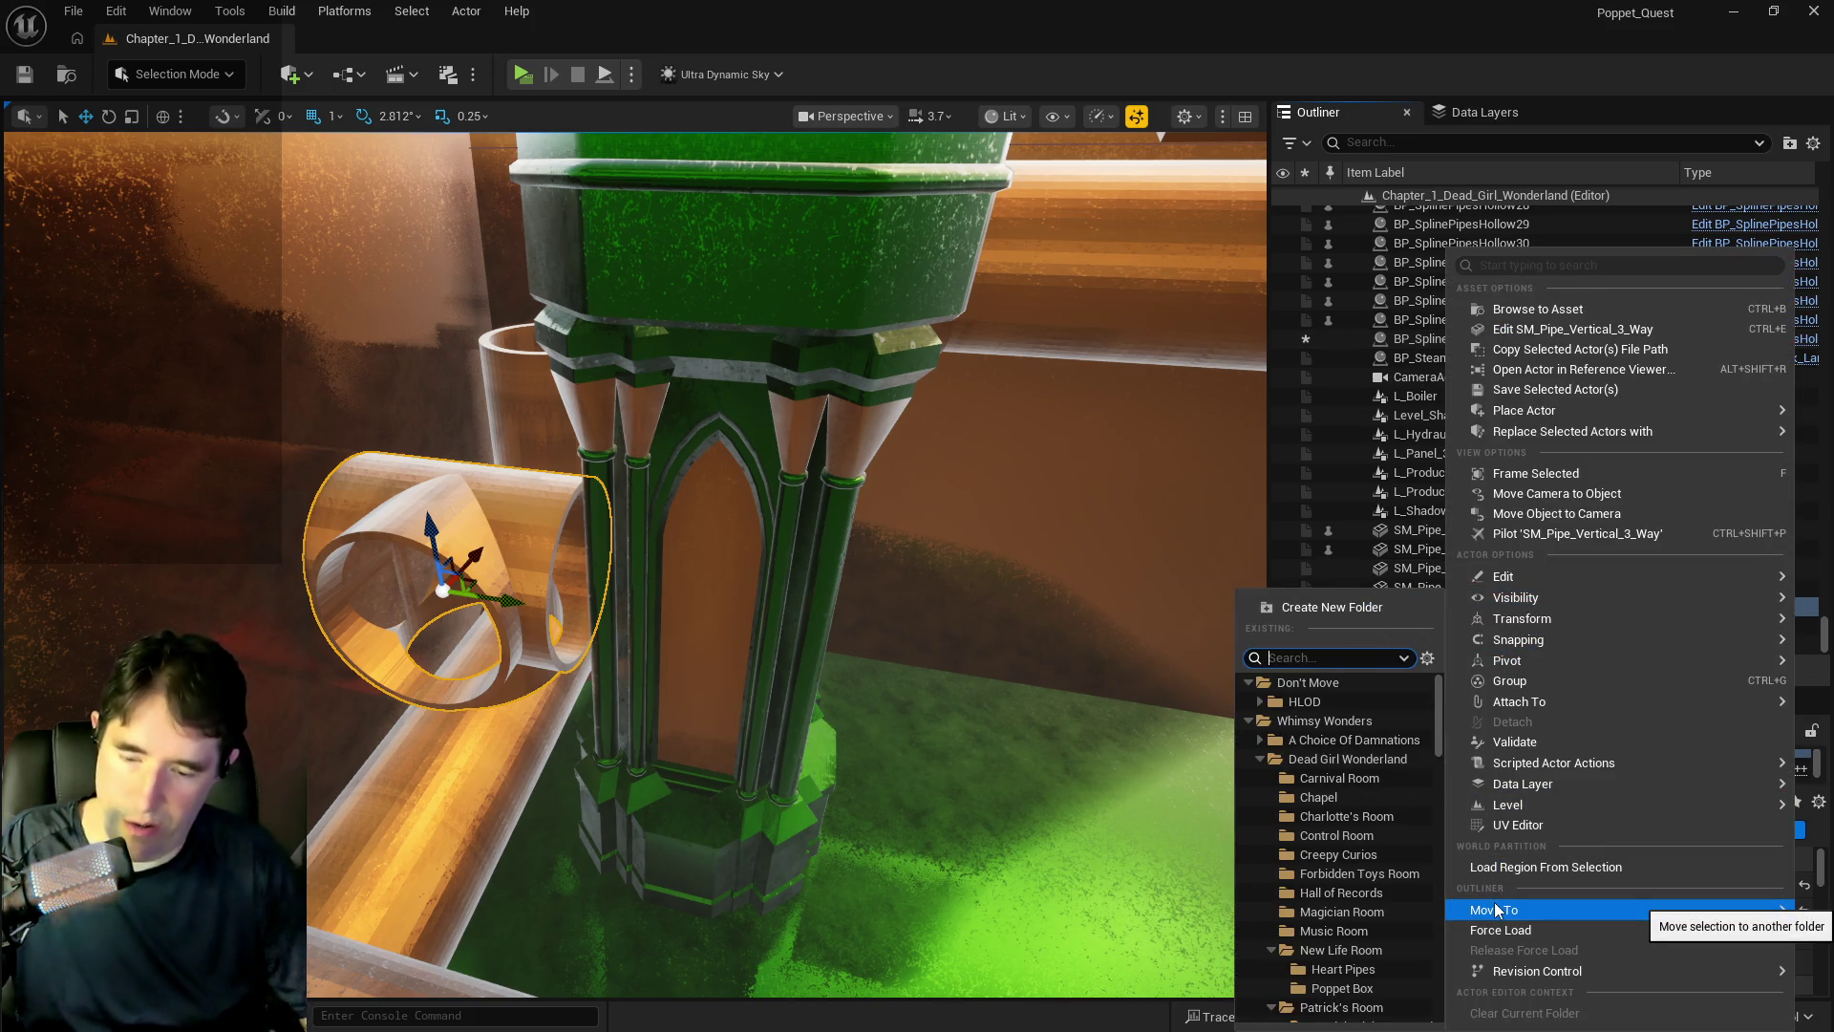
text(prod)
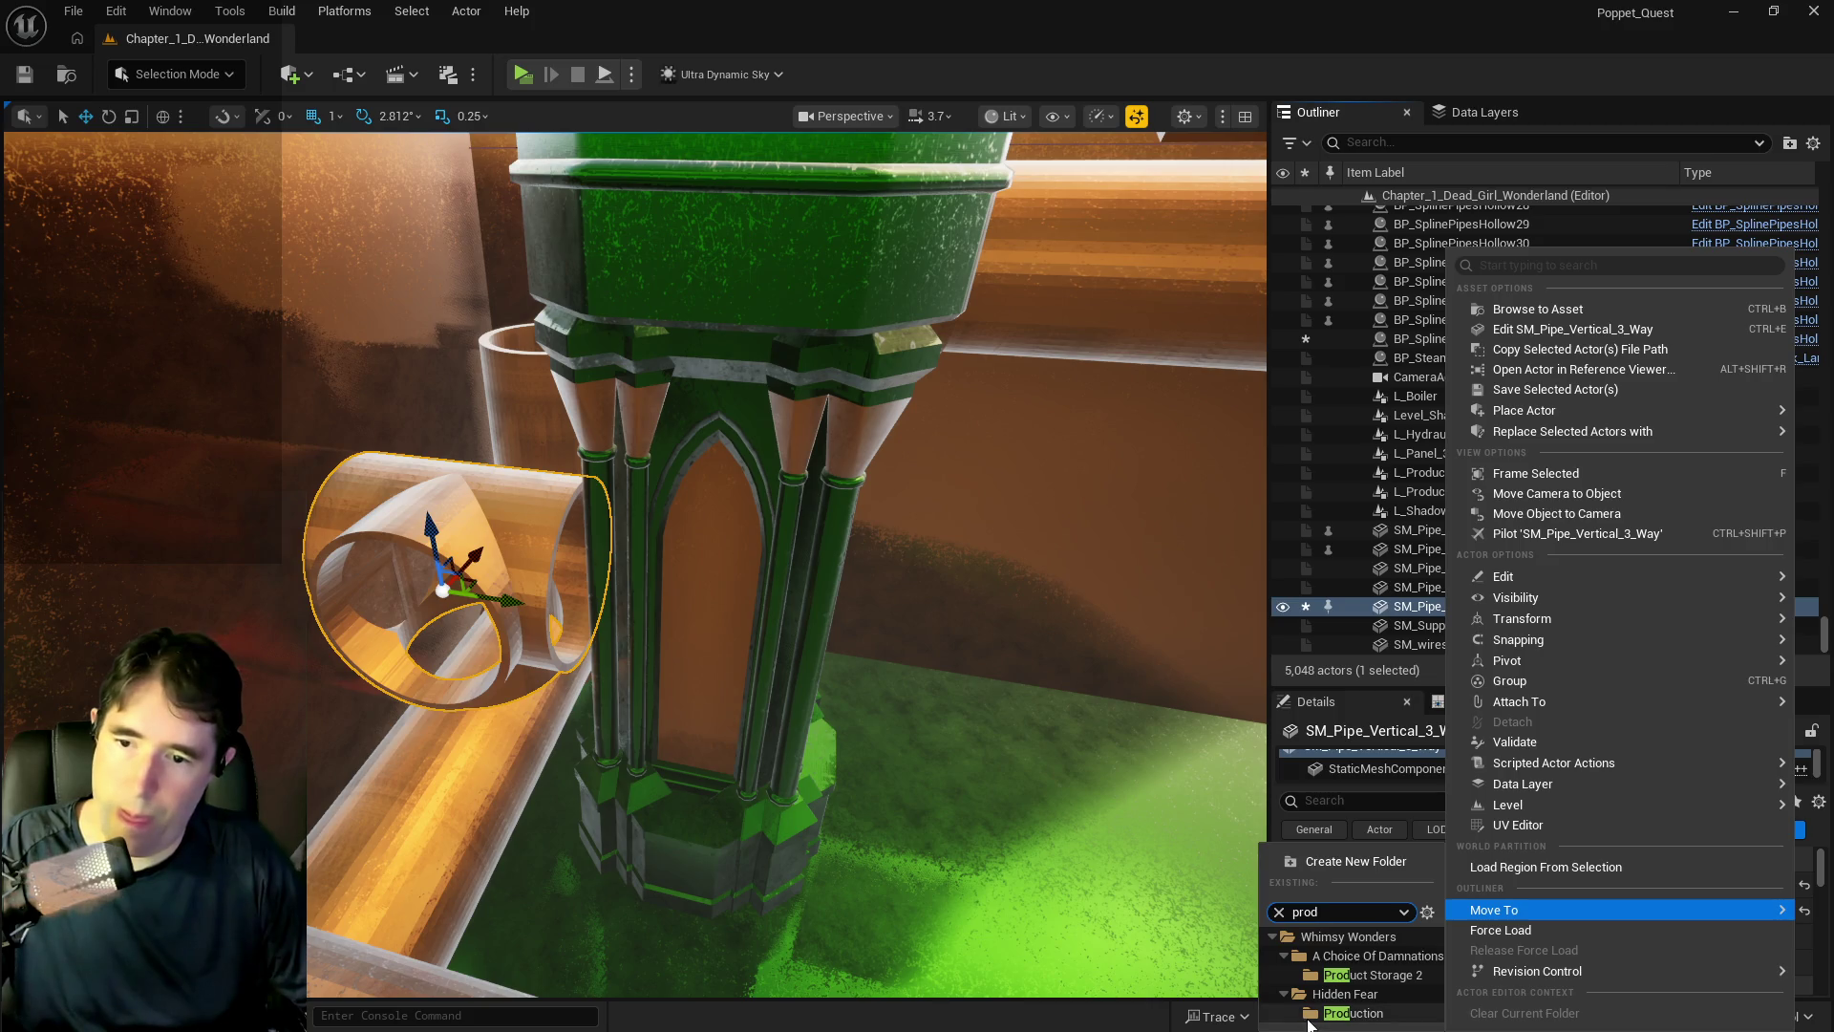
click(1352, 1012)
- Add the pipe to the DL_C2_Production data layer and raise it to the pillar's top
click(1469, 107)
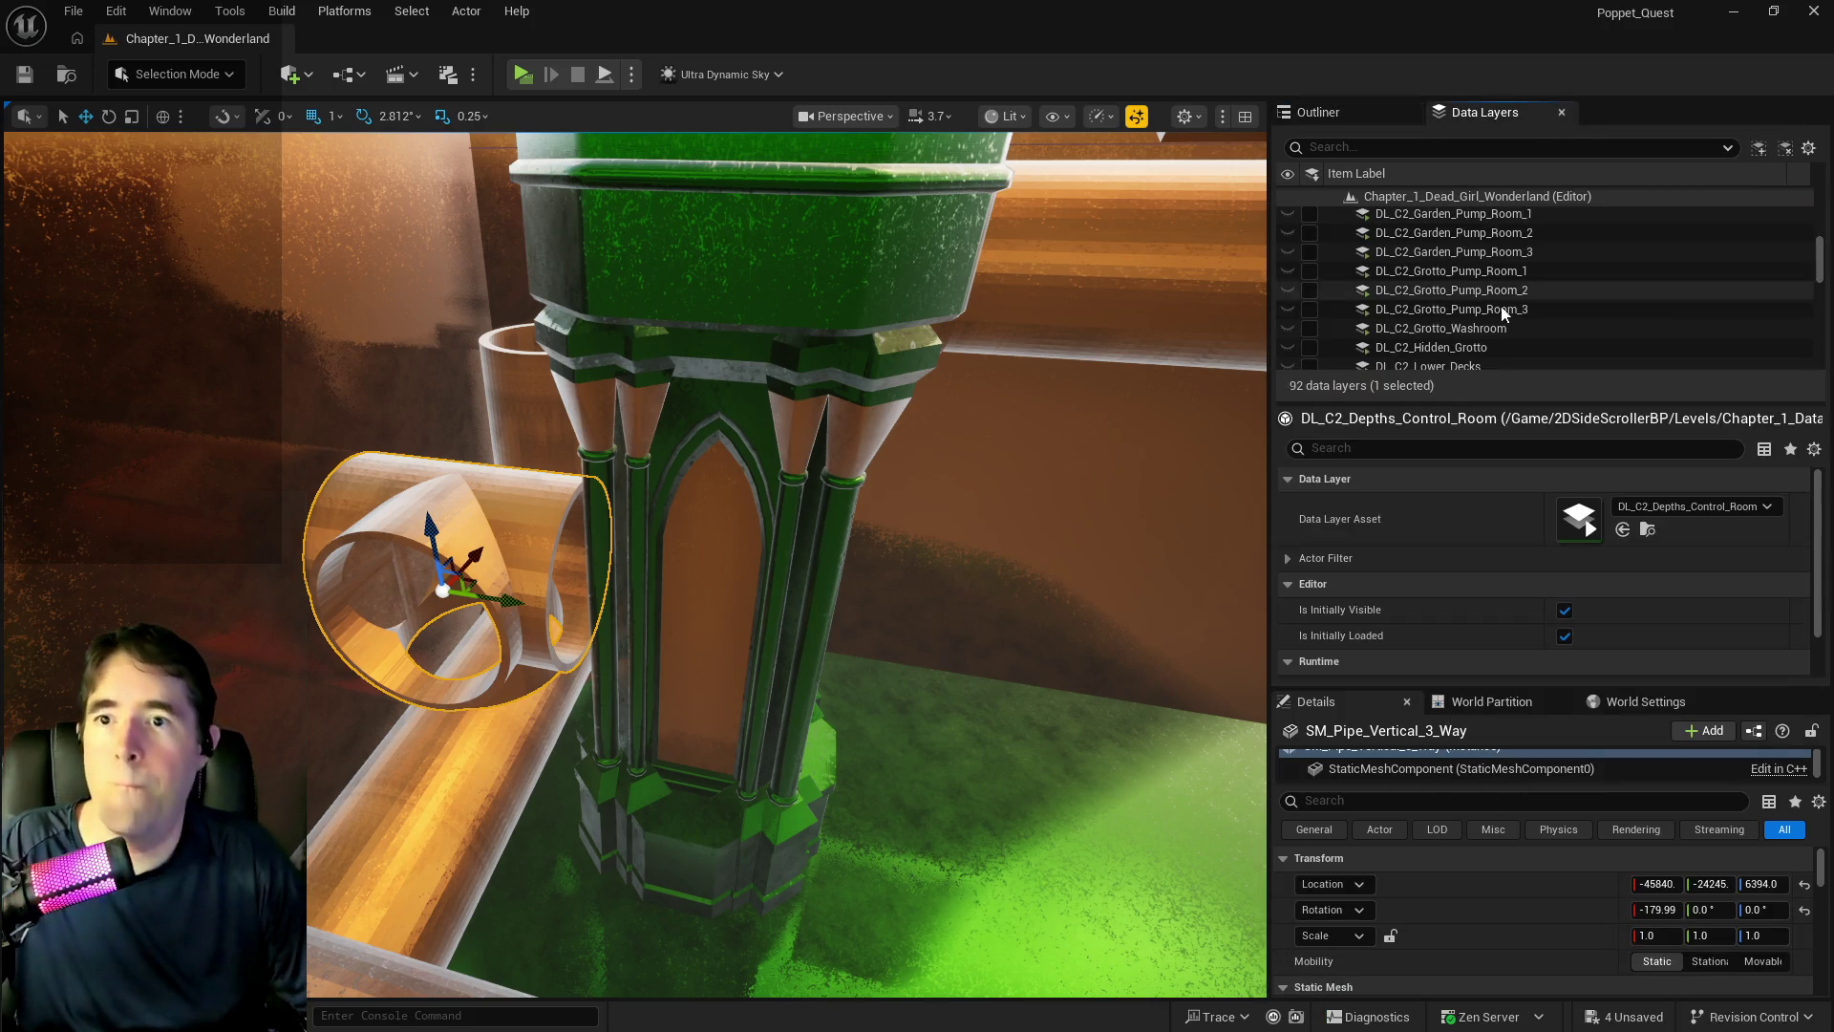
scroll(1463, 309, down, 3)
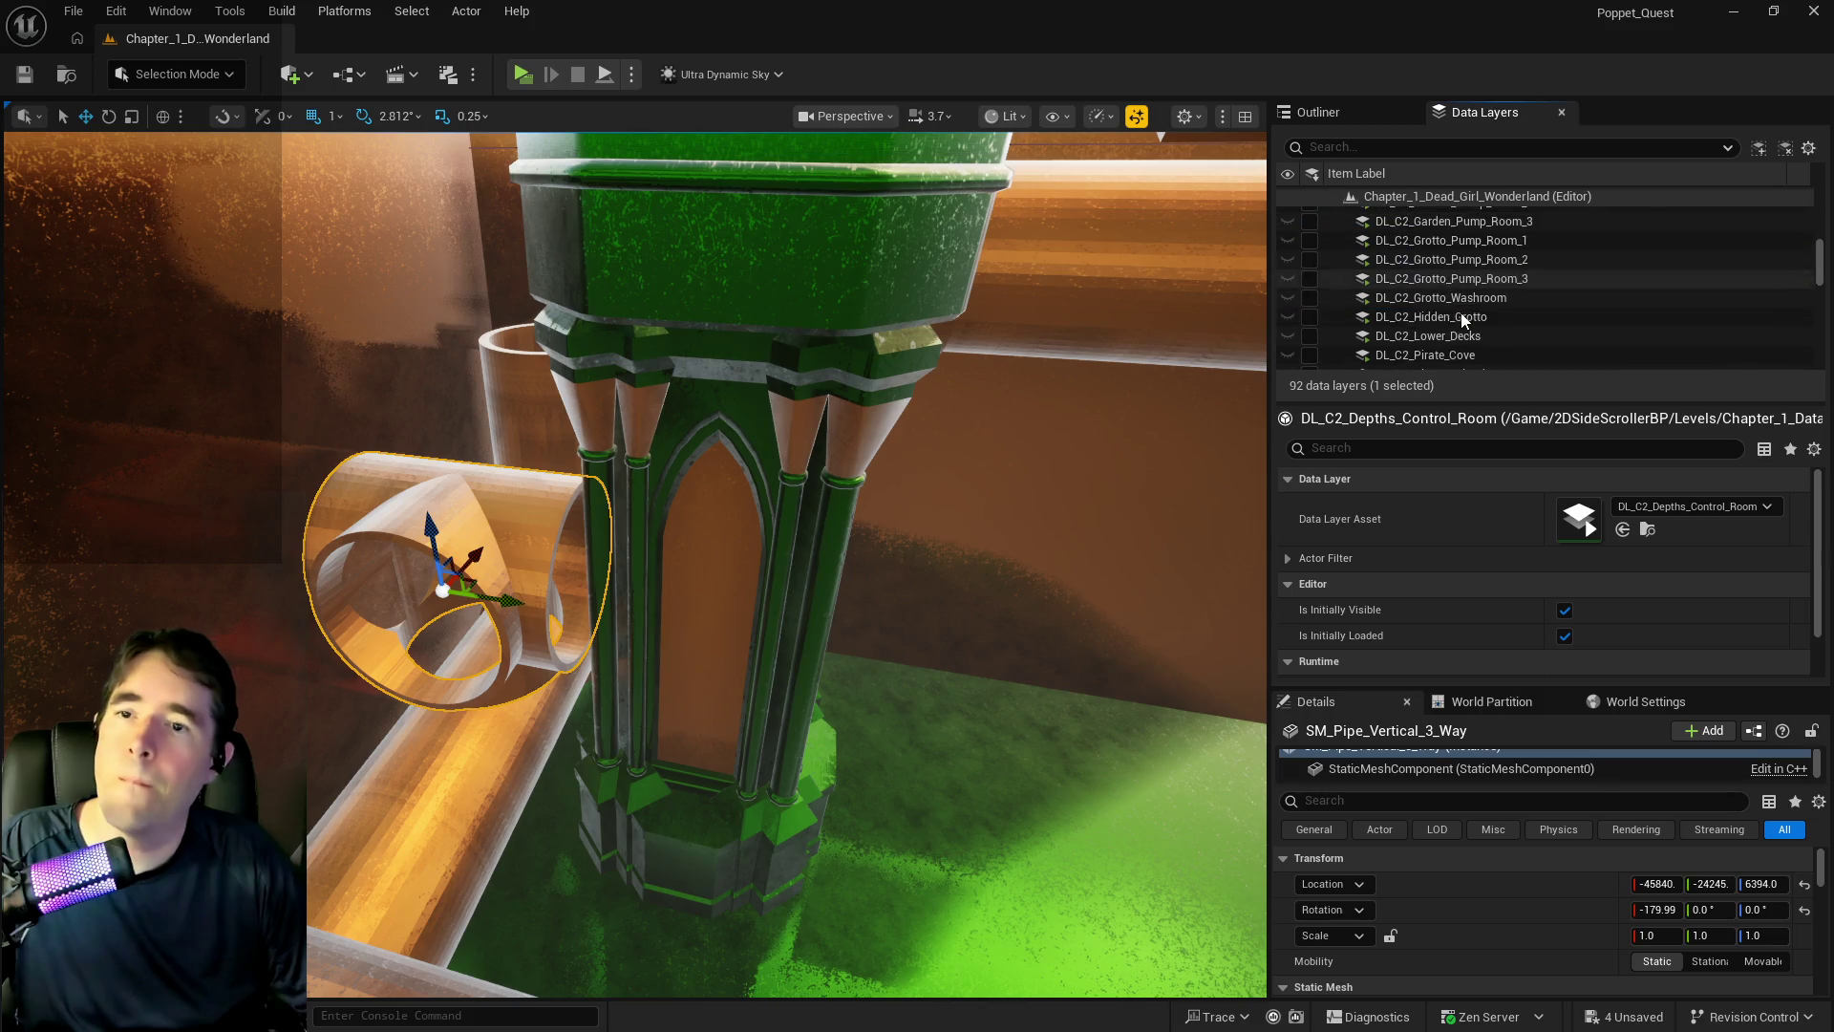
click(1433, 332)
right_click(1458, 329)
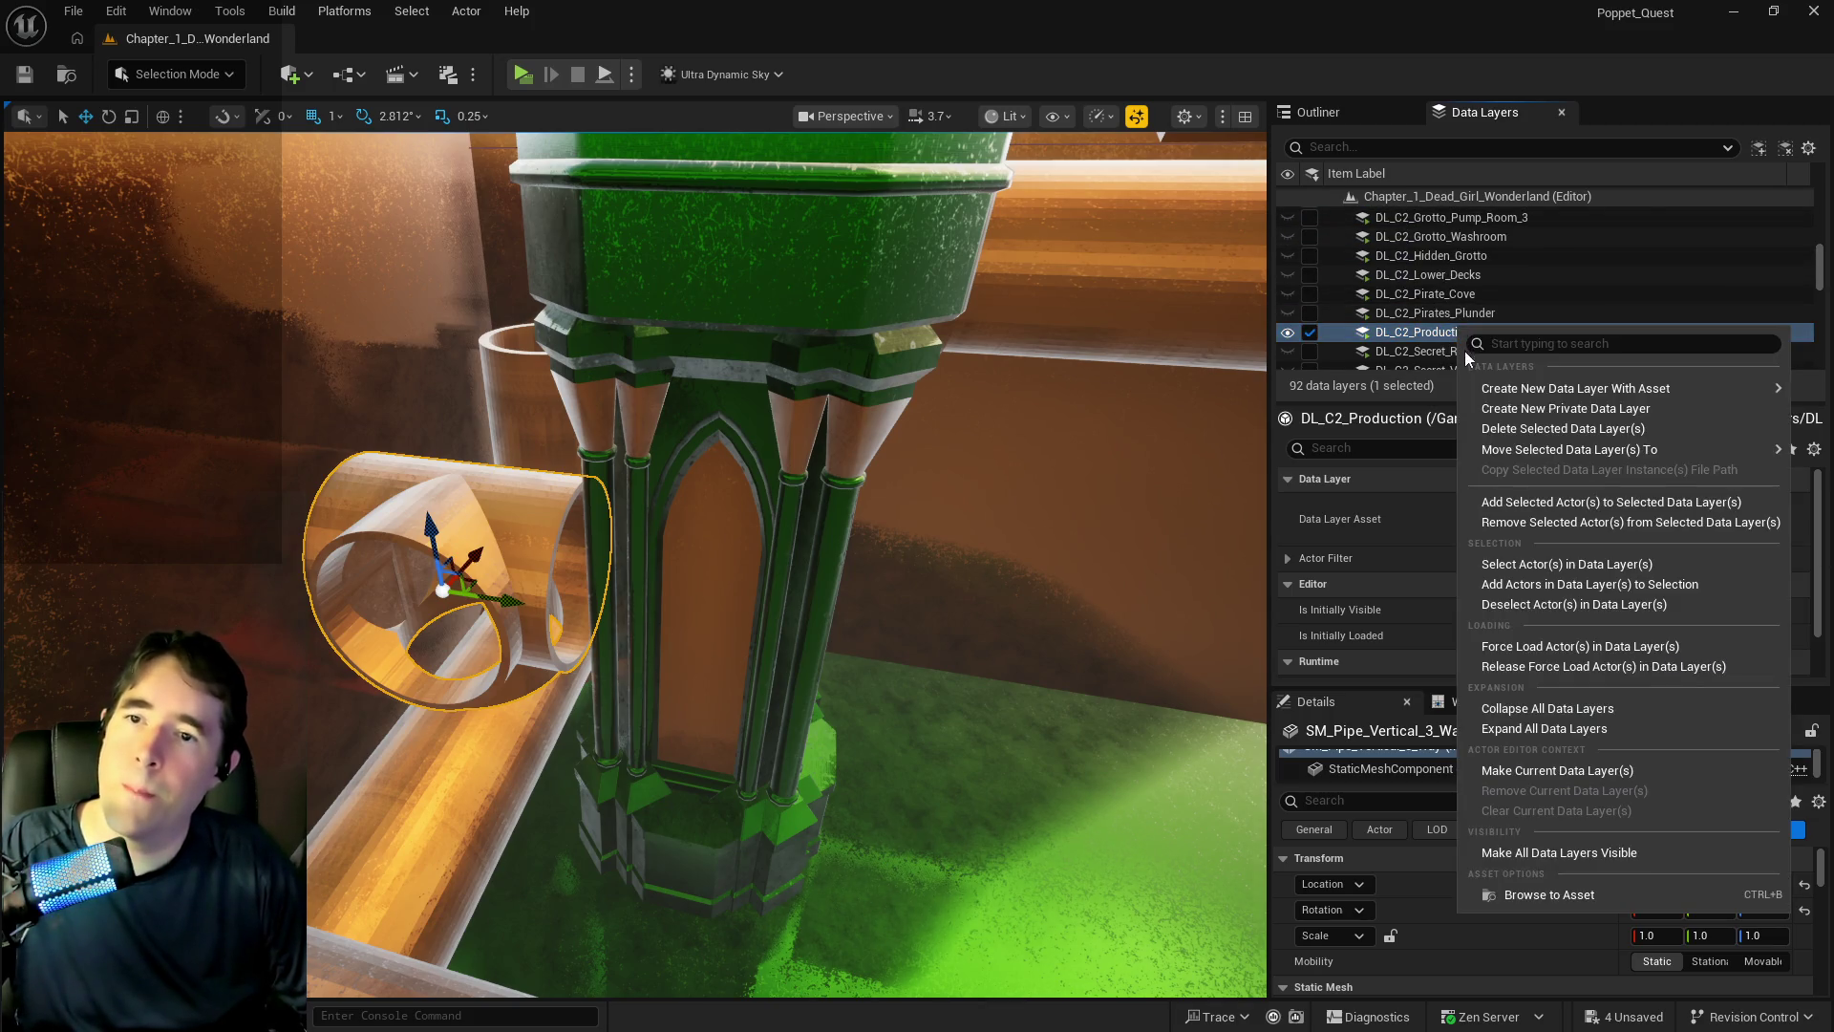
click(1492, 497)
mouse_move(484, 552)
mouse_down()
mouse_move(526, 453)
mouse_move(530, 162)
mouse_up()
- Lower SM_Pipe_Vertical_3_Way from Z 7065 to 7042 against the pillar top
key(f)
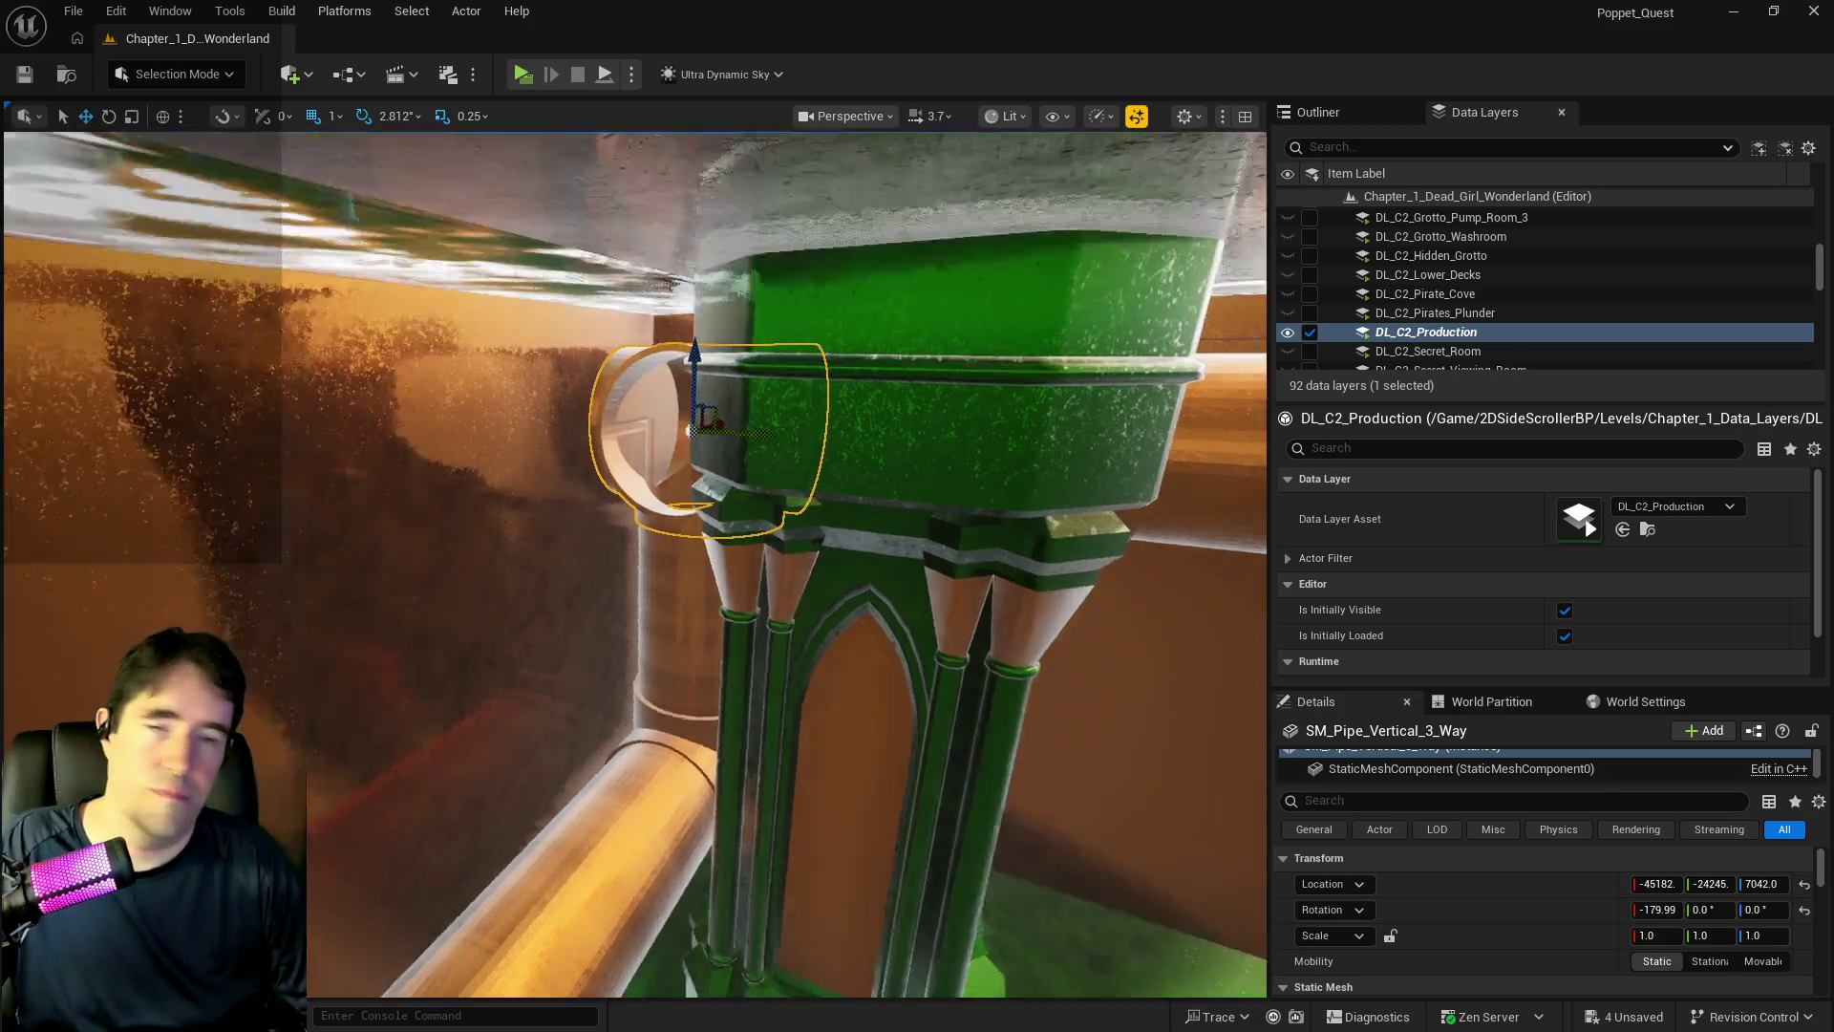
key(w)
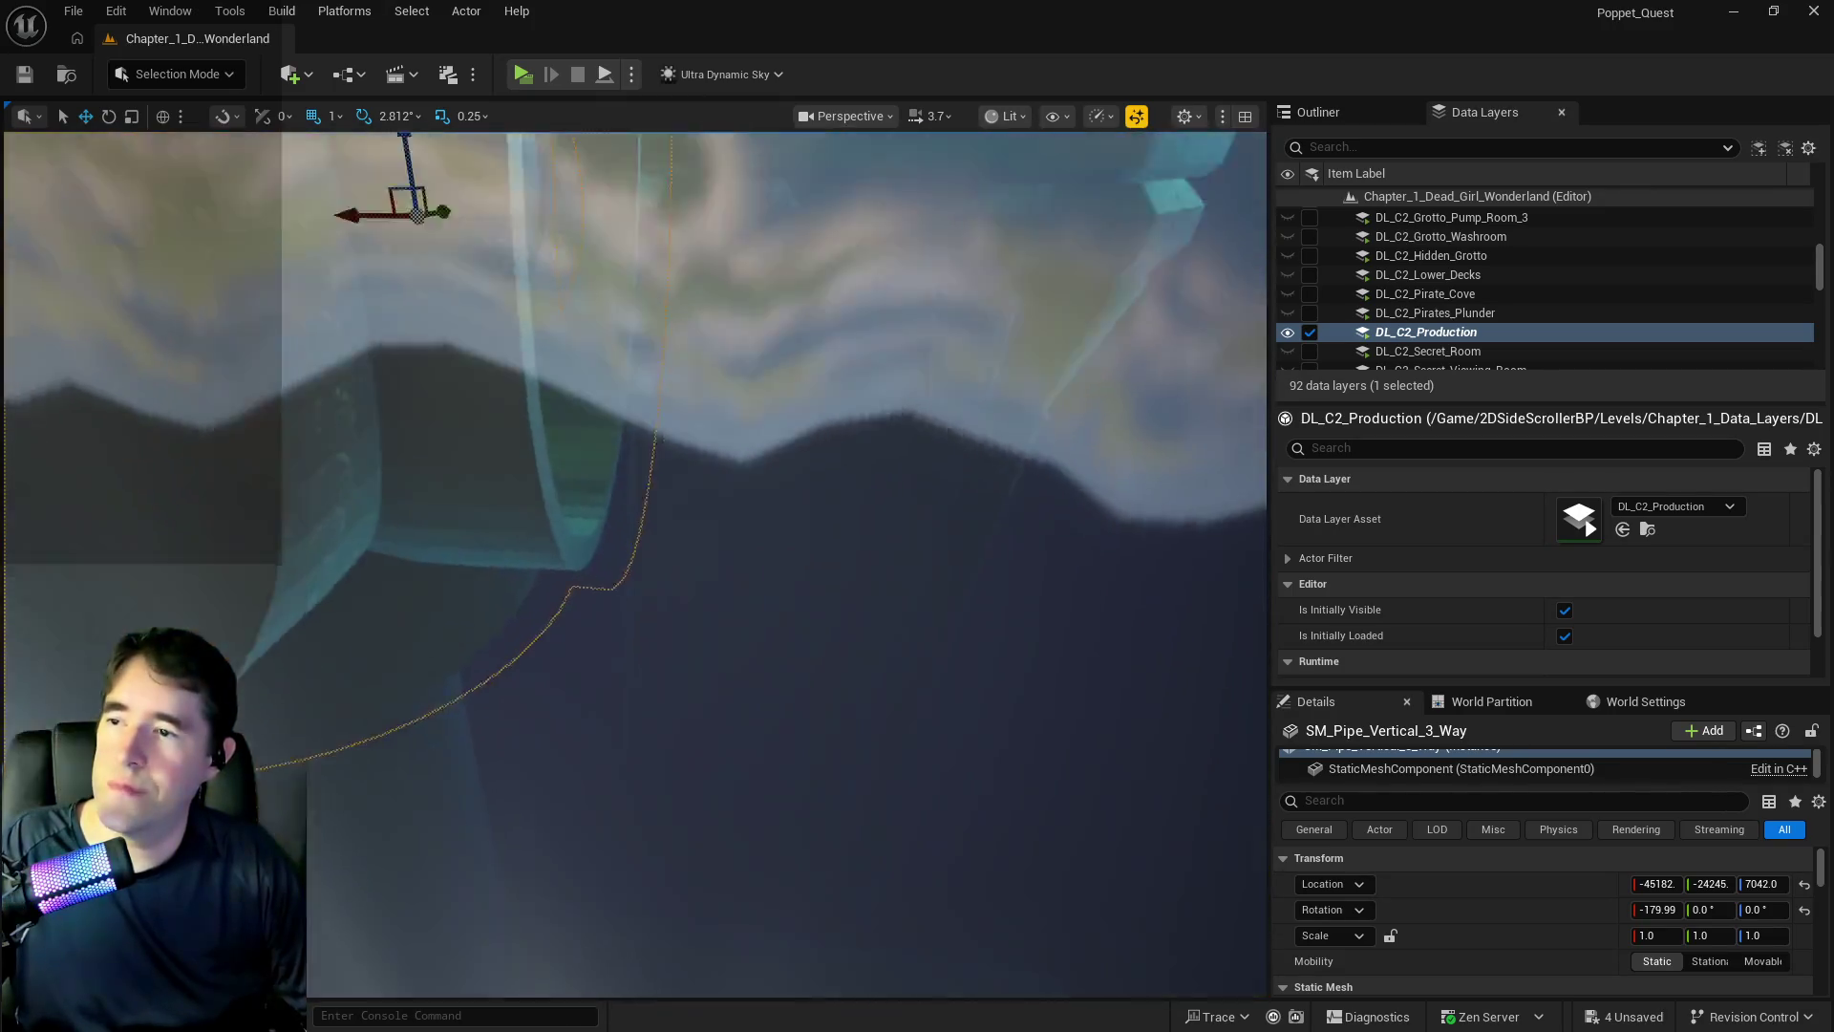
key(w)
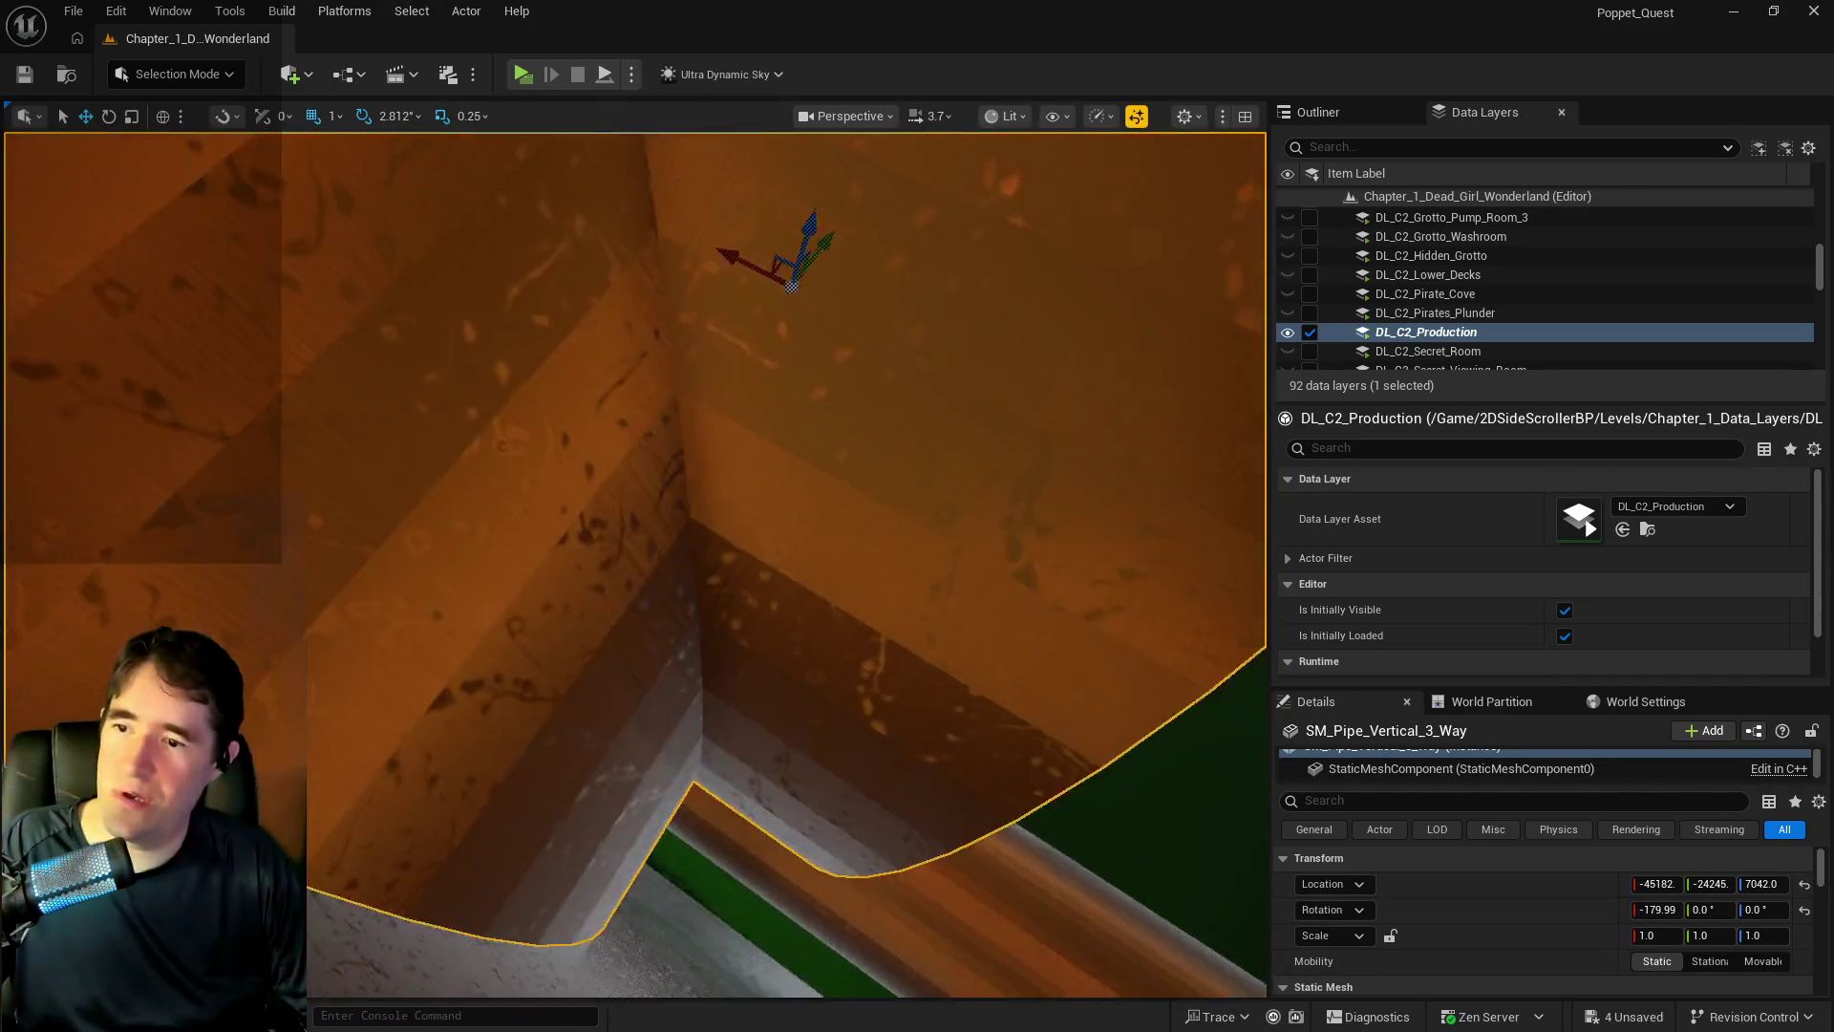
key(f)
mouse_move(755, 447)
mouse_down()
mouse_move(698, 459)
mouse_move(604, 396)
mouse_move(592, 360)
mouse_move(653, 373)
mouse_move(611, 249)
mouse_move(620, 344)
mouse_up()
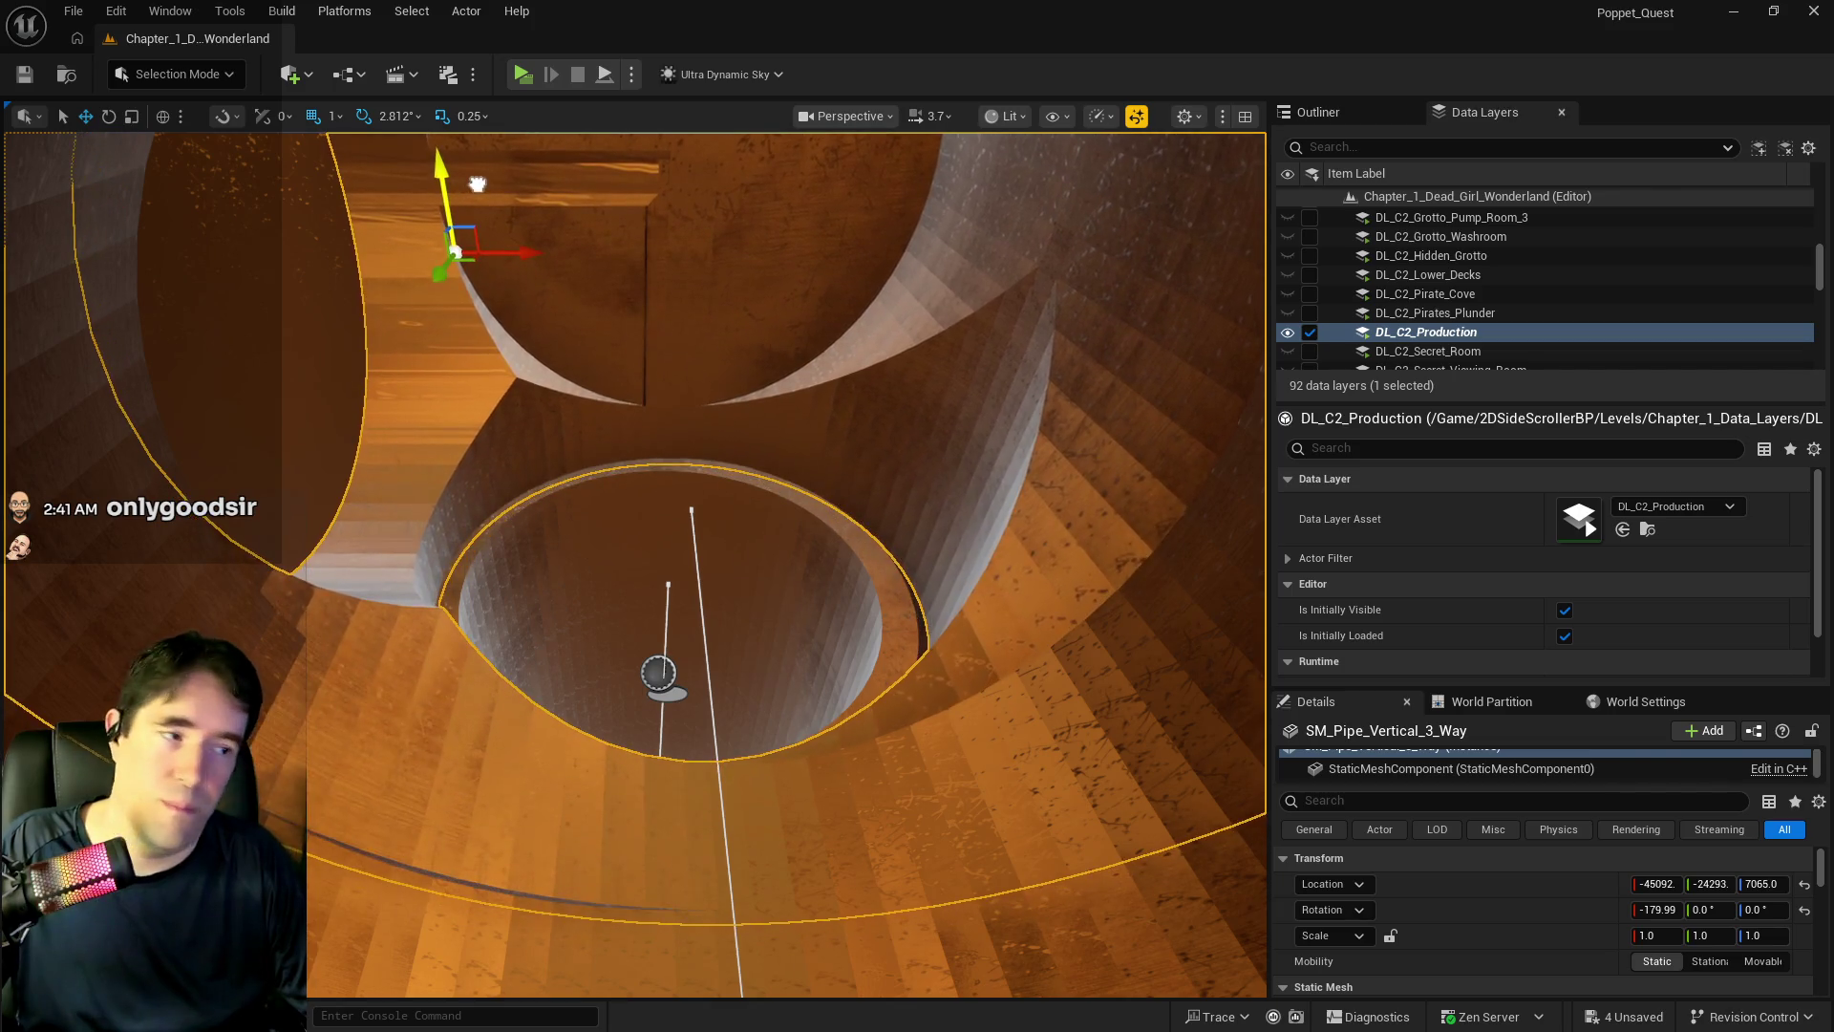
mouse_move(575, 320)
mouse_down()
mouse_move(639, 296)
mouse_move(620, 302)
mouse_up()
mouse_move(678, 355)
mouse_down()
mouse_move(701, 405)
mouse_move(701, 343)
mouse_up()
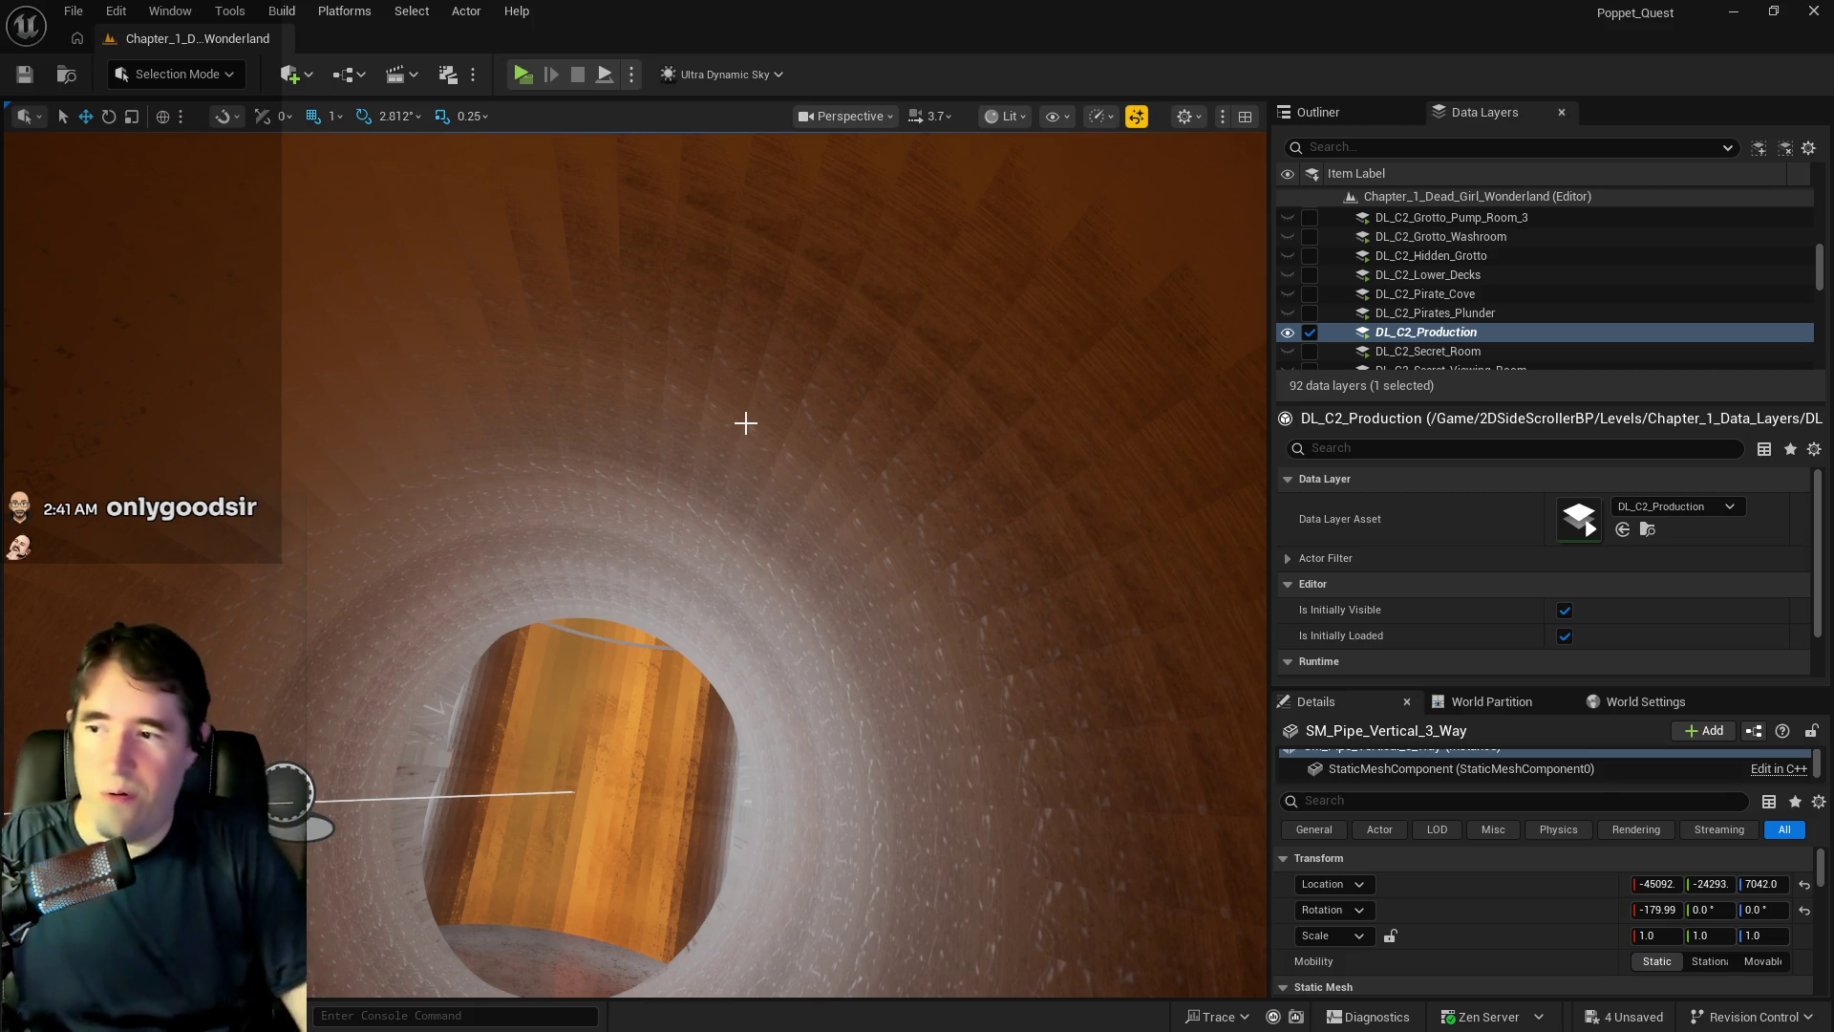
scroll(655, 409, down, 10)
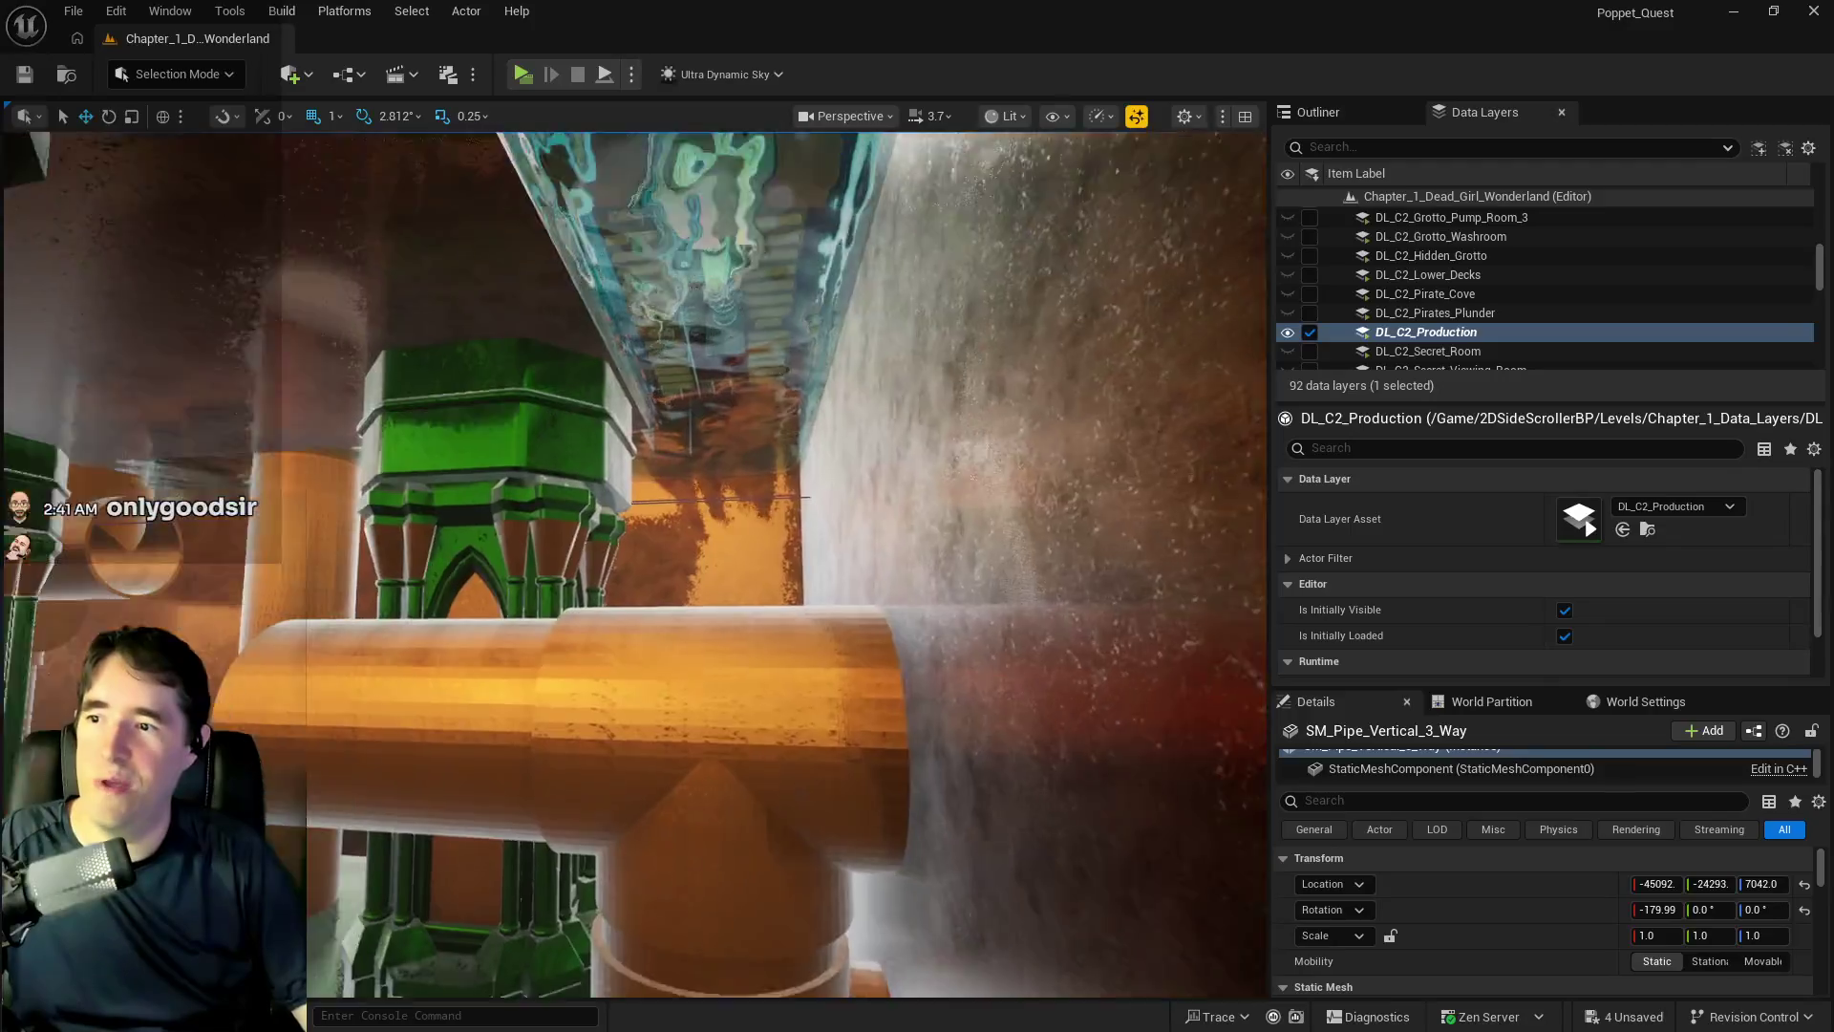
scroll(634, 564, down, 10)
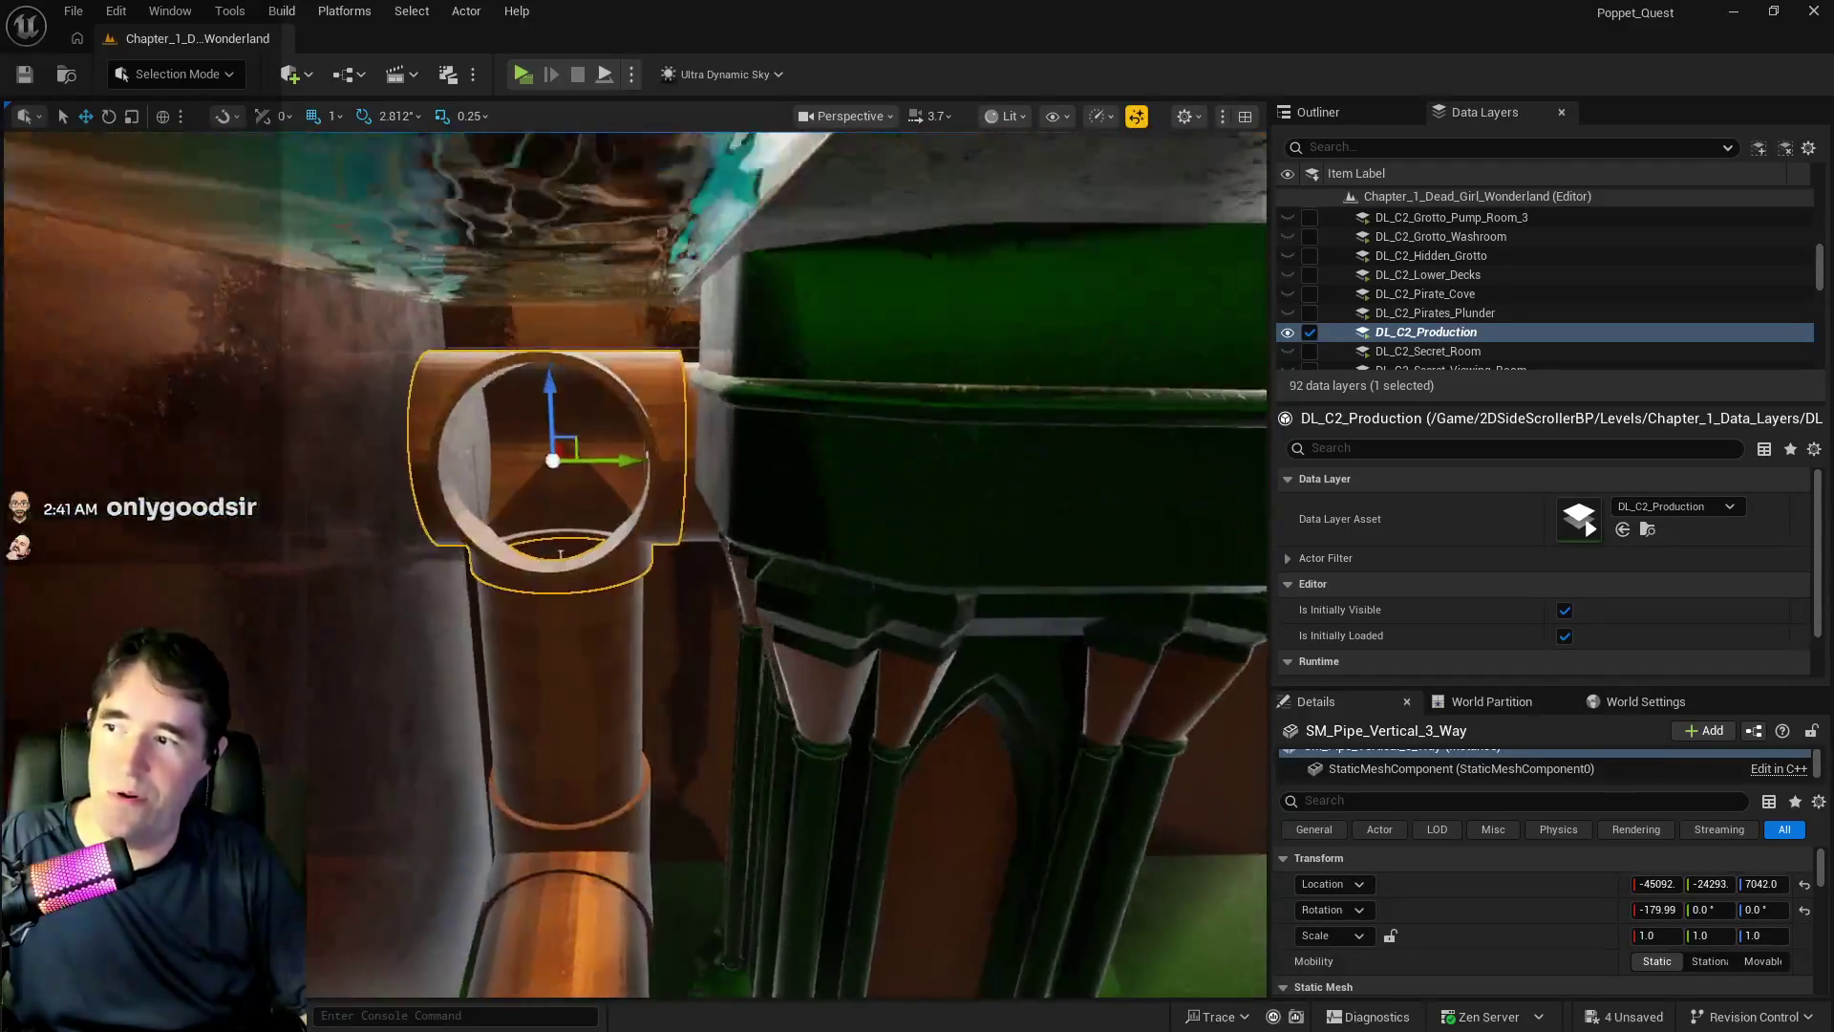
scroll(634, 563, down, 5)
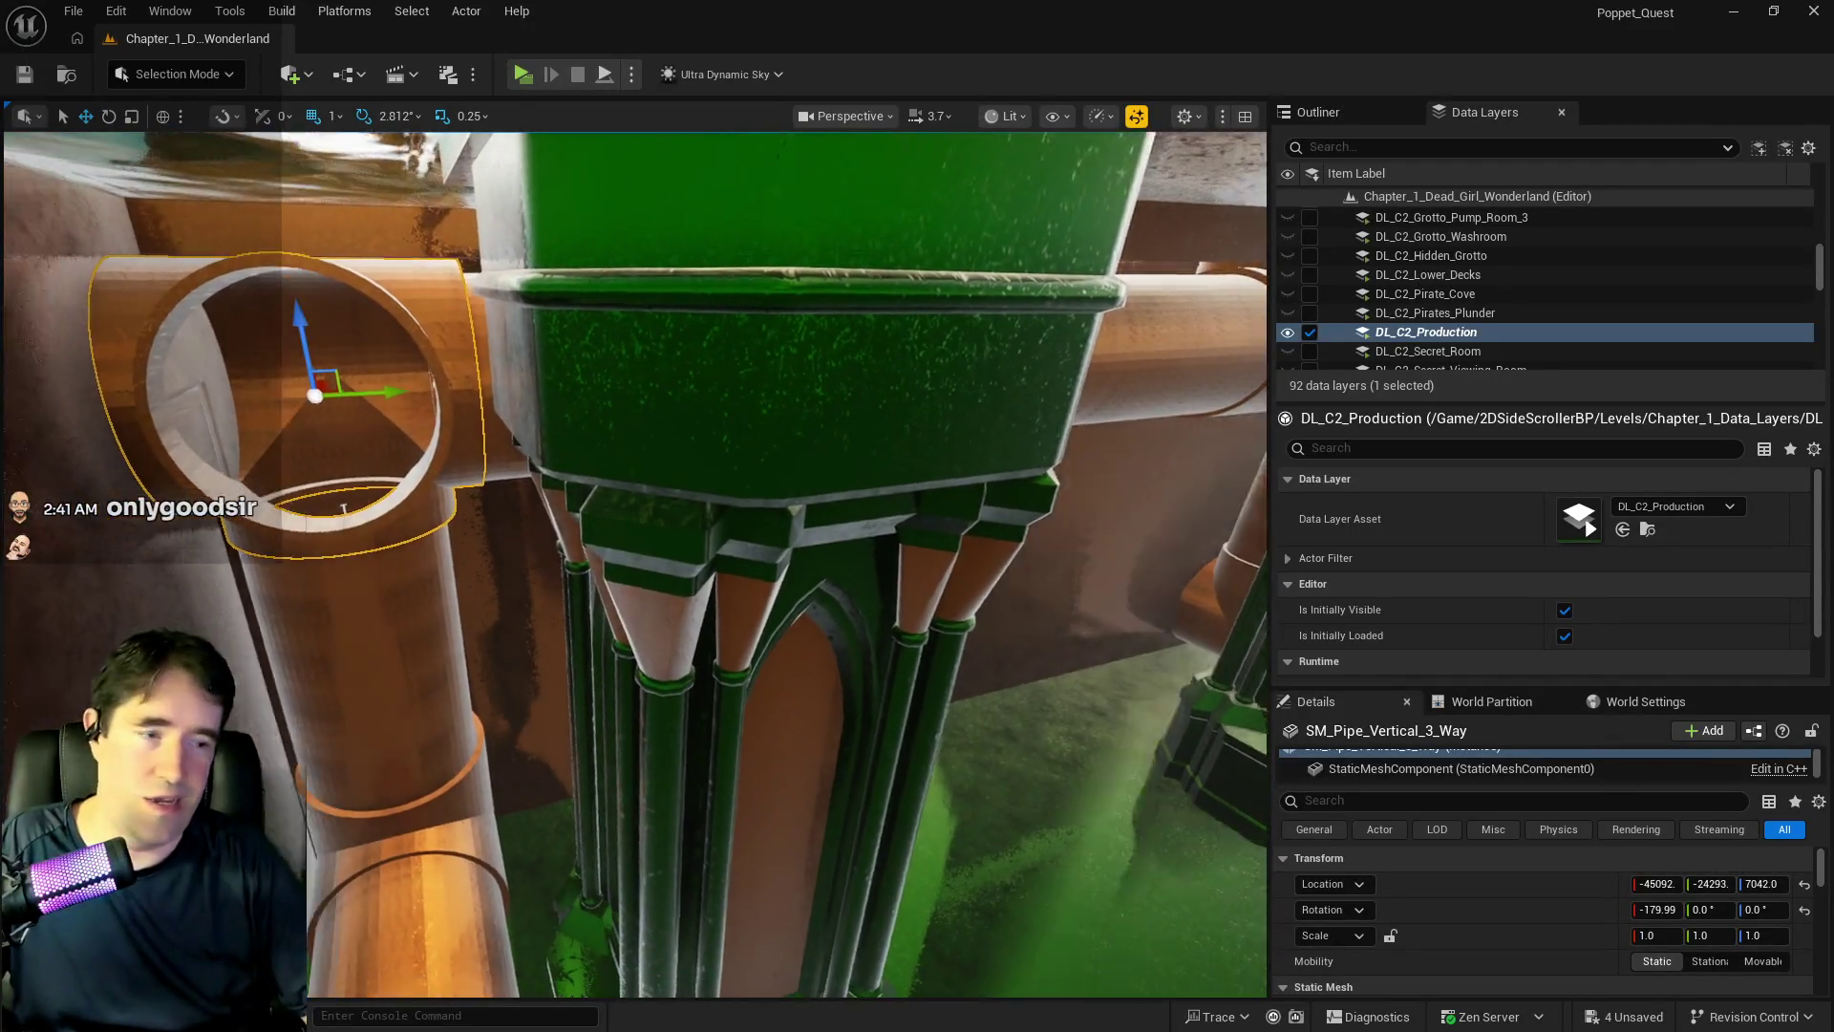
scroll(669, 398, down, 10)
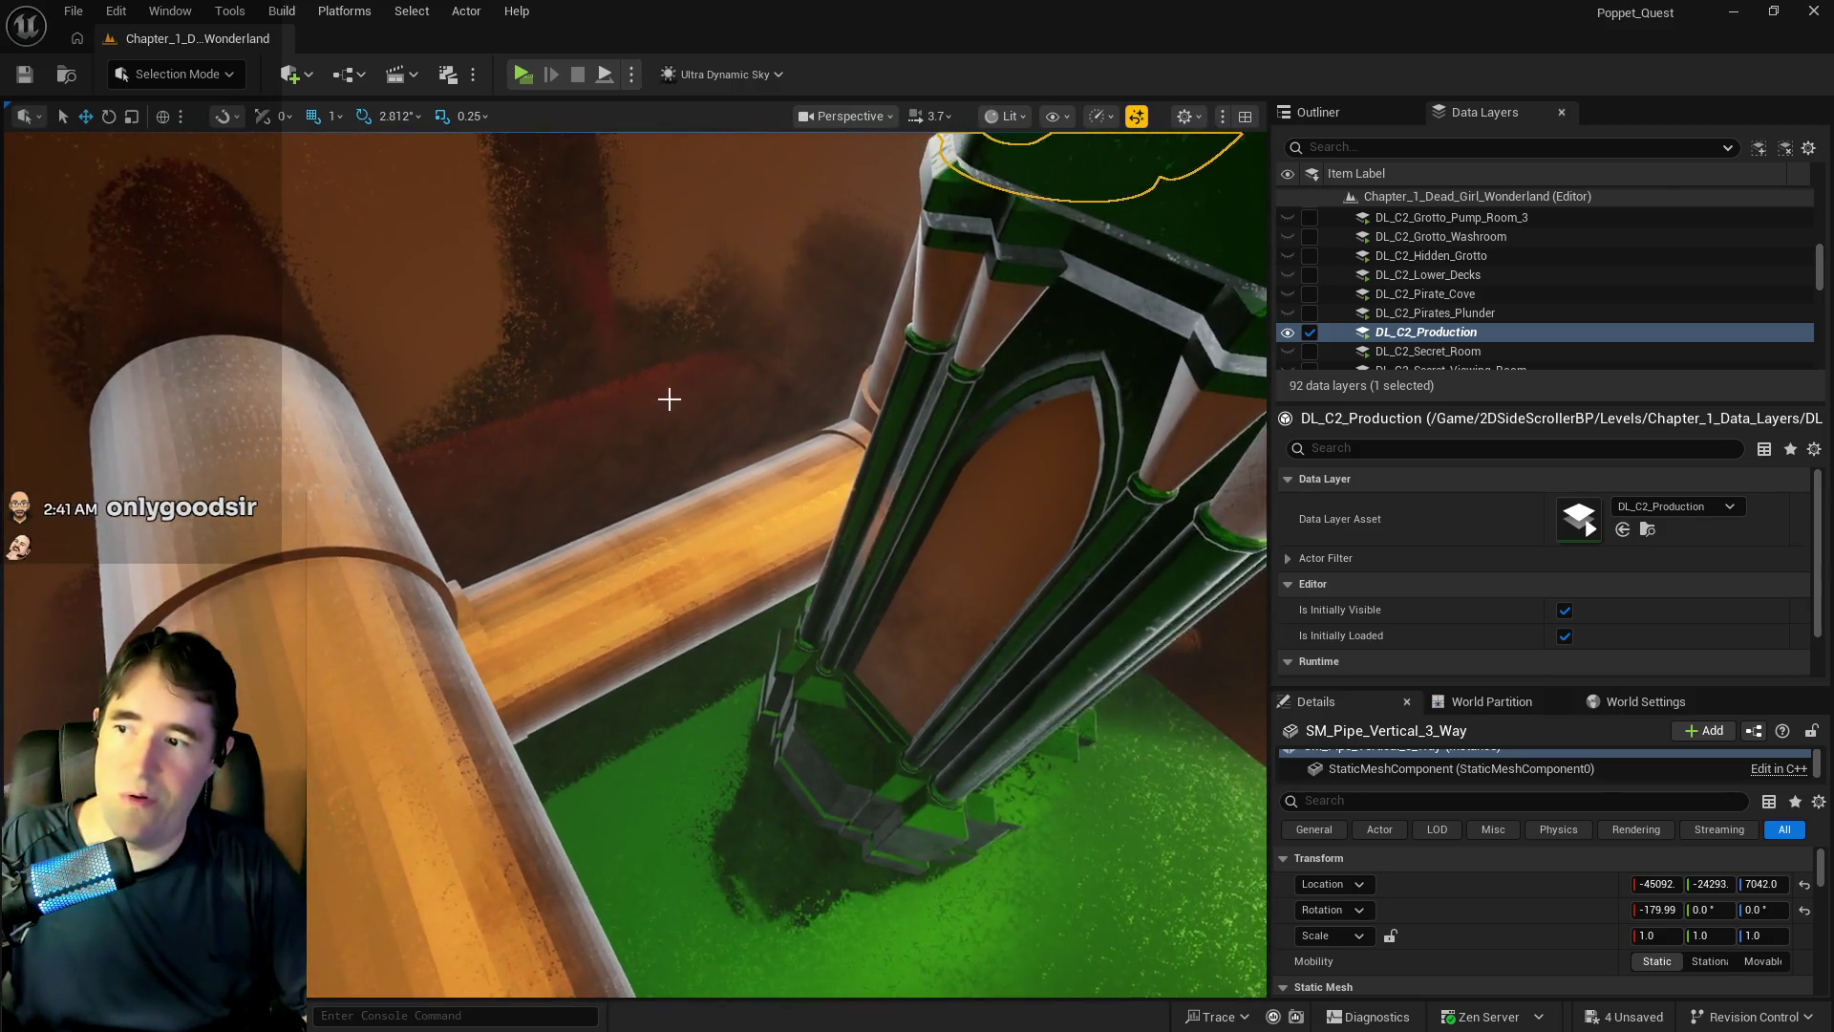
scroll(668, 398, down, 10)
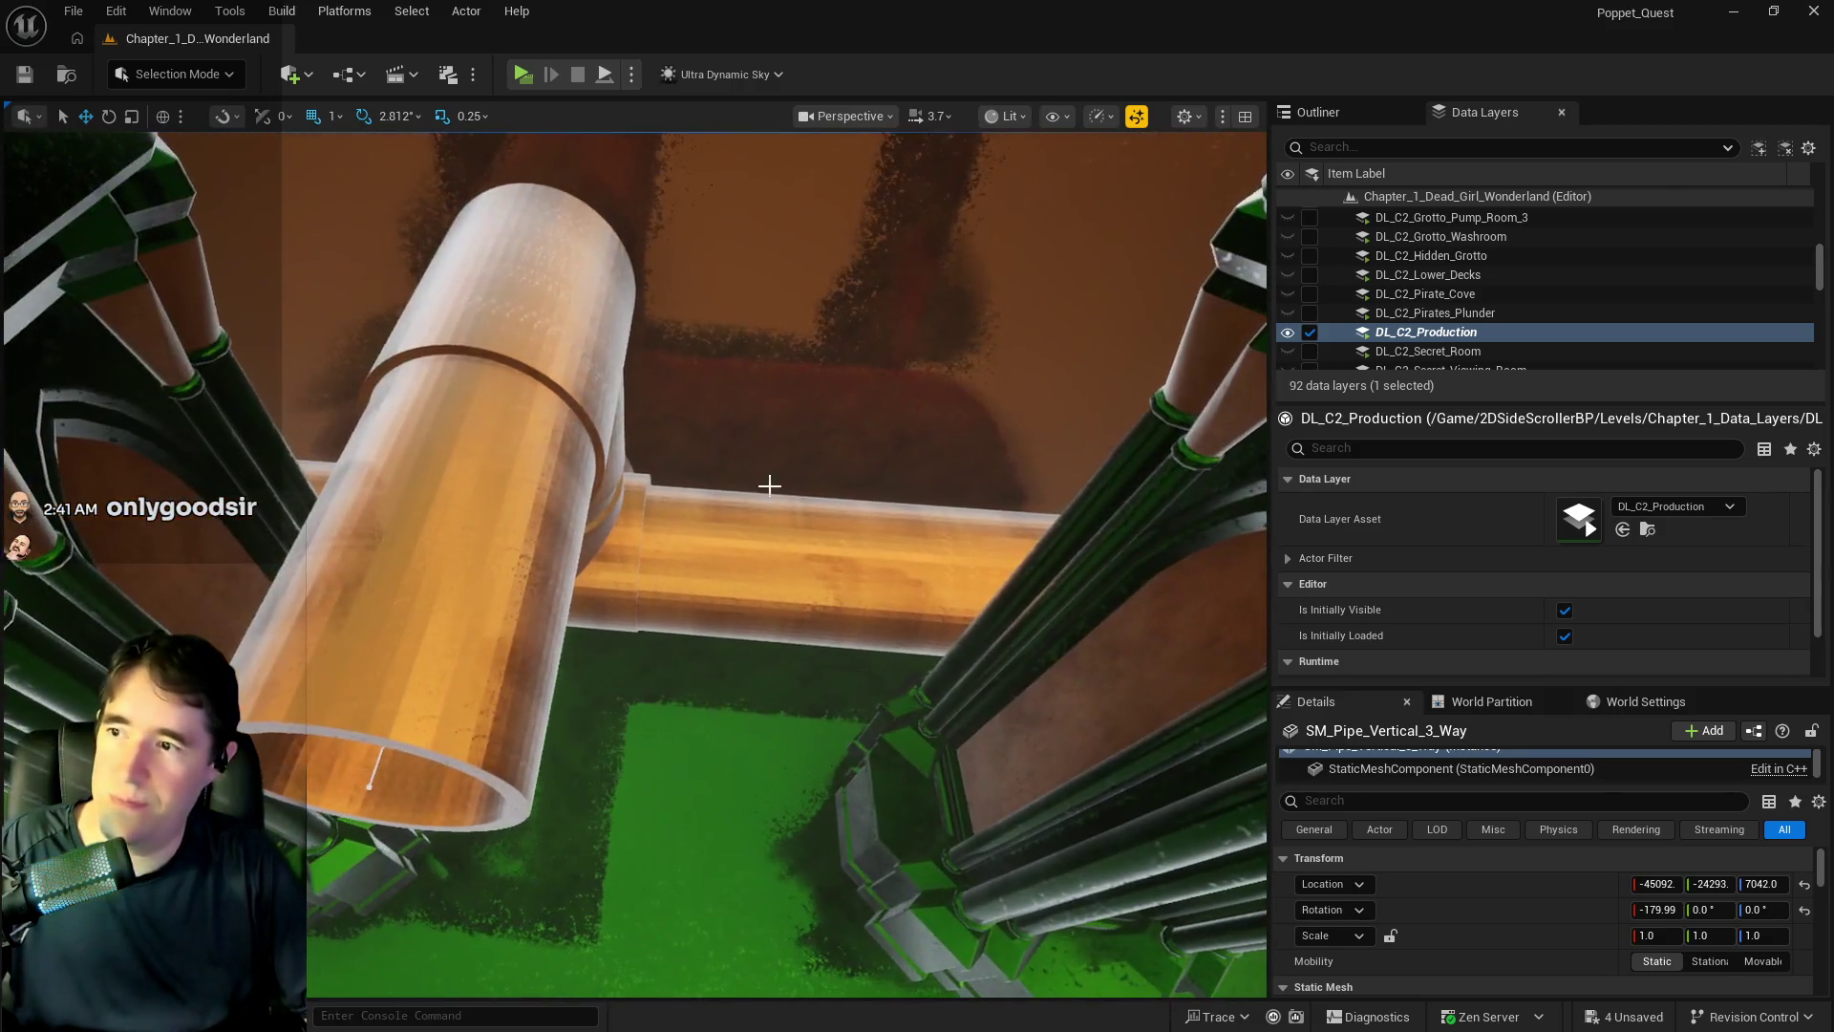
click(878, 516)
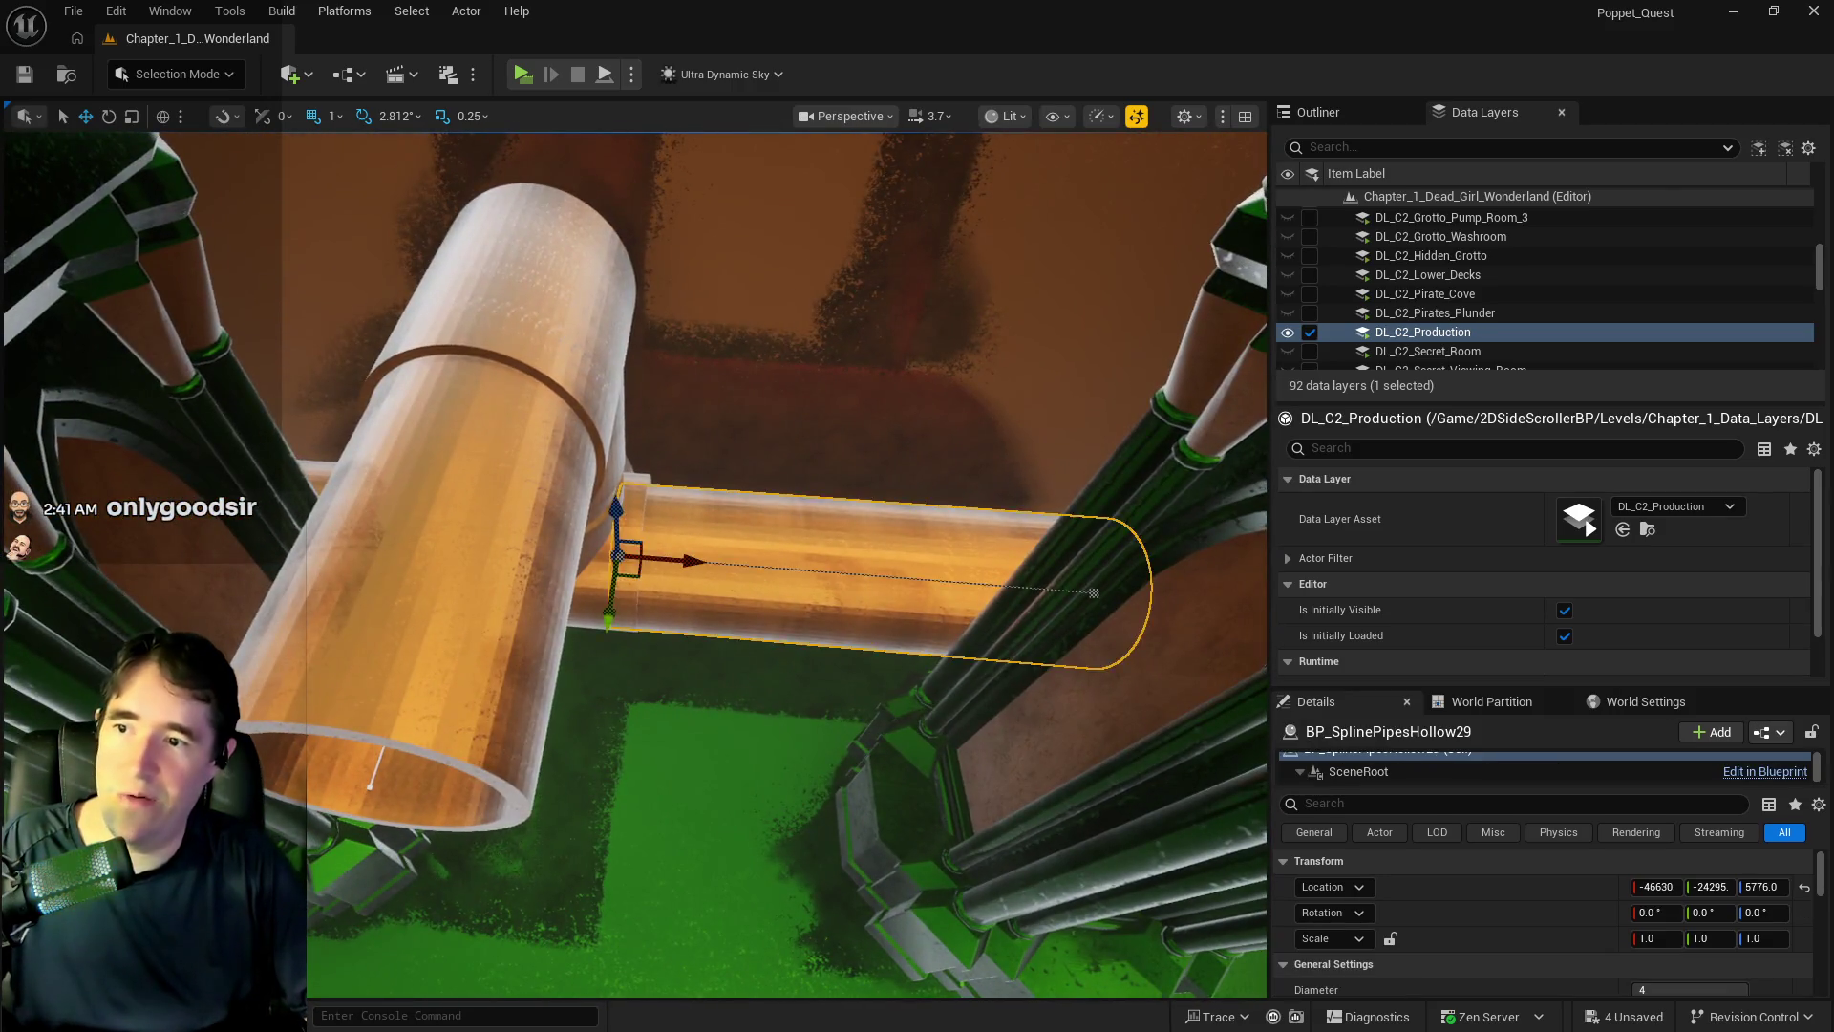
scroll(486, 638, up, 5)
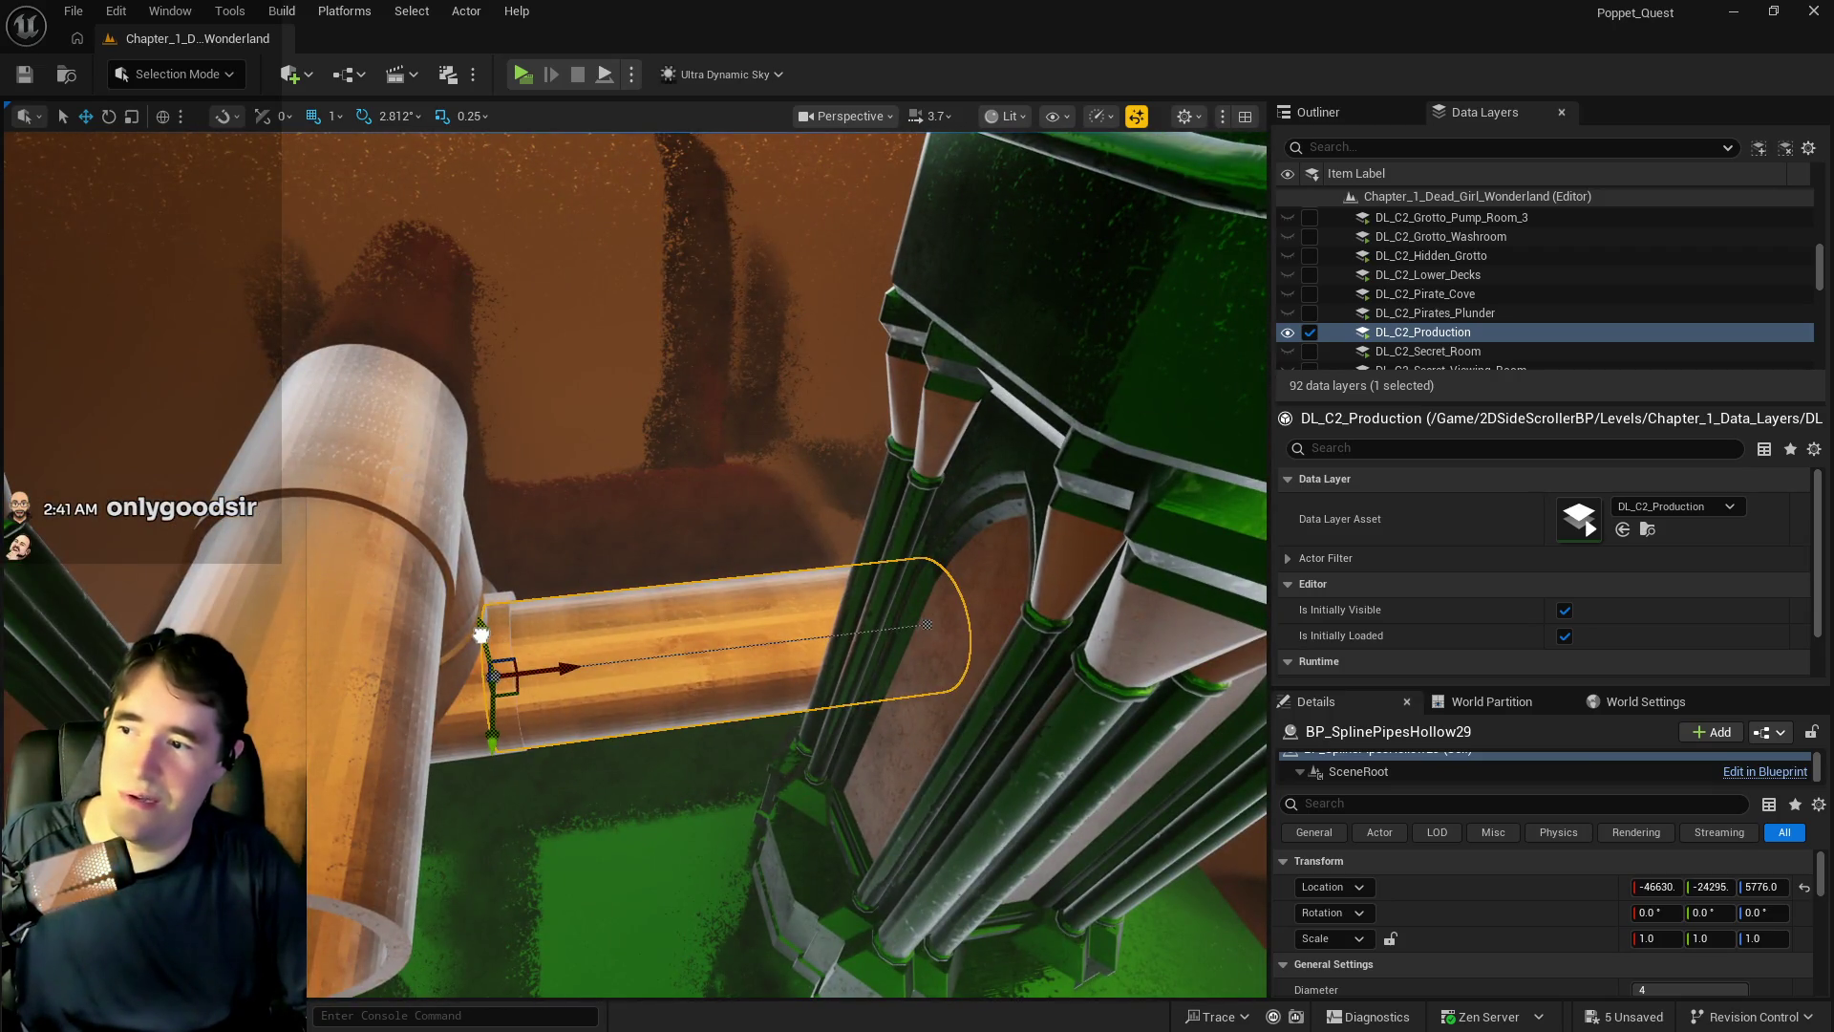
scroll(481, 634, down, 5)
click(573, 449)
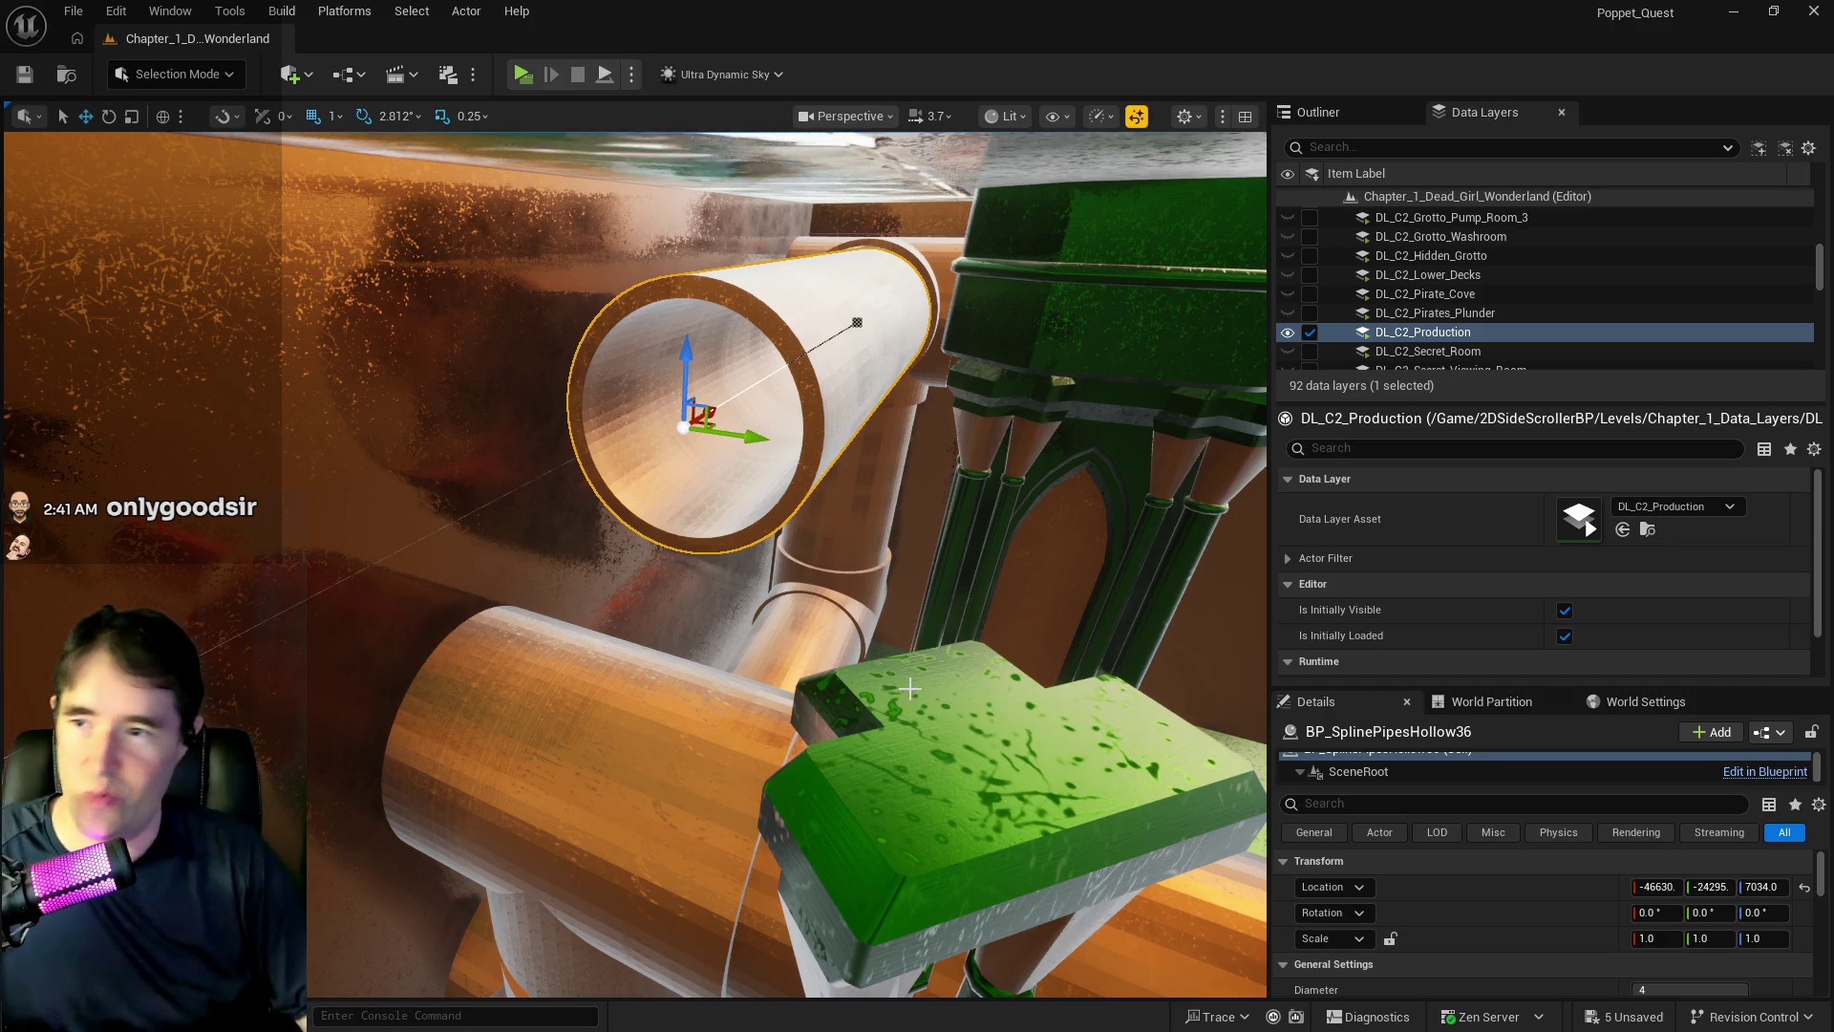
mouse_move(894, 651)
mouse_down()
mouse_move(726, 642)
mouse_move(1116, 802)
mouse_move(883, 631)
mouse_up()
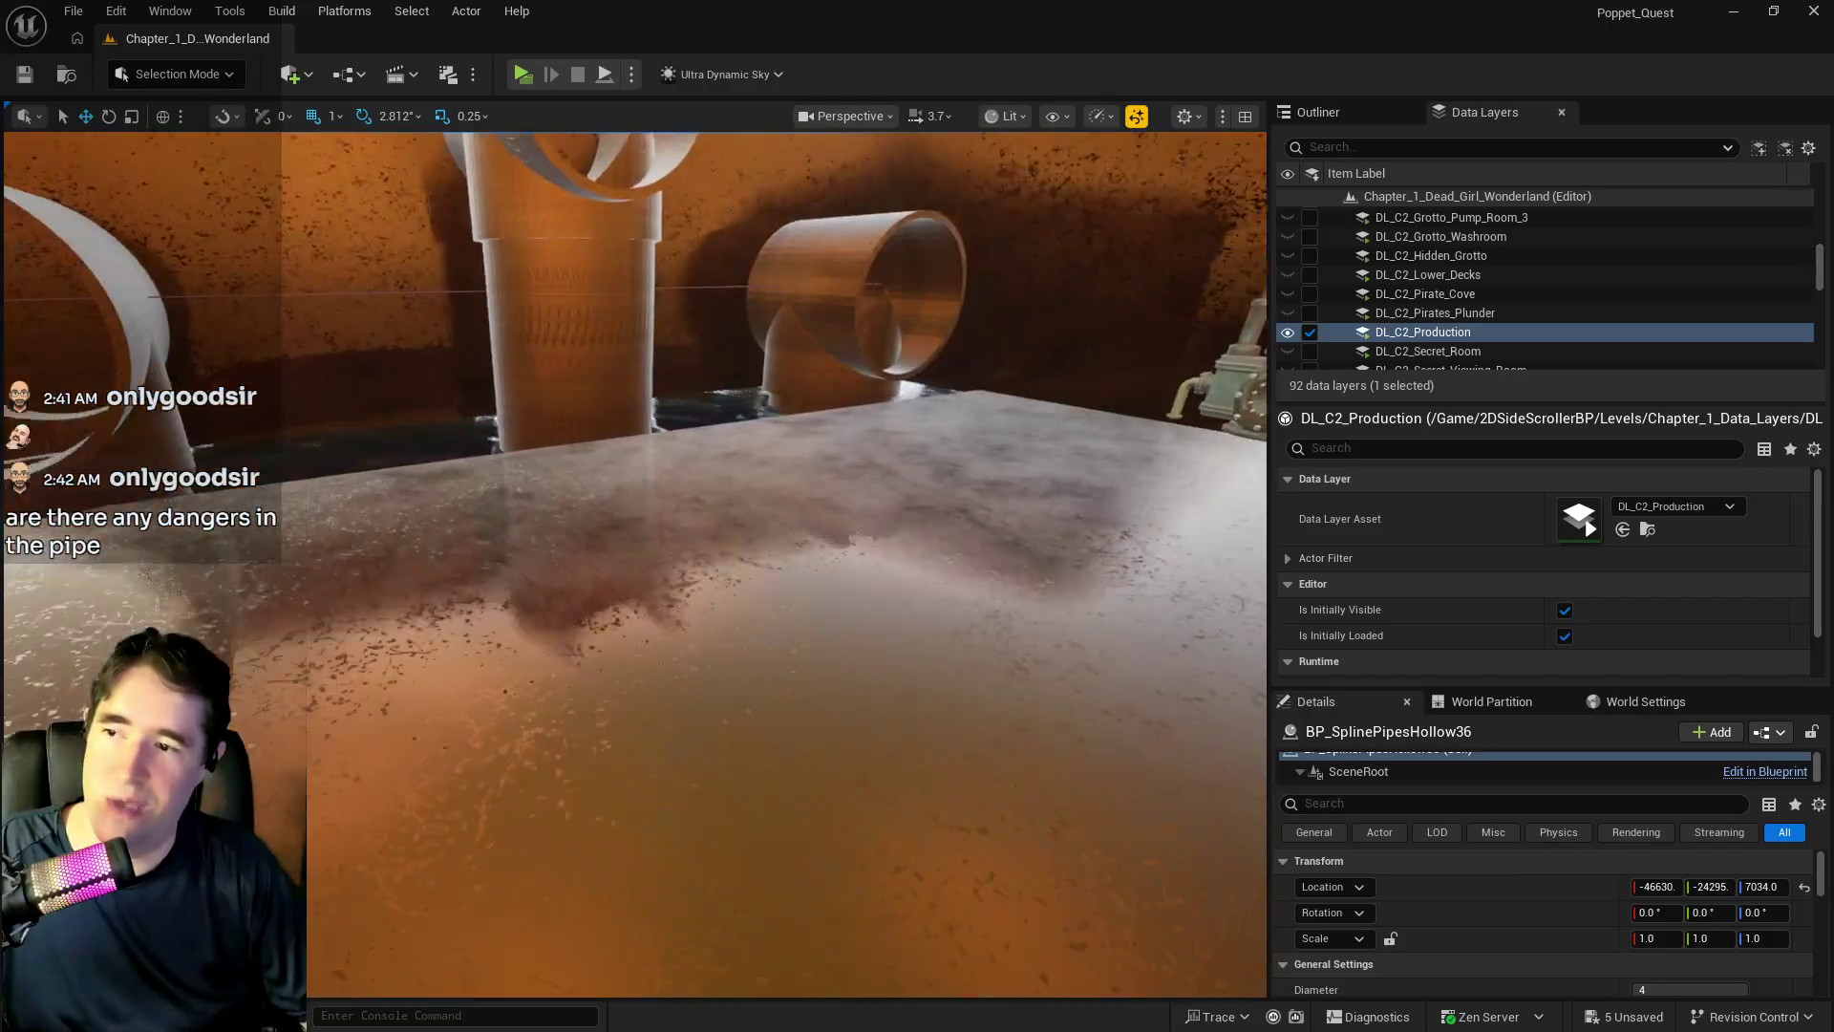
scroll(773, 563, down, 5)
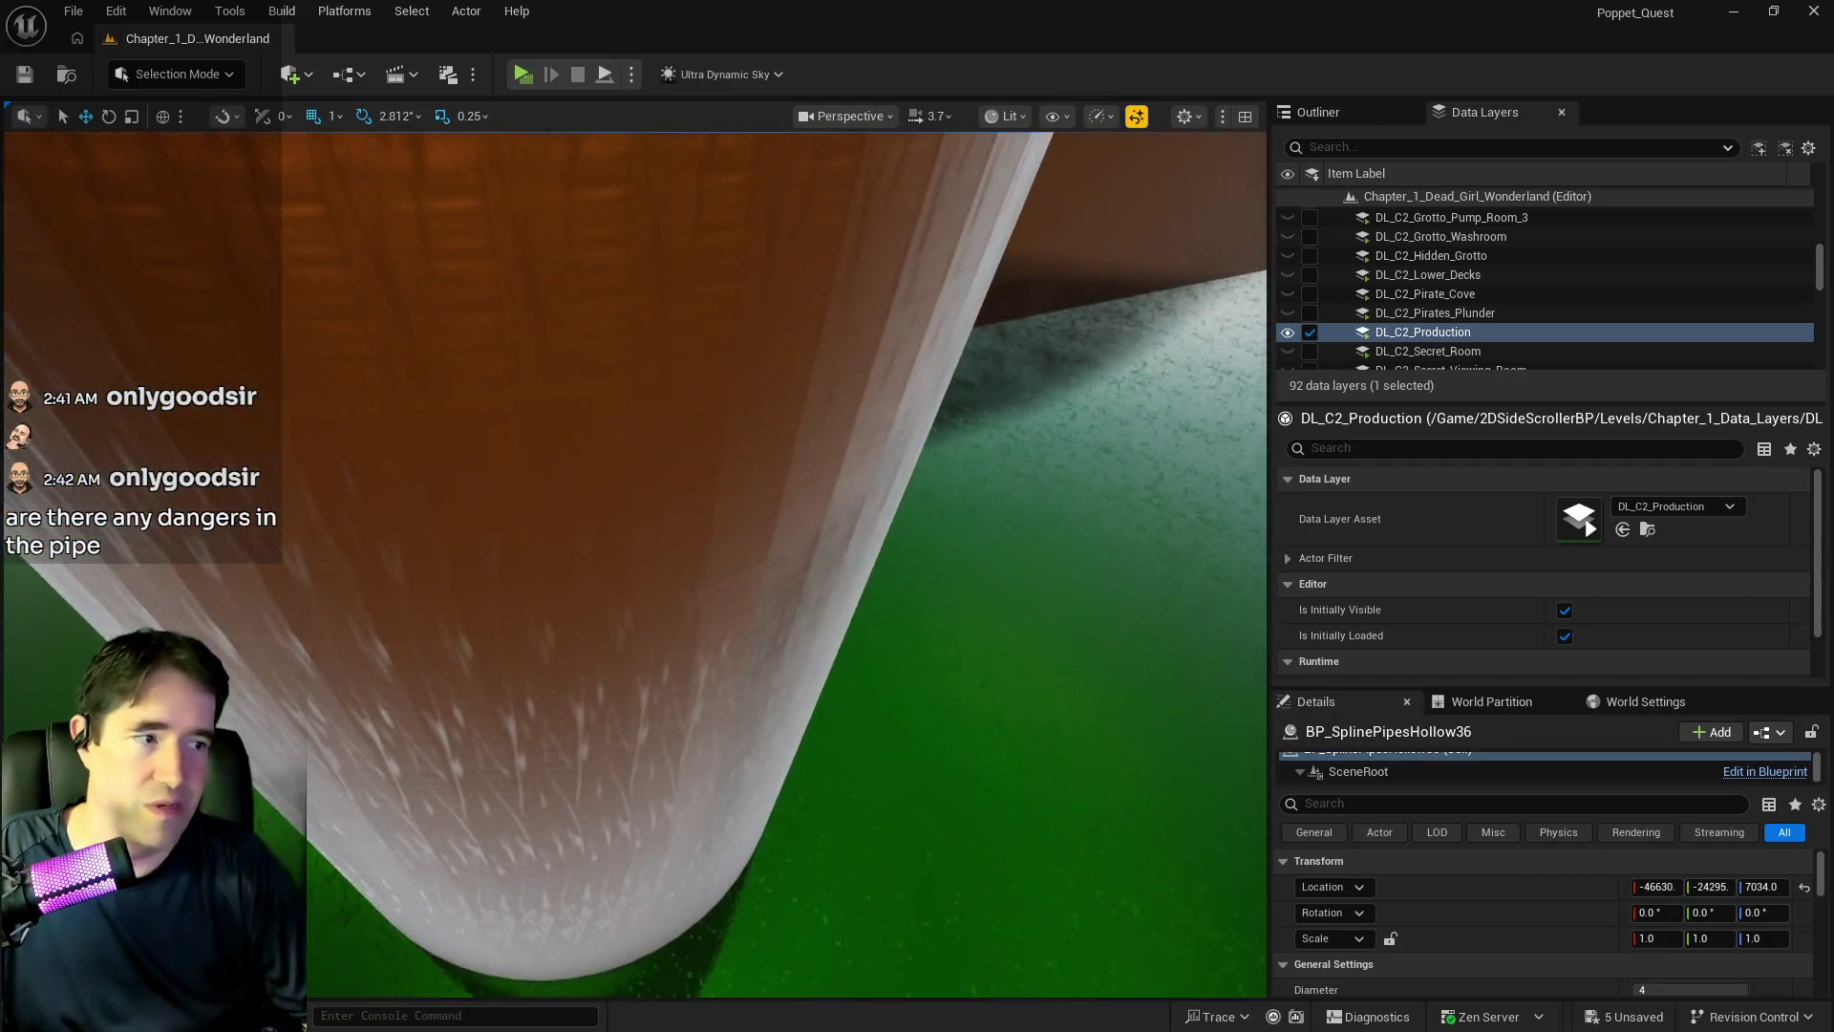
scroll(774, 563, down, 5)
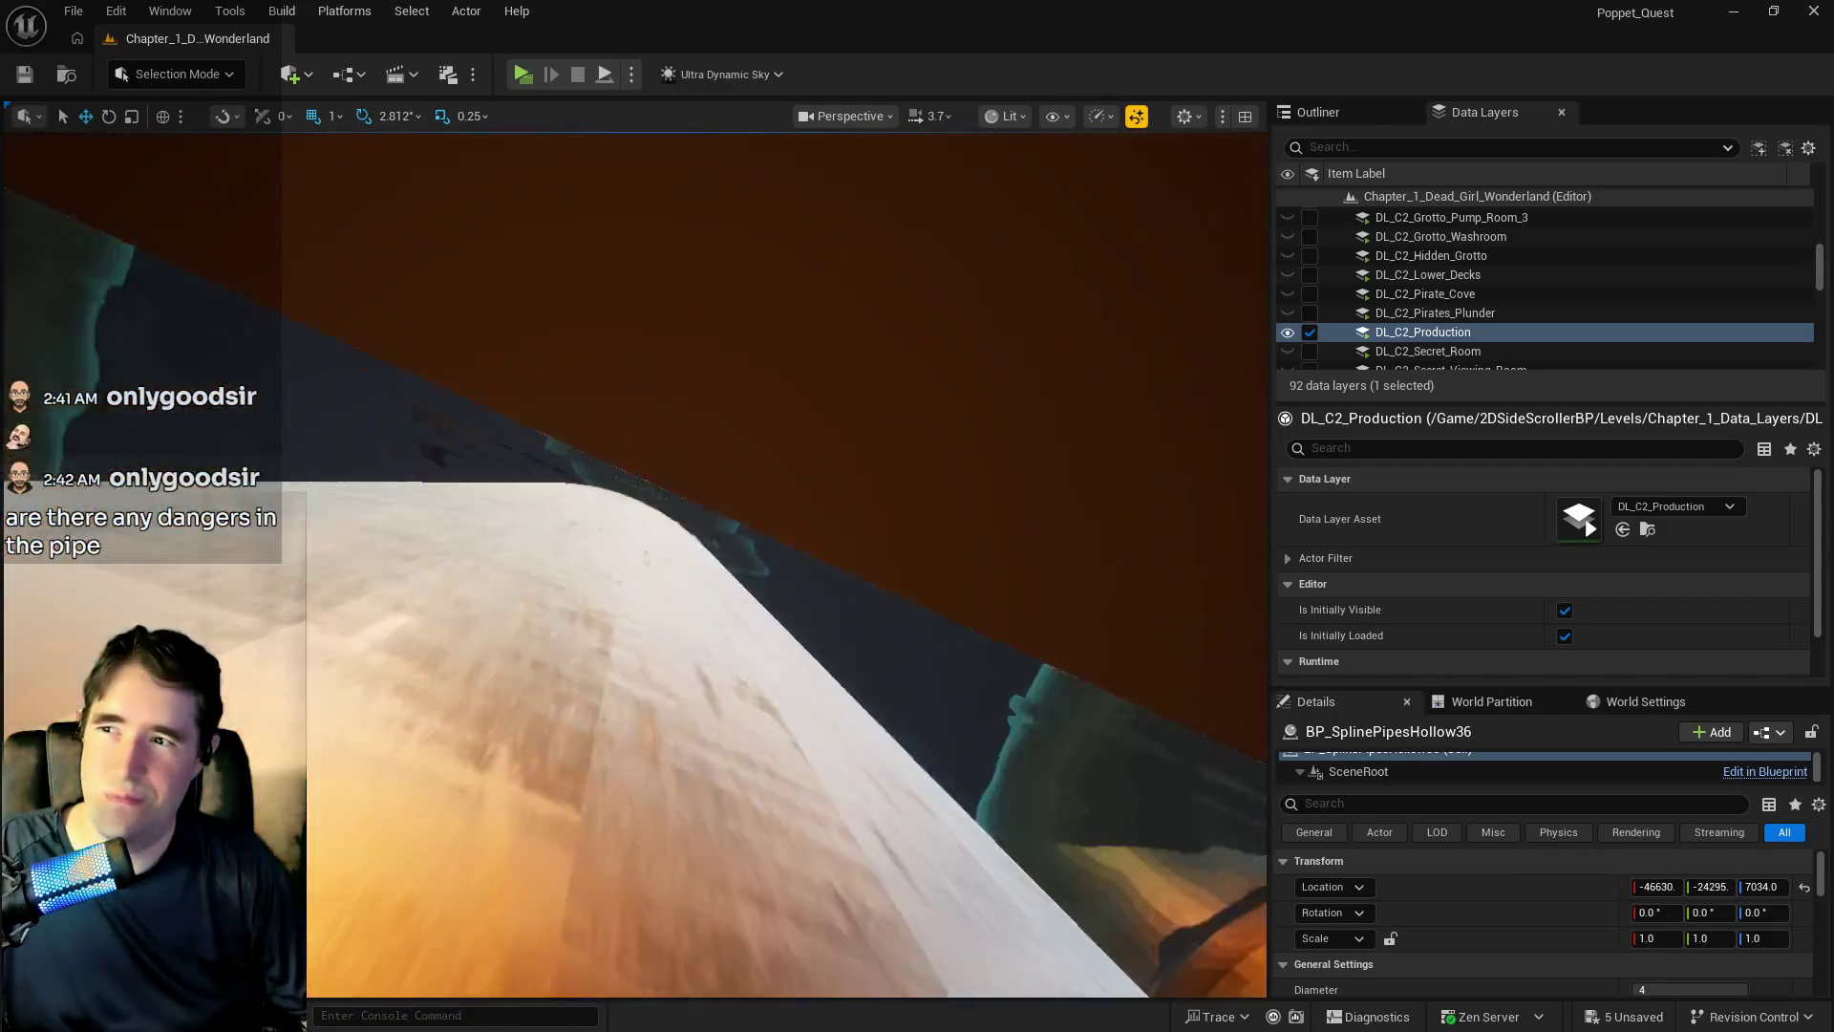
scroll(773, 563, down, 5)
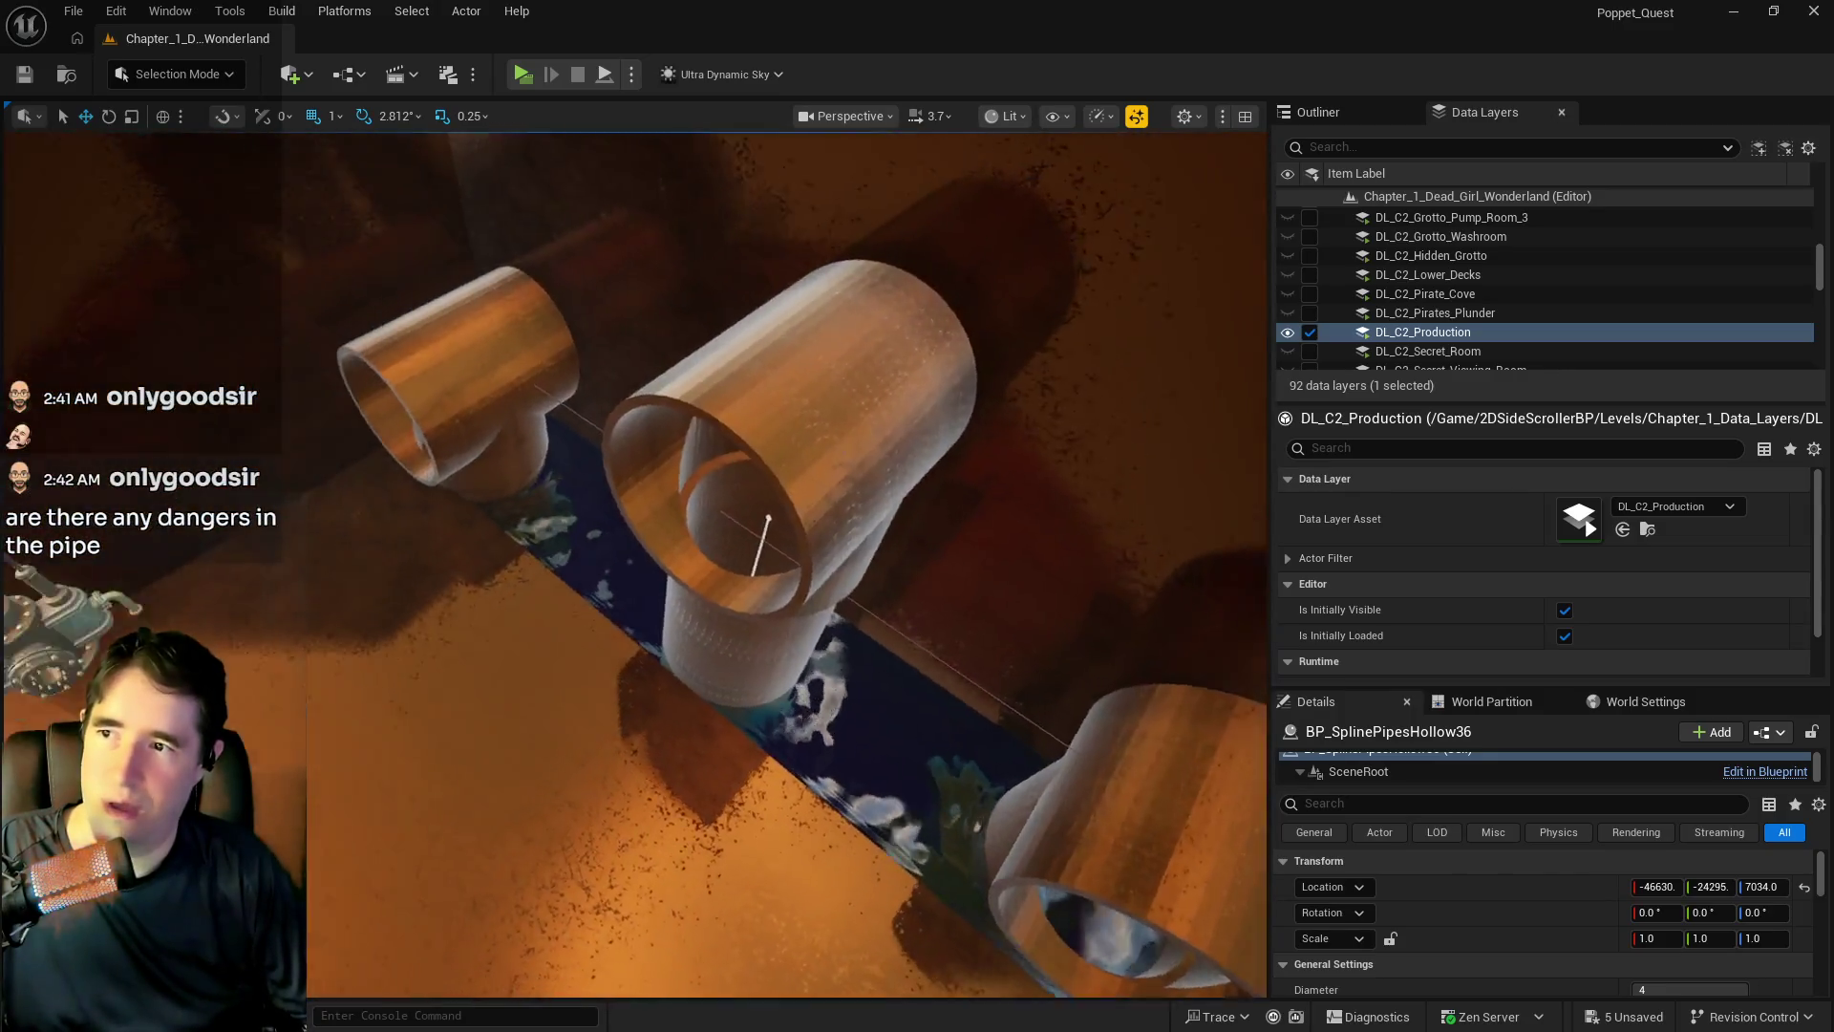
scroll(774, 563, down, 5)
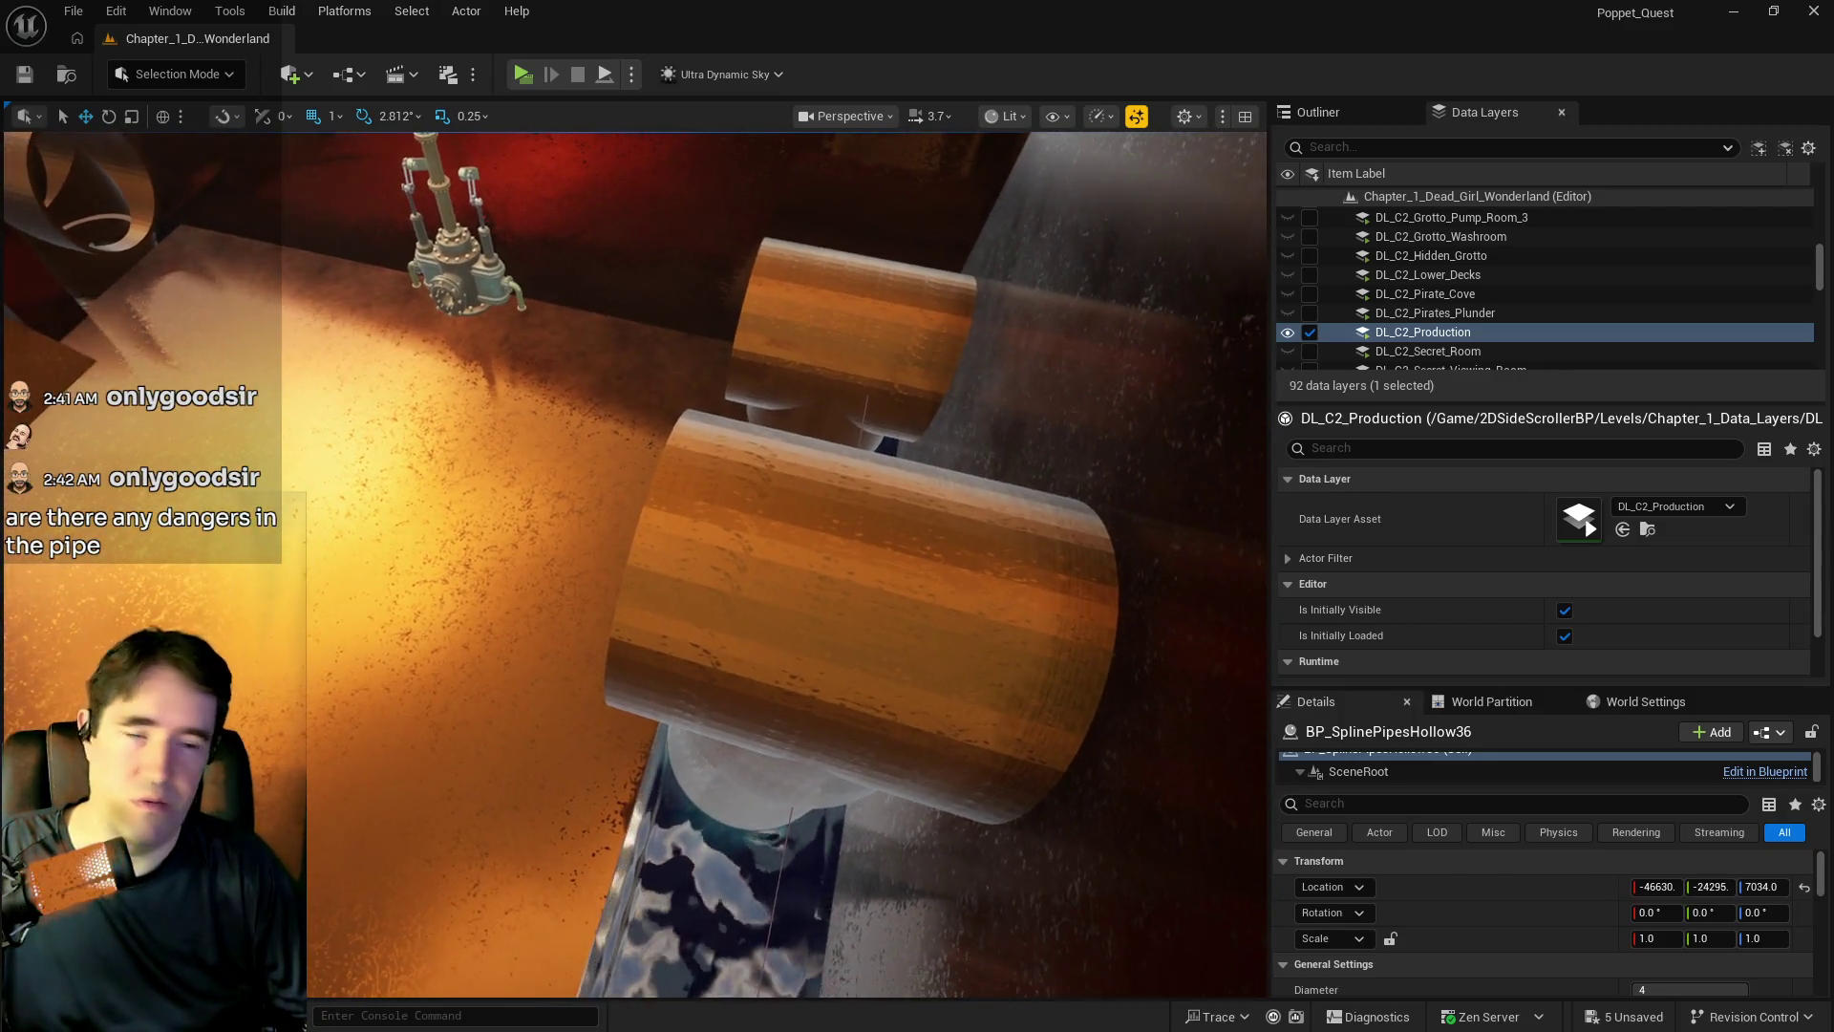
scroll(700, 536, down, 5)
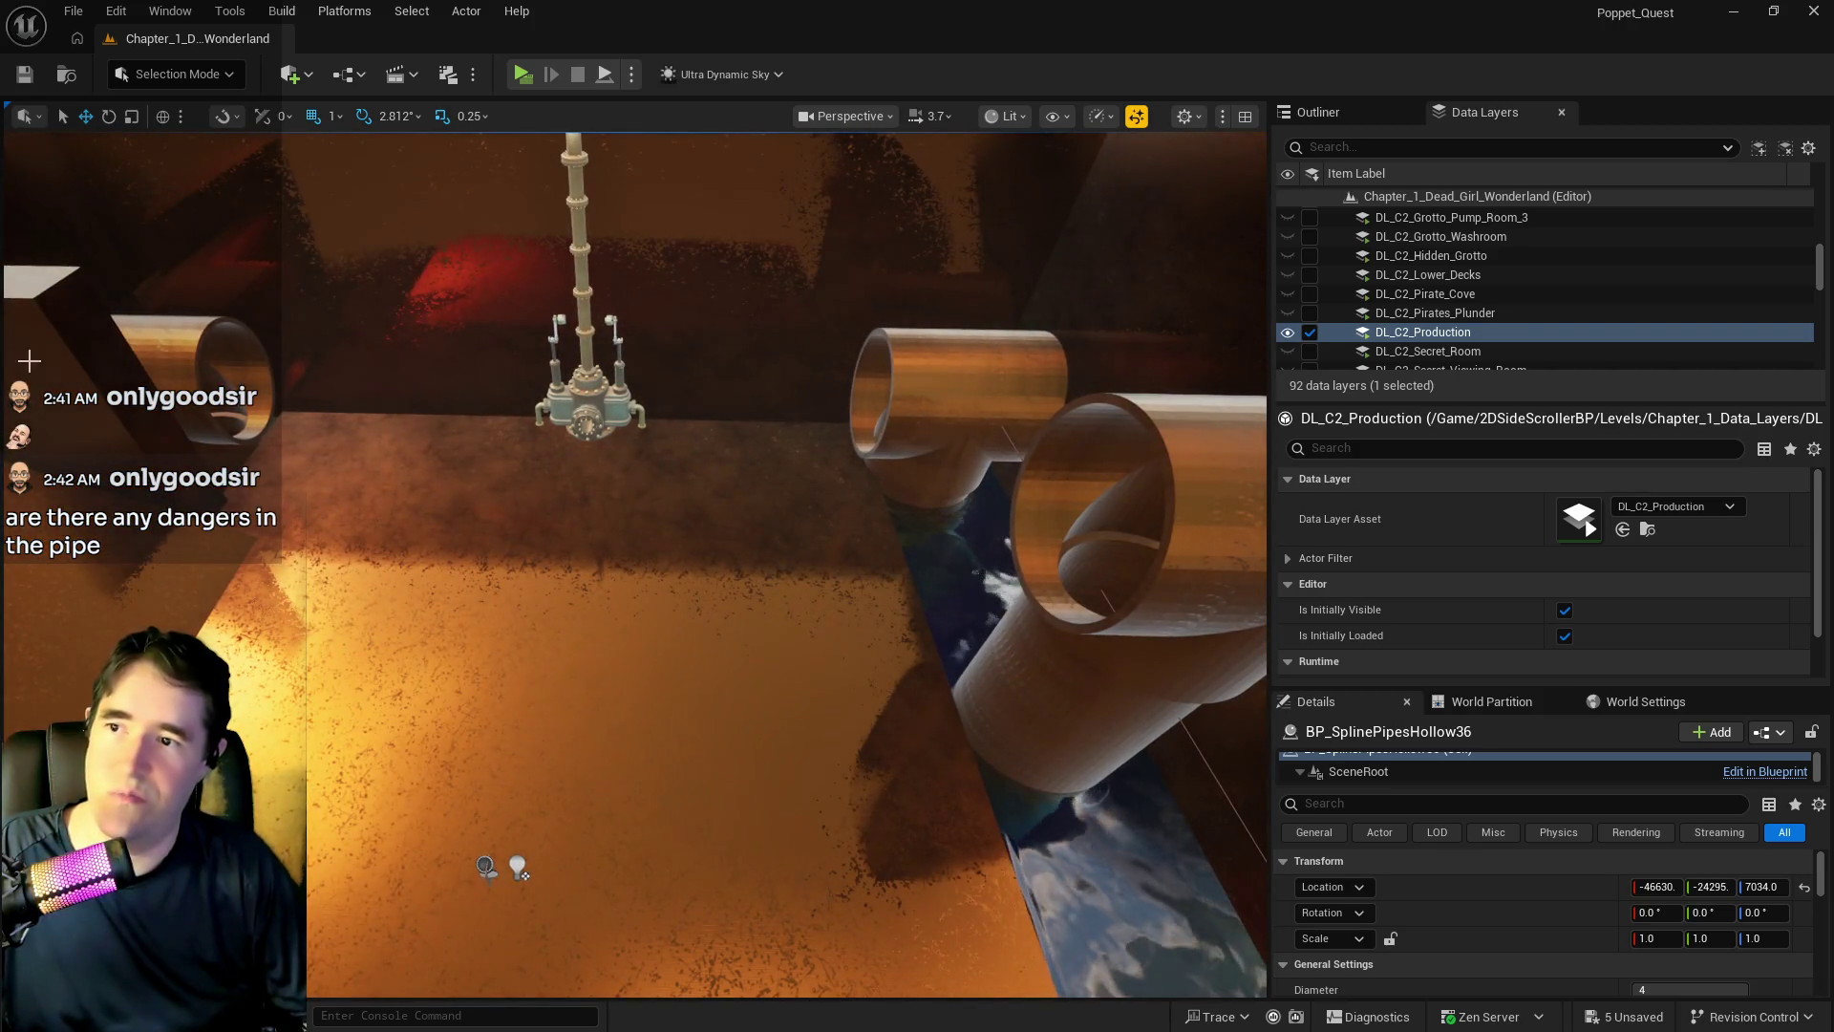
mouse_move(761, 477)
mouse_down()
mouse_move(573, 704)
mouse_move(468, 621)
mouse_move(363, 630)
mouse_move(425, 786)
mouse_up()
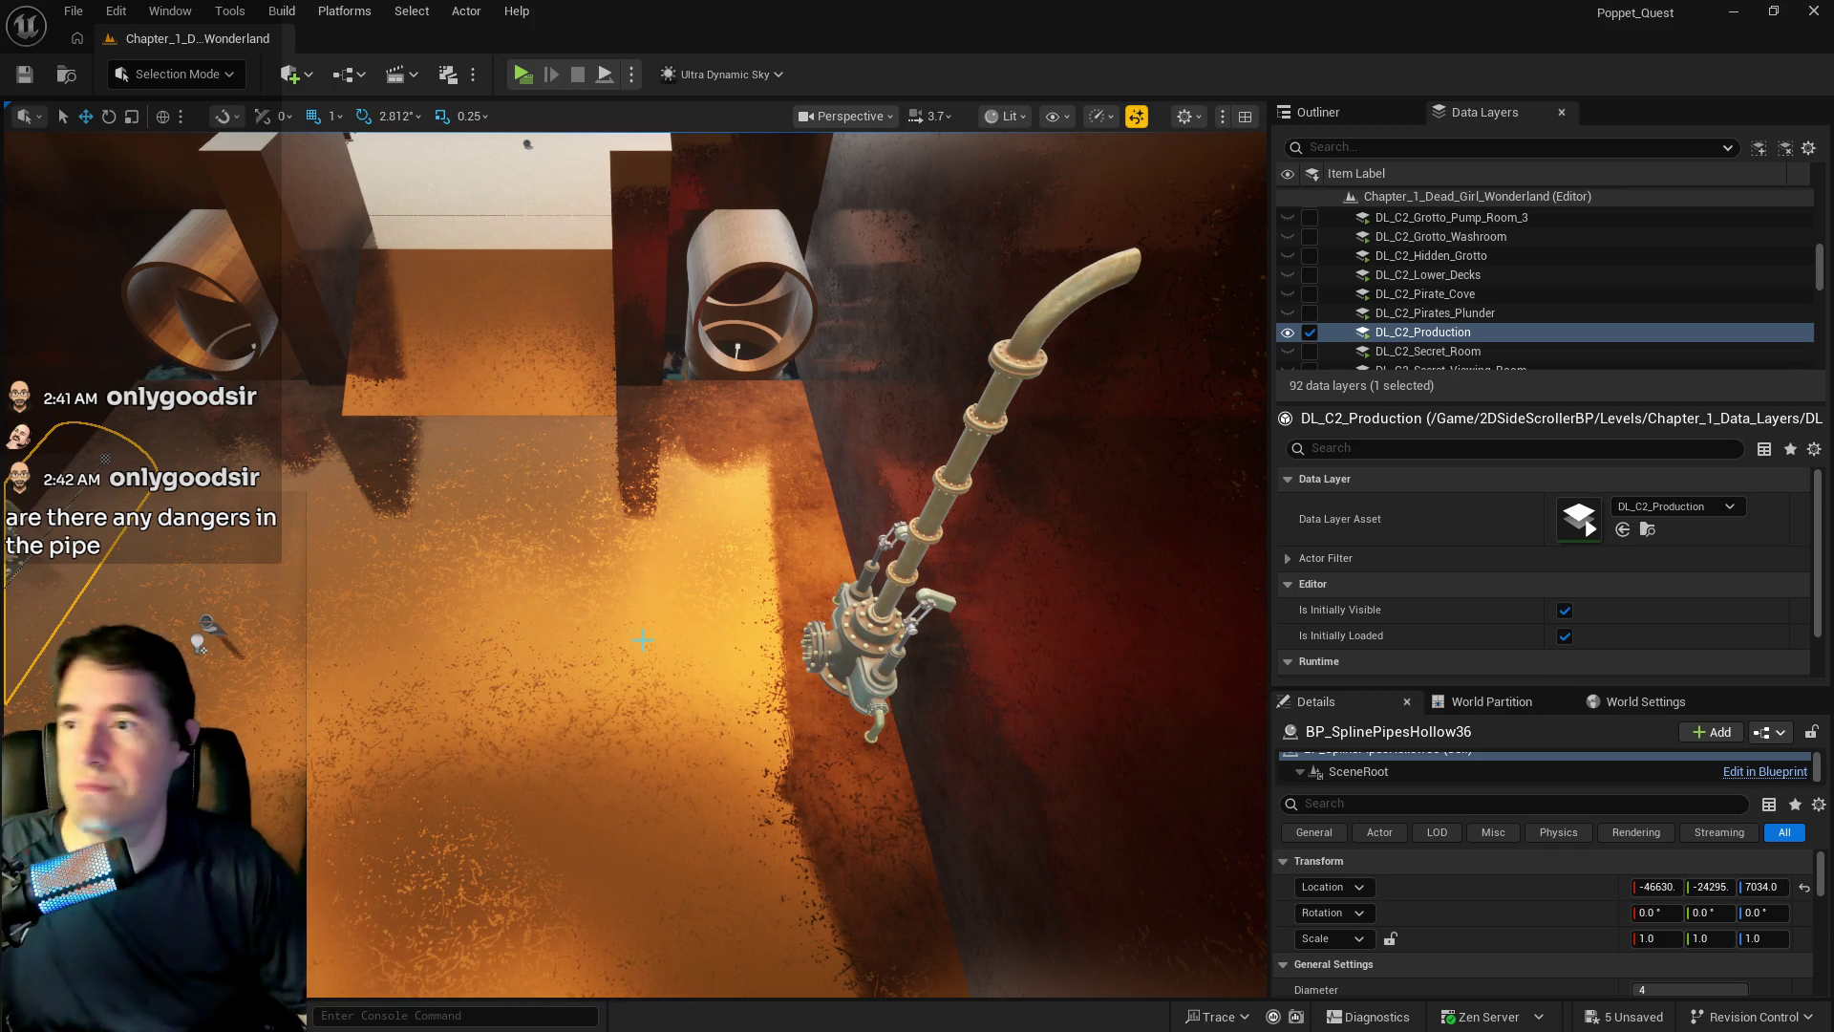
mouse_move(757, 665)
mouse_down()
mouse_move(707, 649)
mouse_move(764, 678)
mouse_move(740, 659)
mouse_up()
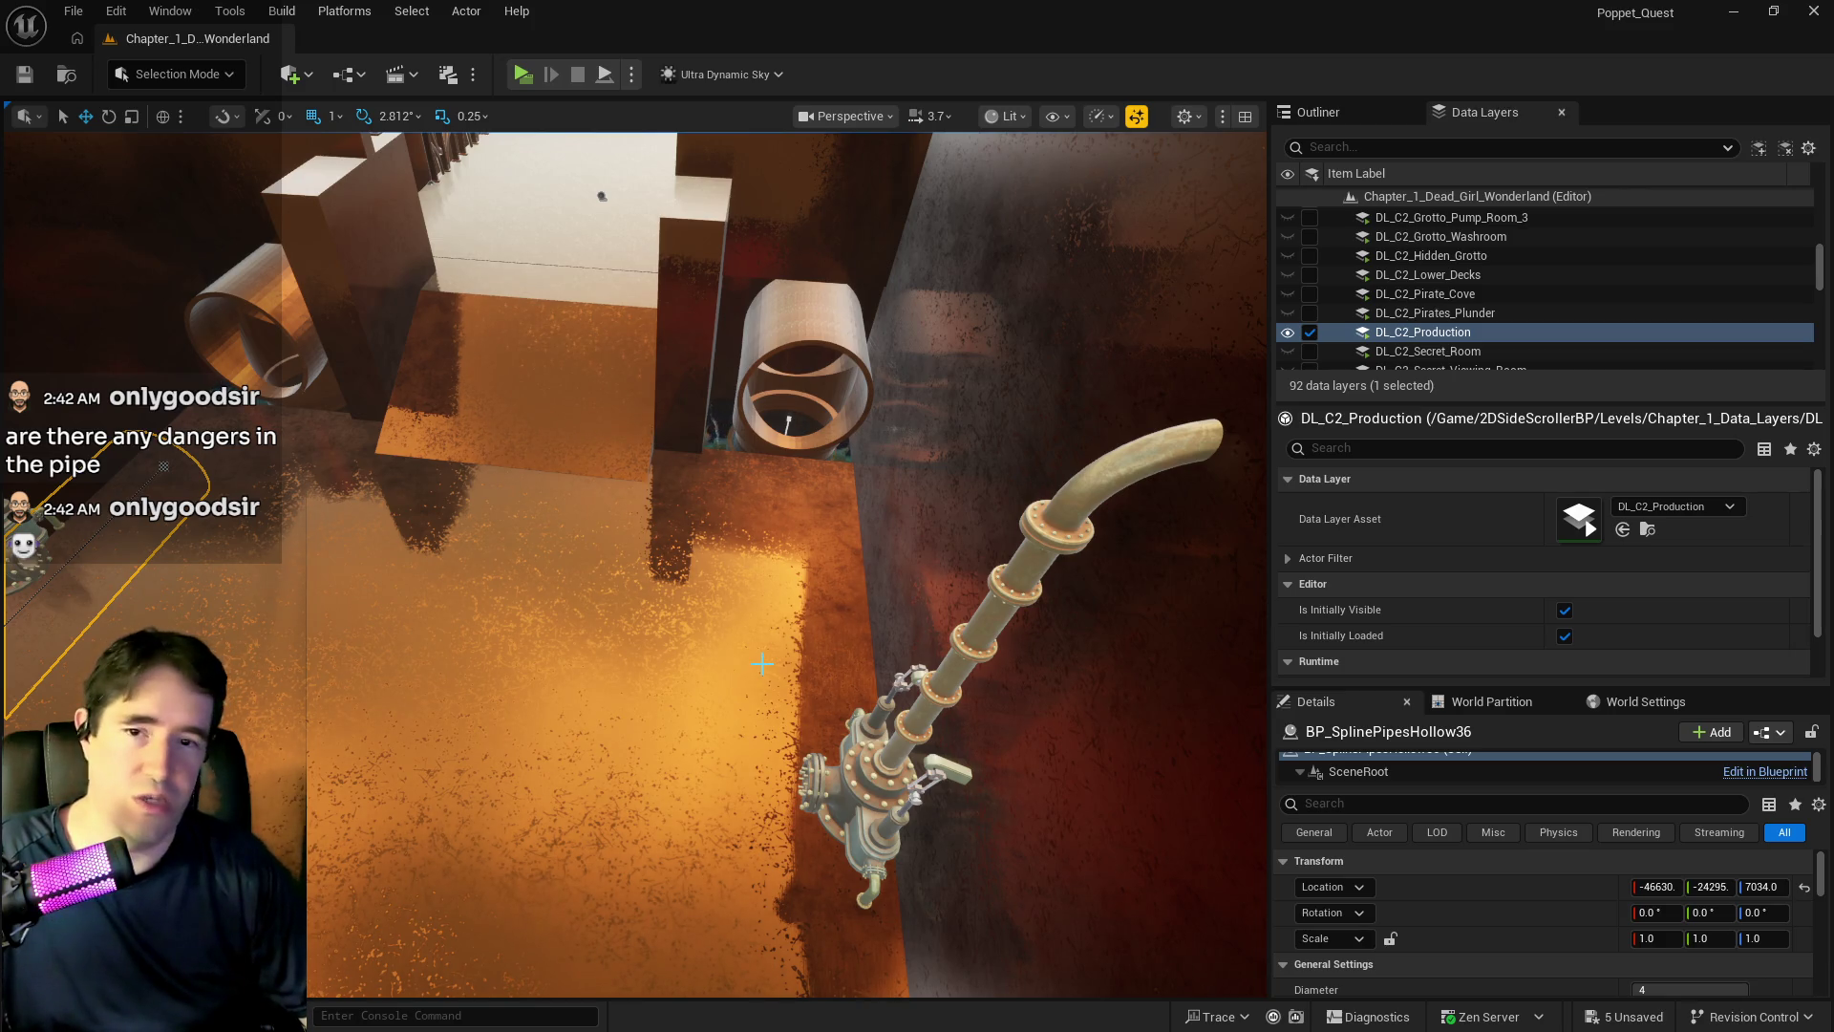
mouse_move(762, 663)
mouse_down()
mouse_move(755, 726)
mouse_move(754, 573)
mouse_move(879, 554)
mouse_move(917, 515)
mouse_move(887, 486)
mouse_up()
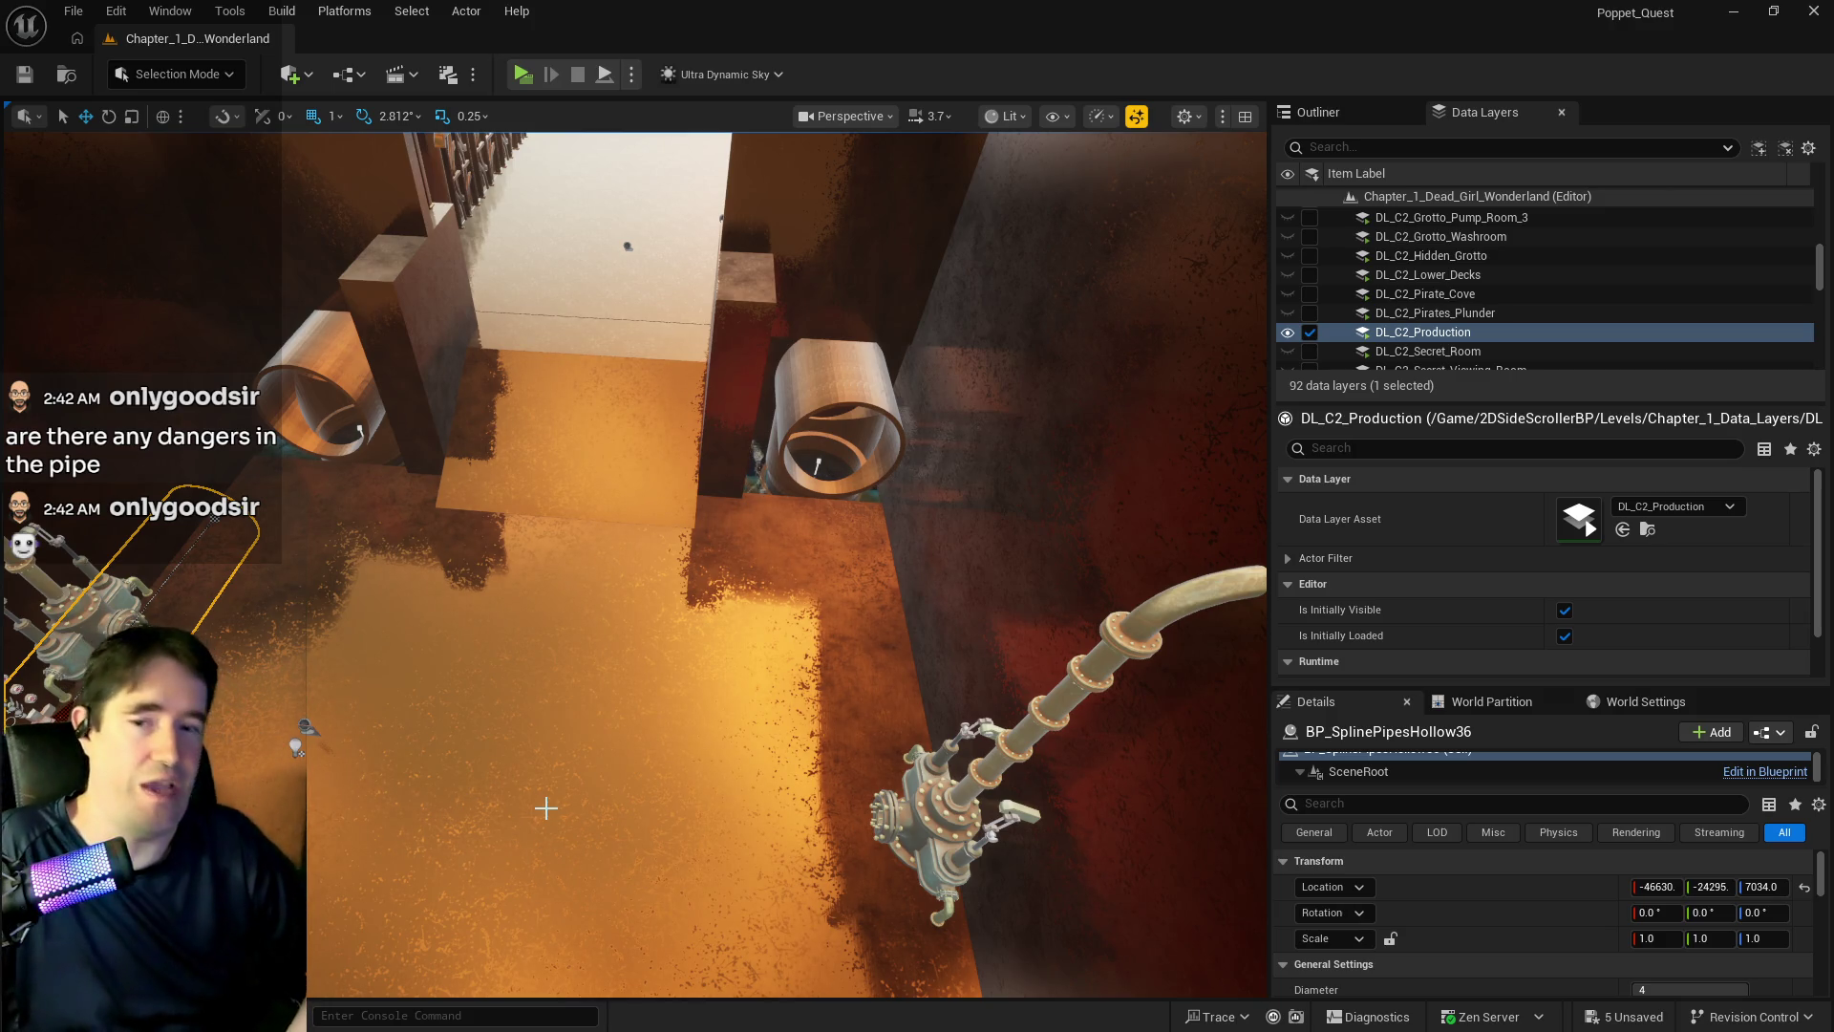
mouse_move(566, 805)
mouse_down()
mouse_move(830, 847)
mouse_move(835, 553)
mouse_move(629, 216)
mouse_move(701, 279)
mouse_up()
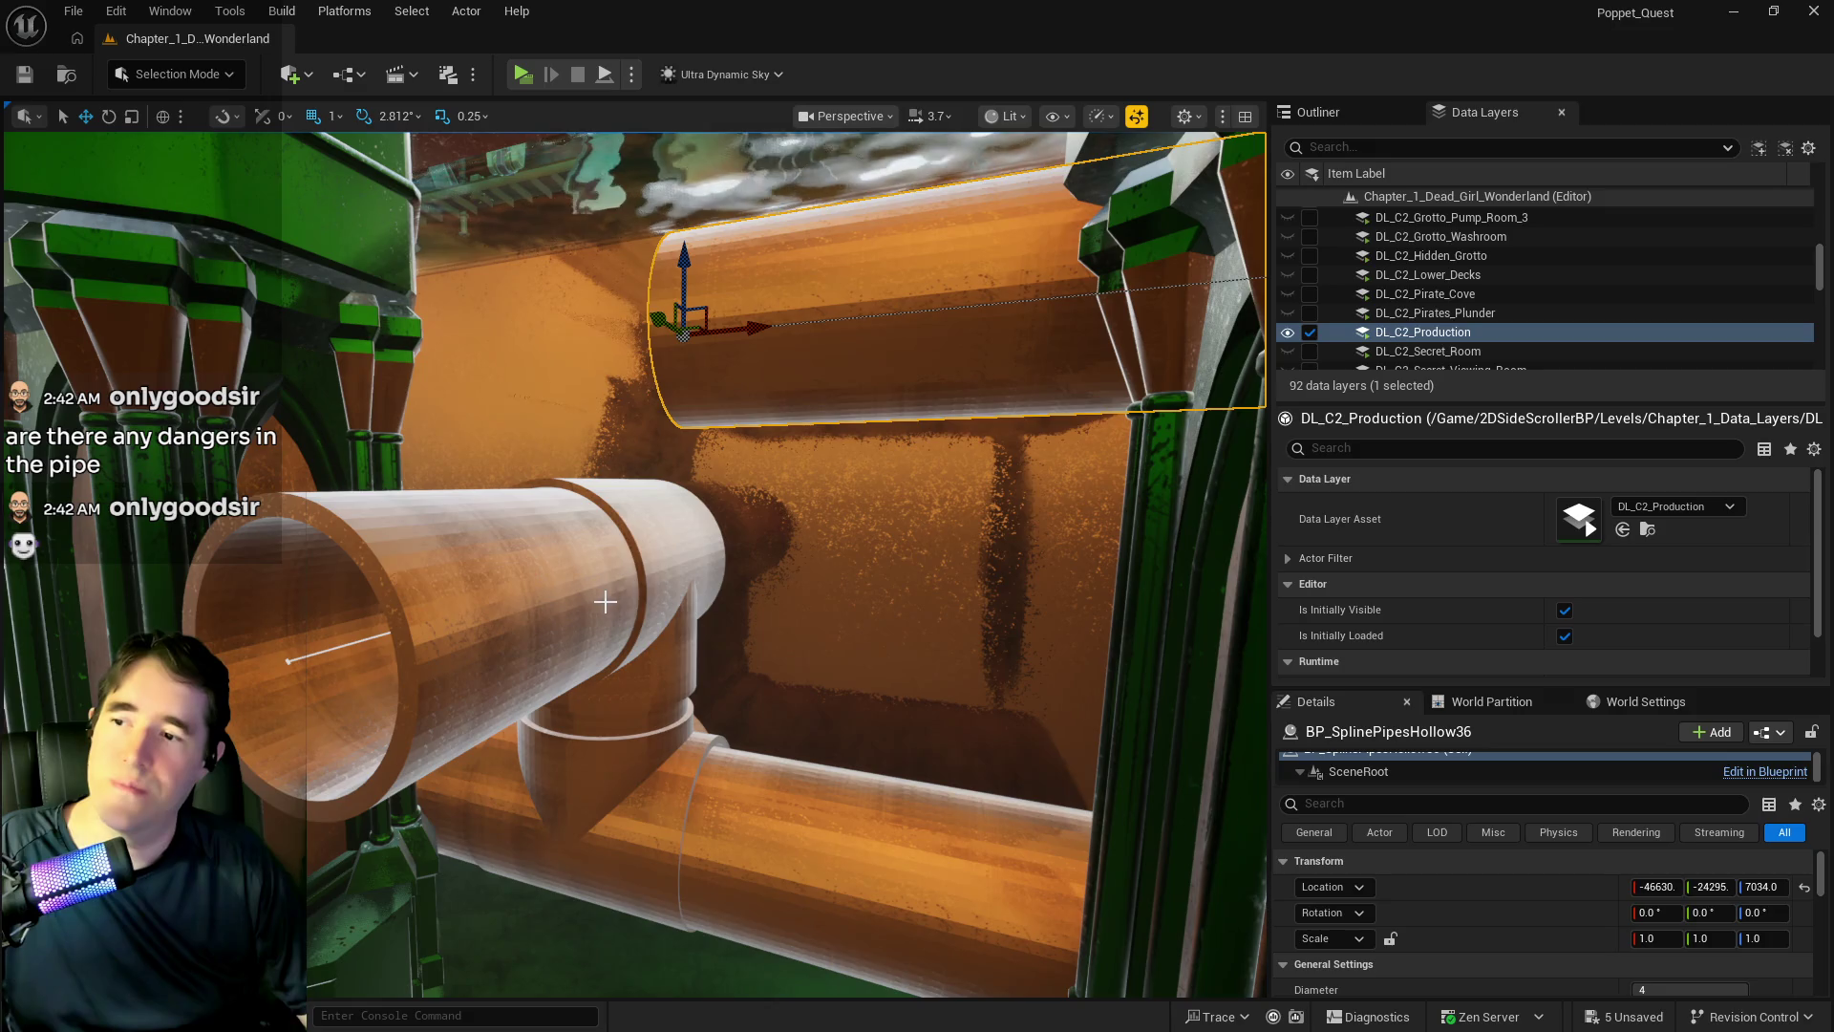
- Duplicate SM_Pipe_3_Way2 upward, turn the copy 90°, and align it at Z 7037, Y -24292
click(652, 537)
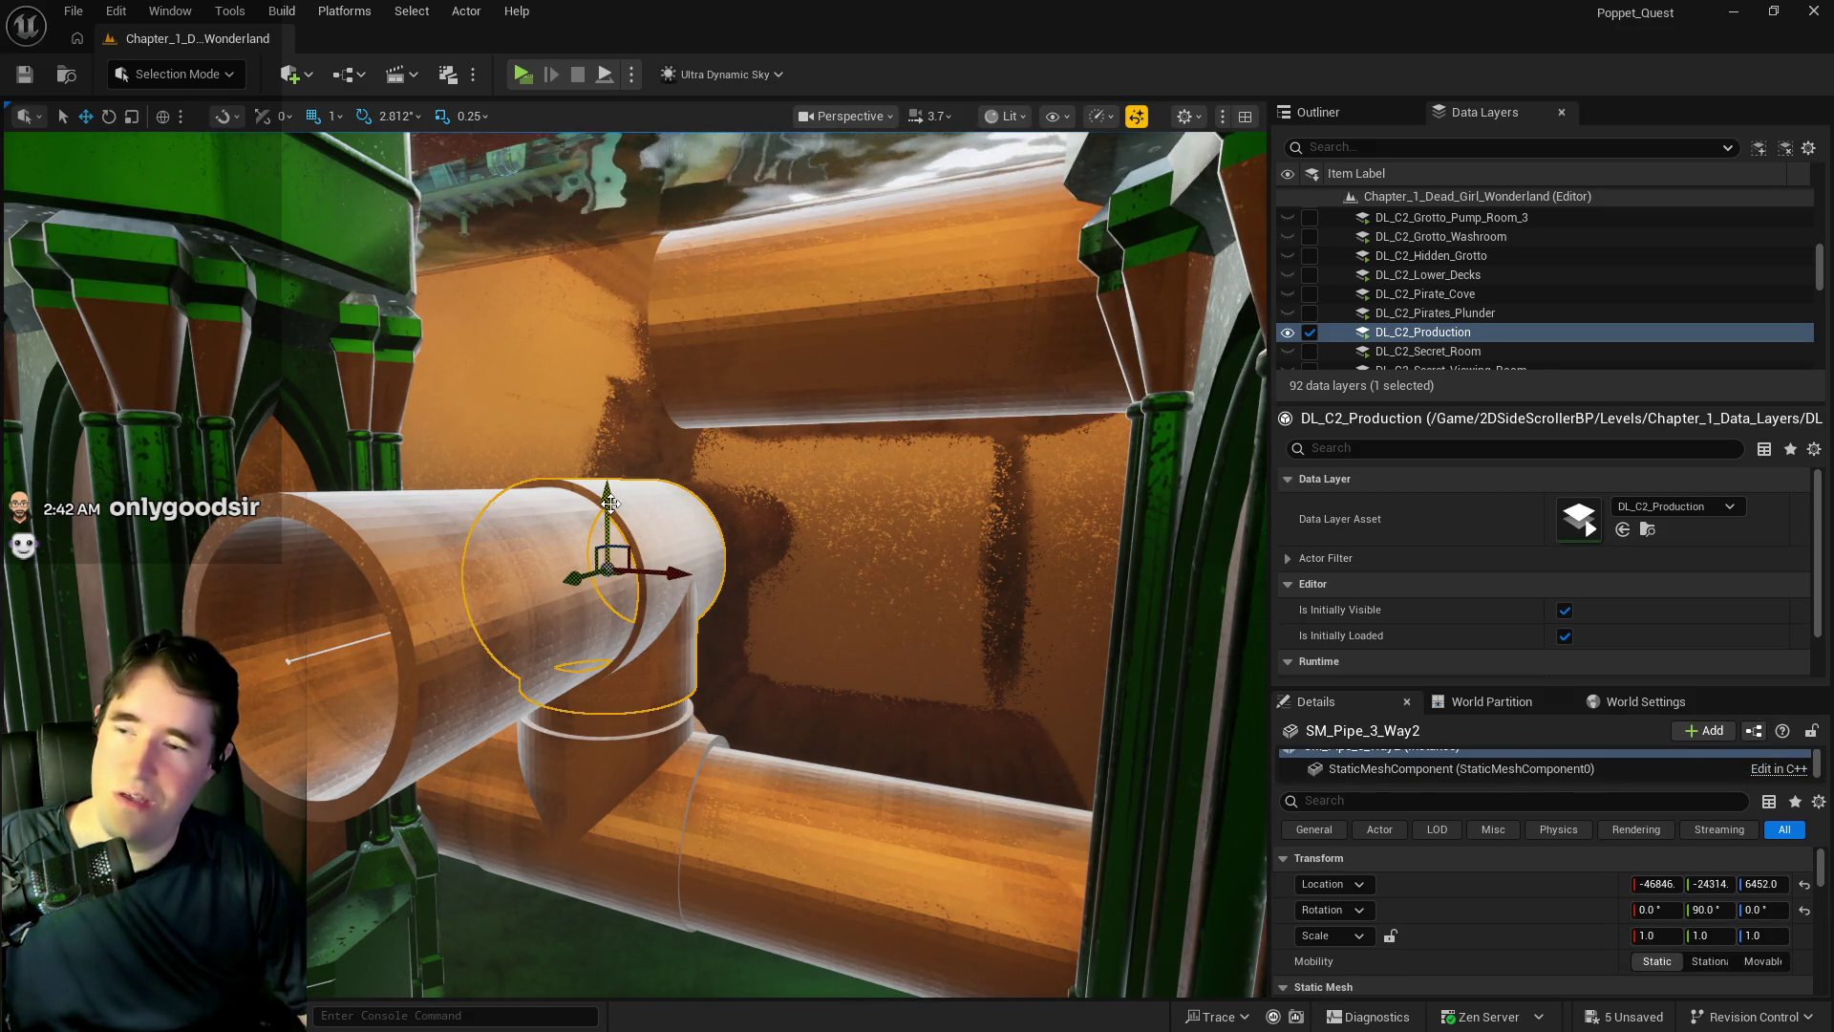
alt+drag(610, 504, 675, 227)
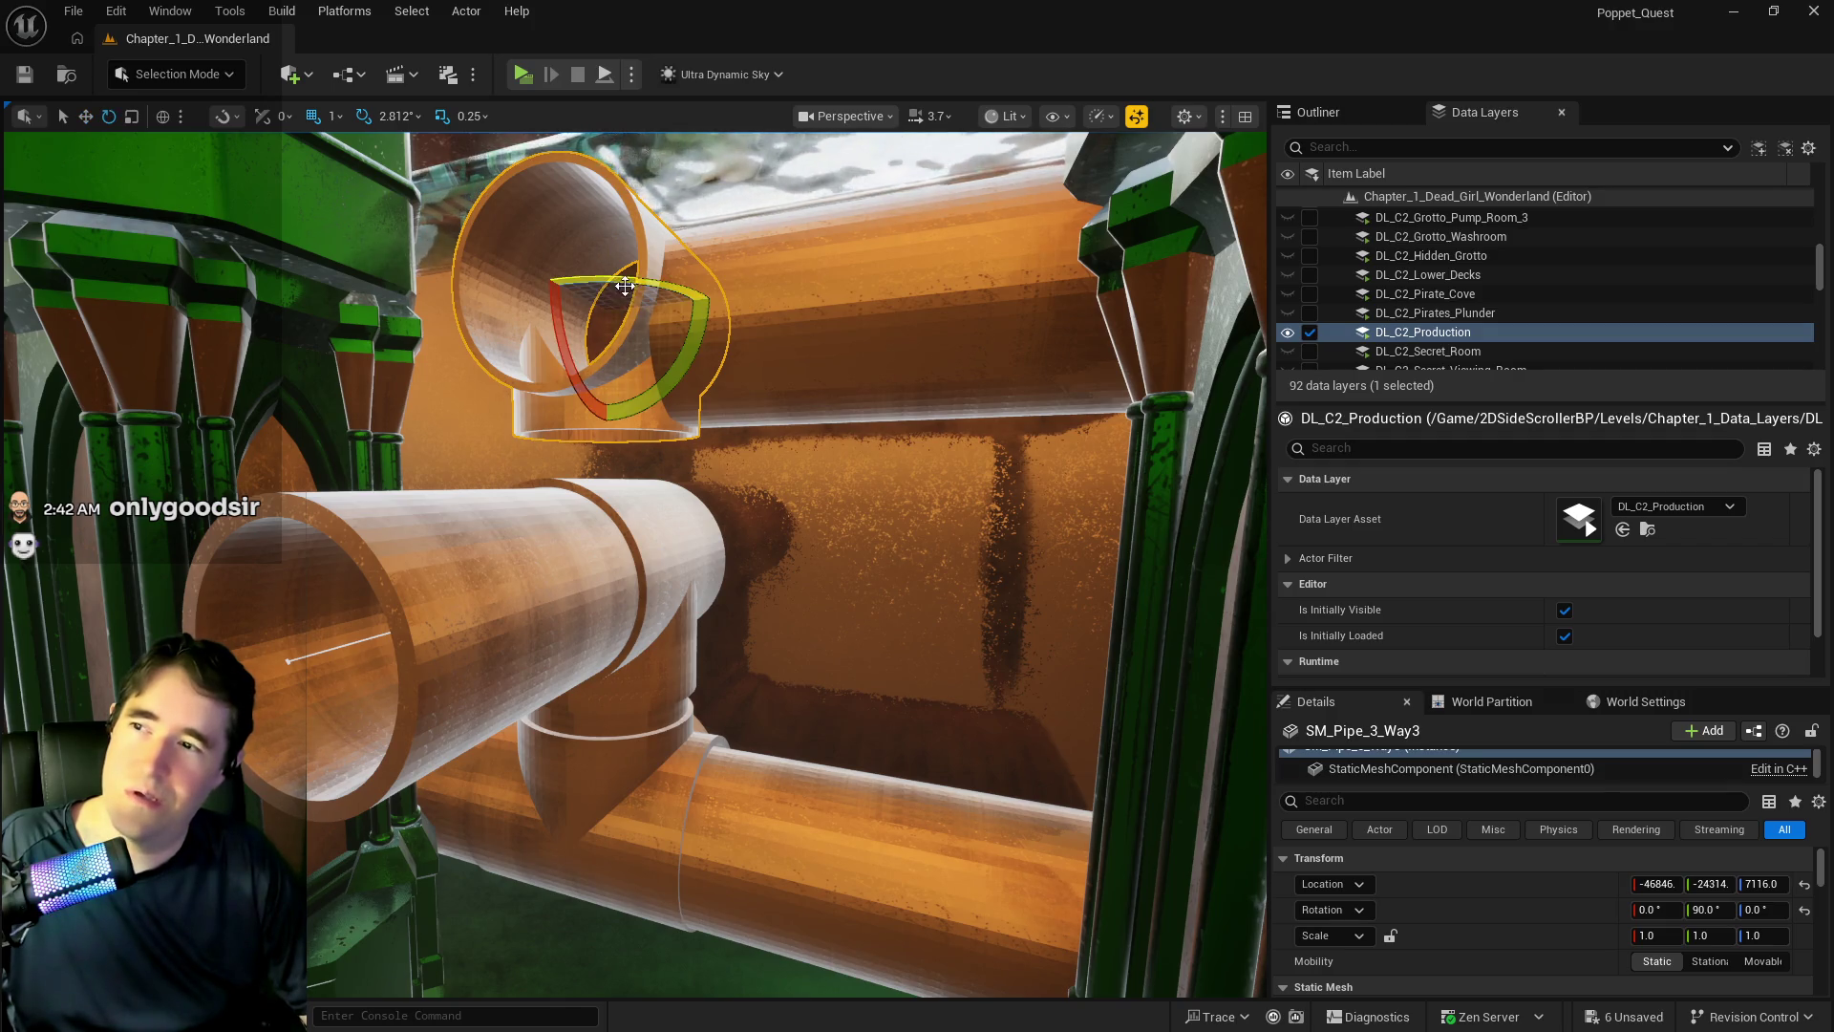
mouse_move(634, 280)
mouse_down()
mouse_move(540, 279)
mouse_move(611, 264)
mouse_move(613, 279)
mouse_up()
key(w)
scroll(892, 304, up, 2)
mouse_move(893, 304)
mouse_down()
mouse_move(764, 344)
mouse_move(783, 339)
mouse_up()
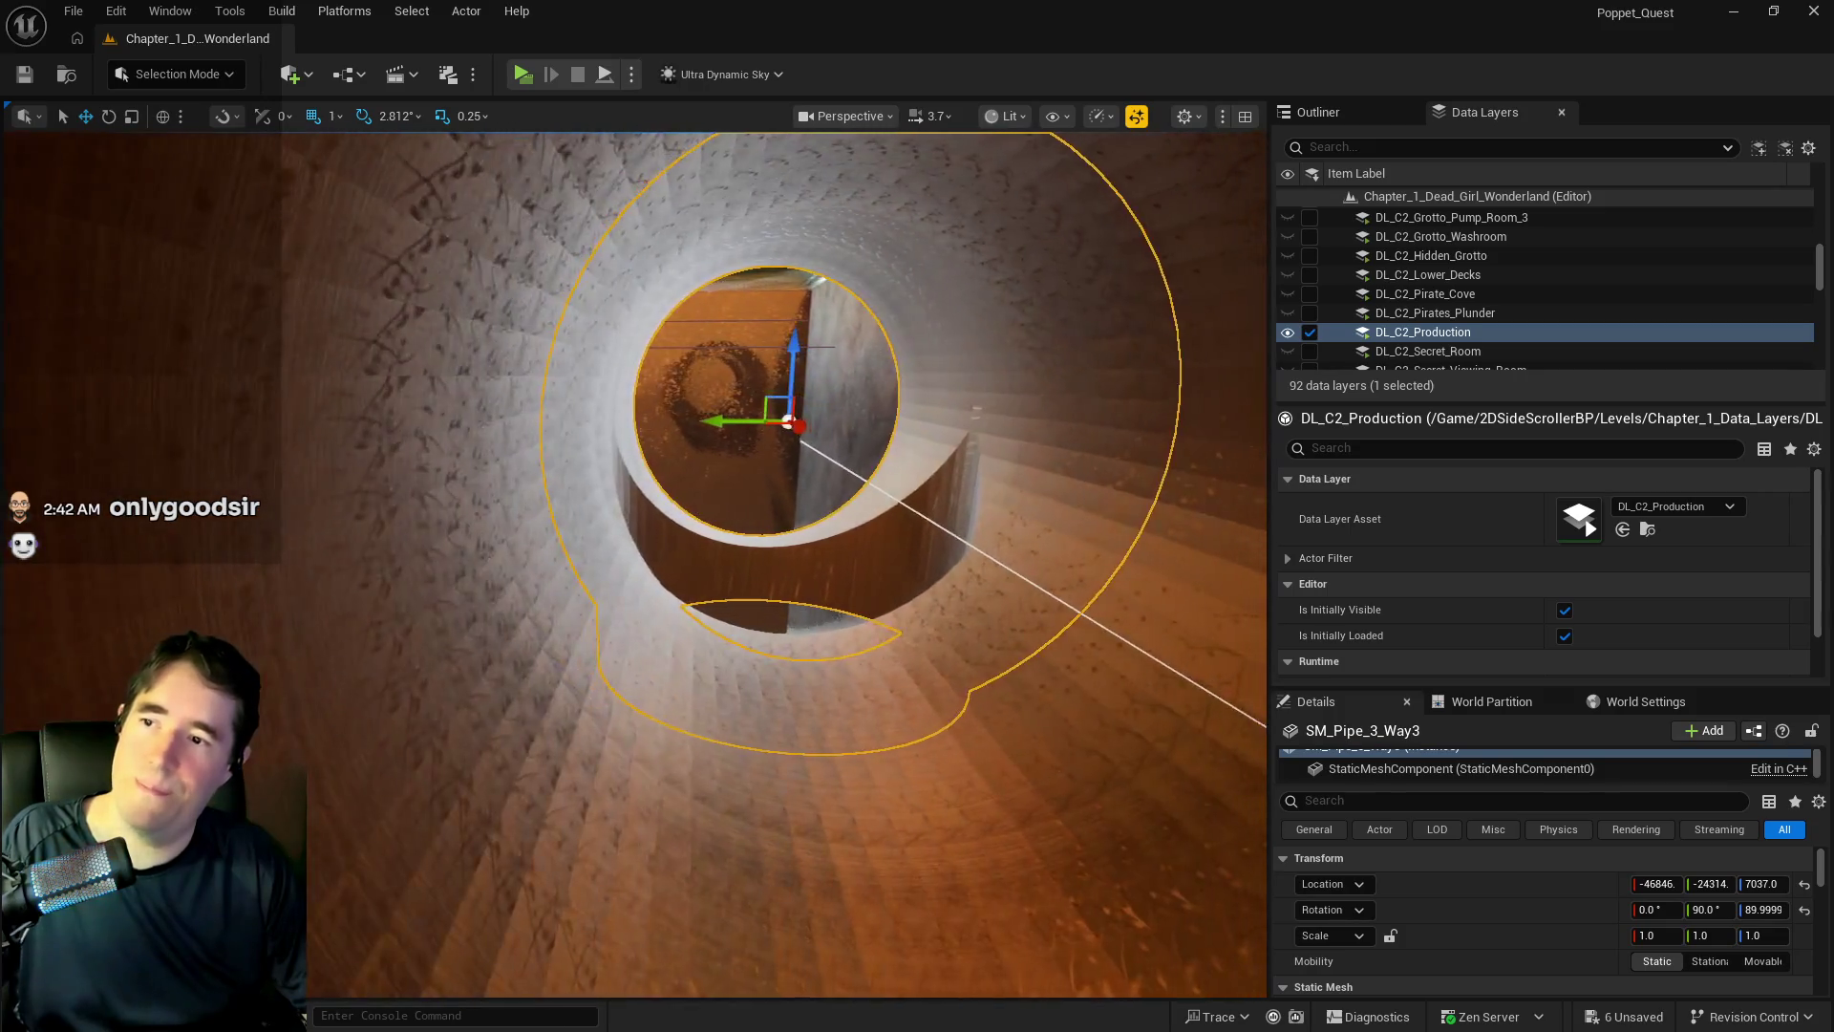
mouse_move(718, 420)
mouse_down()
mouse_move(668, 425)
mouse_move(688, 430)
mouse_move(697, 372)
mouse_up()
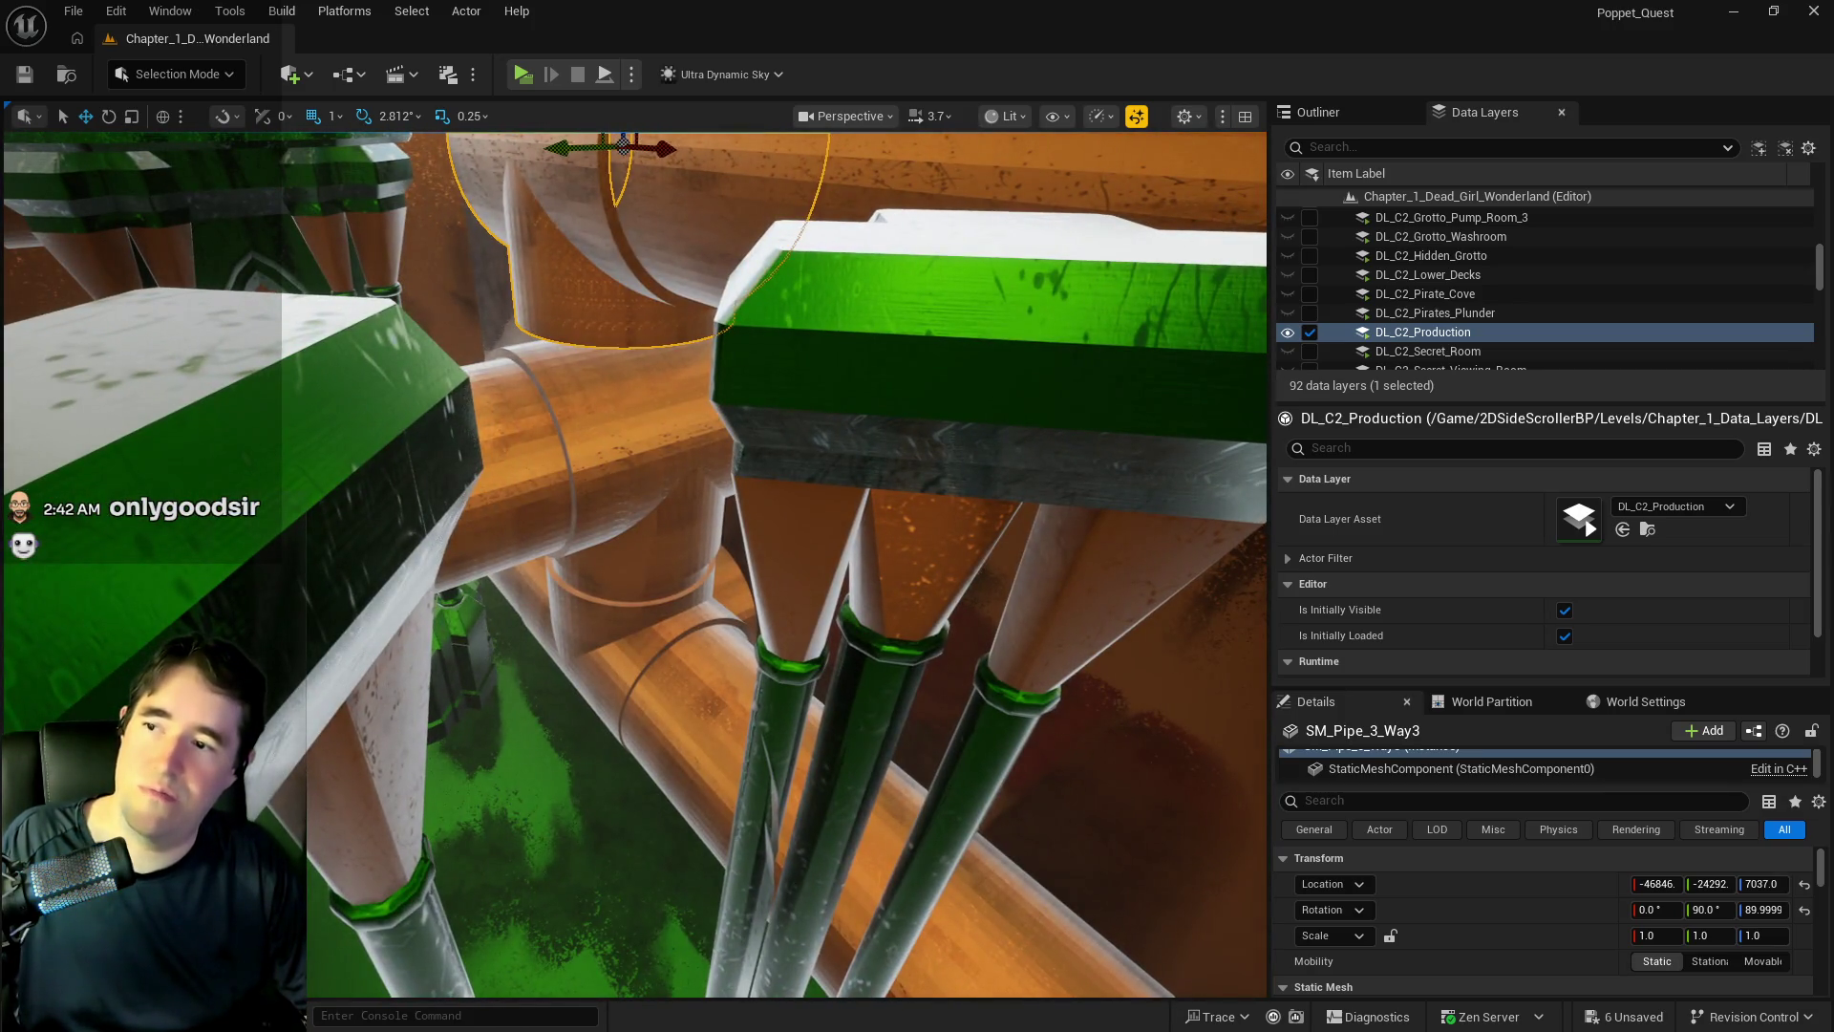
- Rotate SM_Pipe_3_Way2 by -90° at height 6449, then select BP_SplinePipesHollow37
click(642, 487)
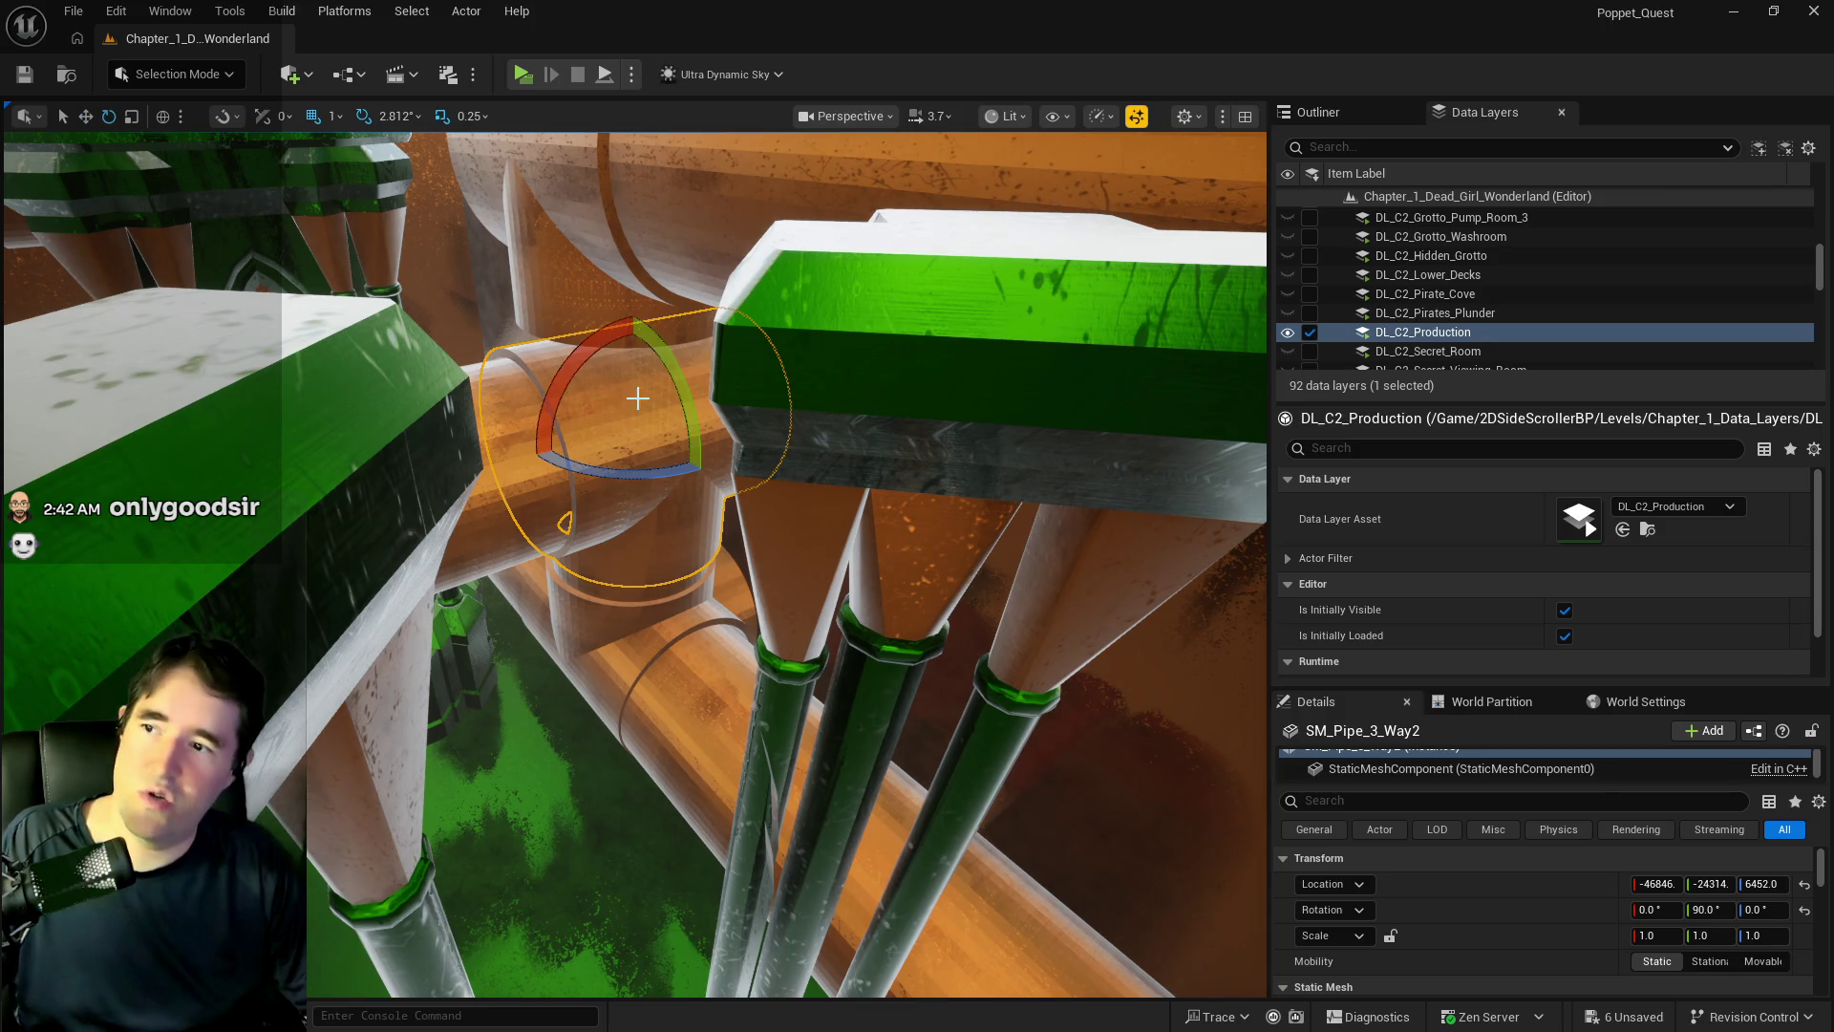
mouse_move(582, 373)
mouse_down()
mouse_move(642, 307)
mouse_move(716, 335)
mouse_move(718, 405)
mouse_up()
scroll(718, 405, up, 5)
mouse_move(559, 592)
mouse_down()
mouse_move(527, 605)
mouse_move(544, 606)
mouse_up()
key(w)
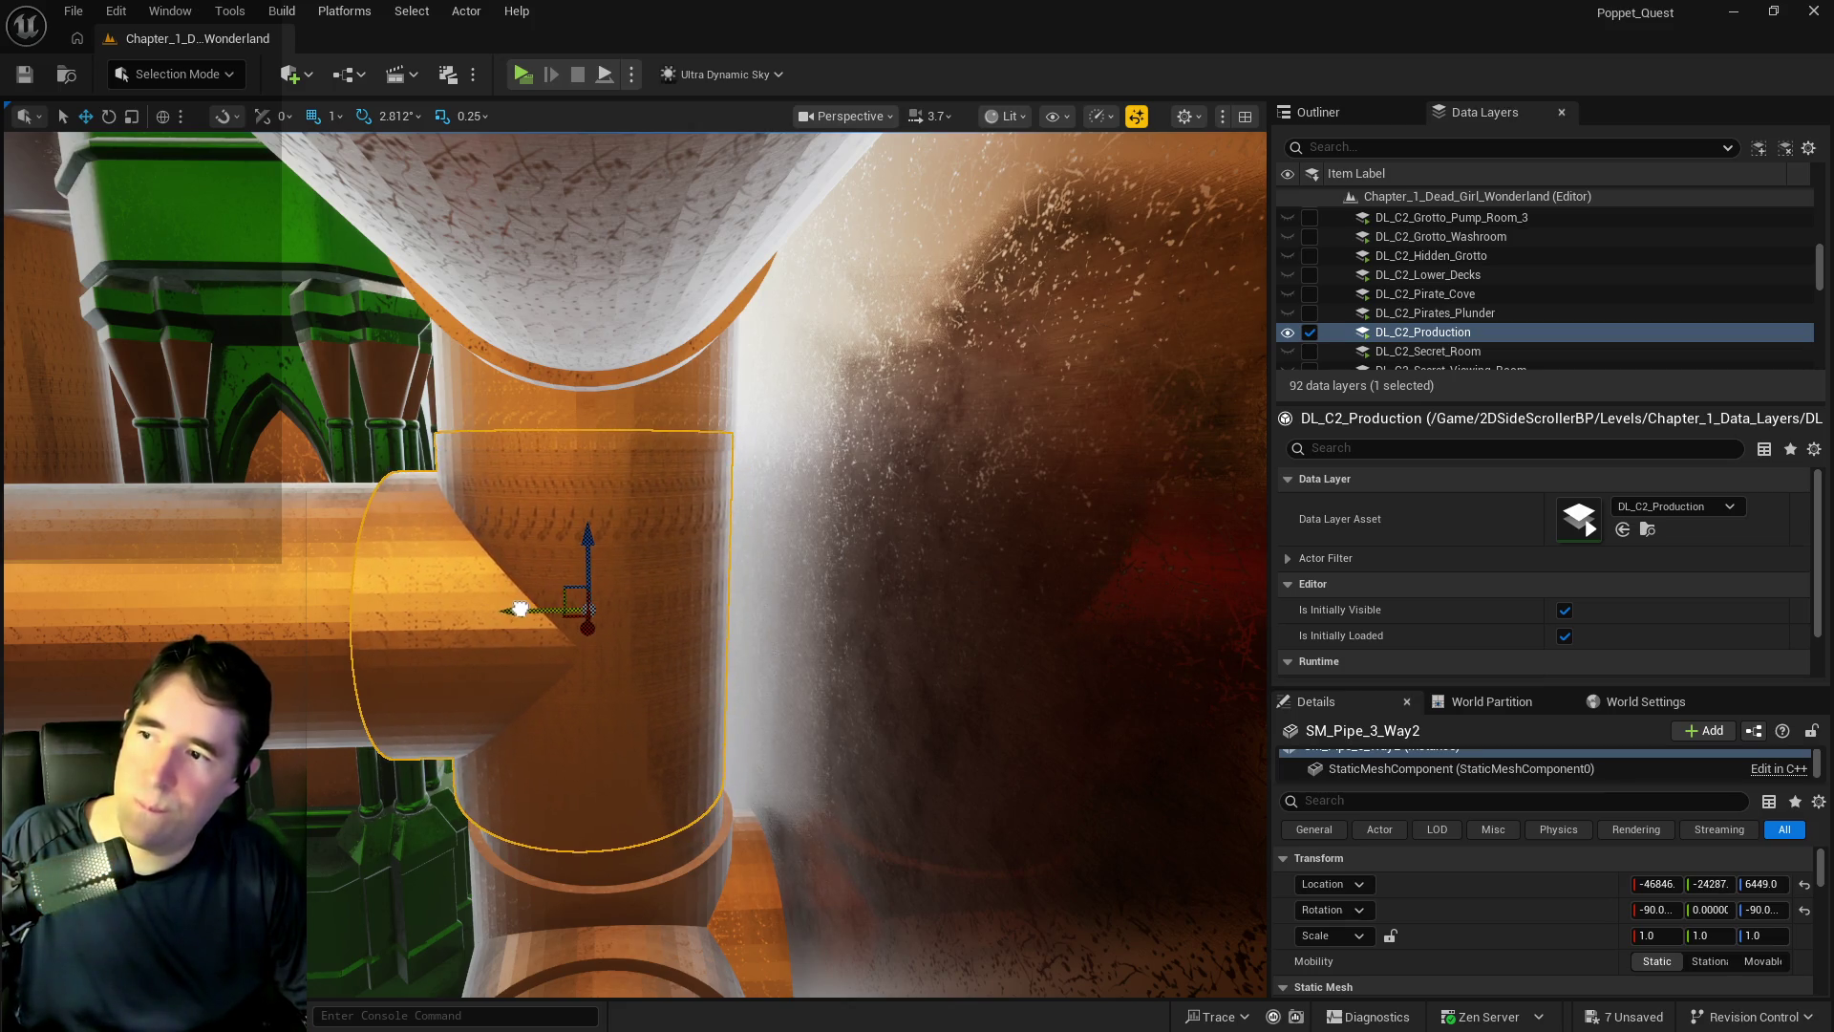
mouse_move(522, 608)
mouse_down()
mouse_move(588, 795)
mouse_move(588, 564)
mouse_move(588, 611)
mouse_up()
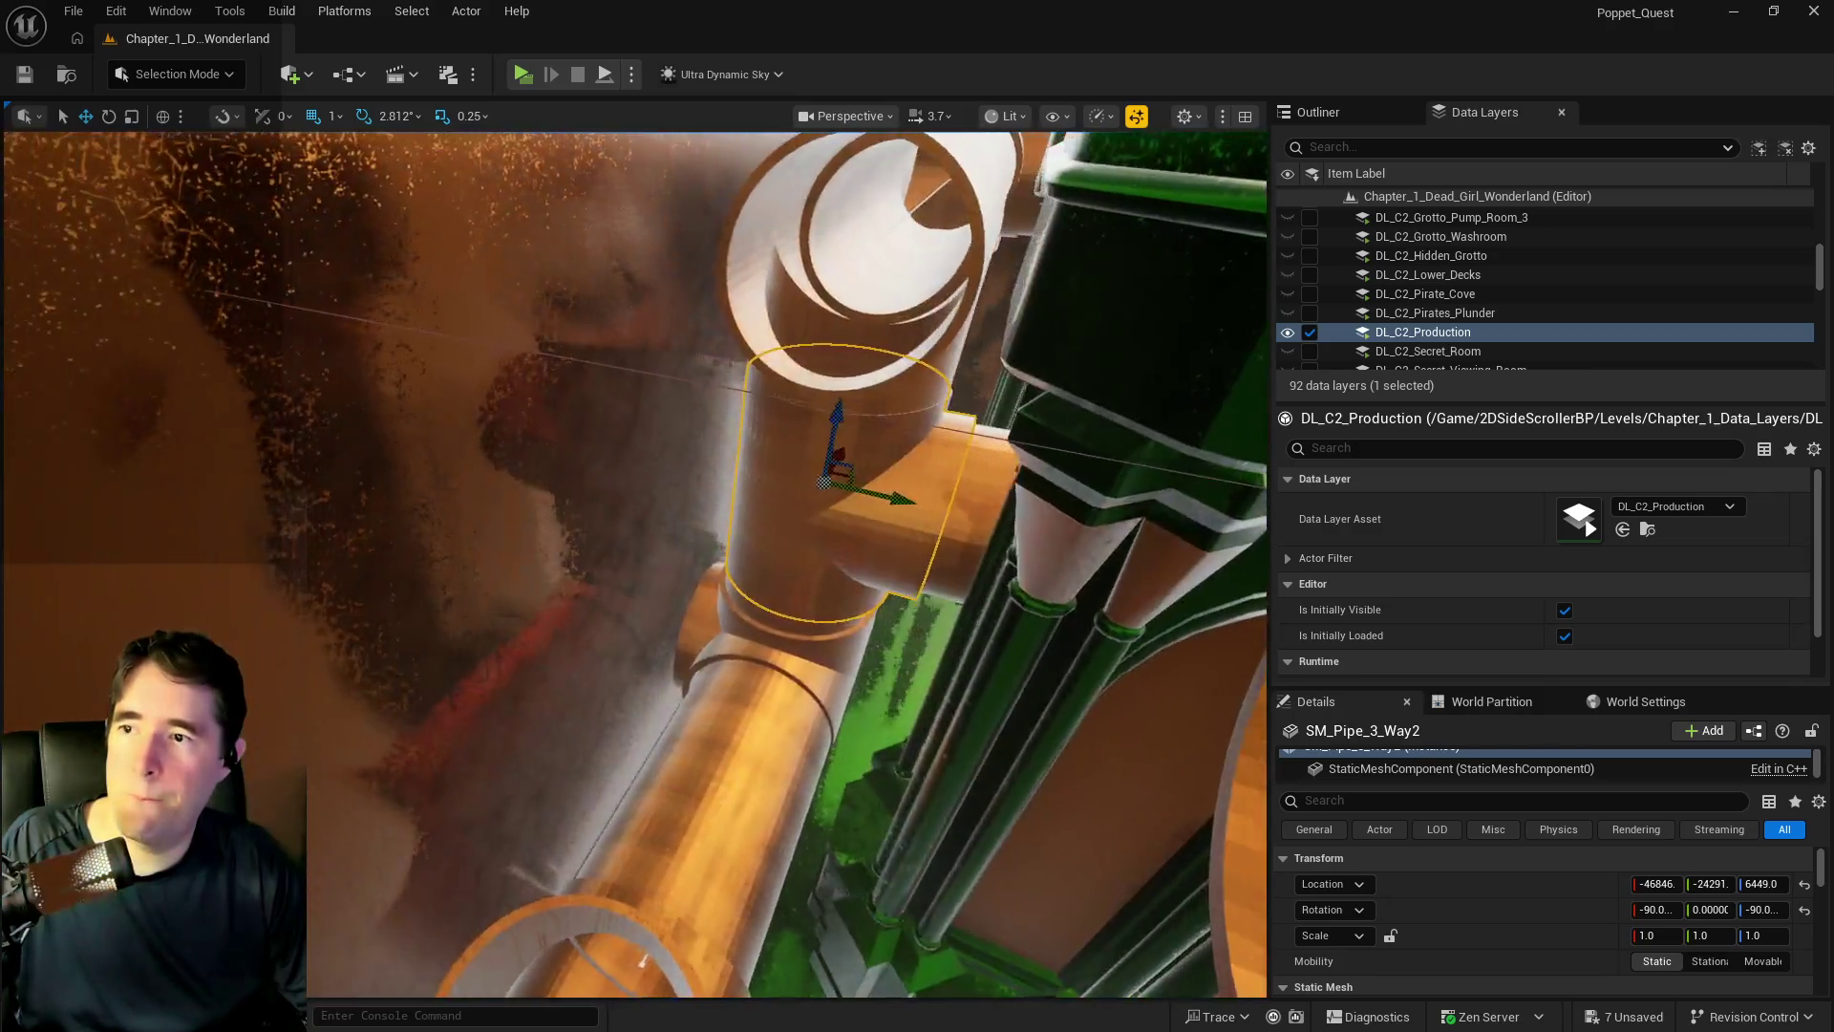
click(716, 358)
drag(715, 358, 715, 358)
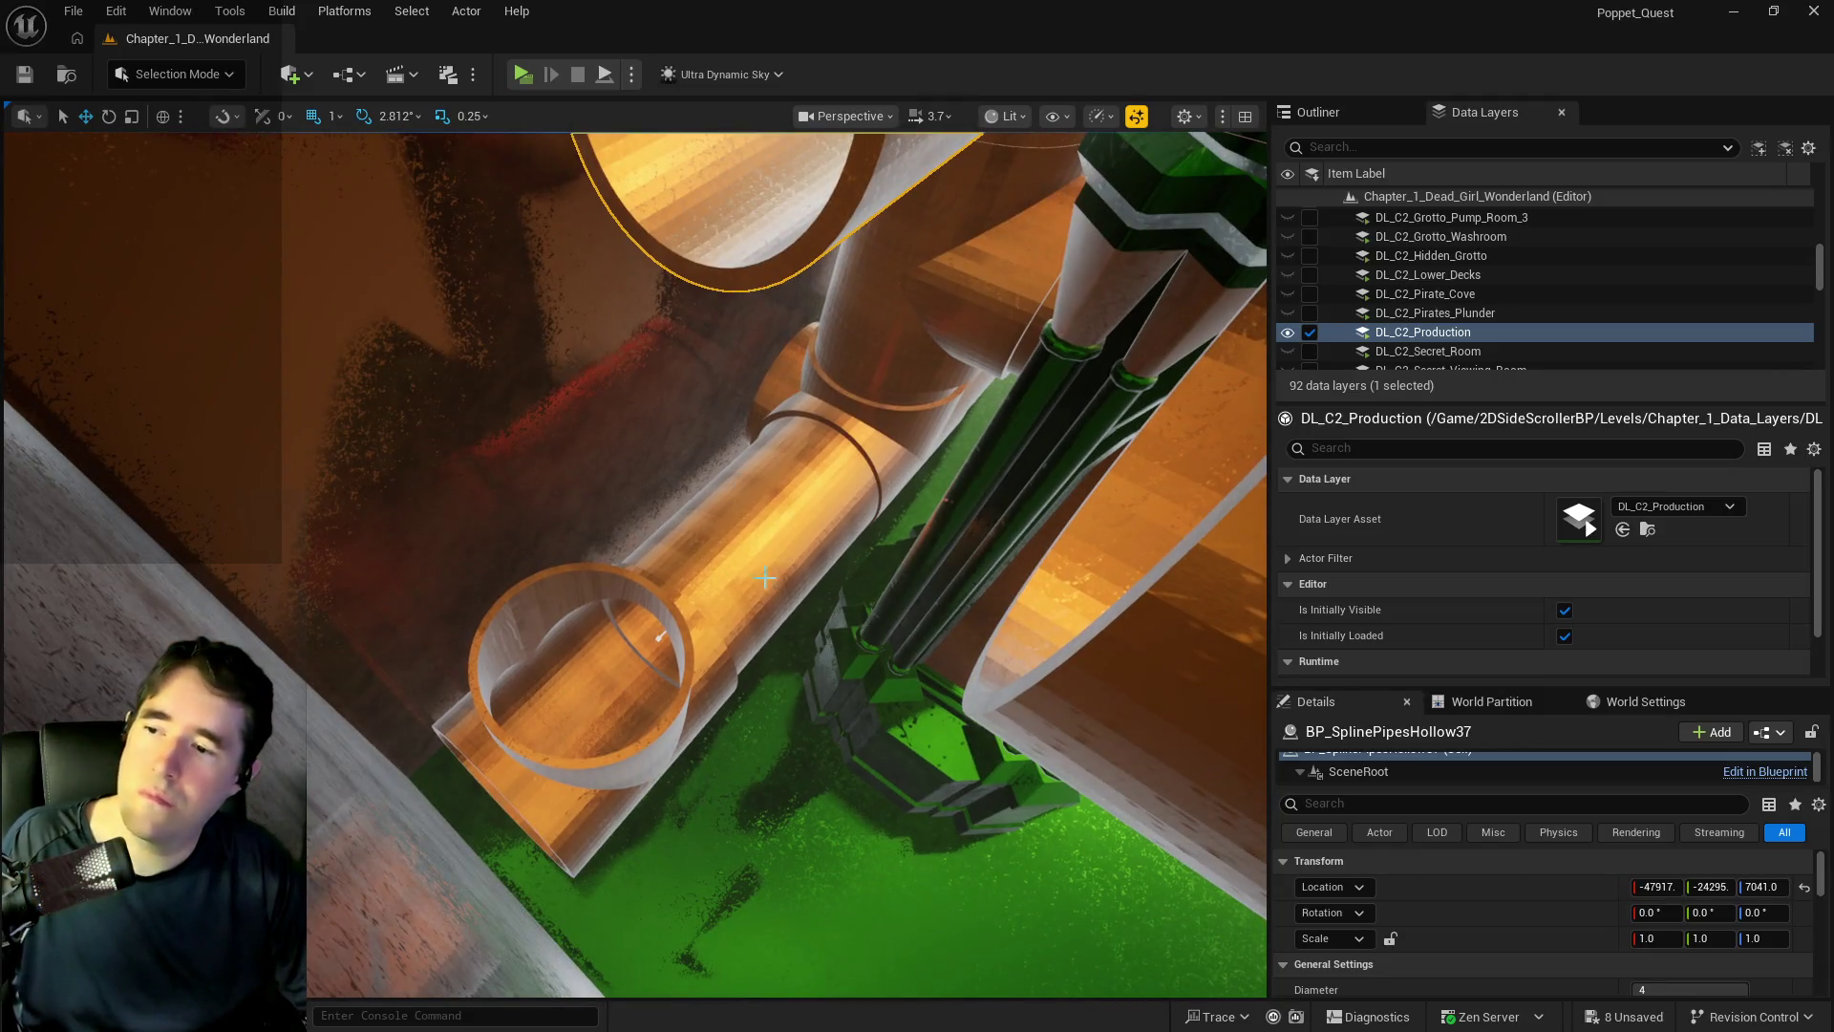
- Select SM_Pipe_3_Way3 and center the viewport on it to check its transform
drag(765, 576, 765, 577)
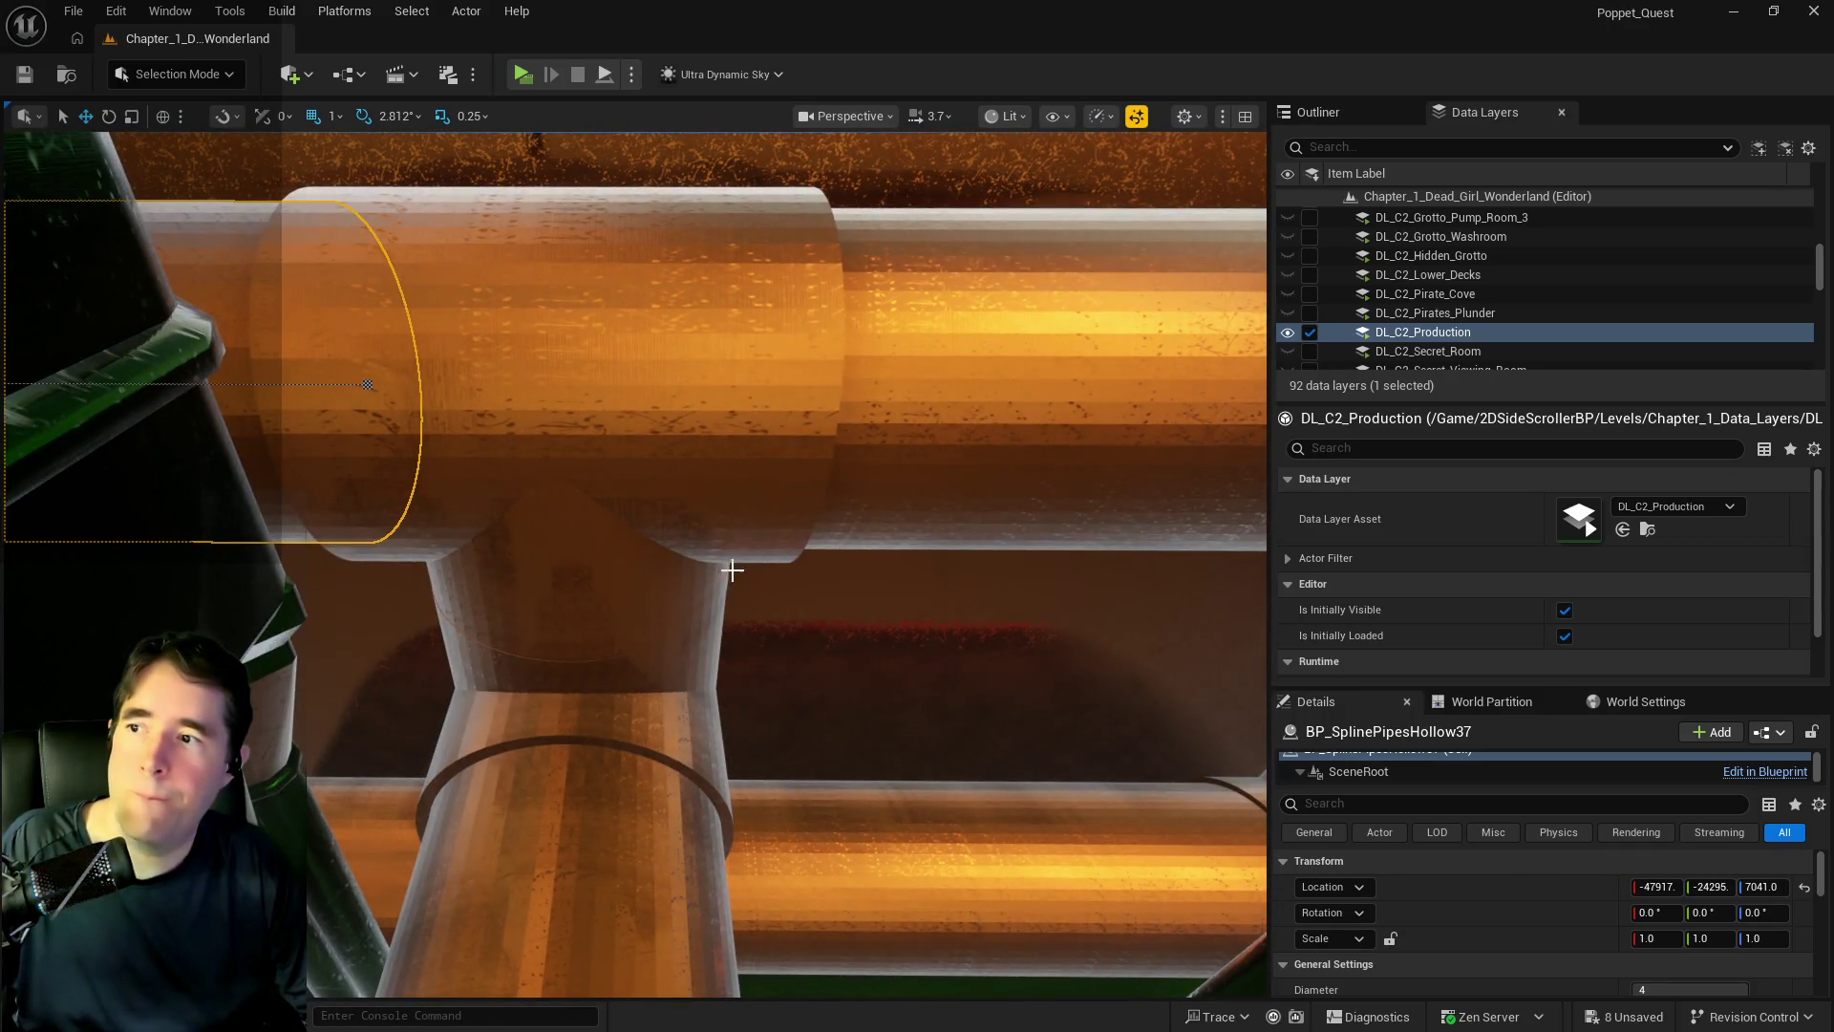
click(706, 550)
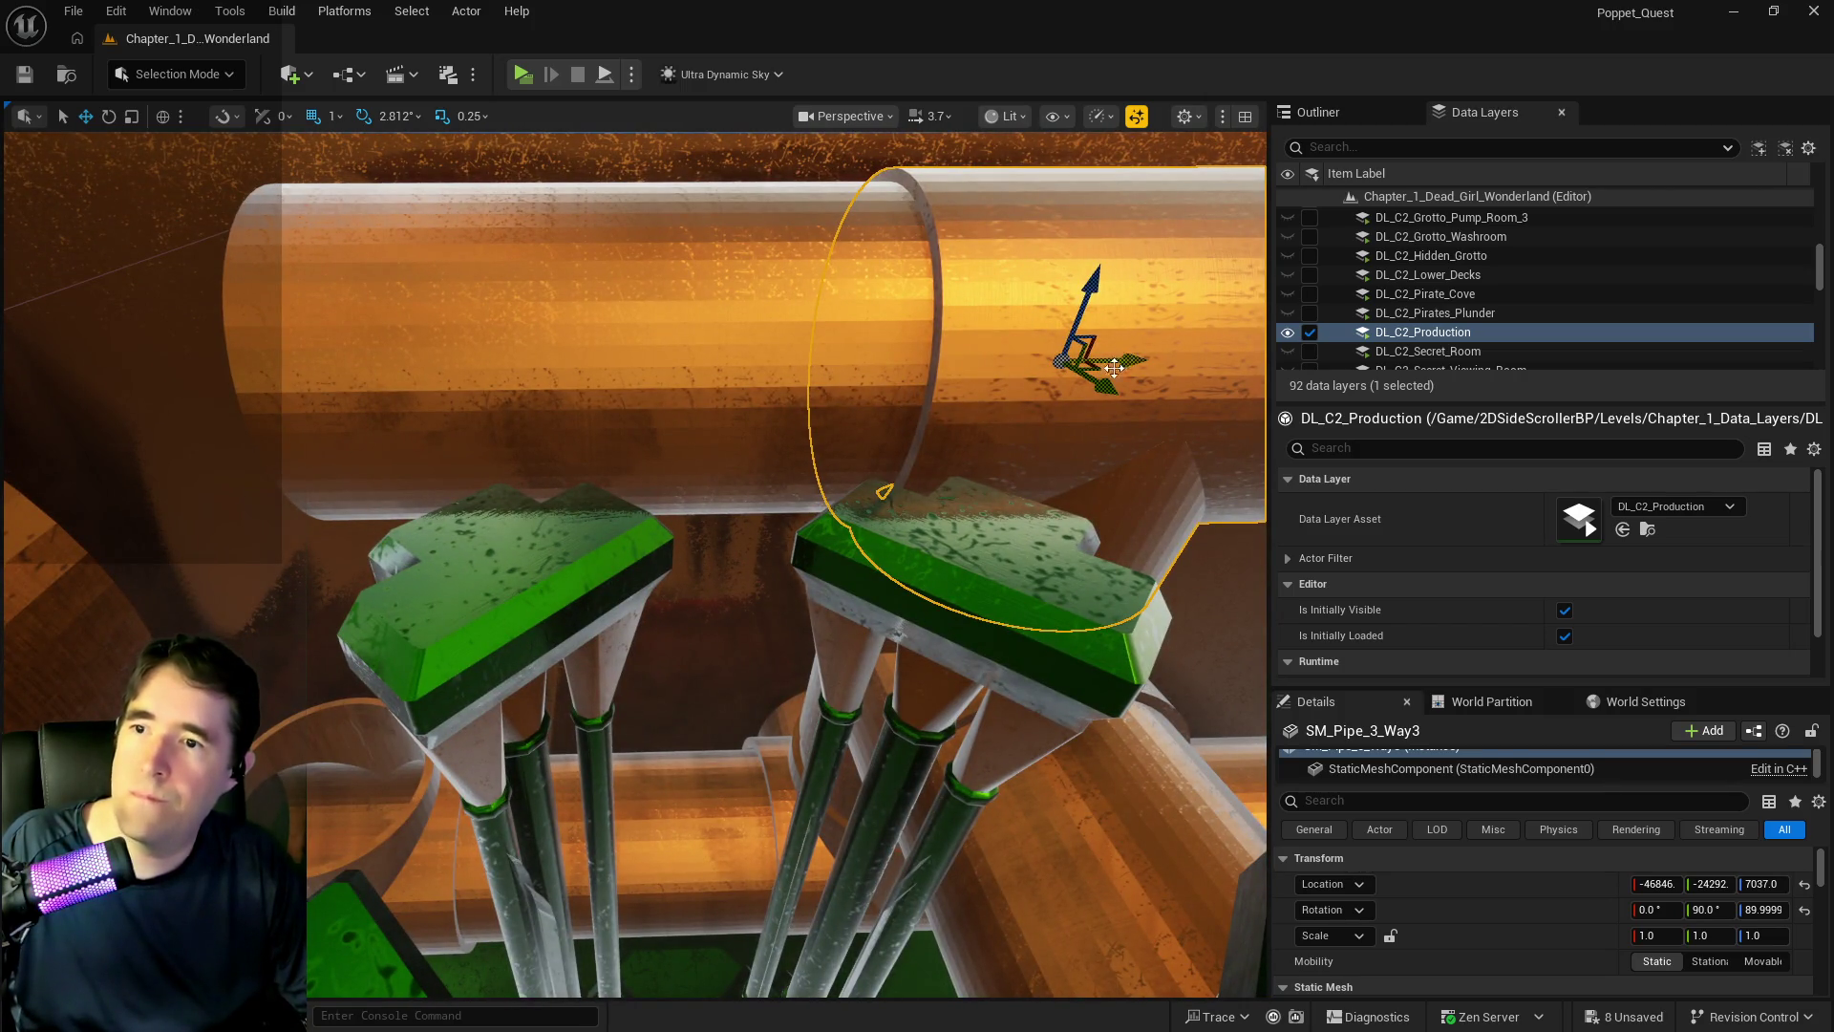
key(f)
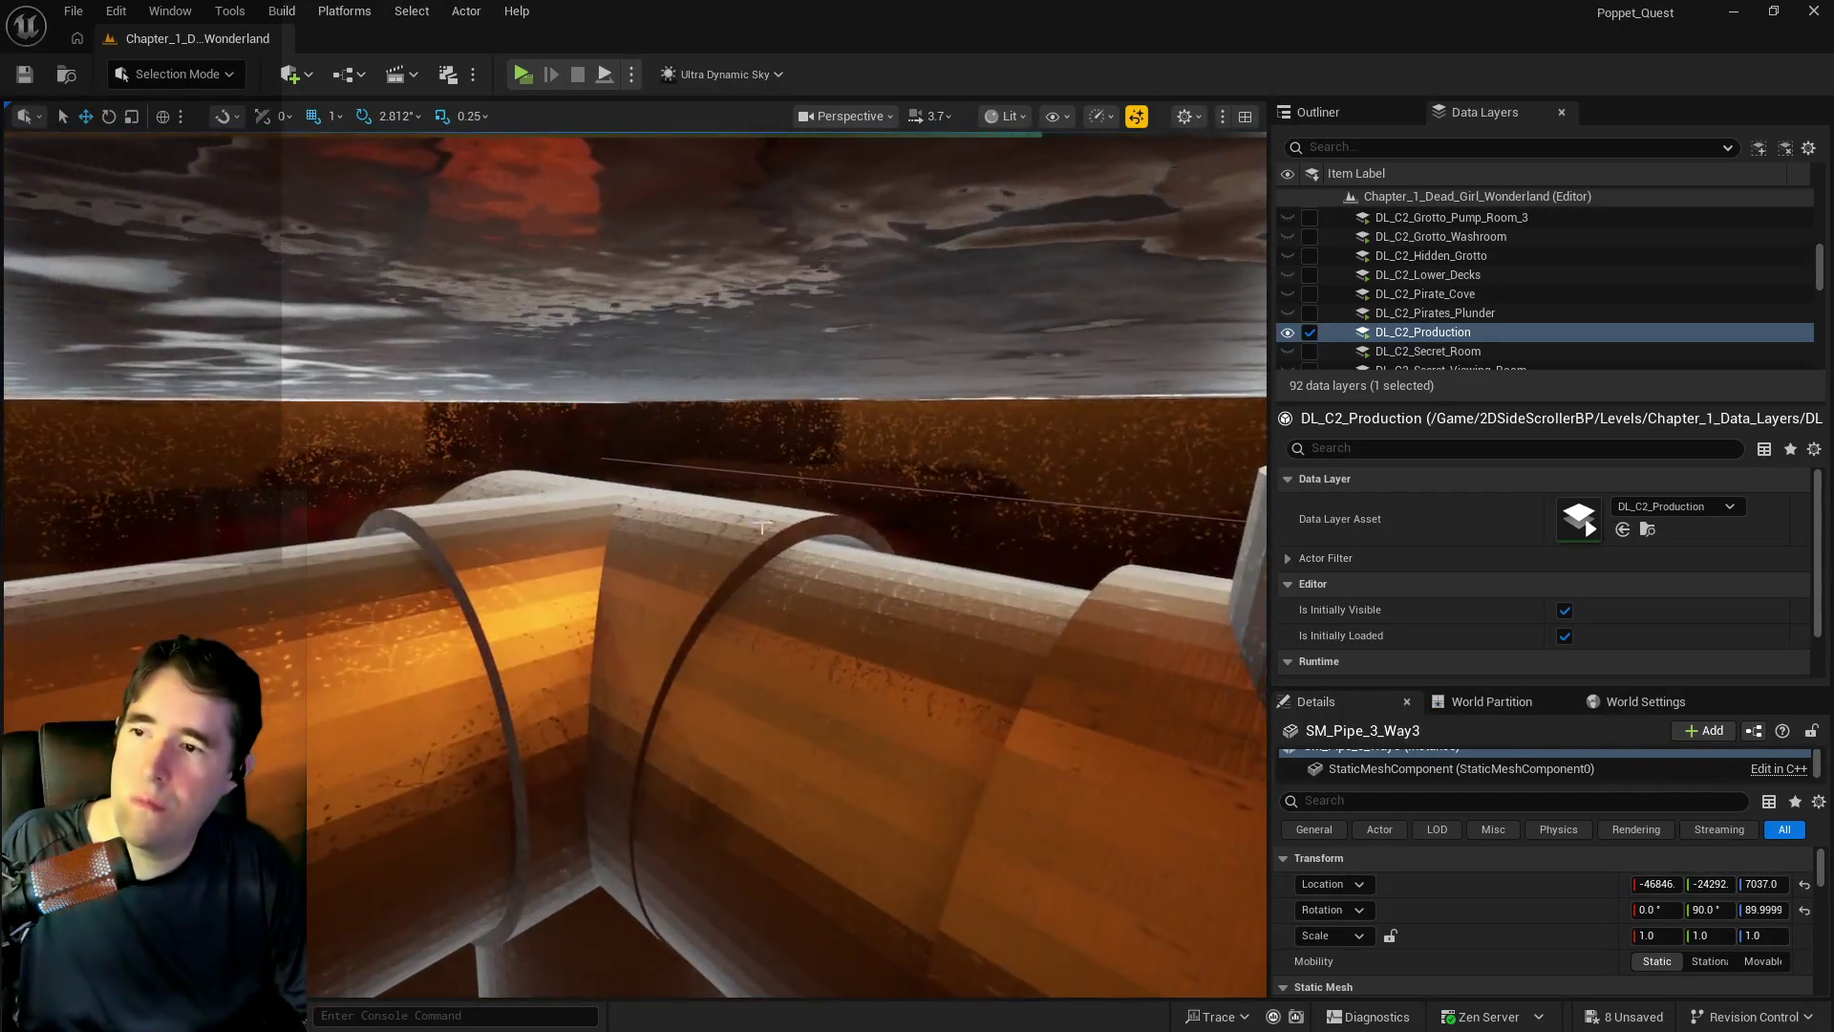
- Duplicate SM_Pipe_Vertical_3_Way as SM_Pipe_Vertical_3_Way2, rotated -90° at X -48086, Y -24141
click(675, 545)
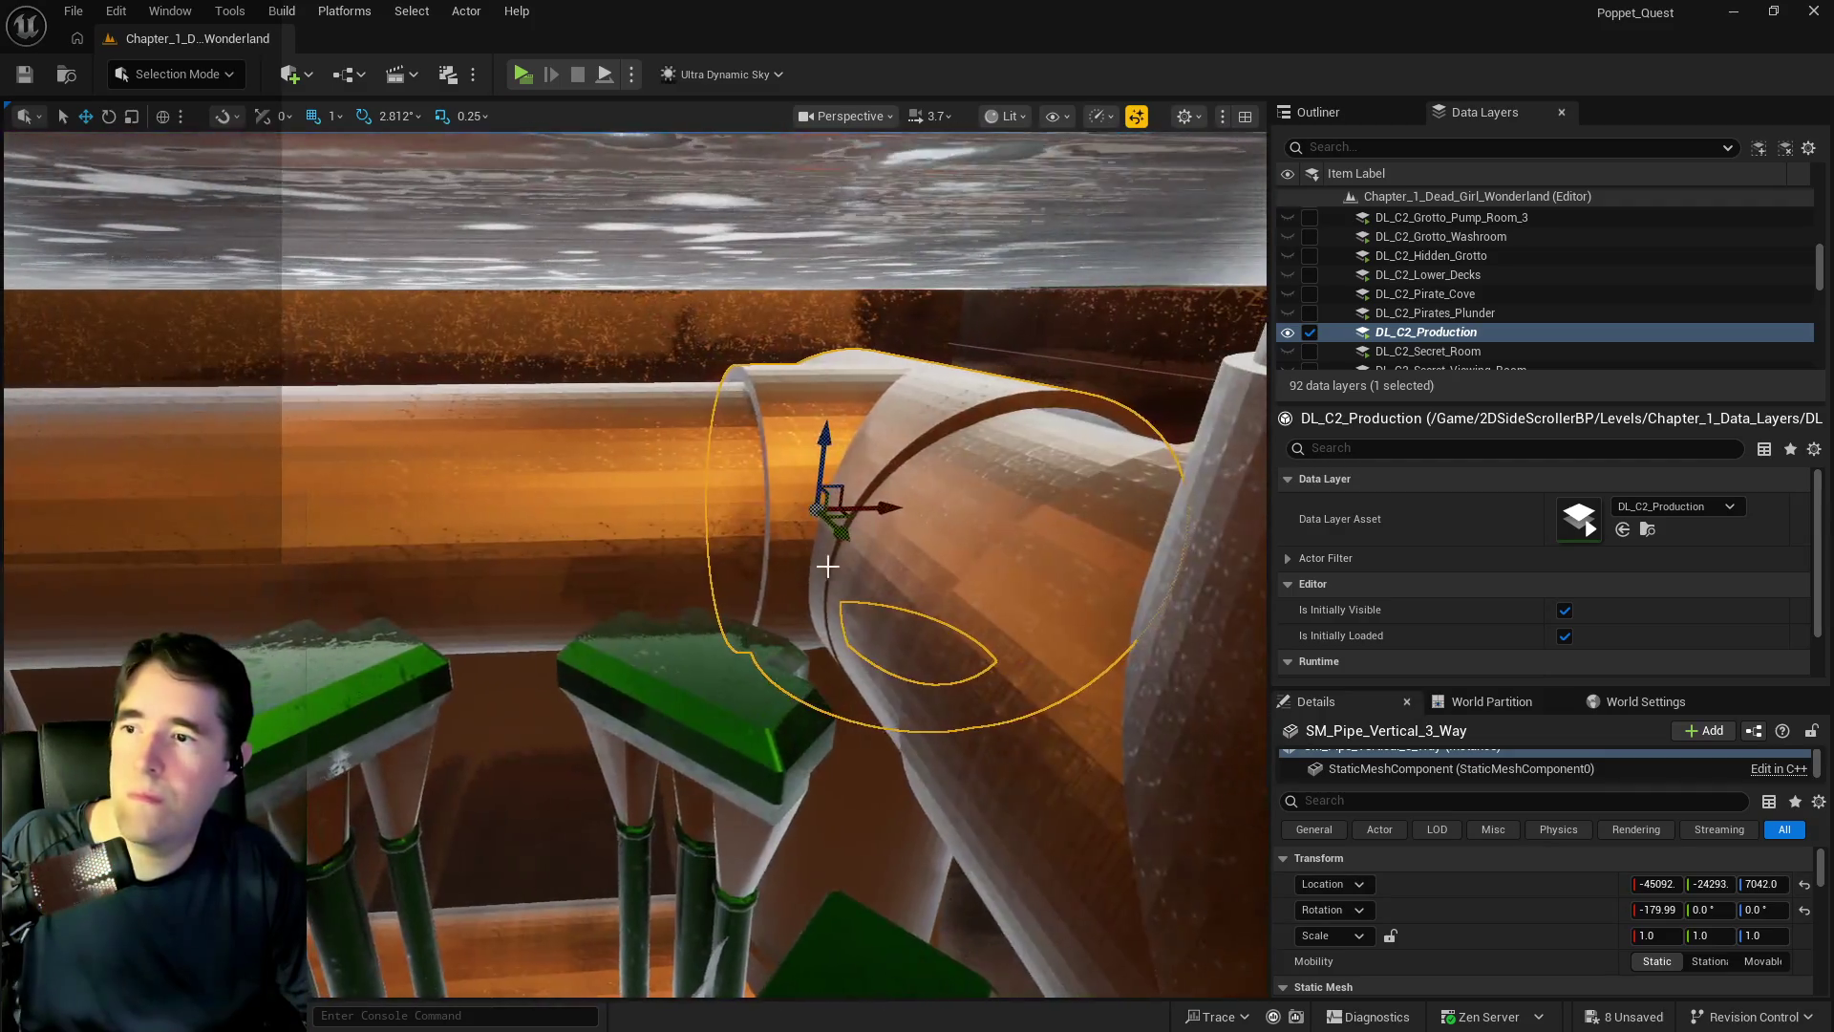
mouse_move(880, 507)
mouse_down()
mouse_move(352, 586)
mouse_move(393, 594)
mouse_up()
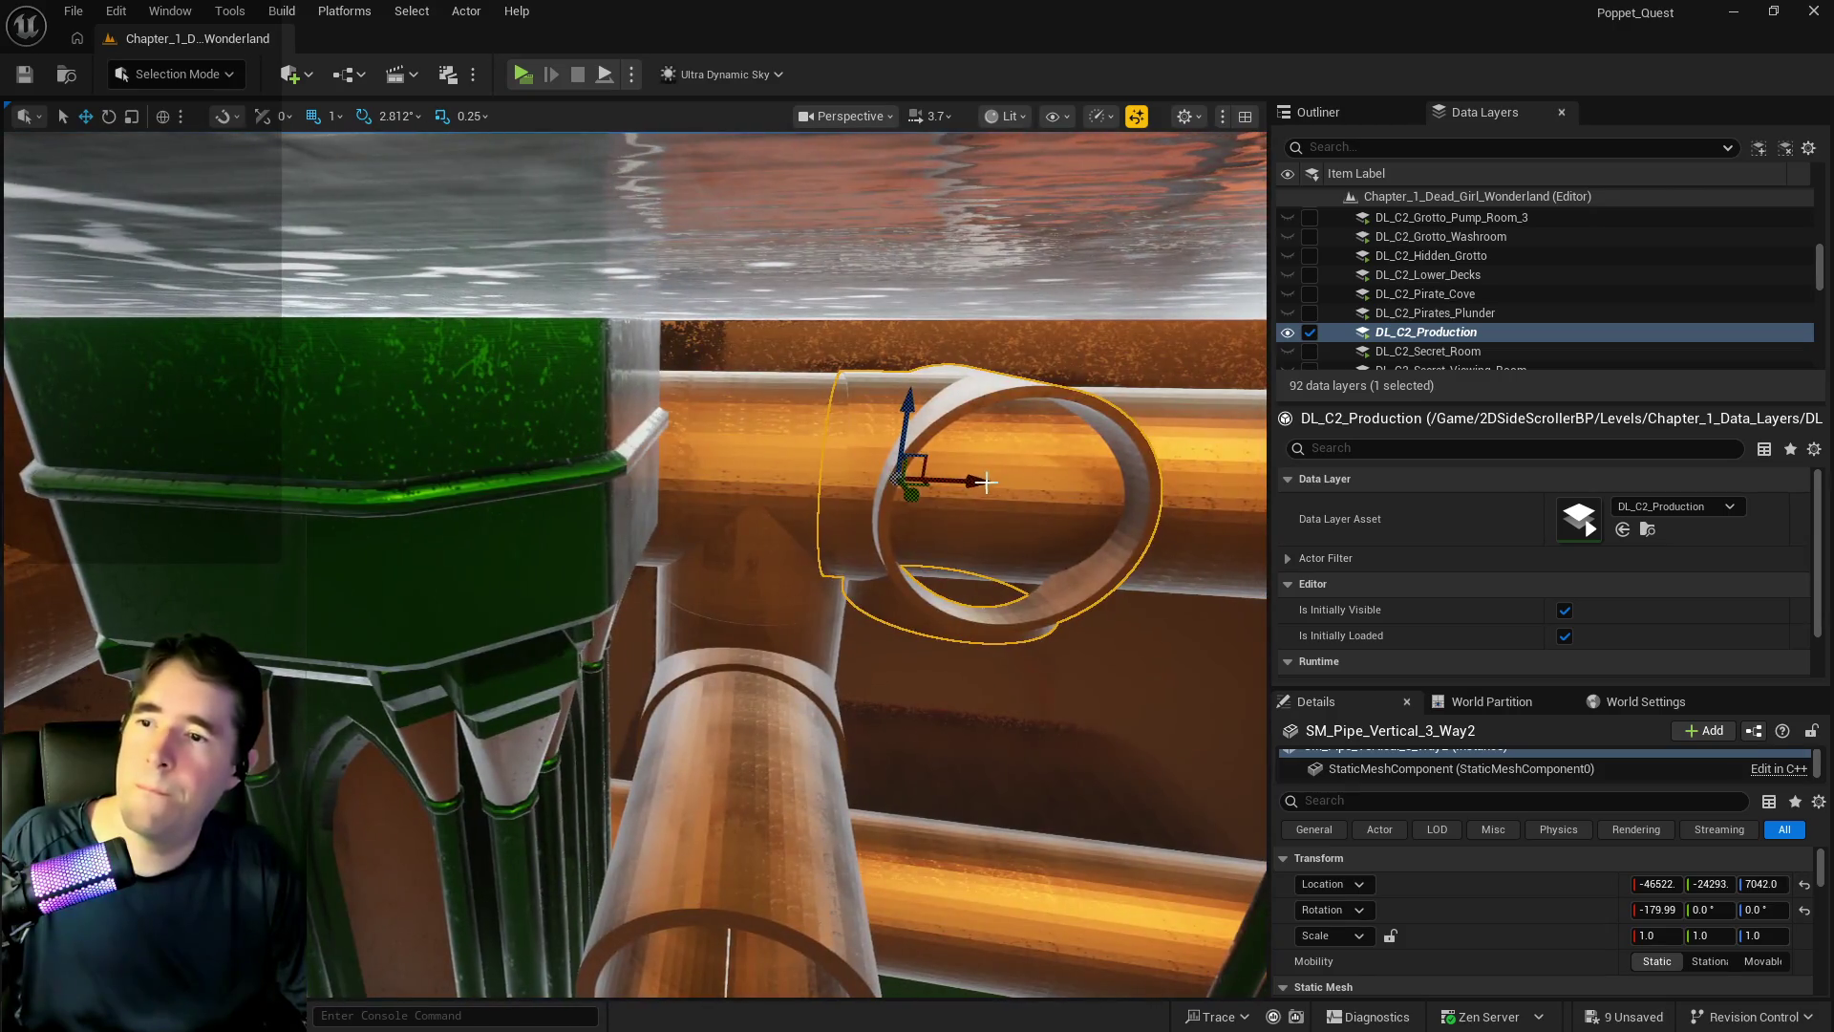
drag(769, 513, 442, 535)
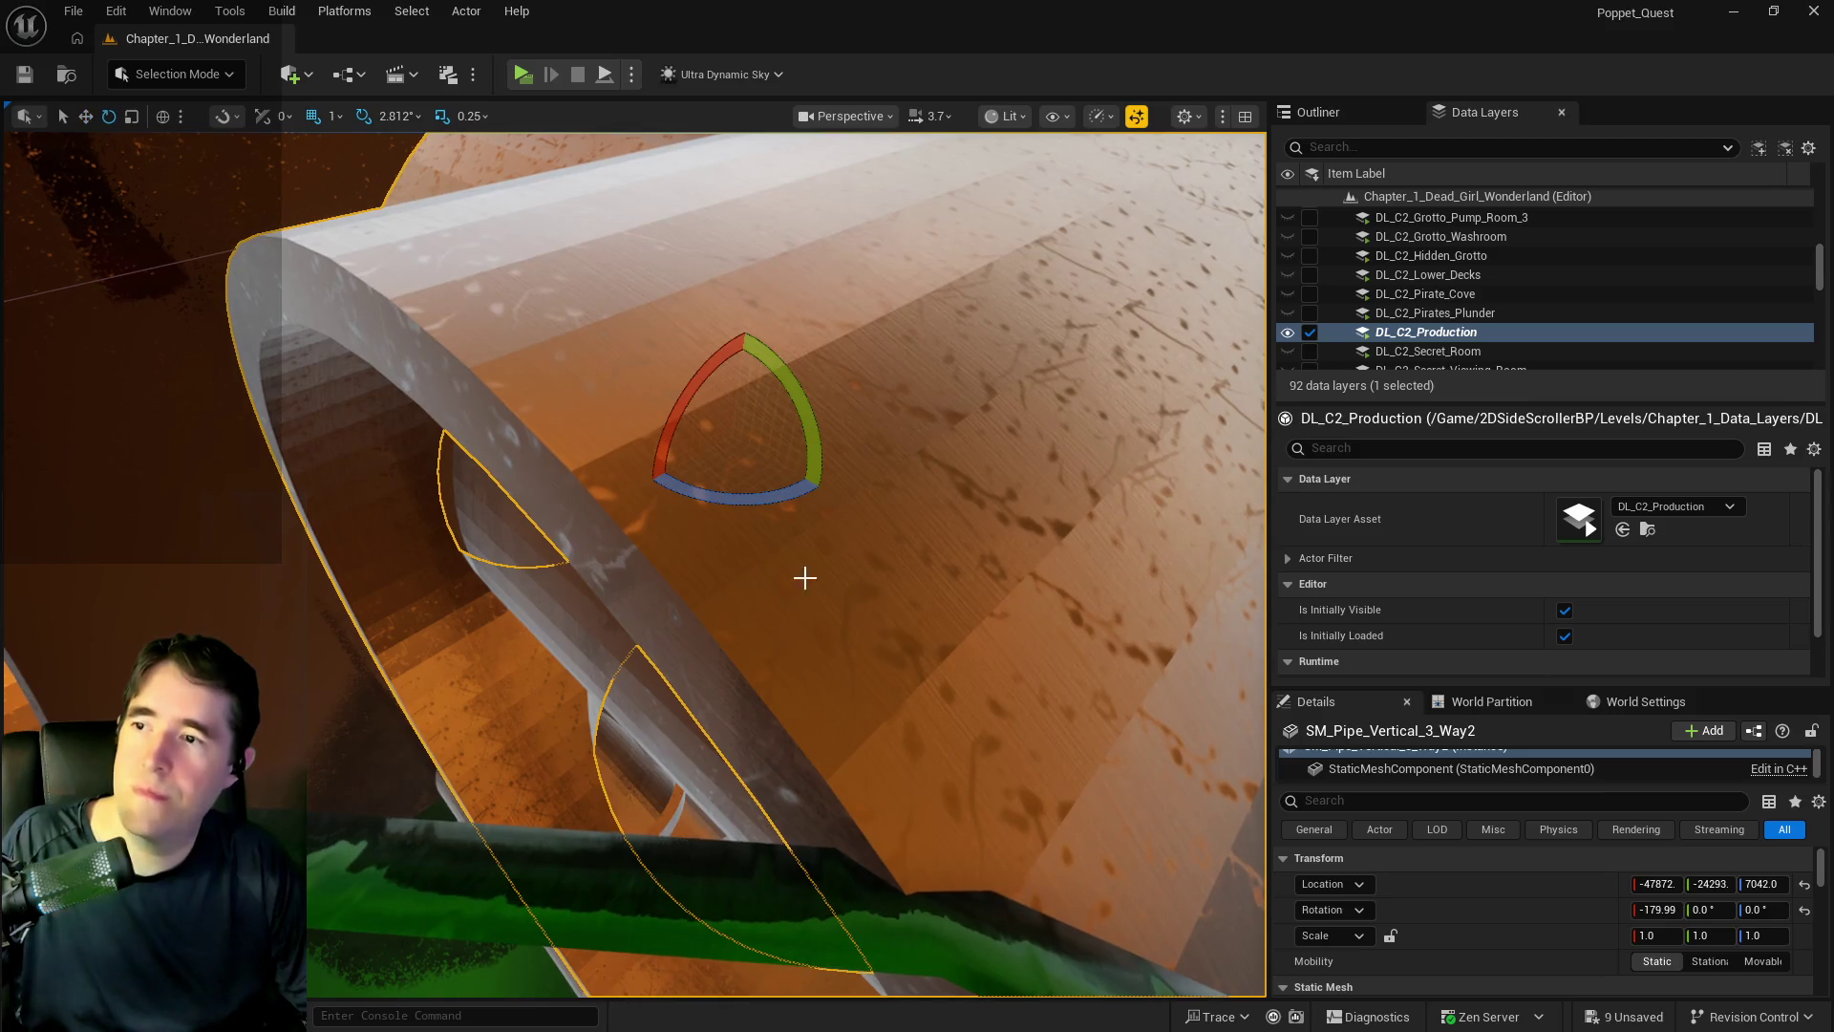
mouse_move(827, 490)
mouse_down()
mouse_move(840, 432)
mouse_move(801, 397)
mouse_move(611, 554)
mouse_move(573, 515)
mouse_up()
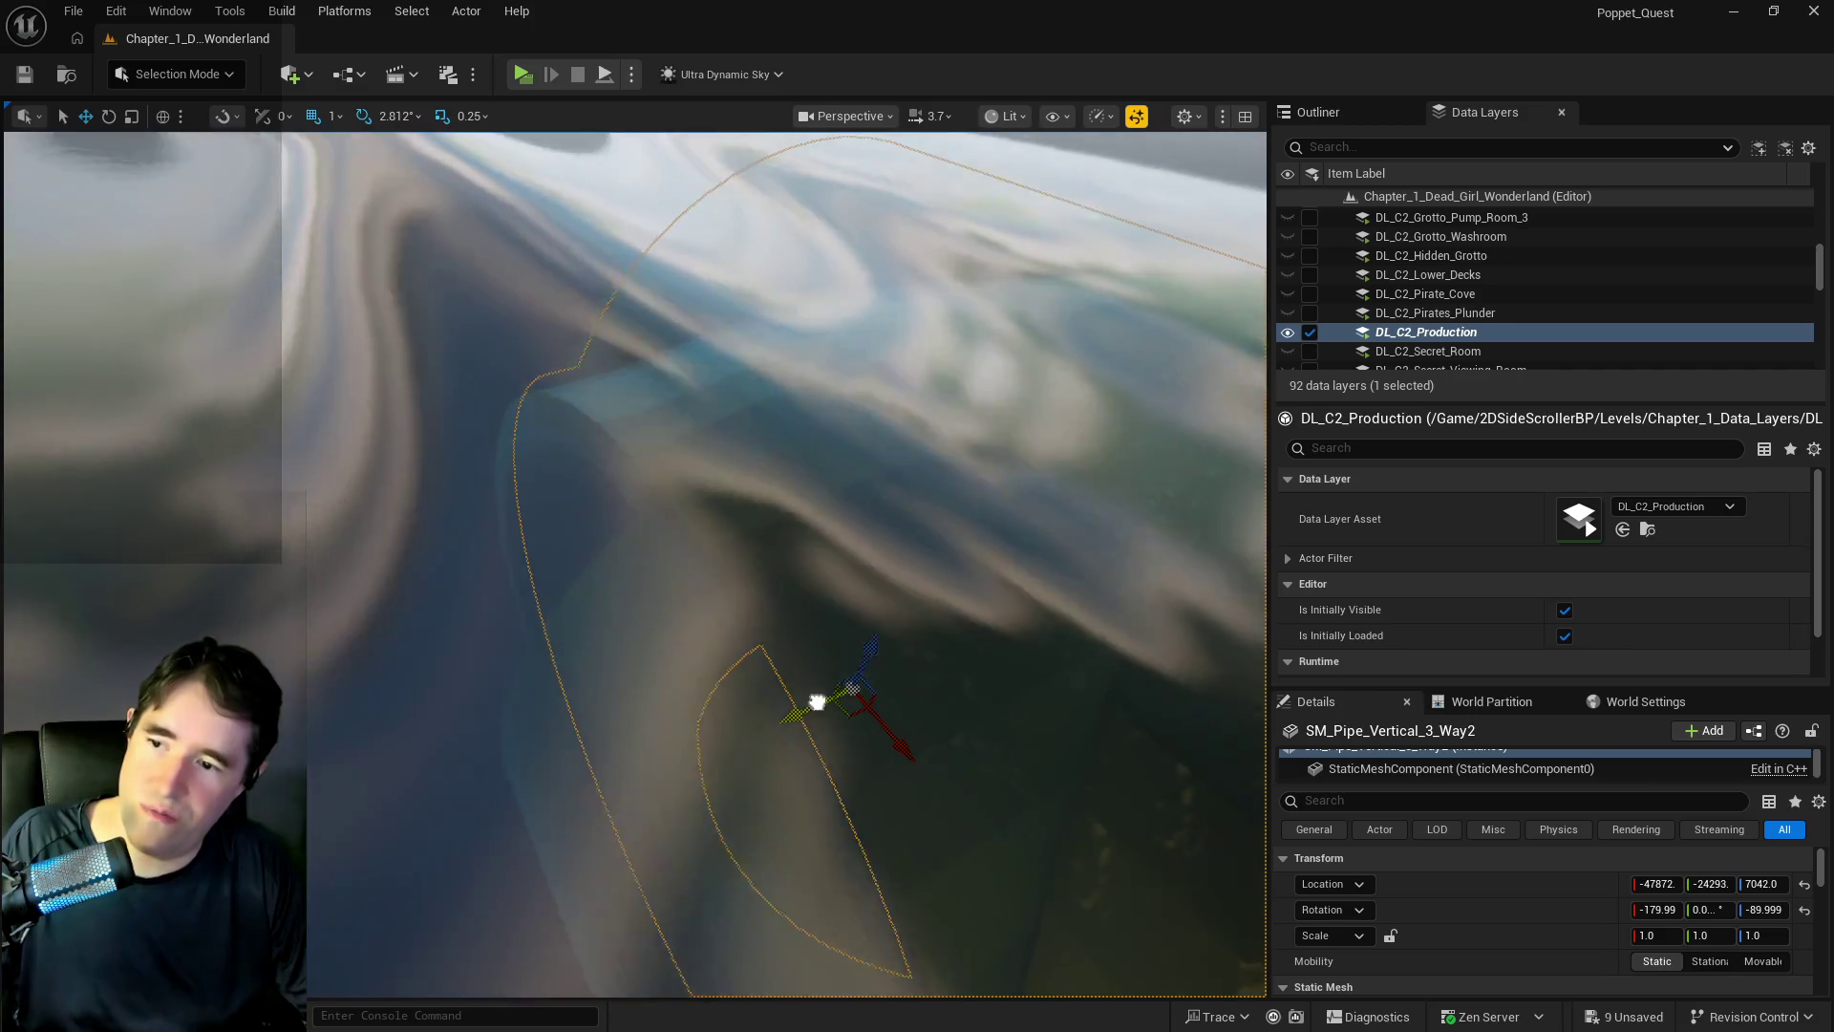
drag(817, 702, 551, 809)
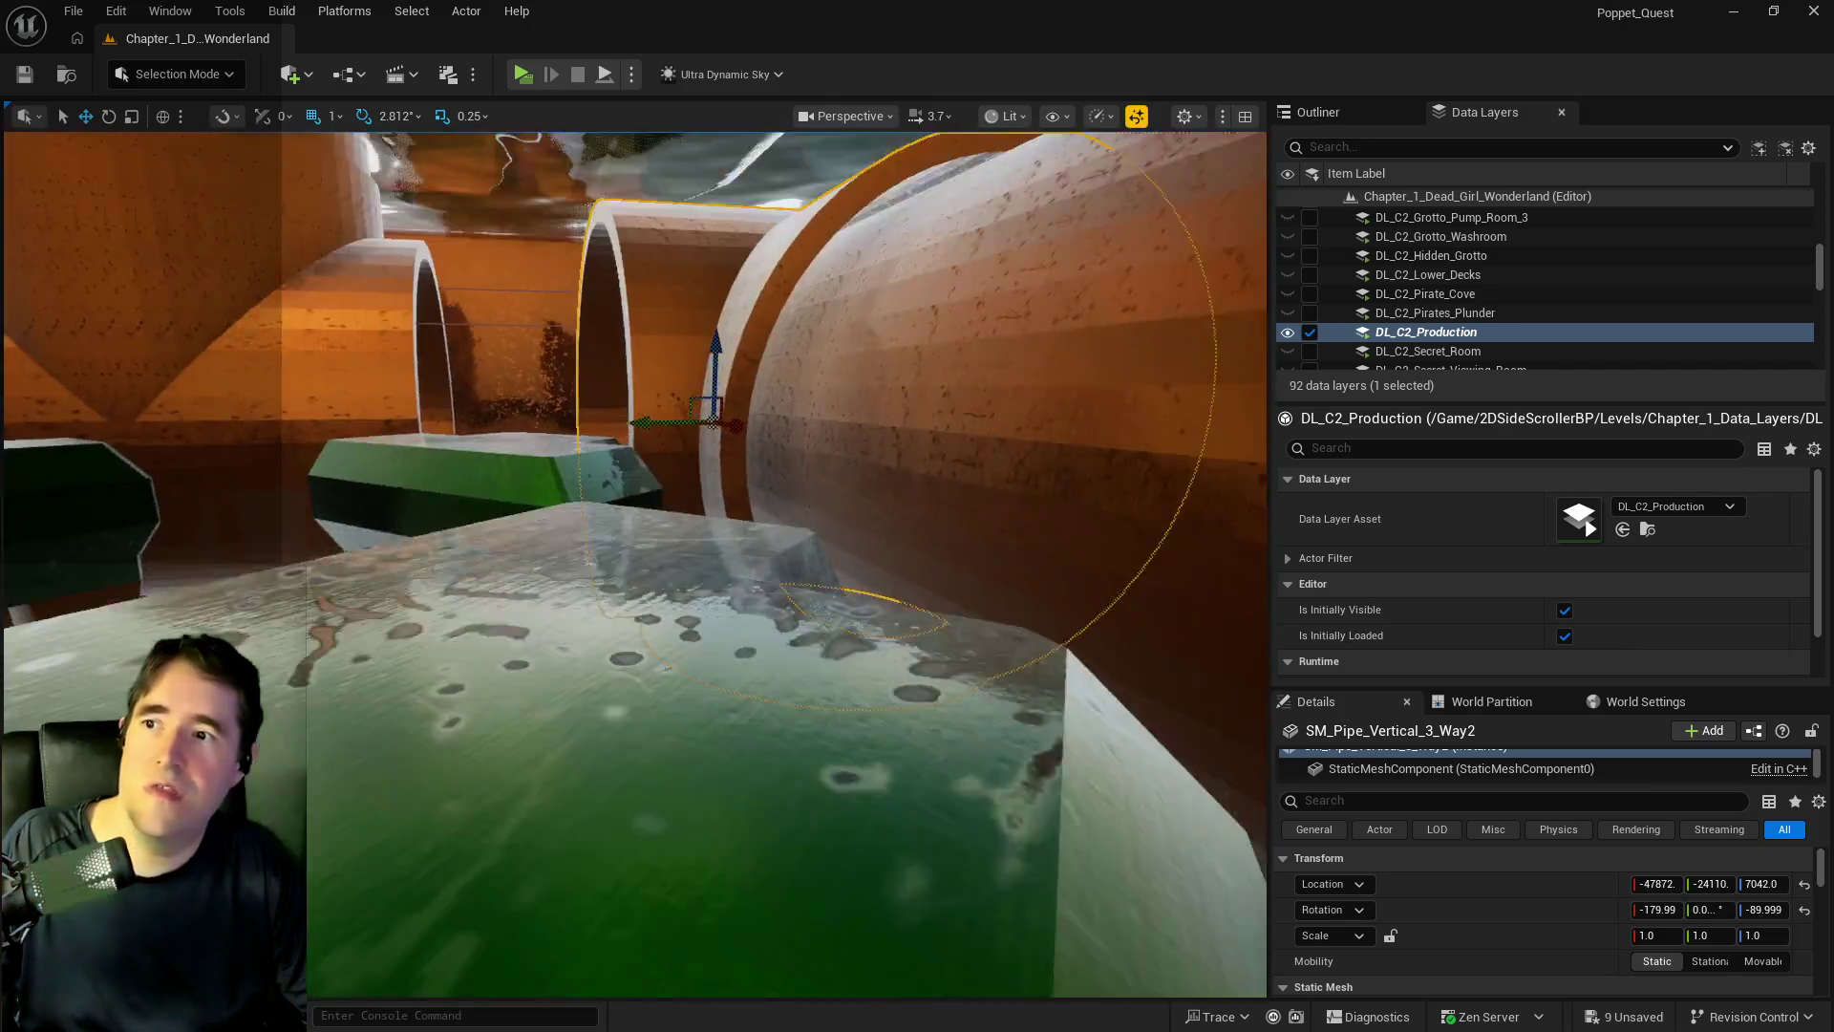
drag(630, 563, 611, 535)
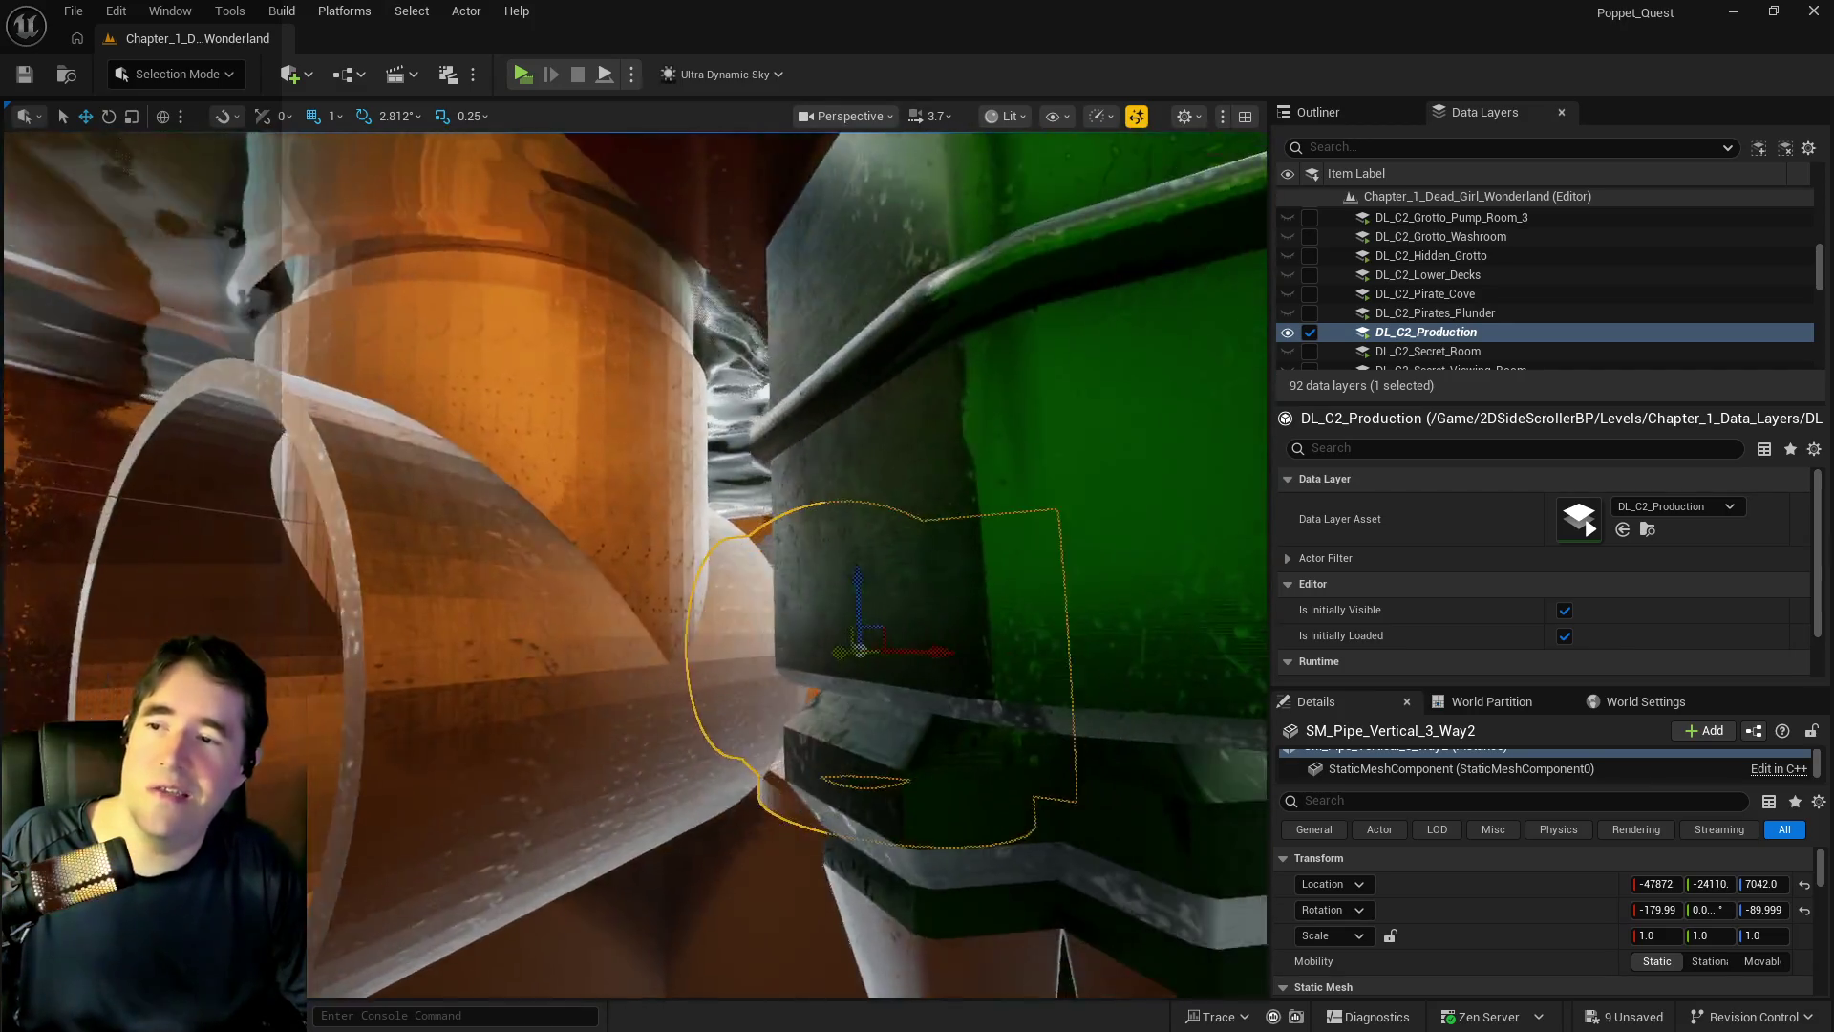
scroll(635, 563, down, 3)
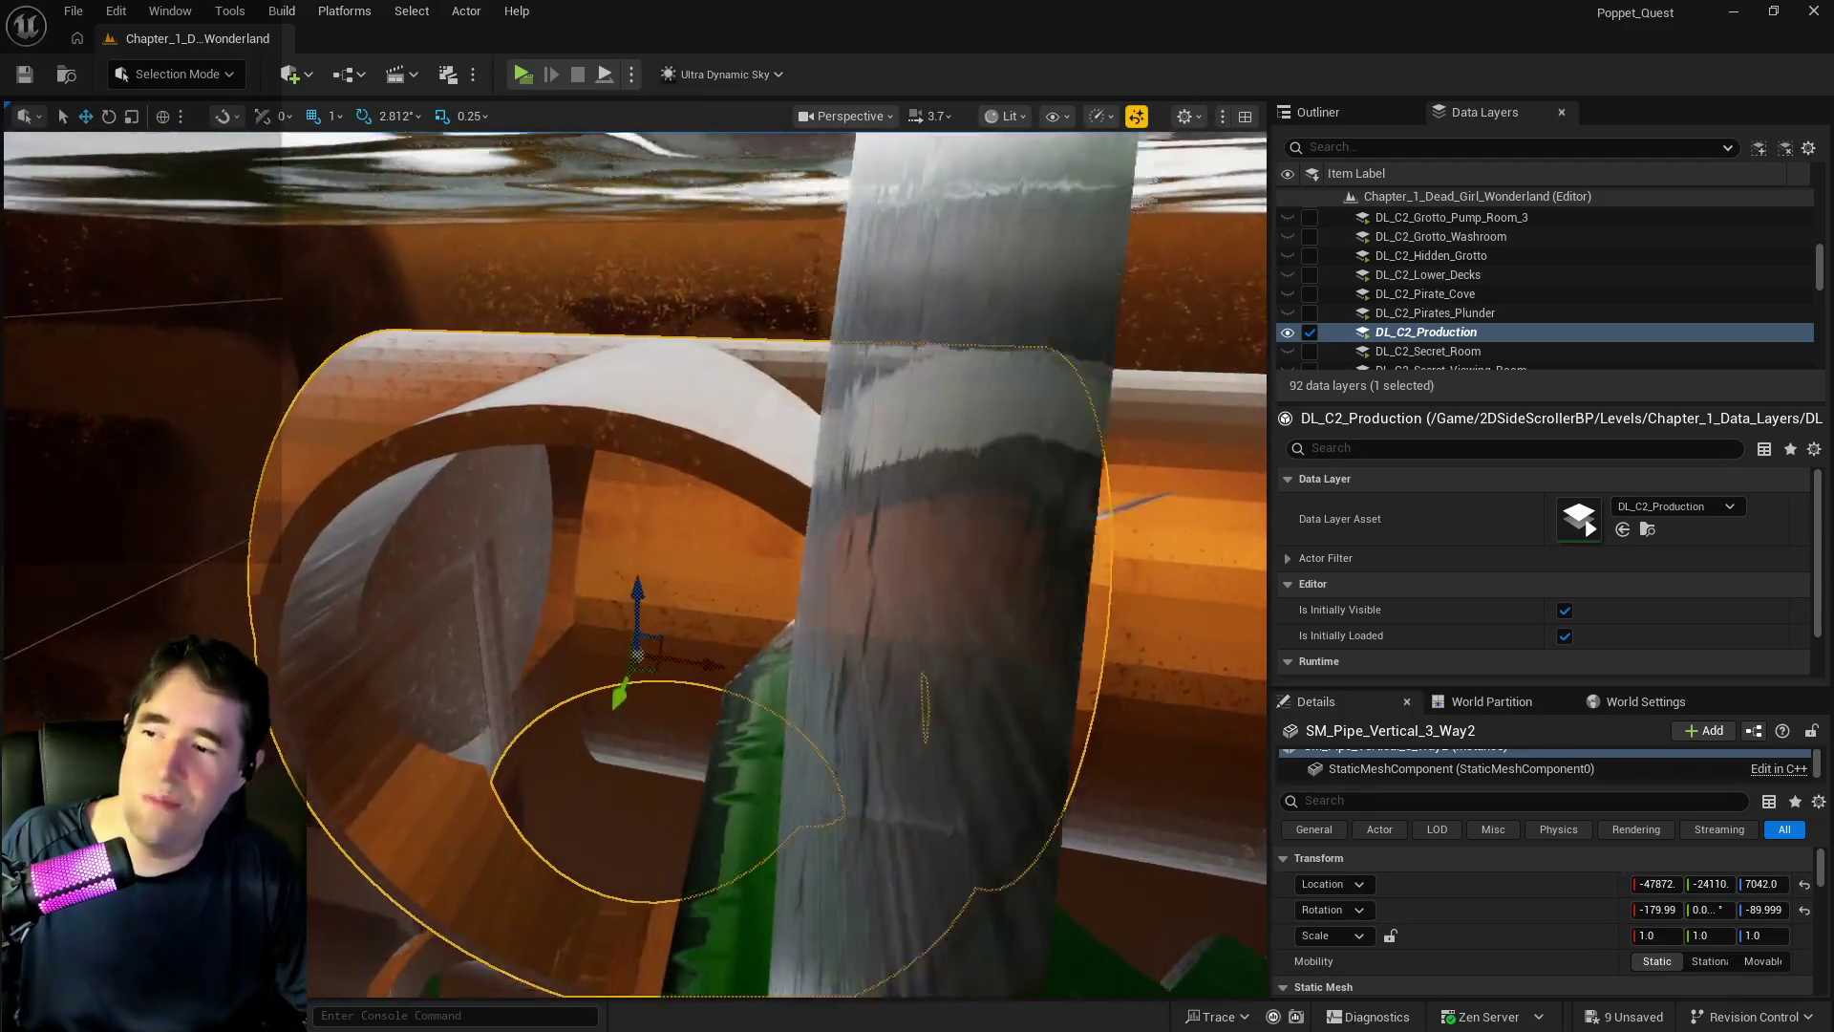
drag(695, 561, 511, 559)
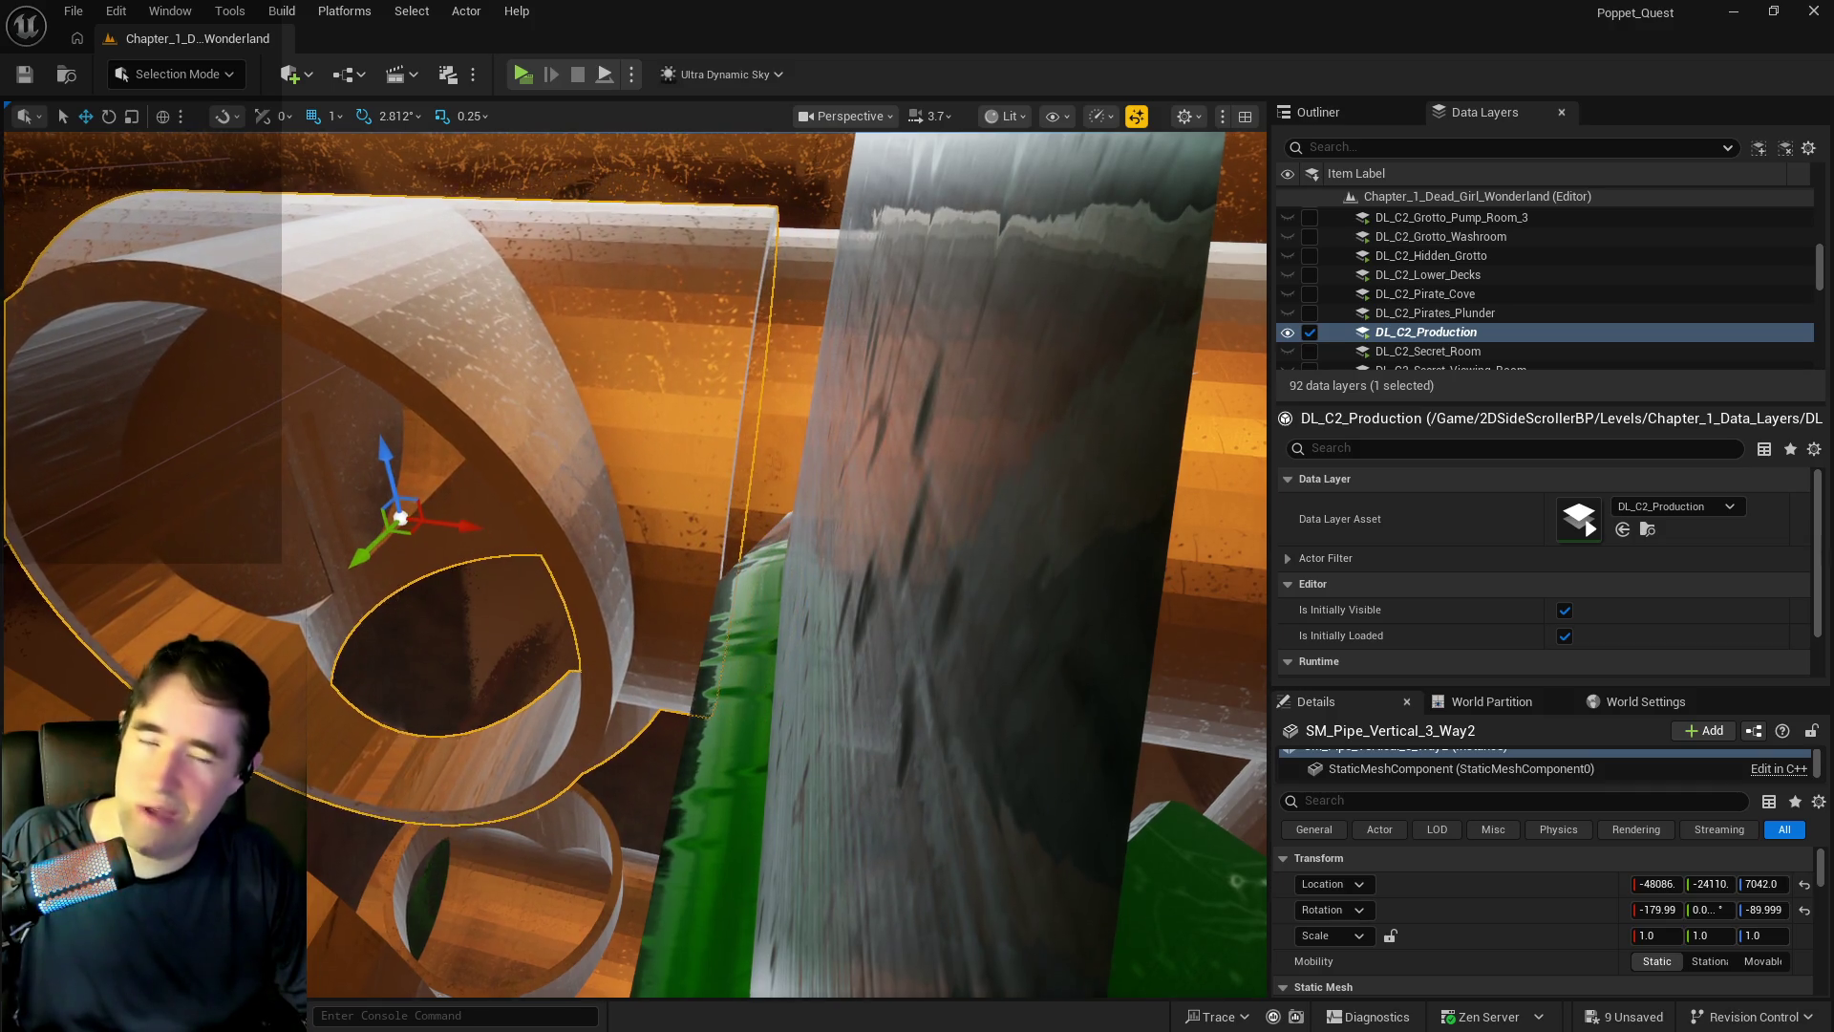
scroll(636, 563, up, 3)
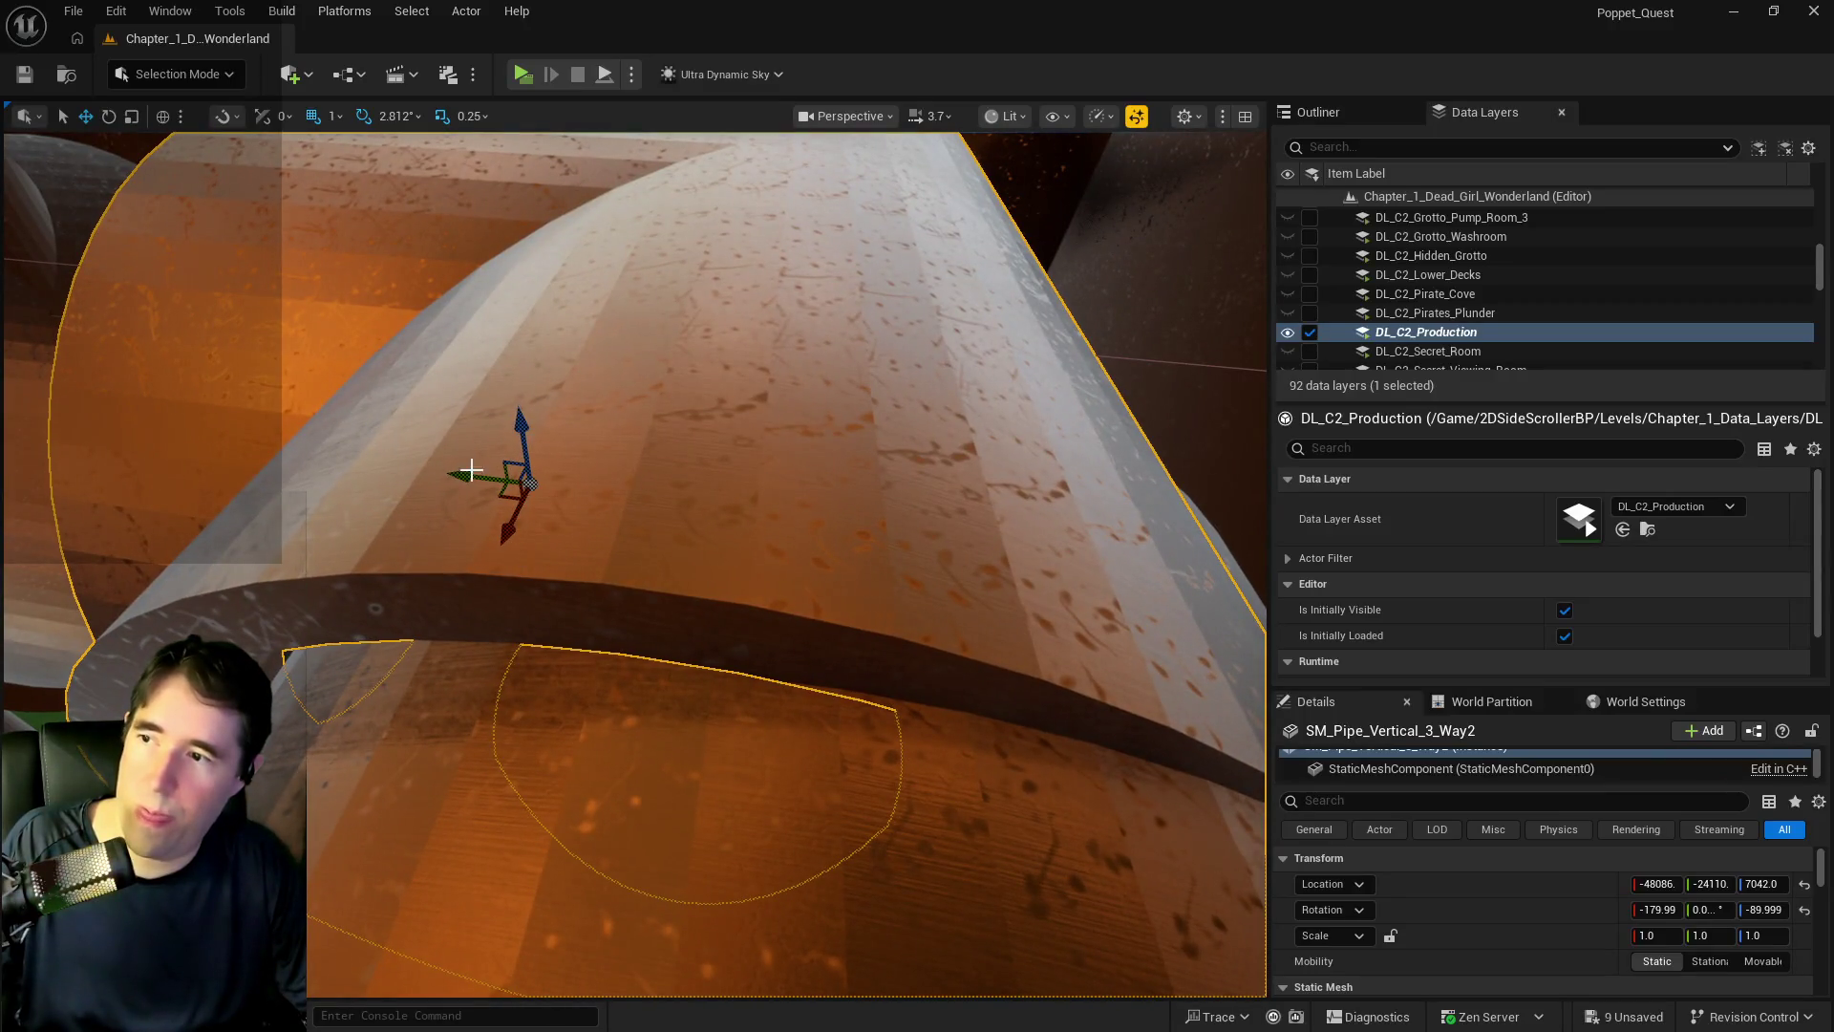
drag(471, 470, 499, 480)
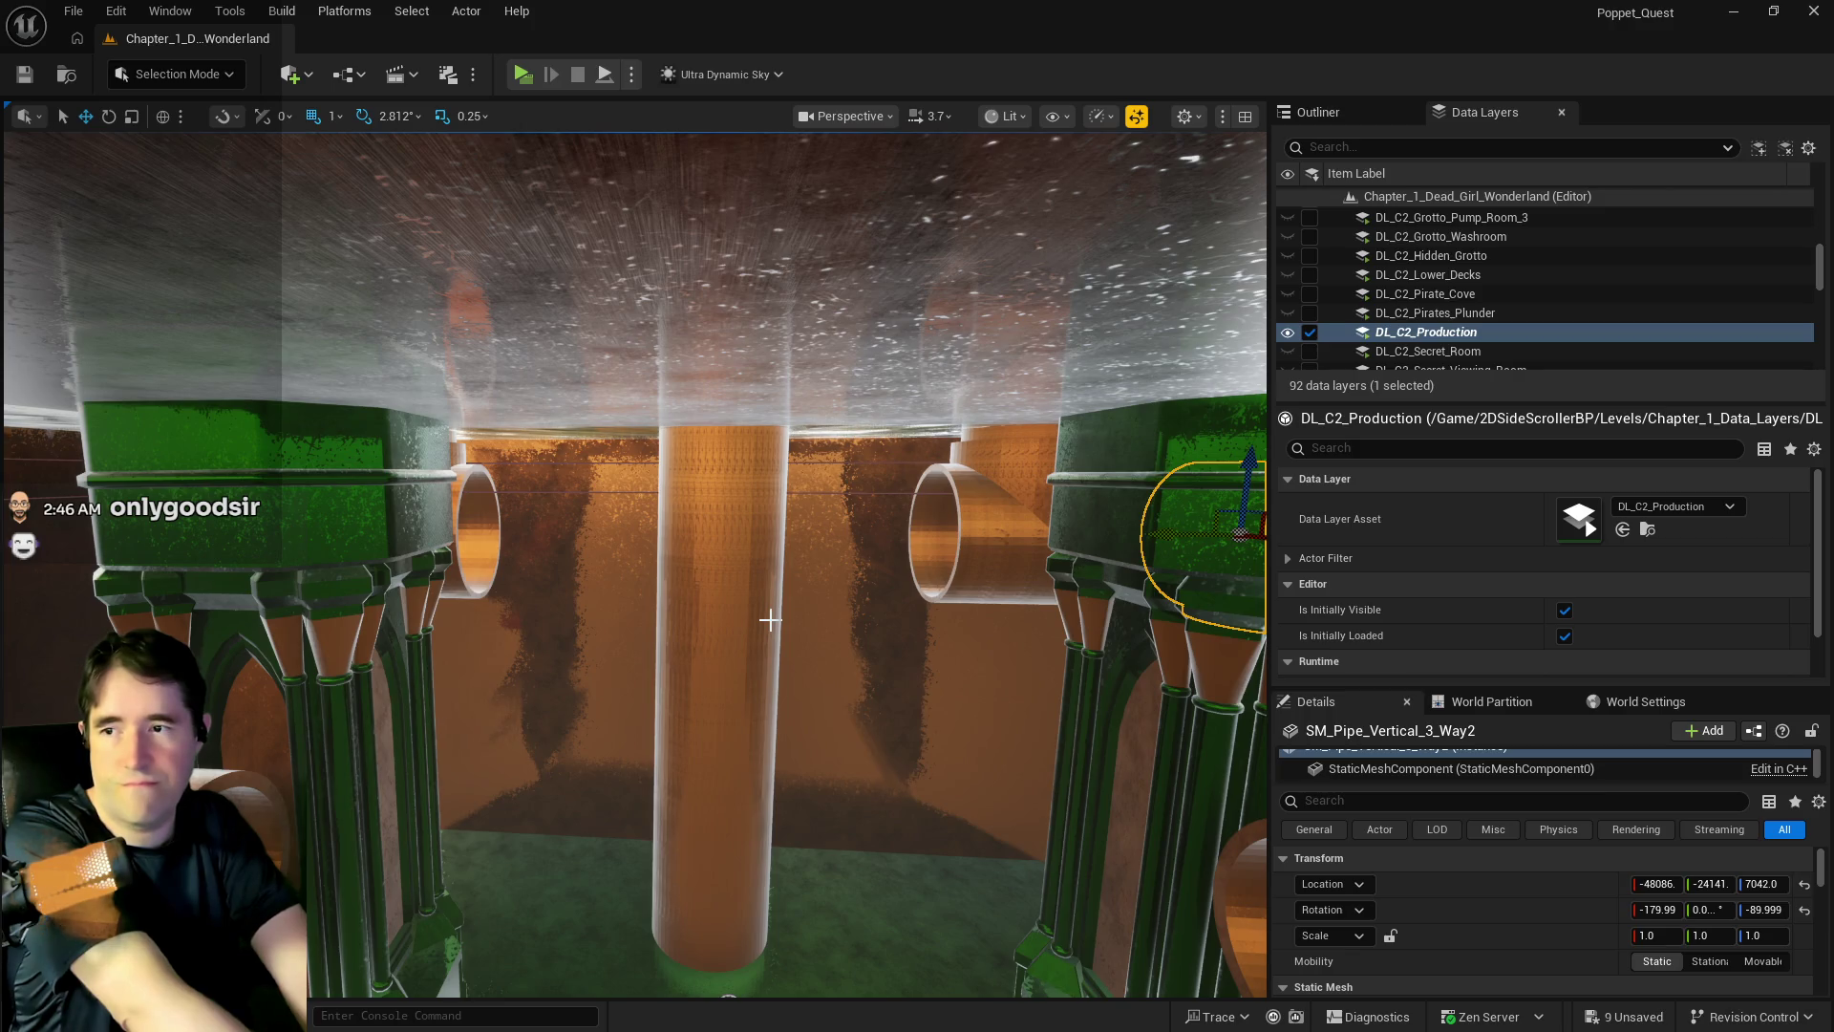
- Fly around the pillars to inspect the pipes, then select BP_SplinePipesHollow37
mouse_move(806, 720)
mouse_down()
mouse_move(812, 860)
mouse_move(793, 869)
mouse_move(764, 669)
mouse_move(803, 720)
mouse_up()
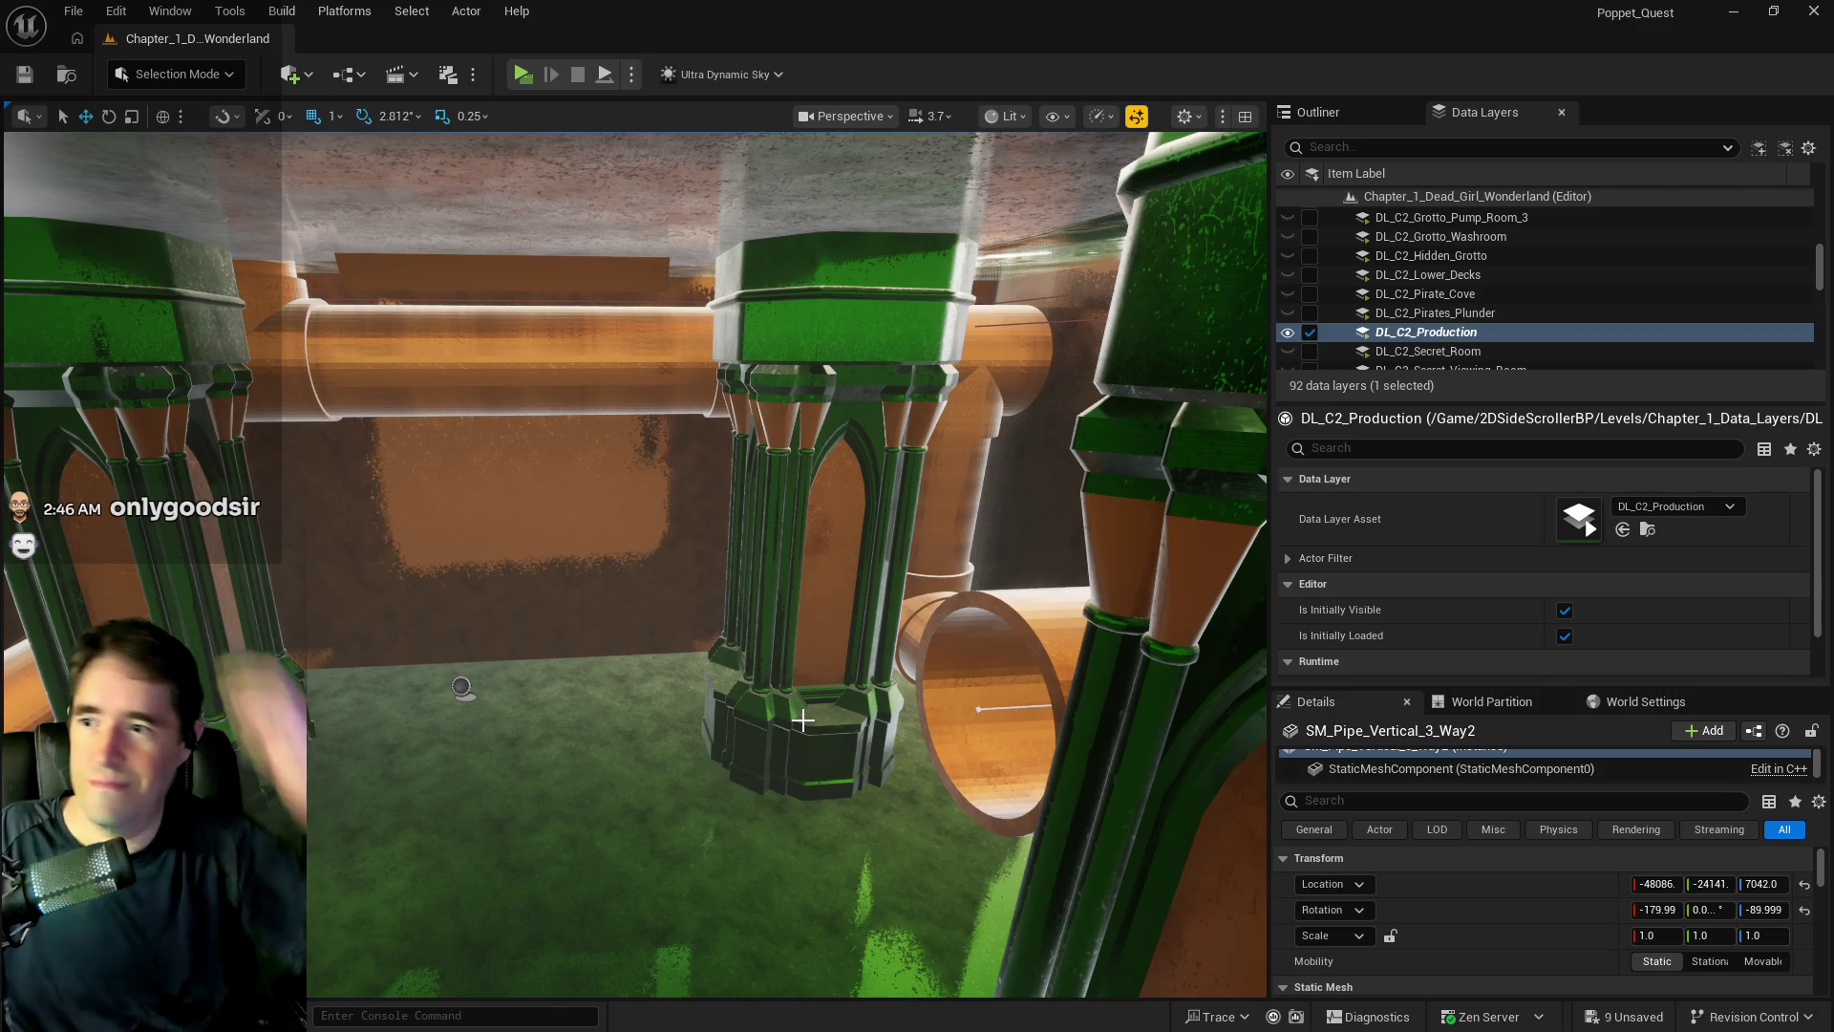
drag(802, 720, 764, 707)
mouse_move(1132, 728)
mouse_down()
mouse_move(600, 808)
mouse_move(856, 715)
mouse_move(859, 736)
mouse_move(907, 687)
mouse_move(888, 650)
mouse_move(821, 726)
mouse_move(587, 612)
mouse_move(515, 535)
mouse_up()
click(498, 516)
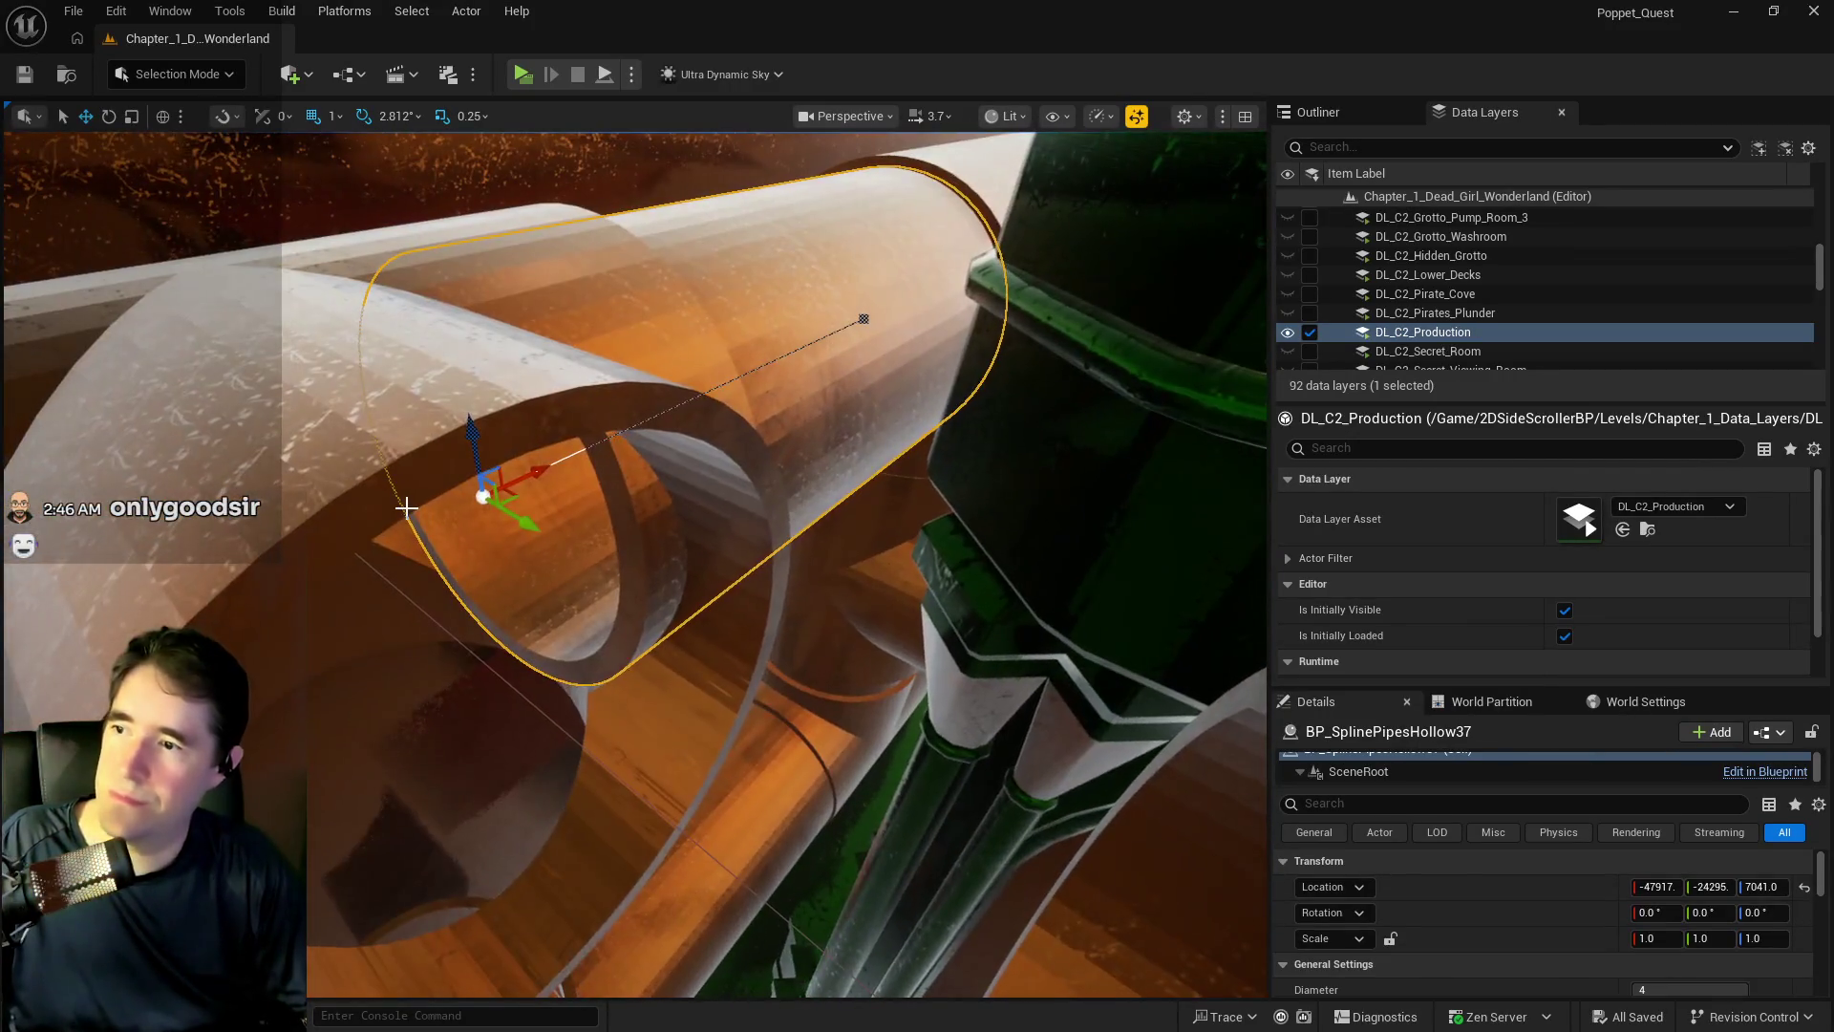
- Slide hollow pipe BP_SplinePipesHollow37 along X to -47843
key(f)
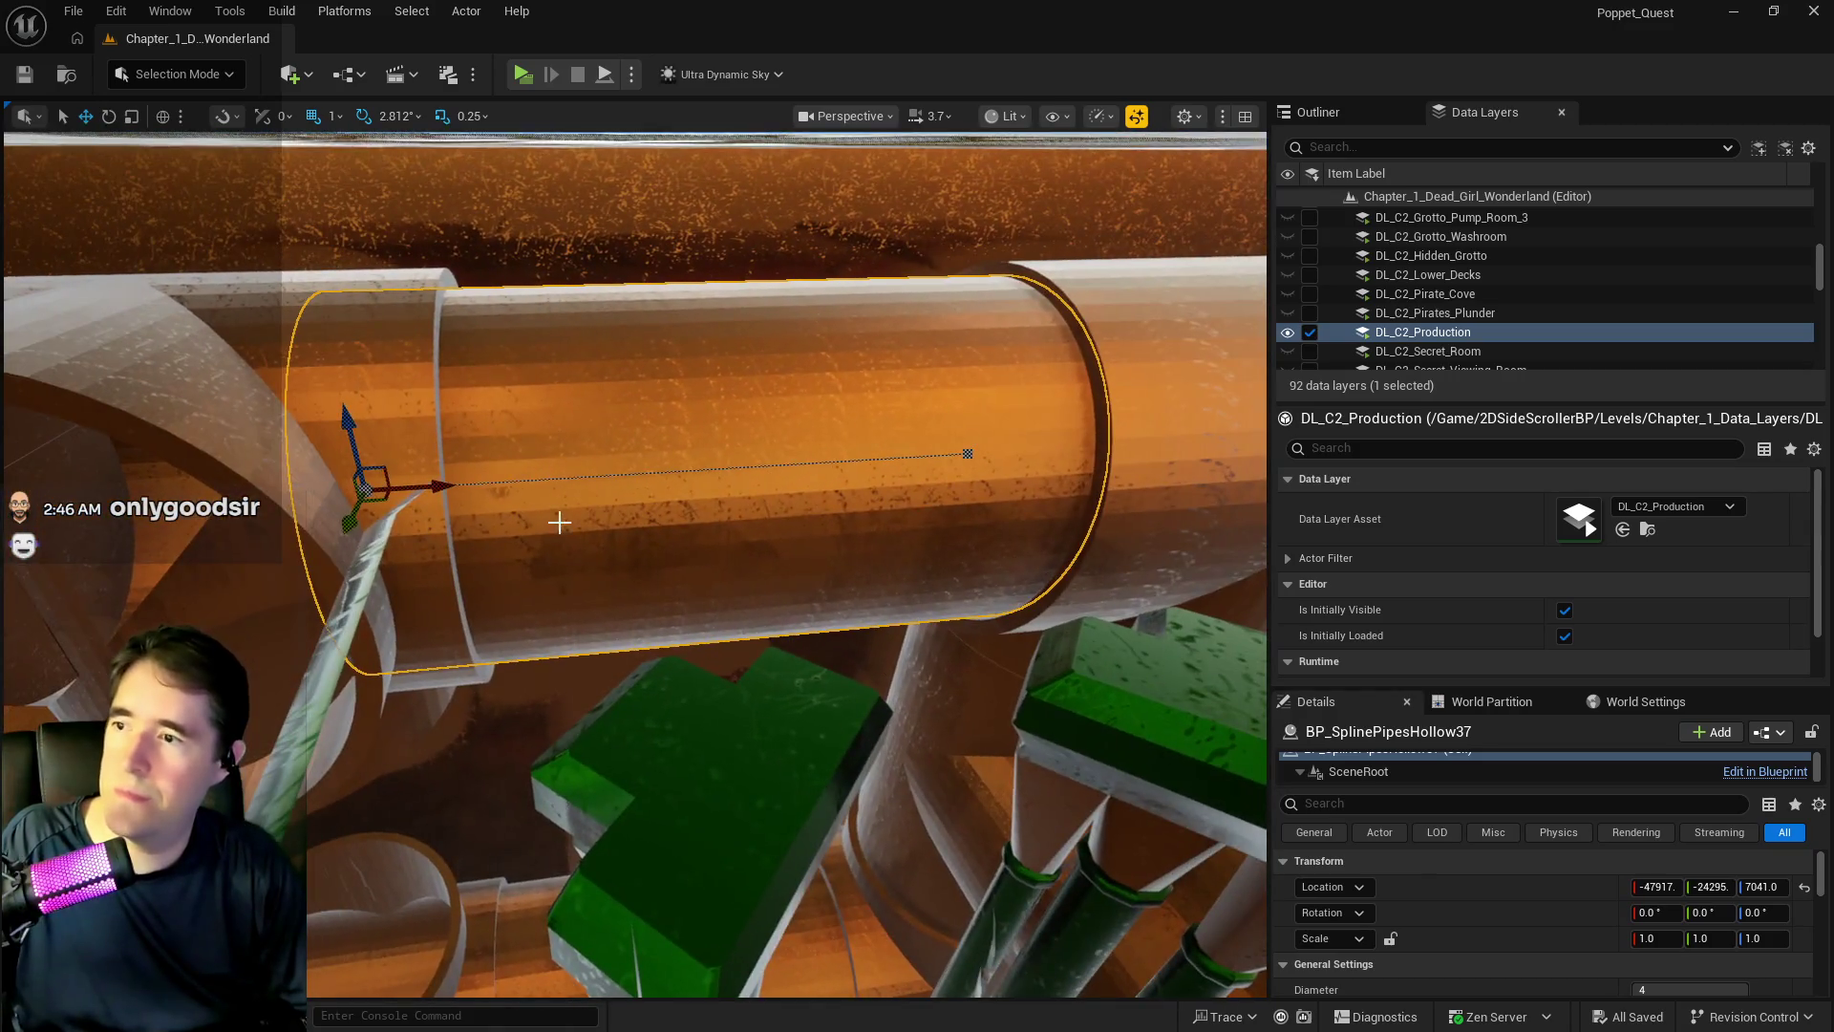
drag(422, 481, 471, 480)
scroll(471, 480, up, 5)
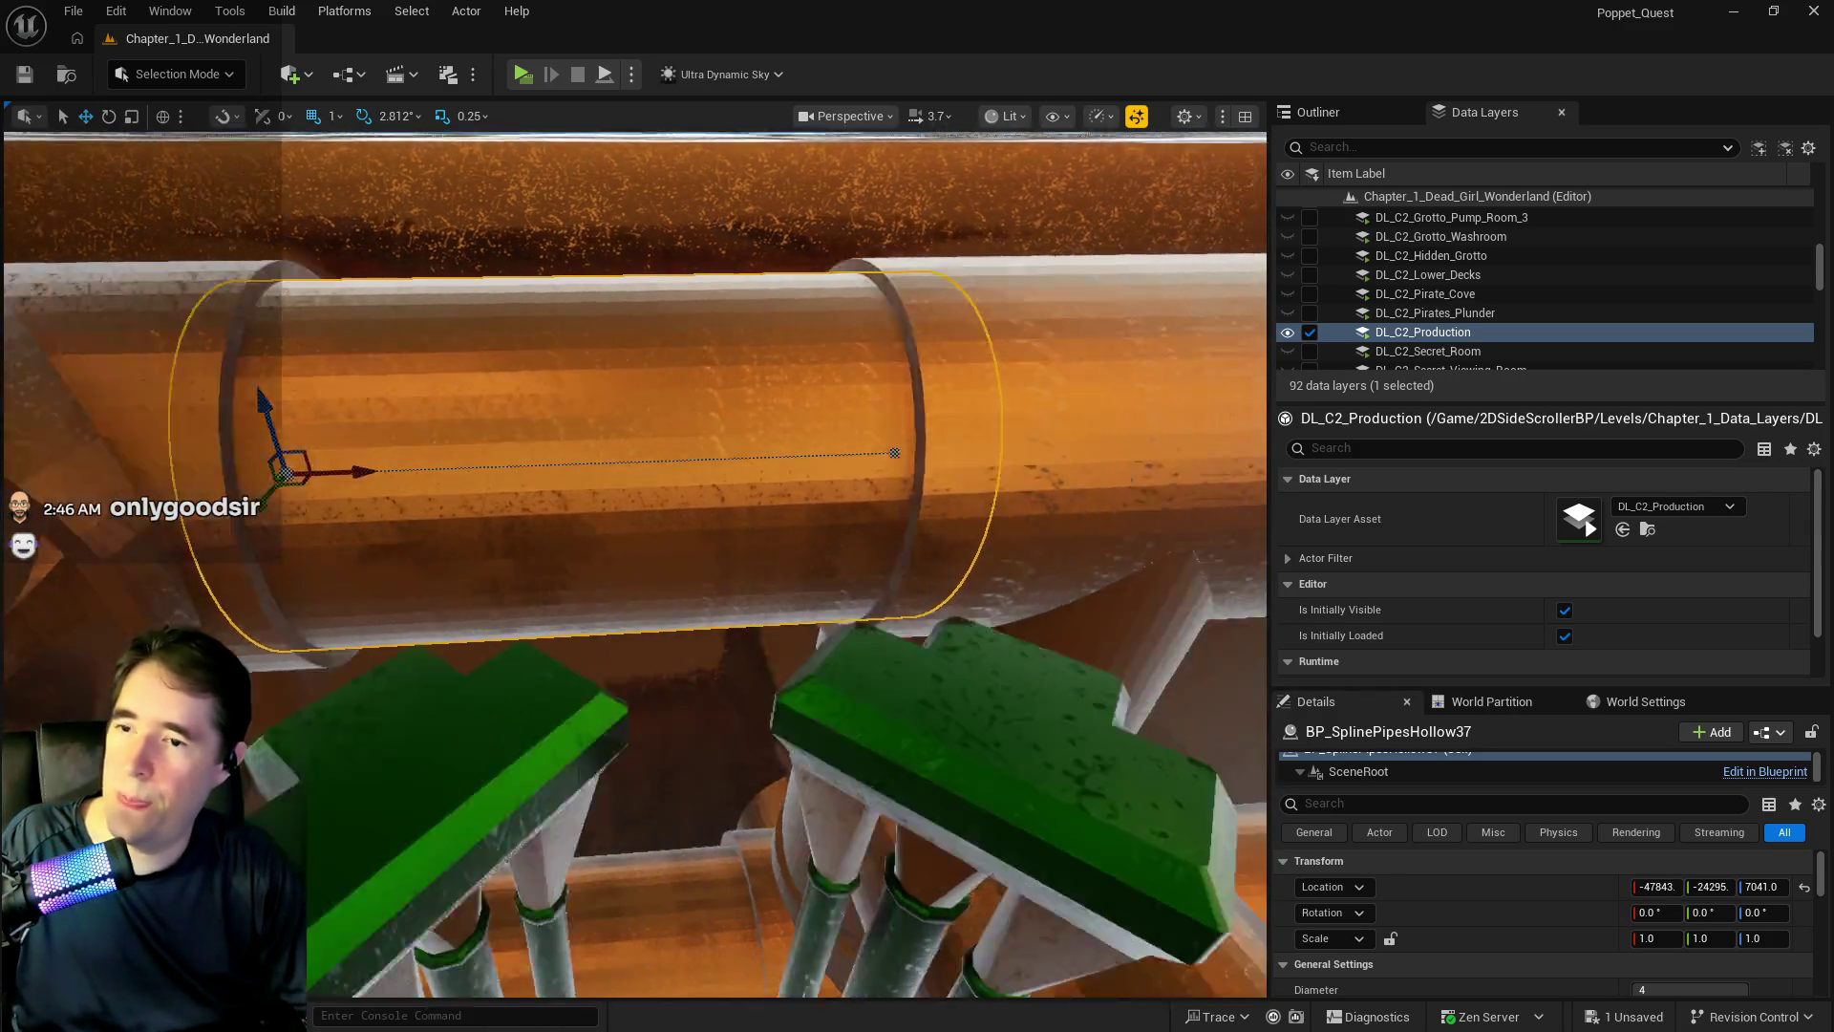
scroll(705, 472, down, 5)
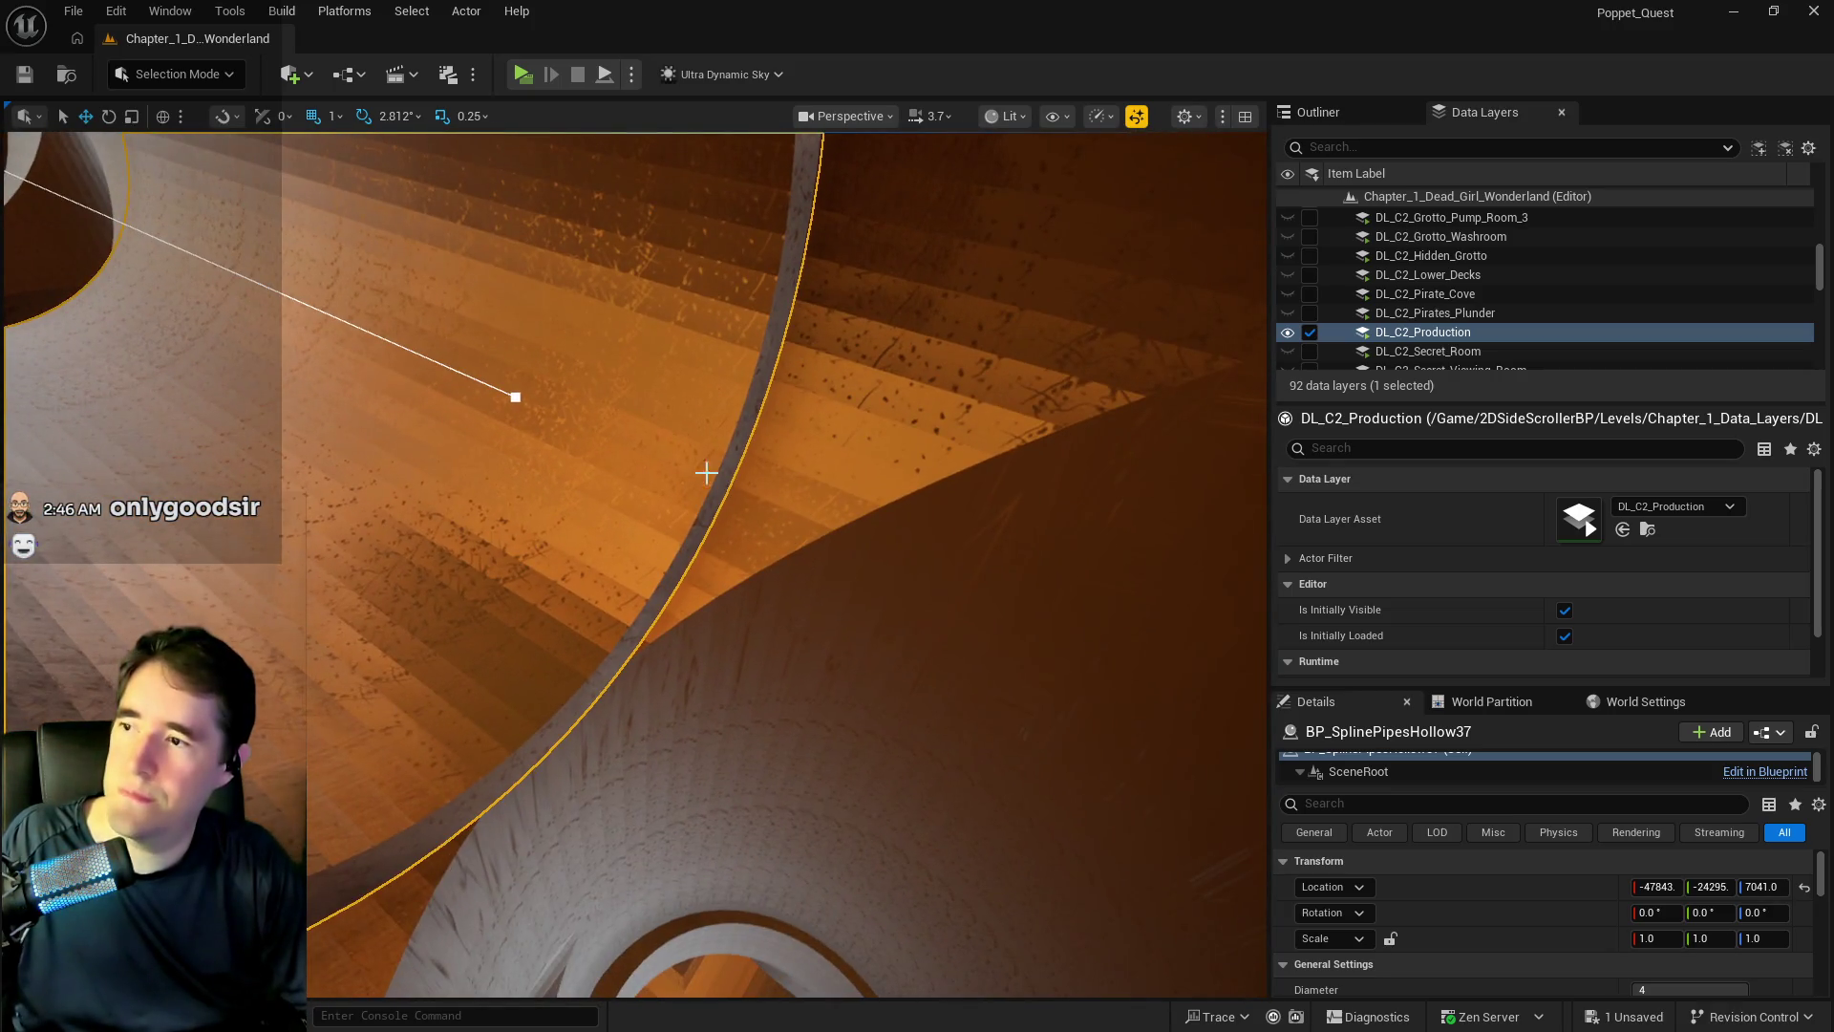
click(515, 396)
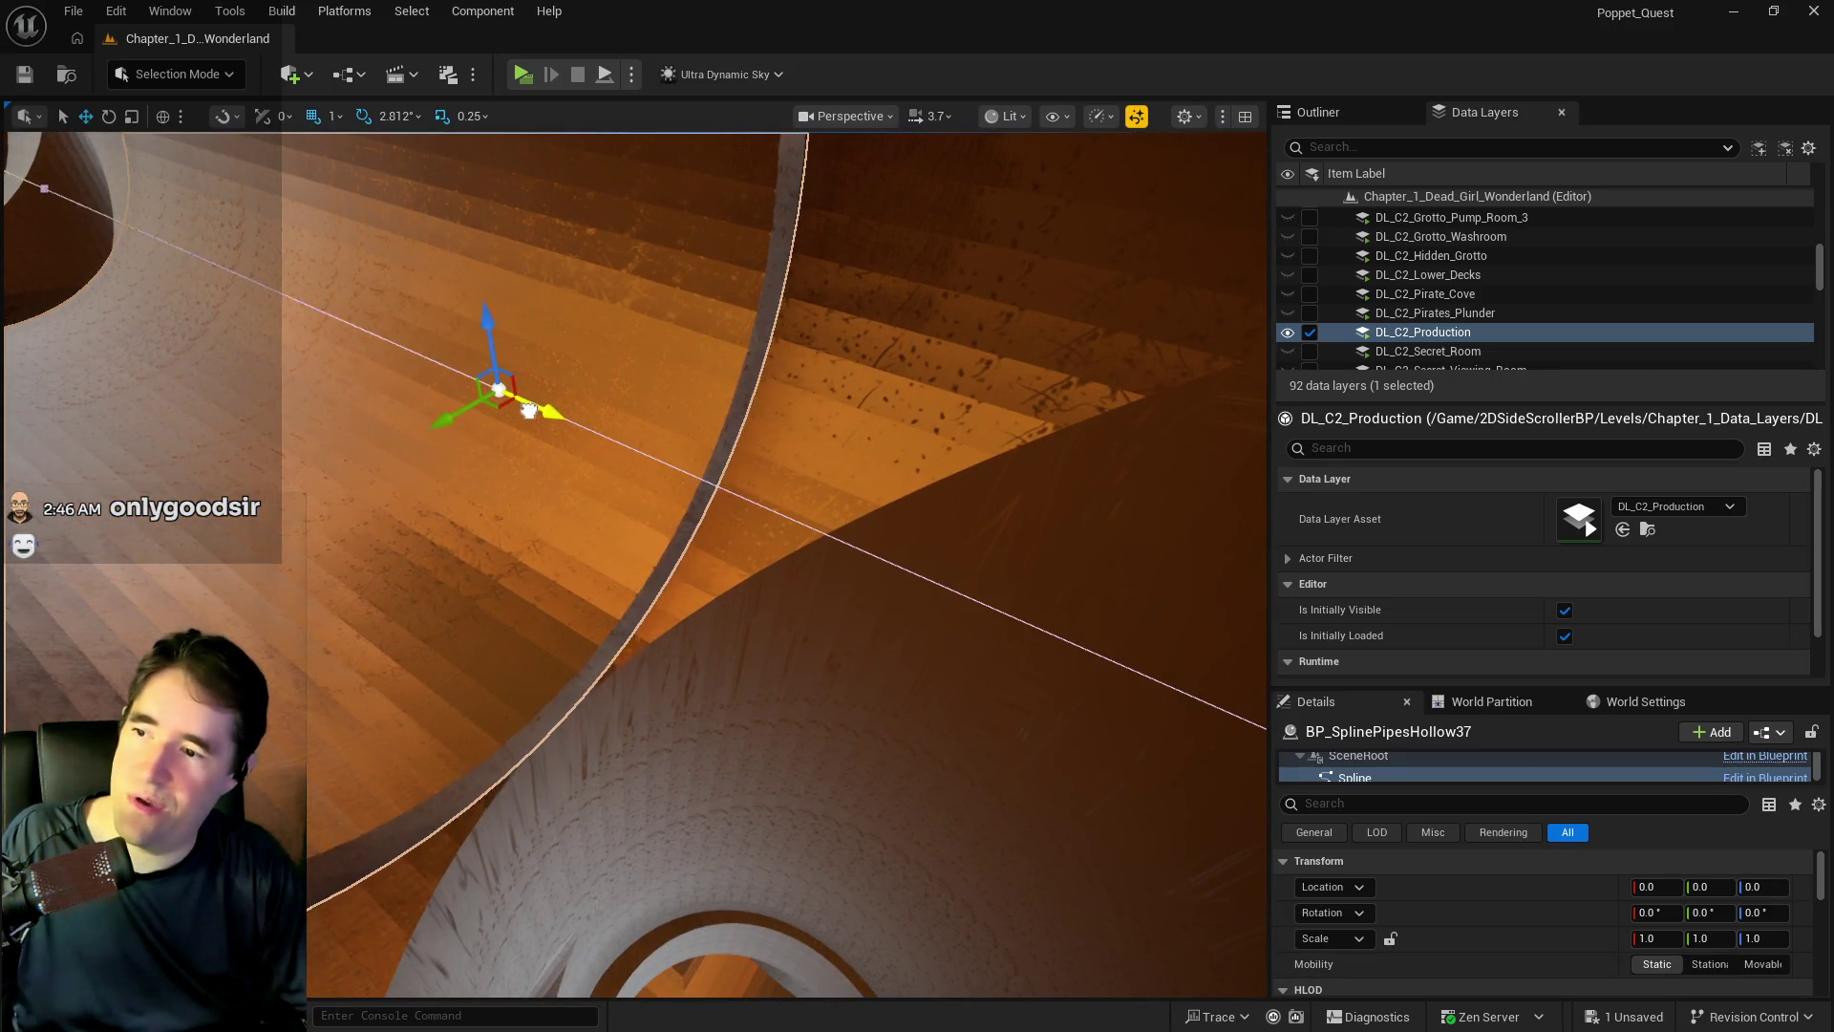
key(w)
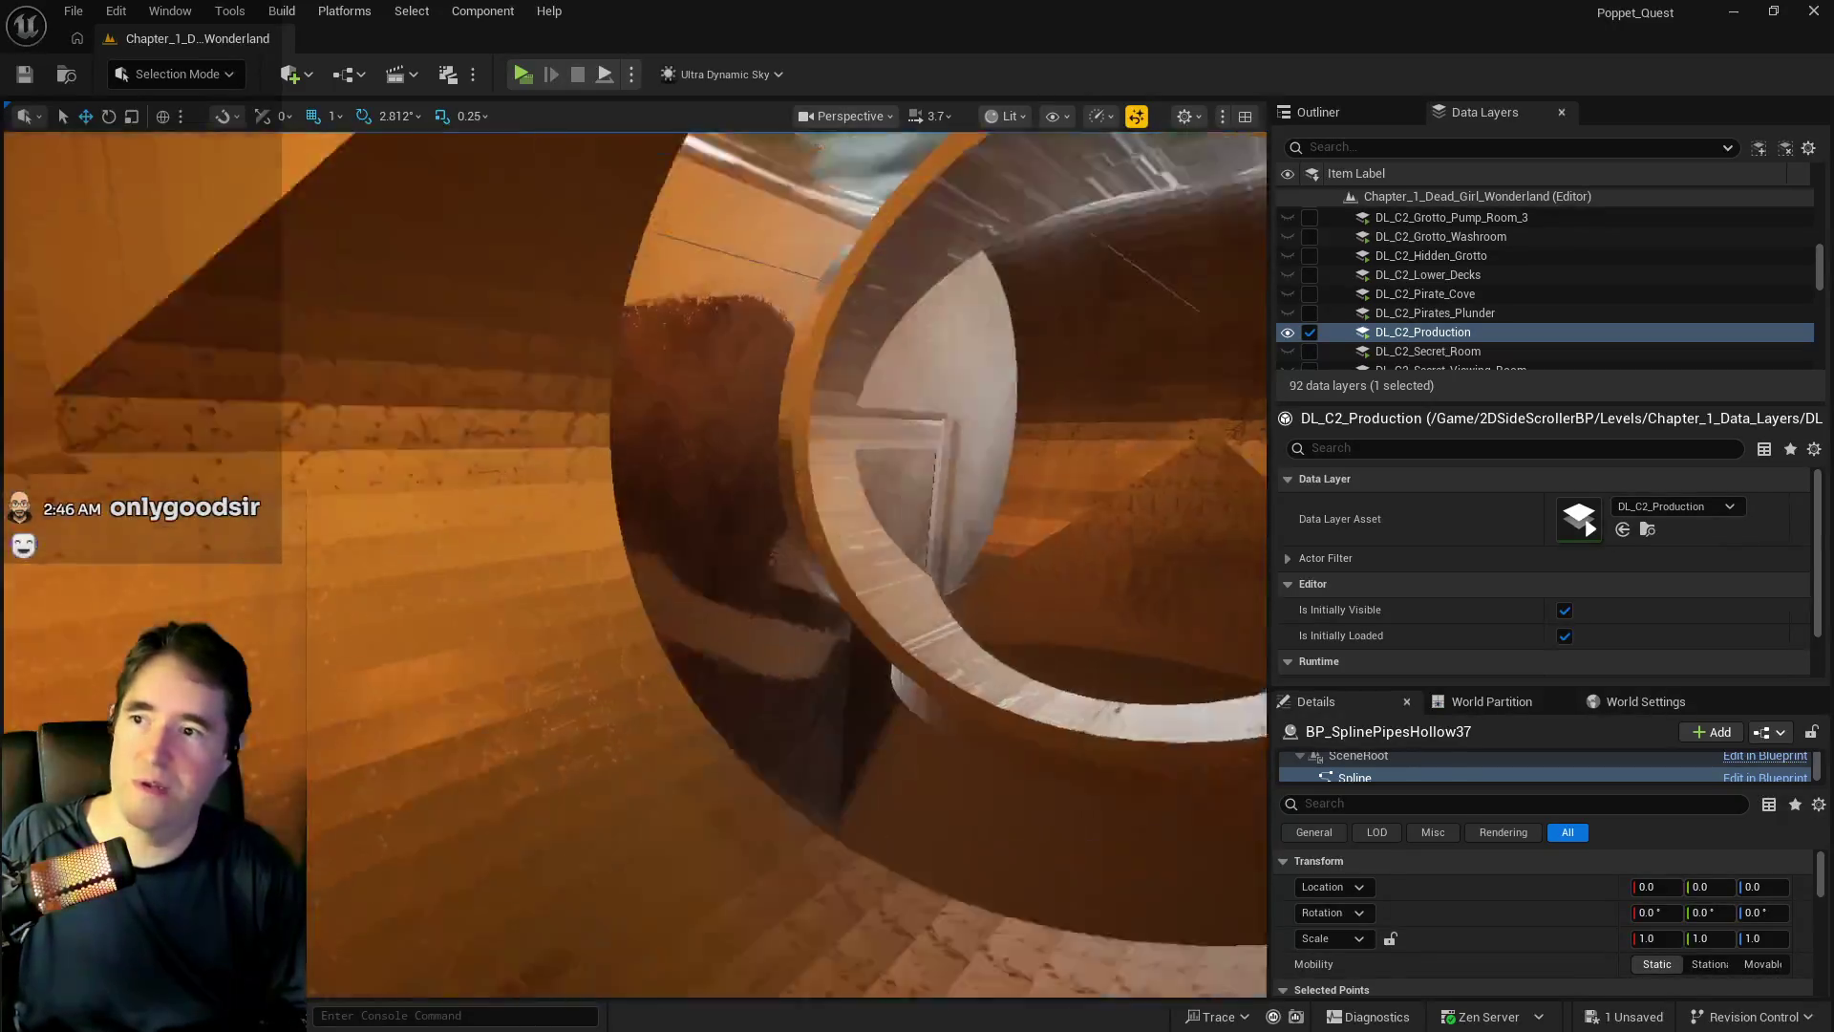
key(s)
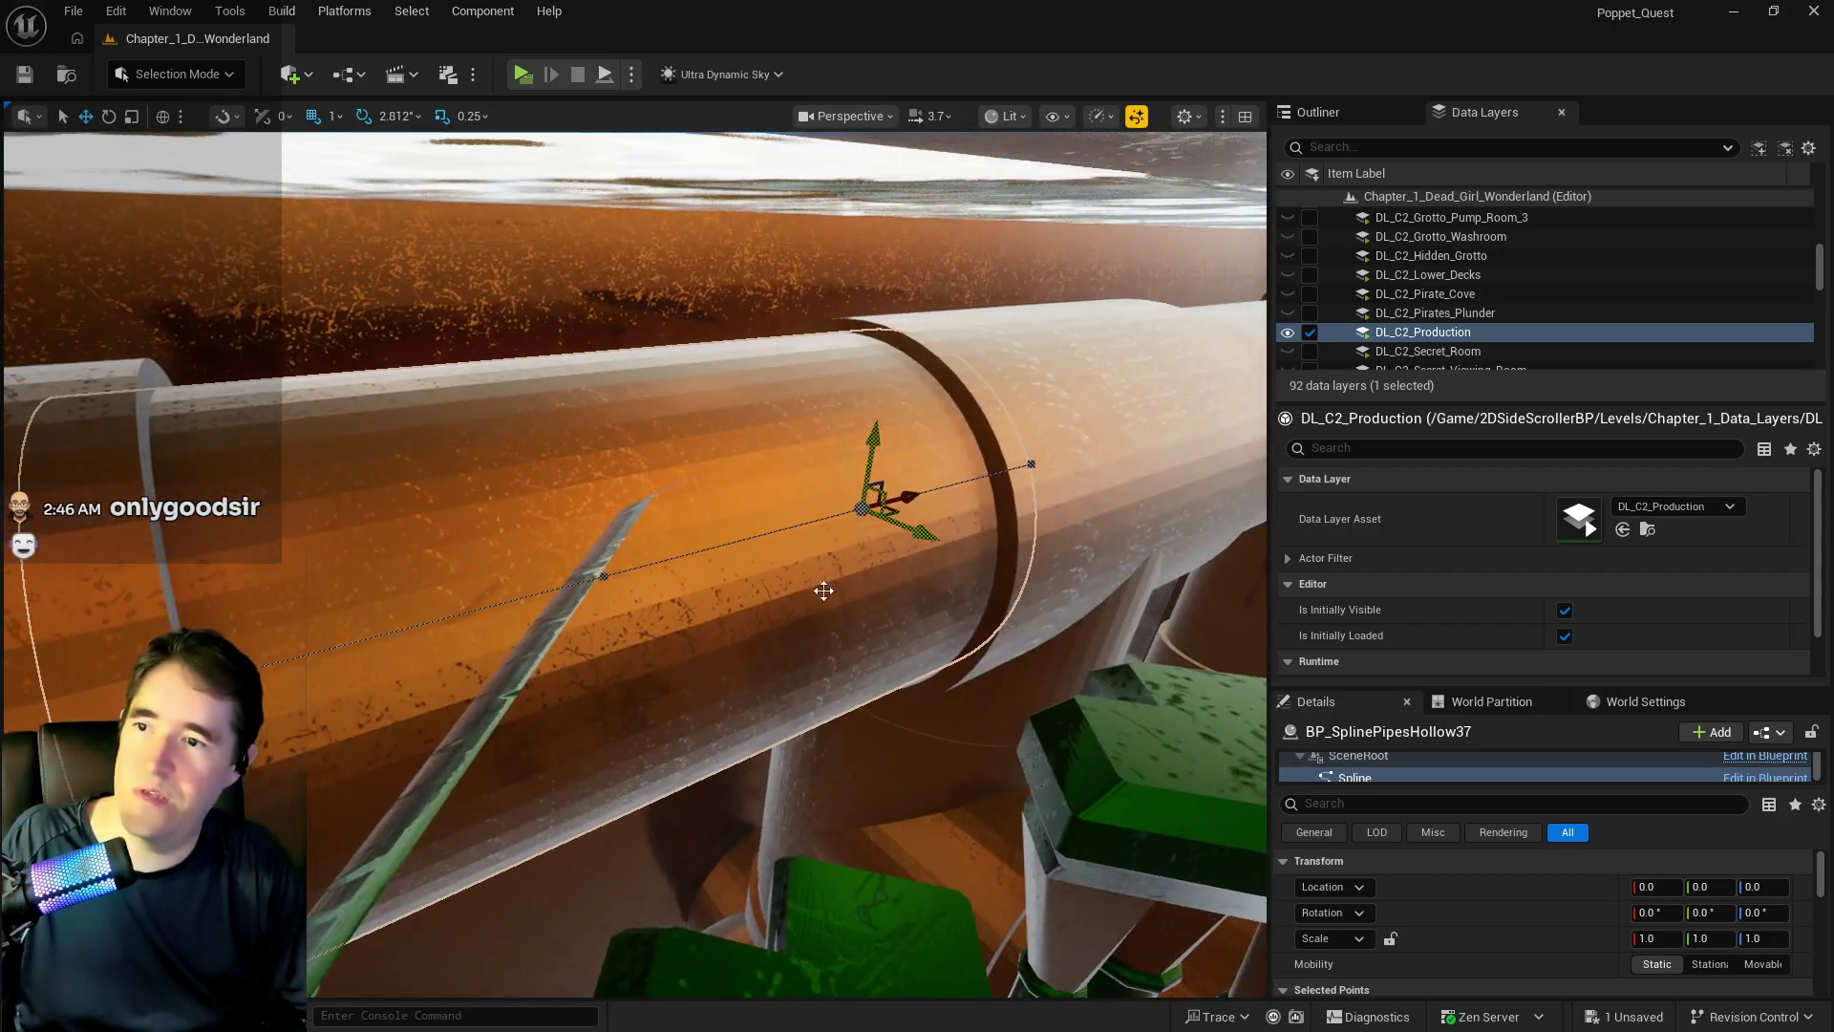
click(819, 585)
click(867, 602)
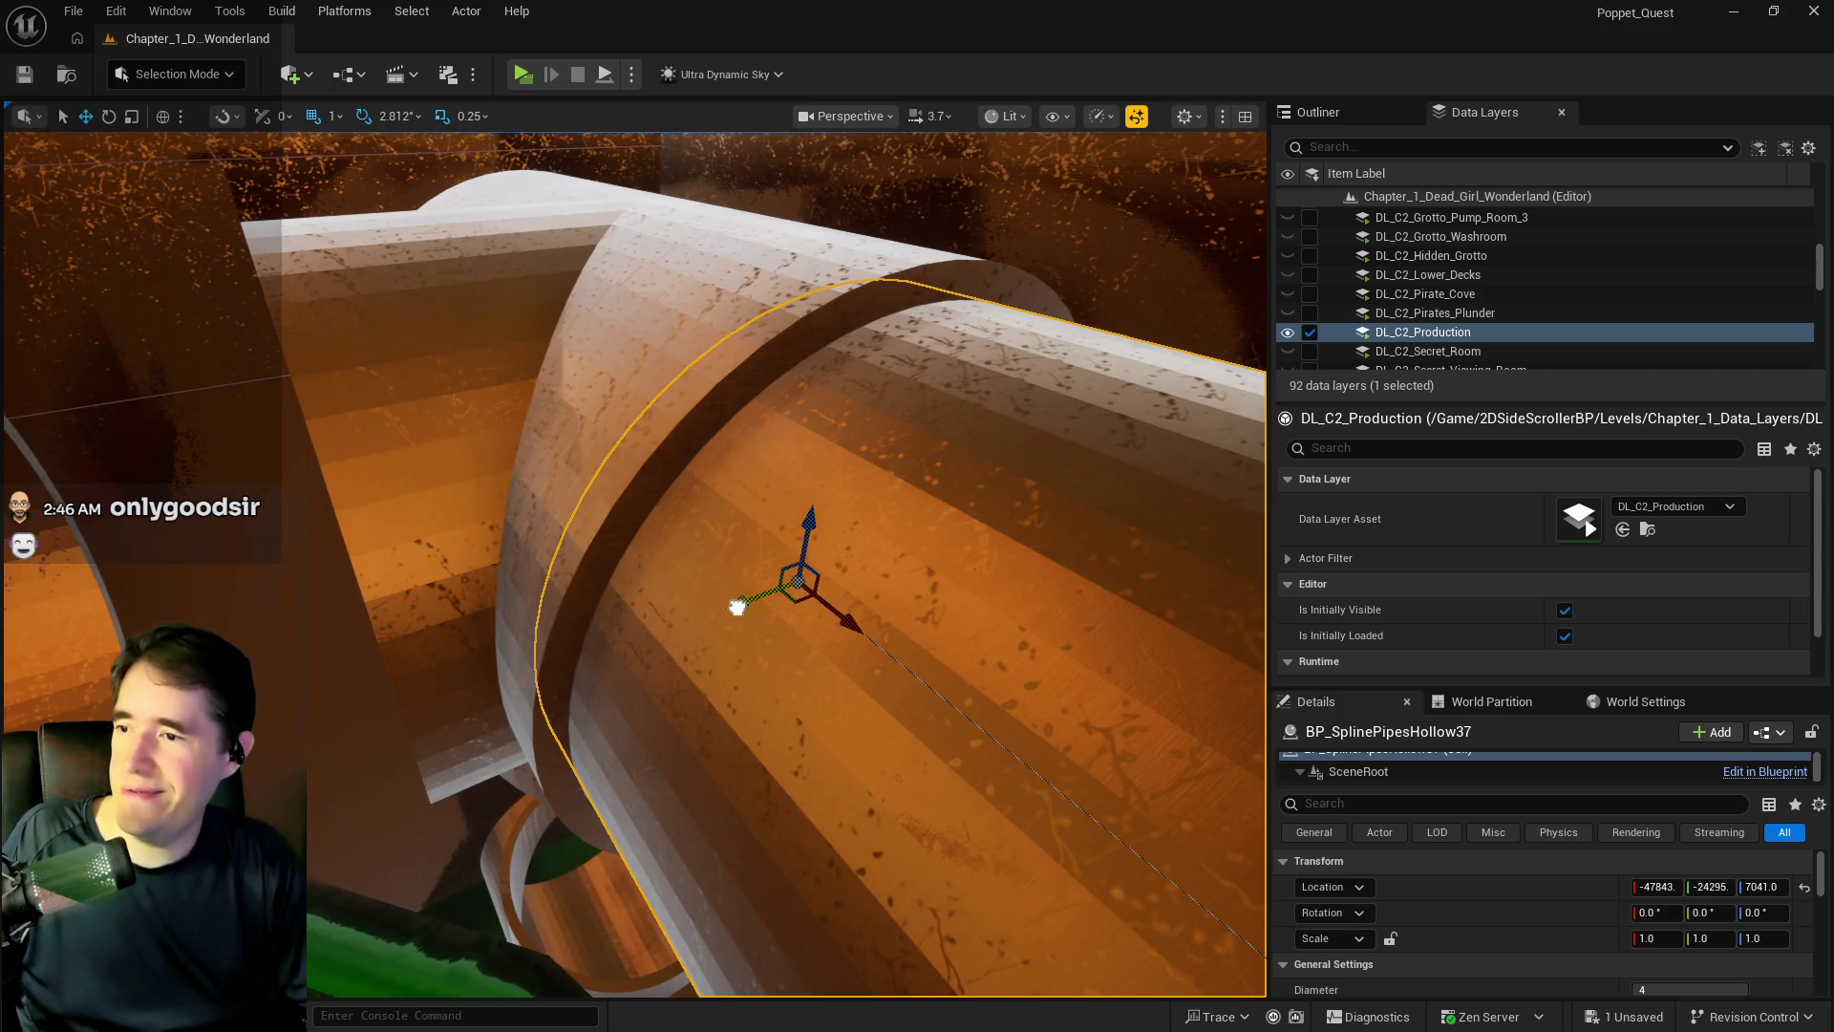
- Duplicate it as BP_SplinePipesHollow38 at Y -24045, rotated about 90° on Z
drag(736, 605, 253, 790)
key(f)
key(e)
mouse_move(696, 720)
mouse_down()
mouse_move(607, 663)
mouse_move(736, 534)
mouse_move(623, 483)
mouse_move(684, 463)
mouse_up()
key(w)
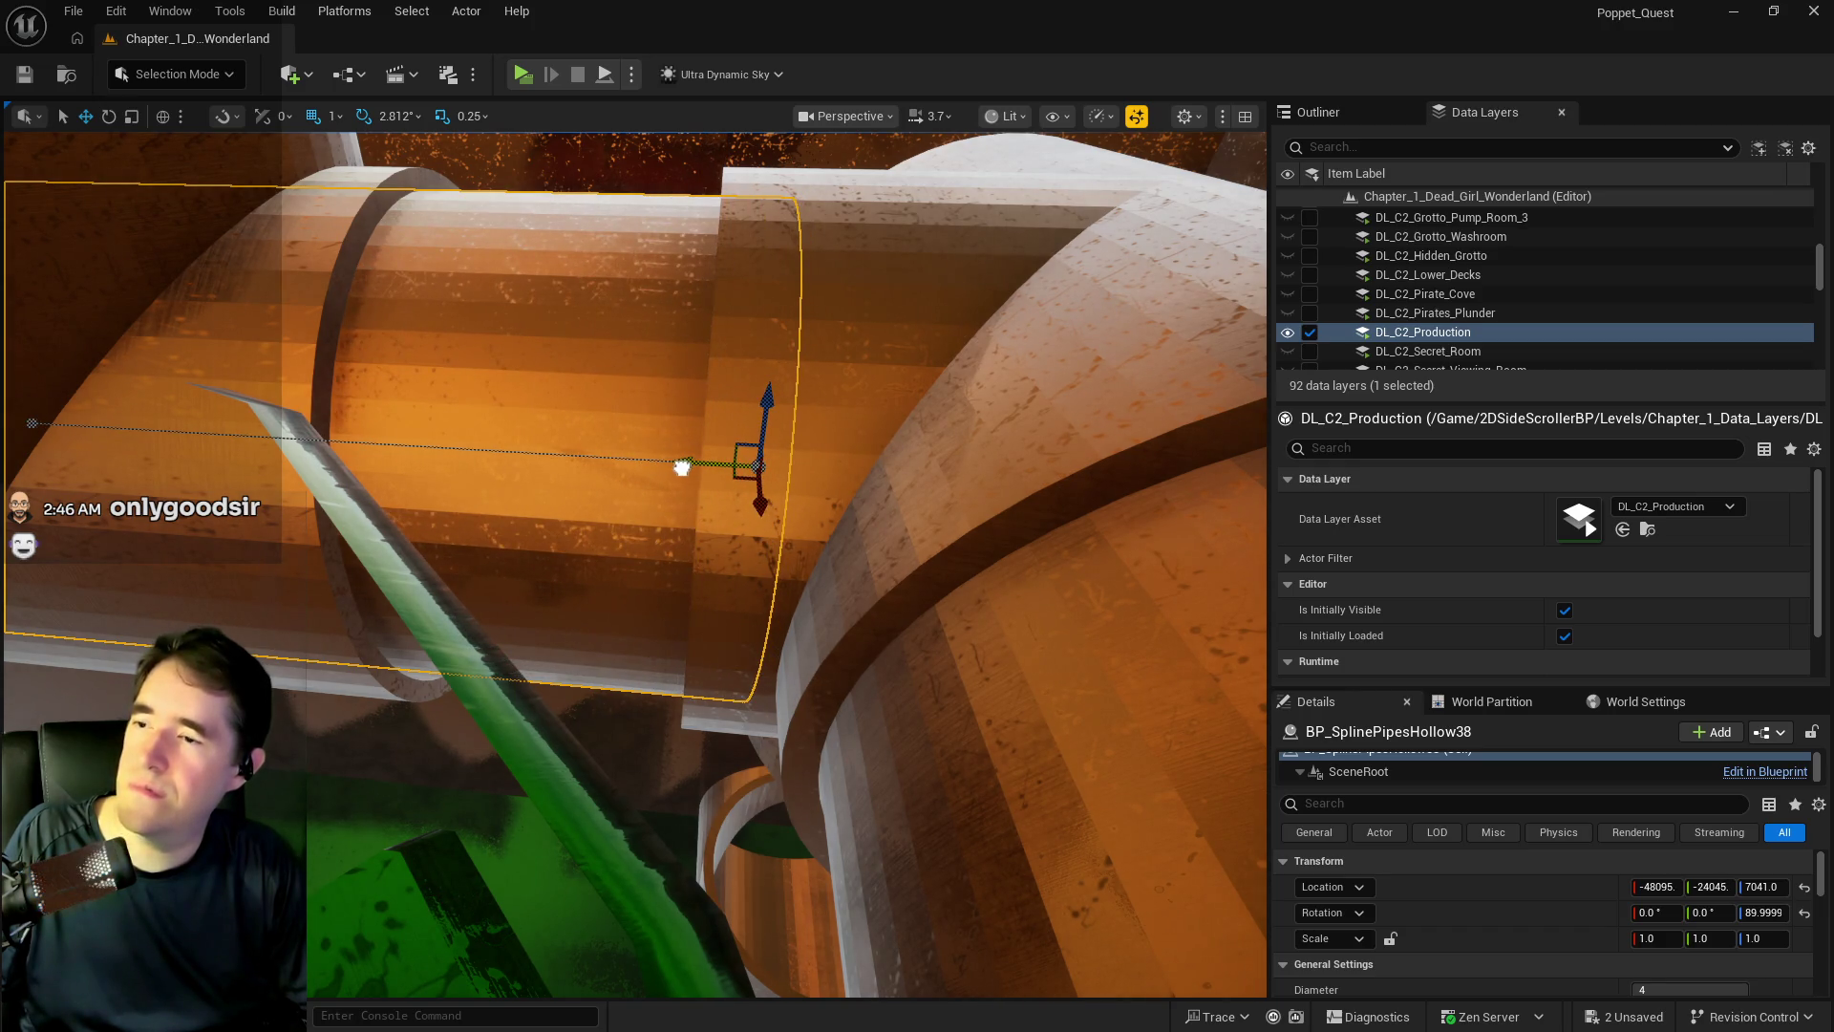
- Drag BP_SplinePipesHollow38's end spline point to stretch its front end, then select BP_SplinePipesHollow16
key(f)
click(465, 352)
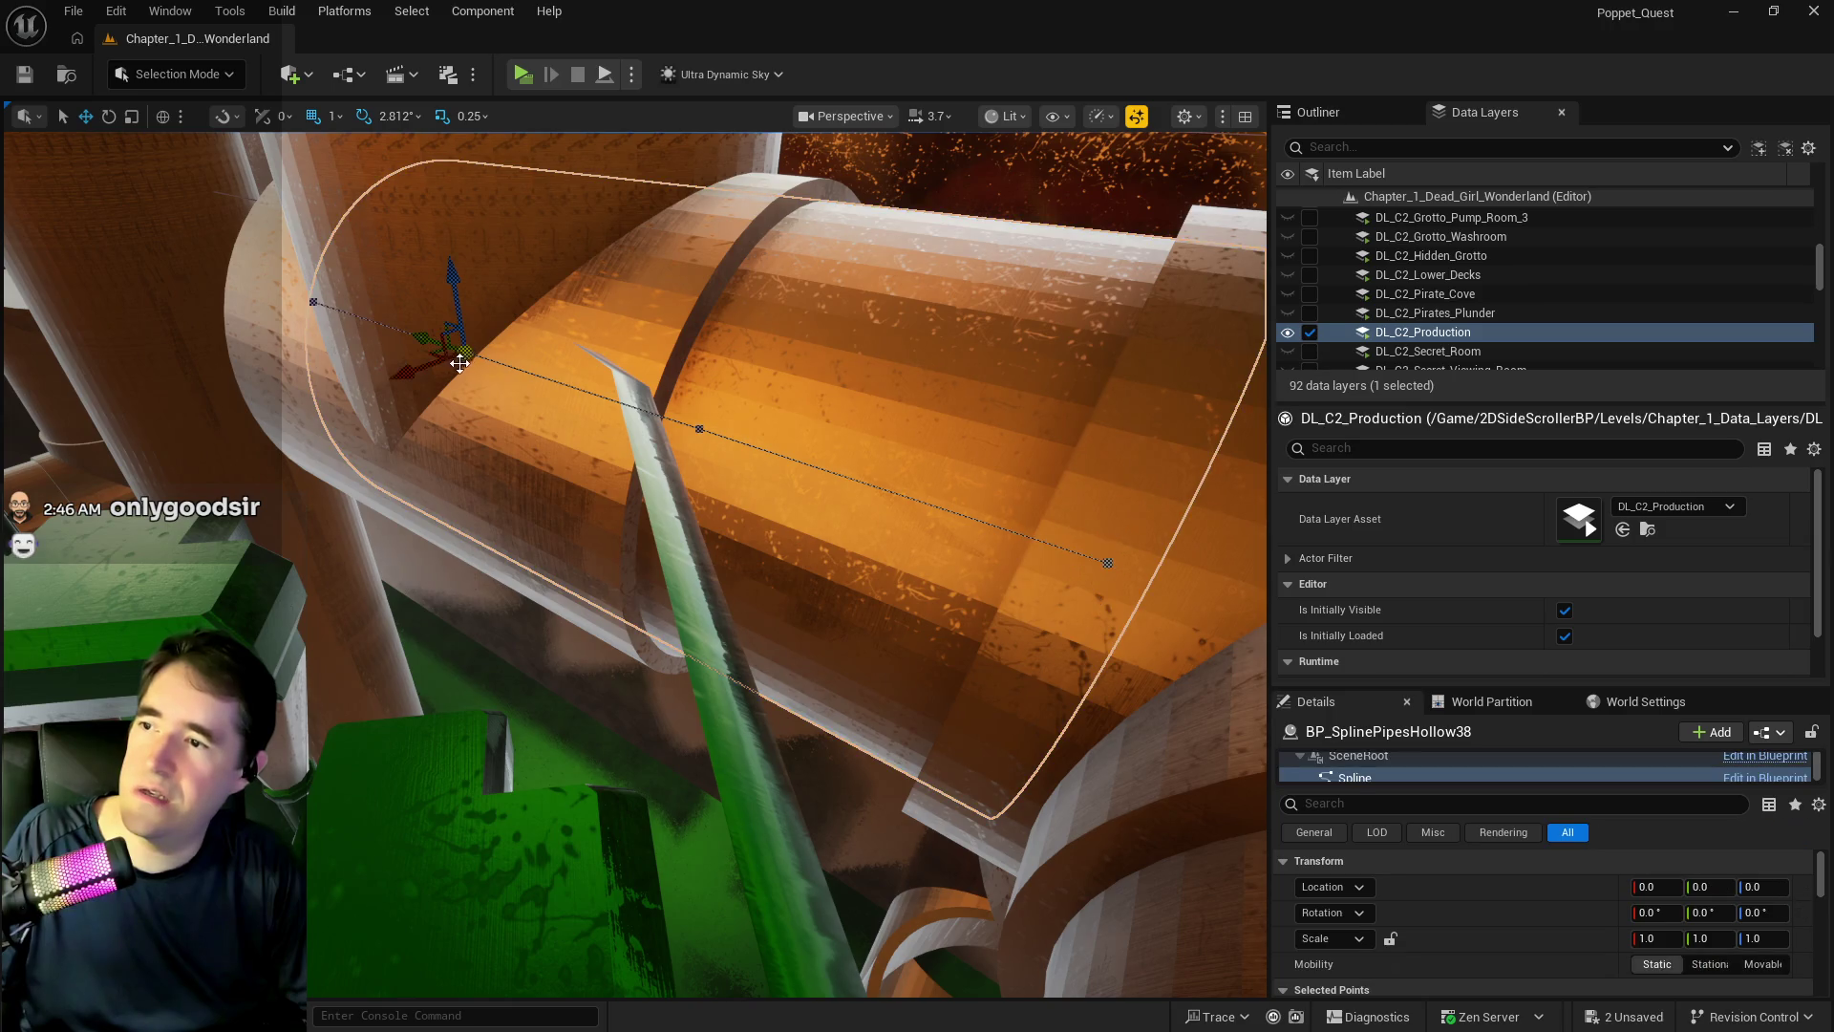
drag(421, 342, 478, 368)
mouse_move(608, 421)
mouse_down()
mouse_move(676, 428)
mouse_move(659, 410)
mouse_move(678, 430)
mouse_move(664, 420)
mouse_up()
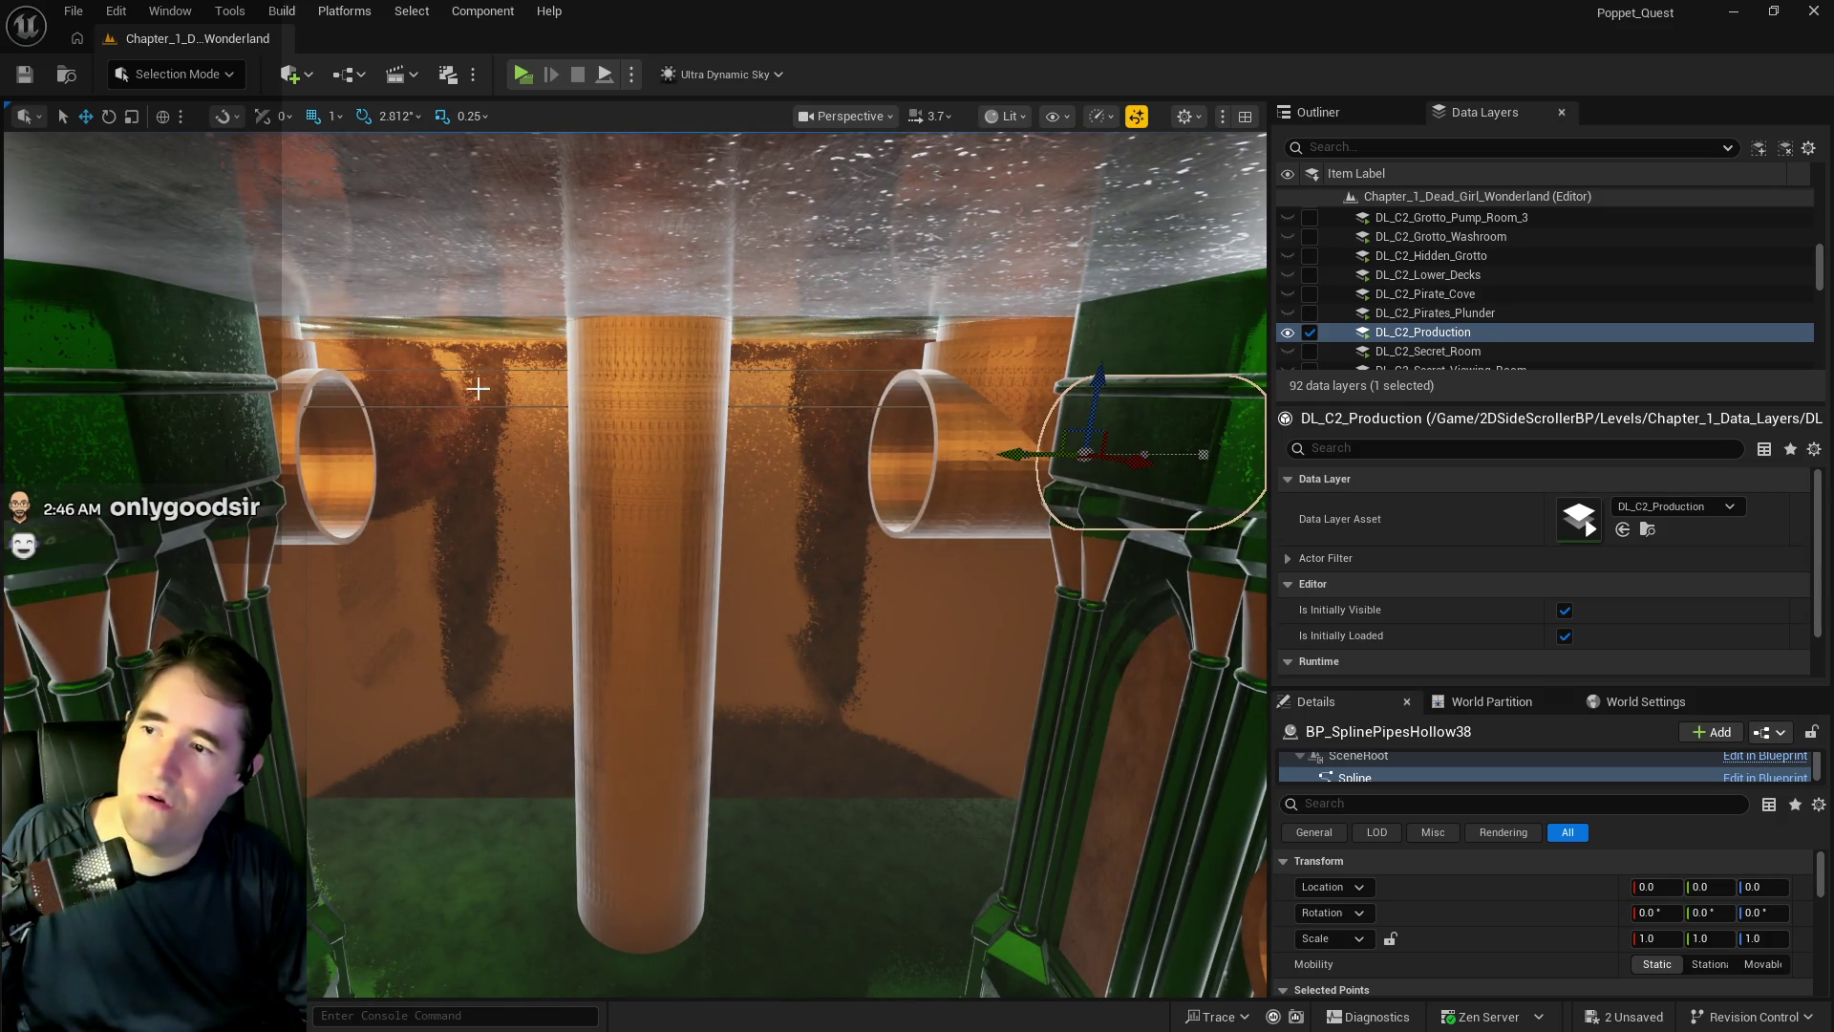
click(666, 897)
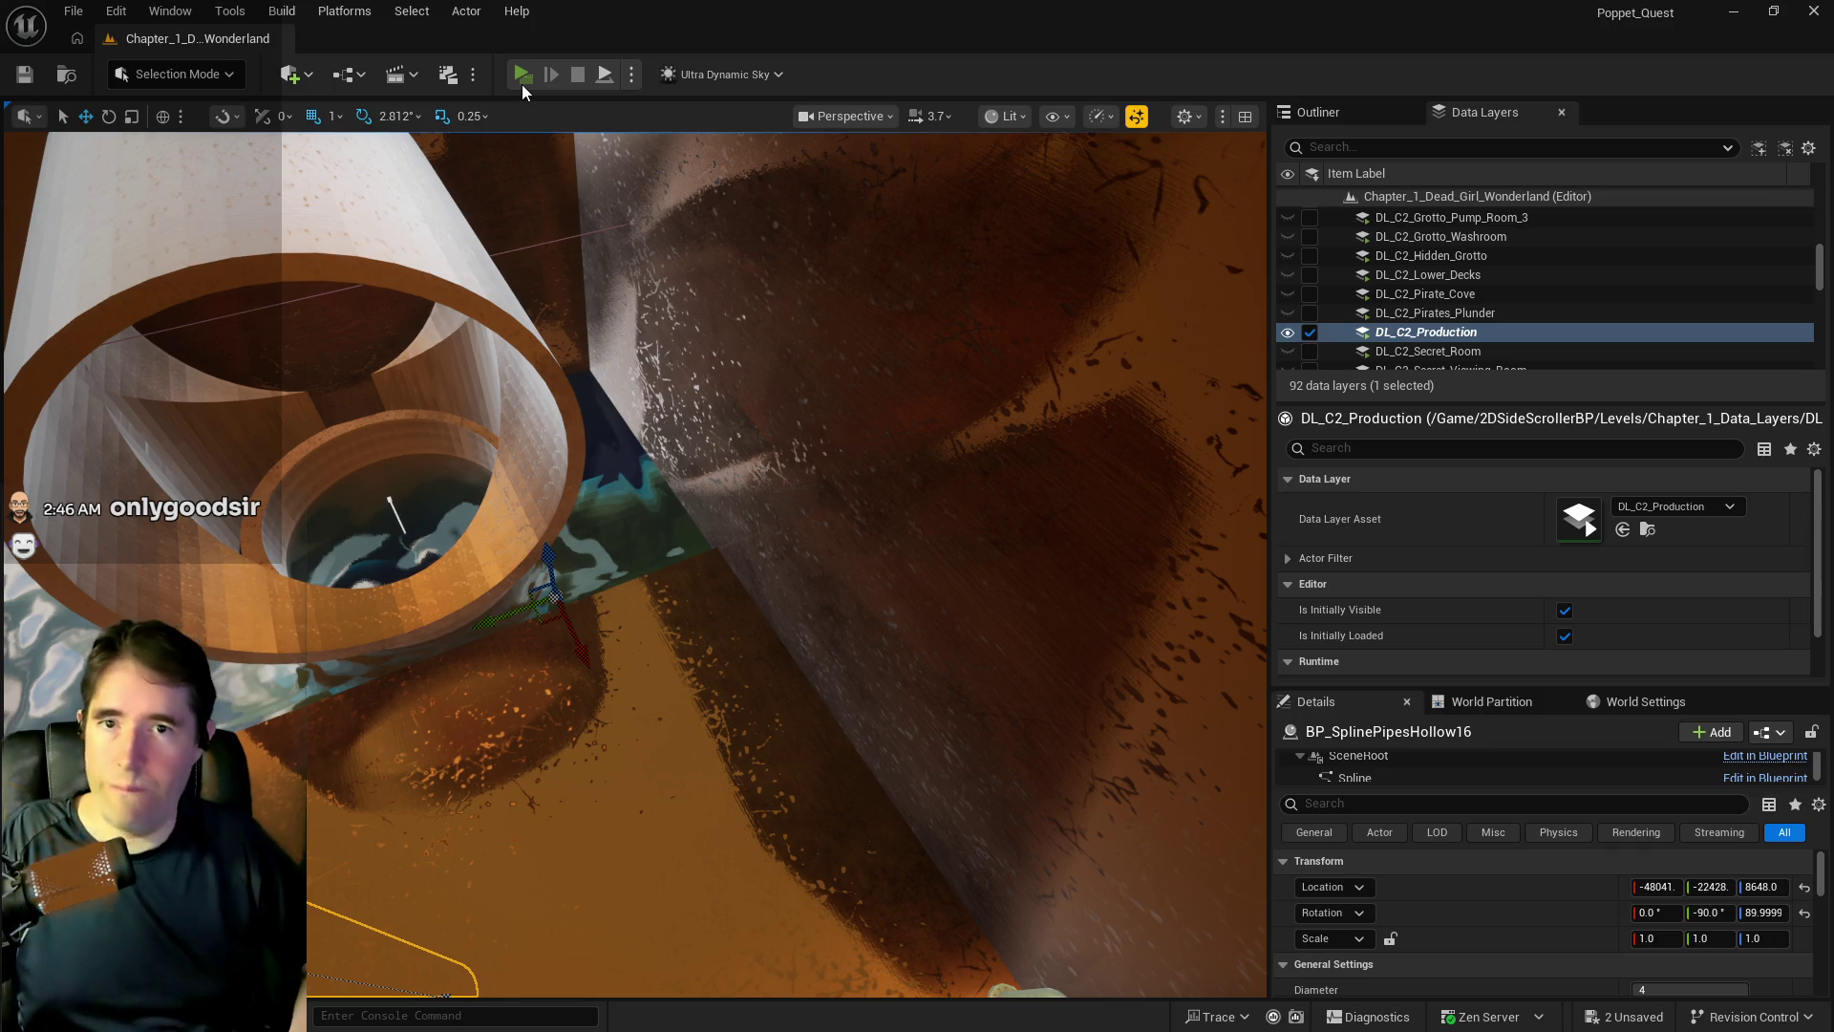
- Launch the Standalone Game preview and run the character off the Production platform into the water
click(522, 84)
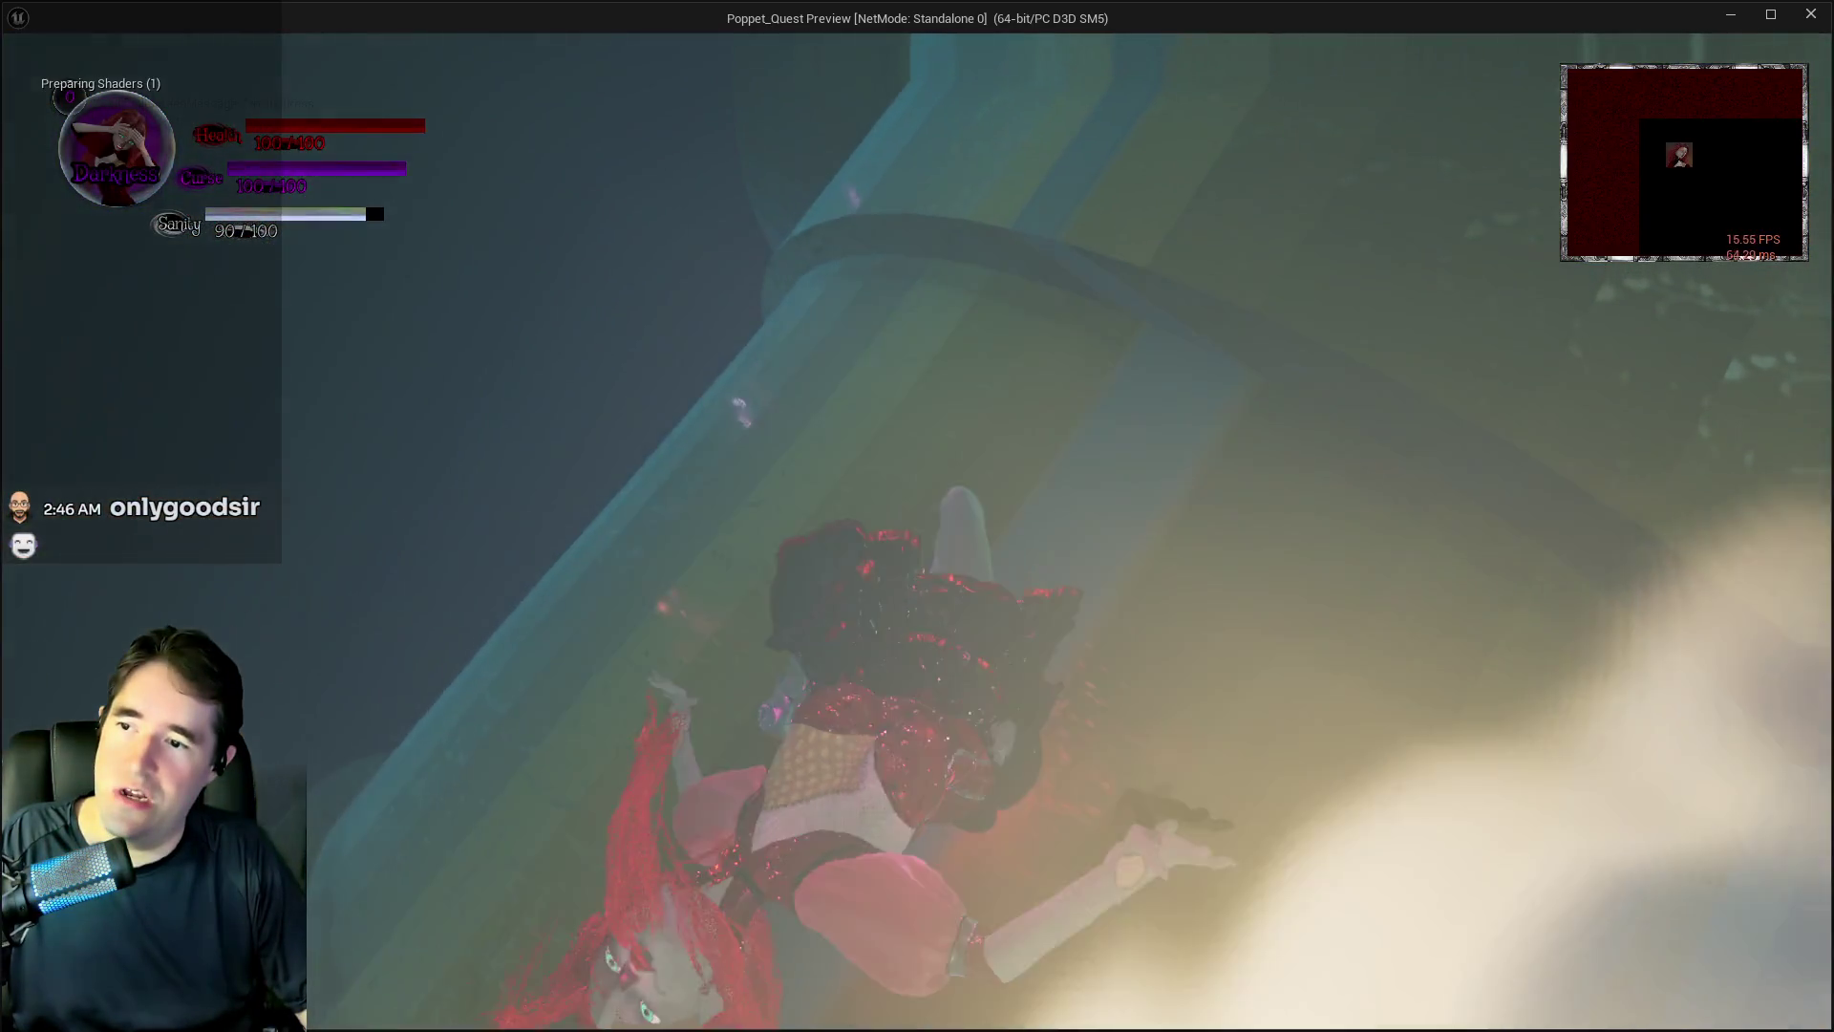
key(Escape)
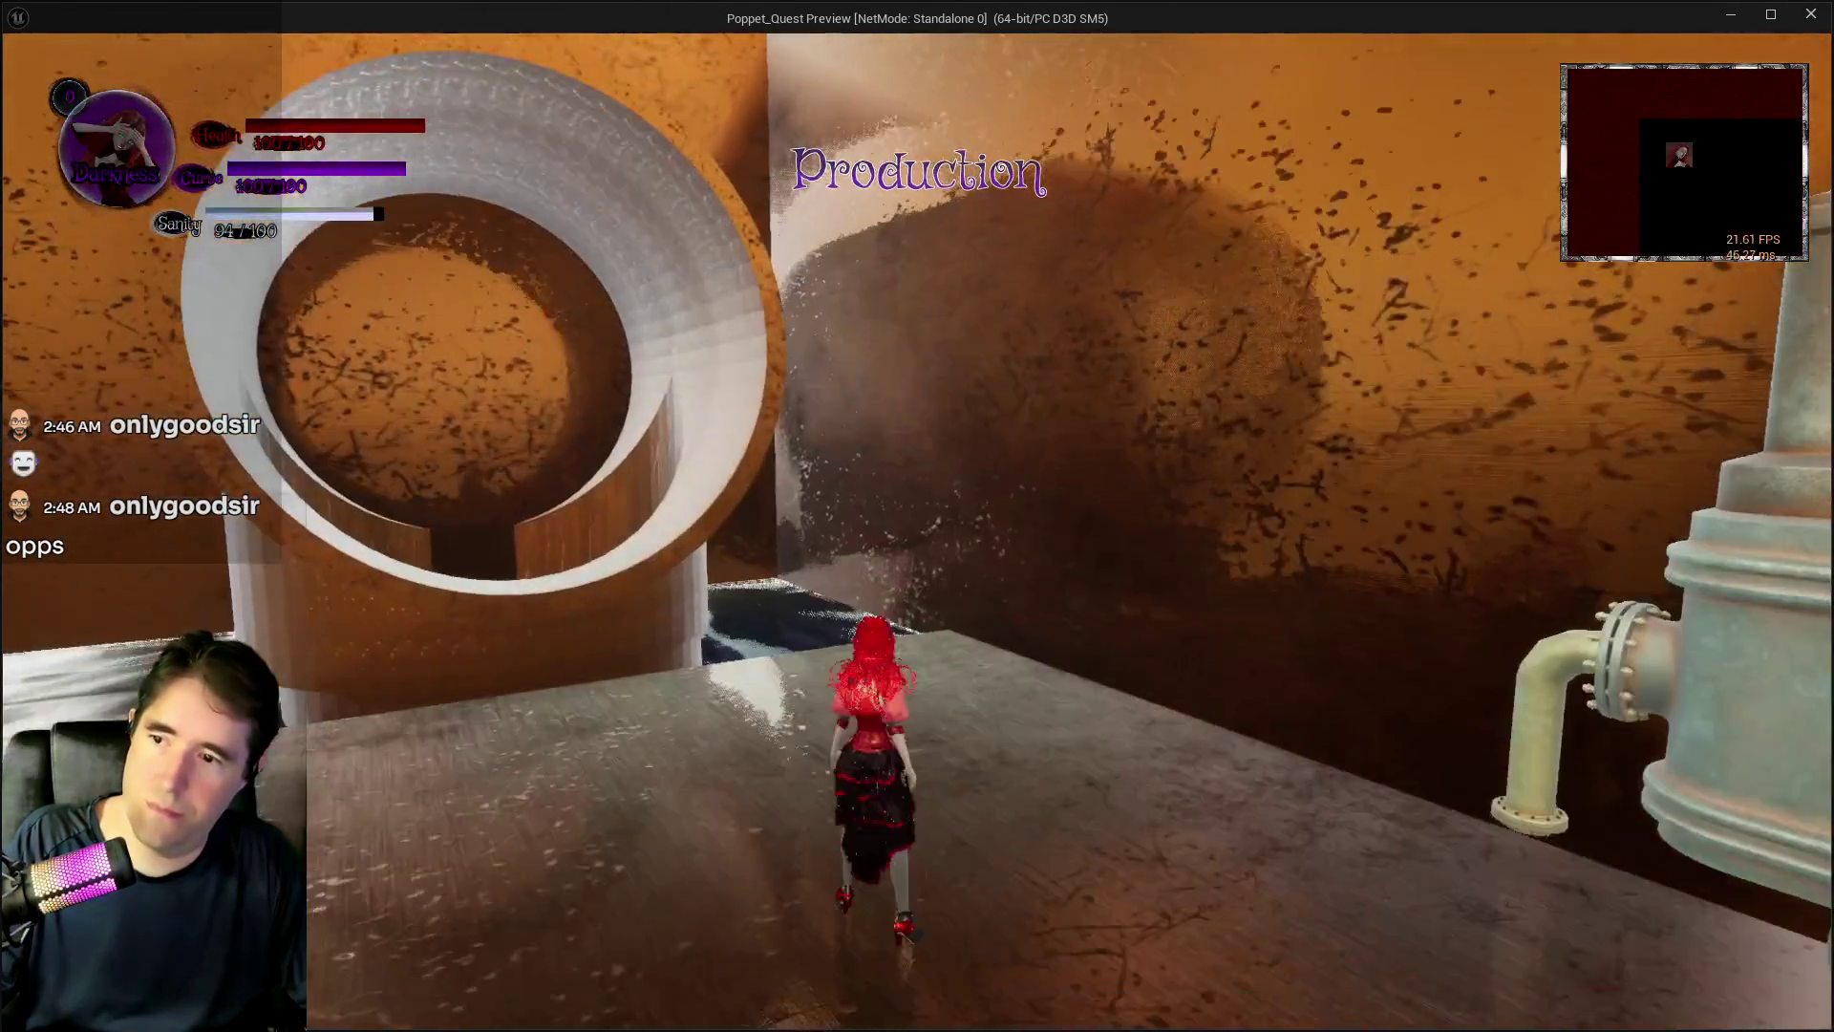
key(Tab)
key(Tab)
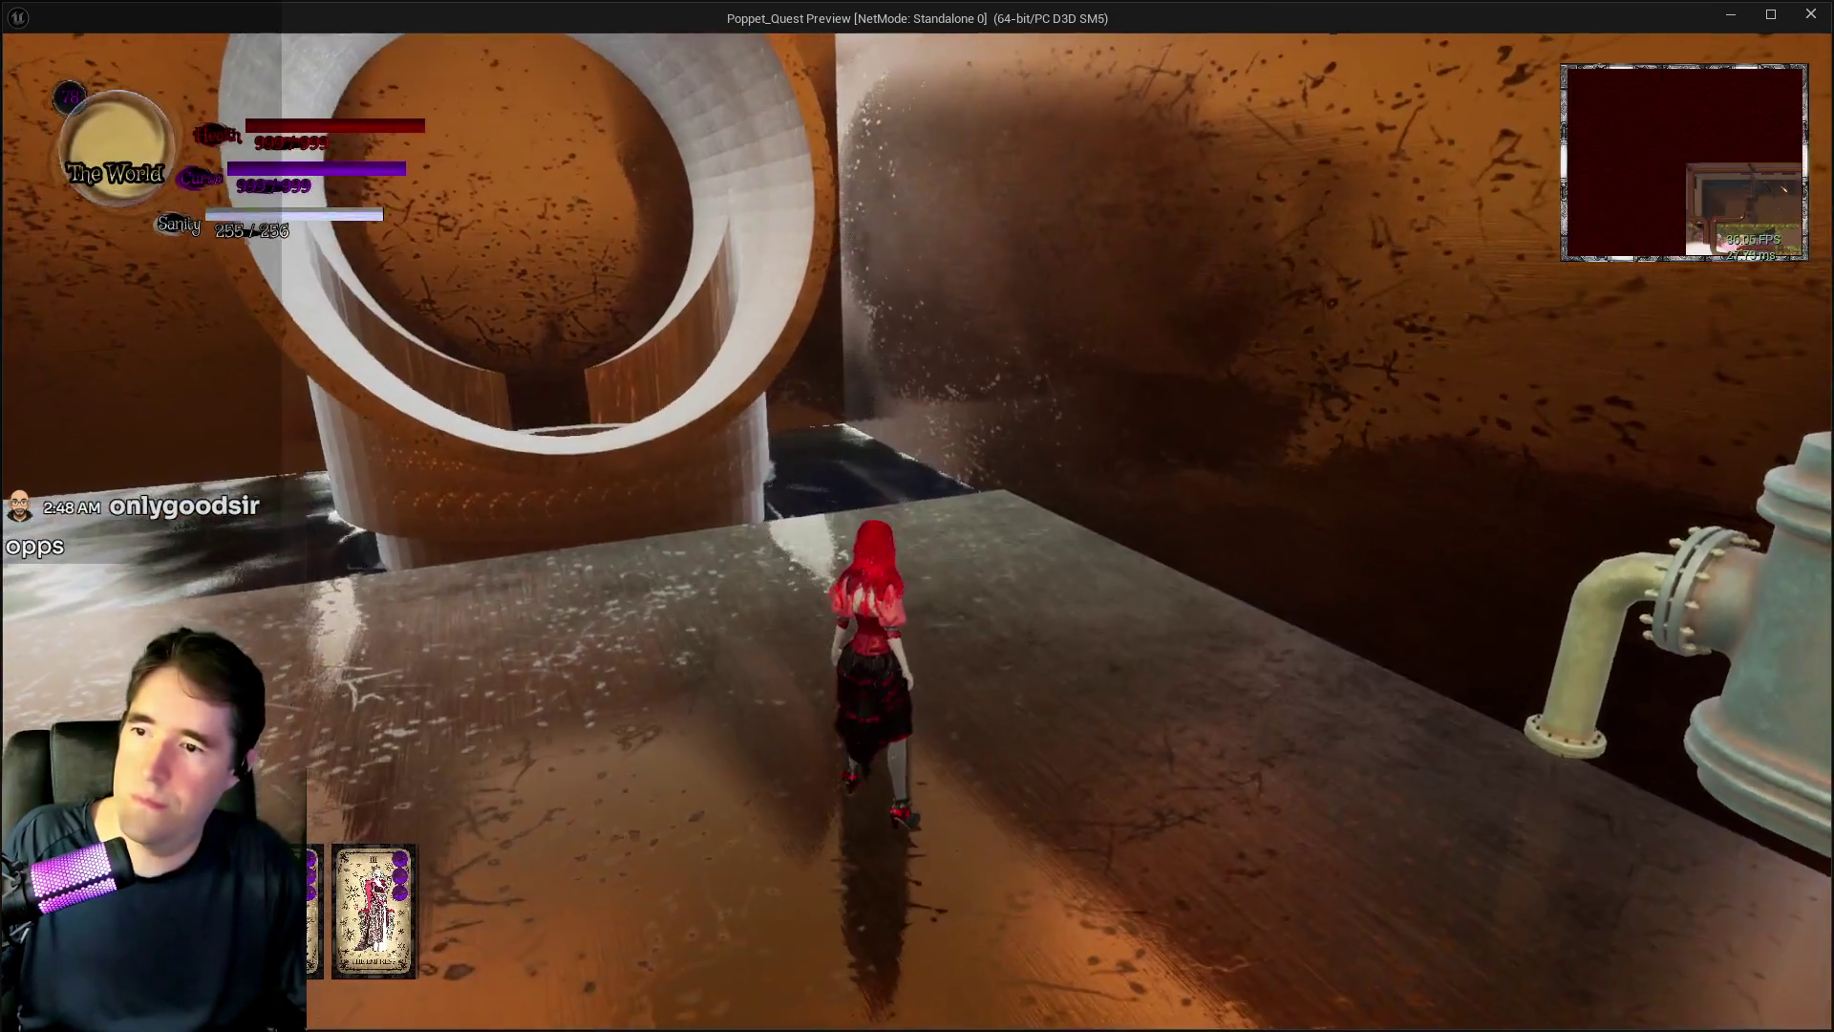
key(w)
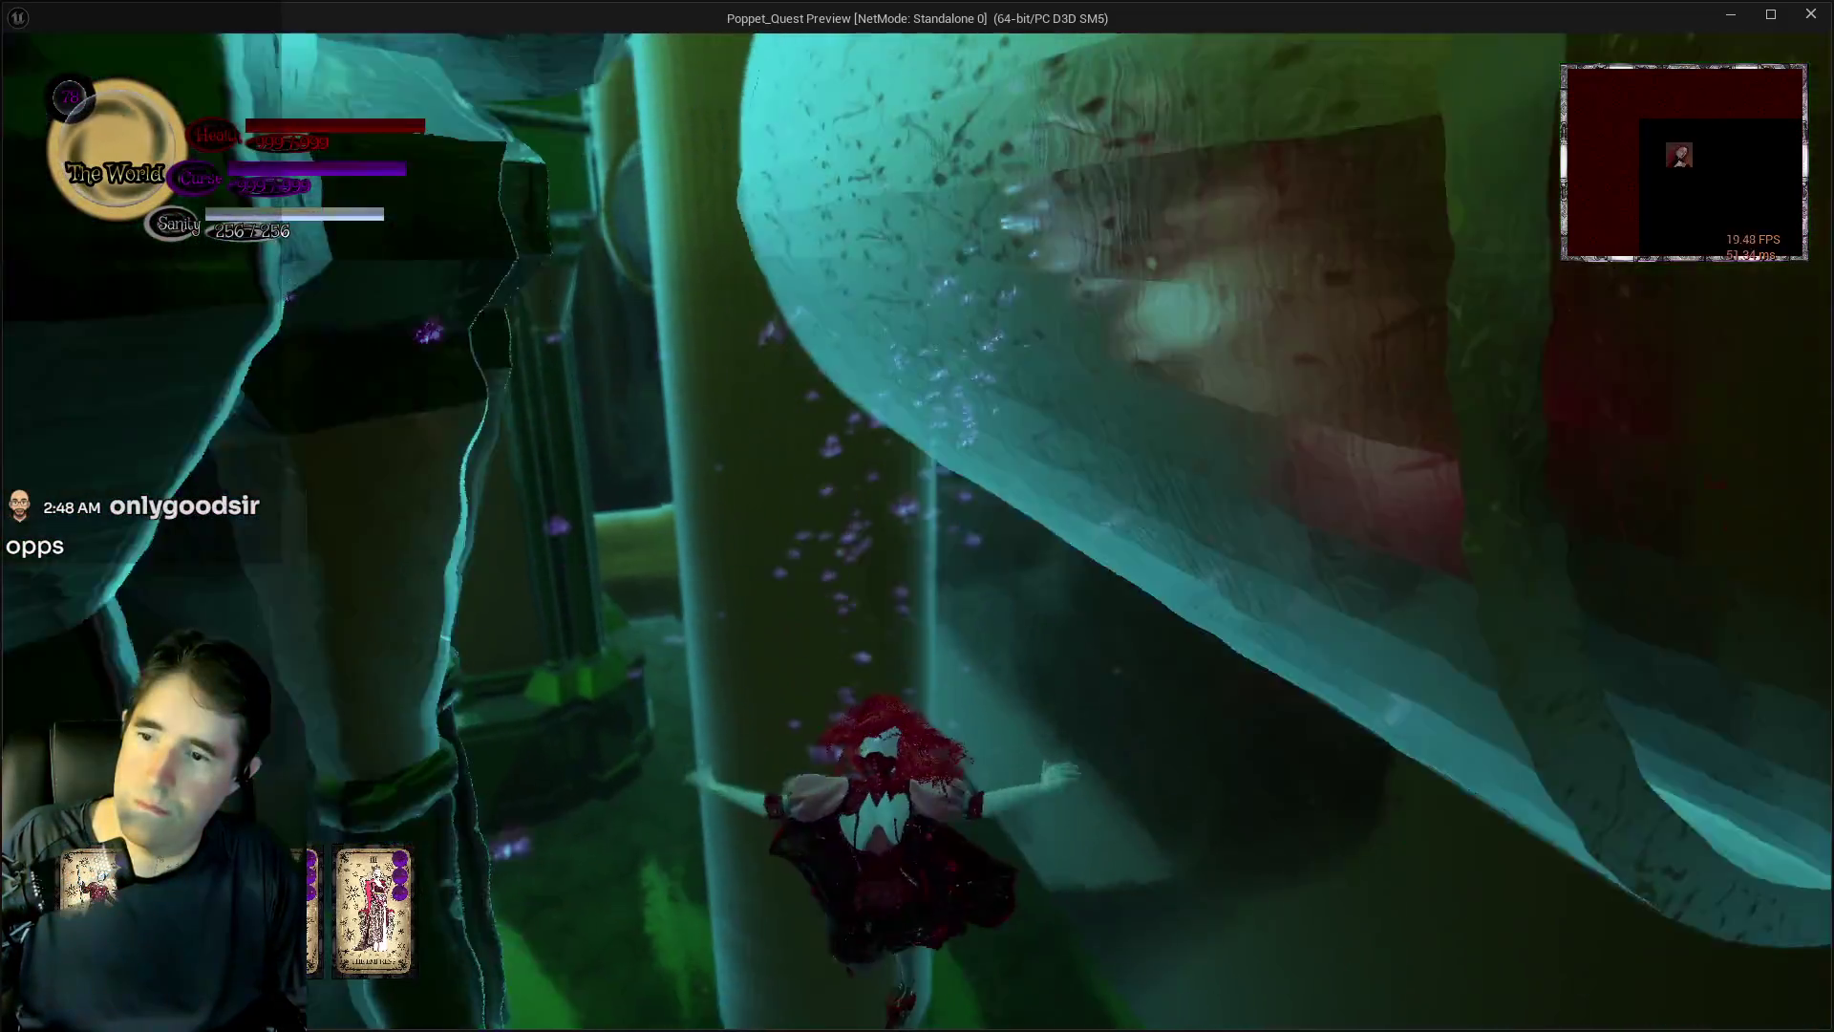
- Swim the character through the underwater boss arena around the green pillar
key(w)
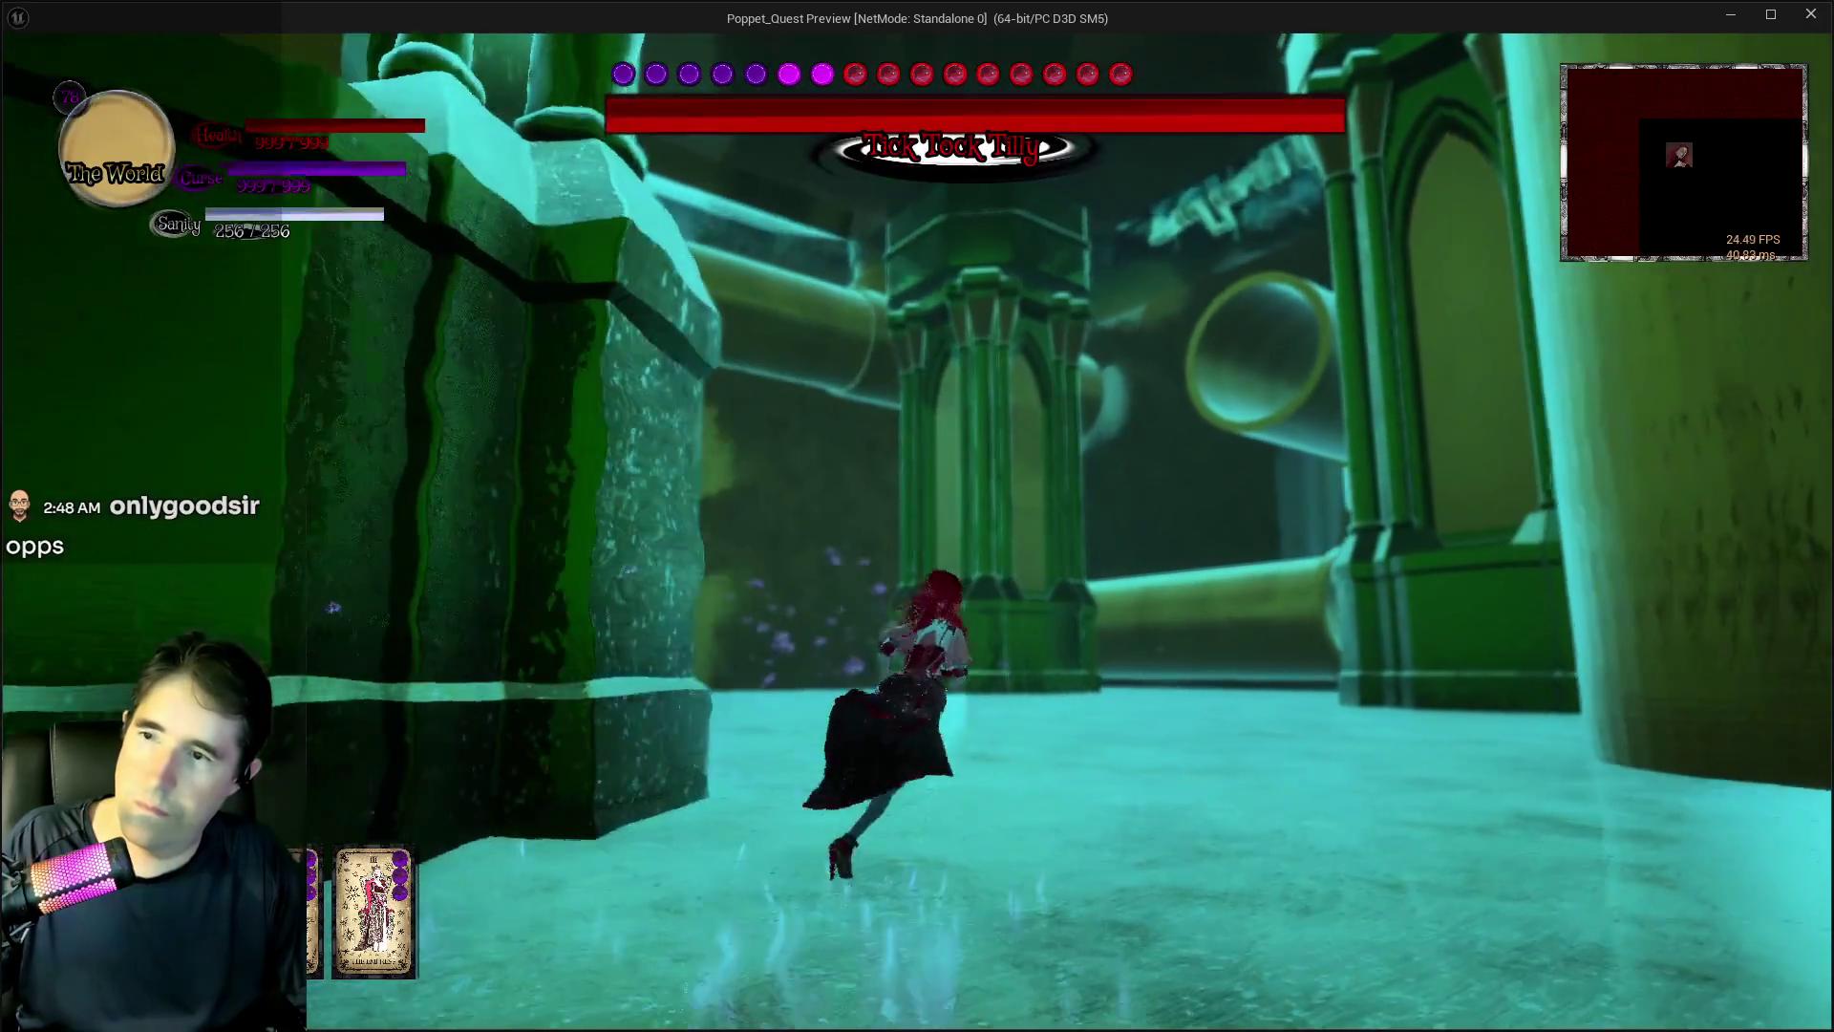
key(w)
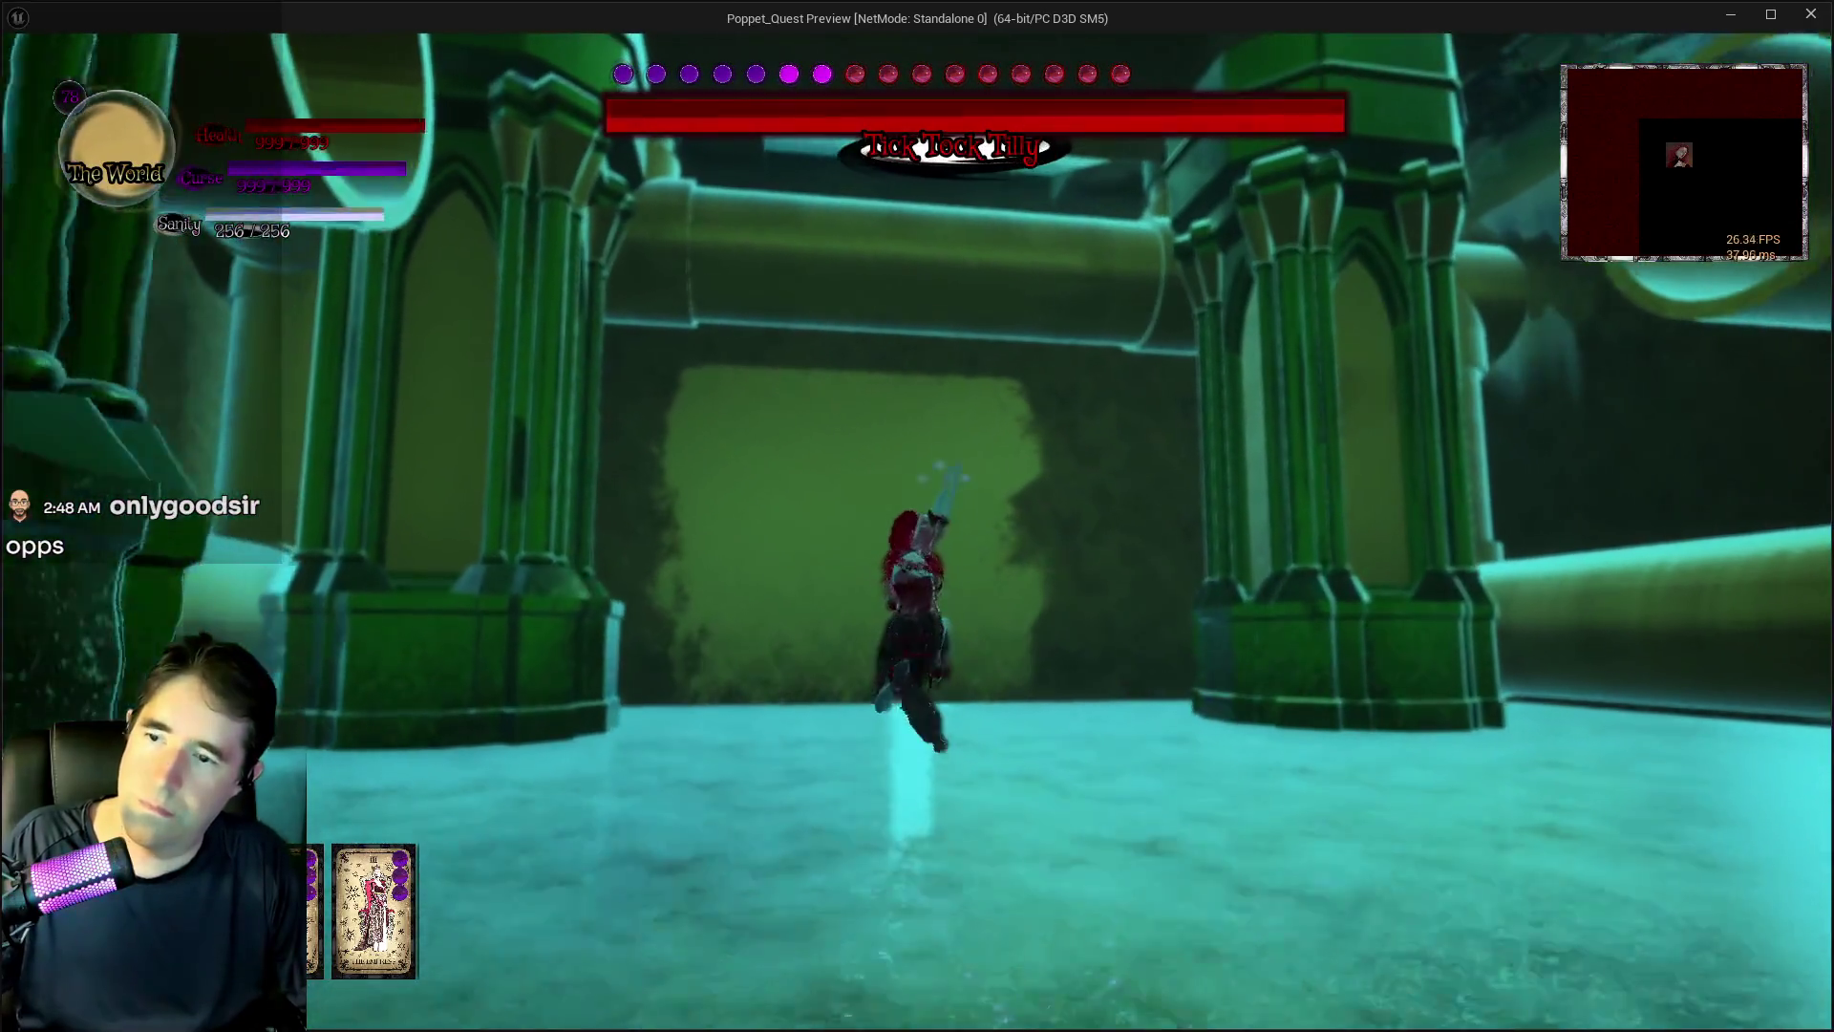
key(w)
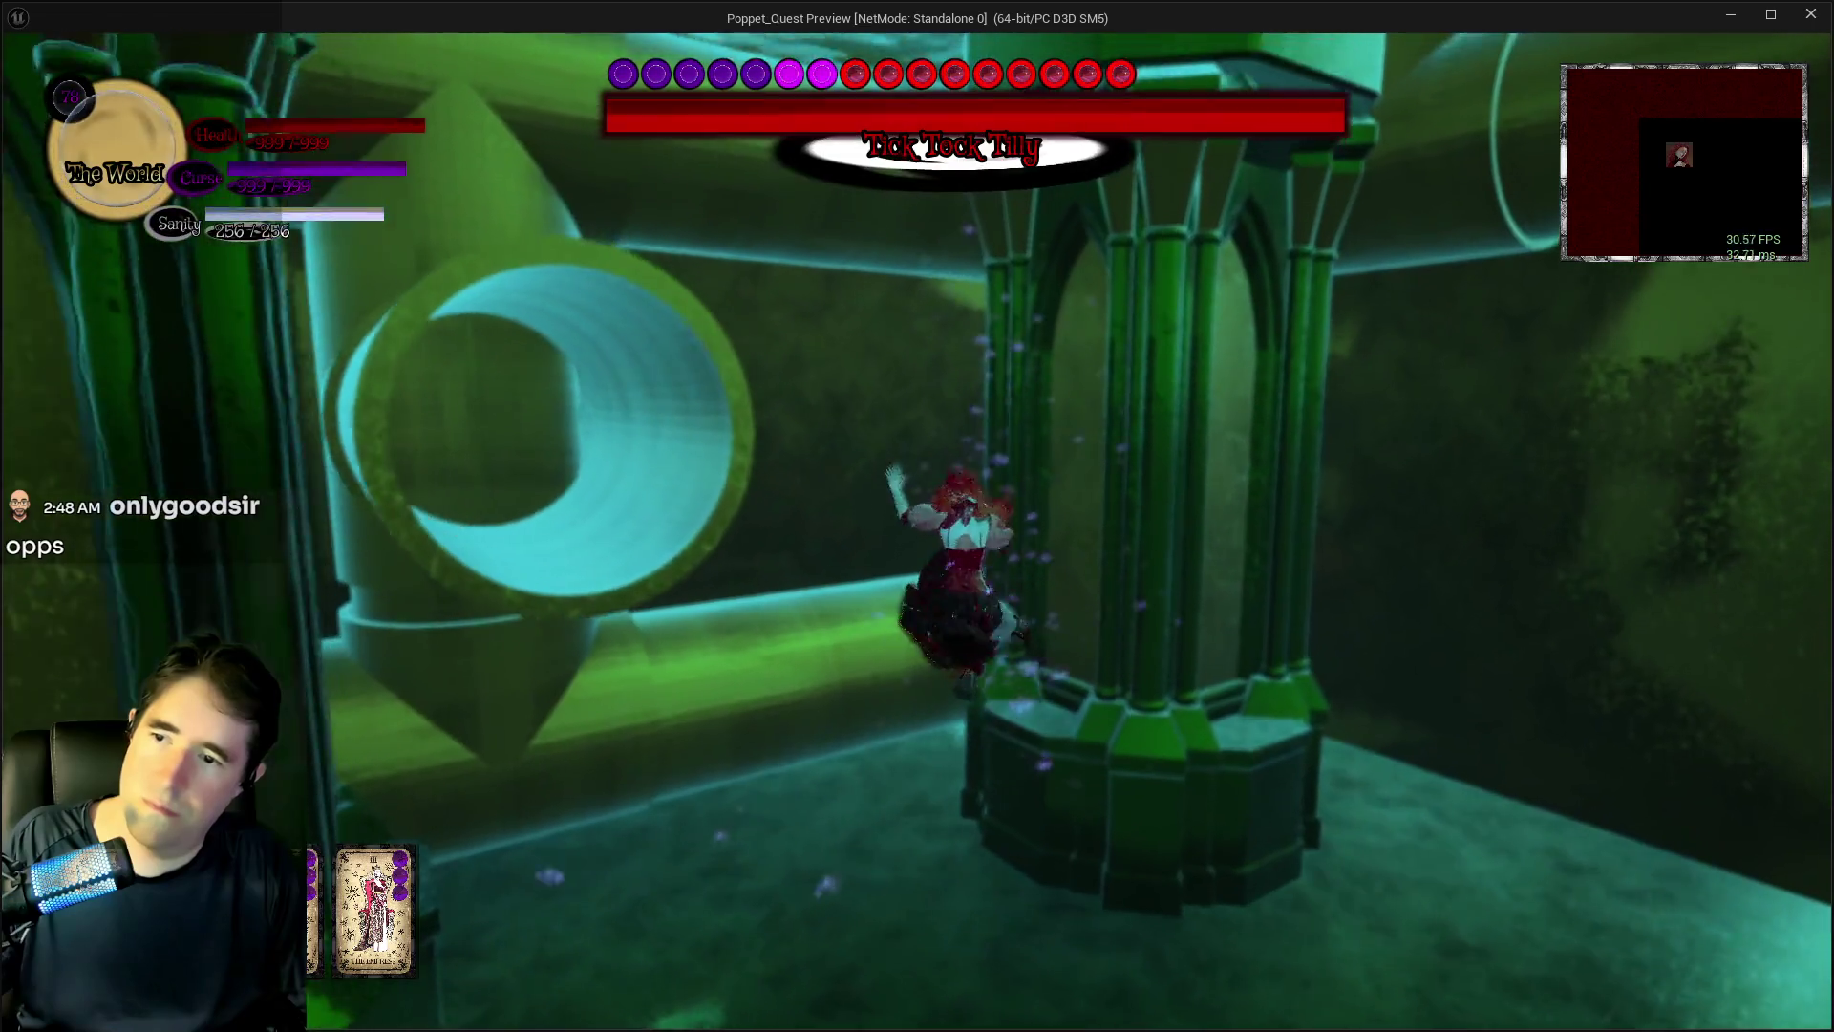
key(w)
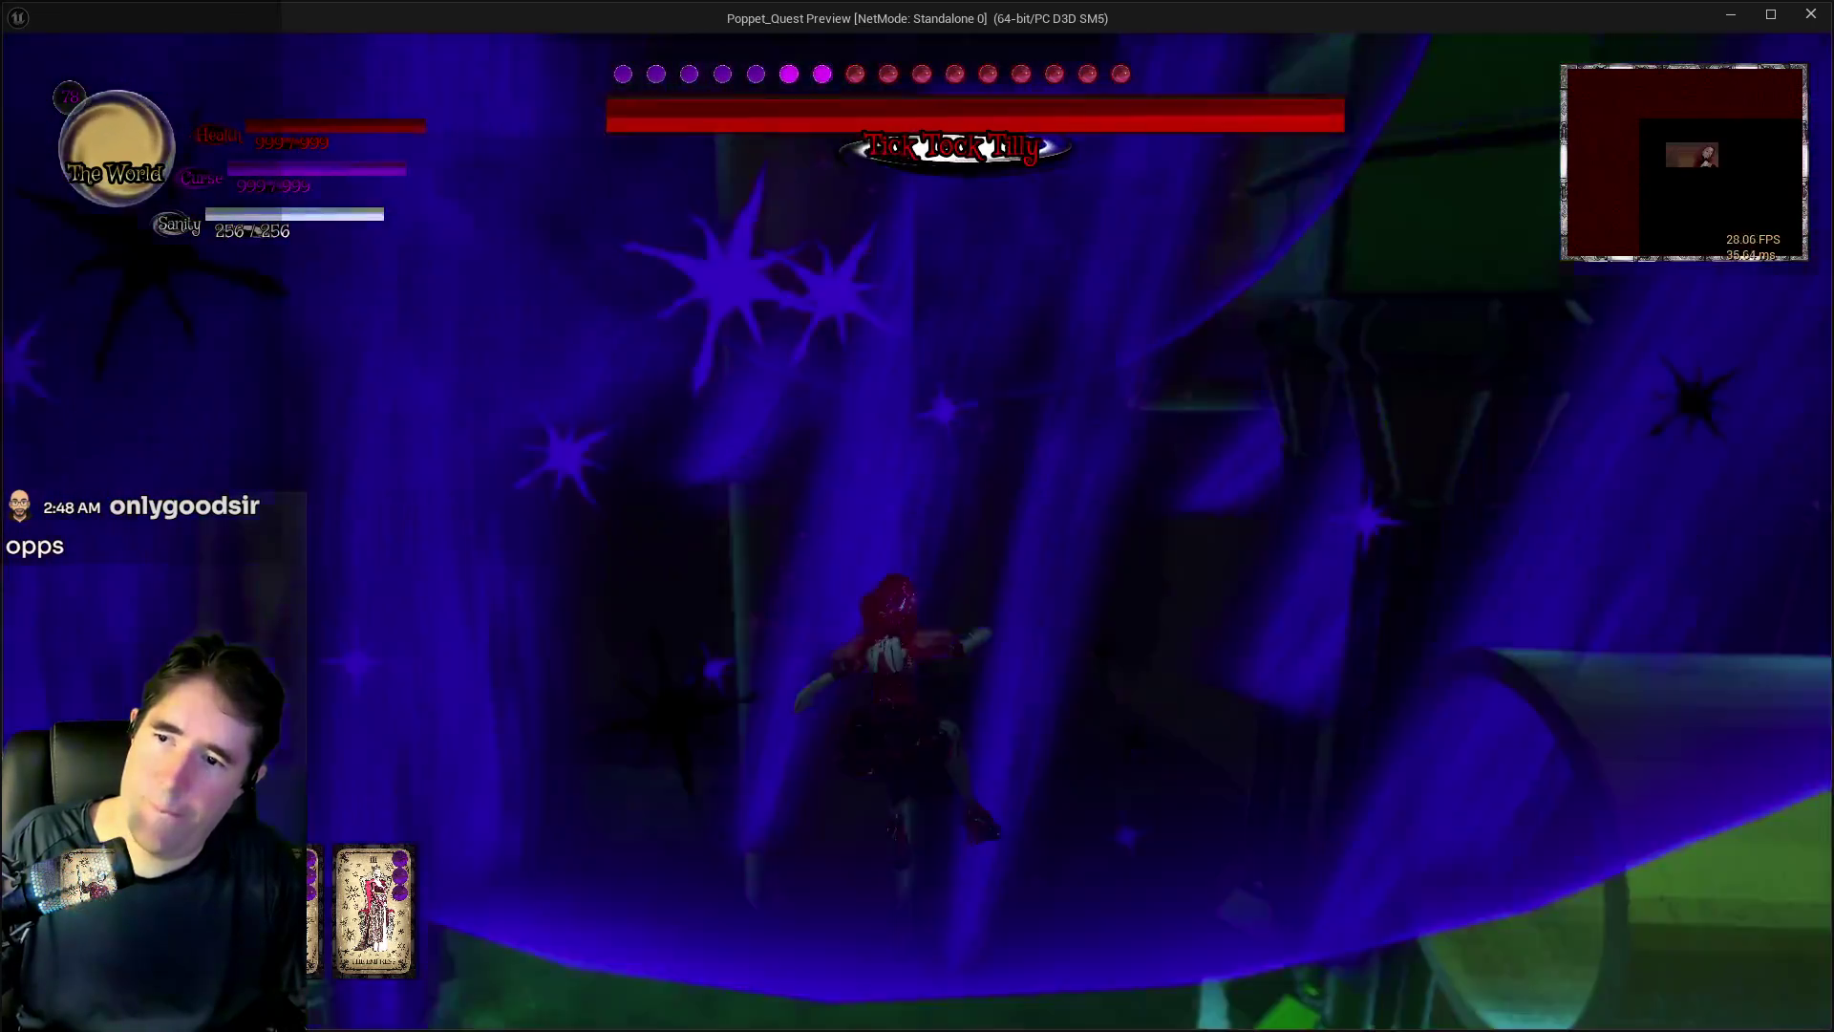
key(w)
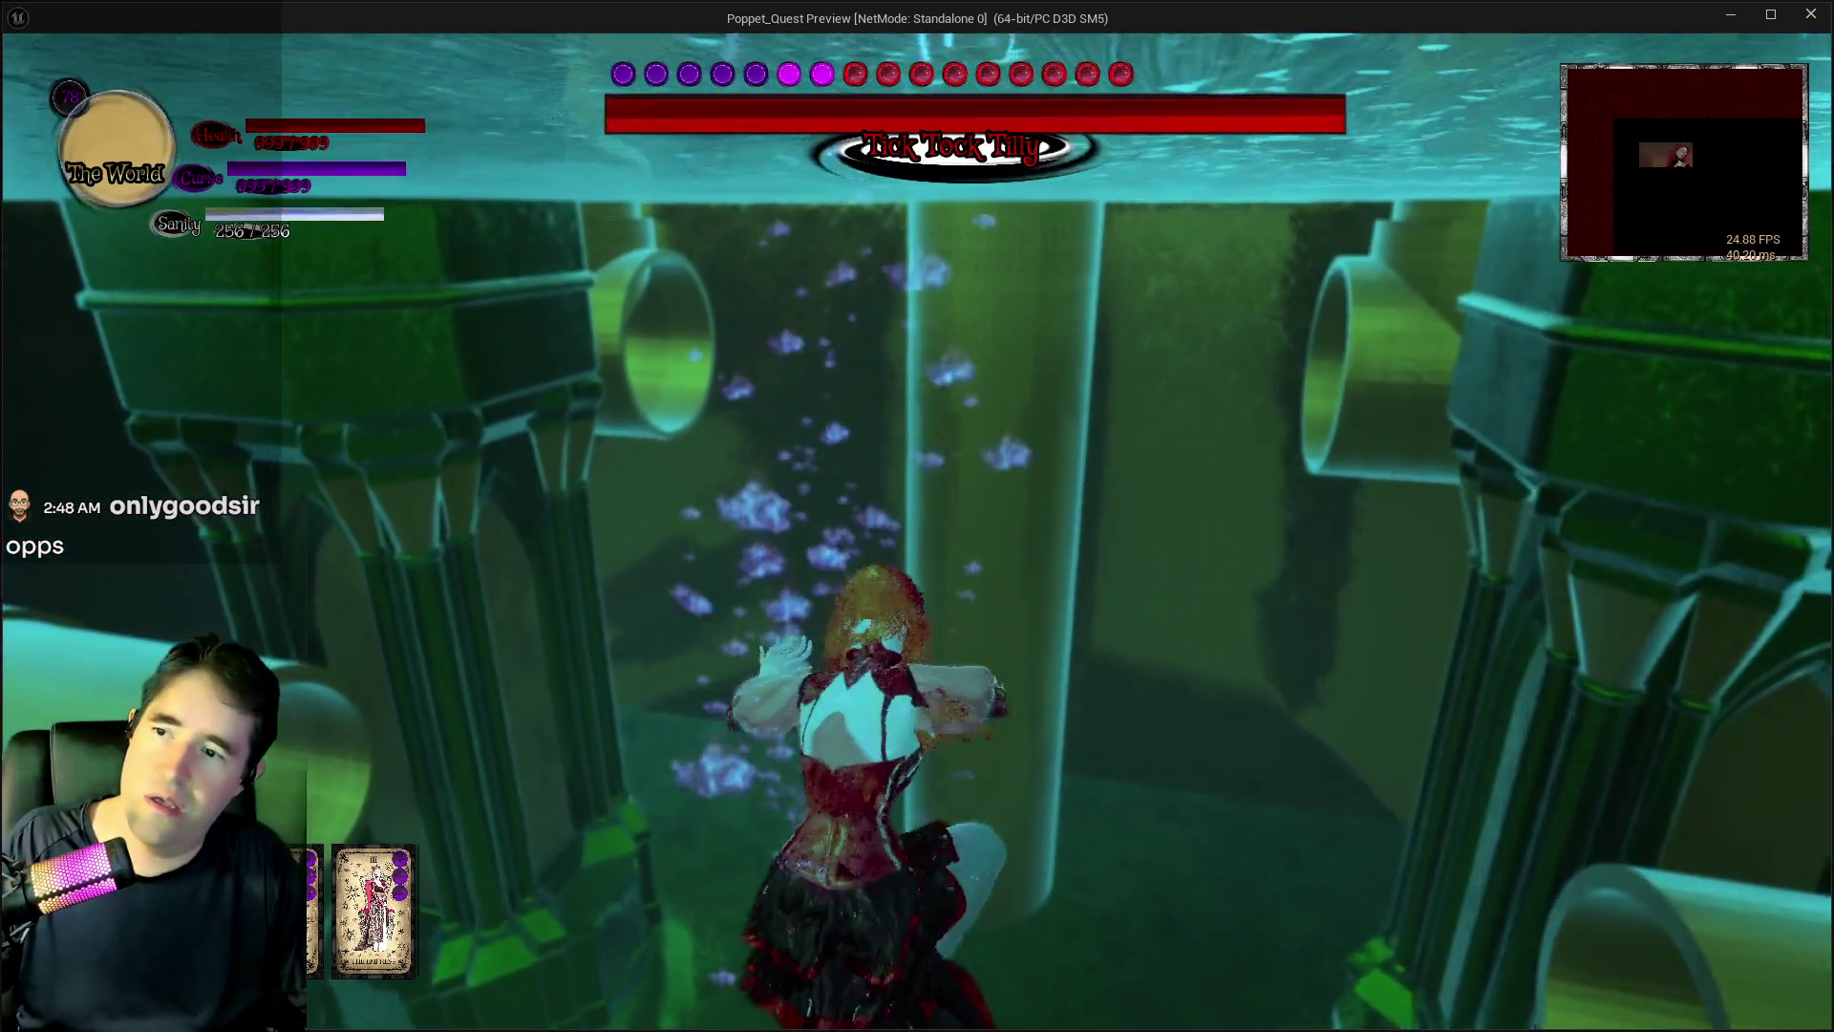
key(w)
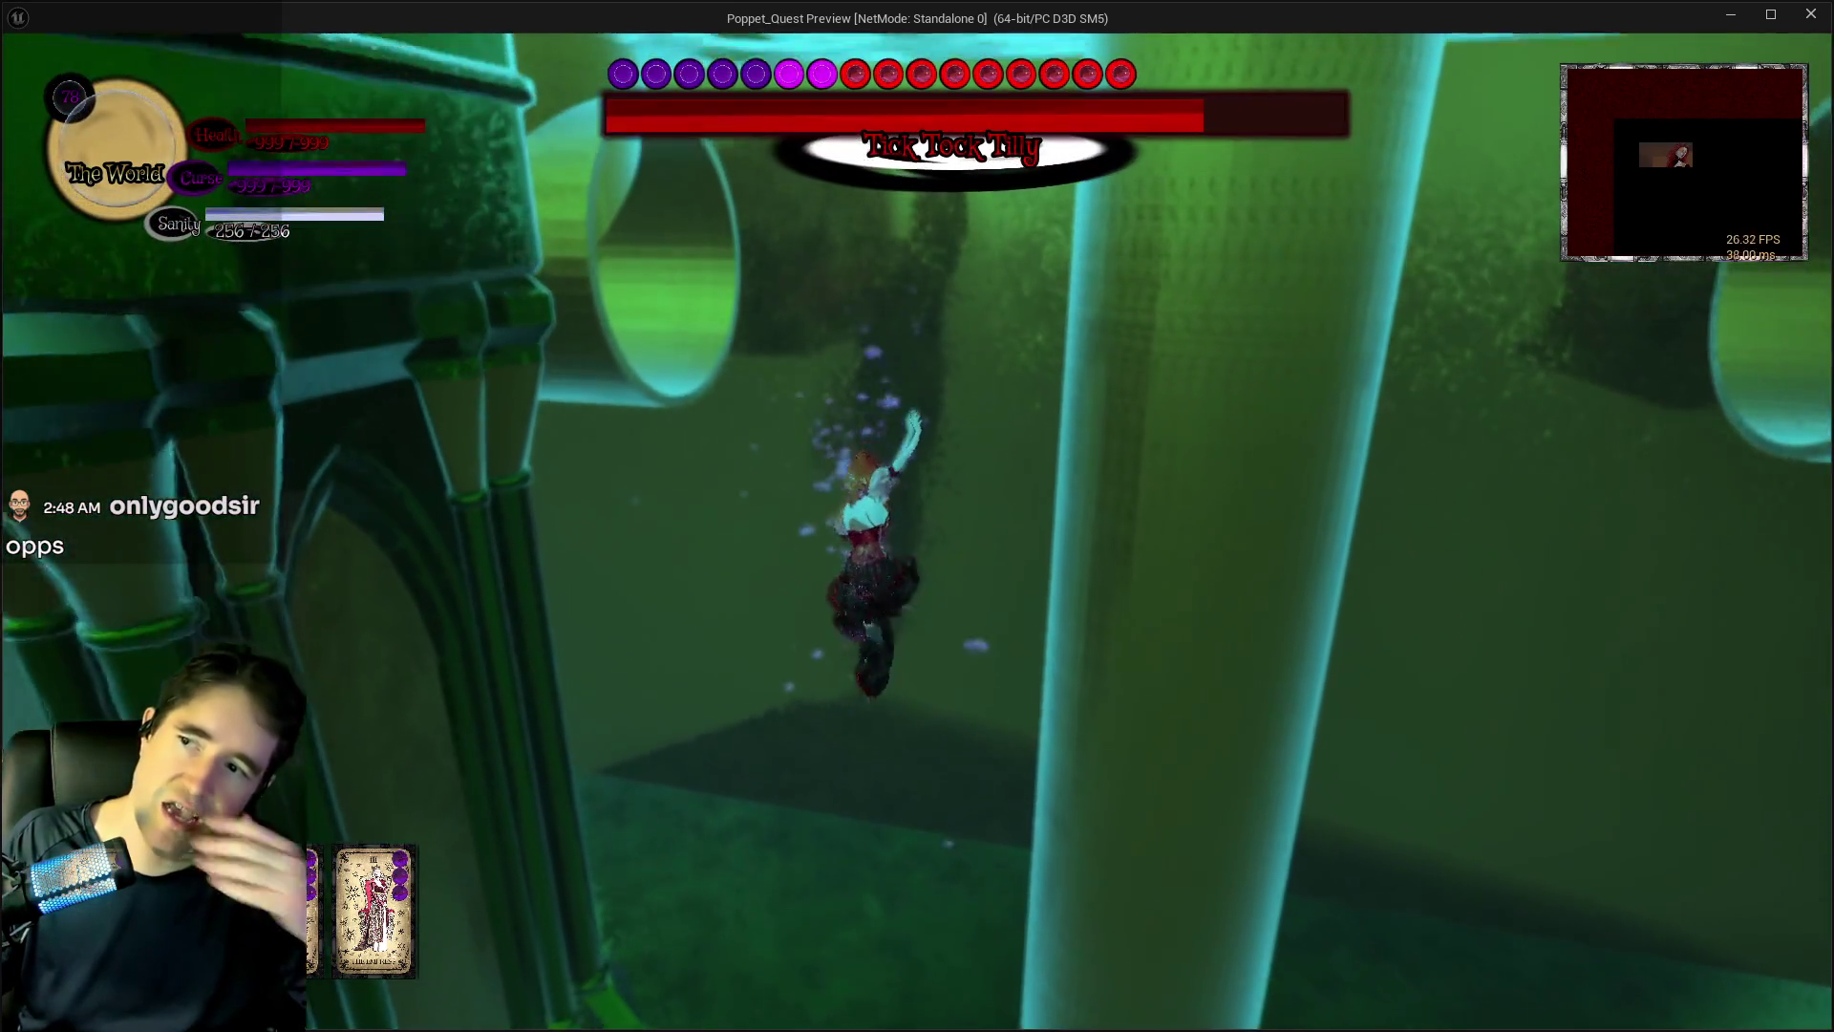
key(w)
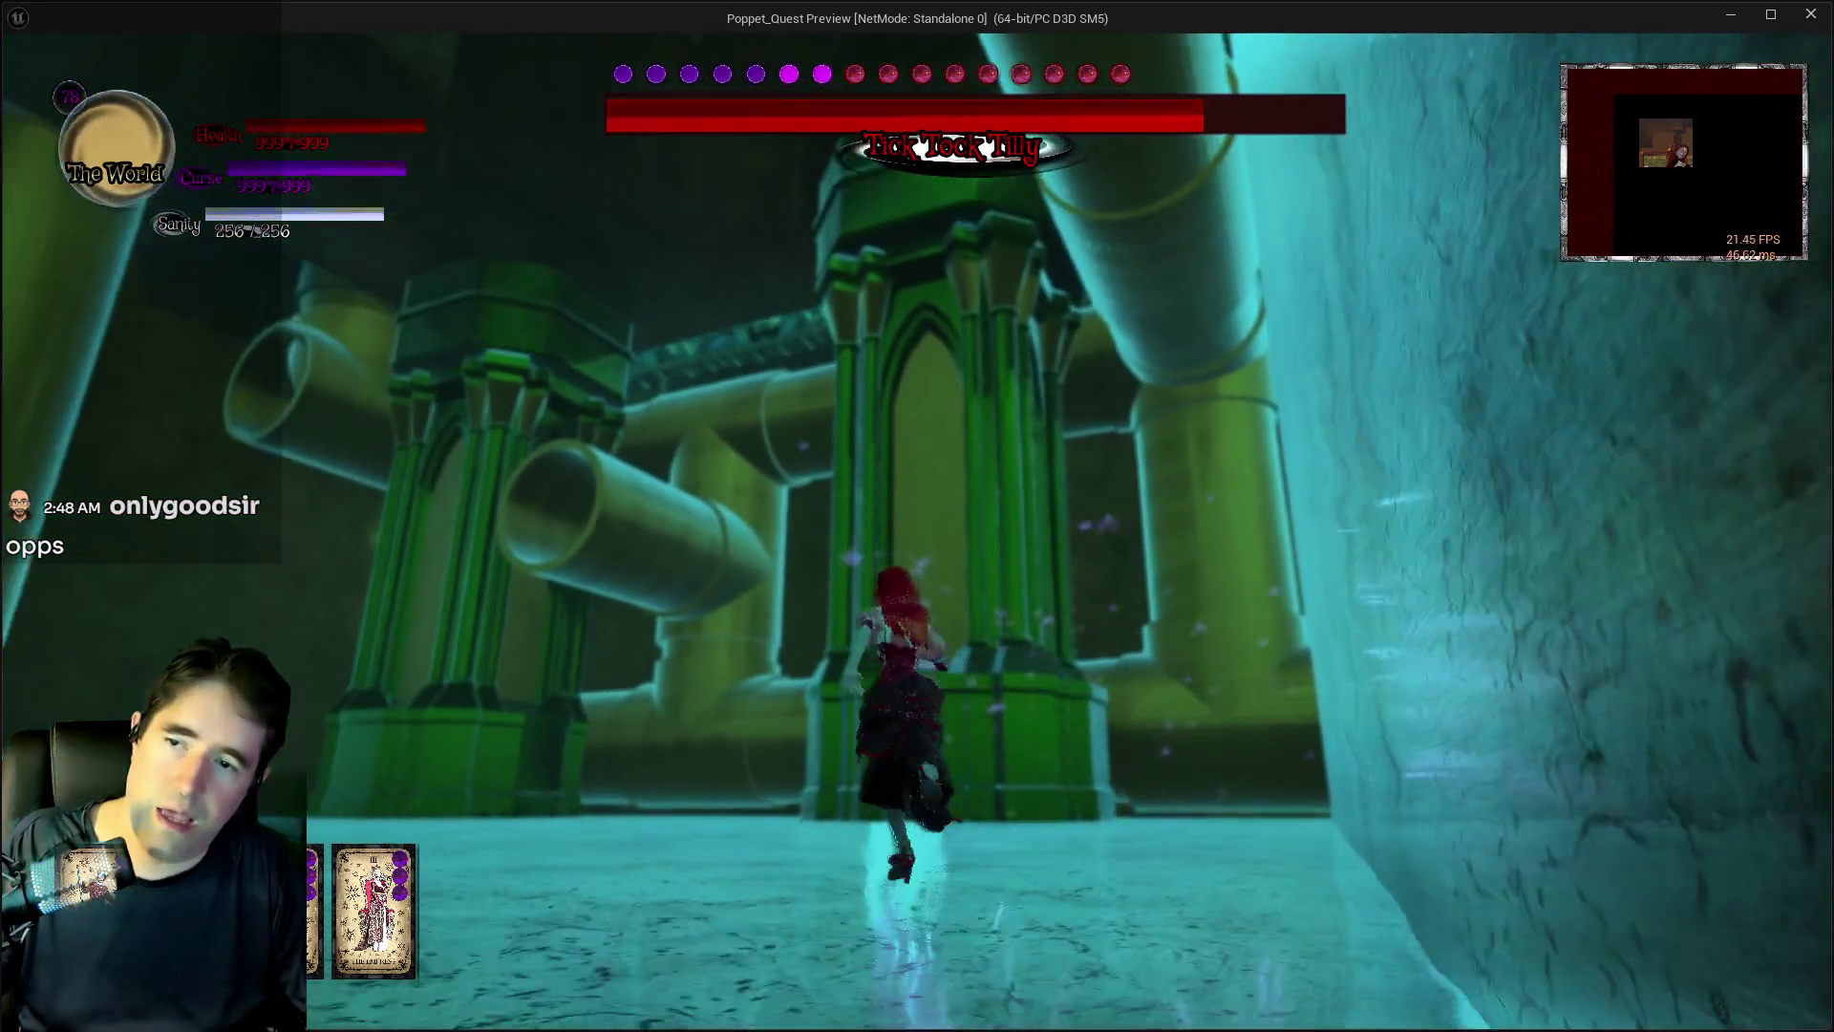
- Run on toward the green pillars, then leave the game and stop the play-test
key(w)
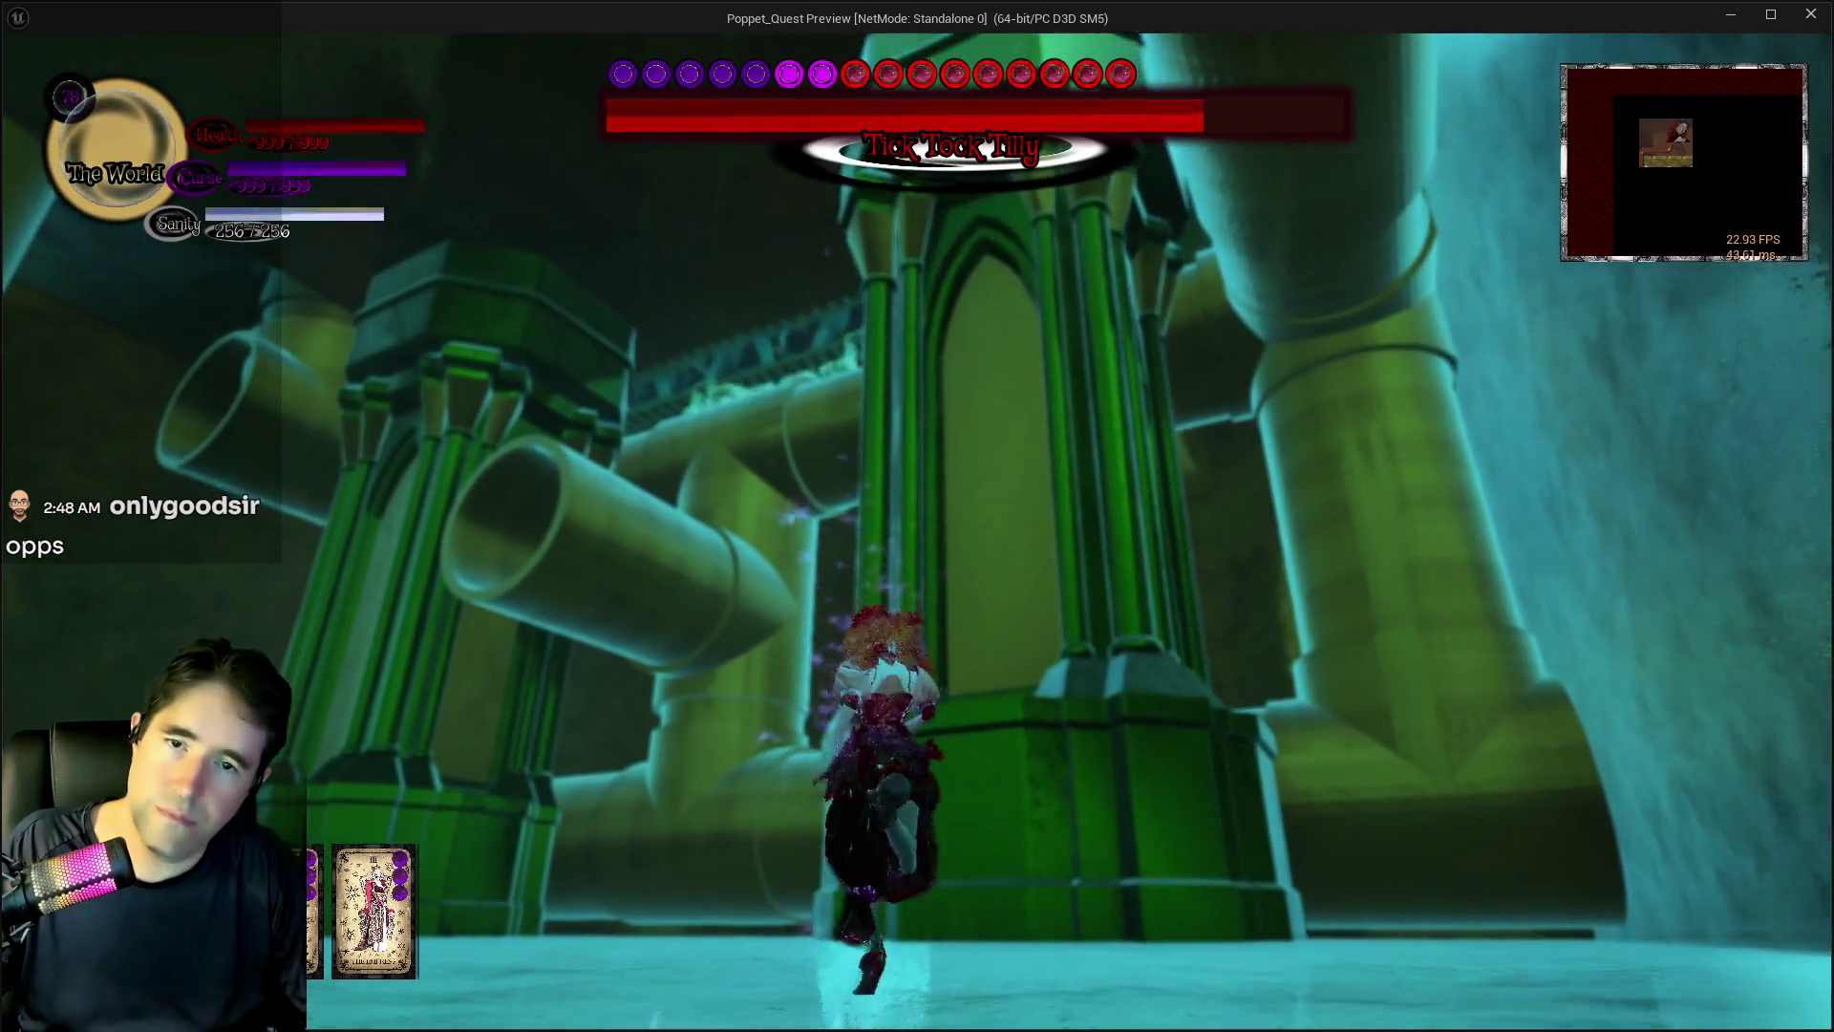
key(w)
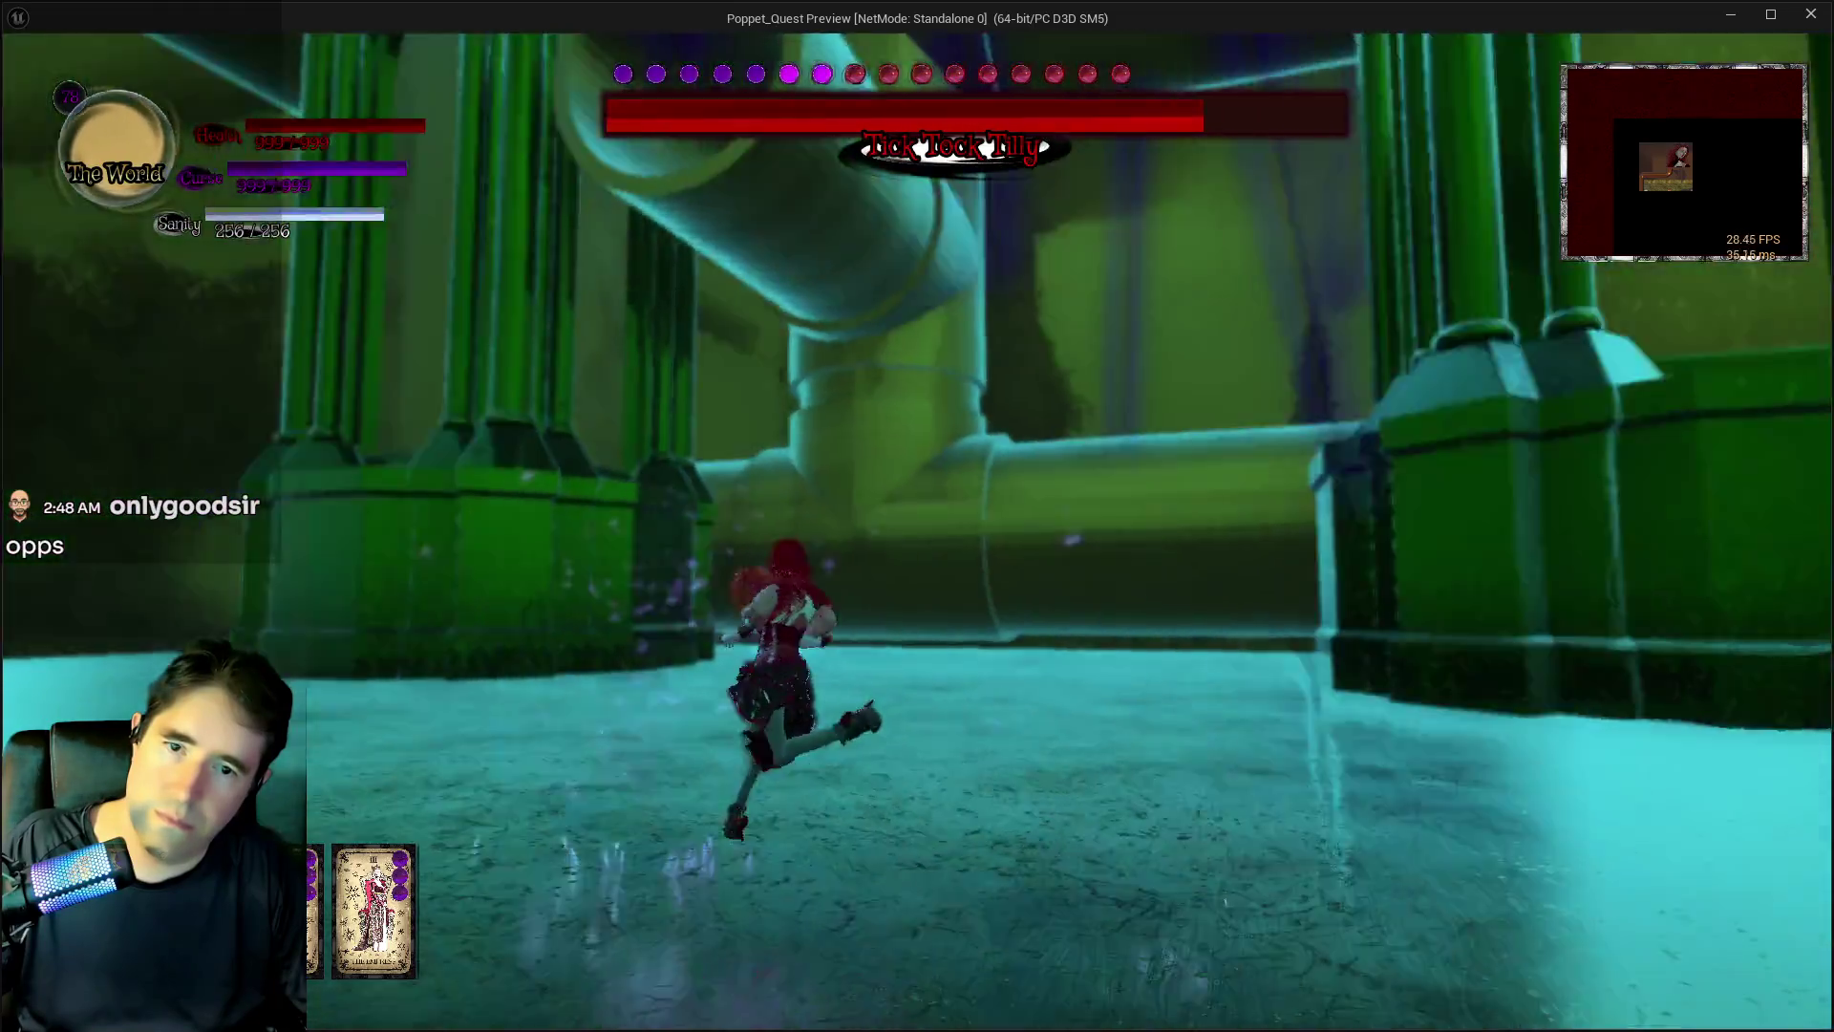
key(alt+Tab)
key(Escape)
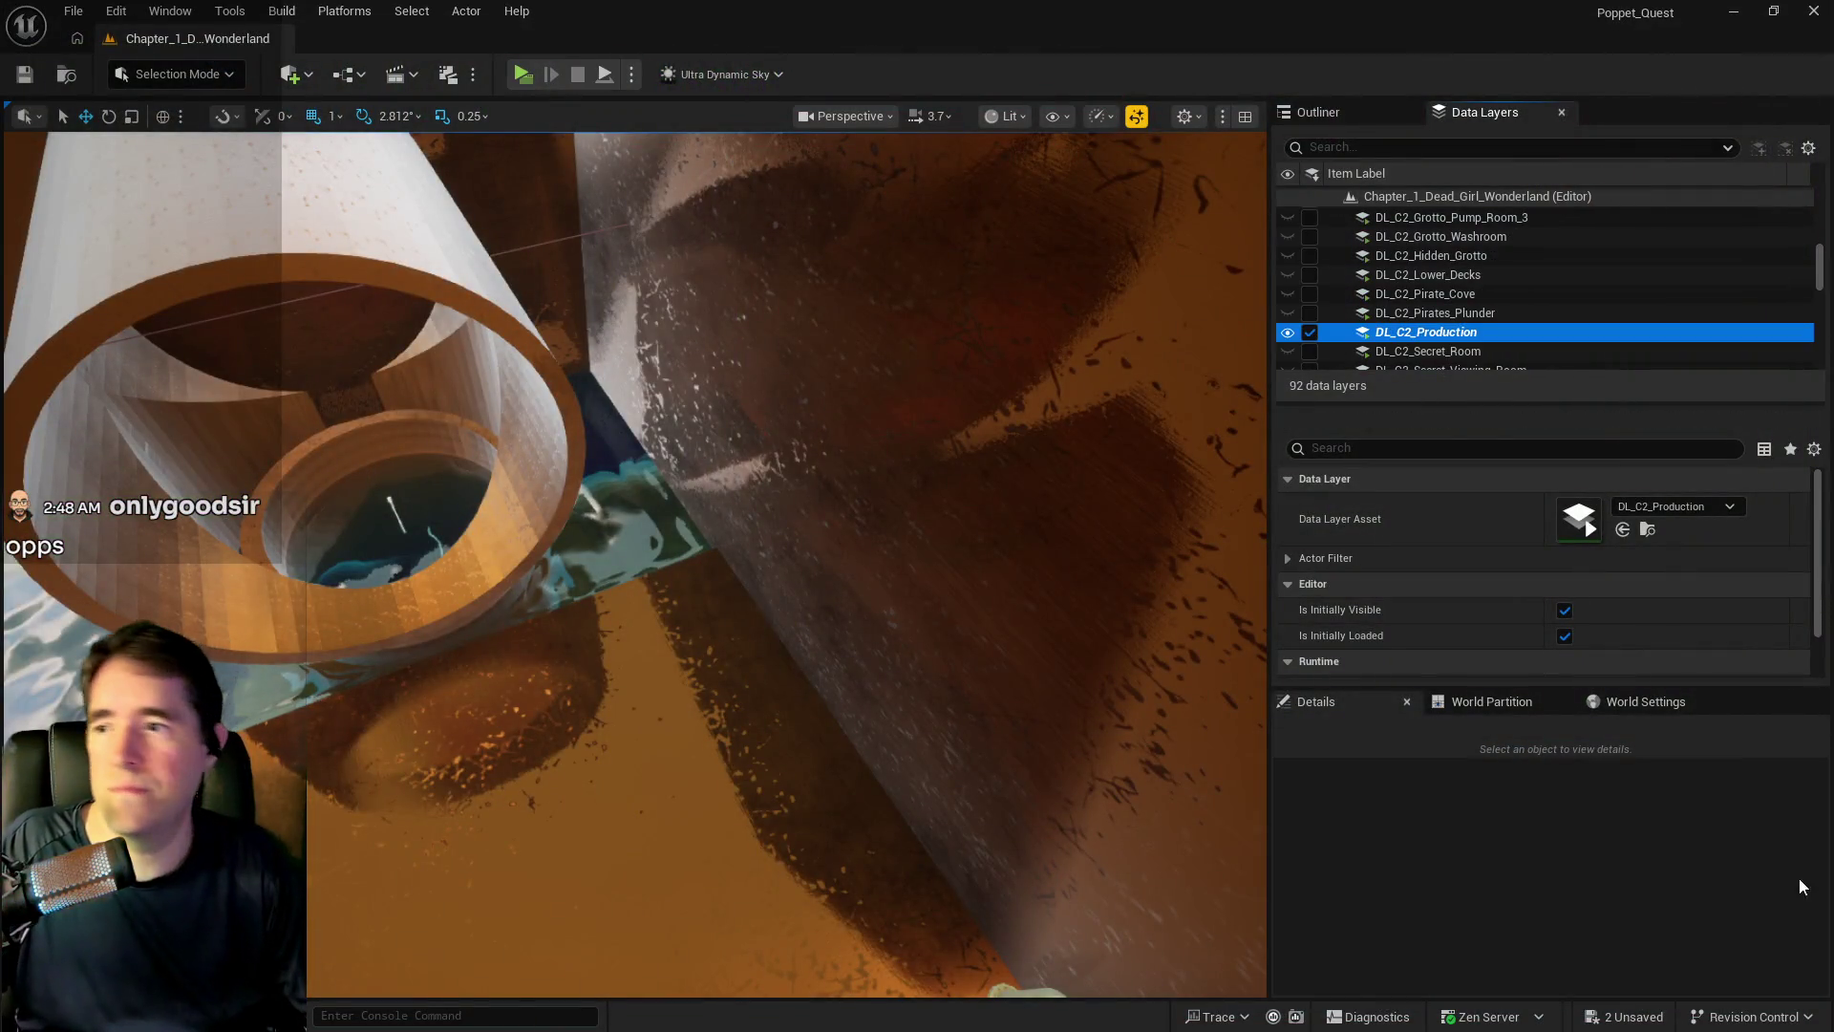
- Fly the view through the production room and focus on the L_Production_Steam_Engine level instance
key(f)
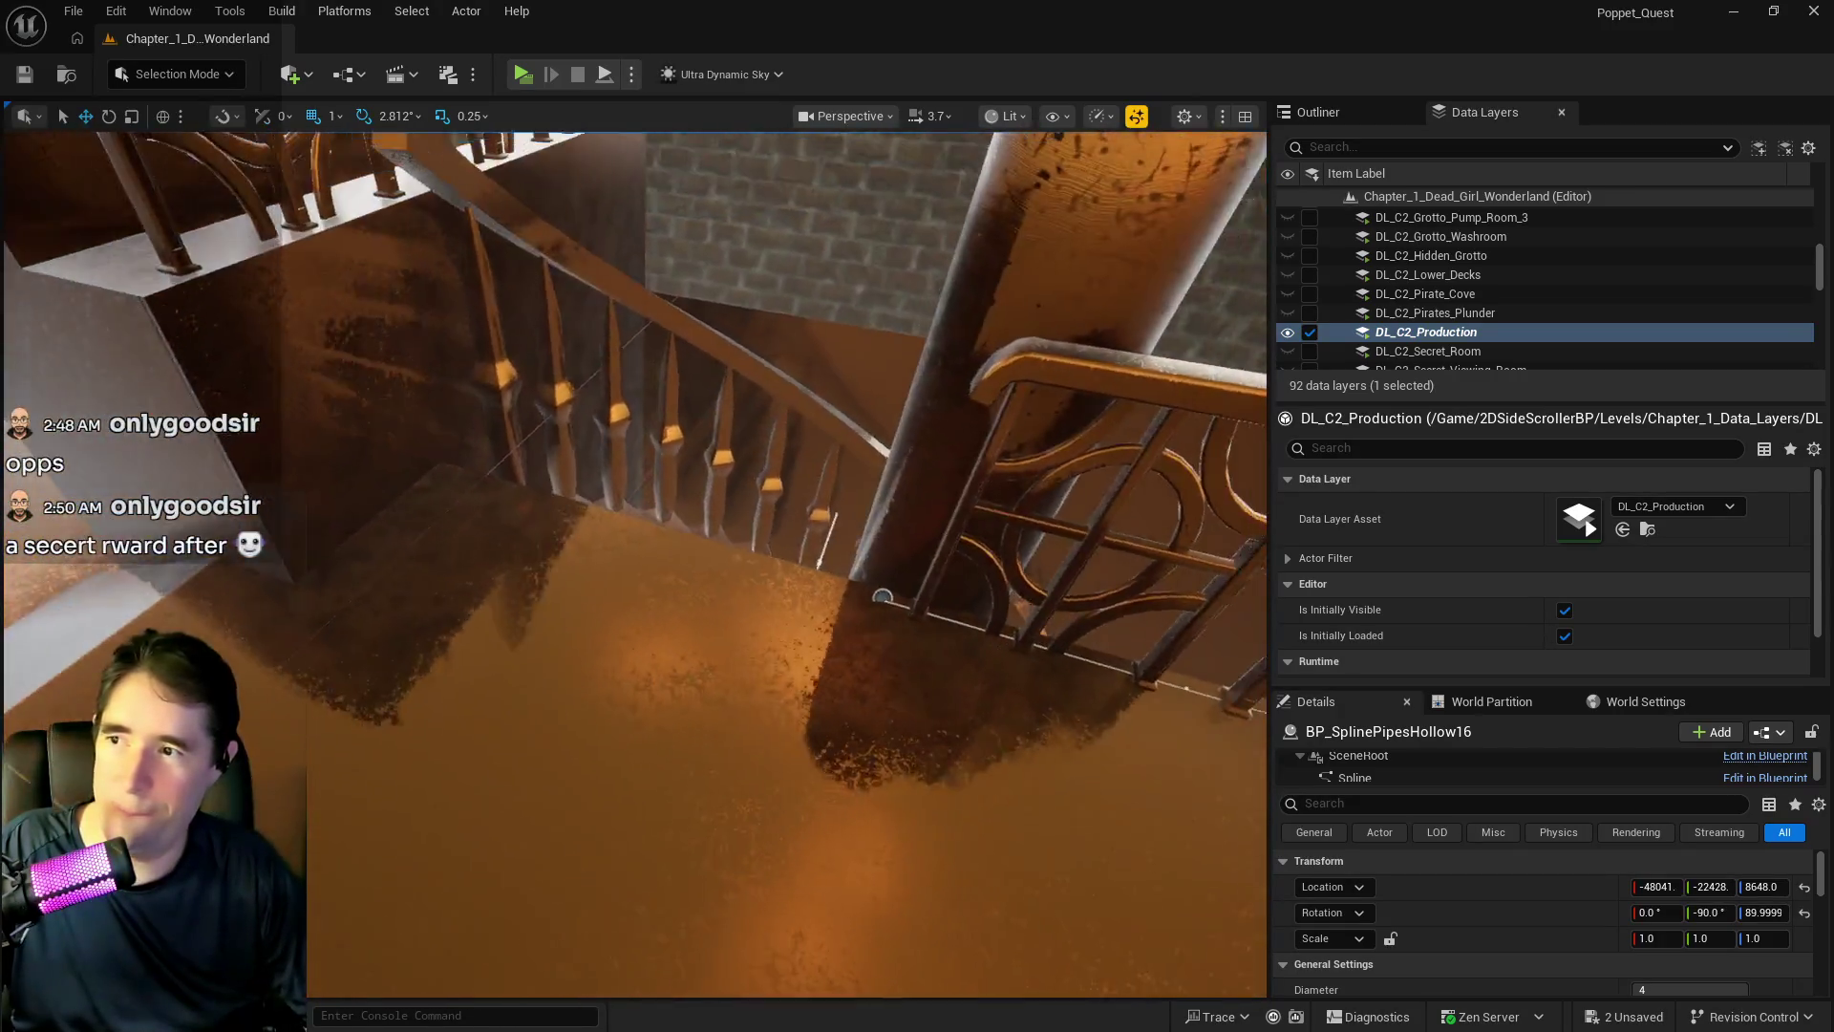
drag(634, 563, 725, 535)
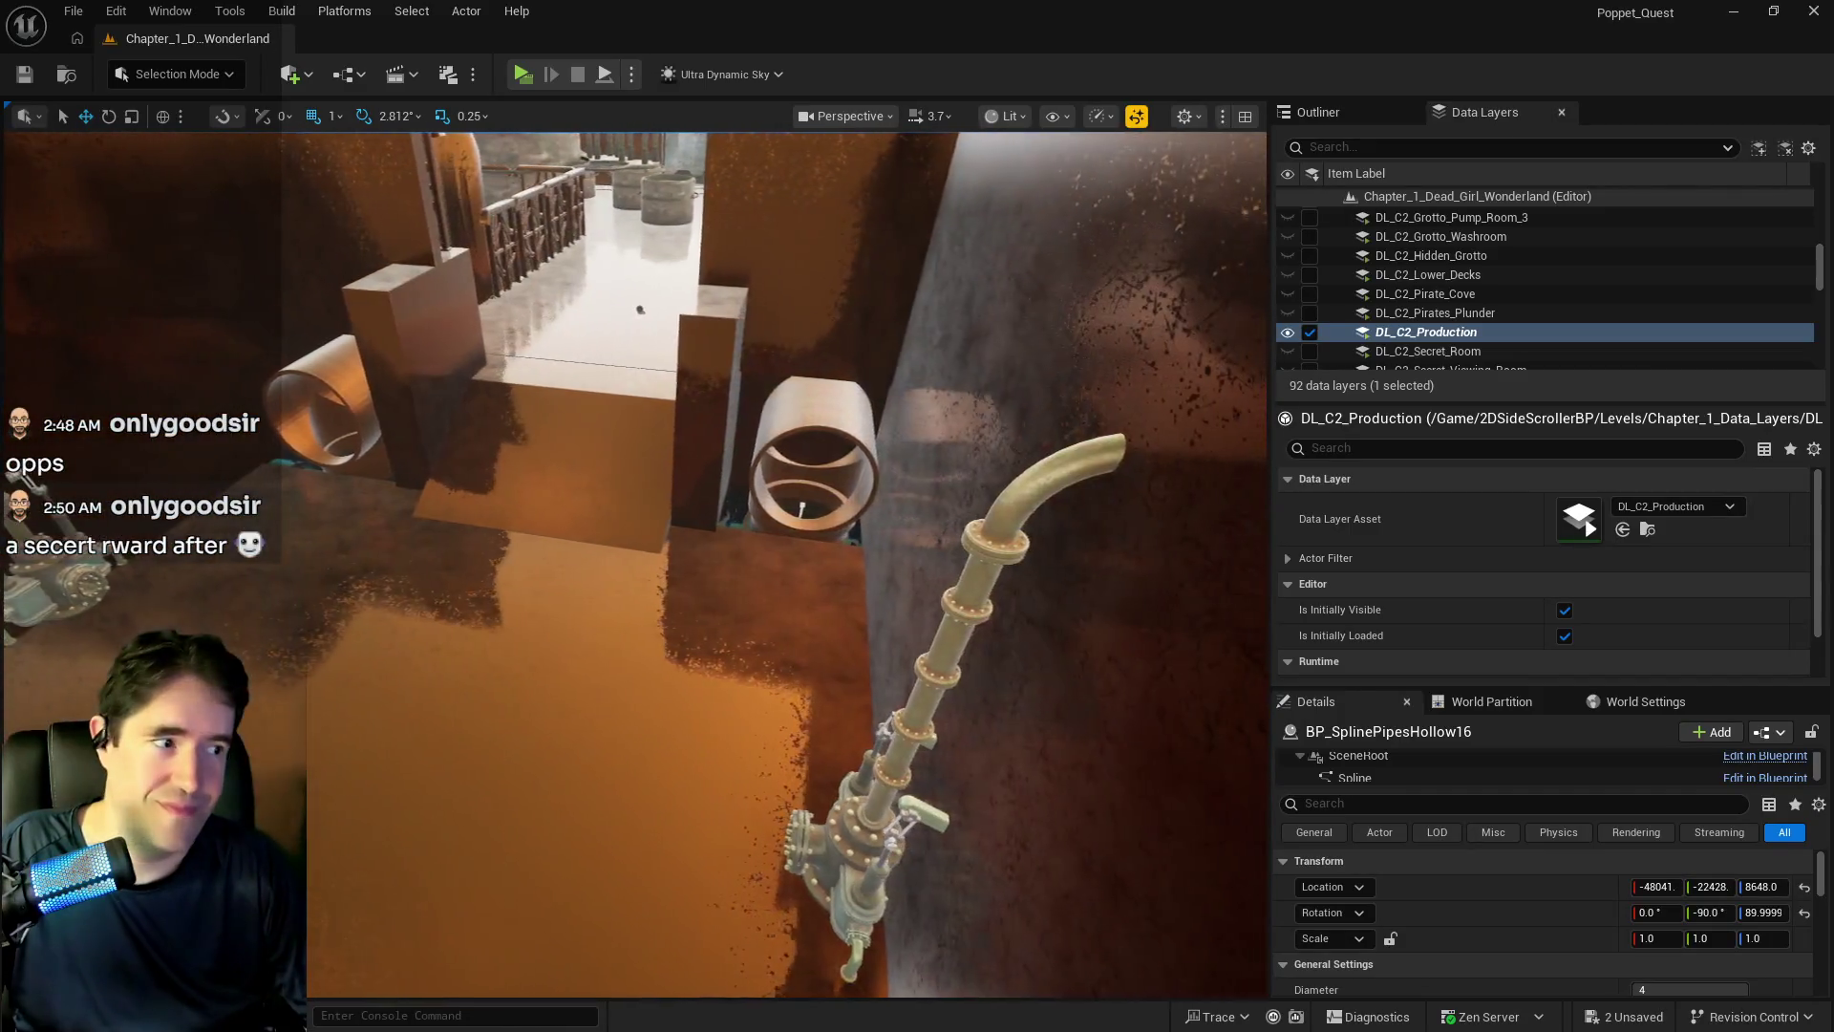
mouse_move(634, 564)
mouse_down()
mouse_move(634, 516)
mouse_move(634, 593)
mouse_move(634, 516)
mouse_up()
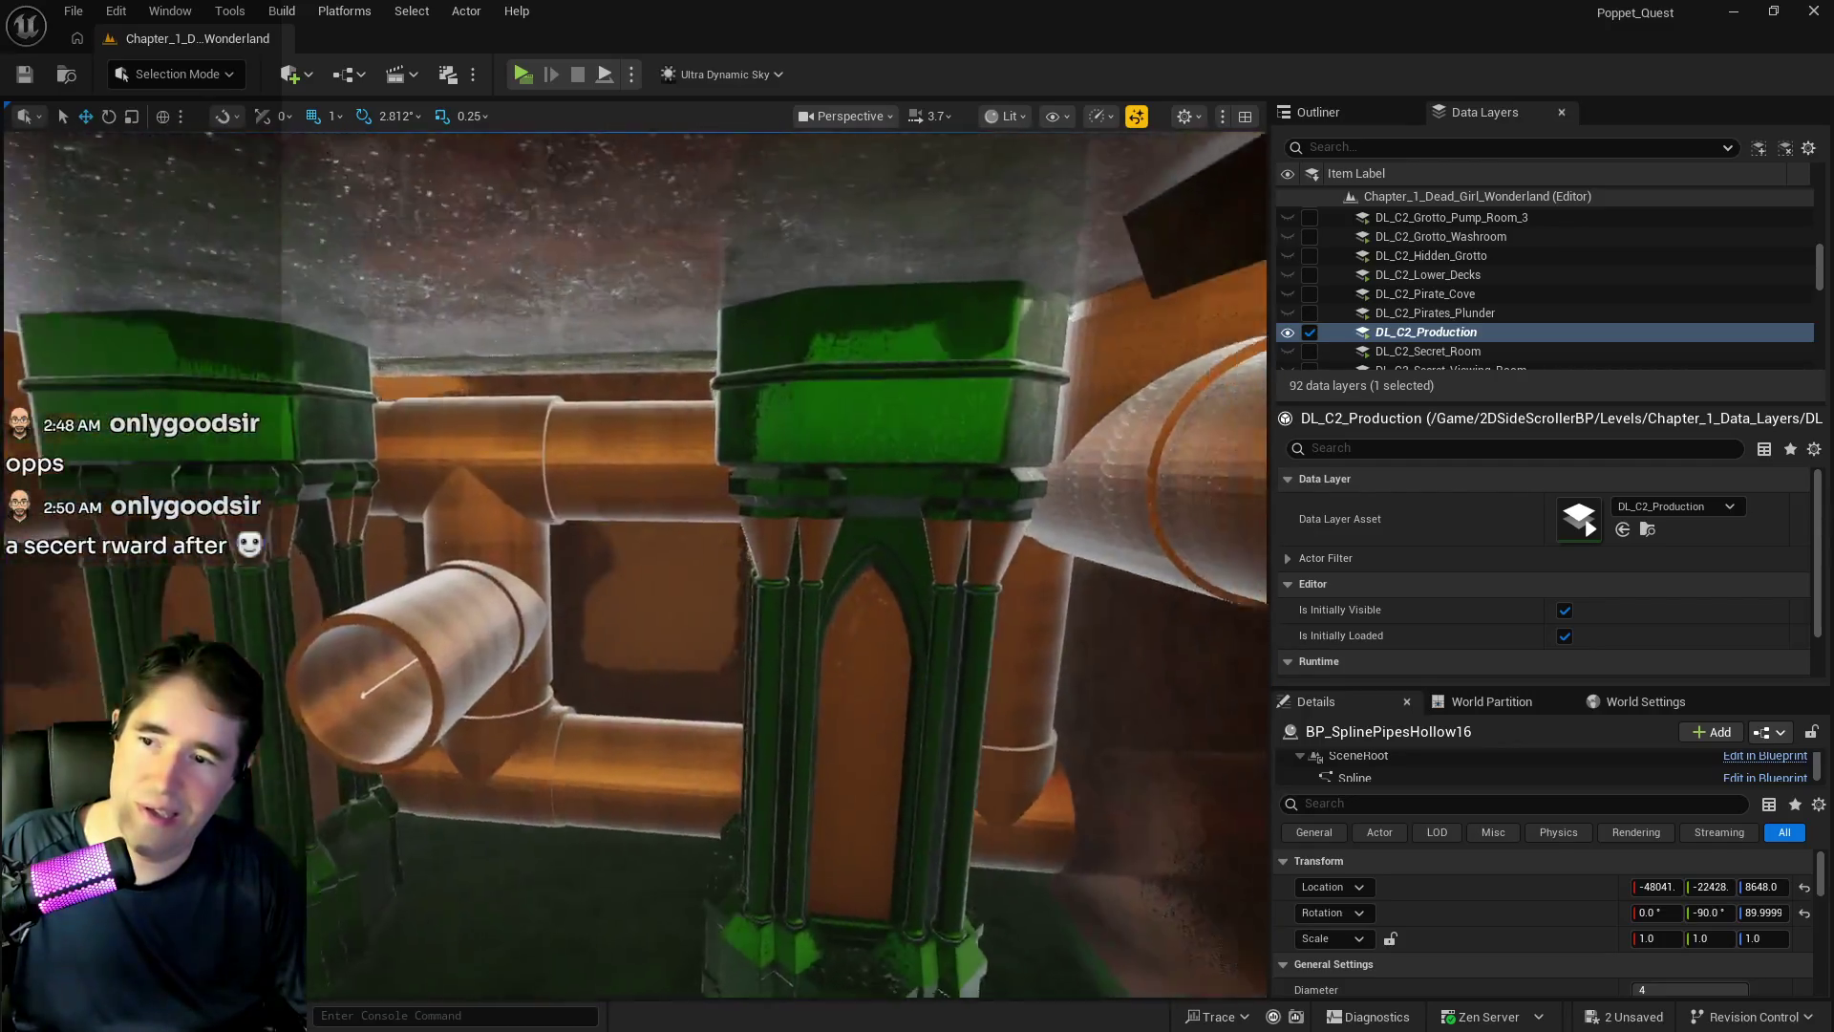
drag(634, 564, 573, 525)
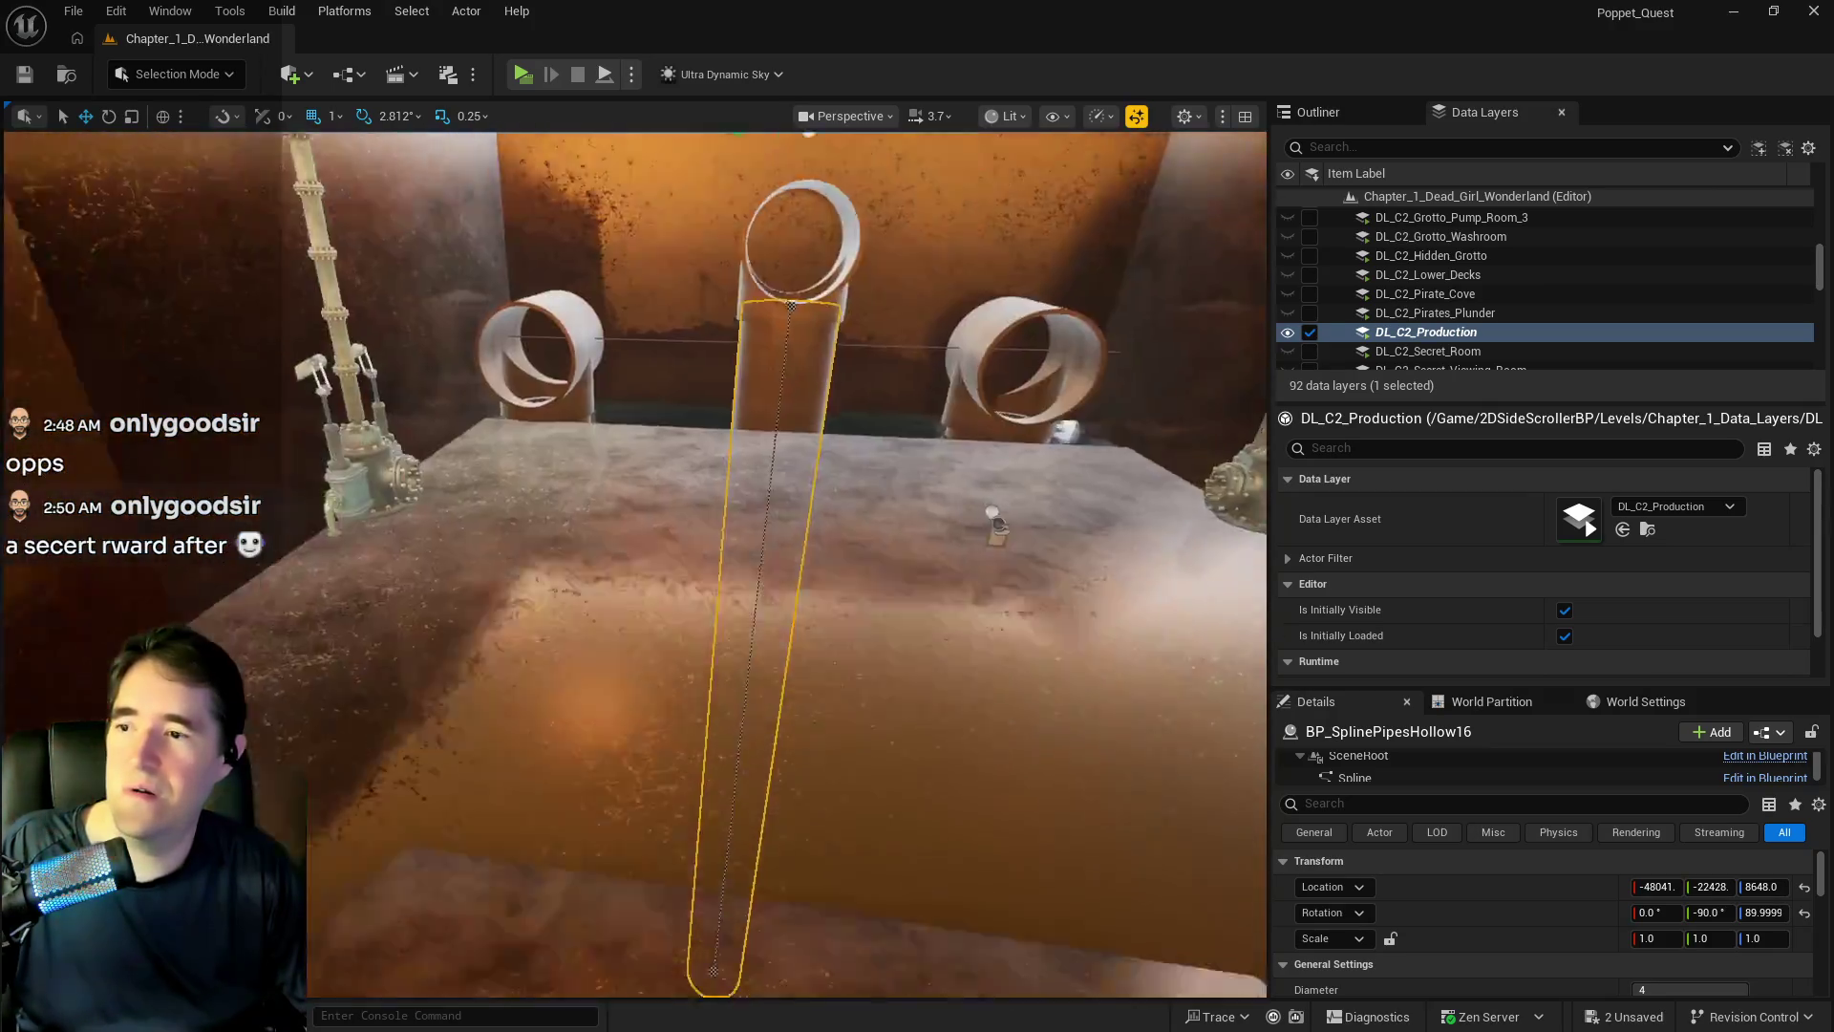
scroll(635, 564, down, 3)
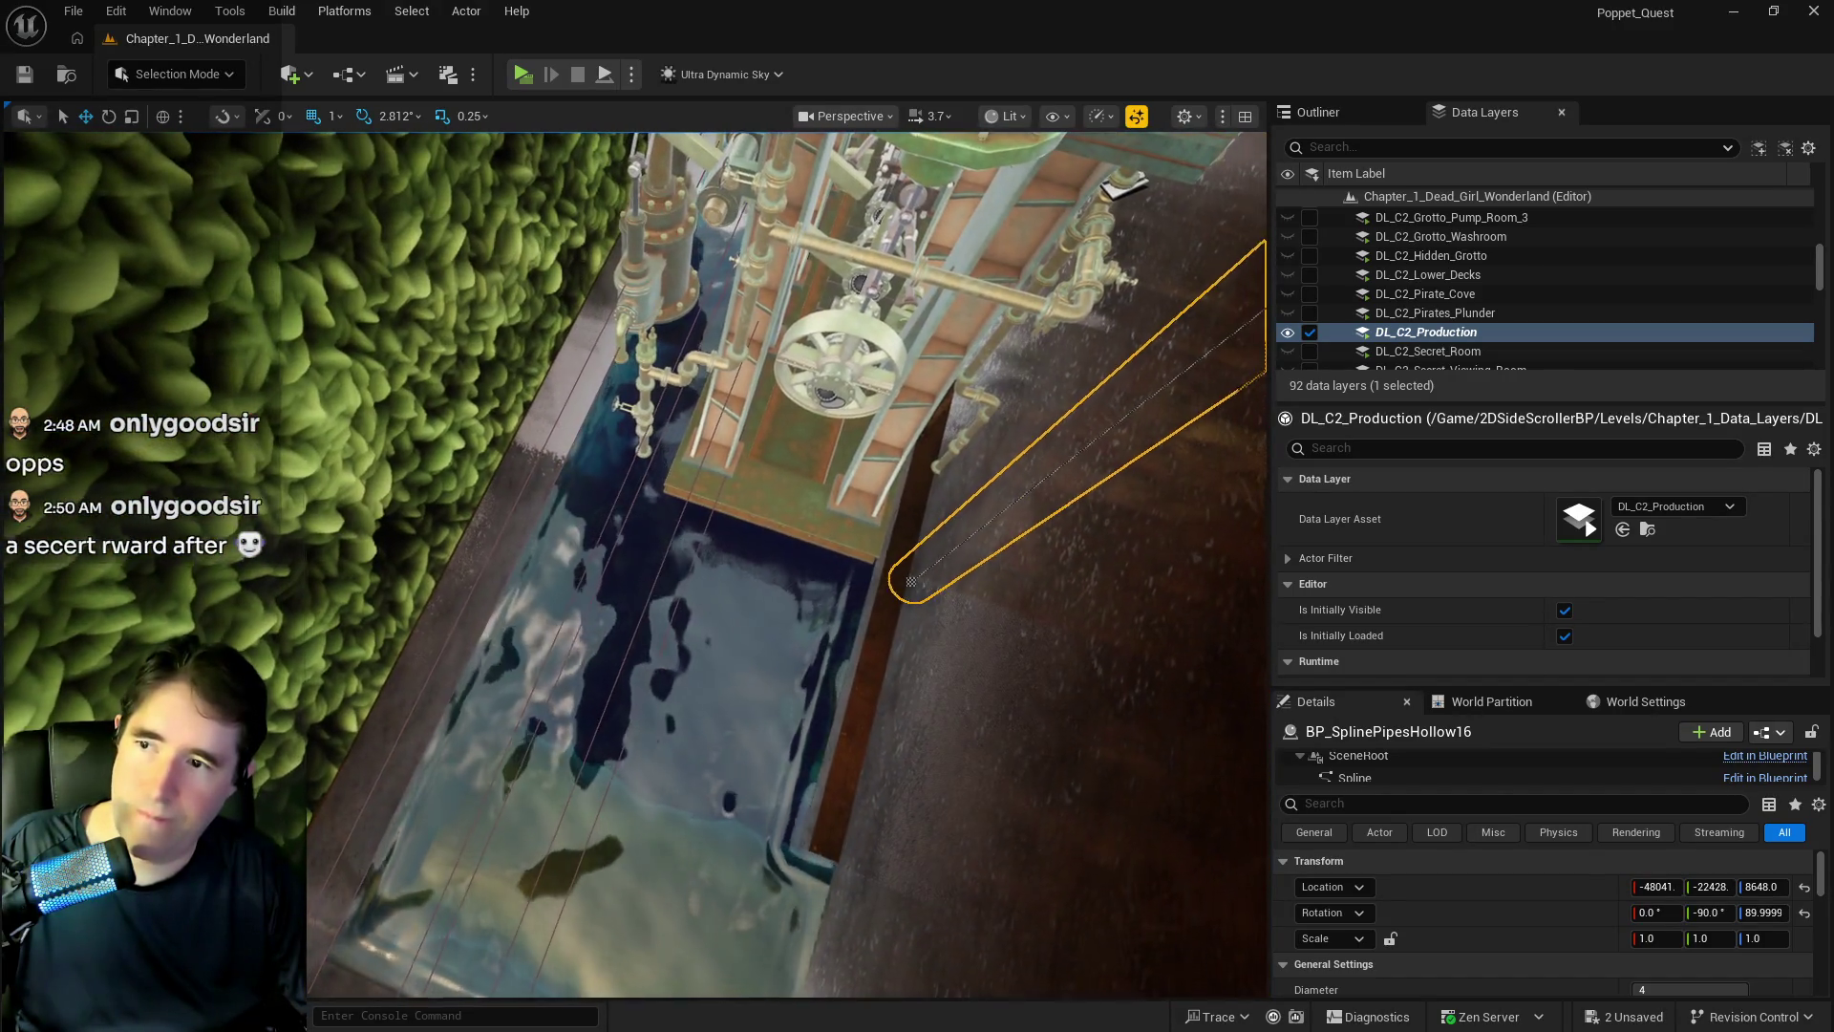
click(831, 367)
key(f)
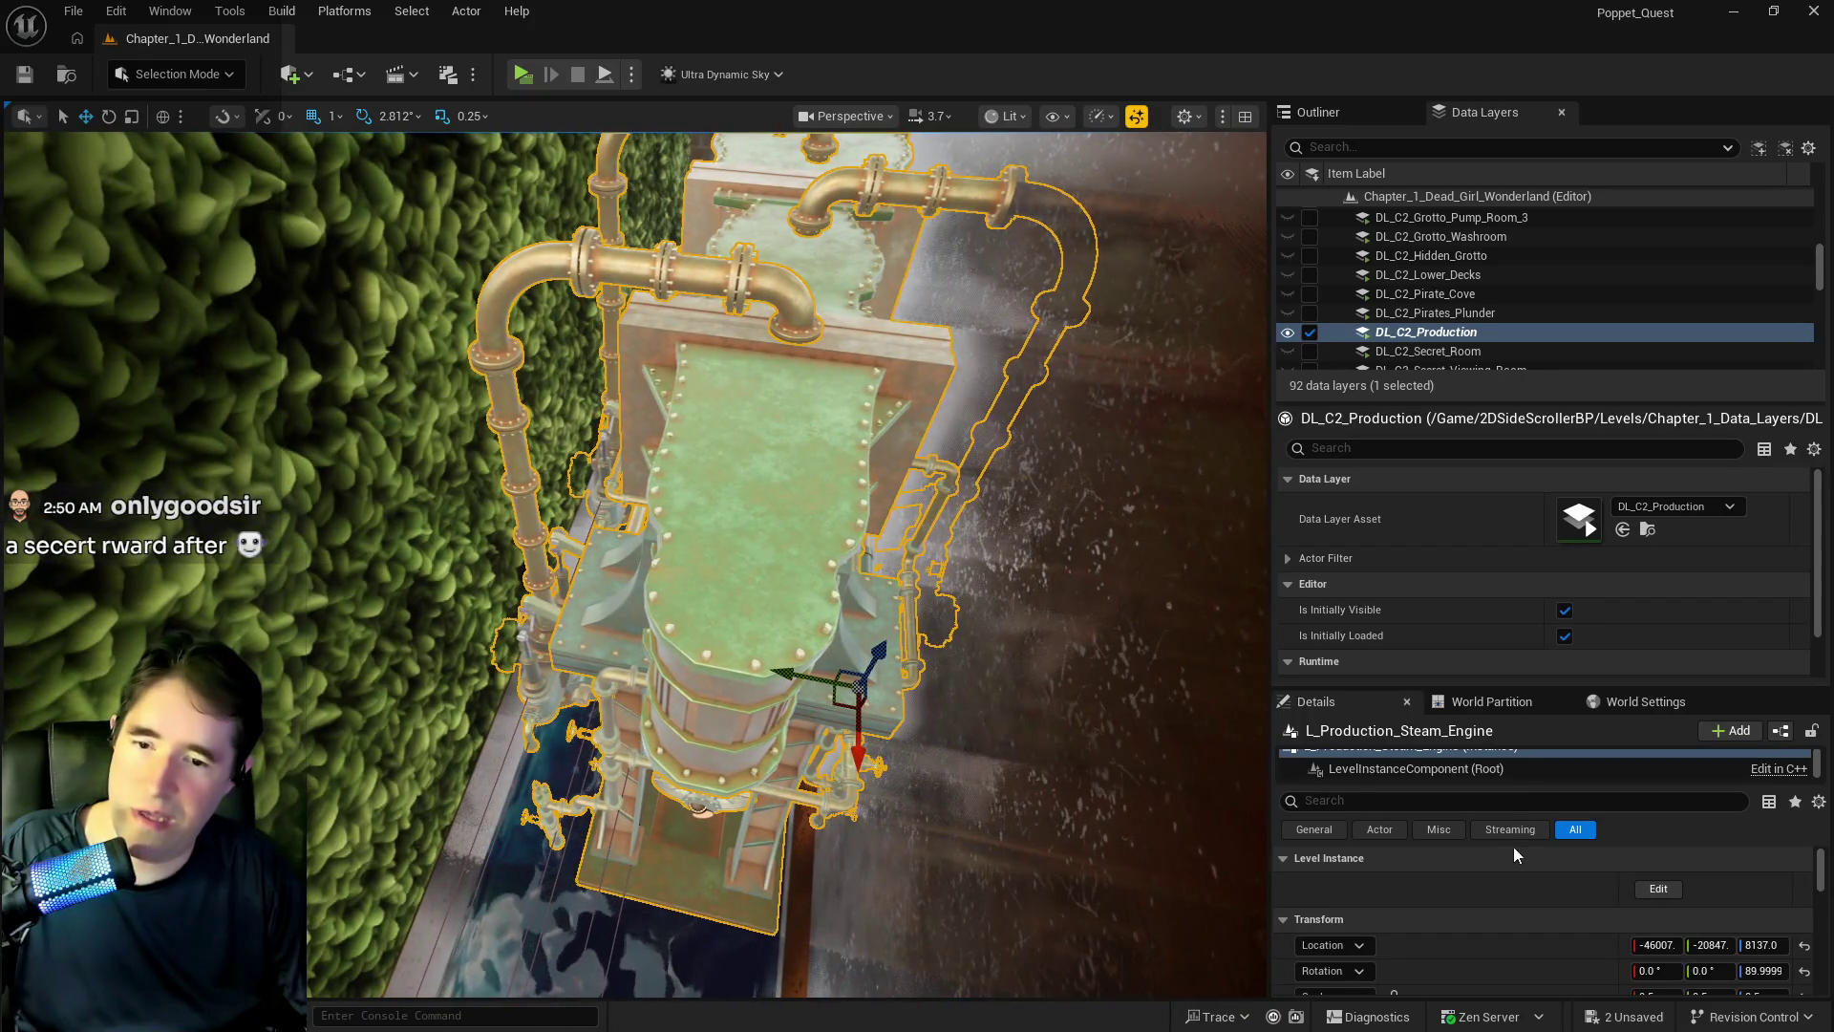
- Lock the steam engine's scale and set it uniformly to 0.4
scroll(1525, 851, down, 2)
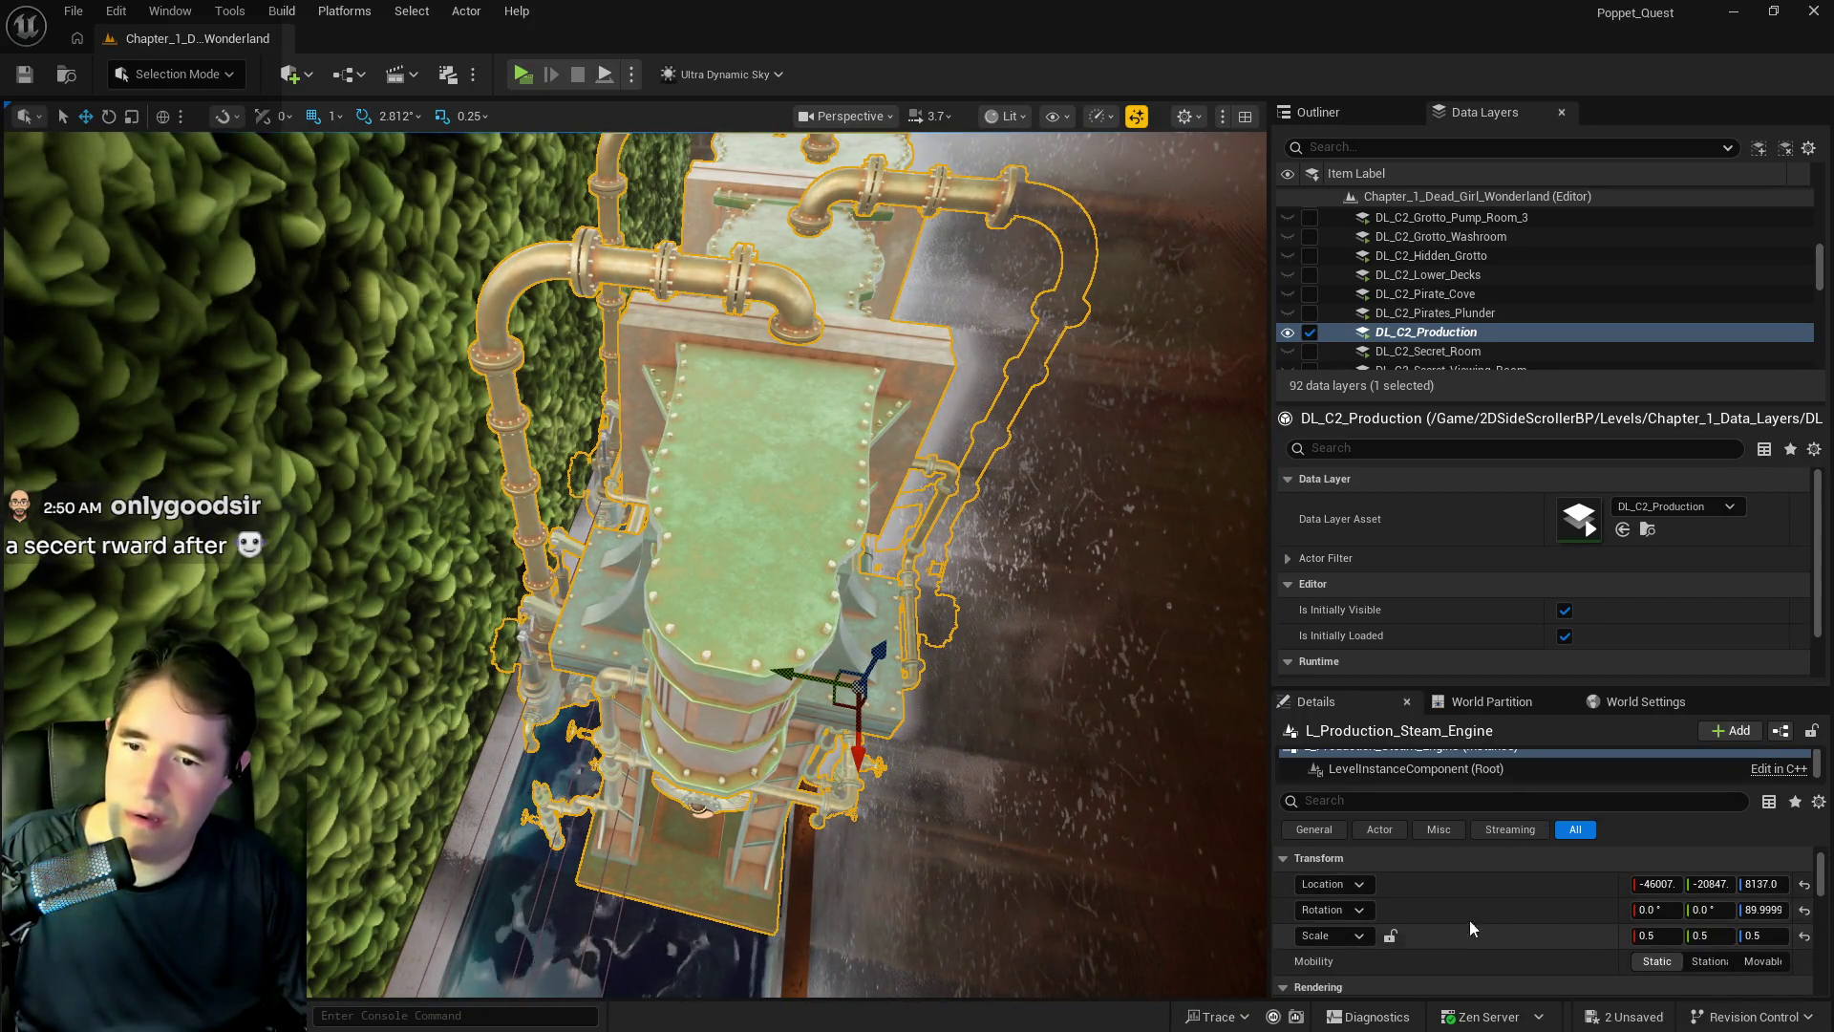
click(1390, 936)
click(1641, 936)
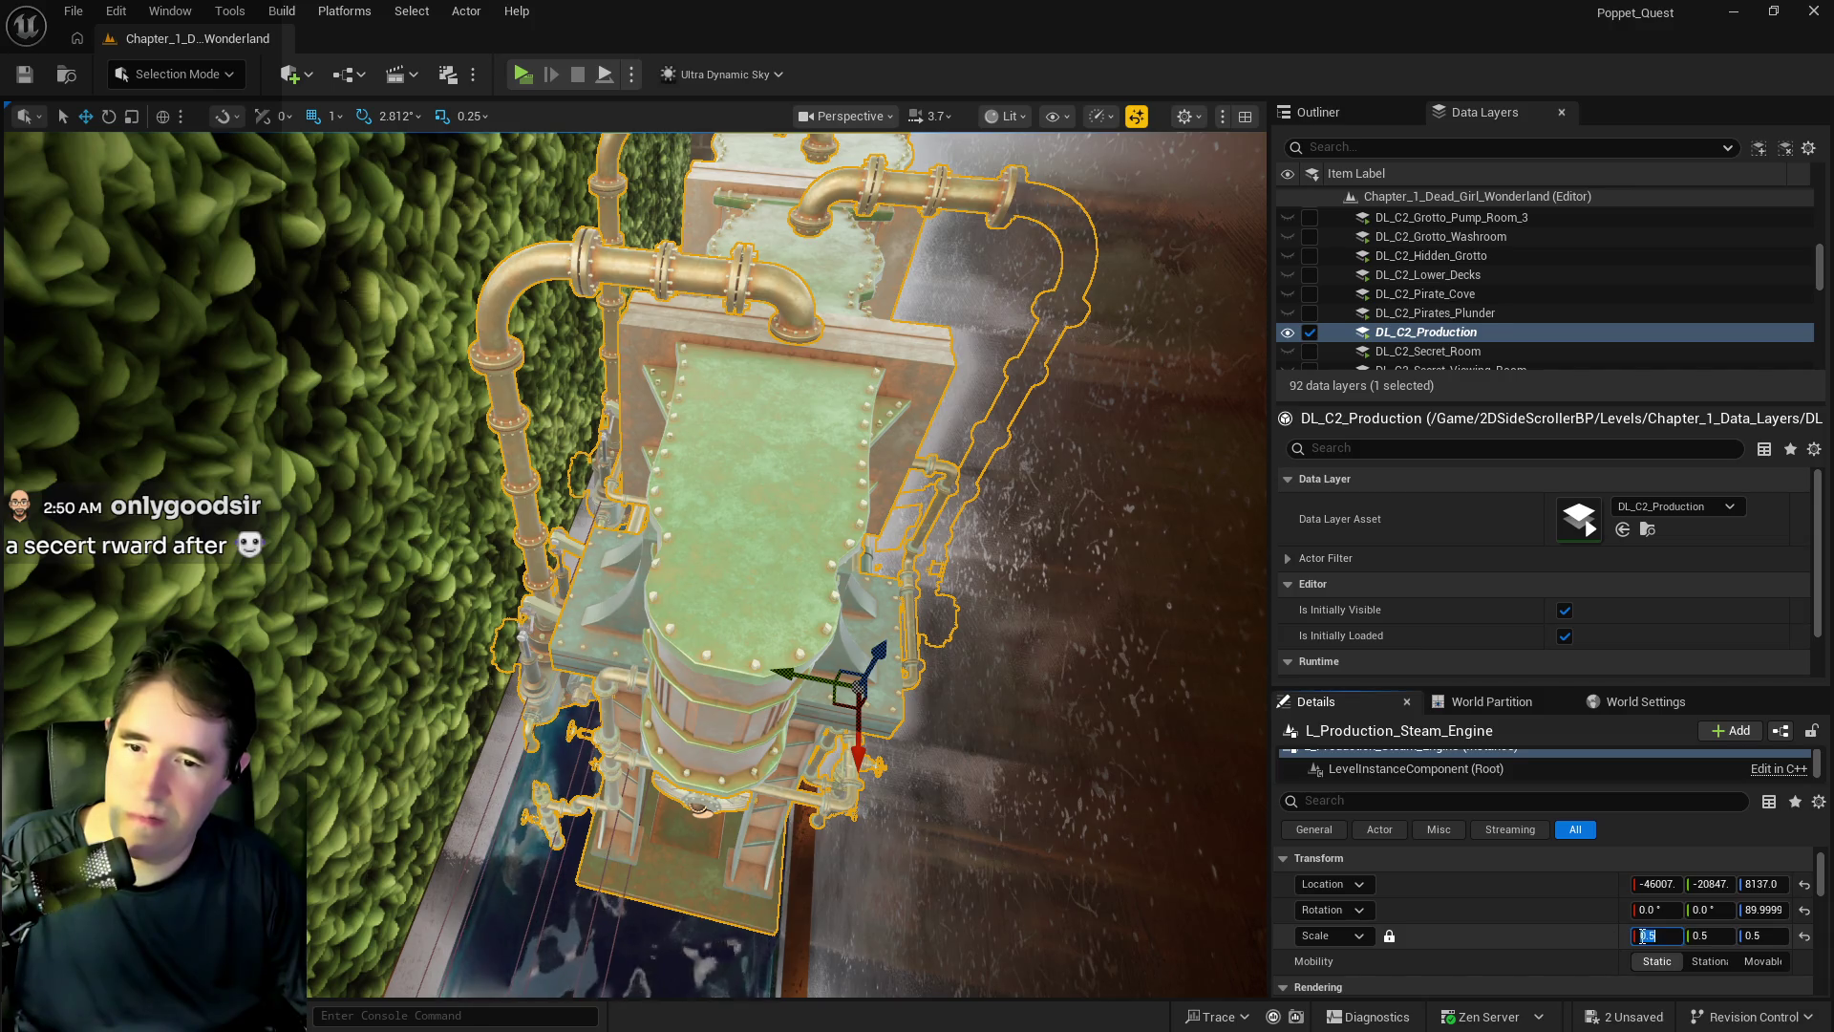
text(0.4)
key(Return)
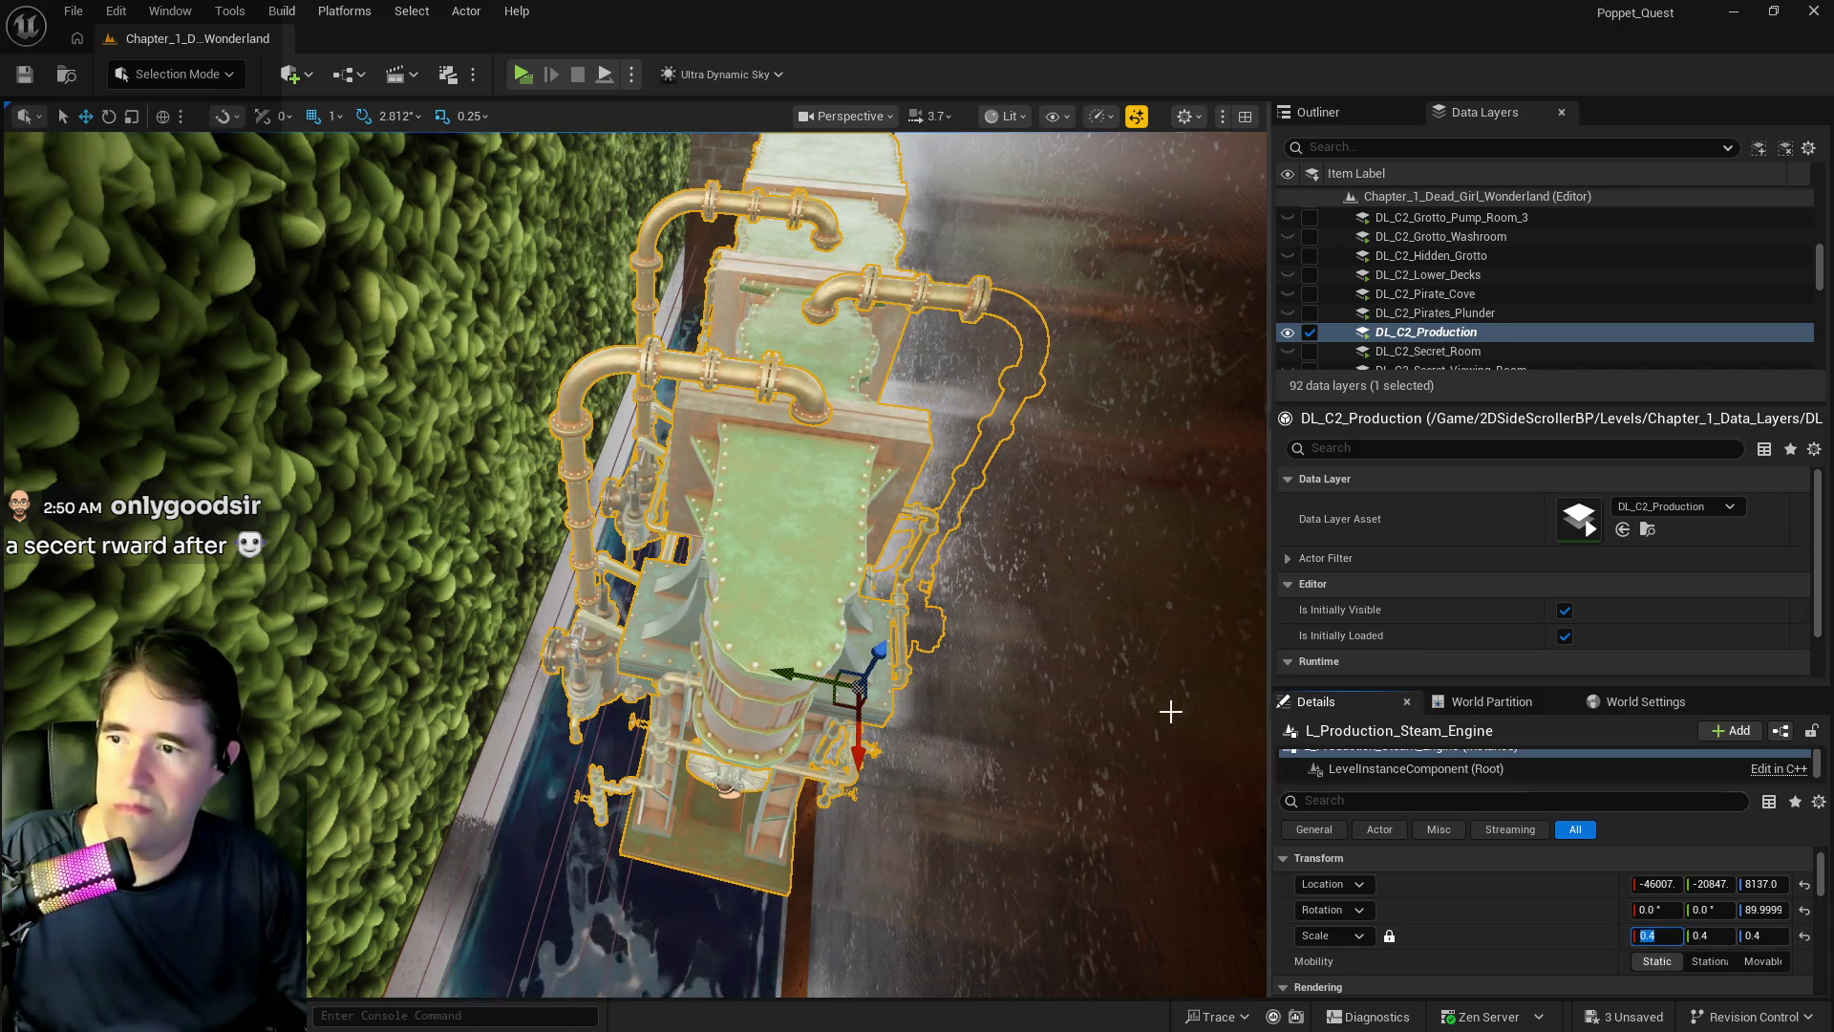
- Shift the steam engine sideways and lower it to about Z 6030
drag(786, 674, 688, 661)
scroll(687, 661, up, 5)
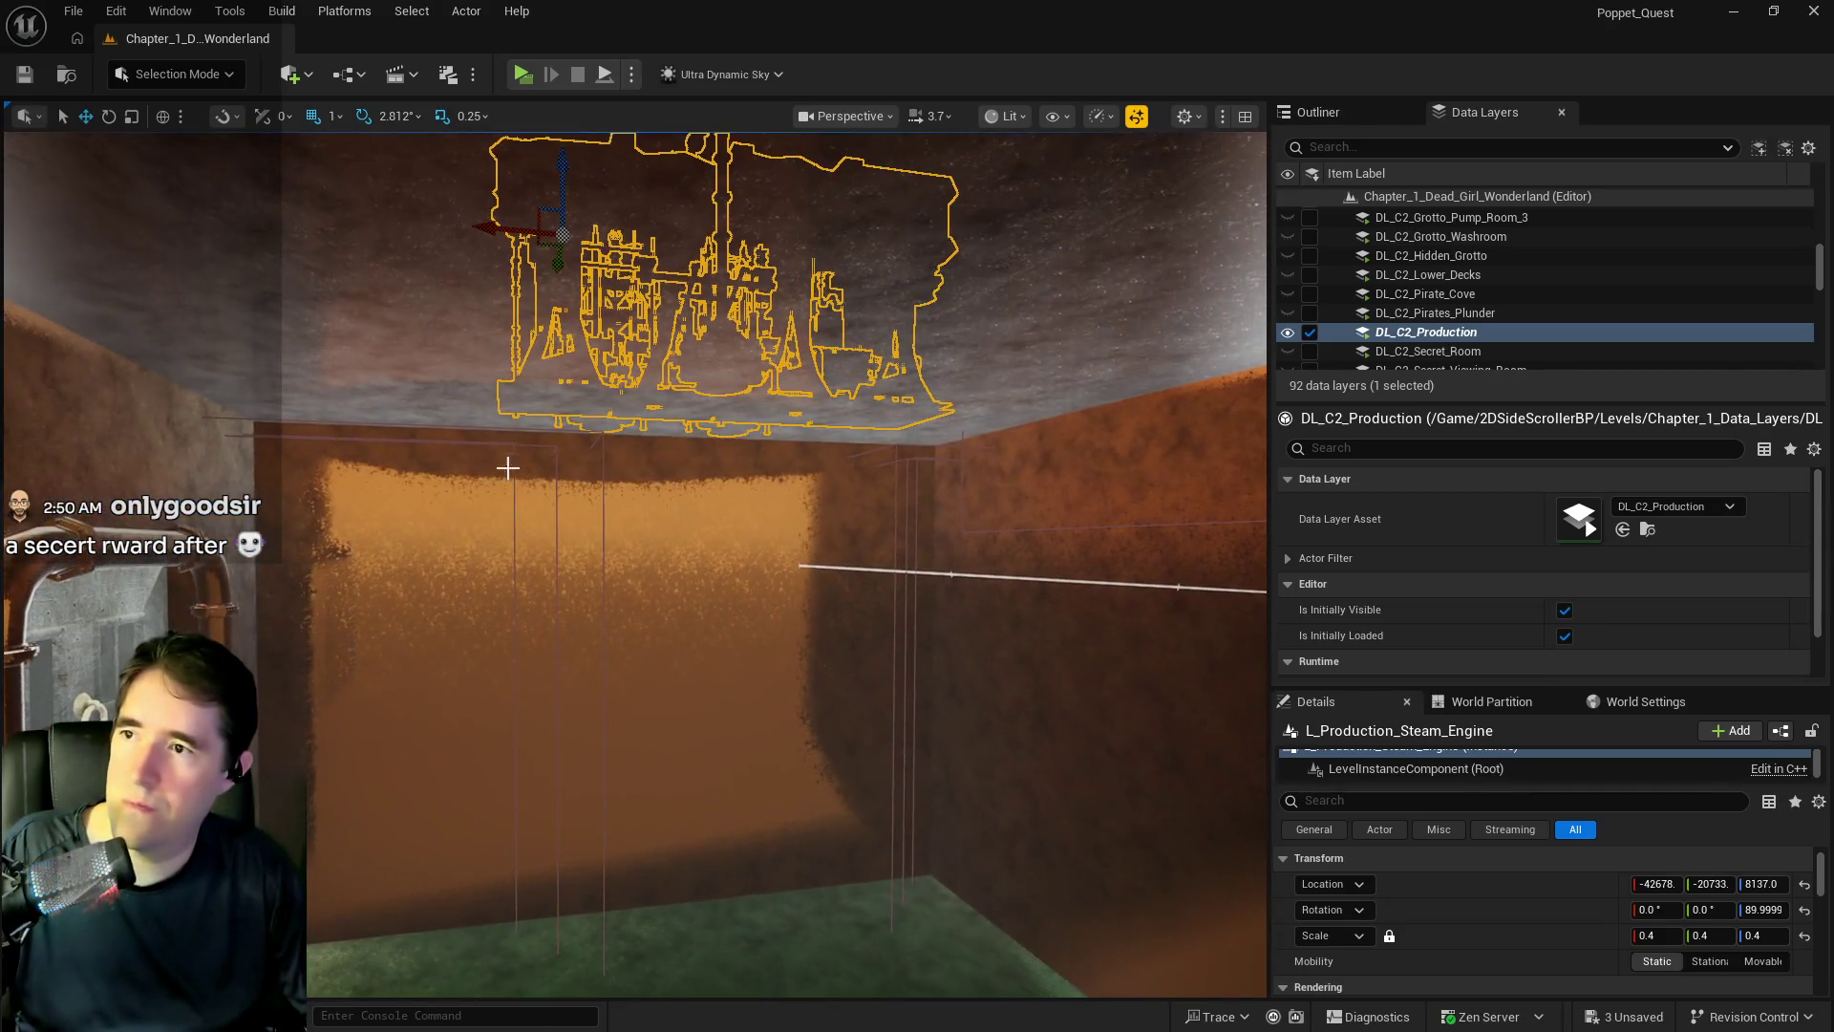
drag(561, 159, 584, 668)
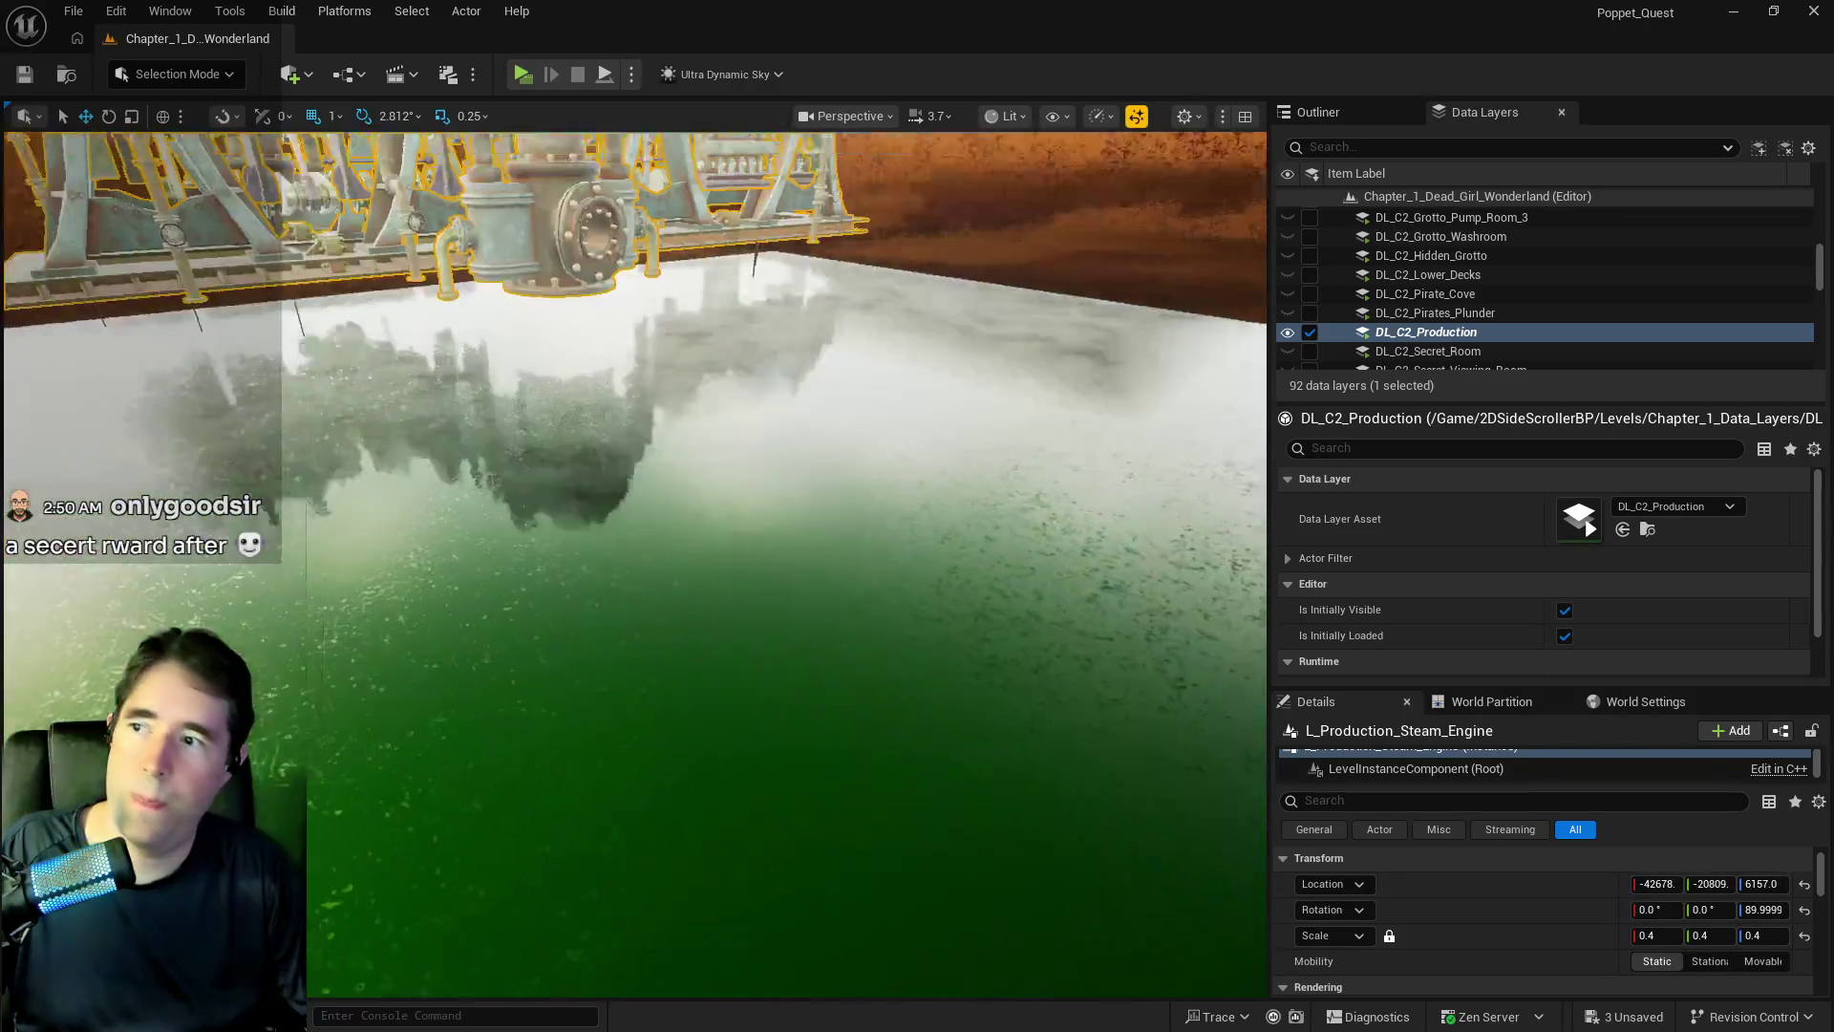
key(f)
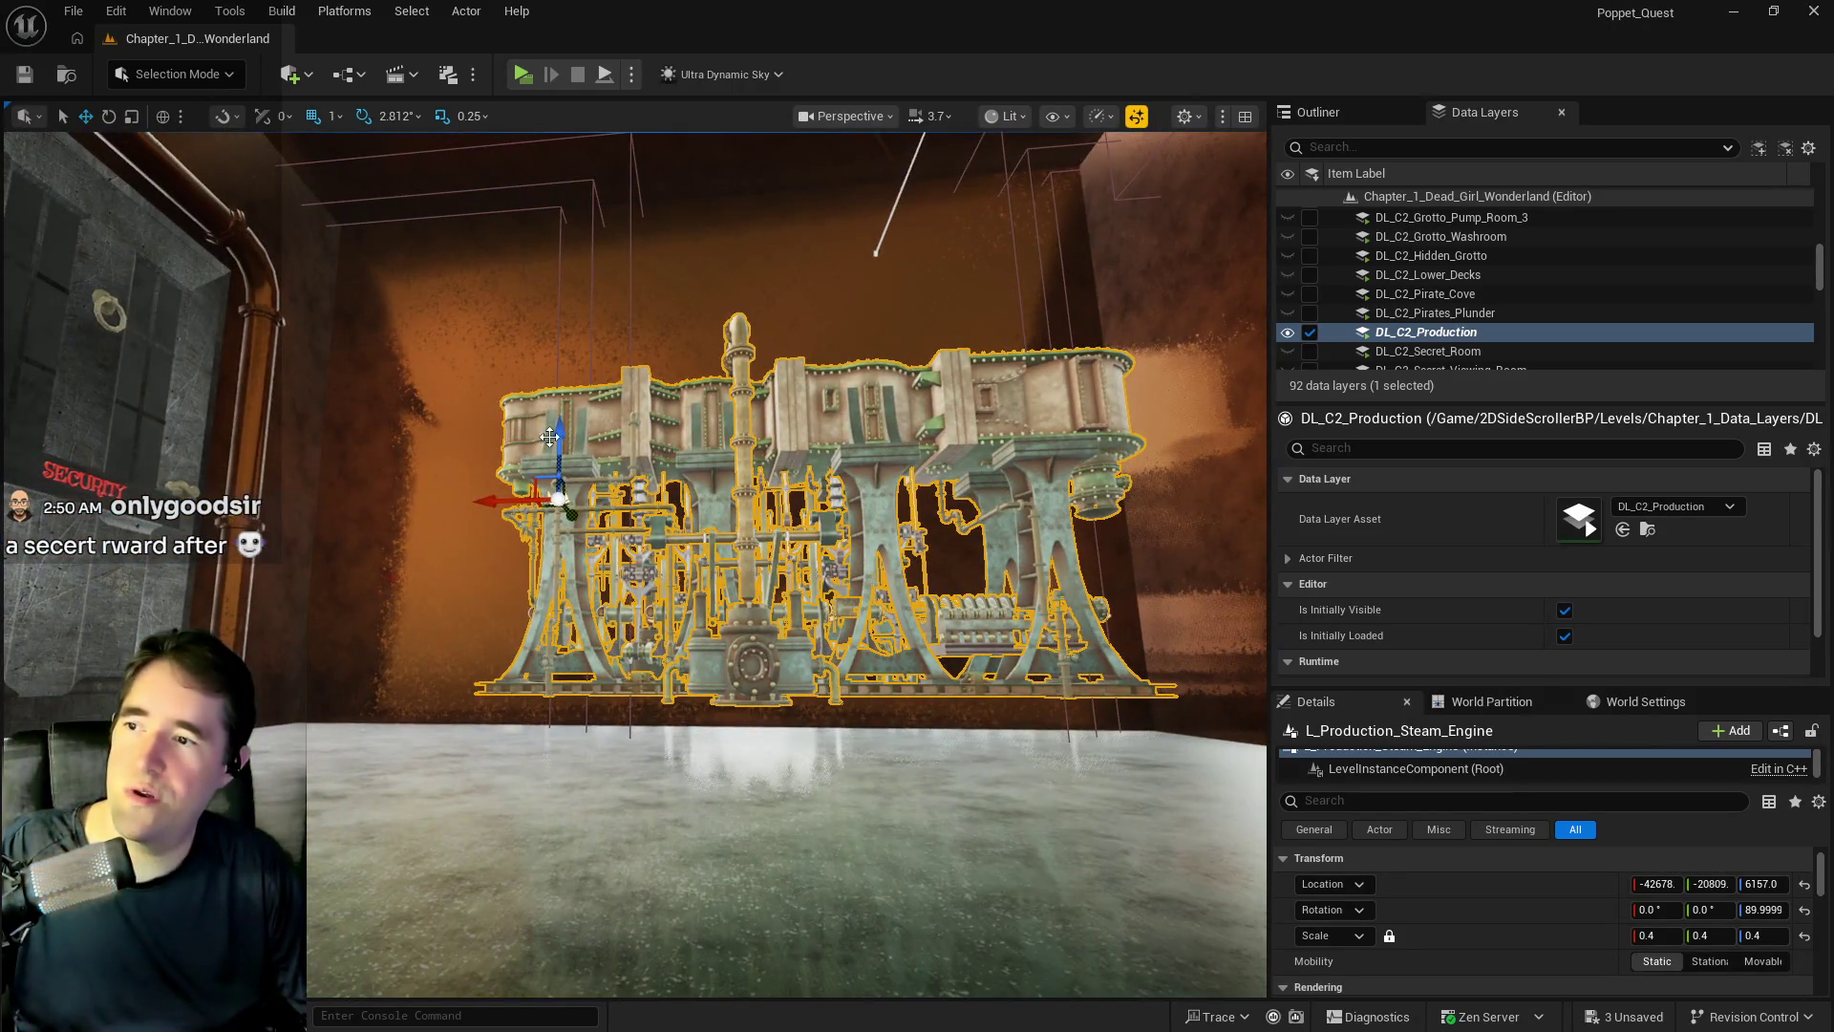
drag(558, 439, 554, 495)
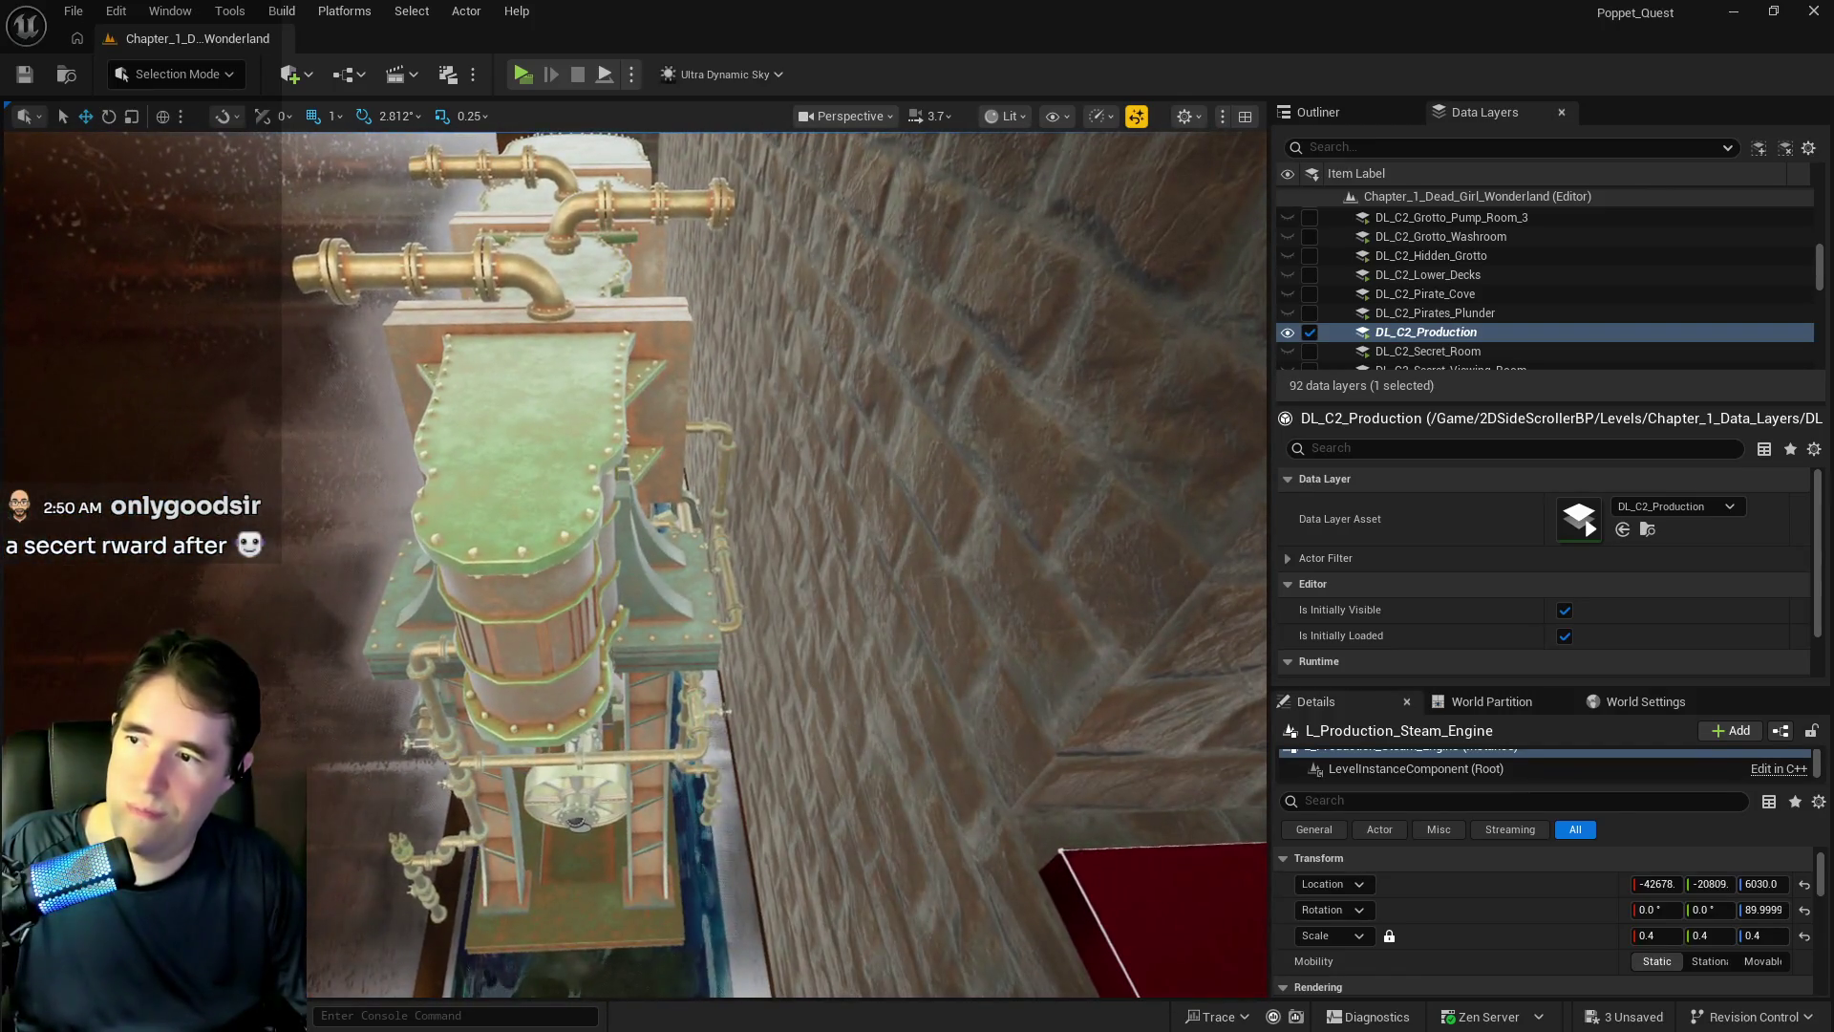
- Select L_Production_Steam_Engine2 and set its scale to 0.4
click(554, 478)
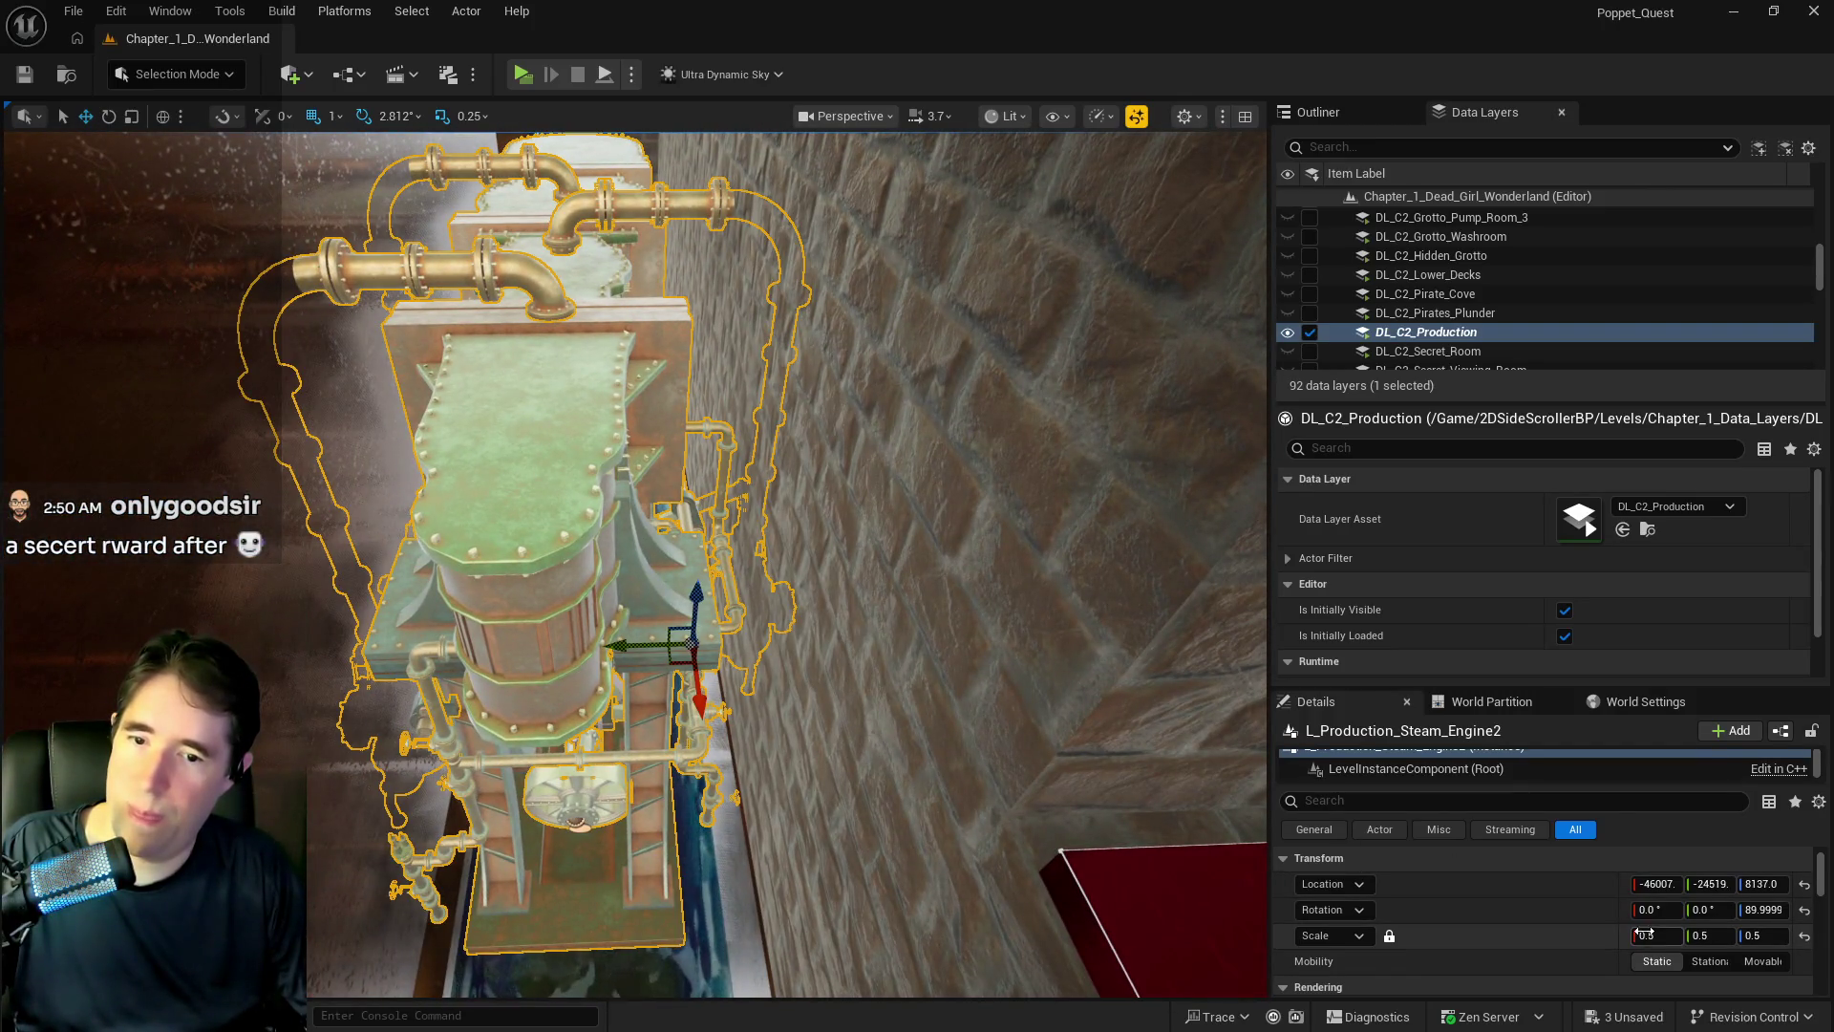
click(1655, 935)
key(BackSpace)
text(4)
key(Return)
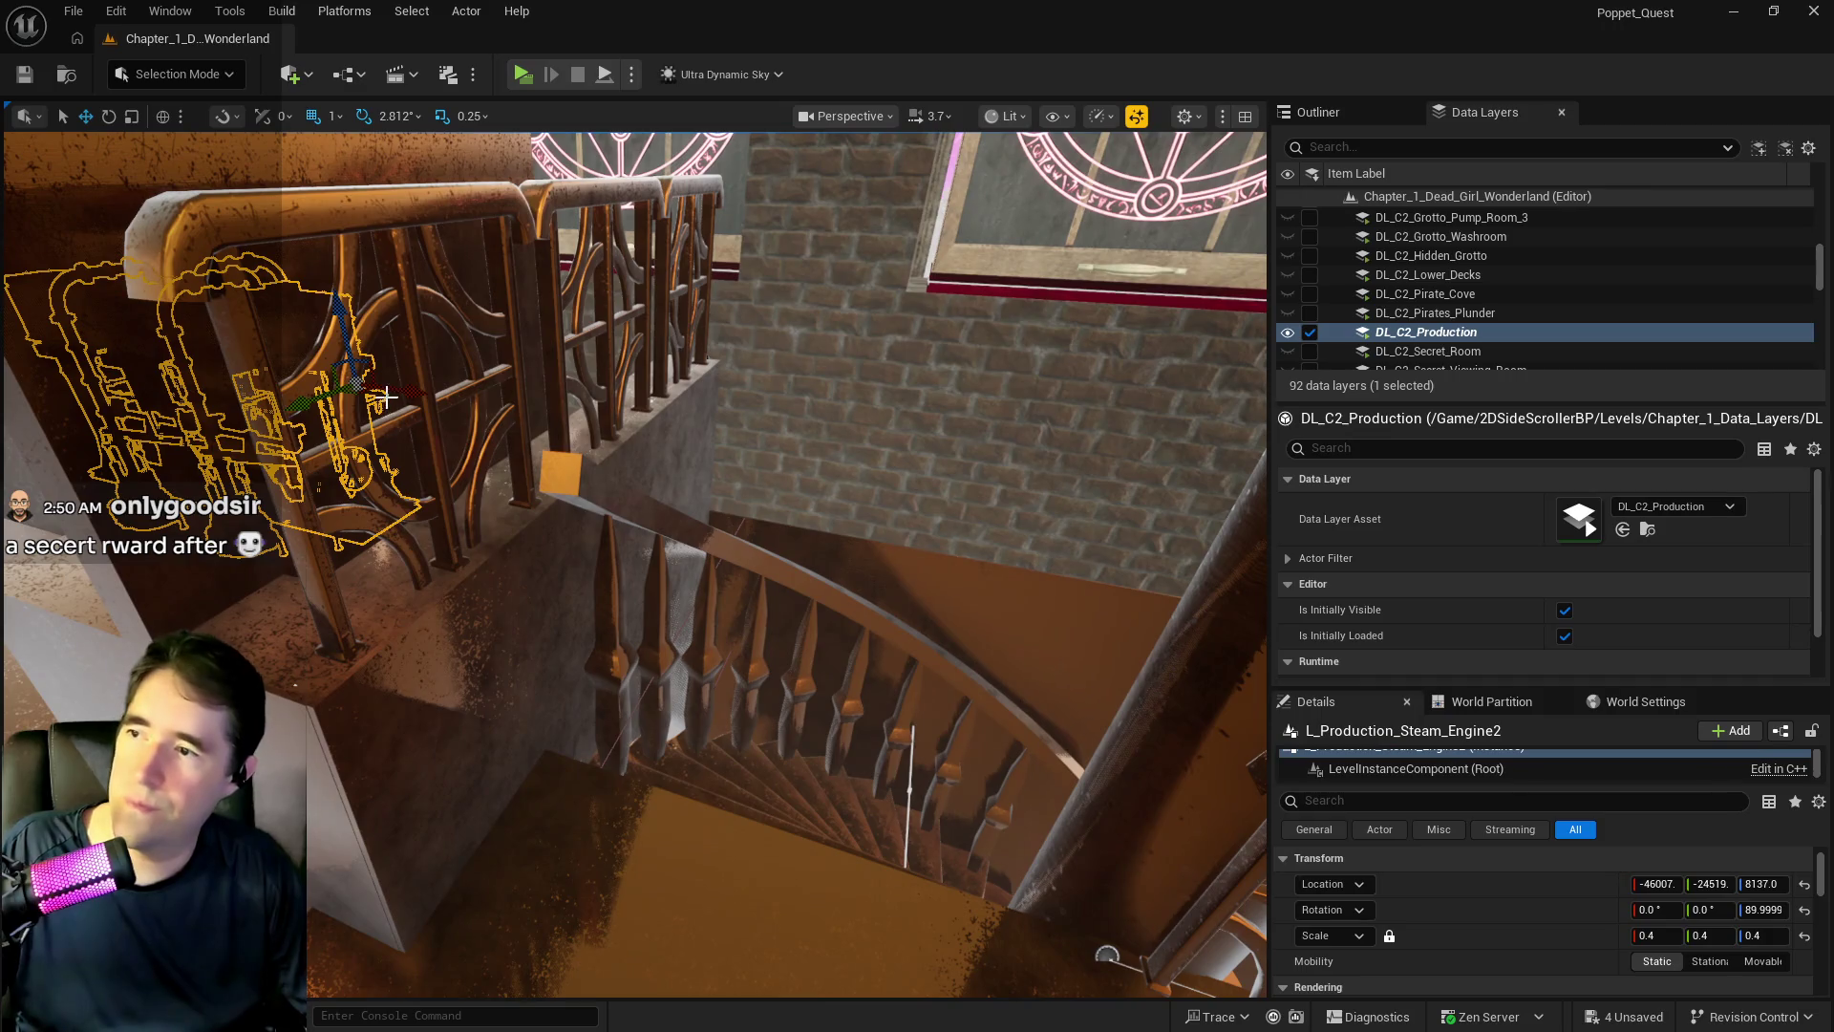
- Move and lower the second steam engine, then rotate it to 0 degrees
mouse_move(385, 396)
mouse_down()
mouse_move(908, 420)
mouse_move(287, 392)
mouse_up()
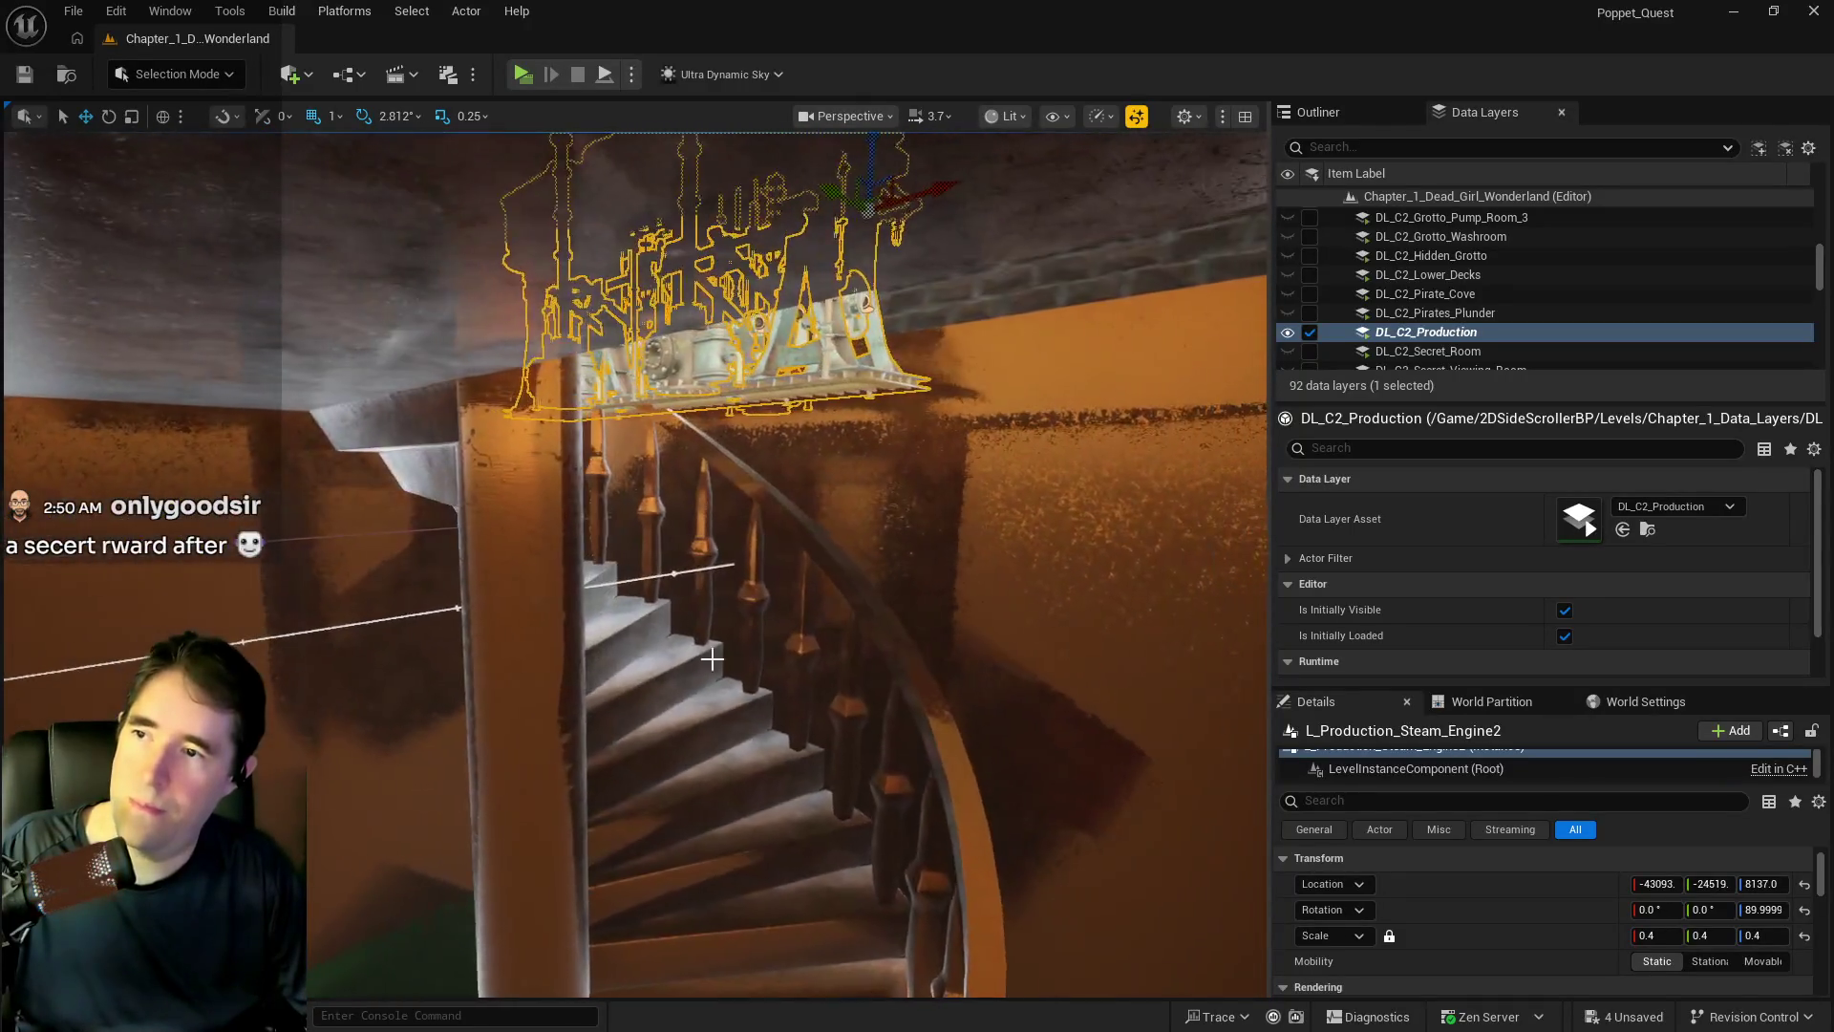
mouse_move(859, 153)
mouse_down()
mouse_move(866, 290)
mouse_move(798, 656)
mouse_move(840, 758)
mouse_move(1044, 615)
mouse_move(612, 545)
mouse_move(612, 575)
mouse_move(616, 552)
mouse_up()
key(f)
drag(729, 577, 611, 524)
key(w)
mouse_move(412, 493)
mouse_down()
mouse_move(573, 468)
mouse_move(412, 493)
mouse_up()
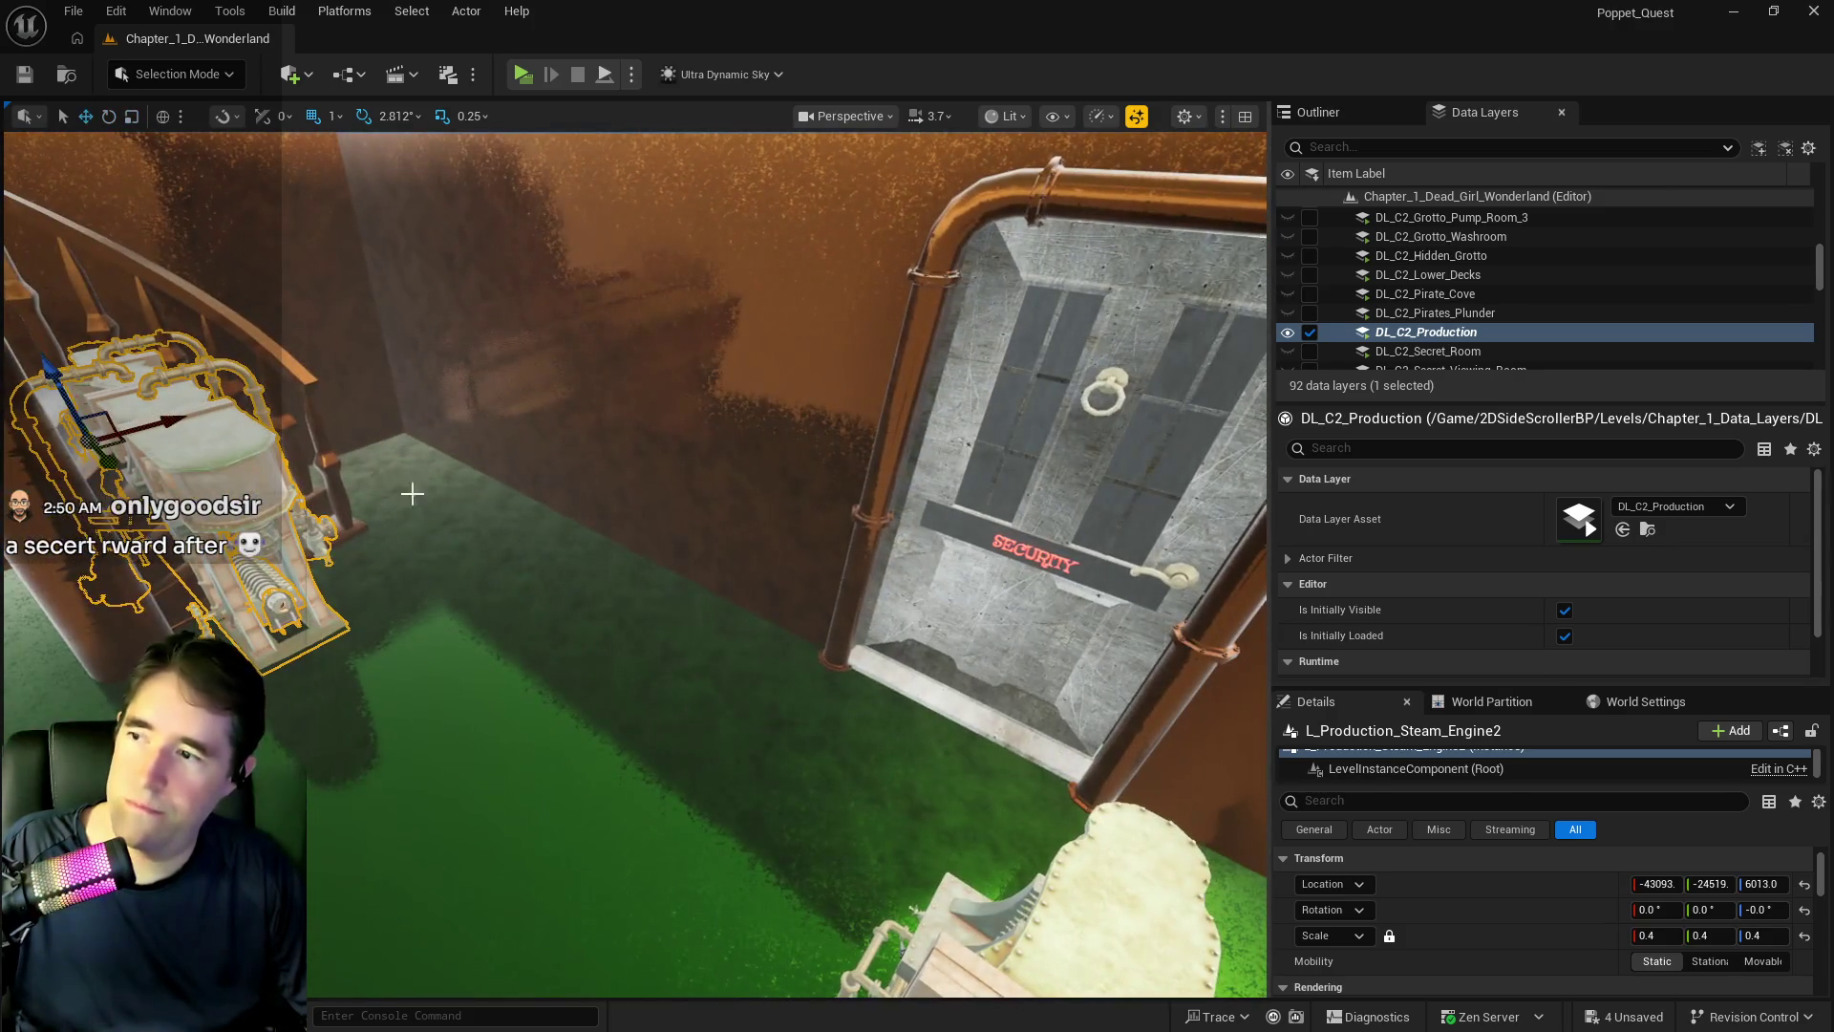
- Slide the second engine along X so it sits beside the staircase
mouse_move(167, 429)
mouse_down()
mouse_move(382, 389)
mouse_move(468, 511)
mouse_up()
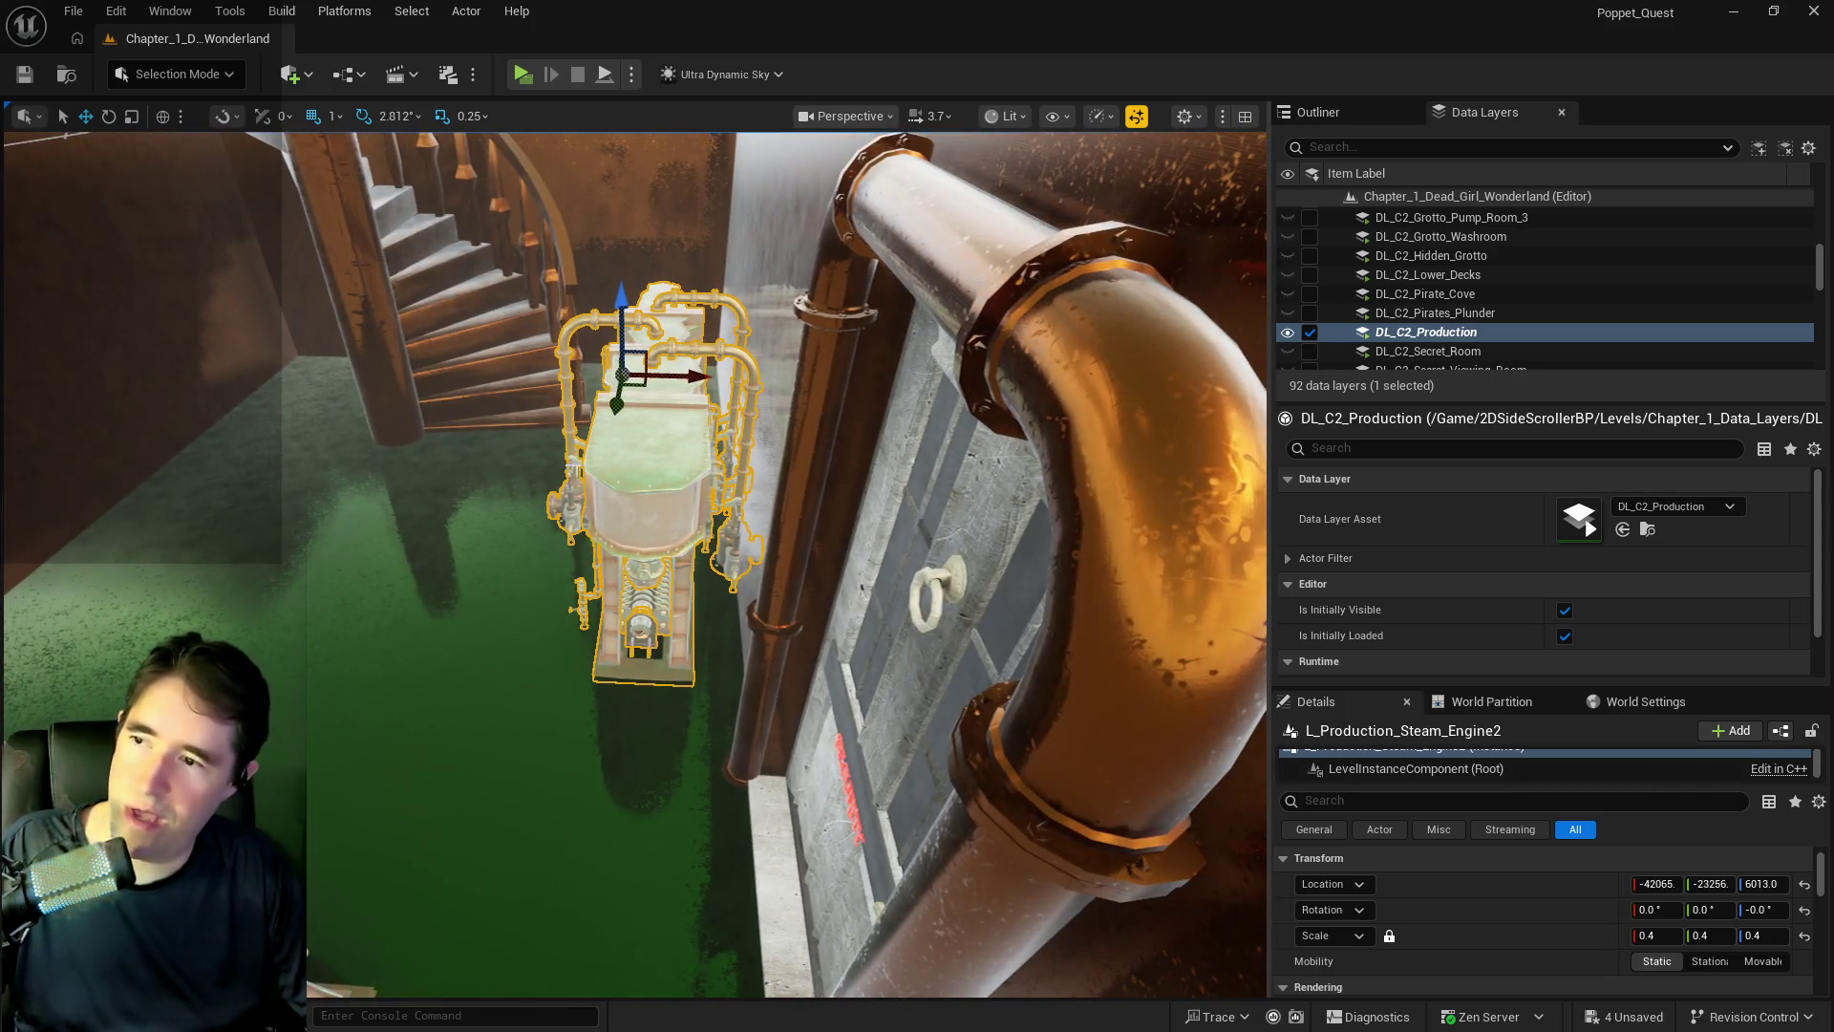
mouse_move(683, 378)
mouse_down()
mouse_move(659, 377)
mouse_move(679, 418)
mouse_up()
drag(537, 452, 531, 419)
mouse_move(635, 563)
mouse_down()
mouse_move(535, 549)
mouse_move(526, 487)
mouse_move(497, 472)
mouse_up()
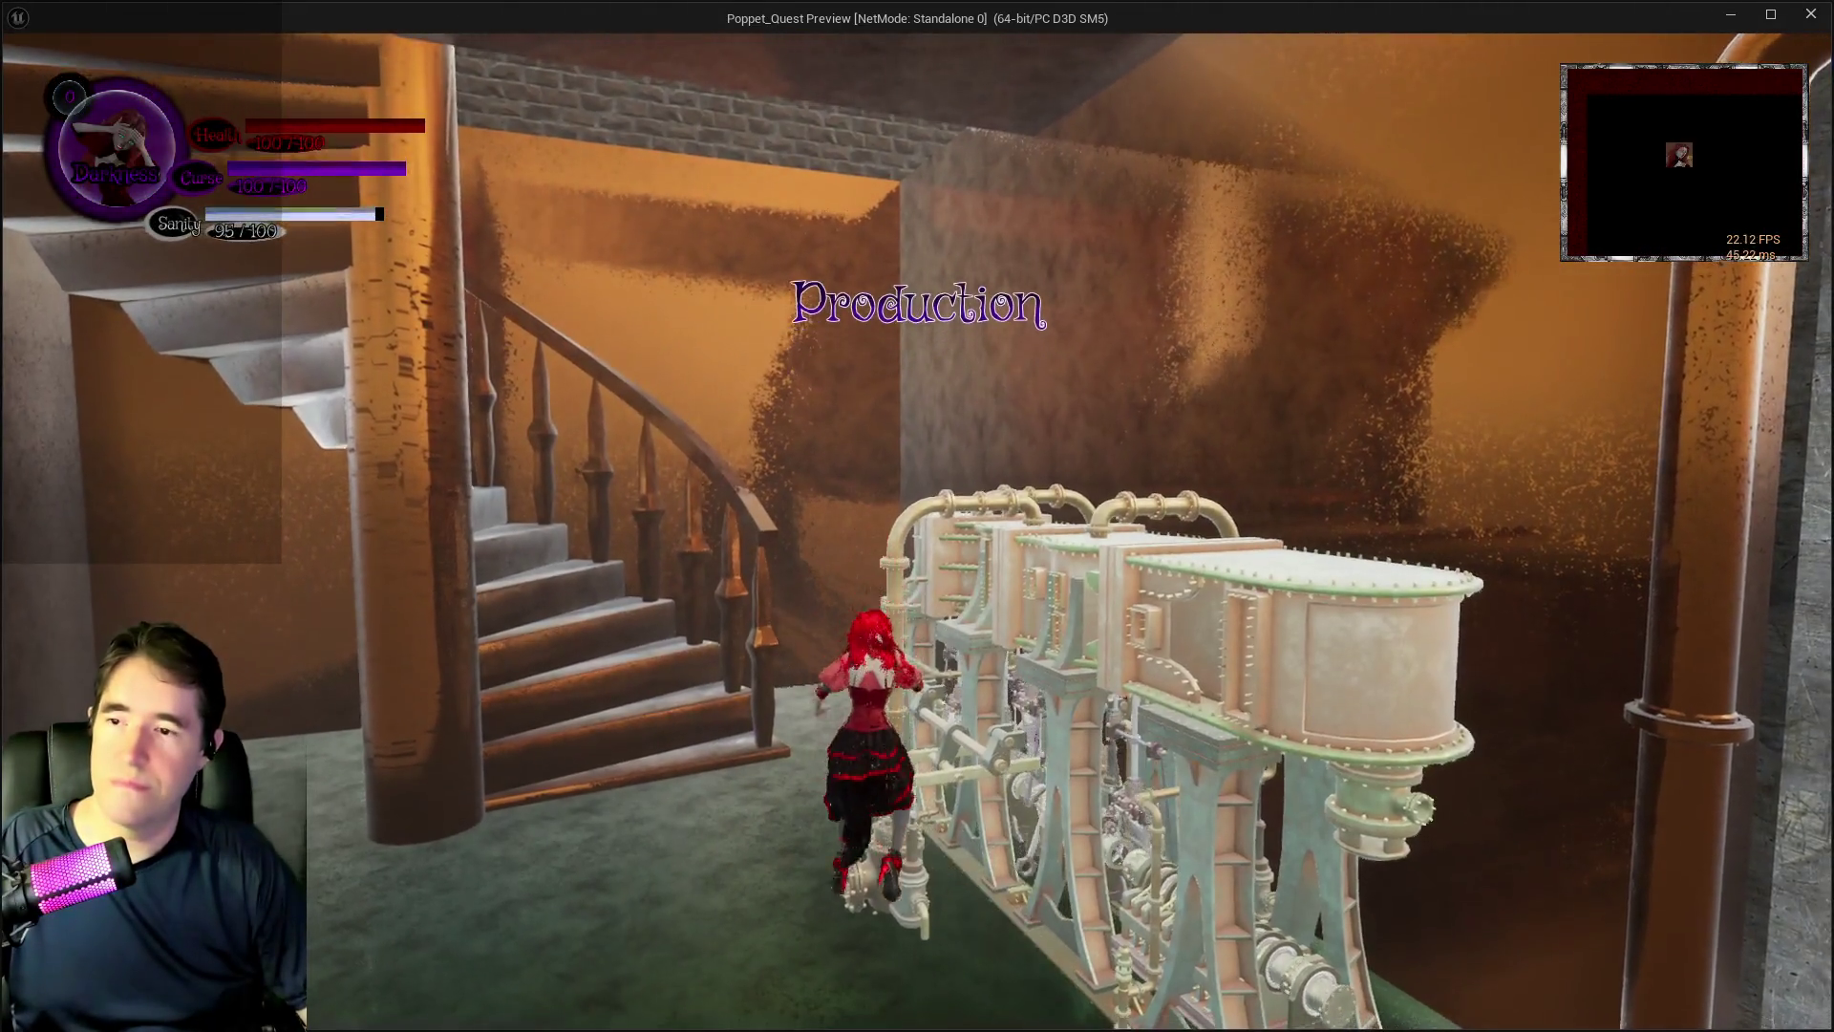
- Run the character alongside the moved steam engine, along its rail and into the pool
key(w)
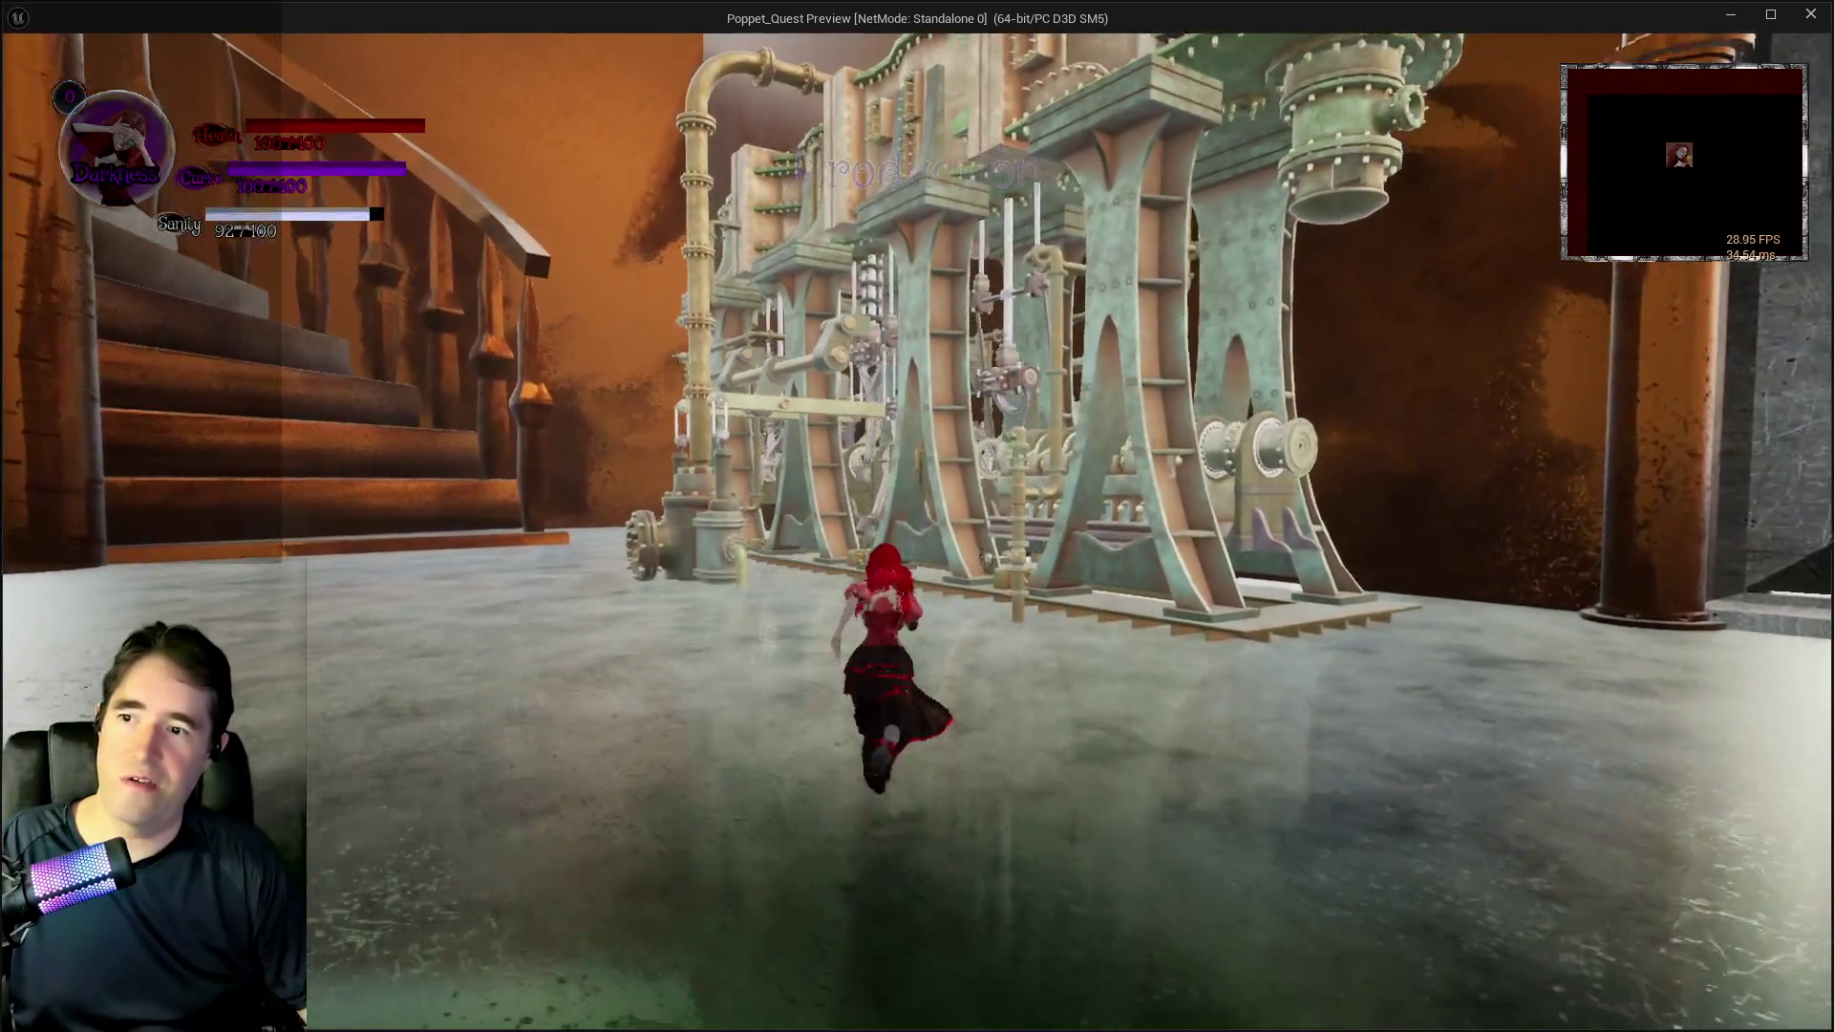
key(w)
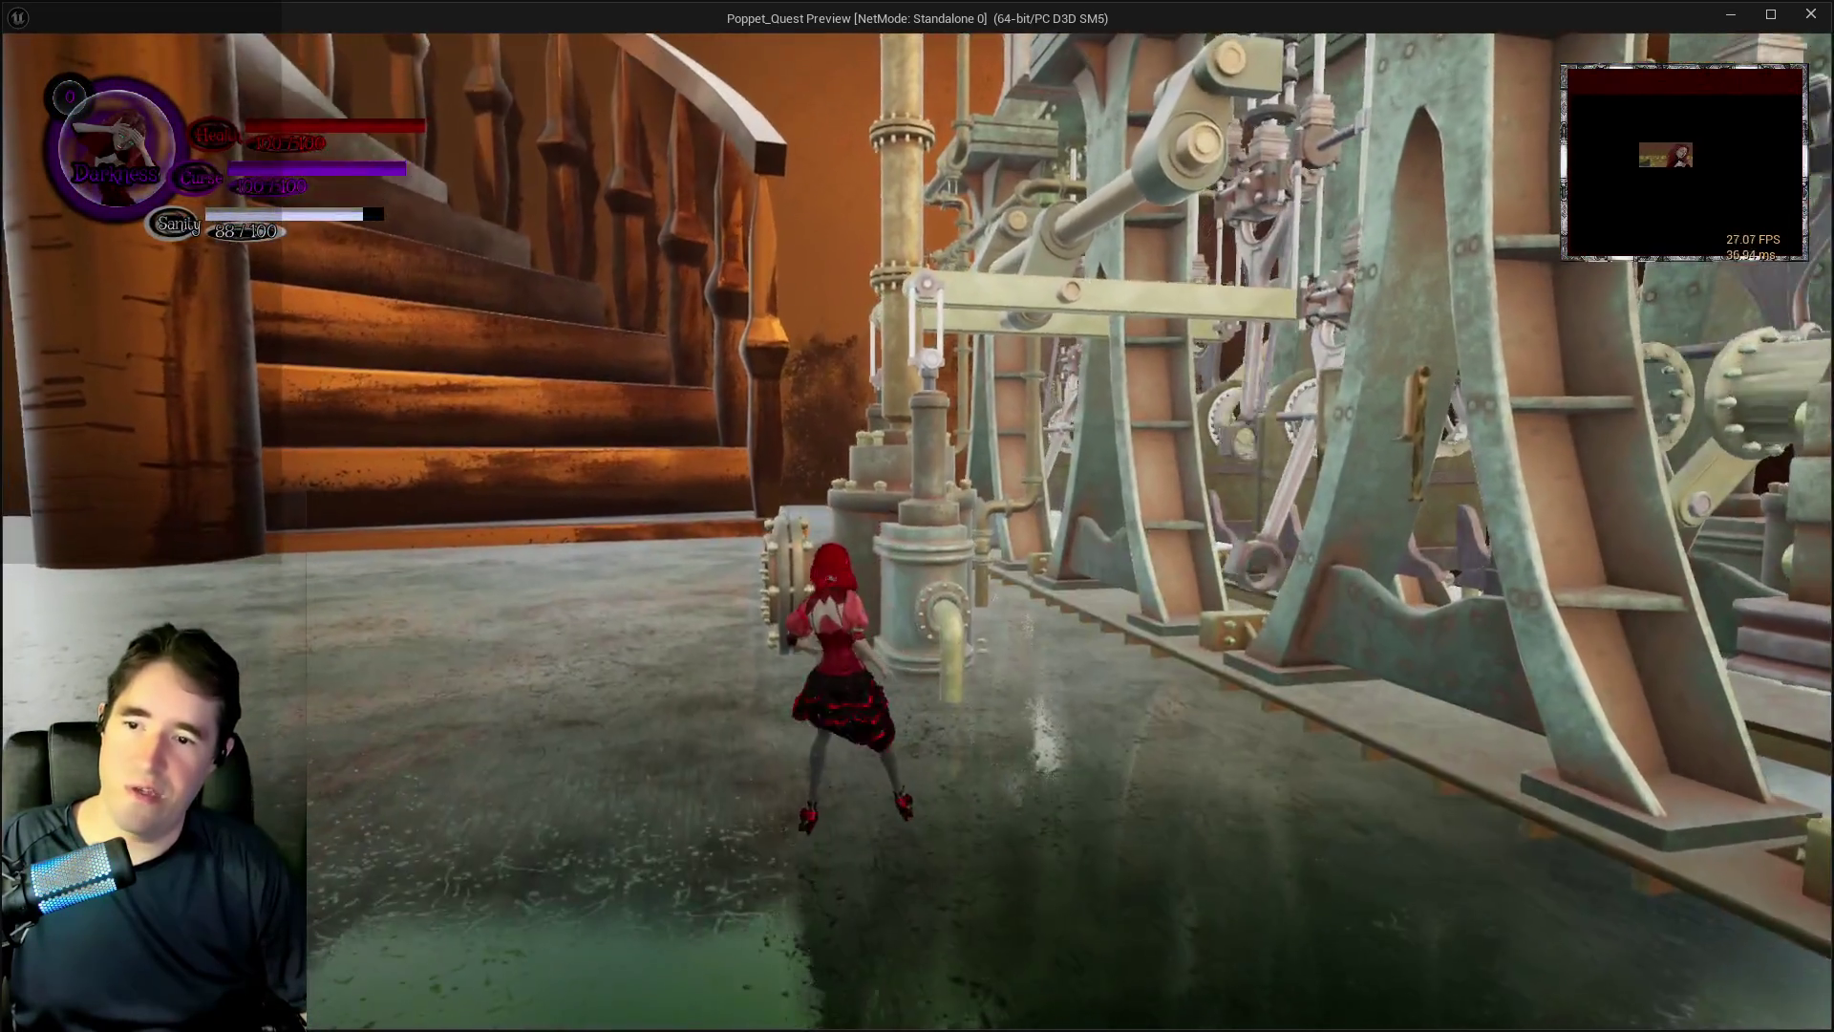
key(w)
key(space)
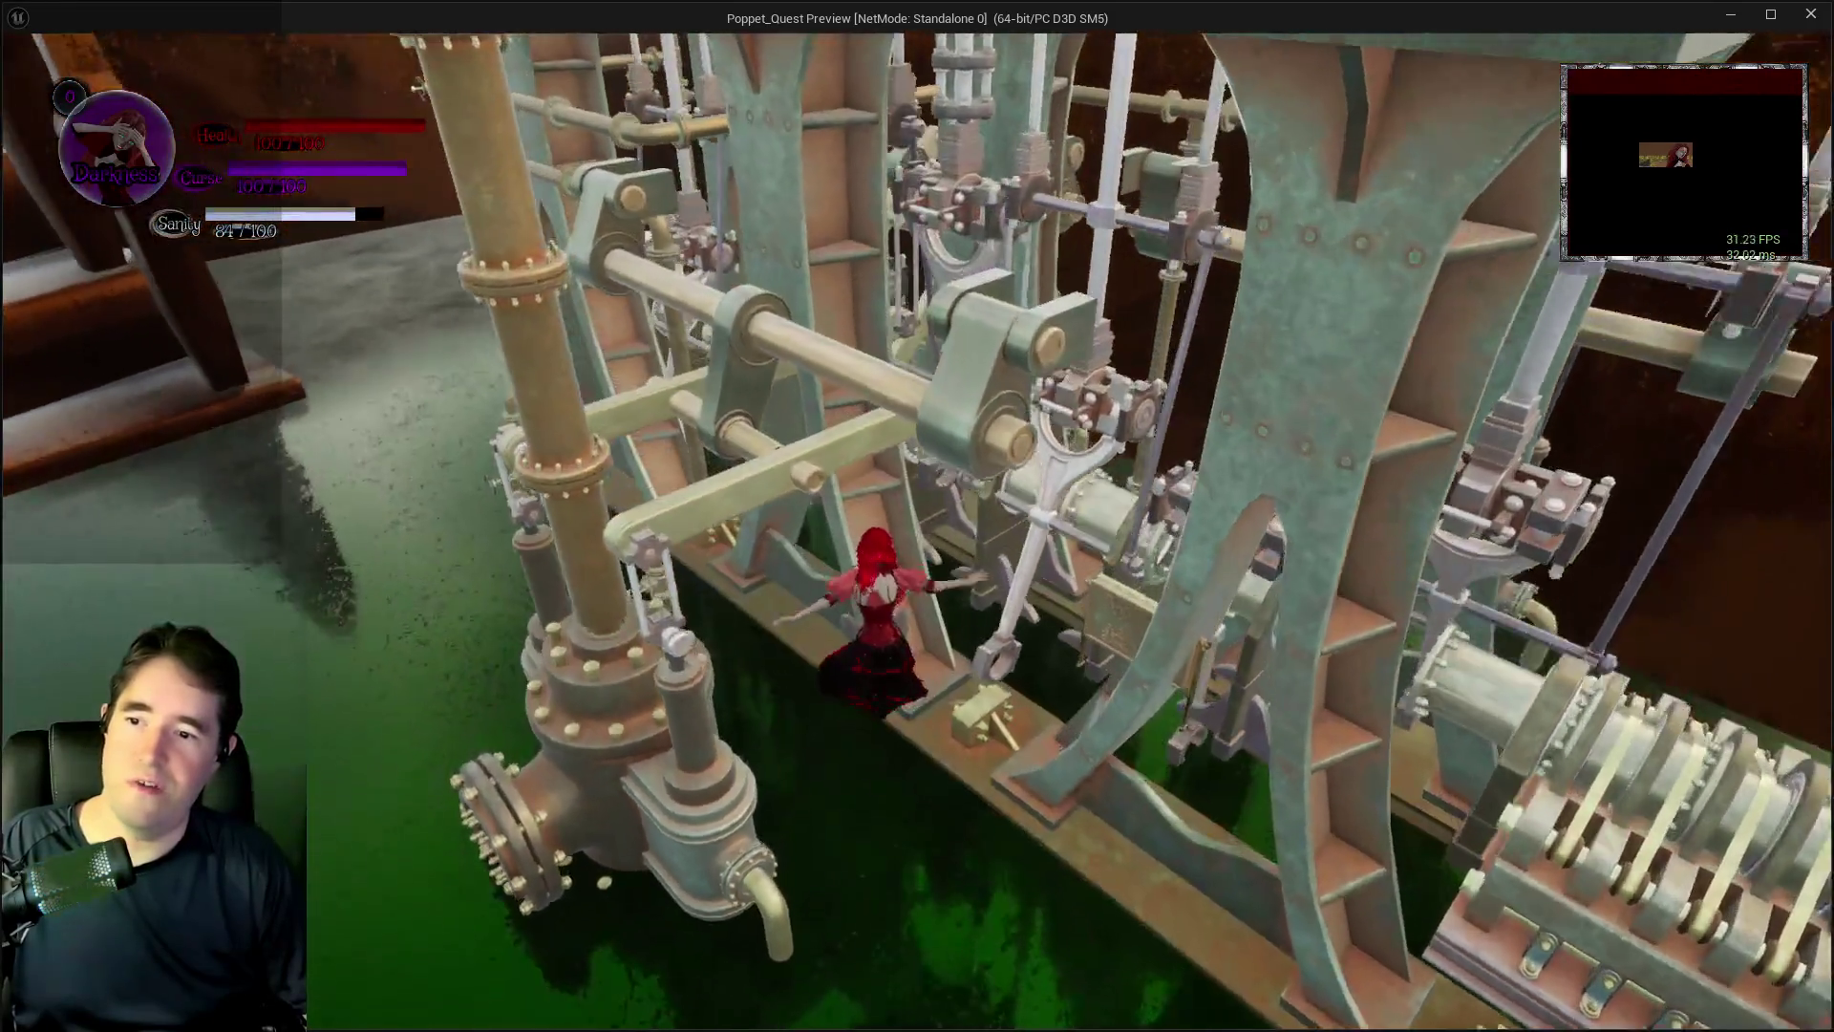
key(w)
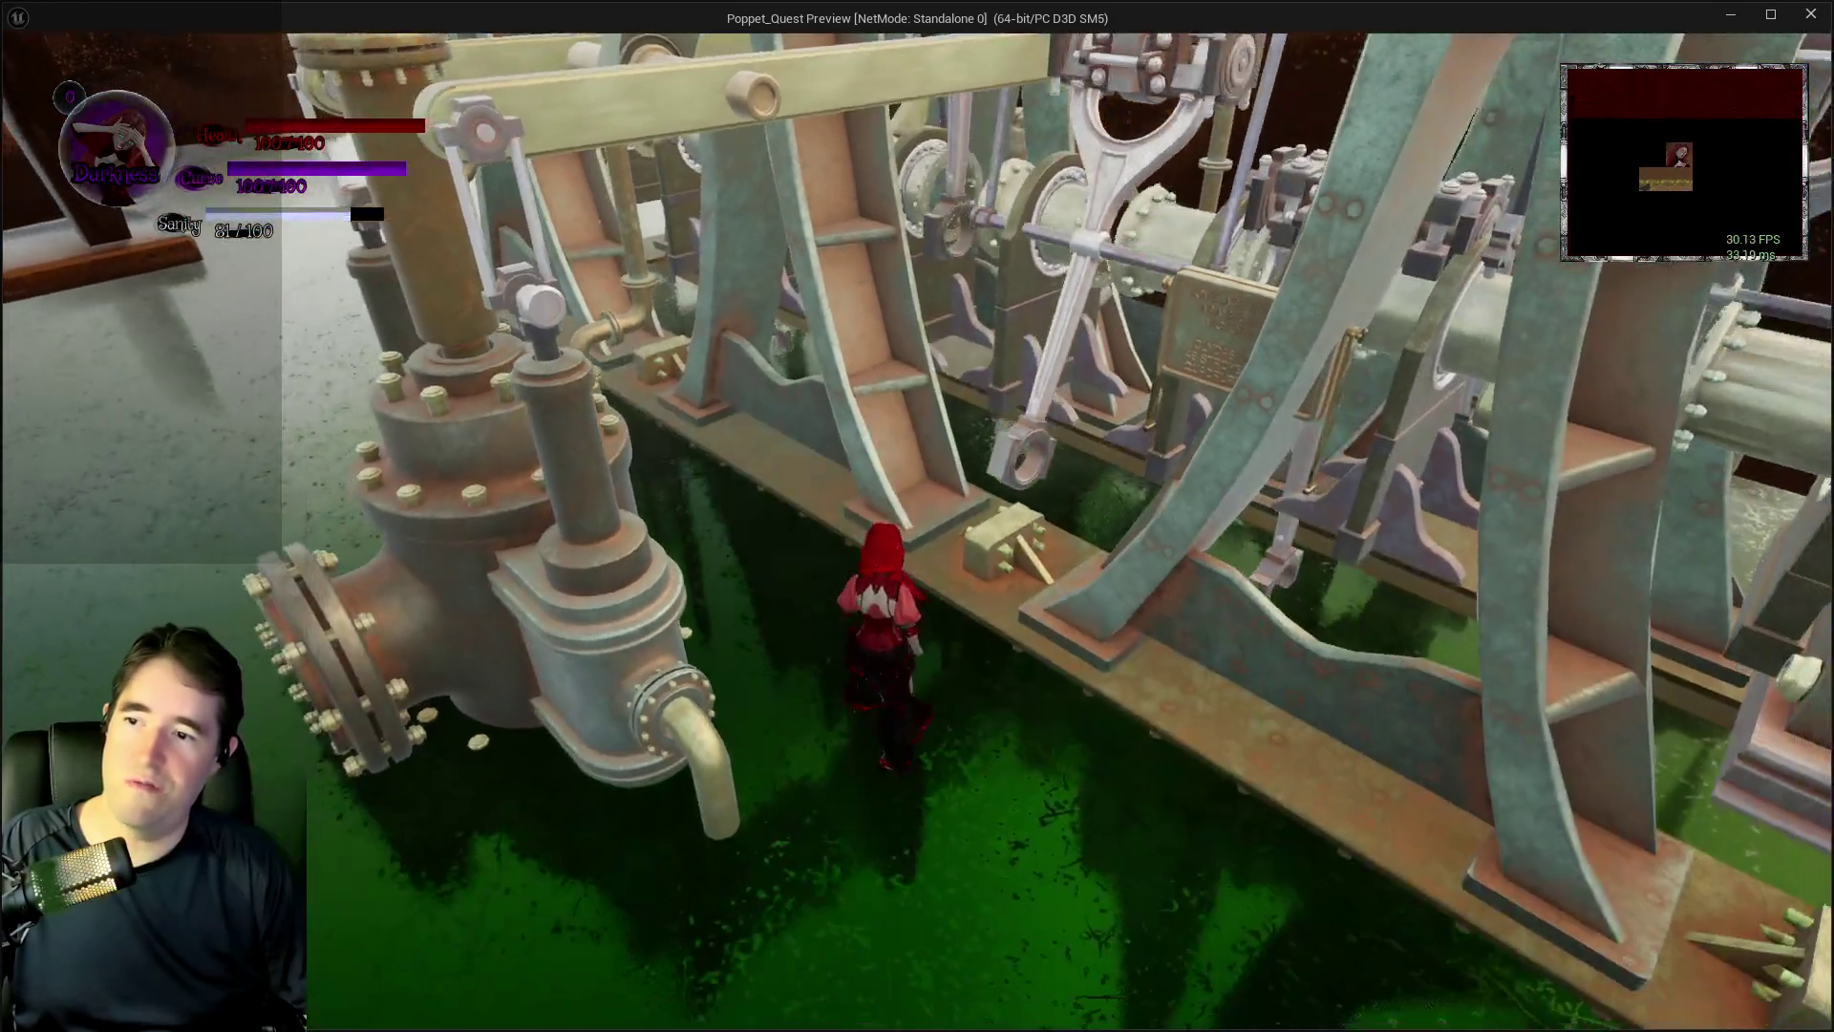
key(w)
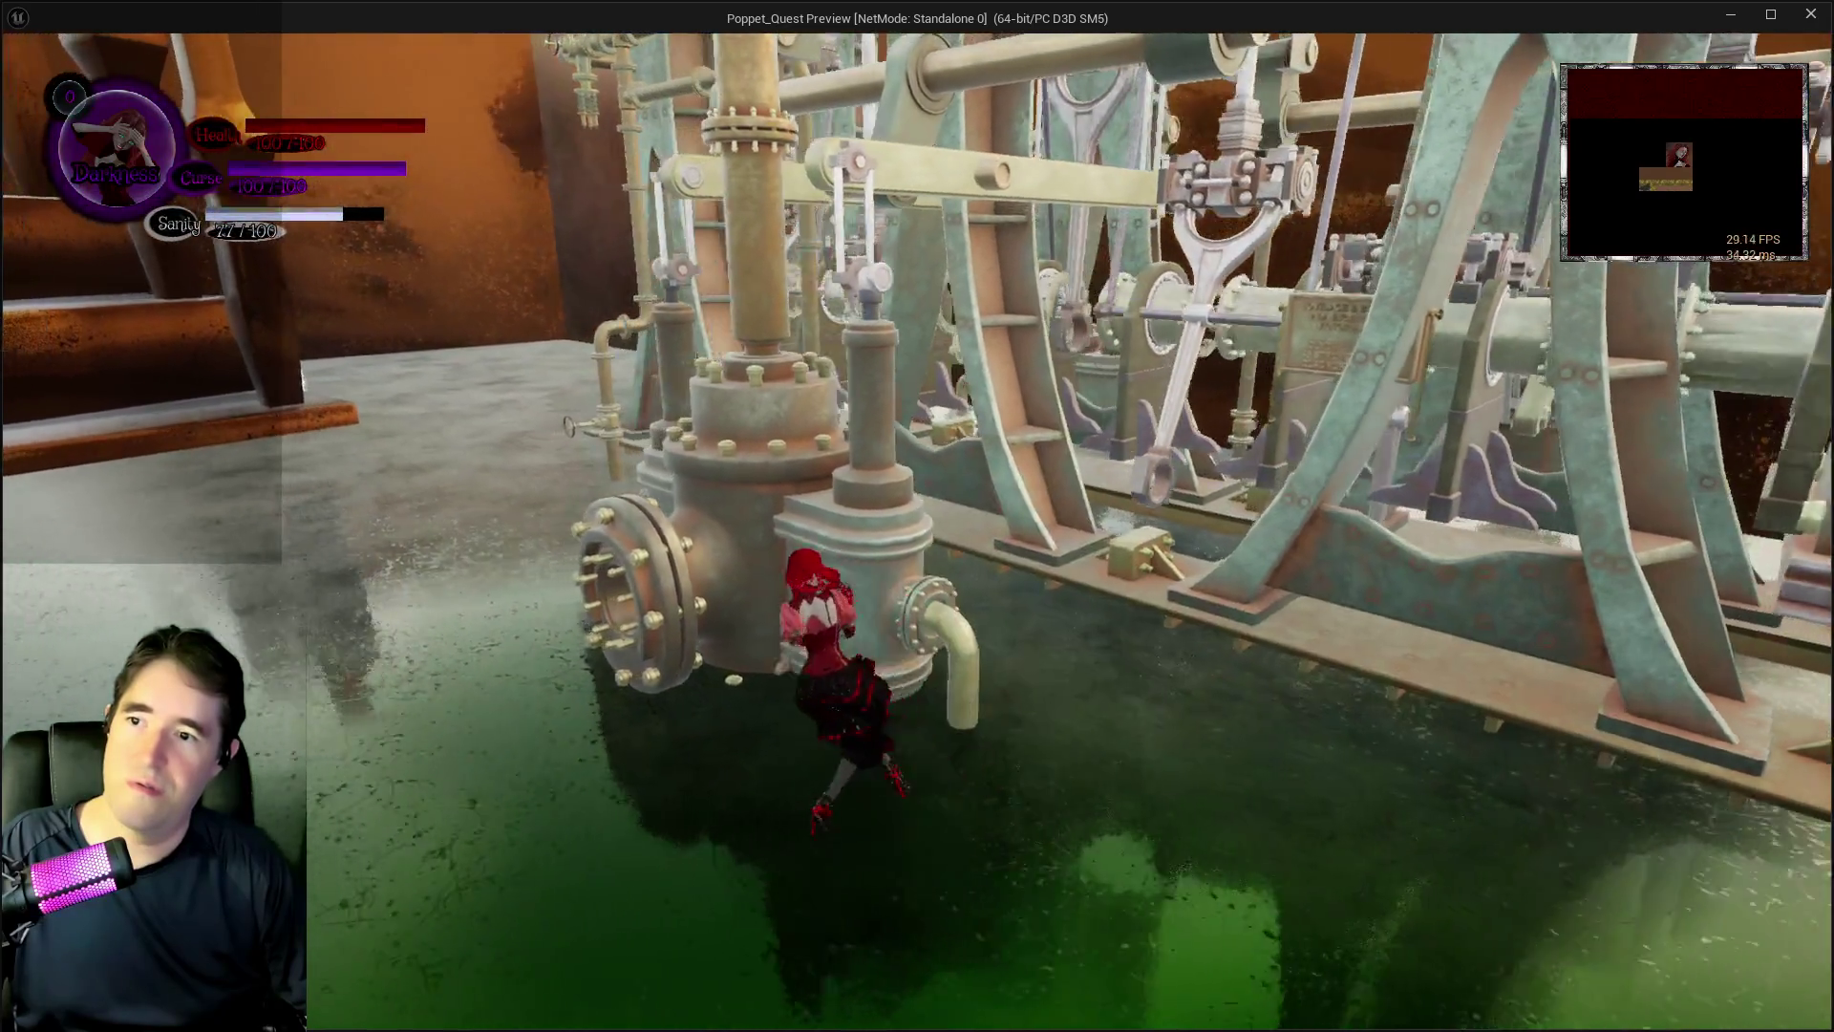
- Climb onto the steam engine and run along its top
key(w)
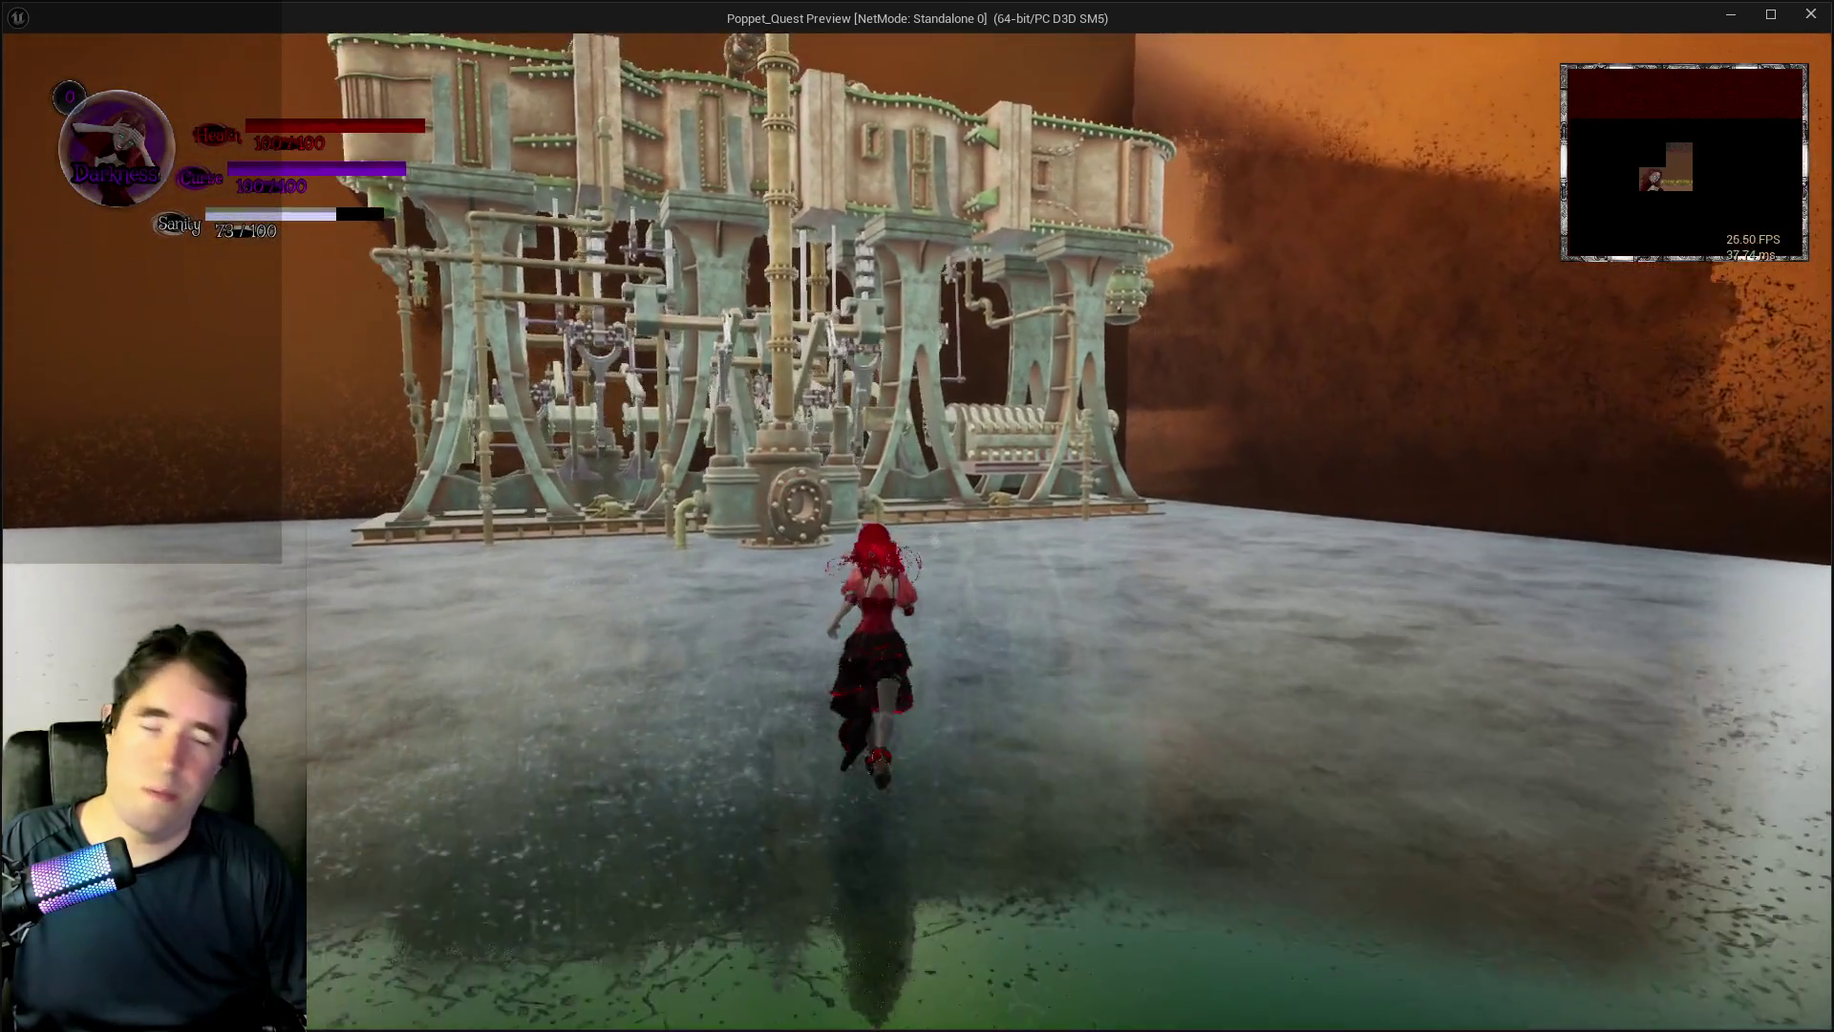
key(w)
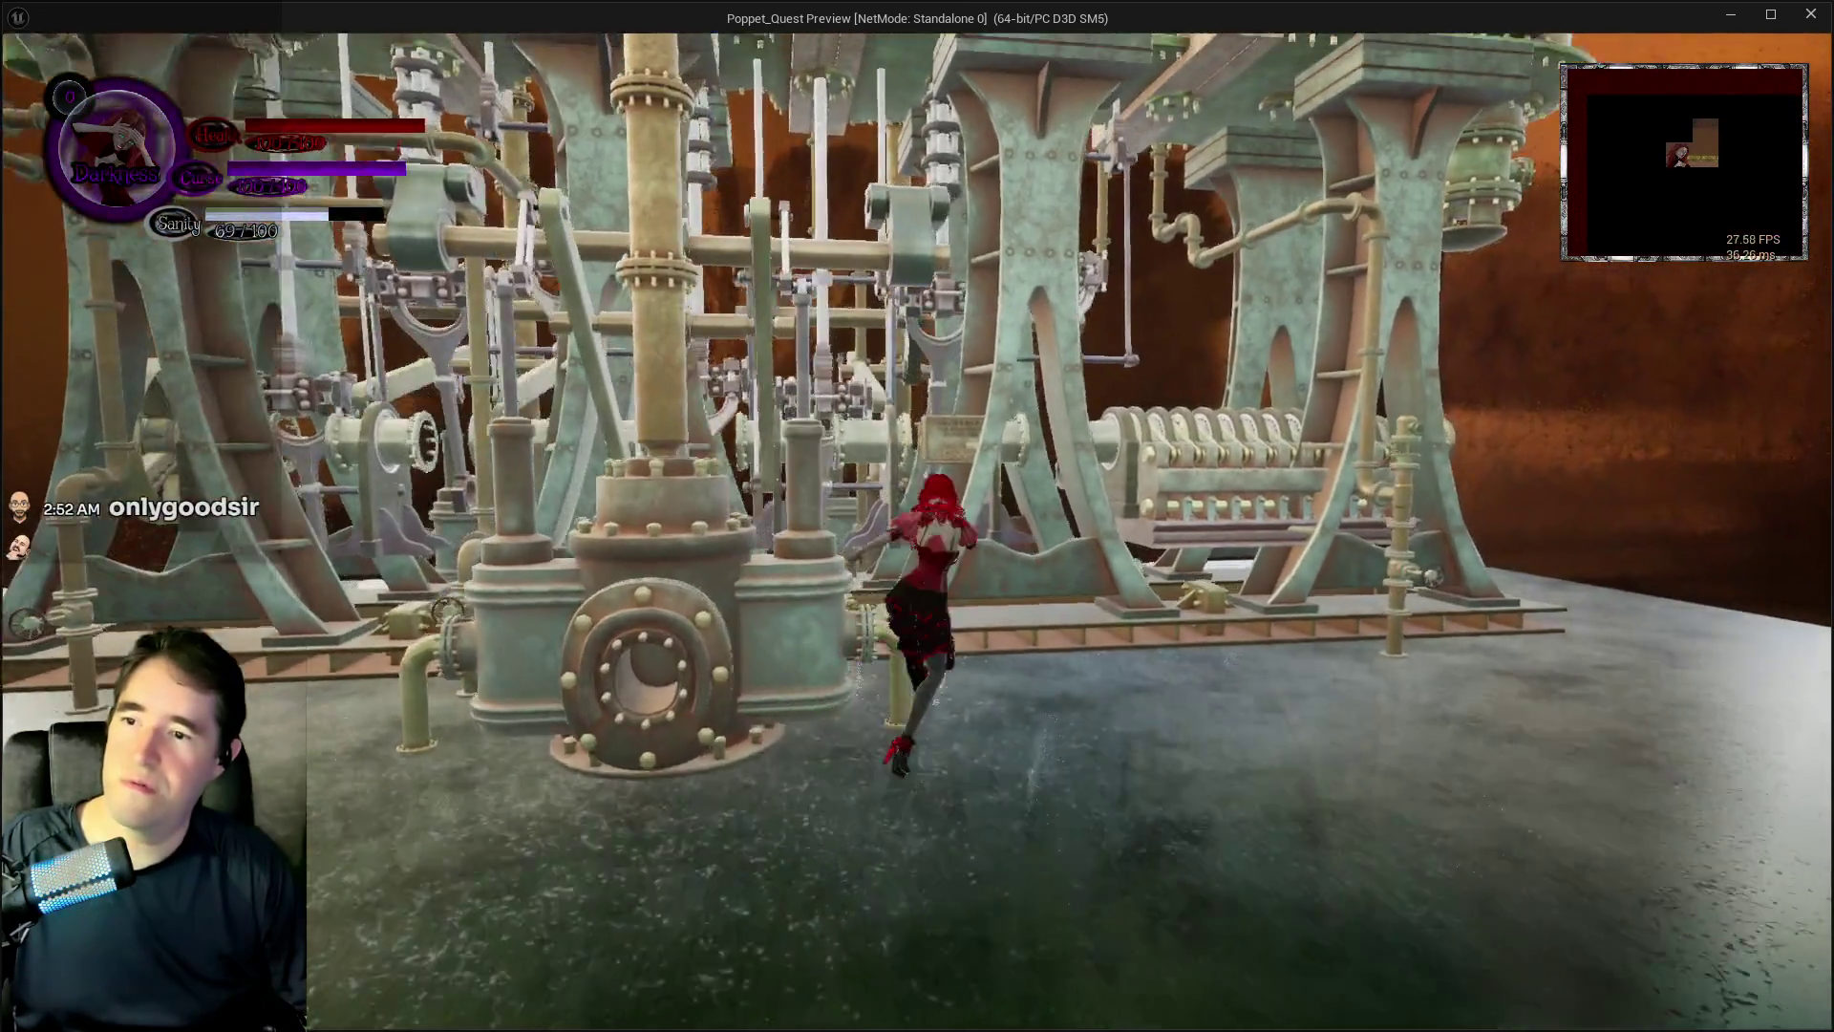
key(w)
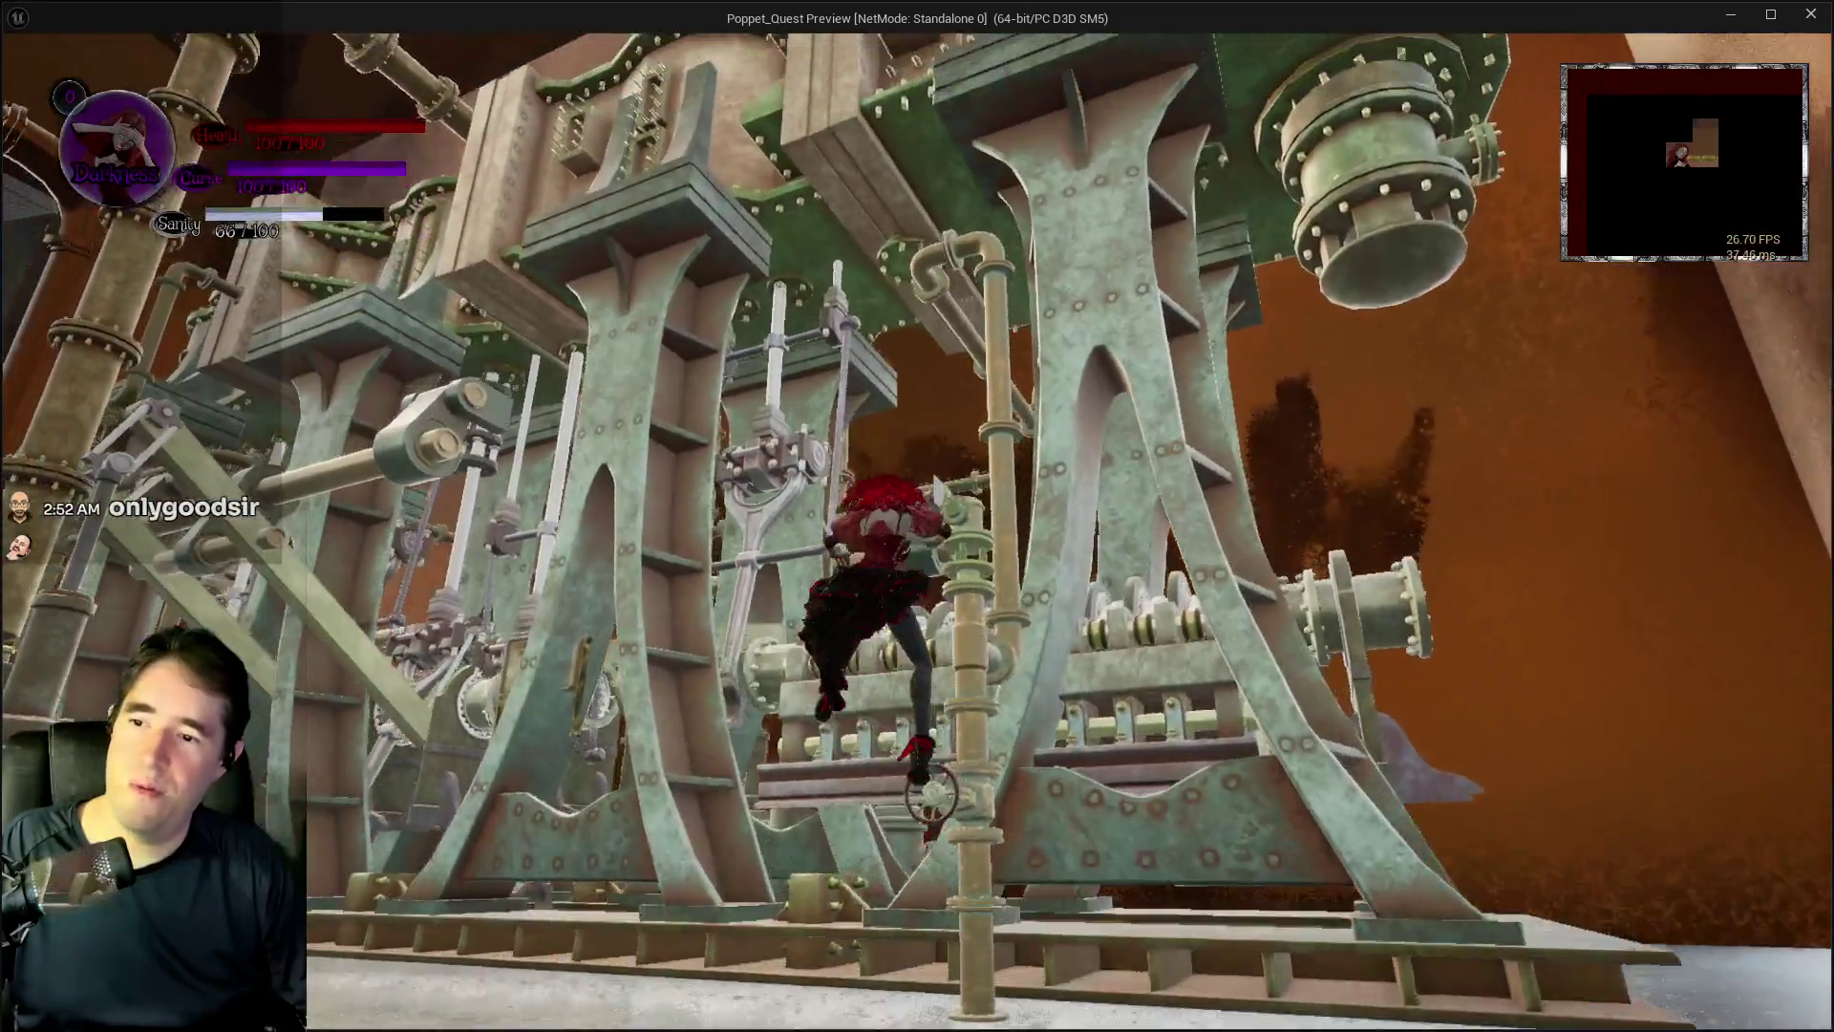
key(w)
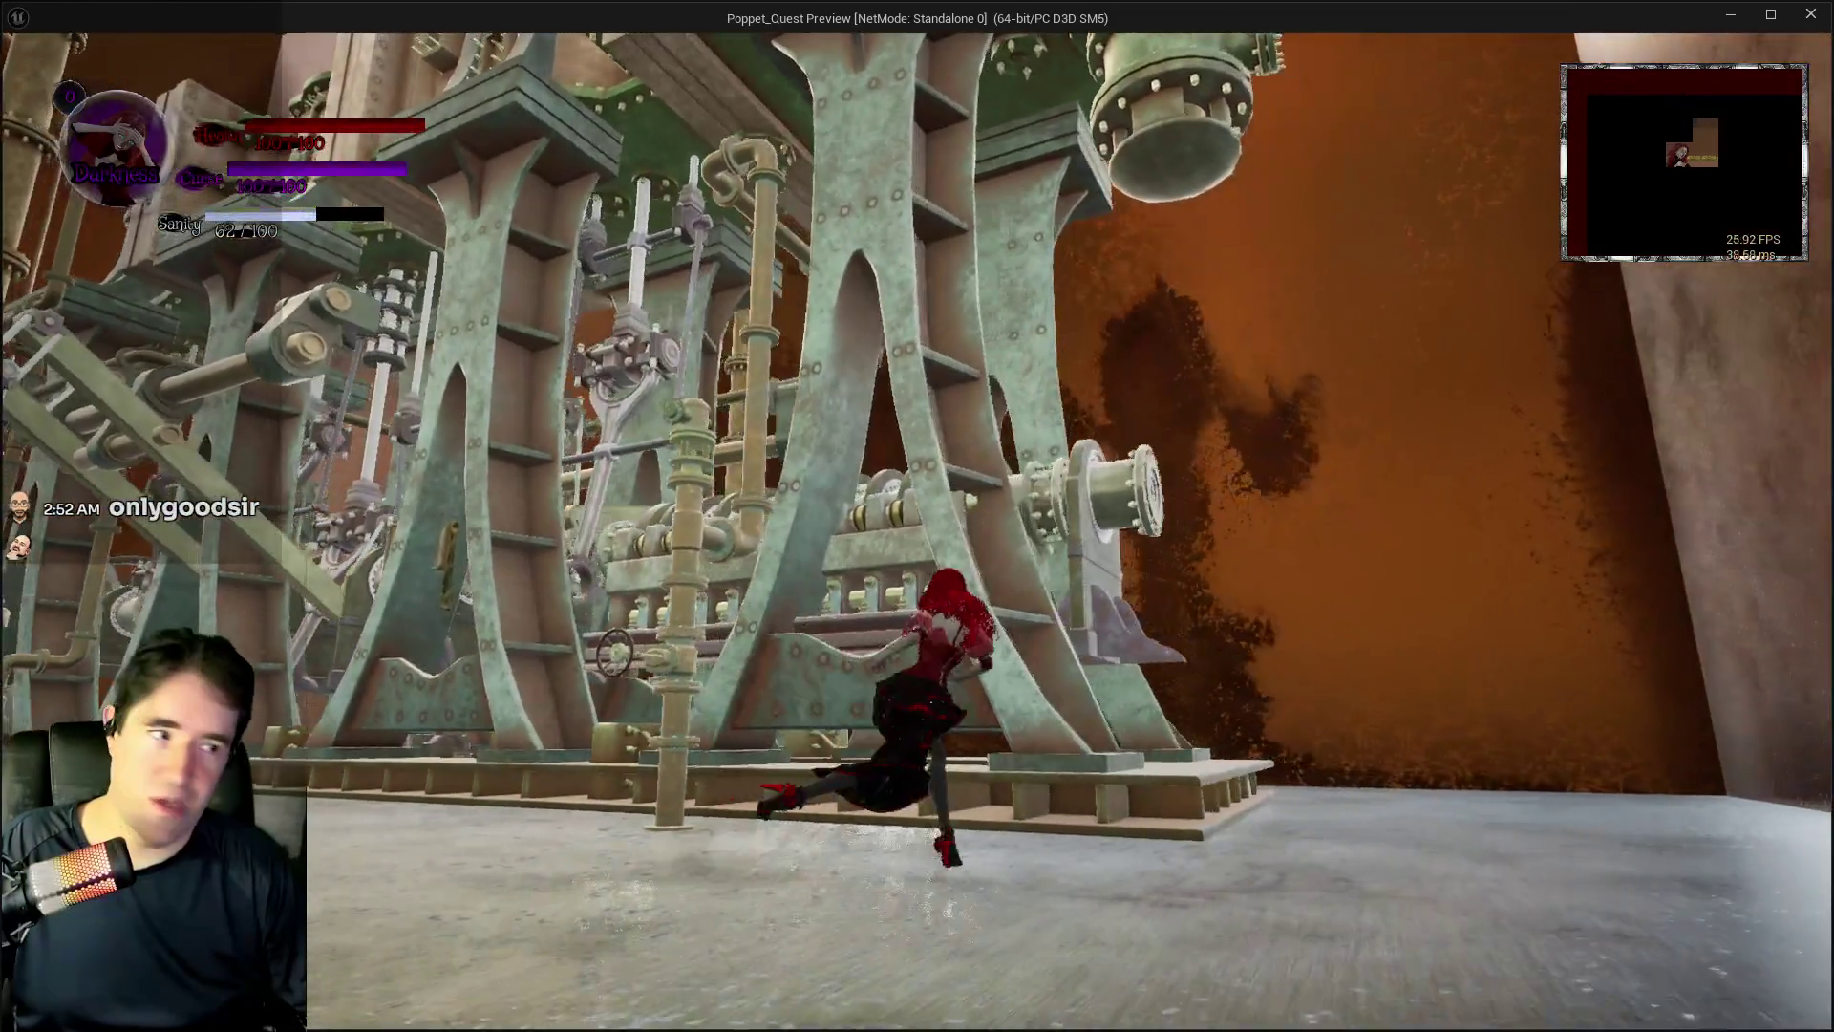
key(w)
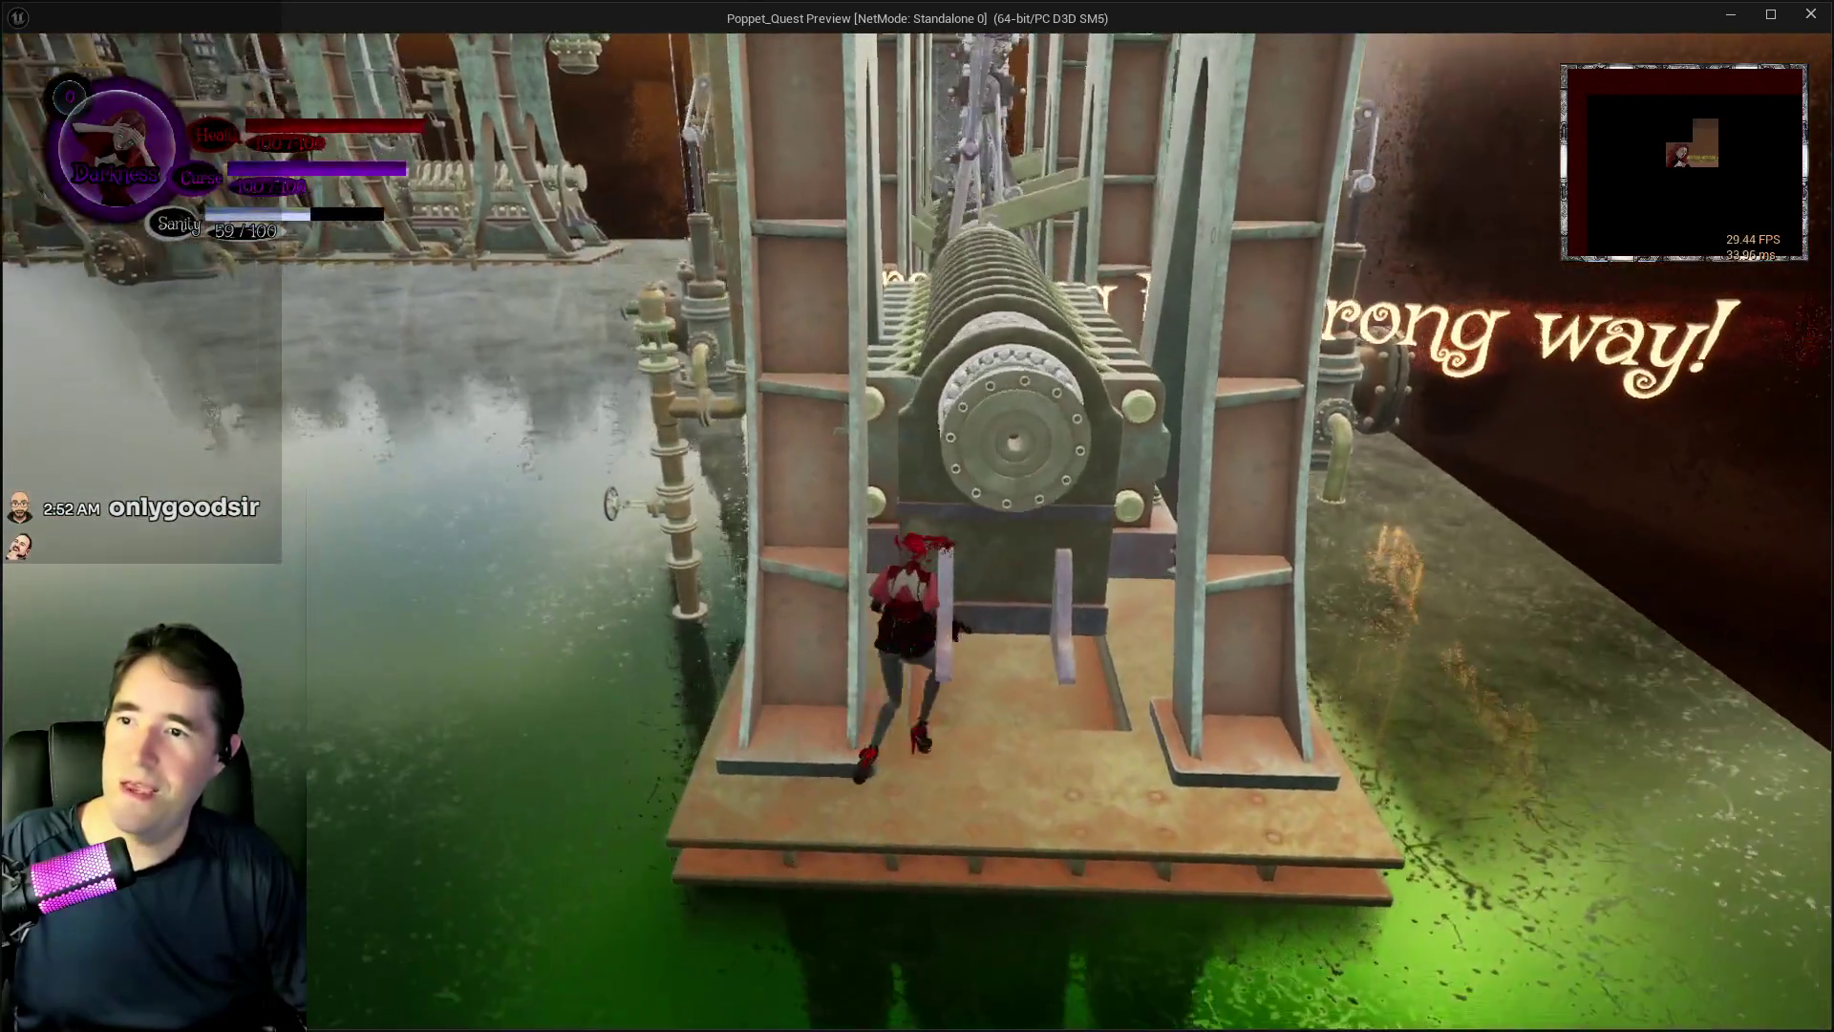
key(w)
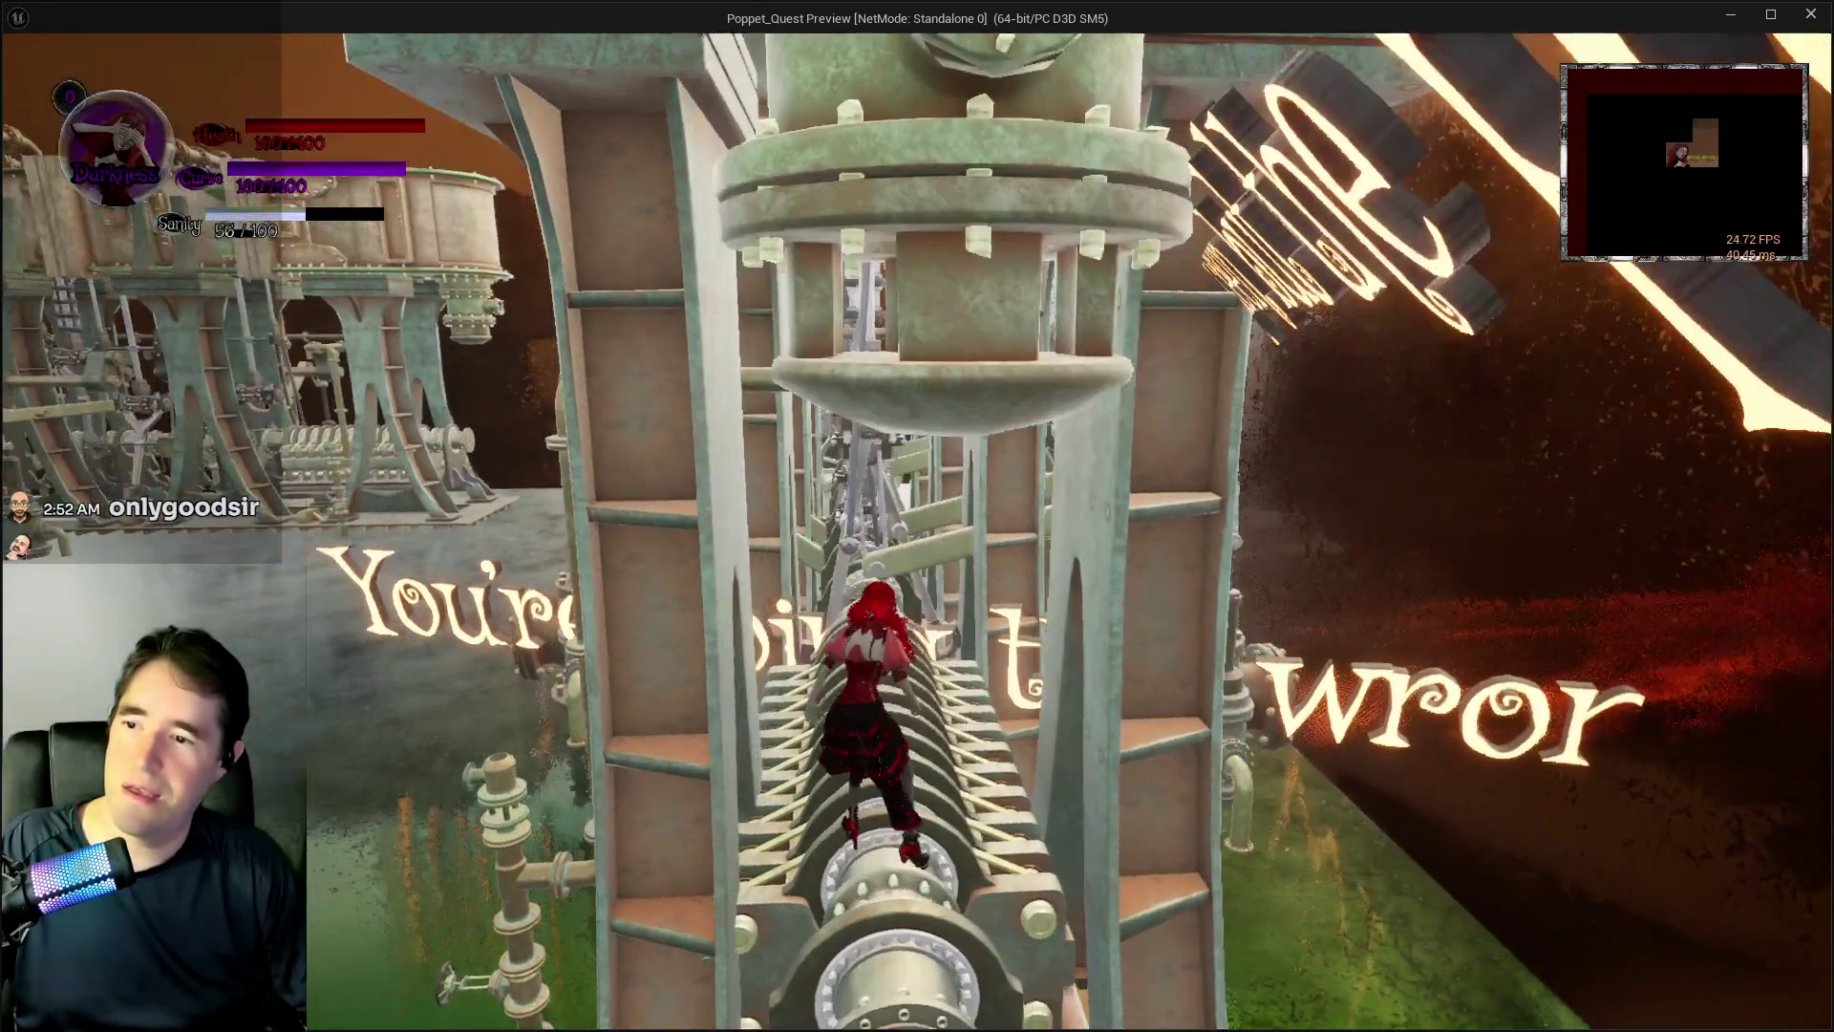
key(w)
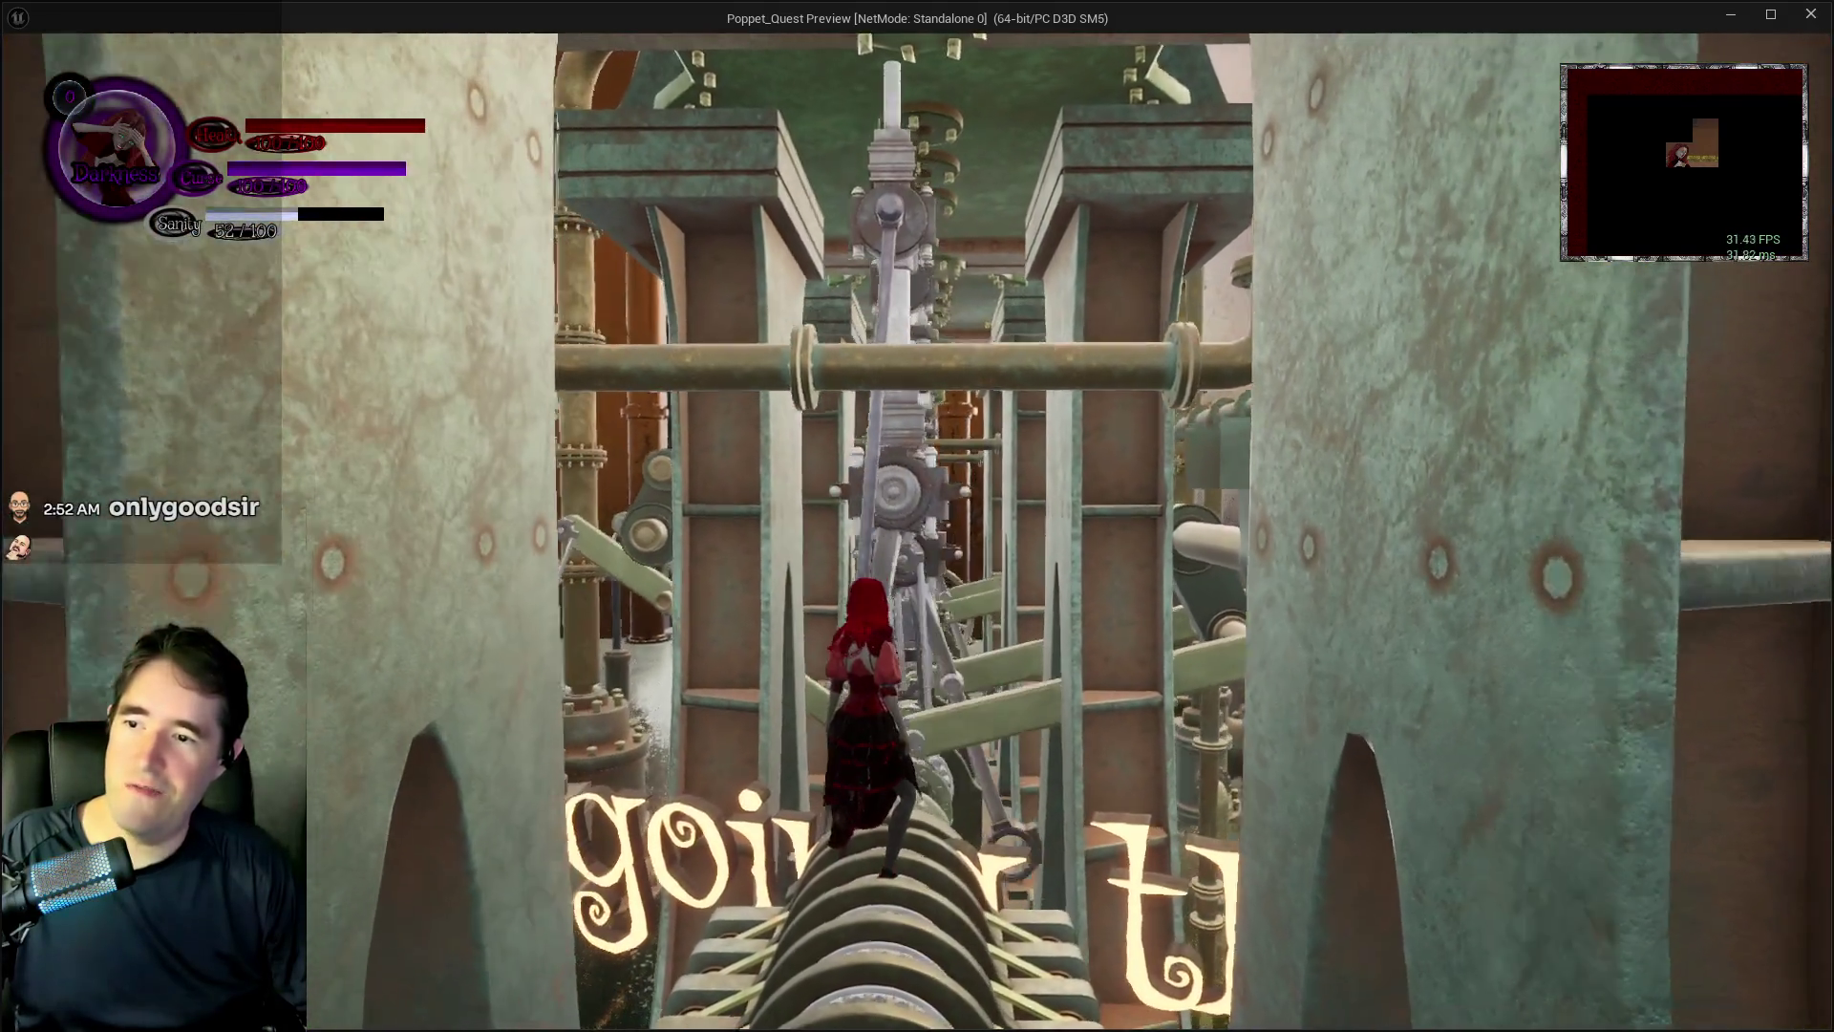
key(w)
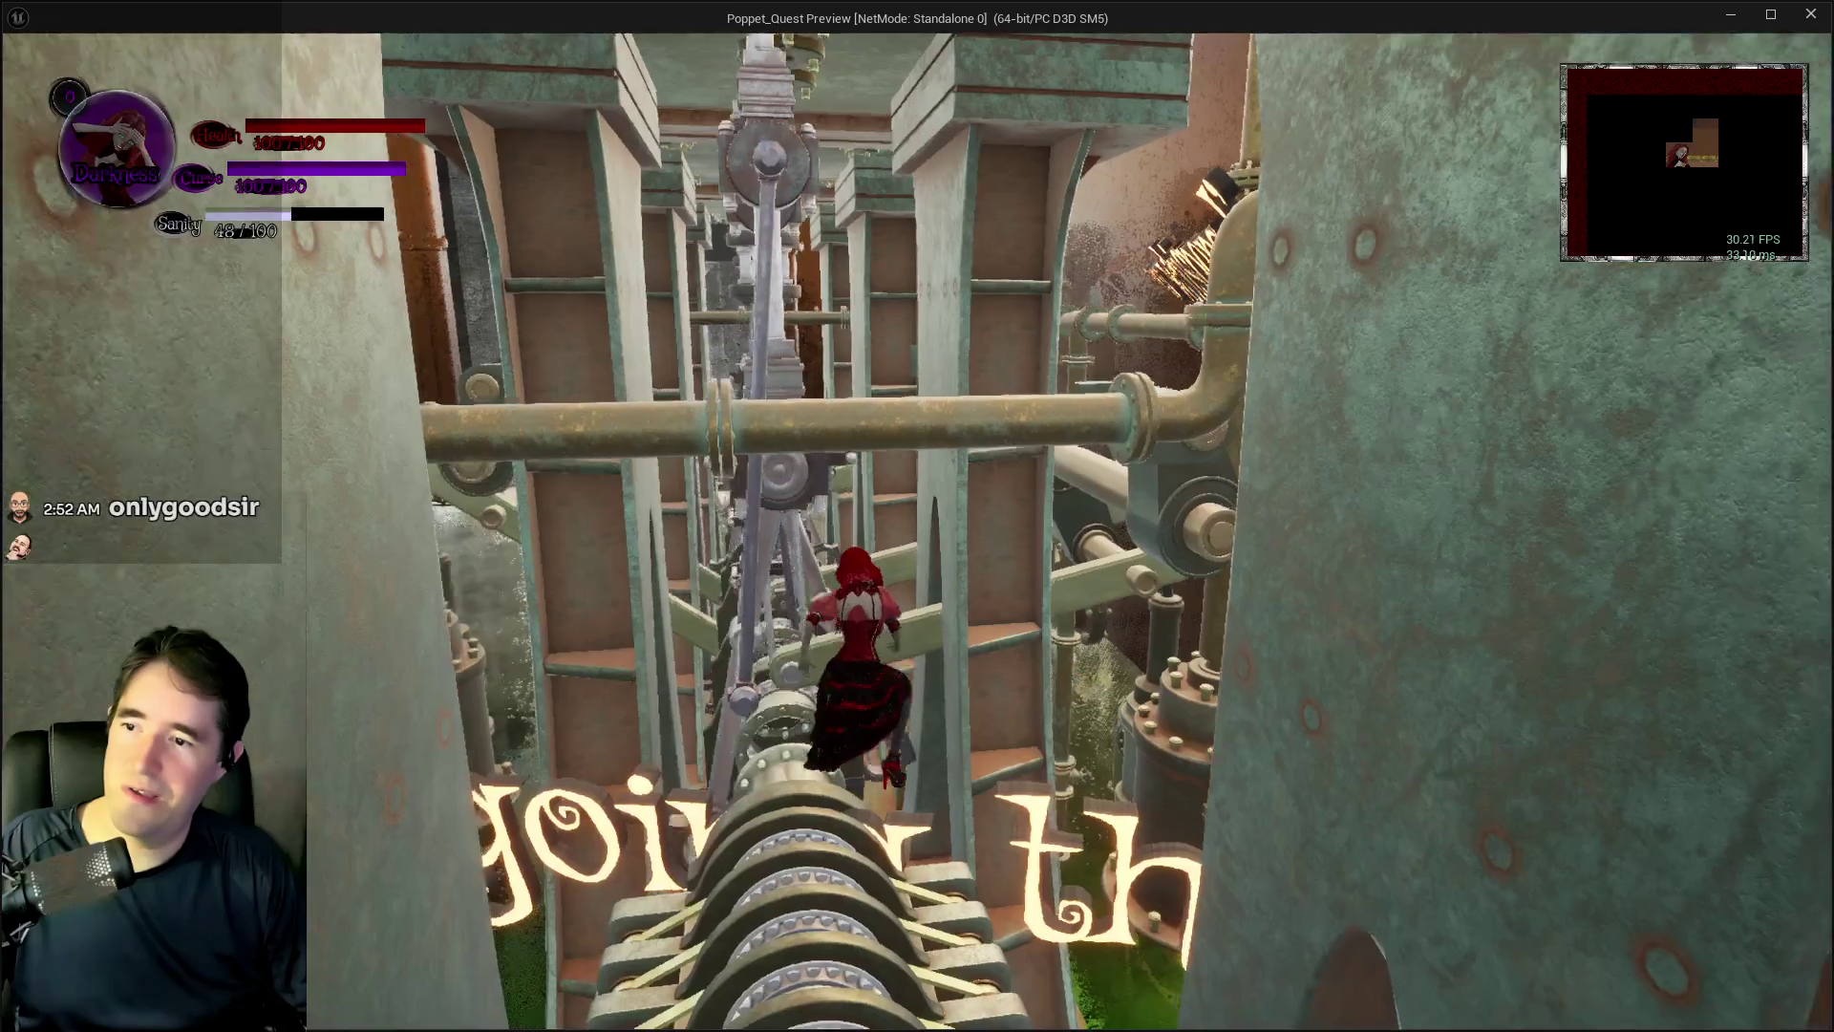
- Move the character past the pillars, signs and machinery out to the flooded area
key(w)
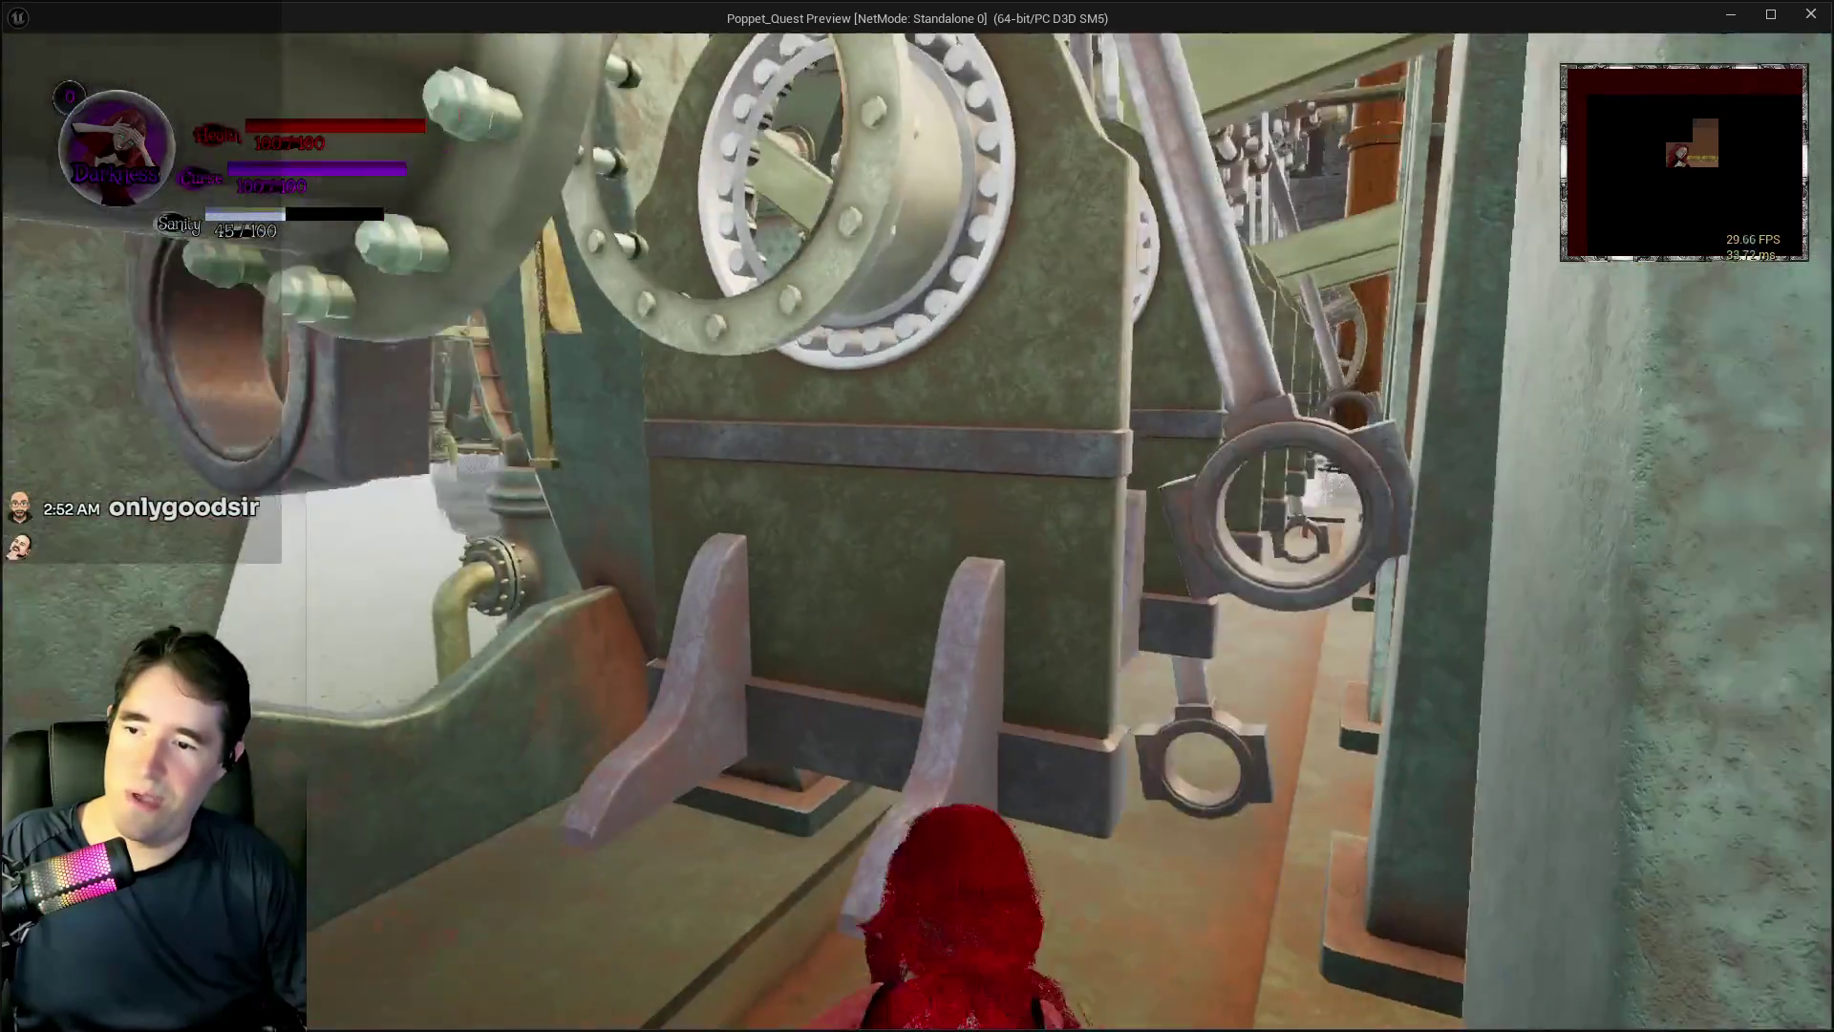
key(w)
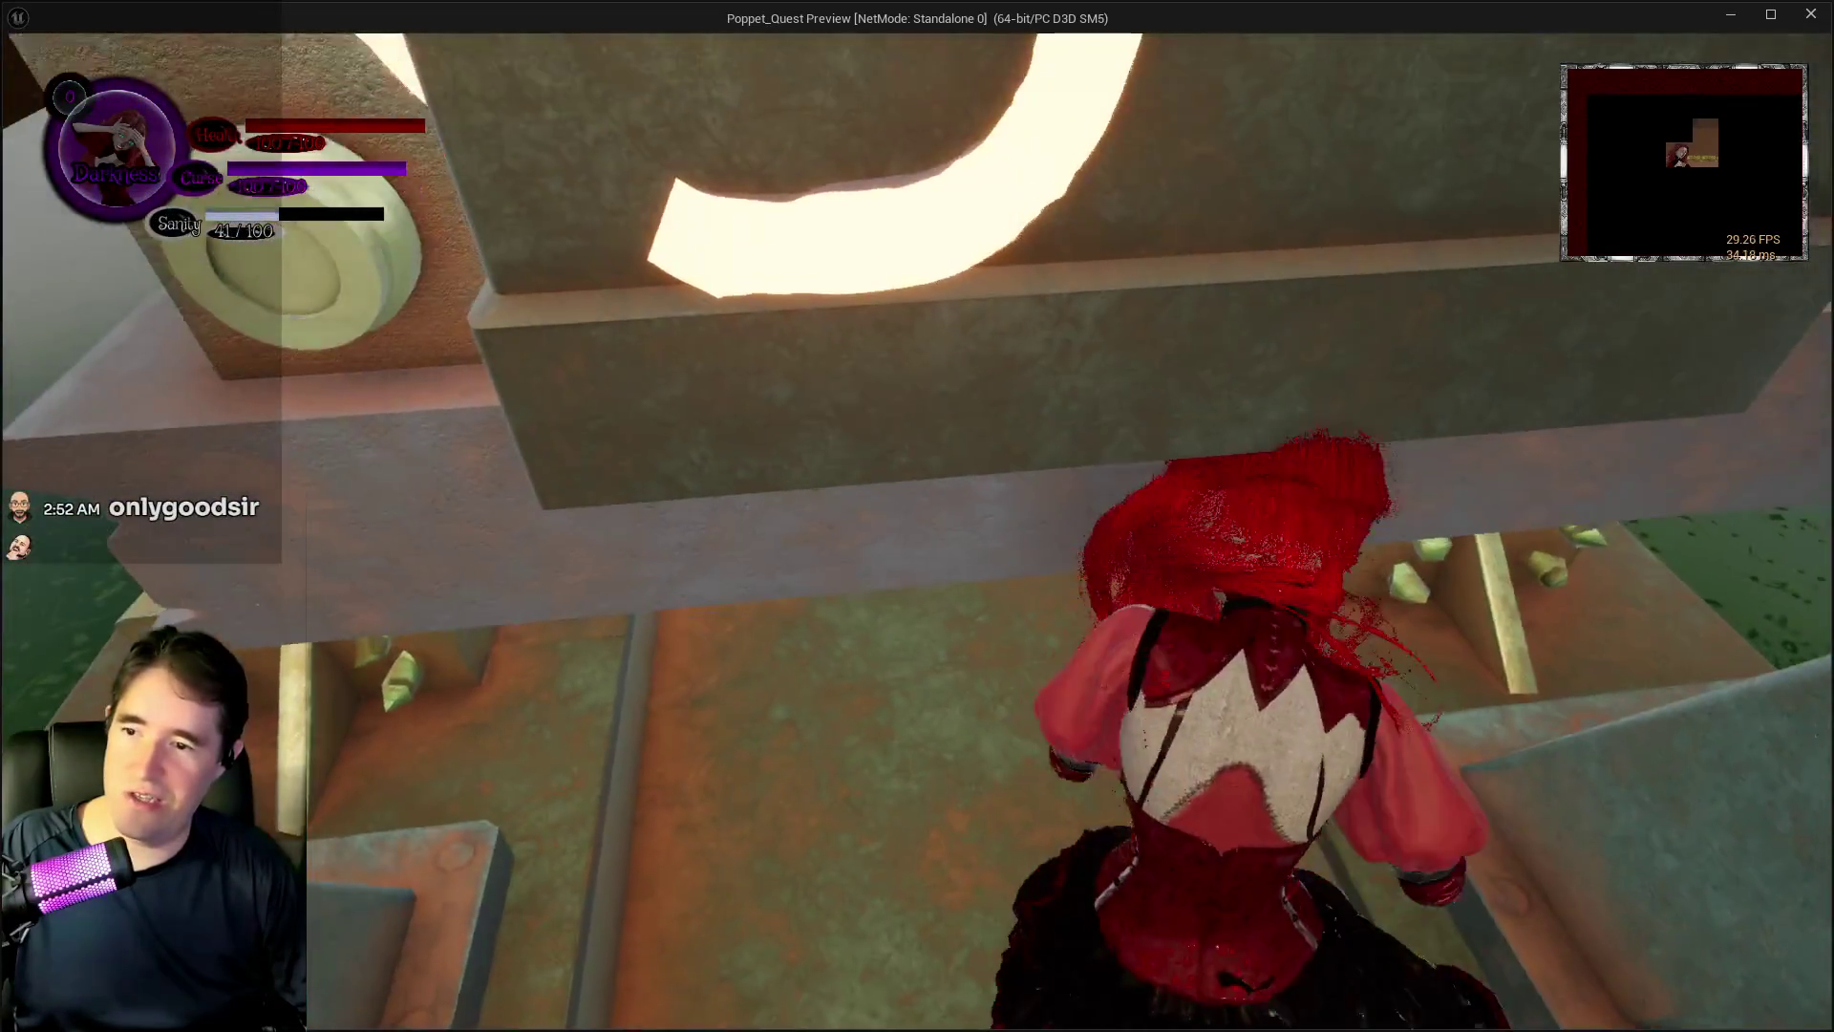
key(w)
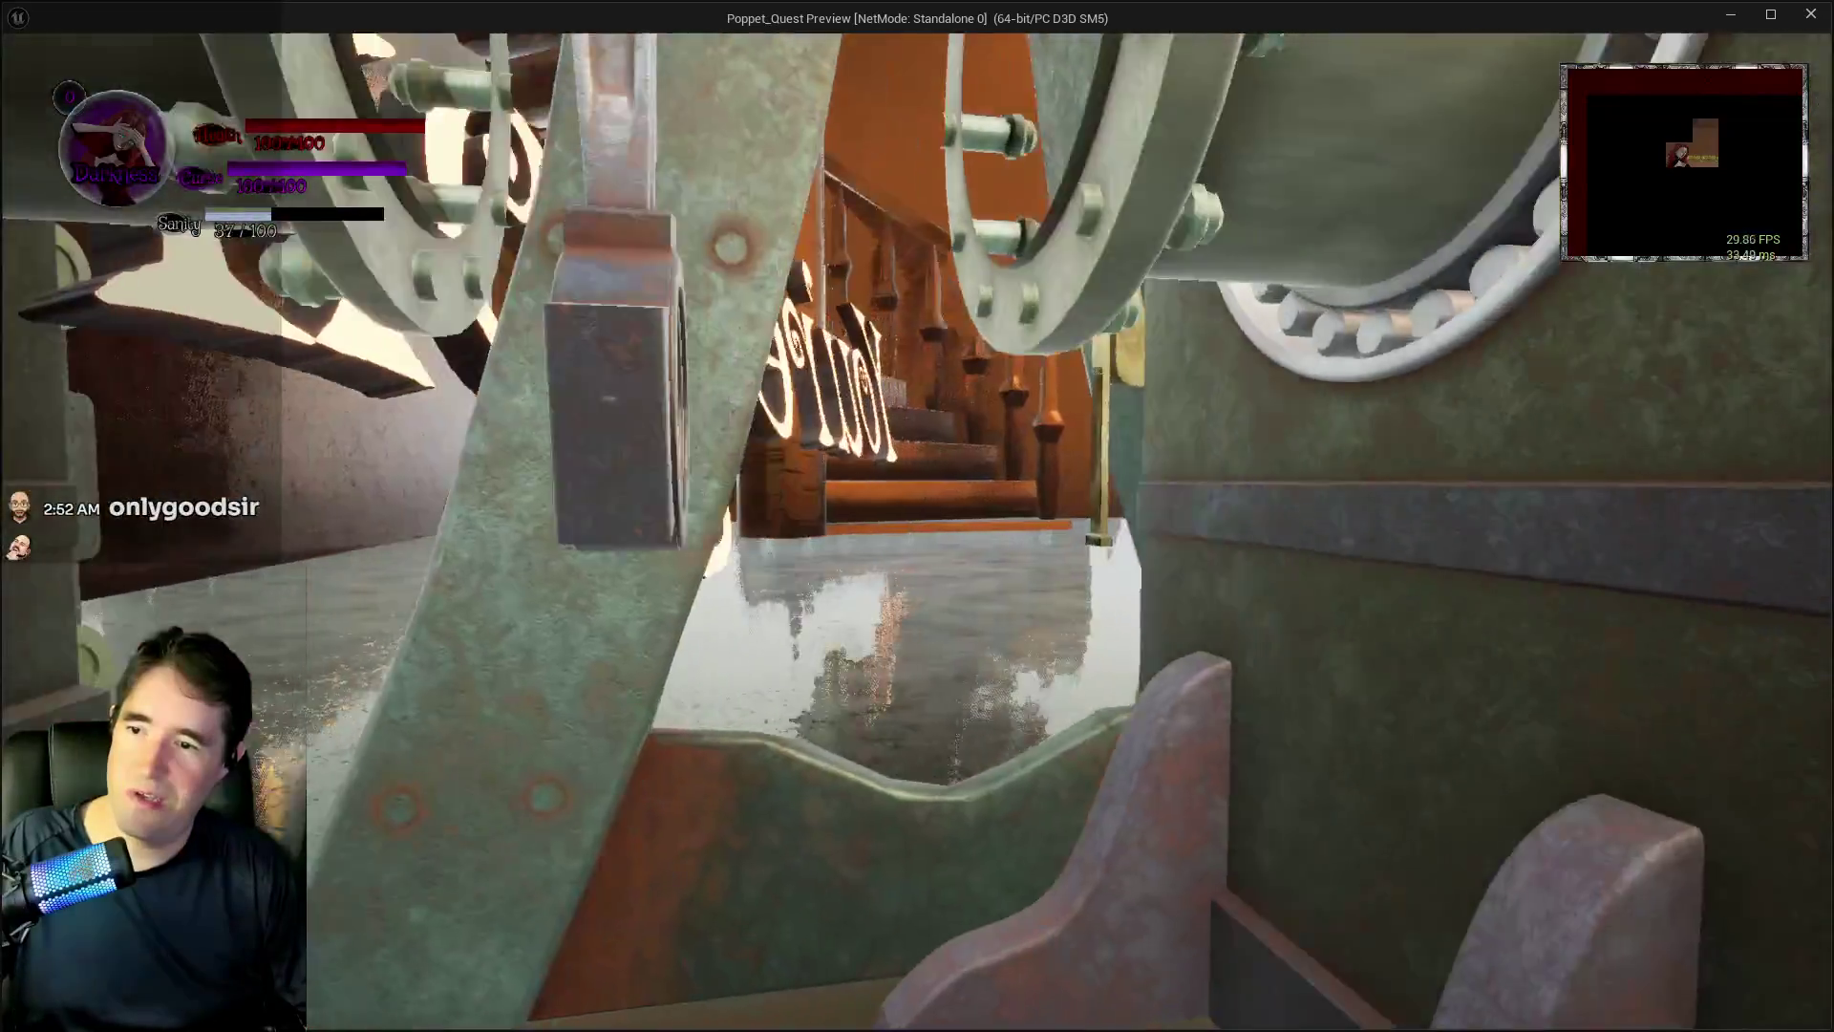
key(w)
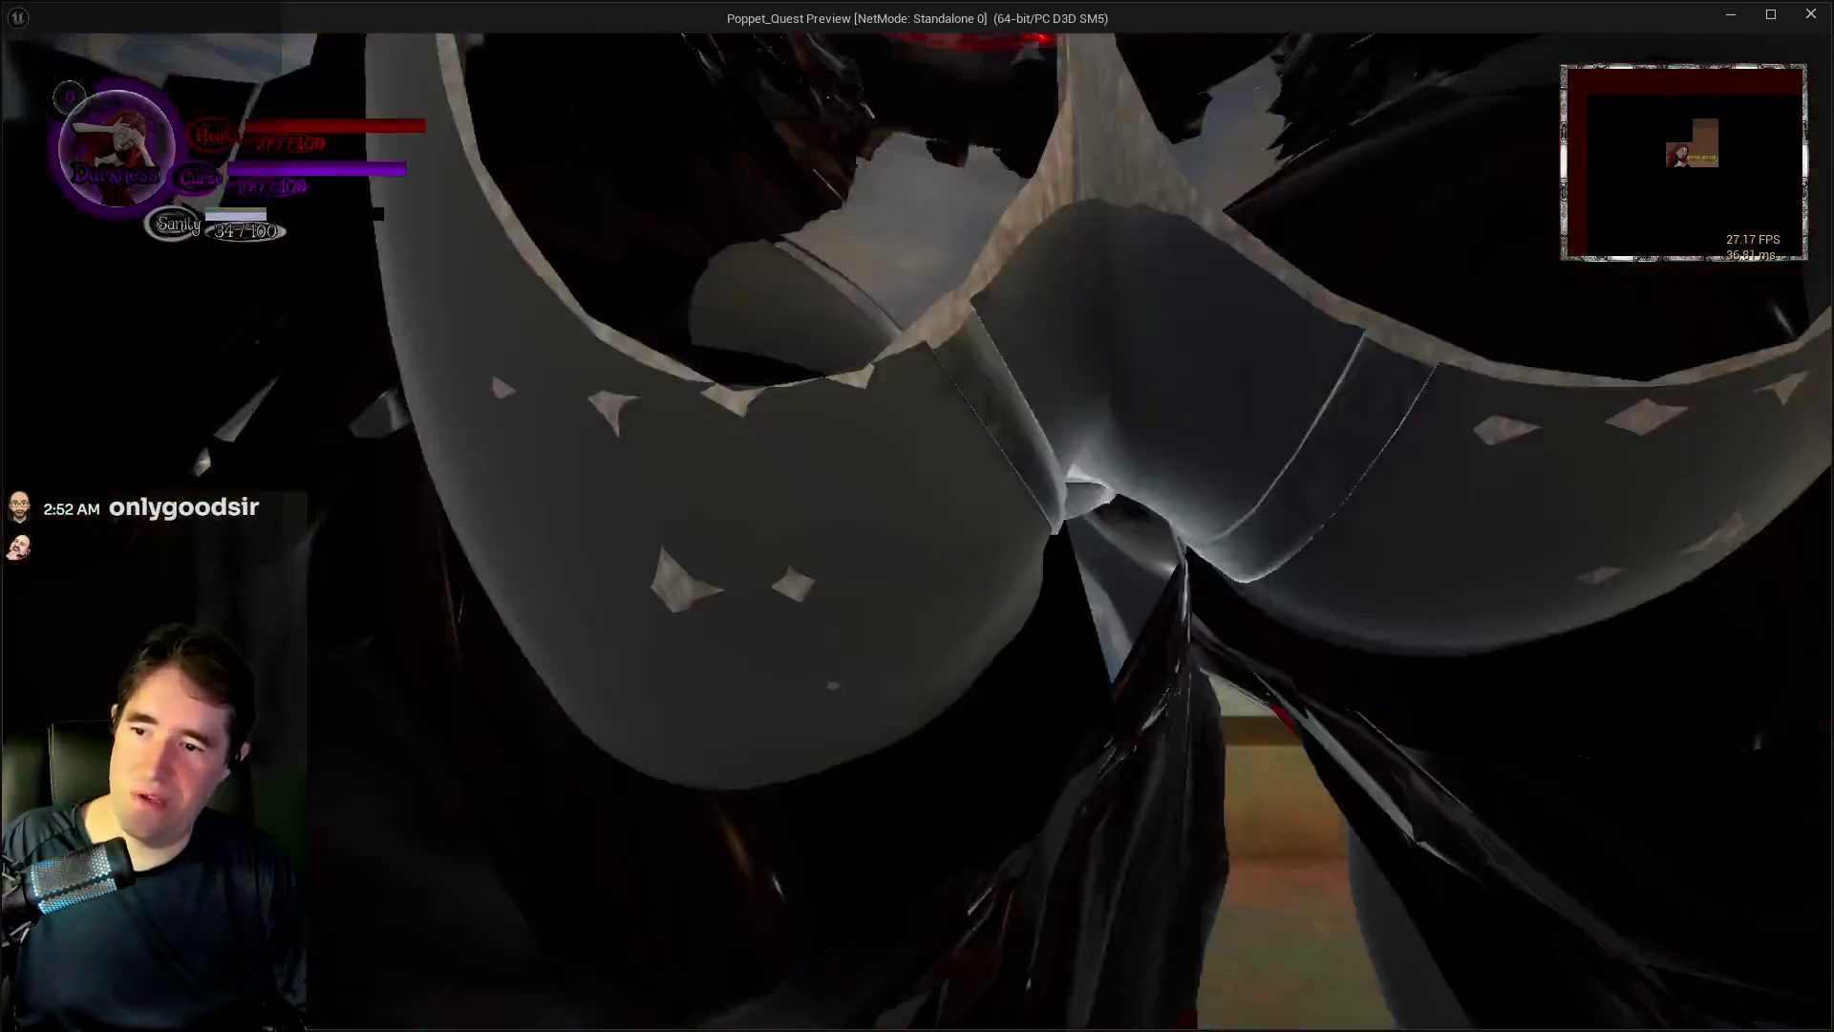
key(w)
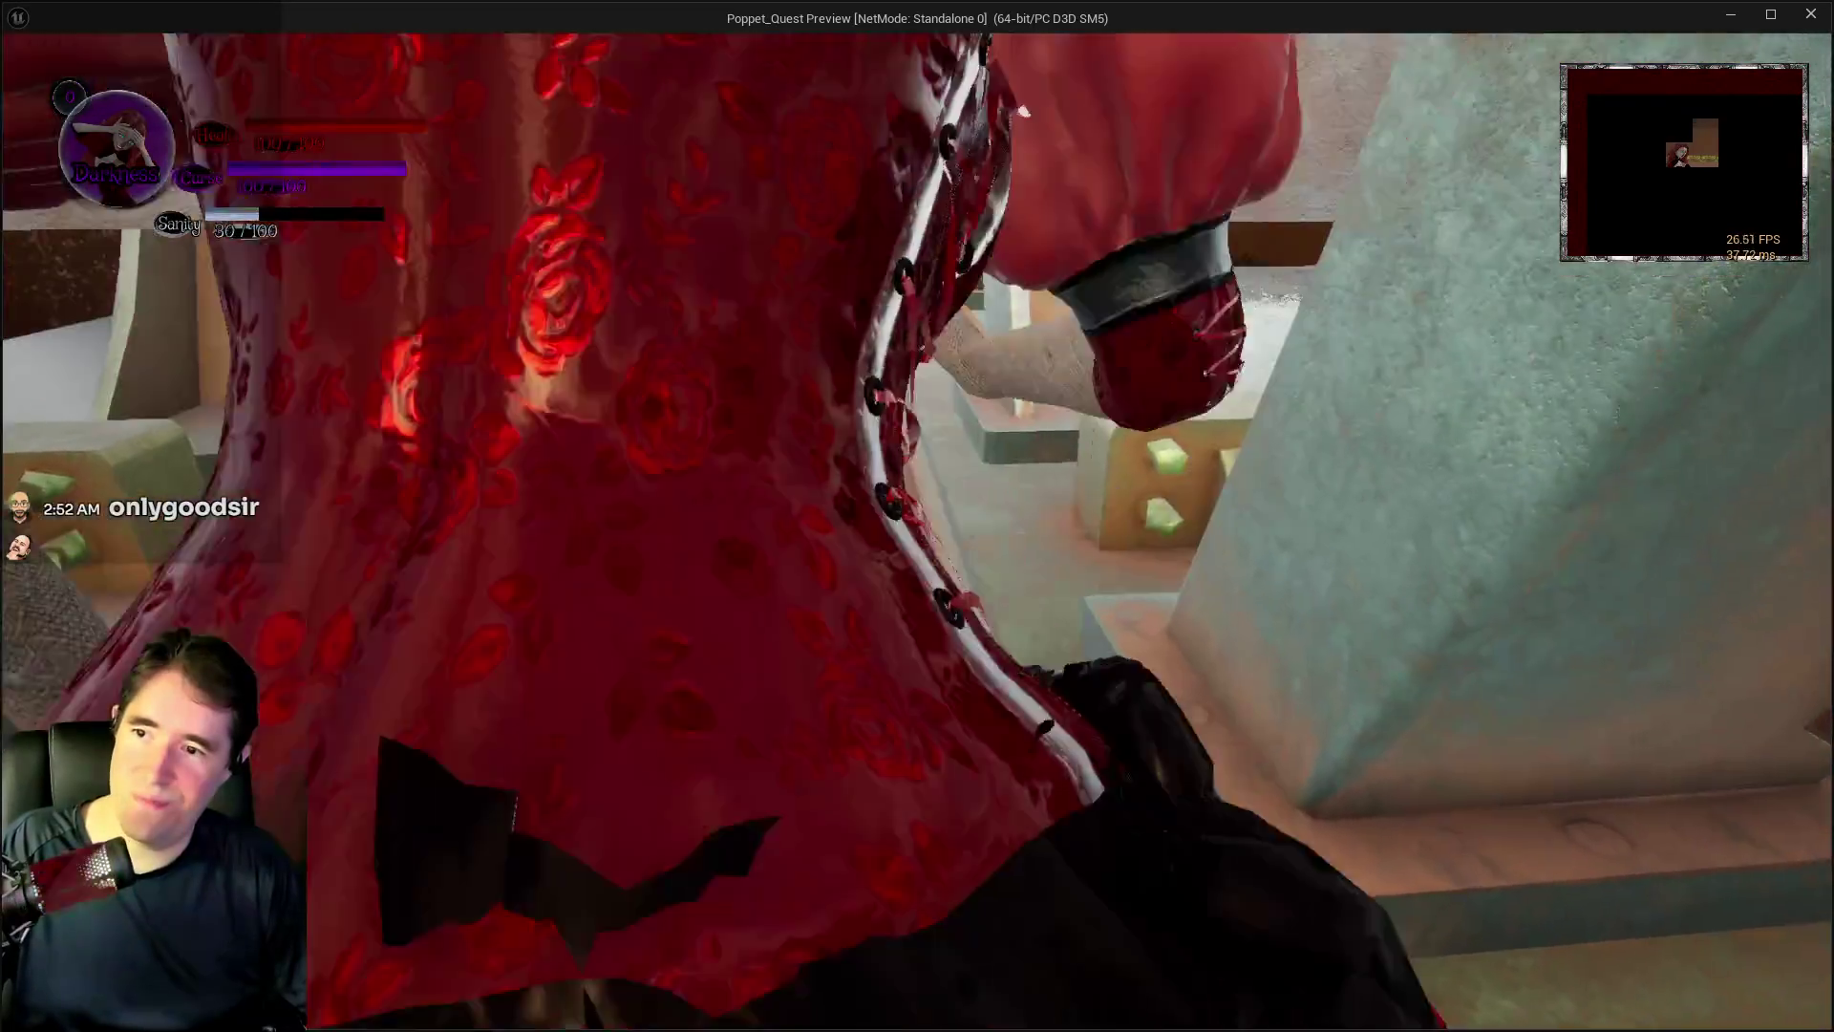
key(w)
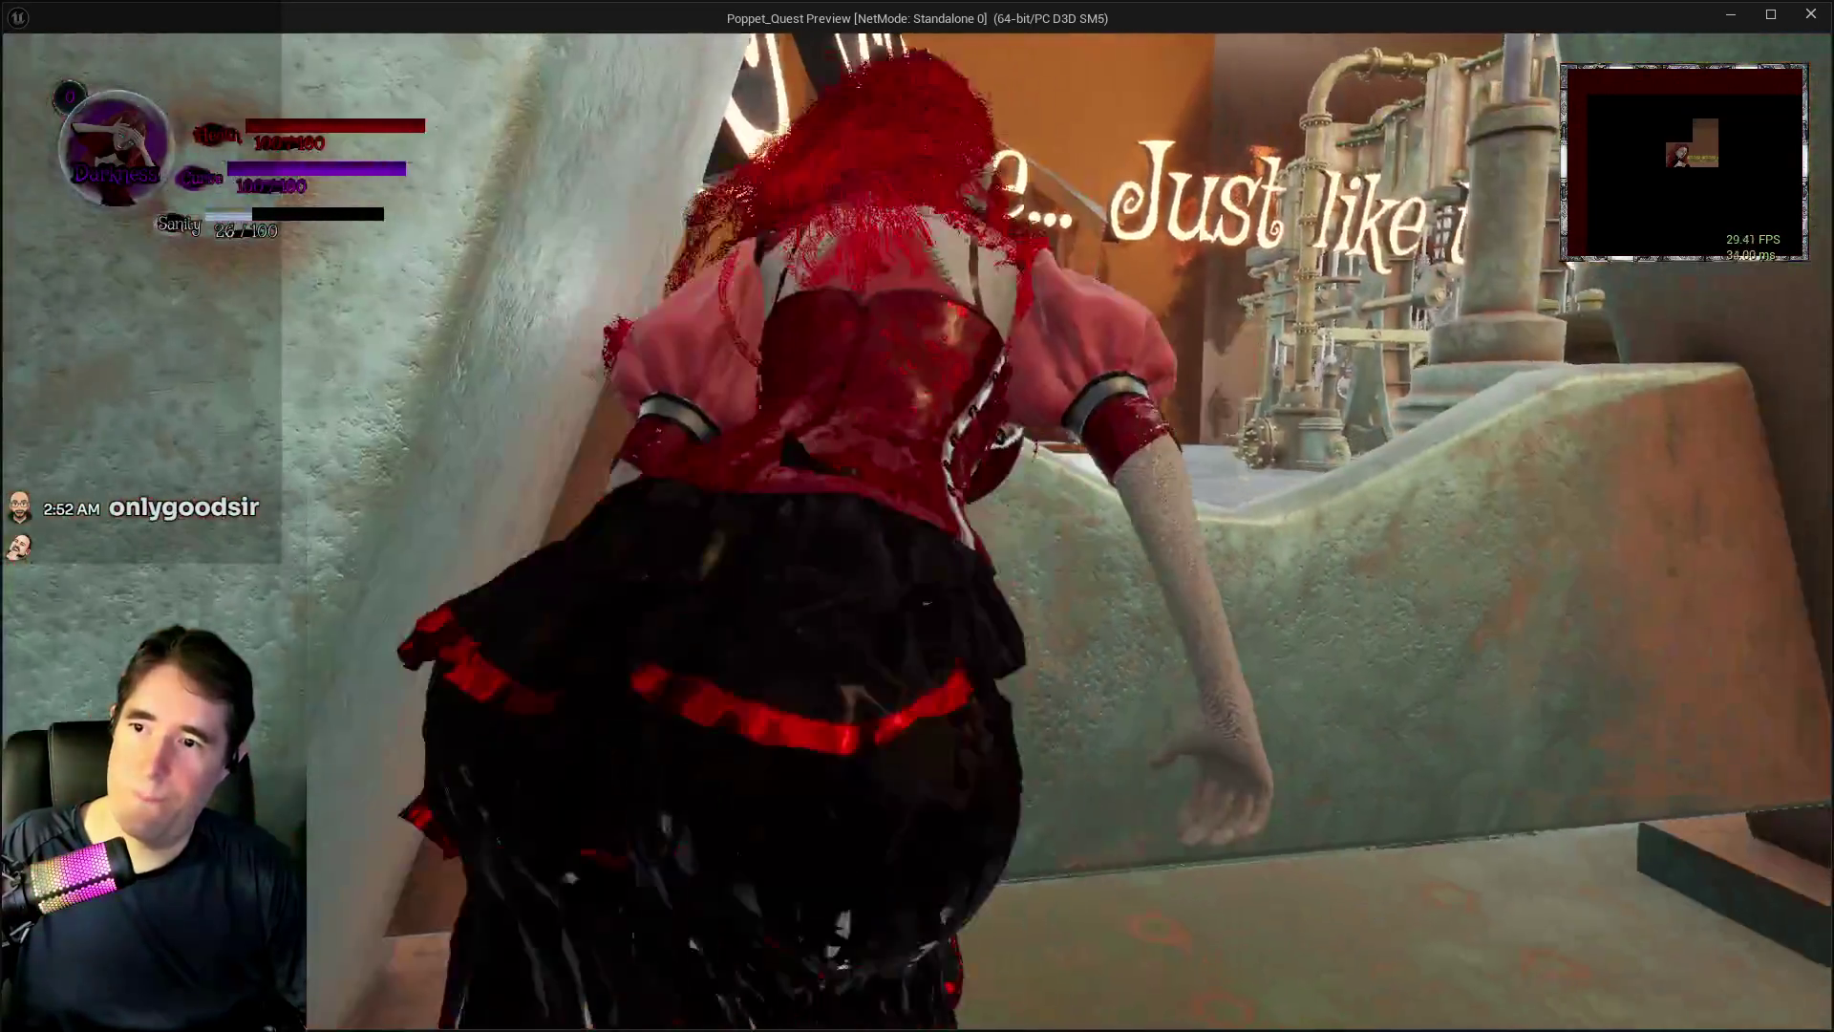
key(w)
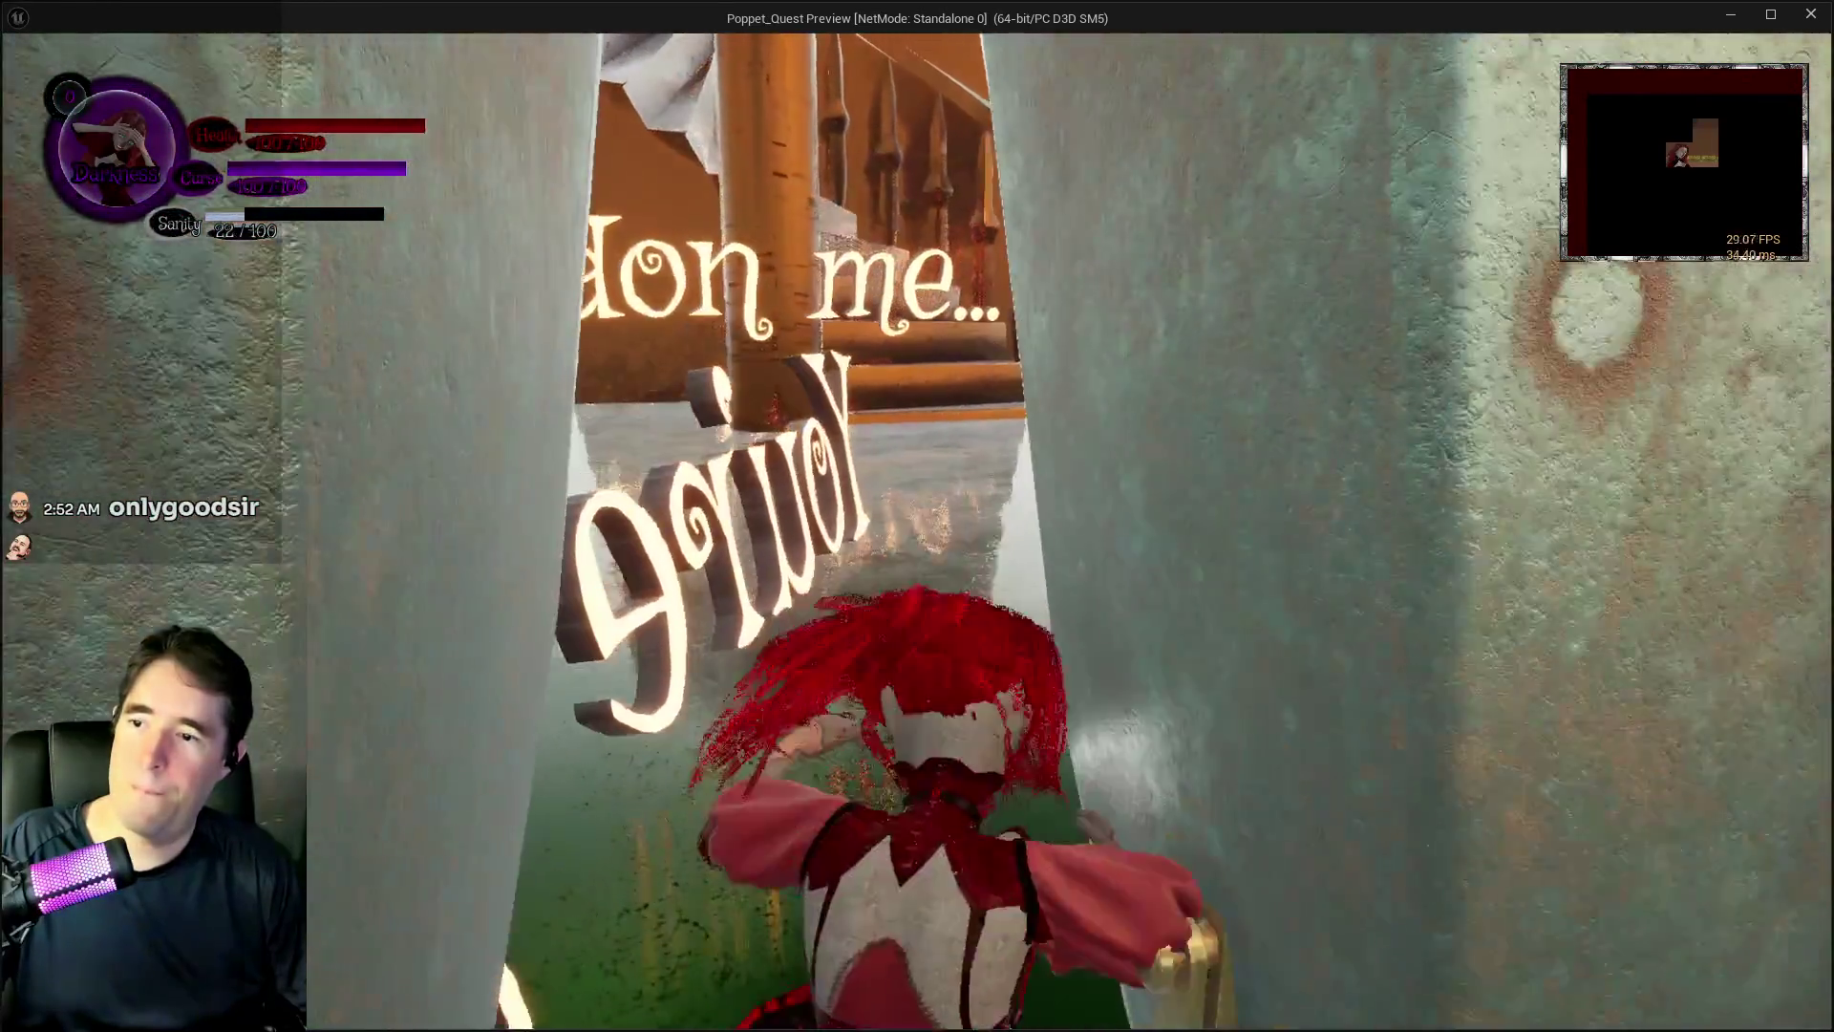
key(w)
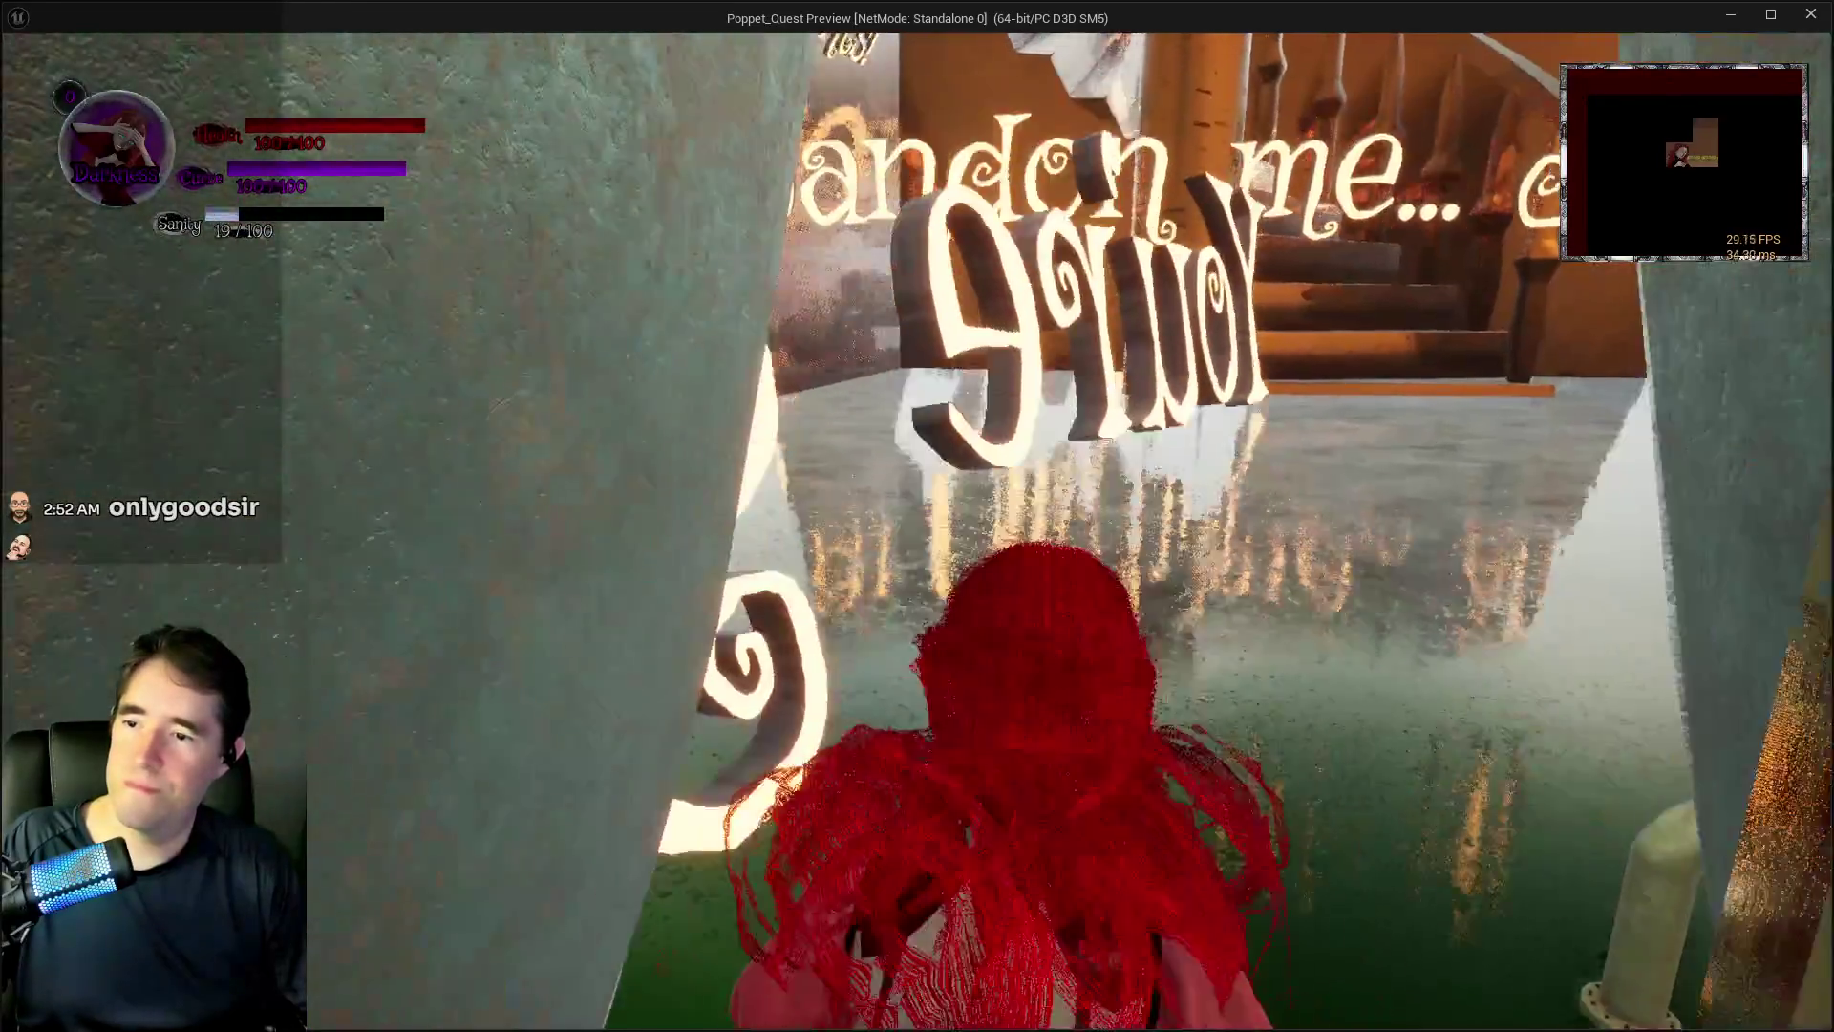
key(w)
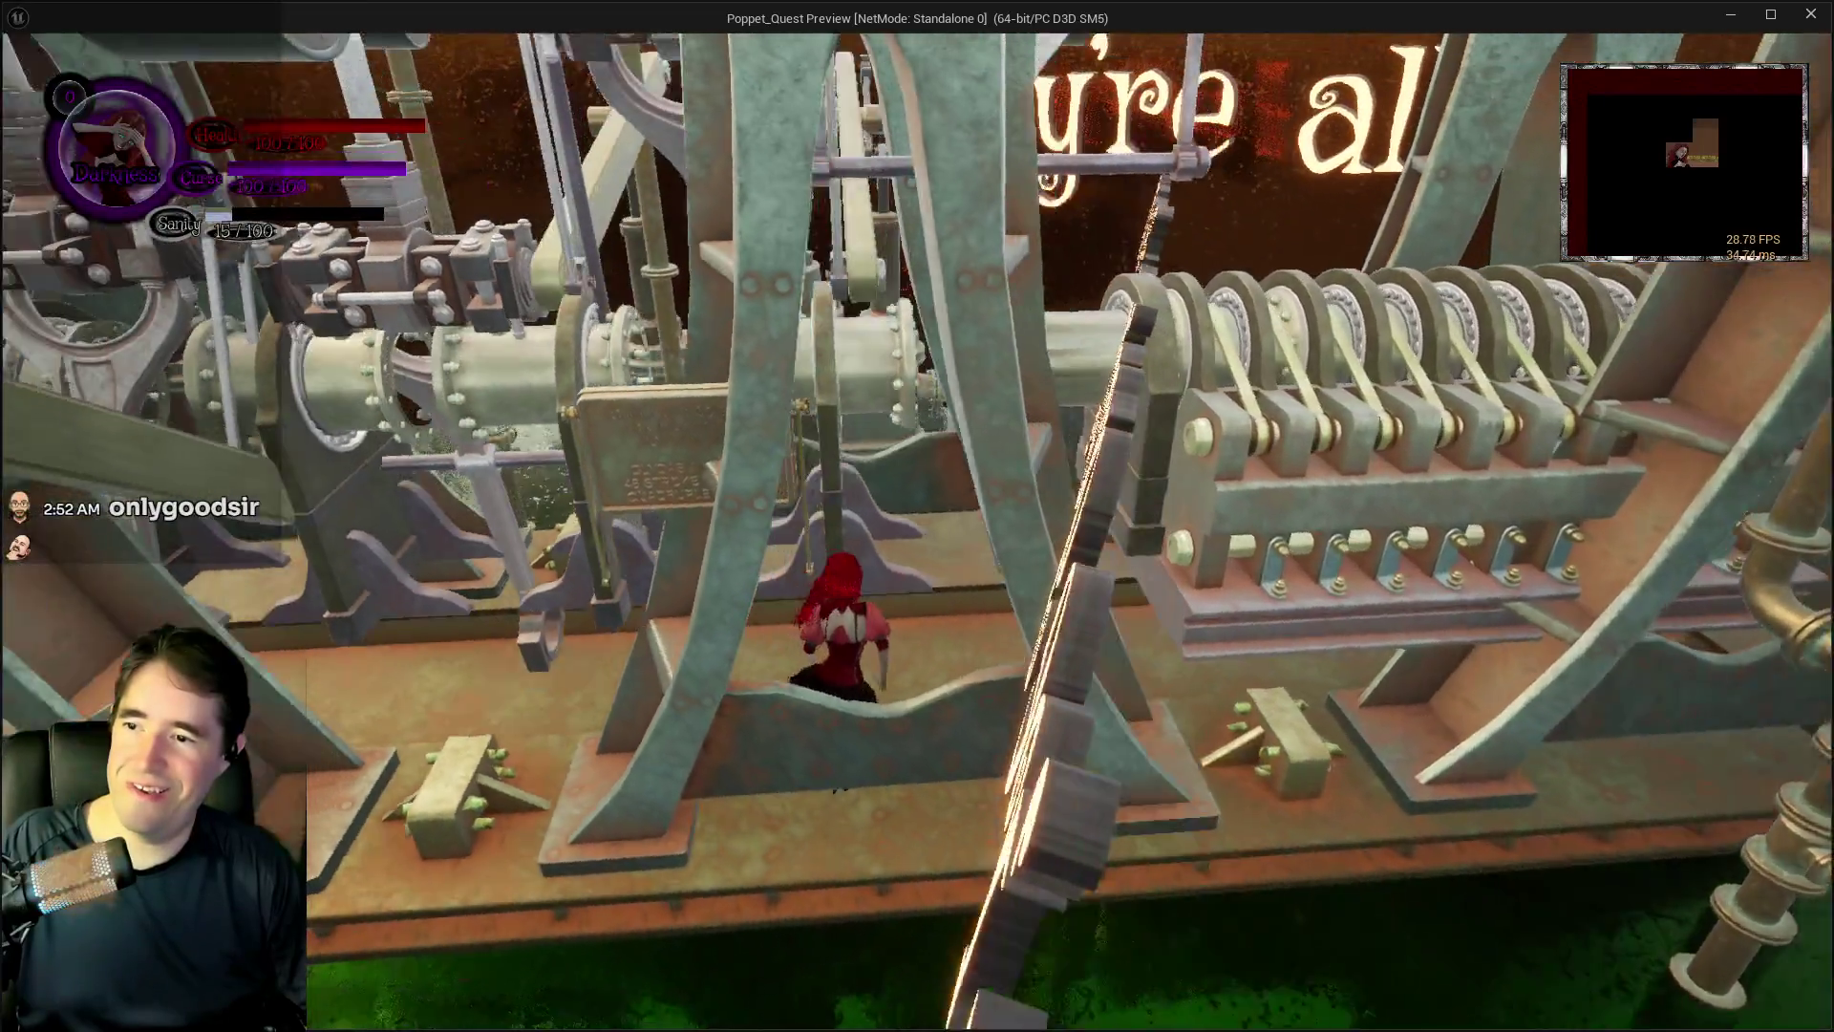
key(w)
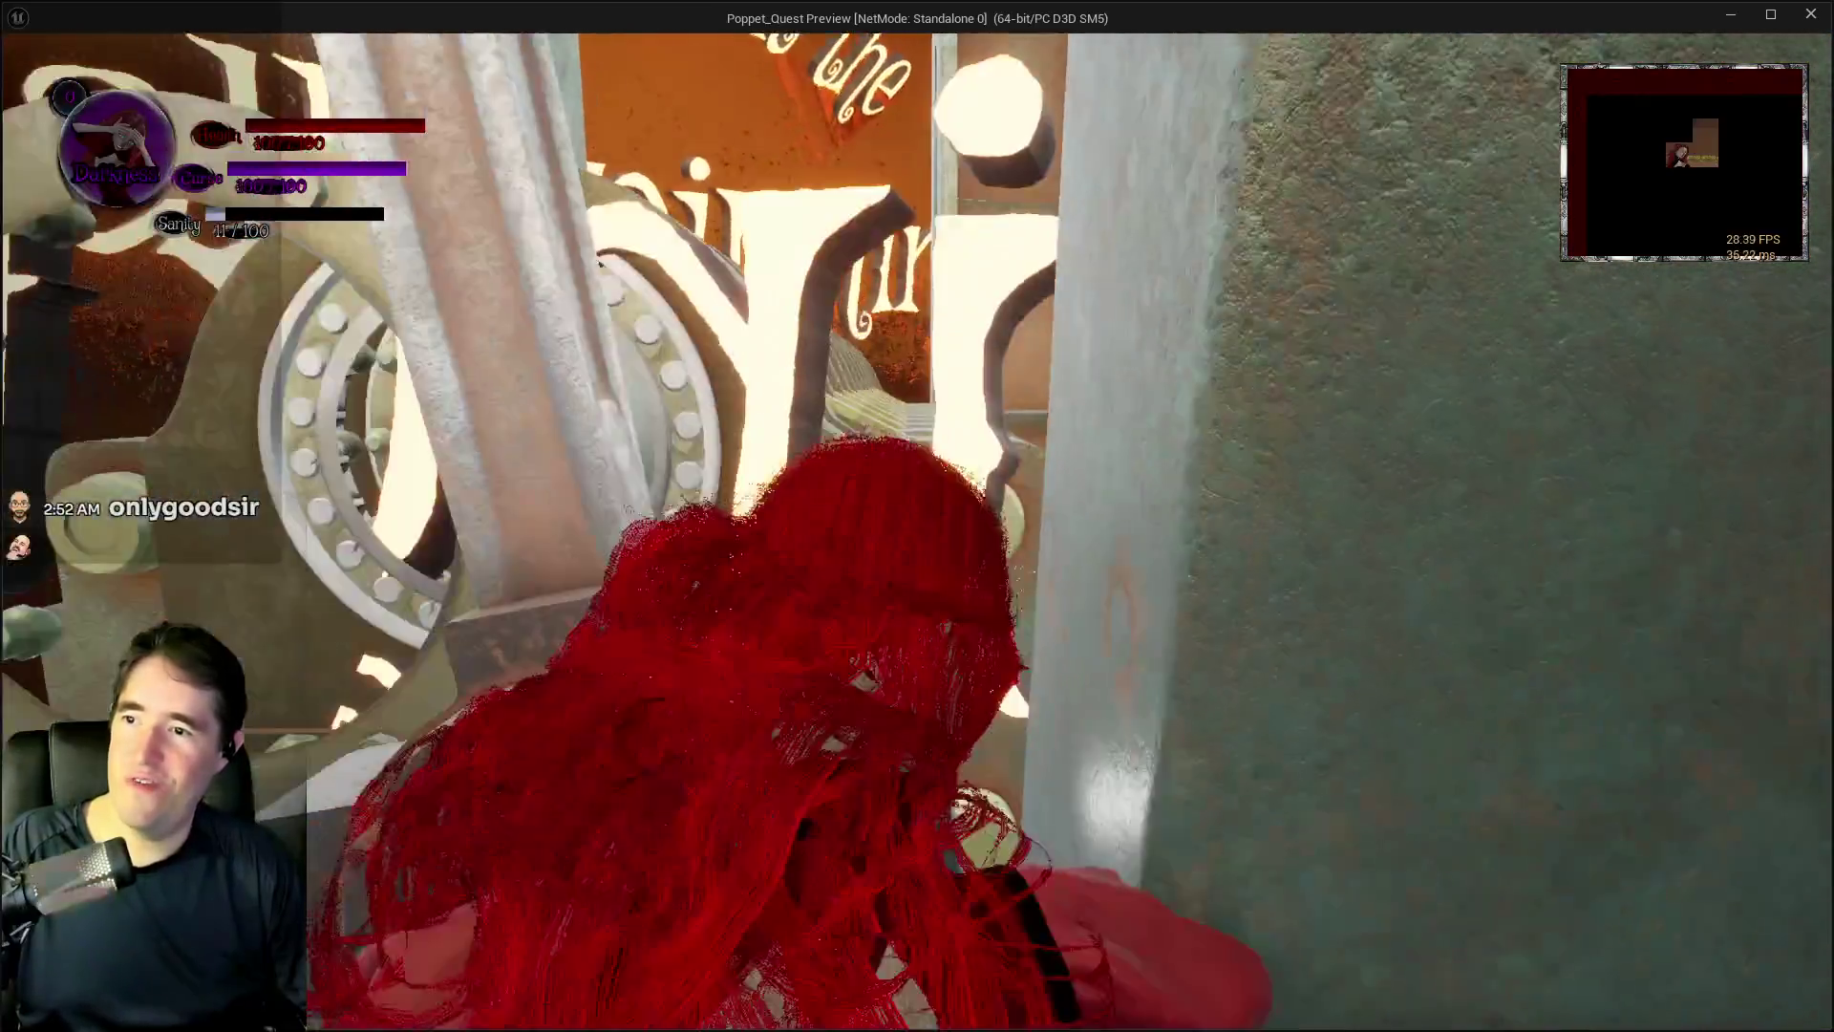
key(w)
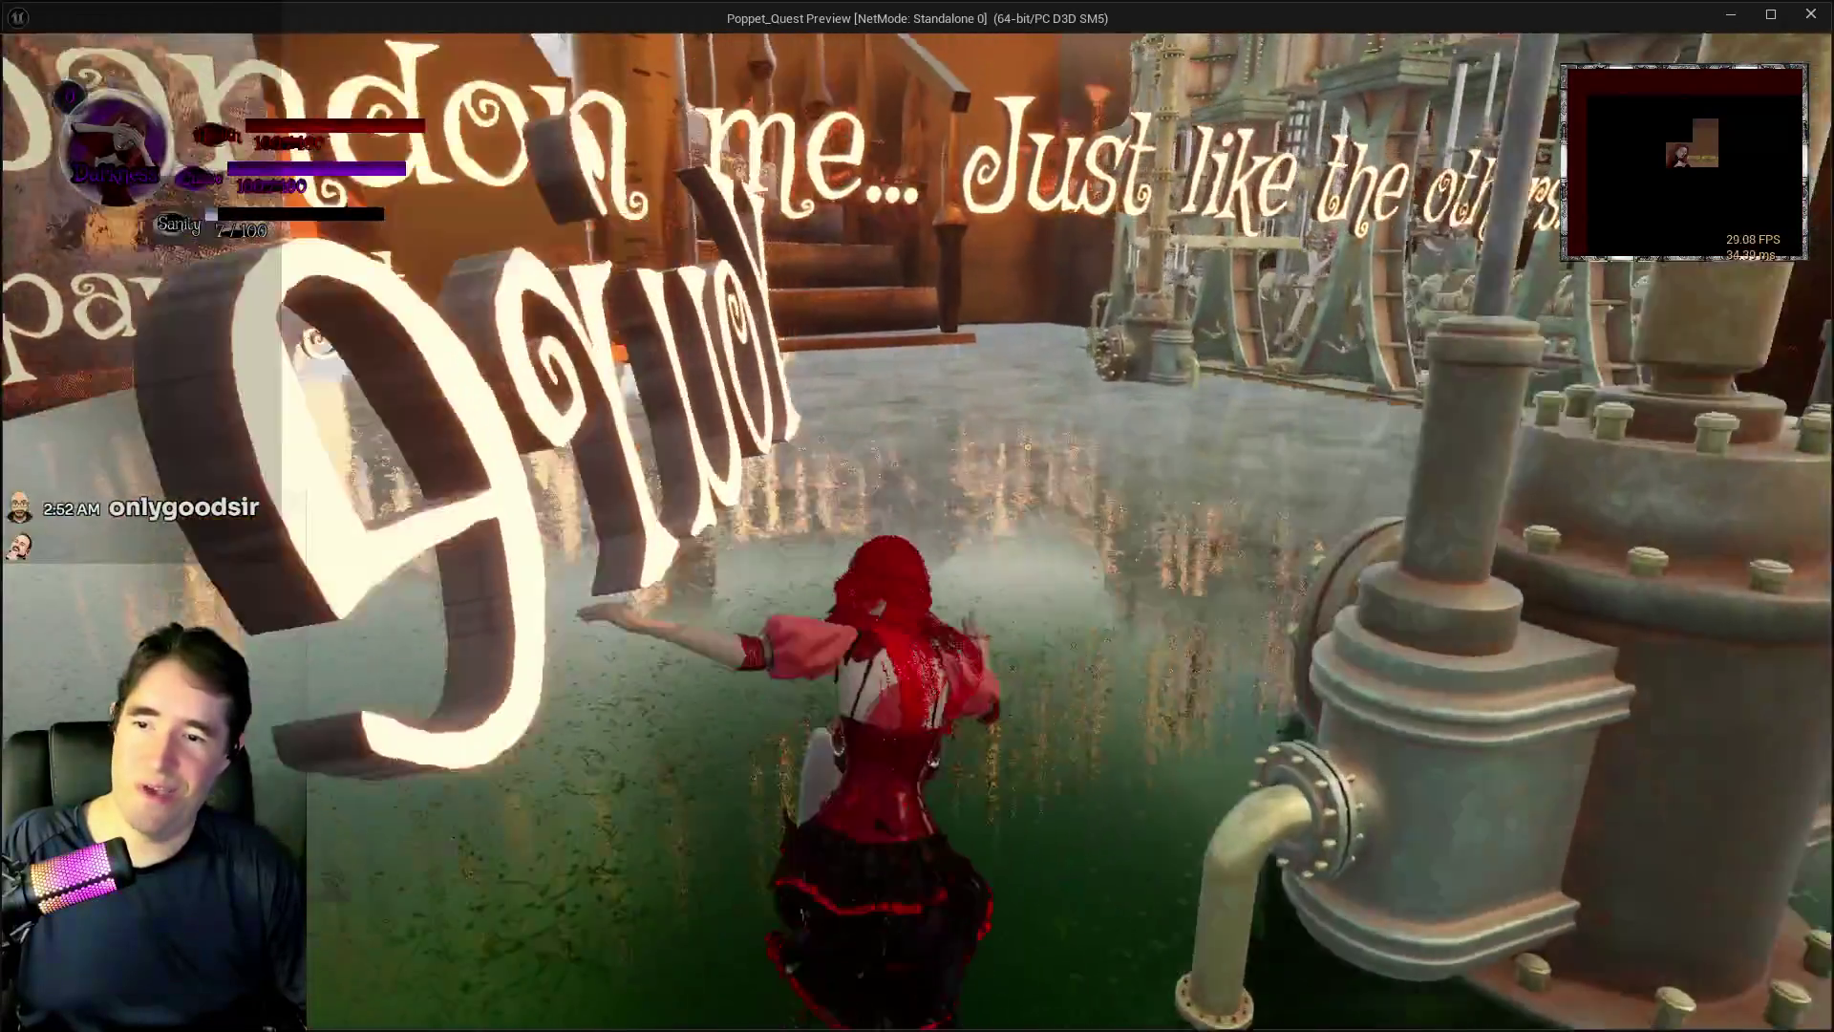
- Stop the play-test and select the steam engine back in the editor
key(w)
key(Escape)
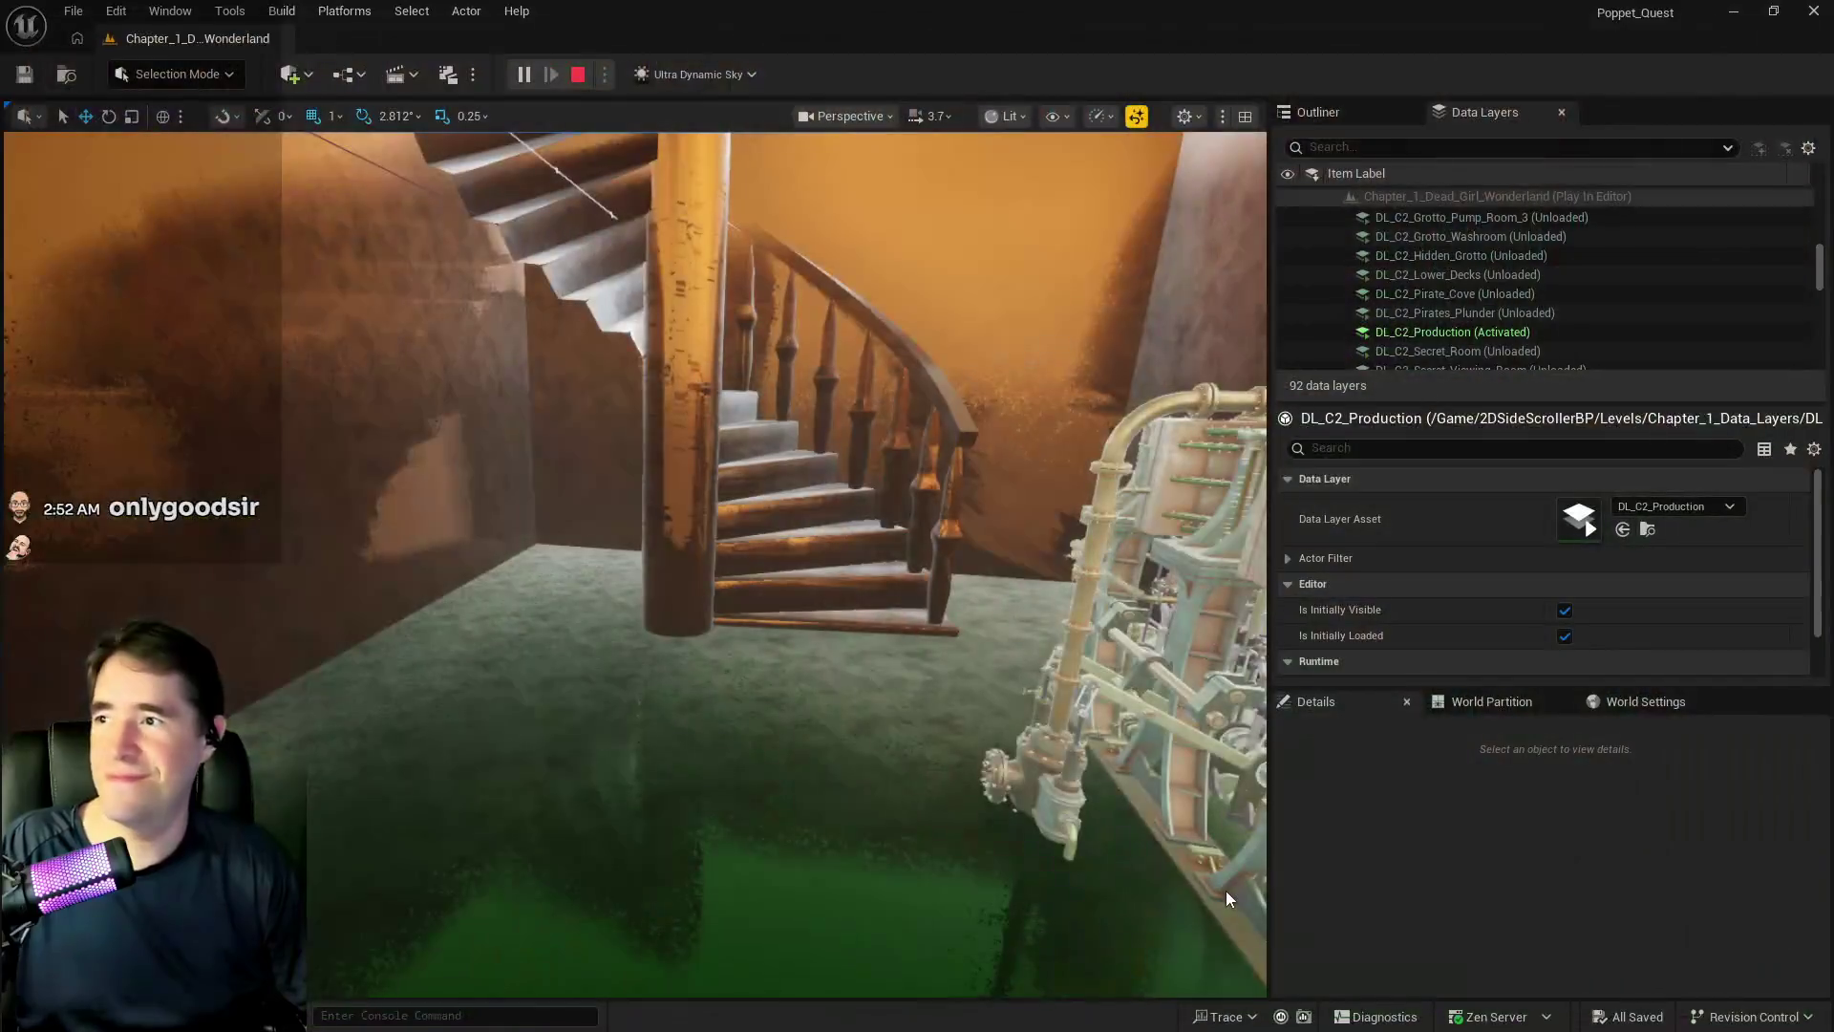
click(1225, 890)
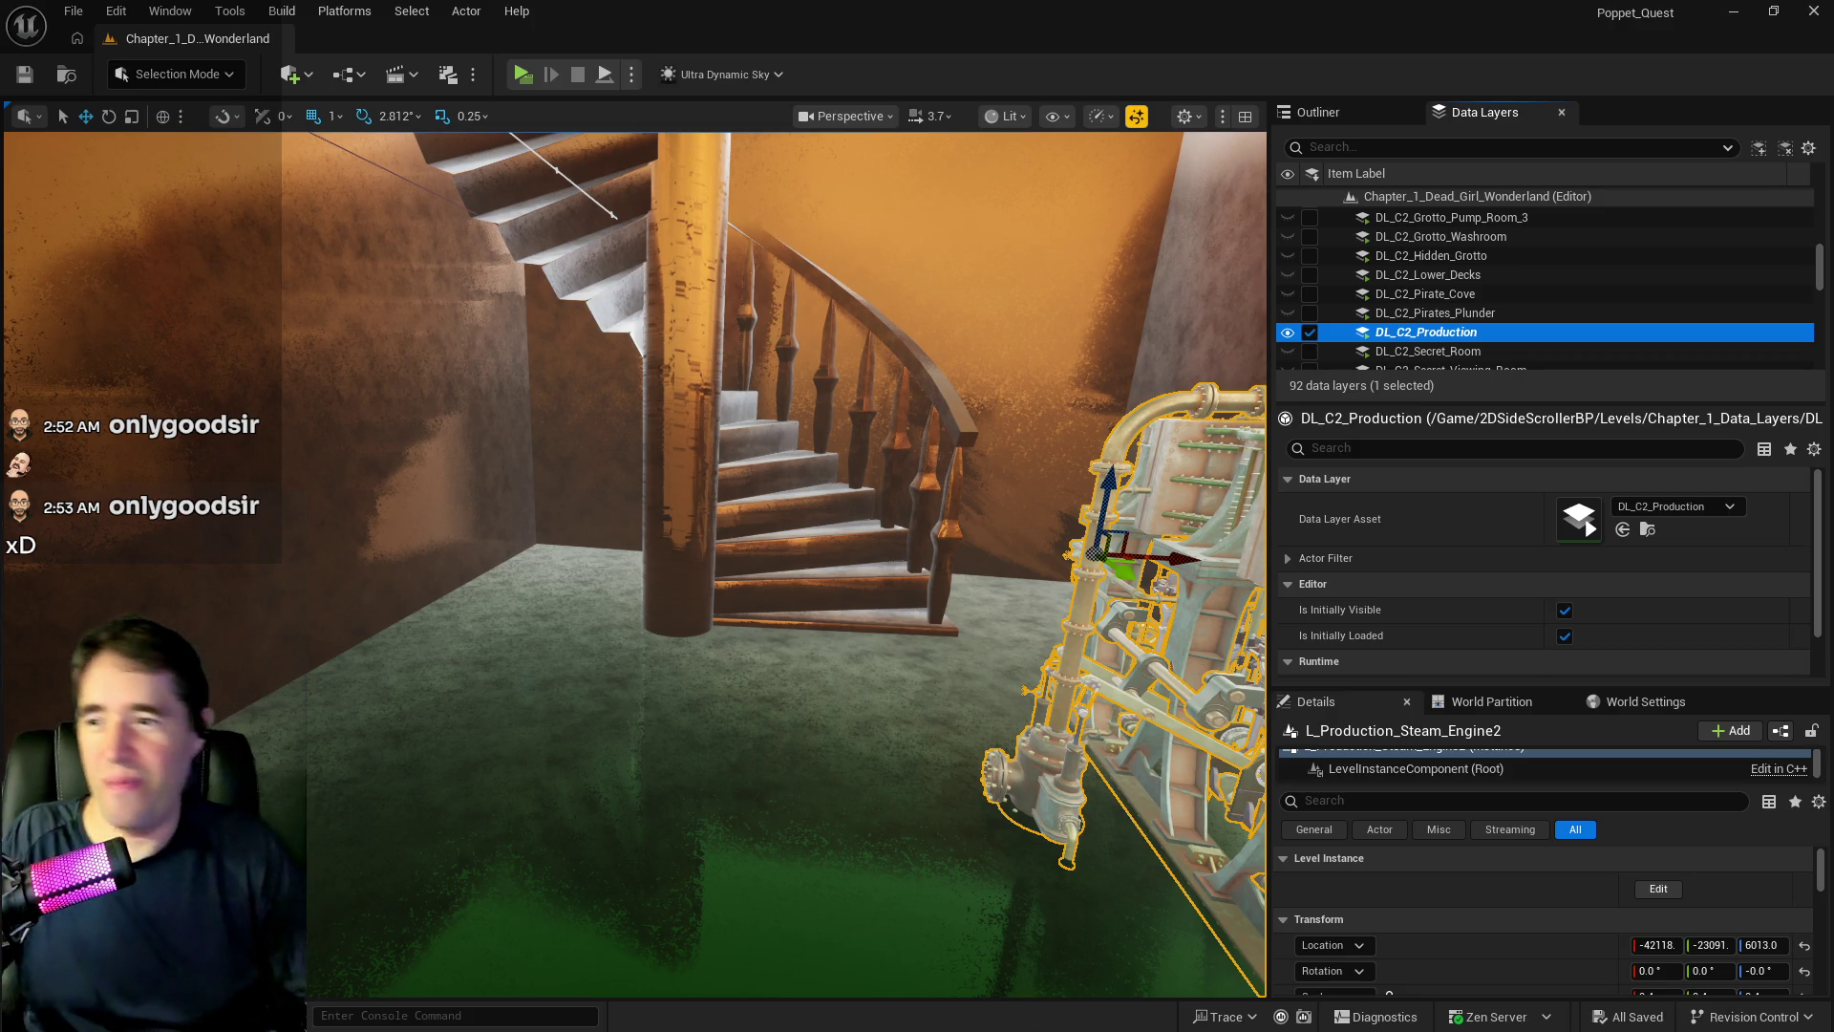
mouse_move(815, 753)
mouse_down()
mouse_move(447, 723)
mouse_move(587, 977)
mouse_move(588, 821)
mouse_up()
click(213, 615)
drag(213, 614, 230, 459)
drag(163, 210, 1181, 305)
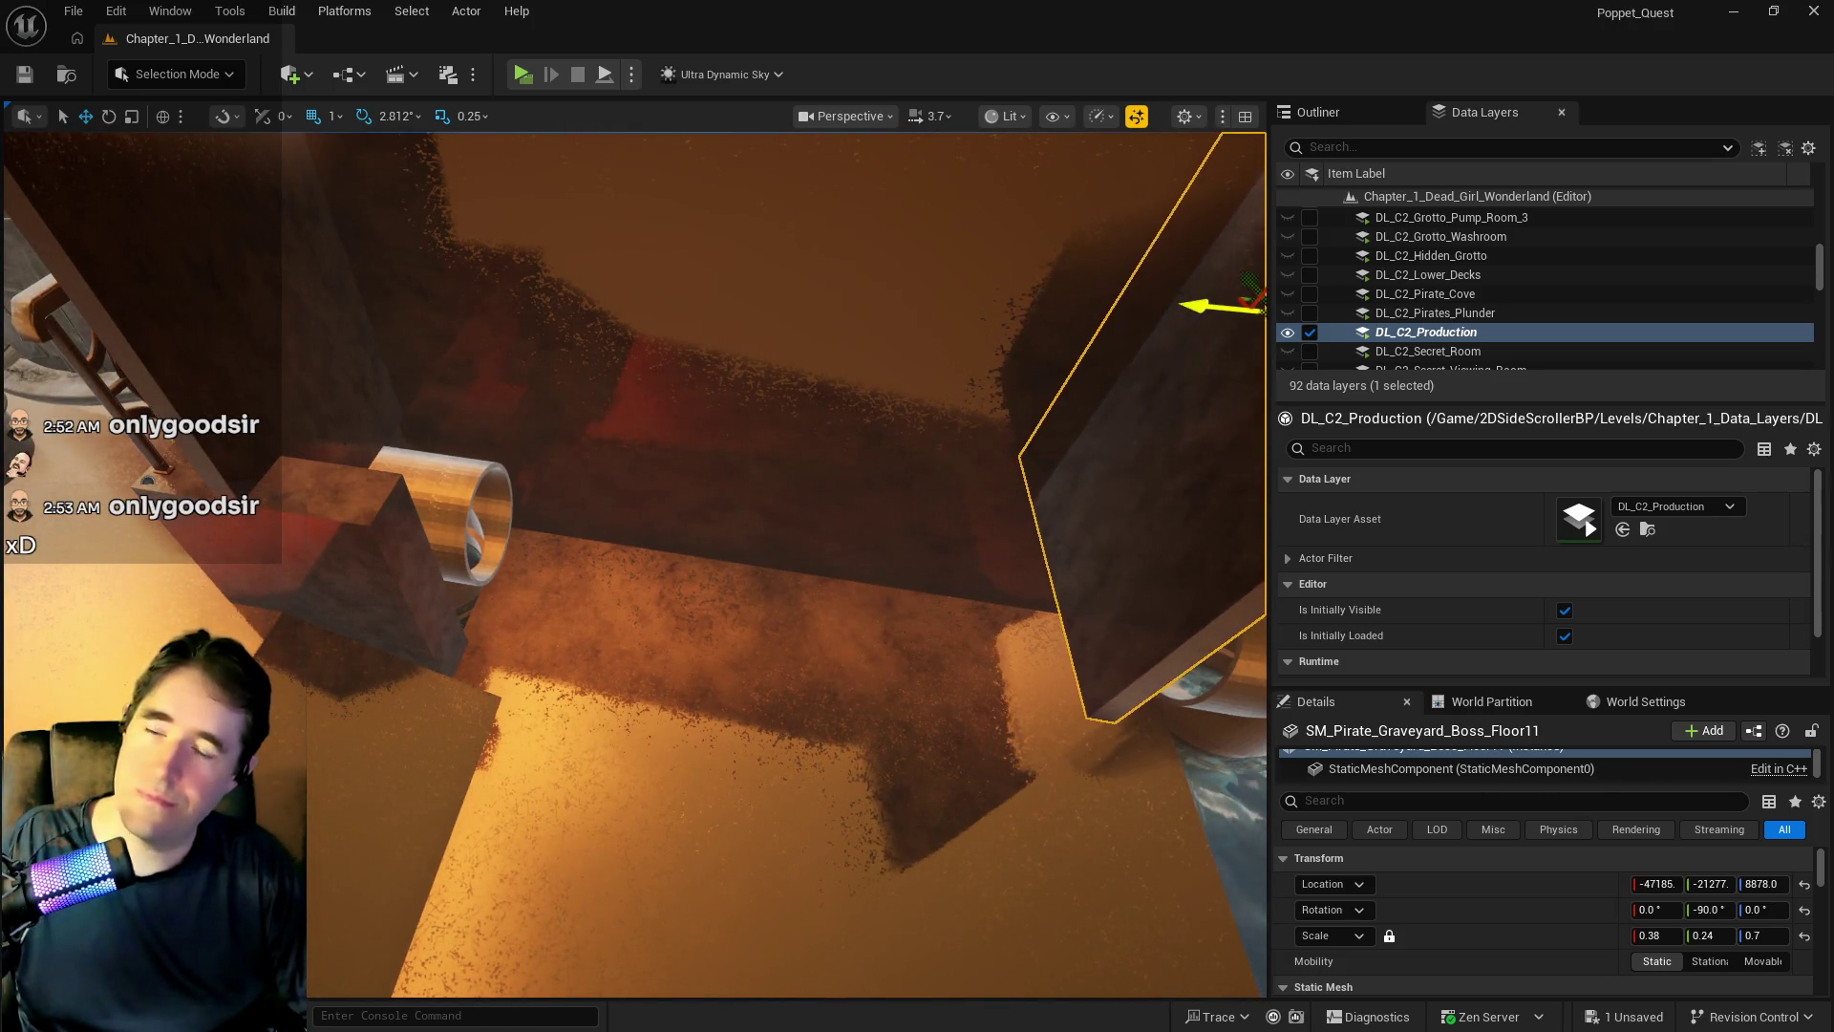
drag(1112, 516, 1194, 497)
mouse_move(401, 344)
mouse_down()
mouse_move(517, 335)
mouse_move(705, 391)
mouse_up()
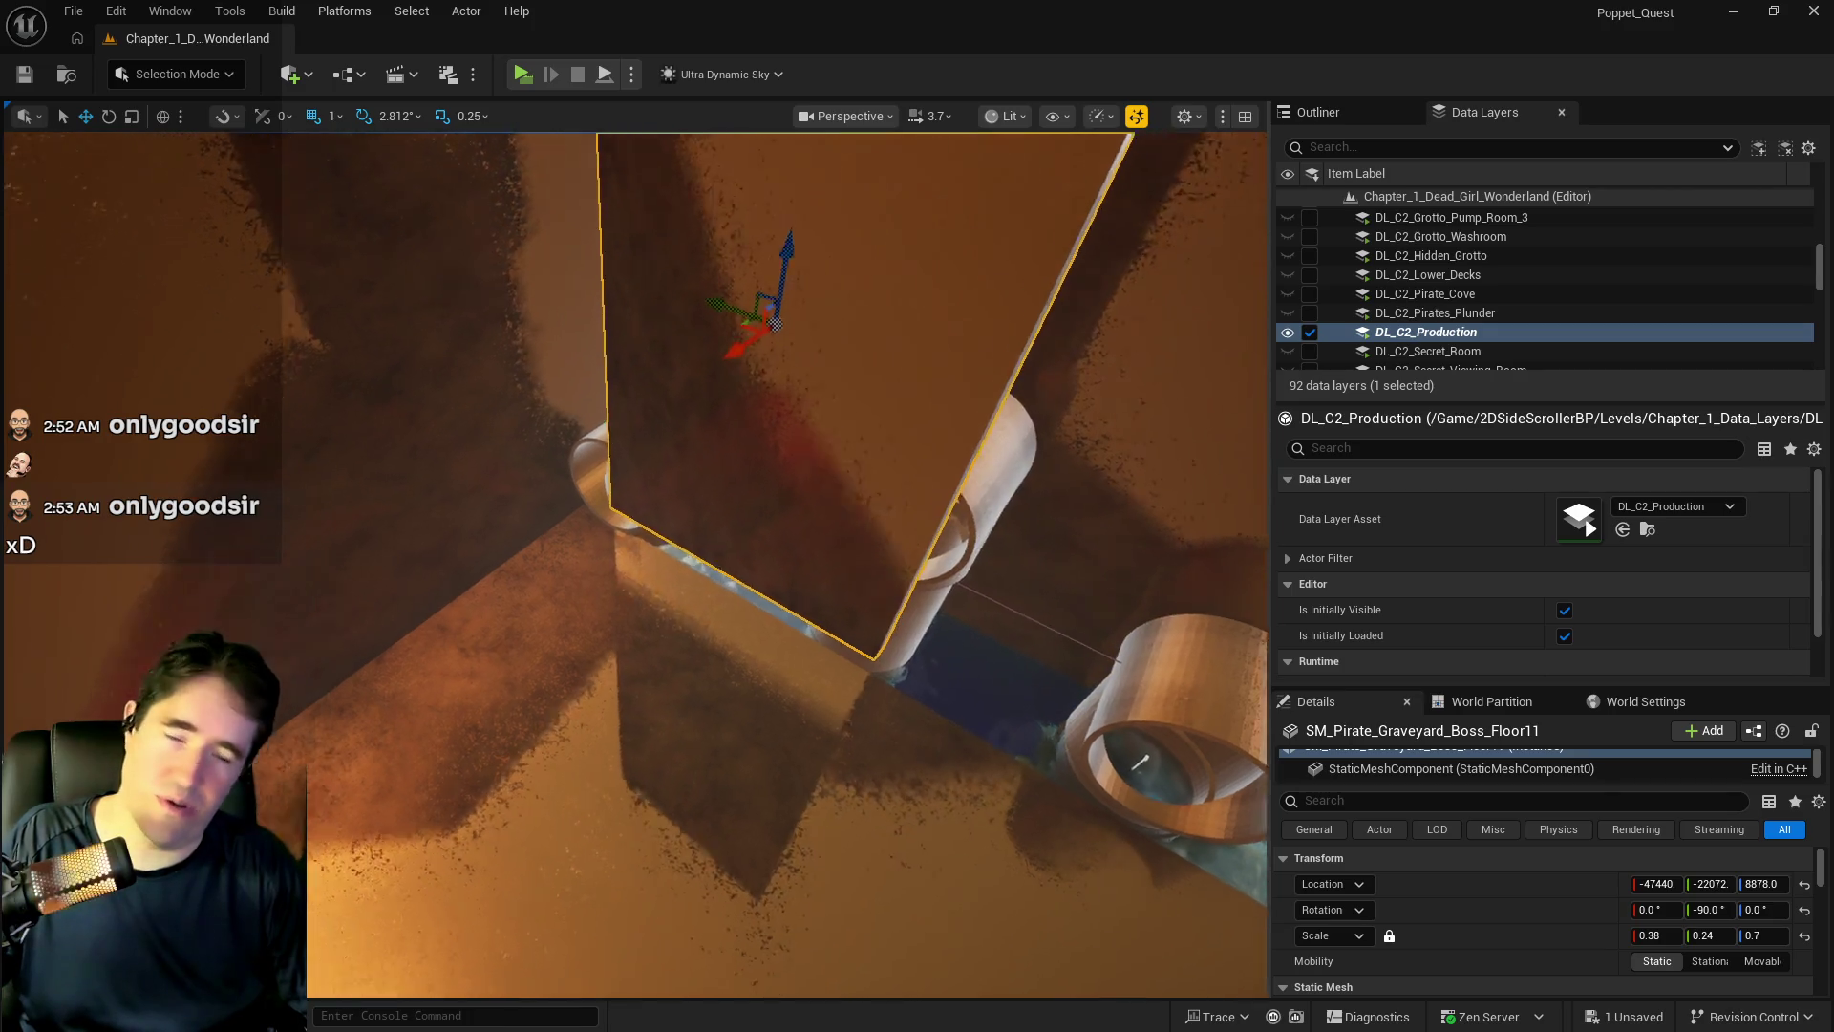
drag(328, 858, 328, 859)
key(Delete)
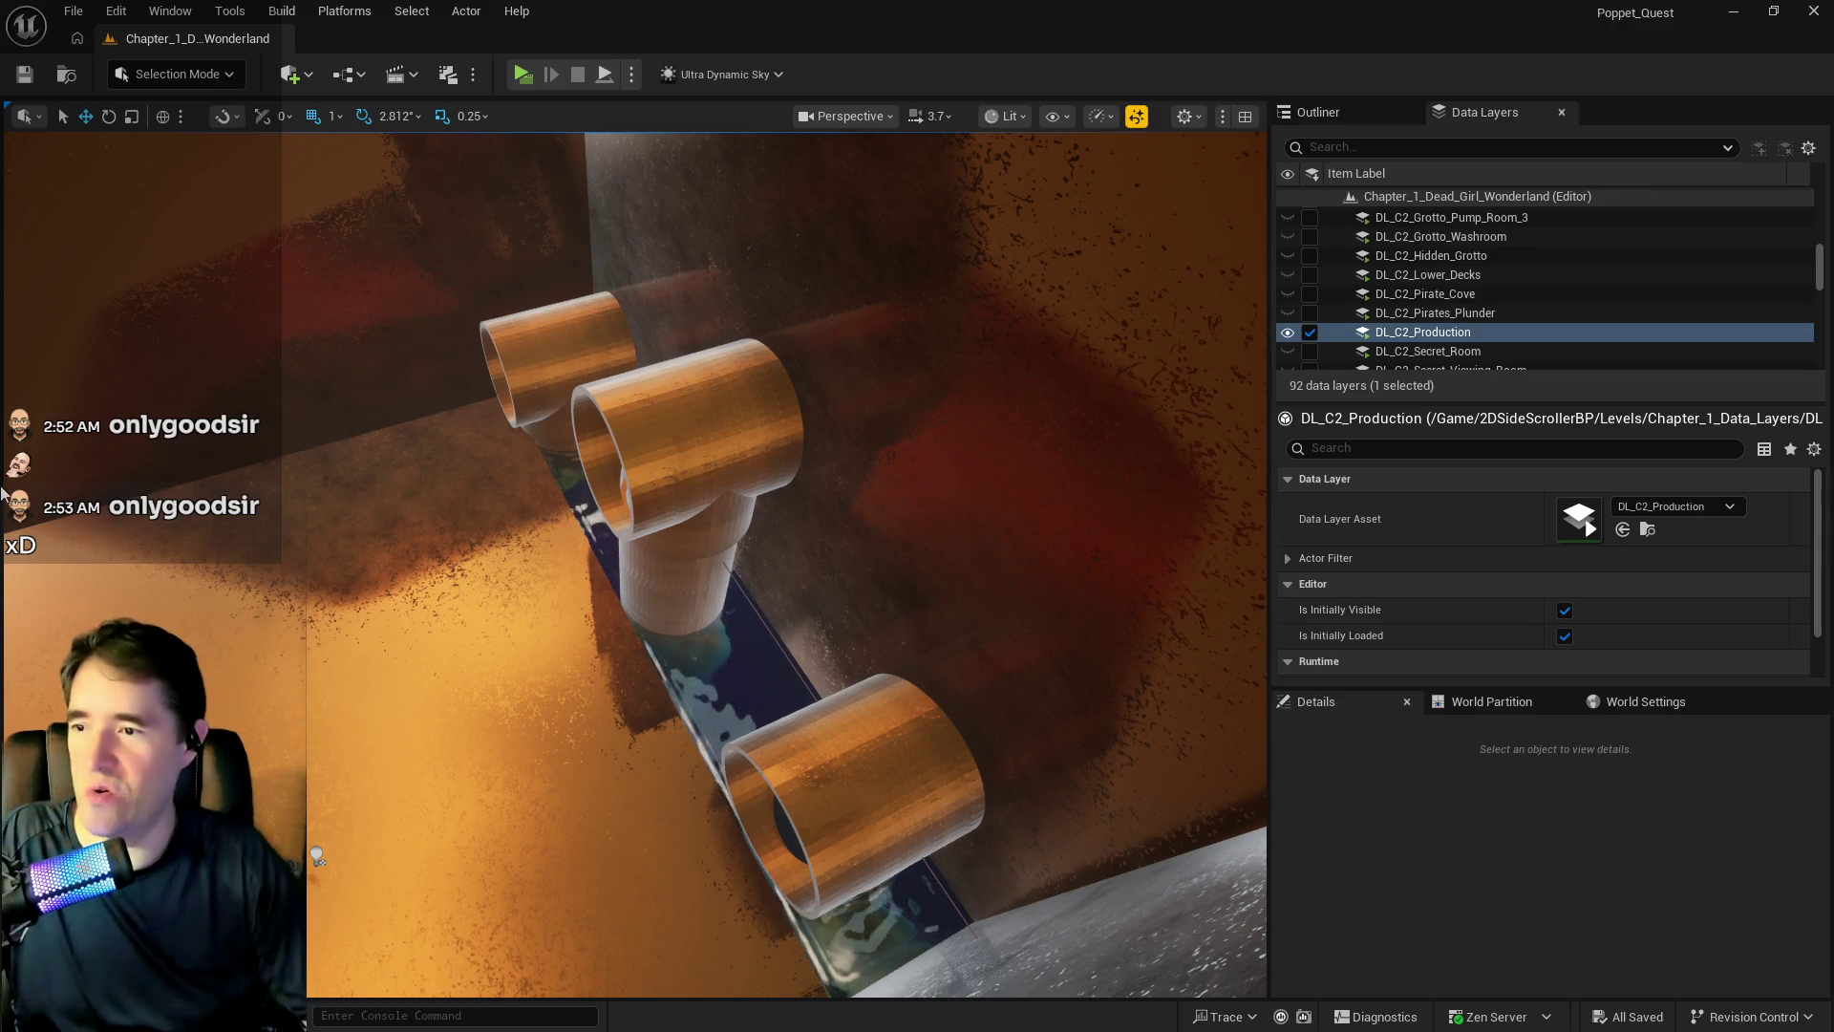
drag(826, 618, 841, 620)
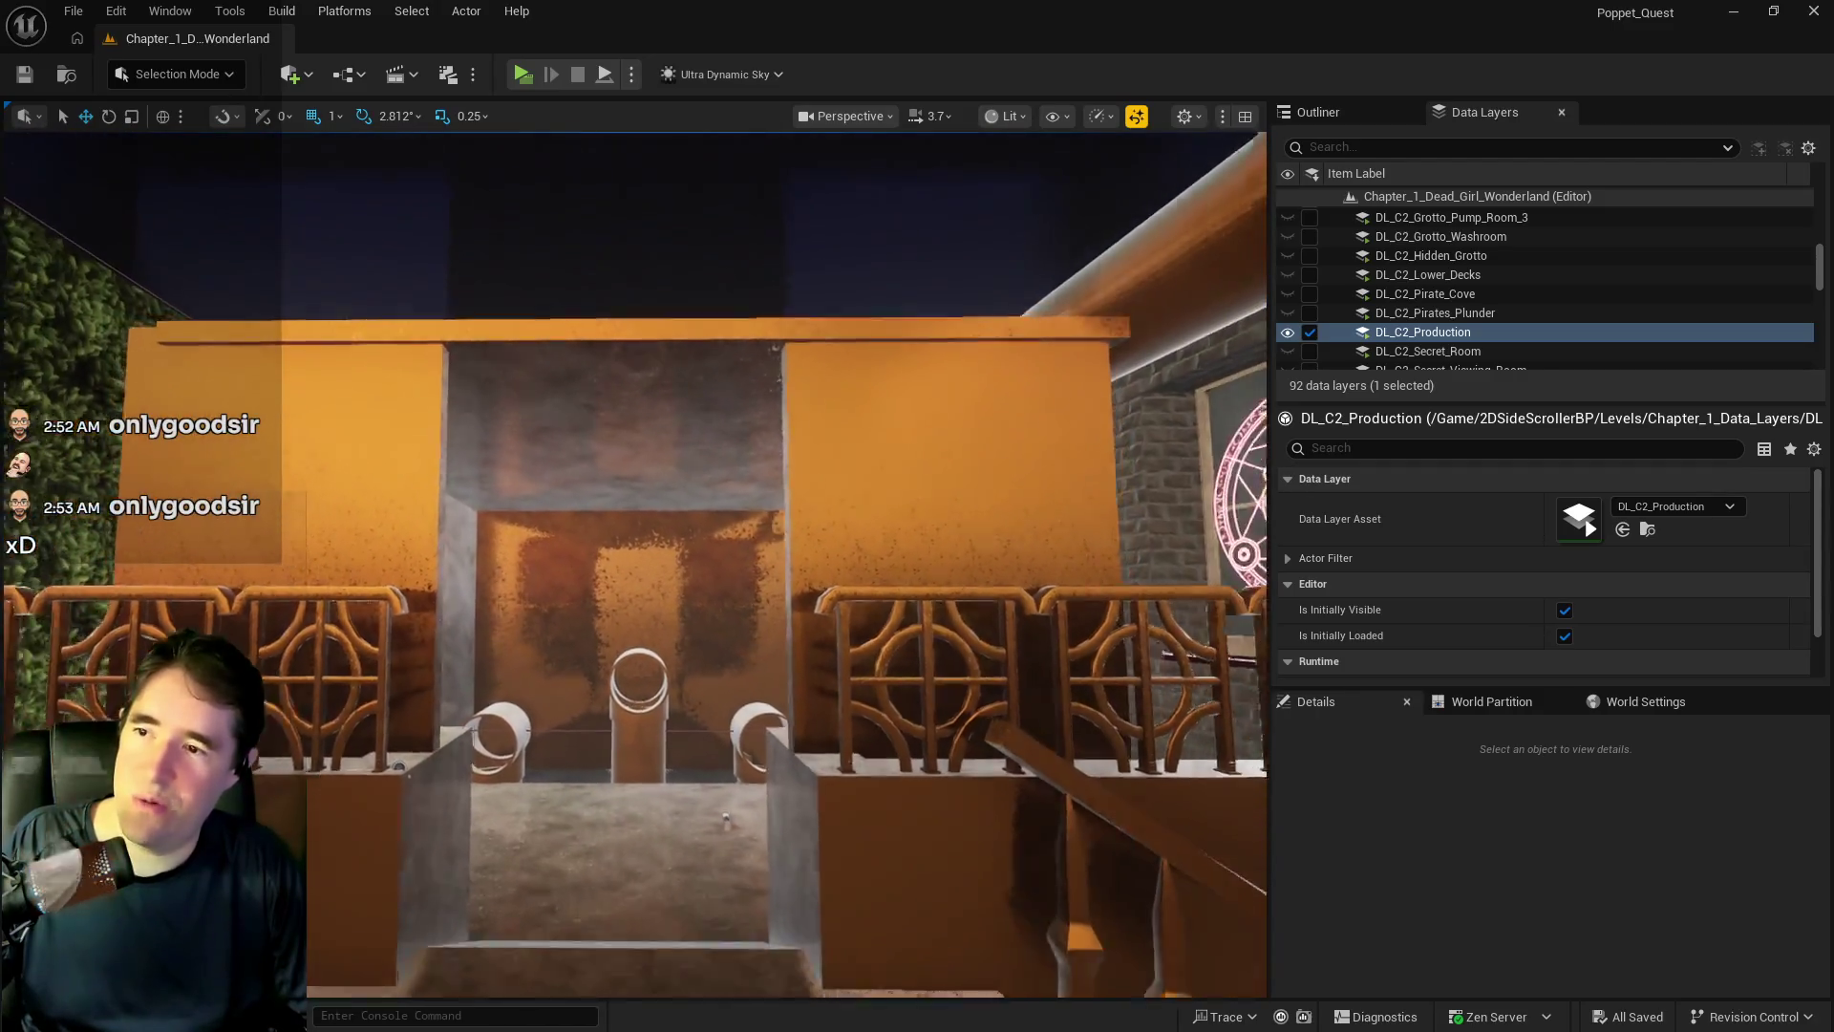
- Fly down to the water channel, select and deselect L_Panel_3, then fly to the production floor
drag(841, 620, 840, 620)
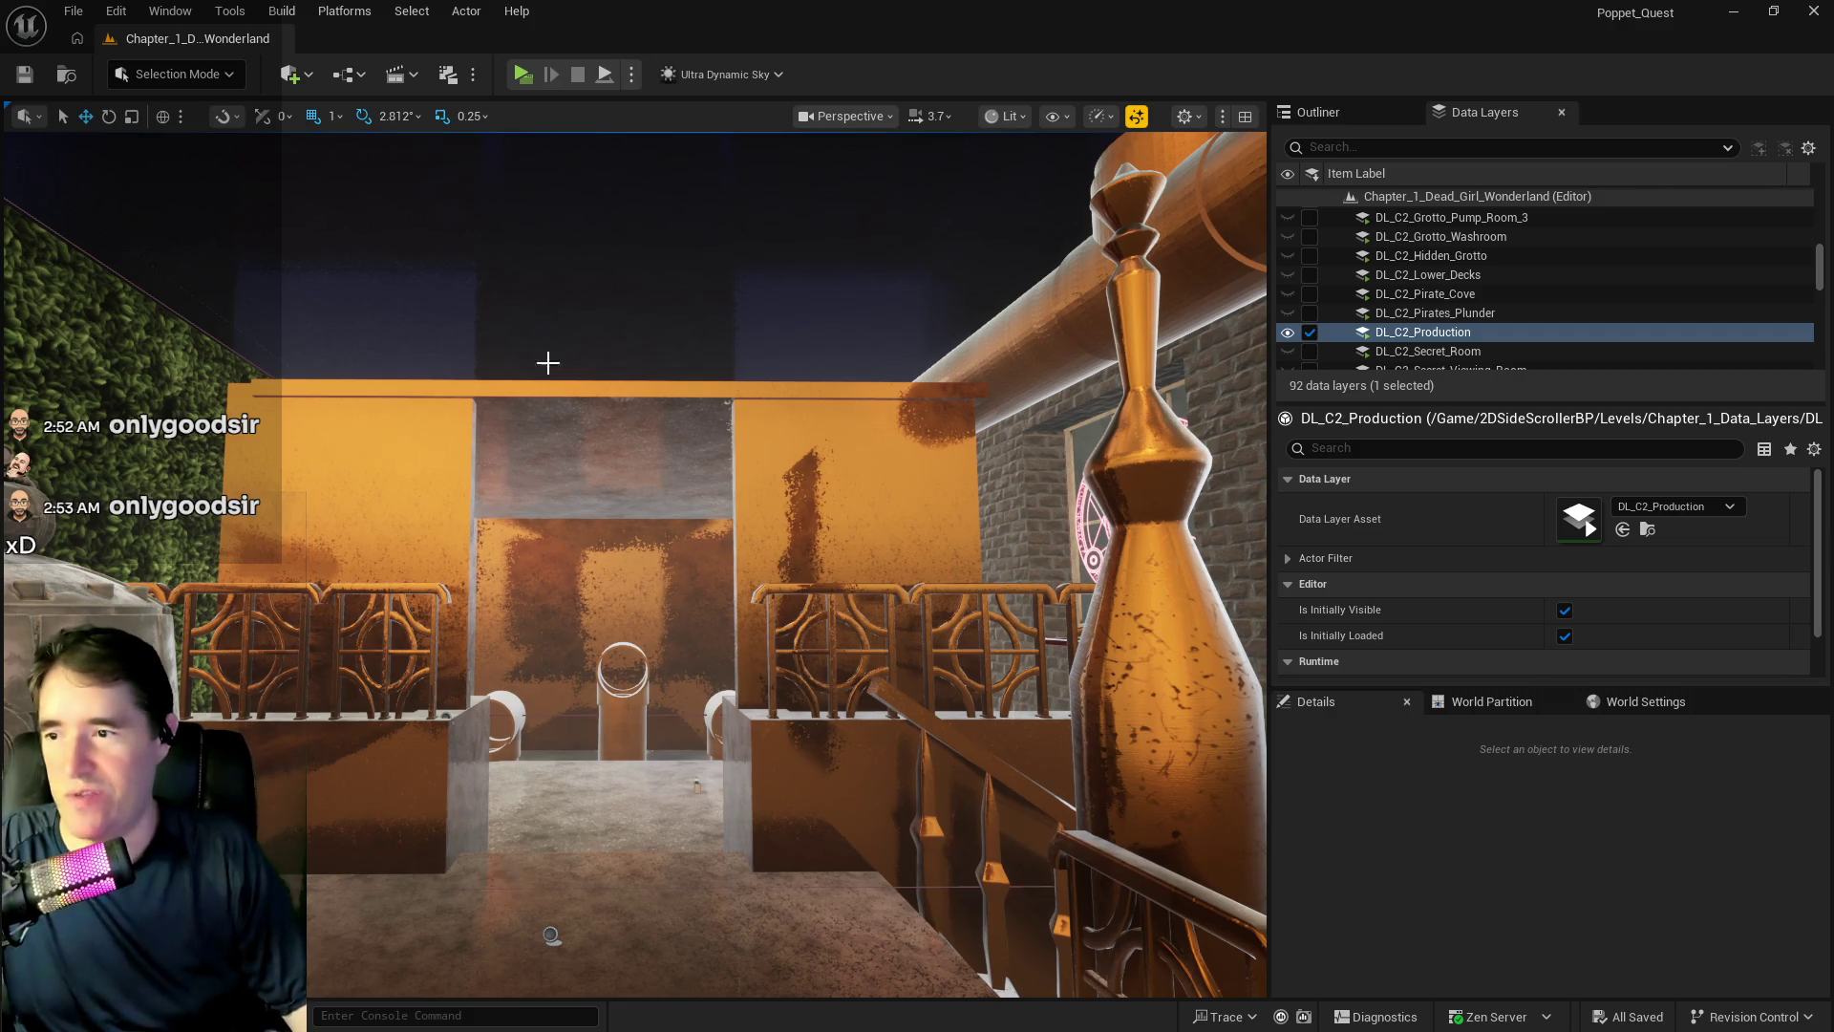
drag(682, 810, 683, 810)
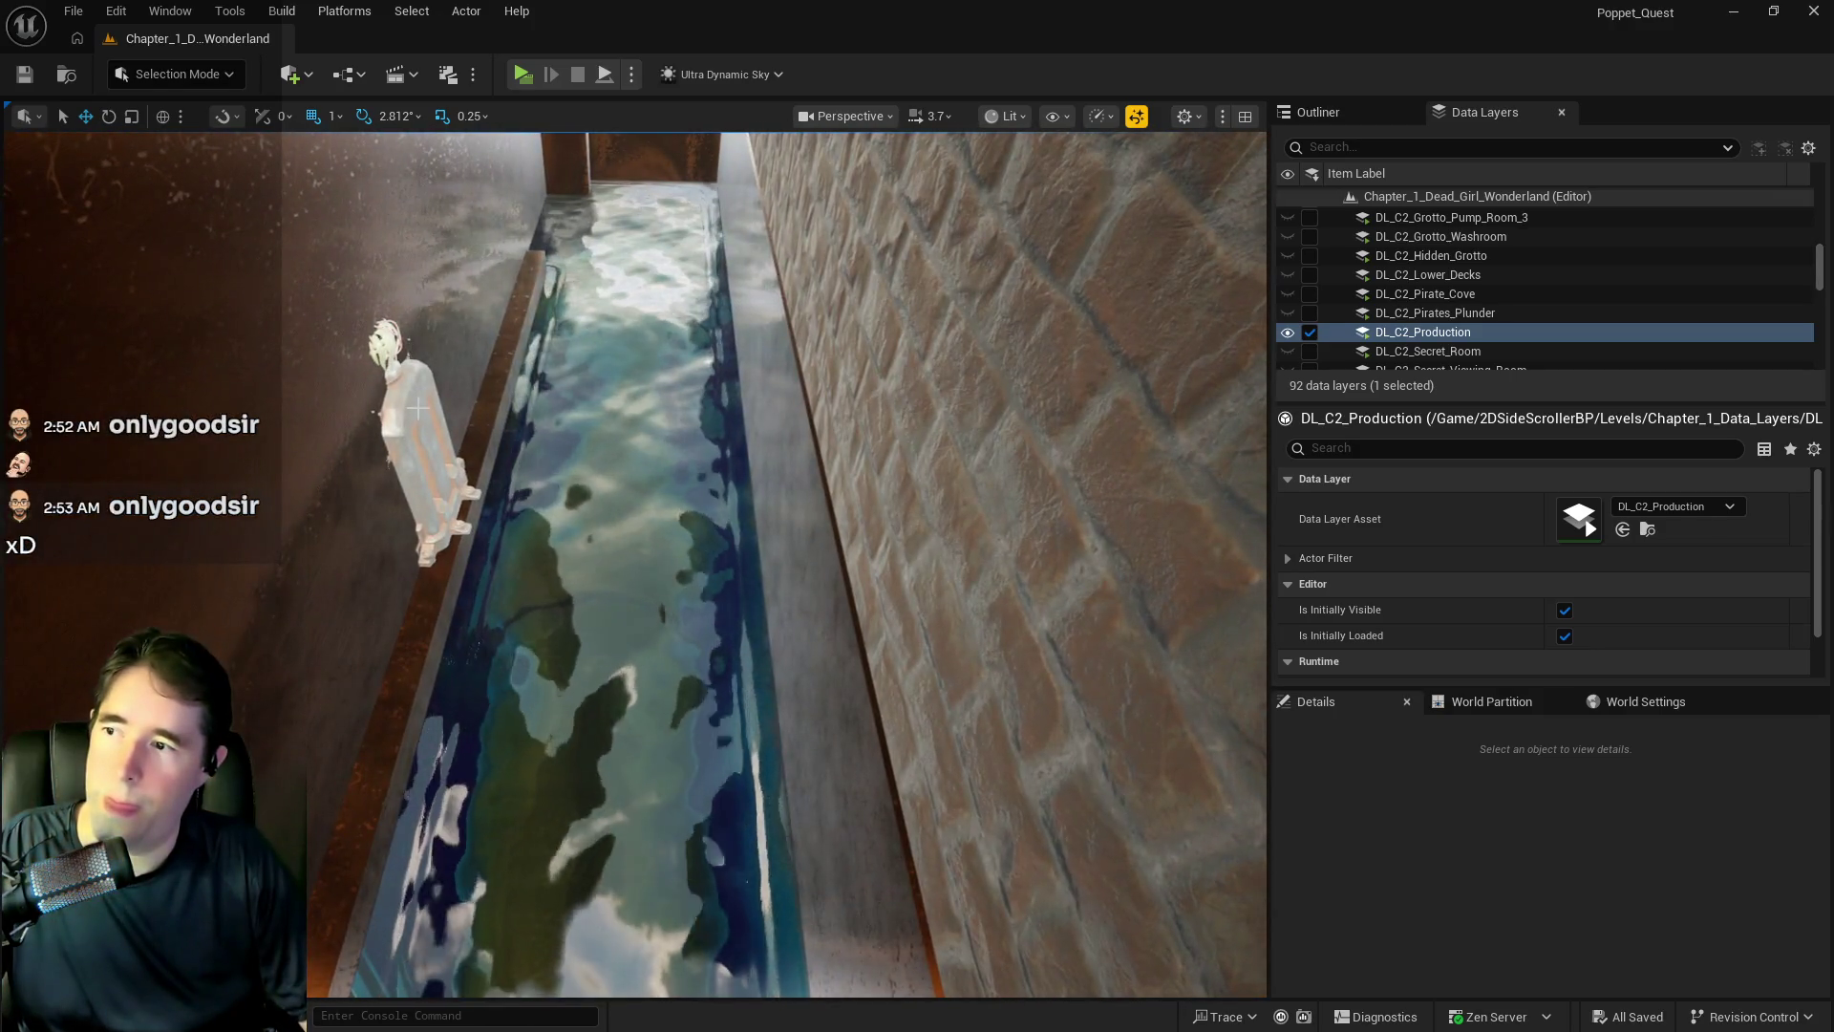
click(392, 439)
drag(422, 408, 422, 409)
click(422, 408)
drag(696, 496, 697, 495)
right_click(700, 497)
- Paste L_Panel_3 onto the production floor, turn it about 180°, and slide it along Y beside the boiler
mouse_move(859, 678)
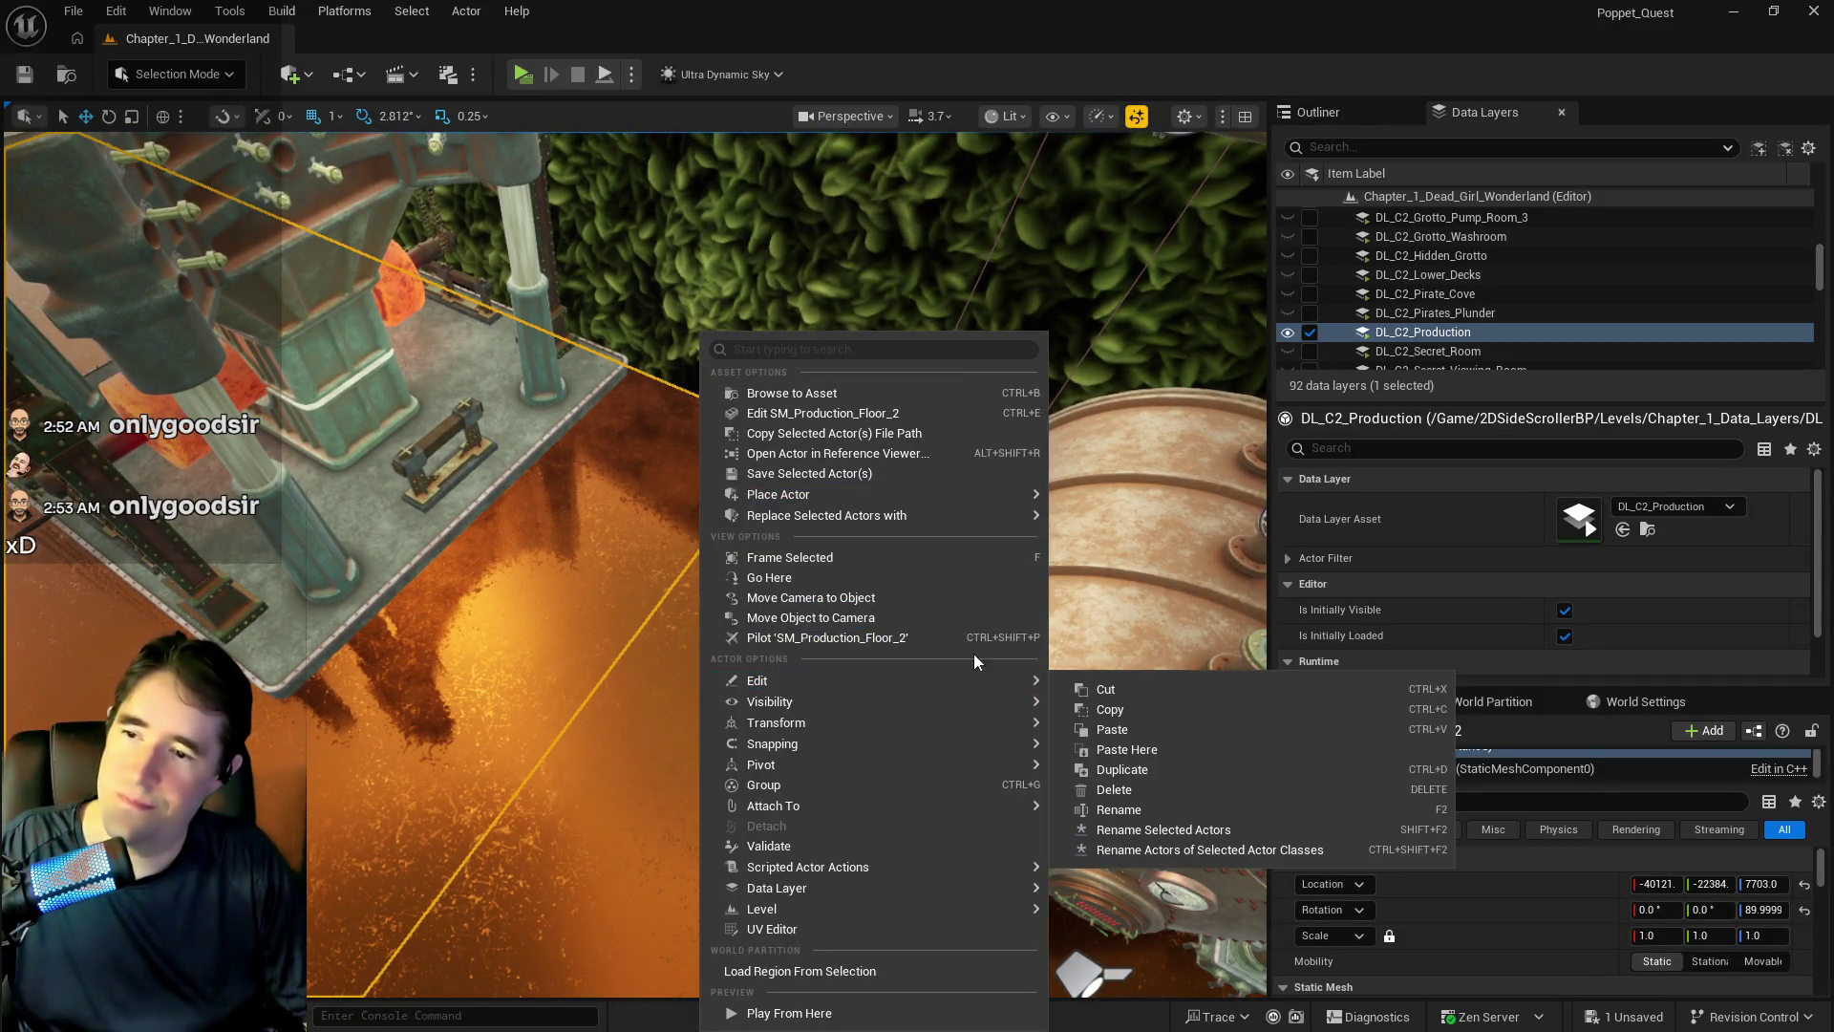
click(1106, 749)
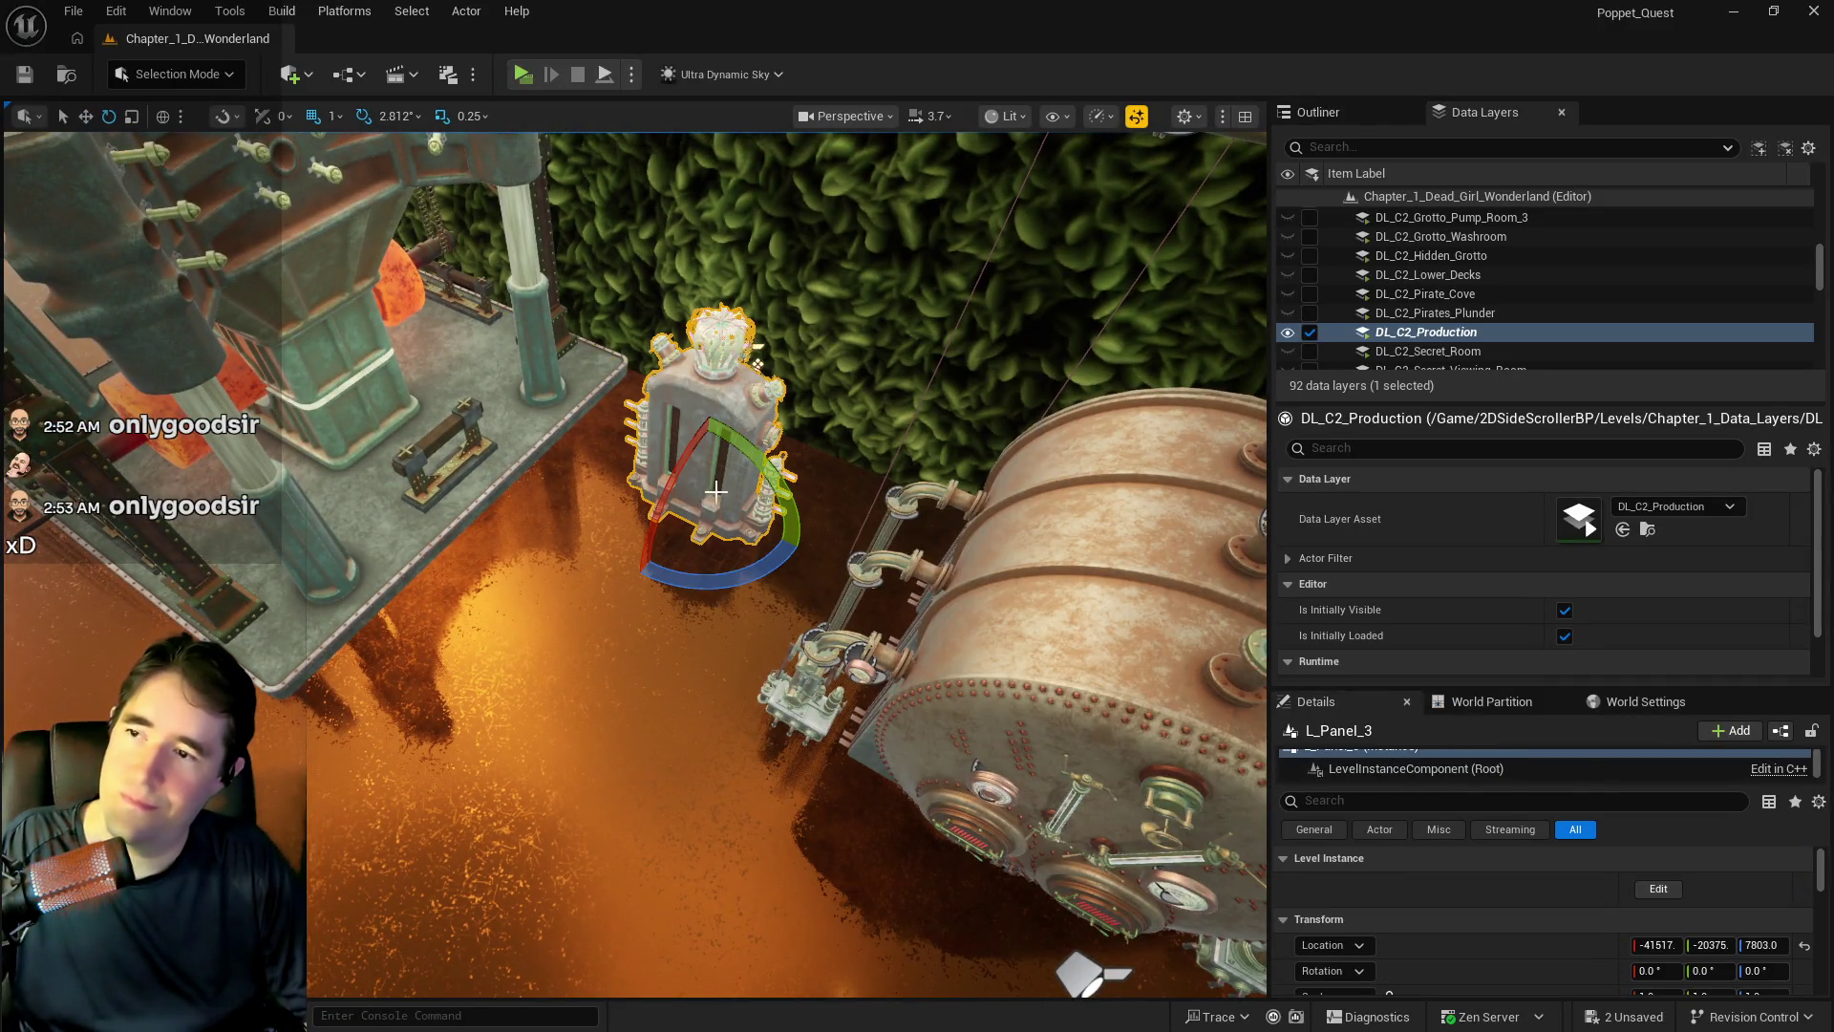
drag(698, 584, 821, 575)
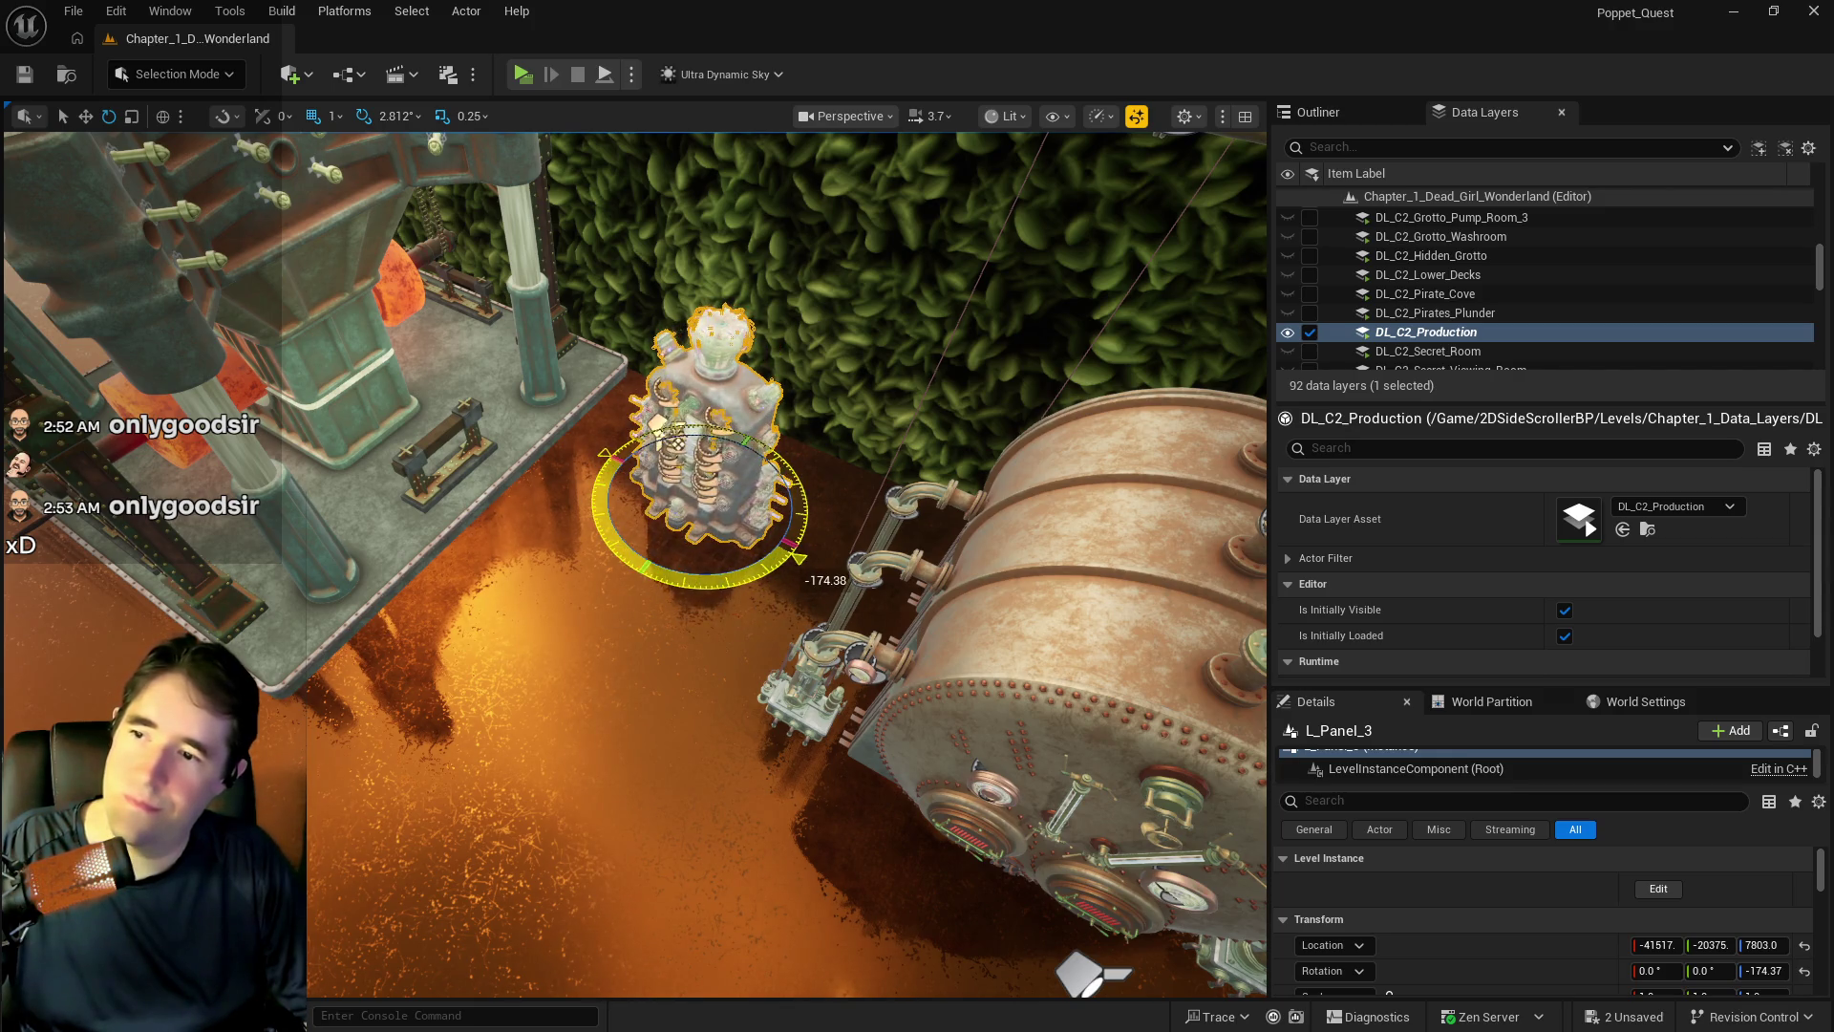
drag(713, 491, 807, 409)
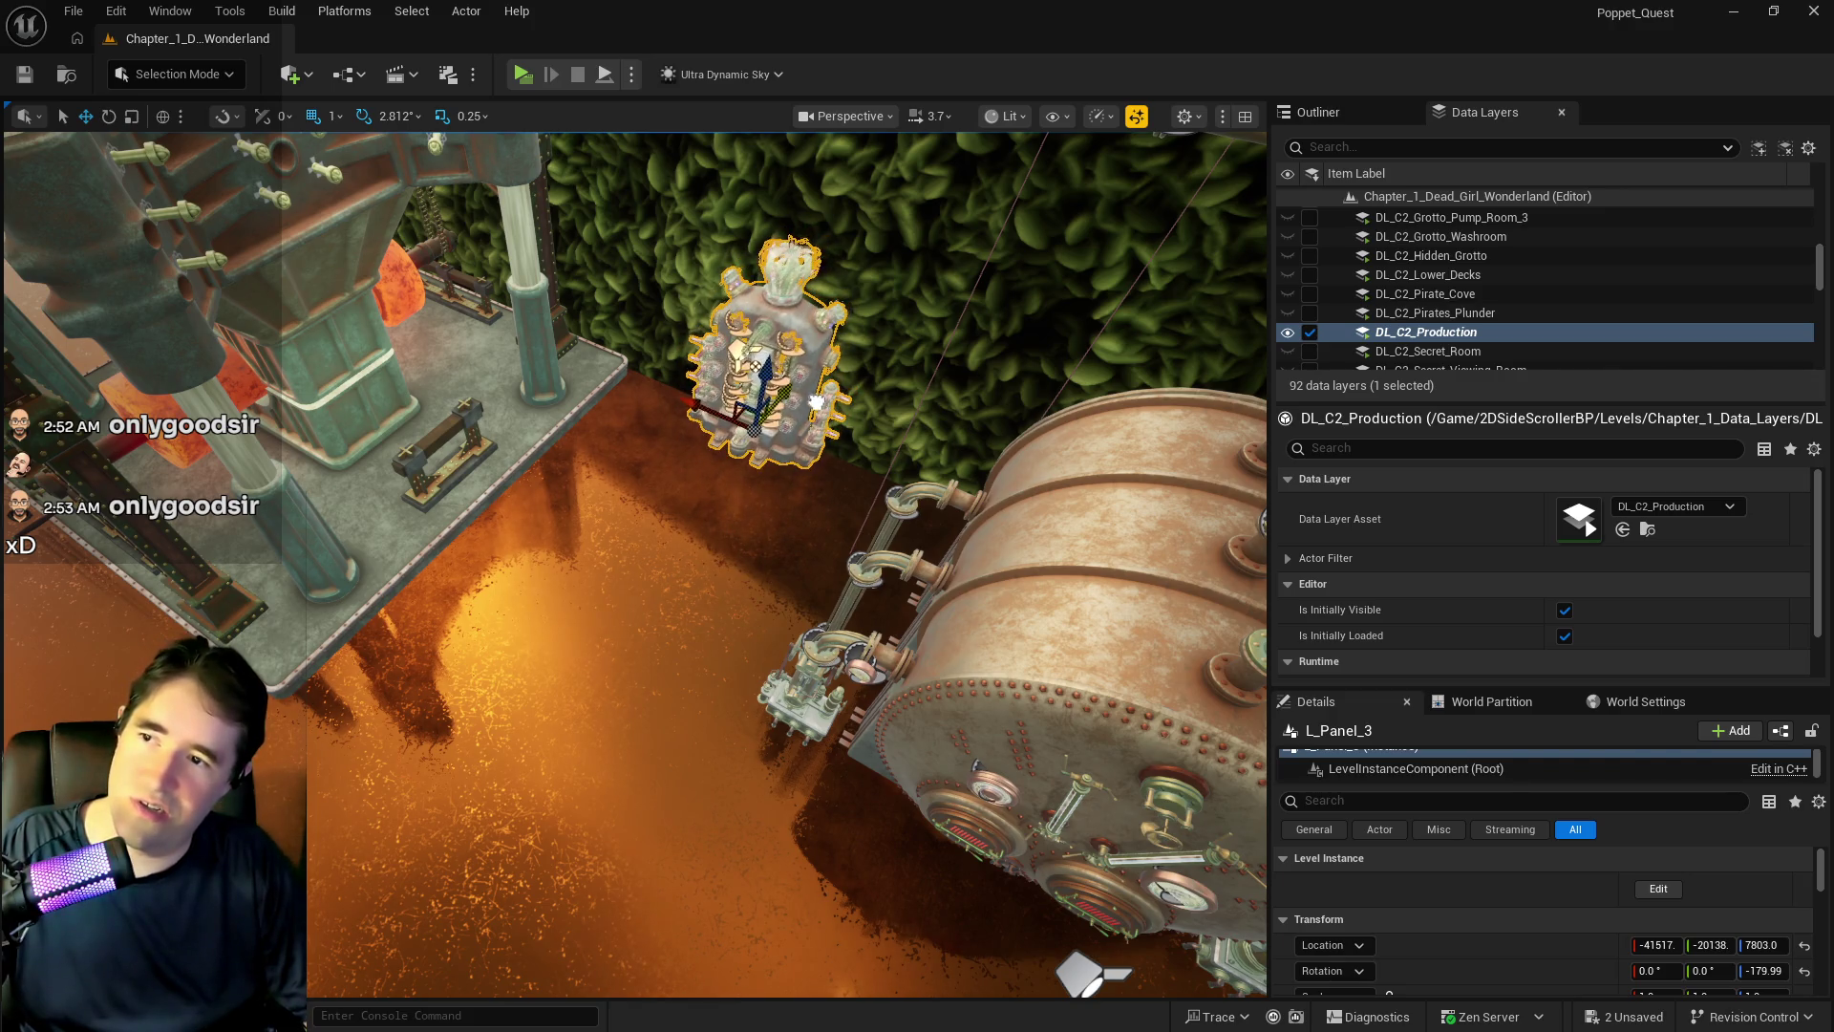
drag(793, 488, 781, 539)
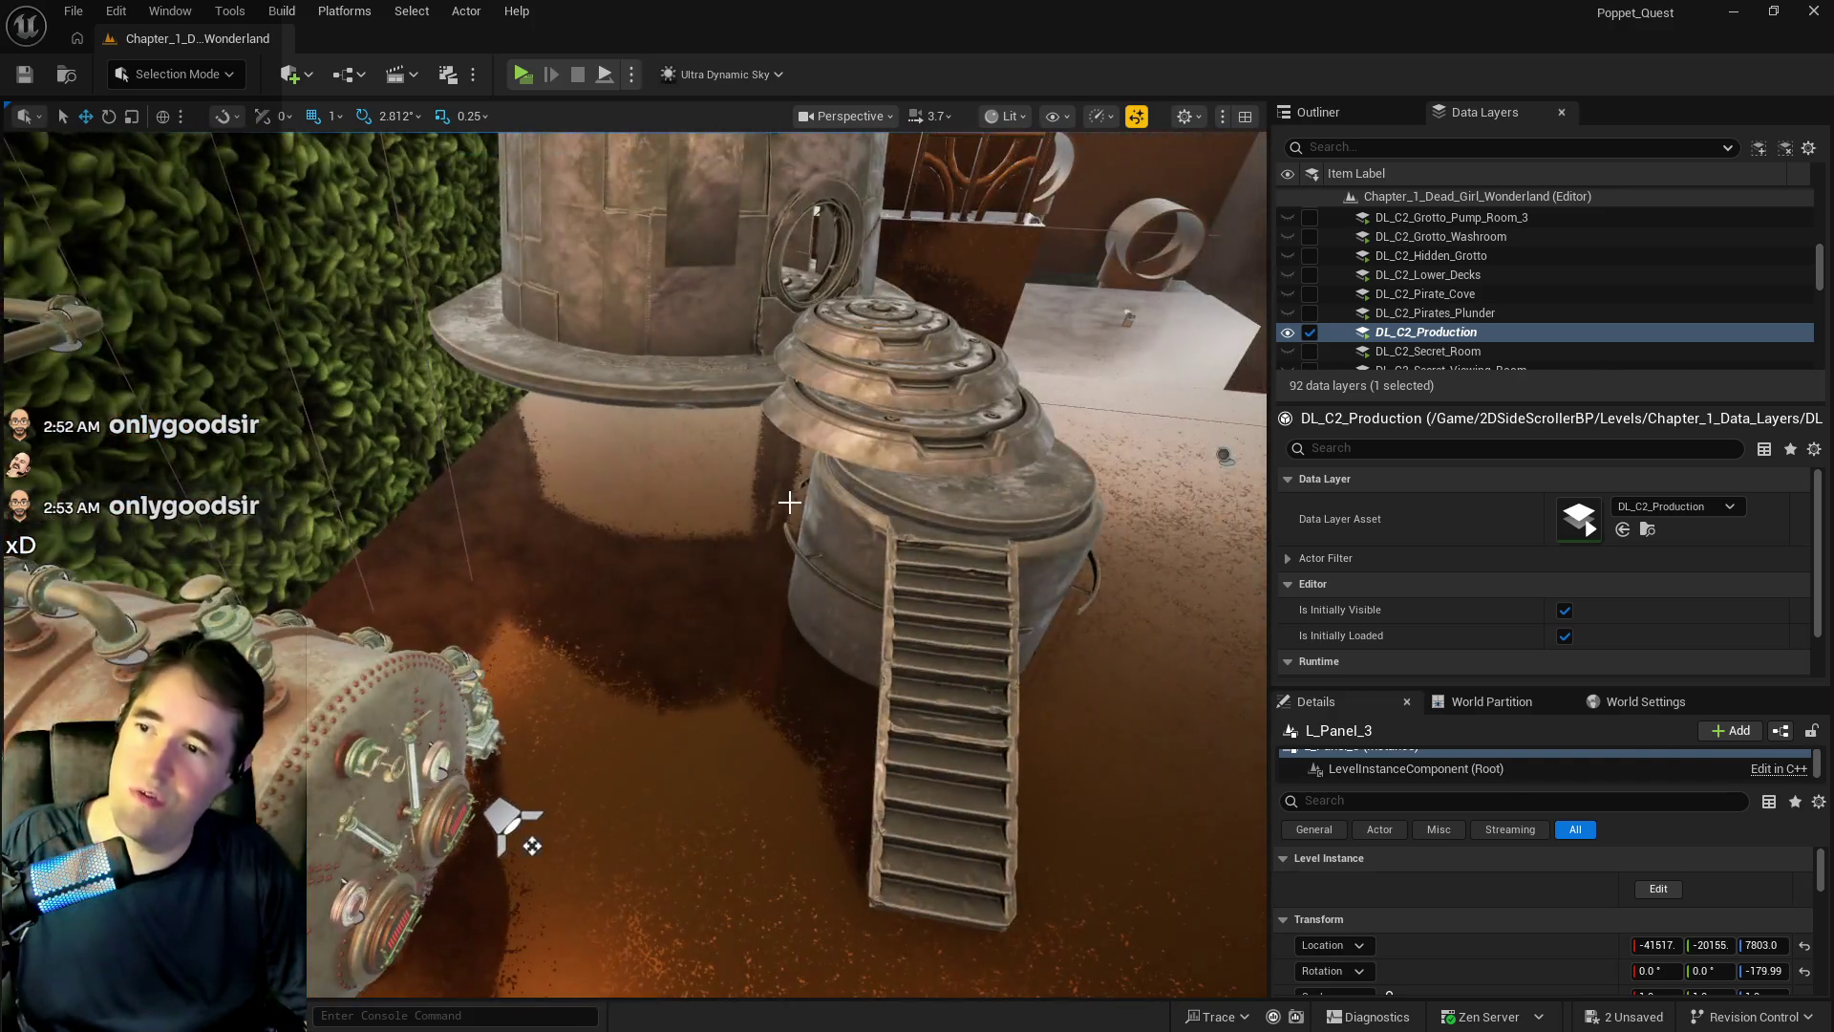
drag(532, 845, 562, 468)
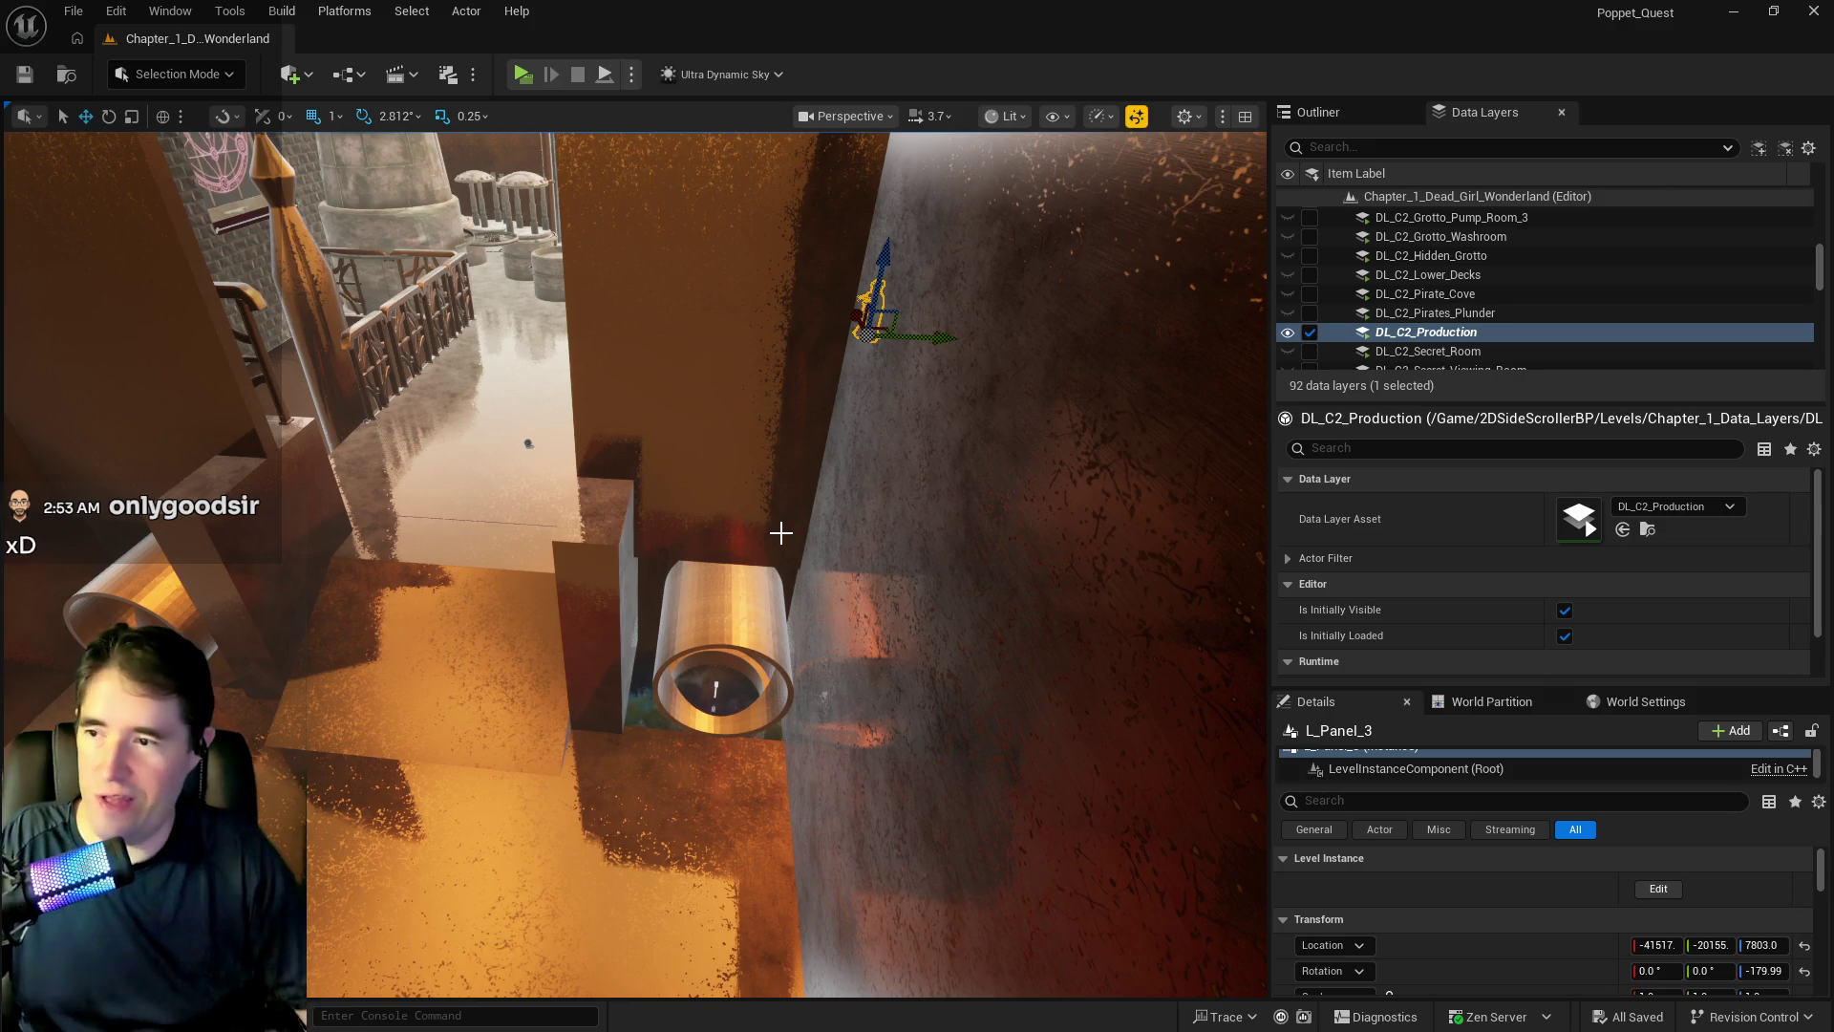
scroll(754, 655, up, 10)
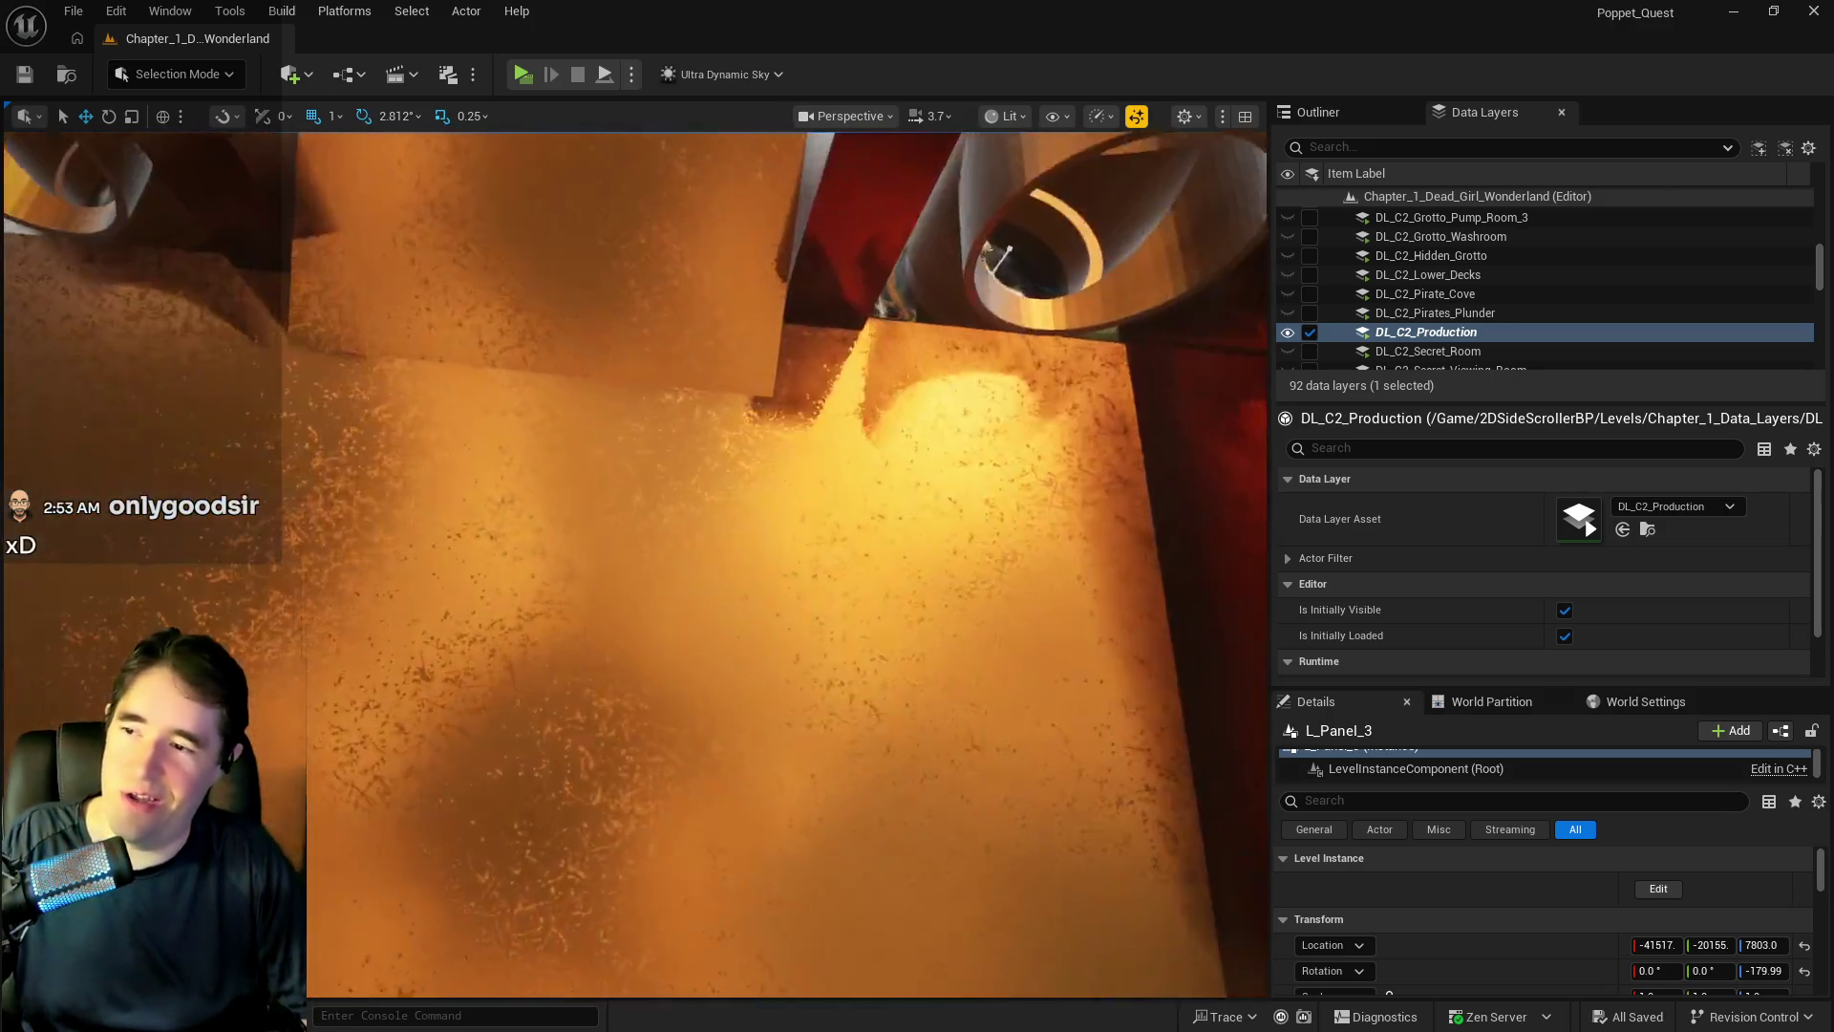
- Select hollow pipe BP_SplinePipesHollow39 by the green pillars and pick a point on its spline
scroll(635, 564, down, 10)
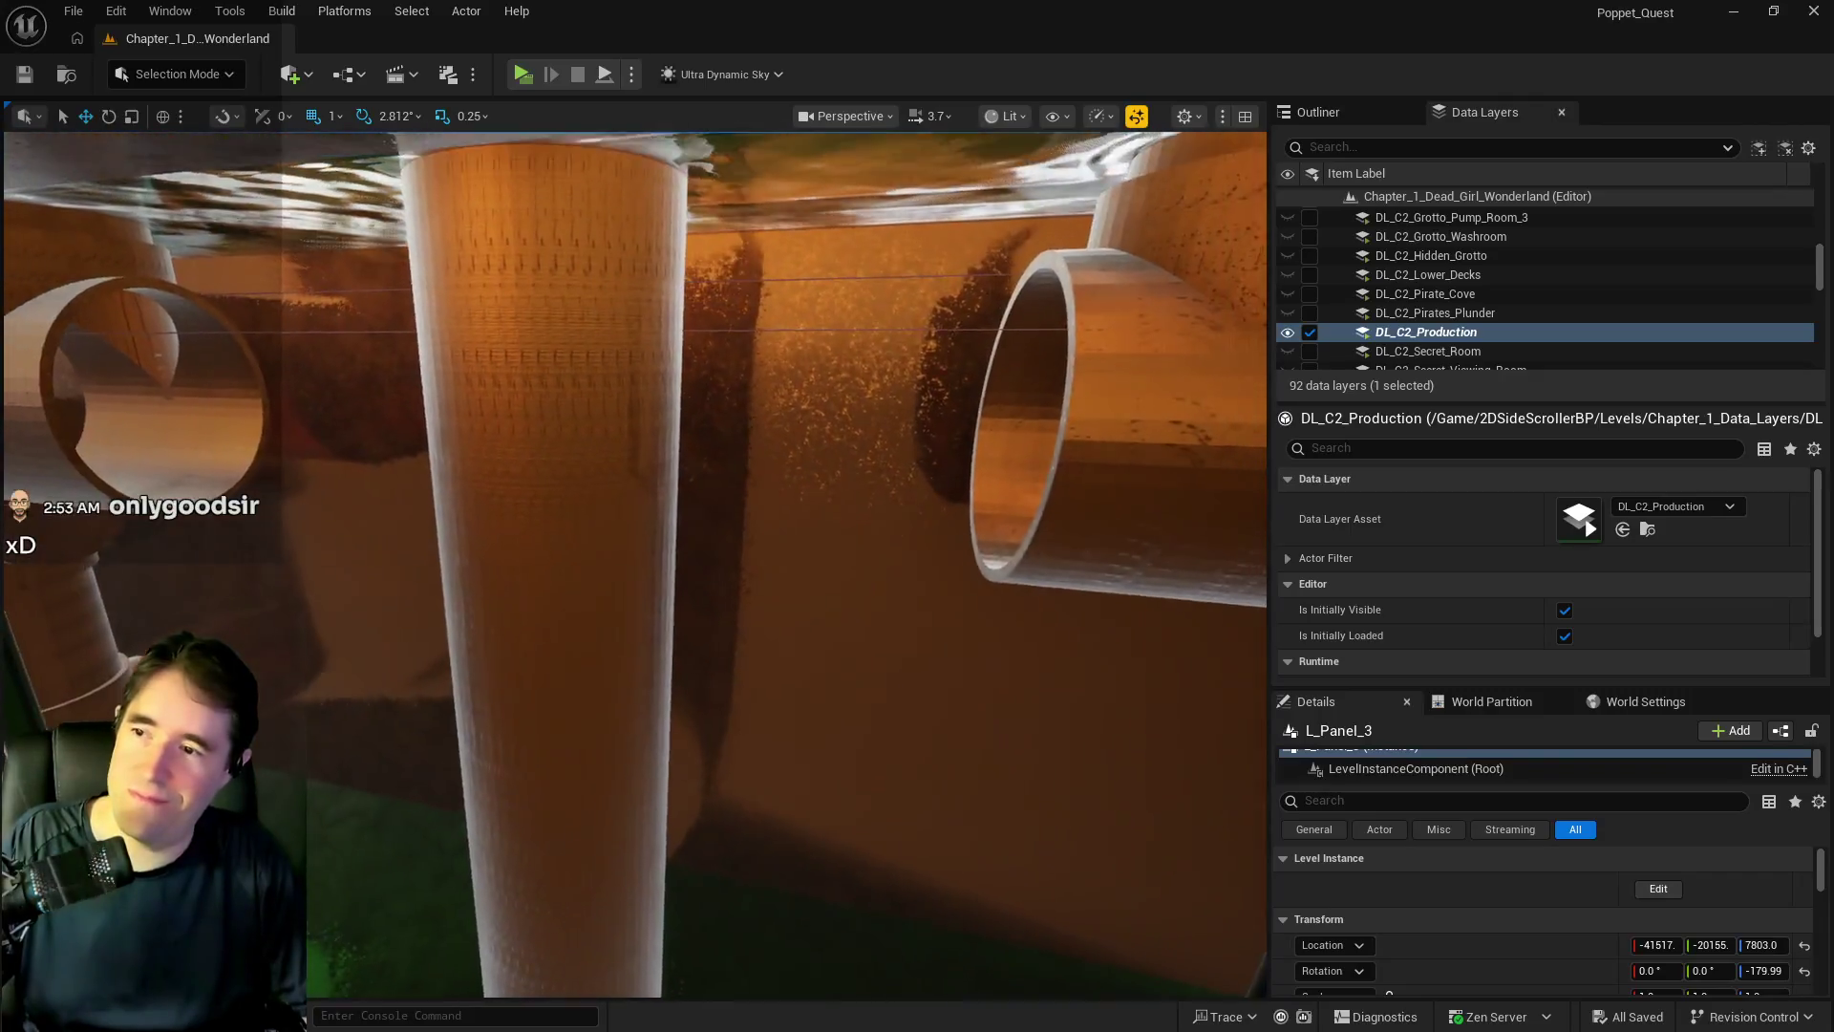
scroll(636, 563, up, 10)
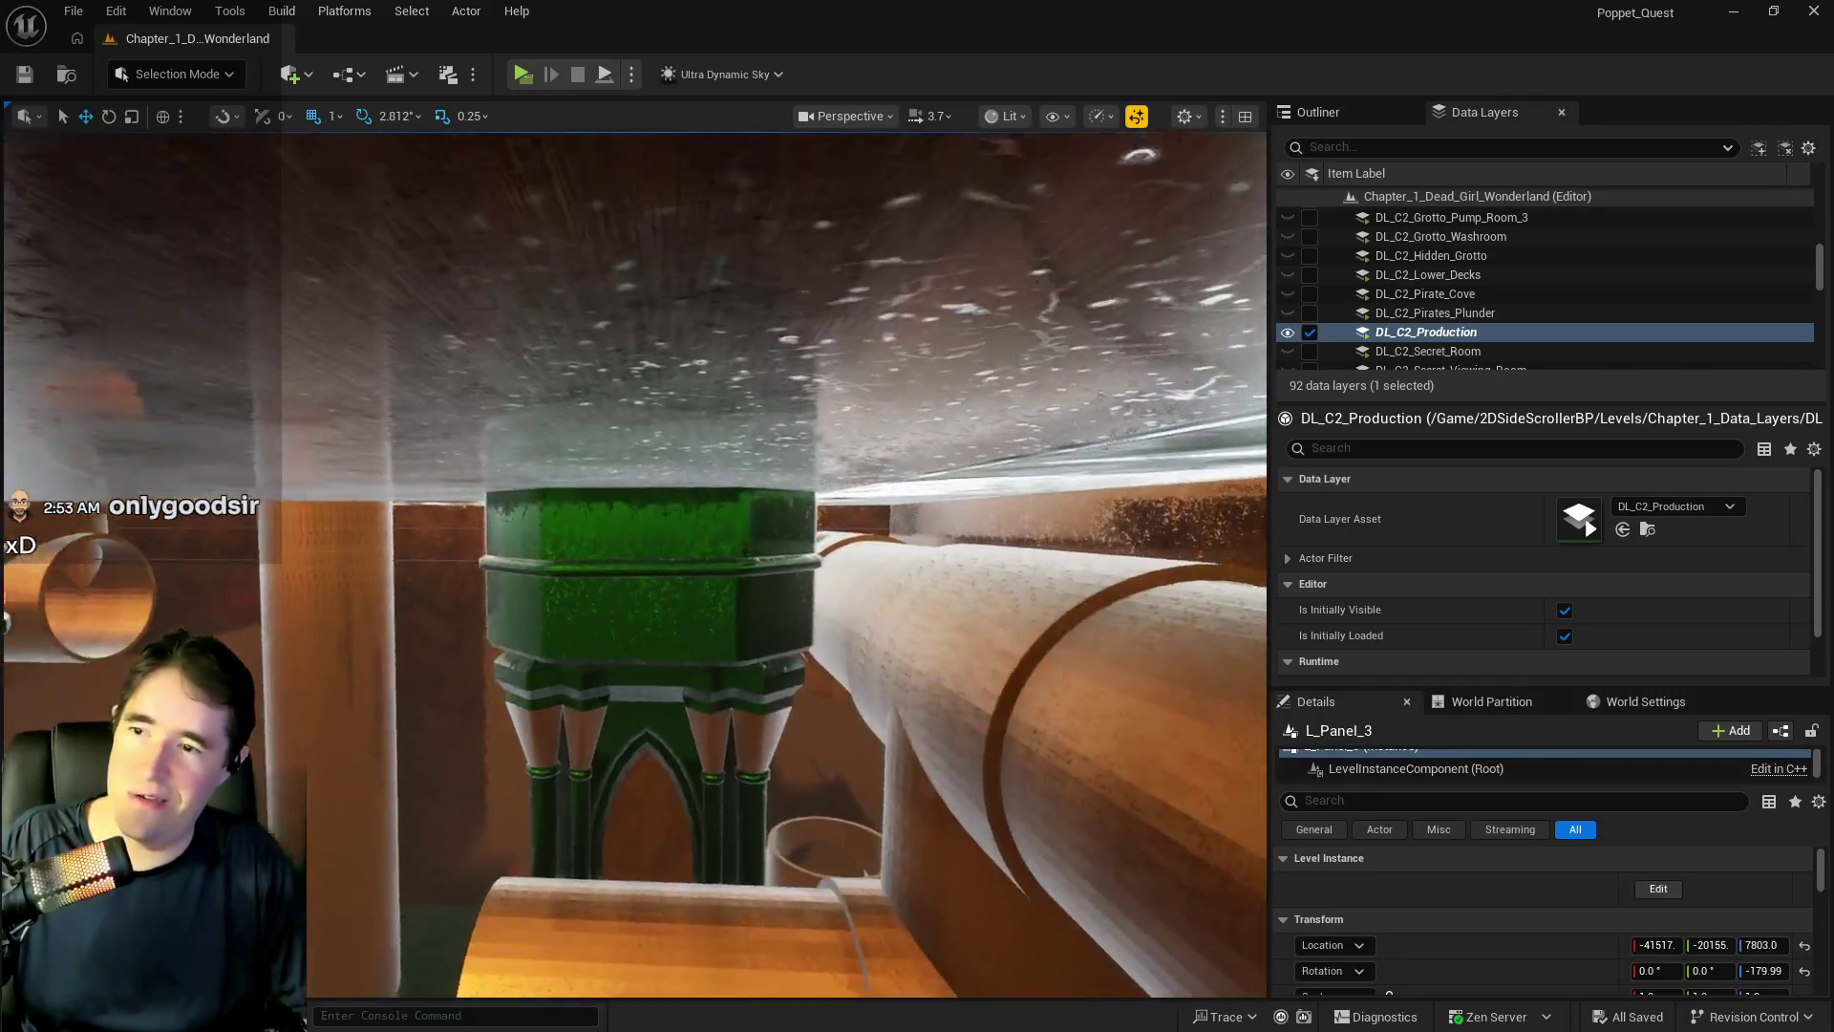
scroll(635, 564, down, 5)
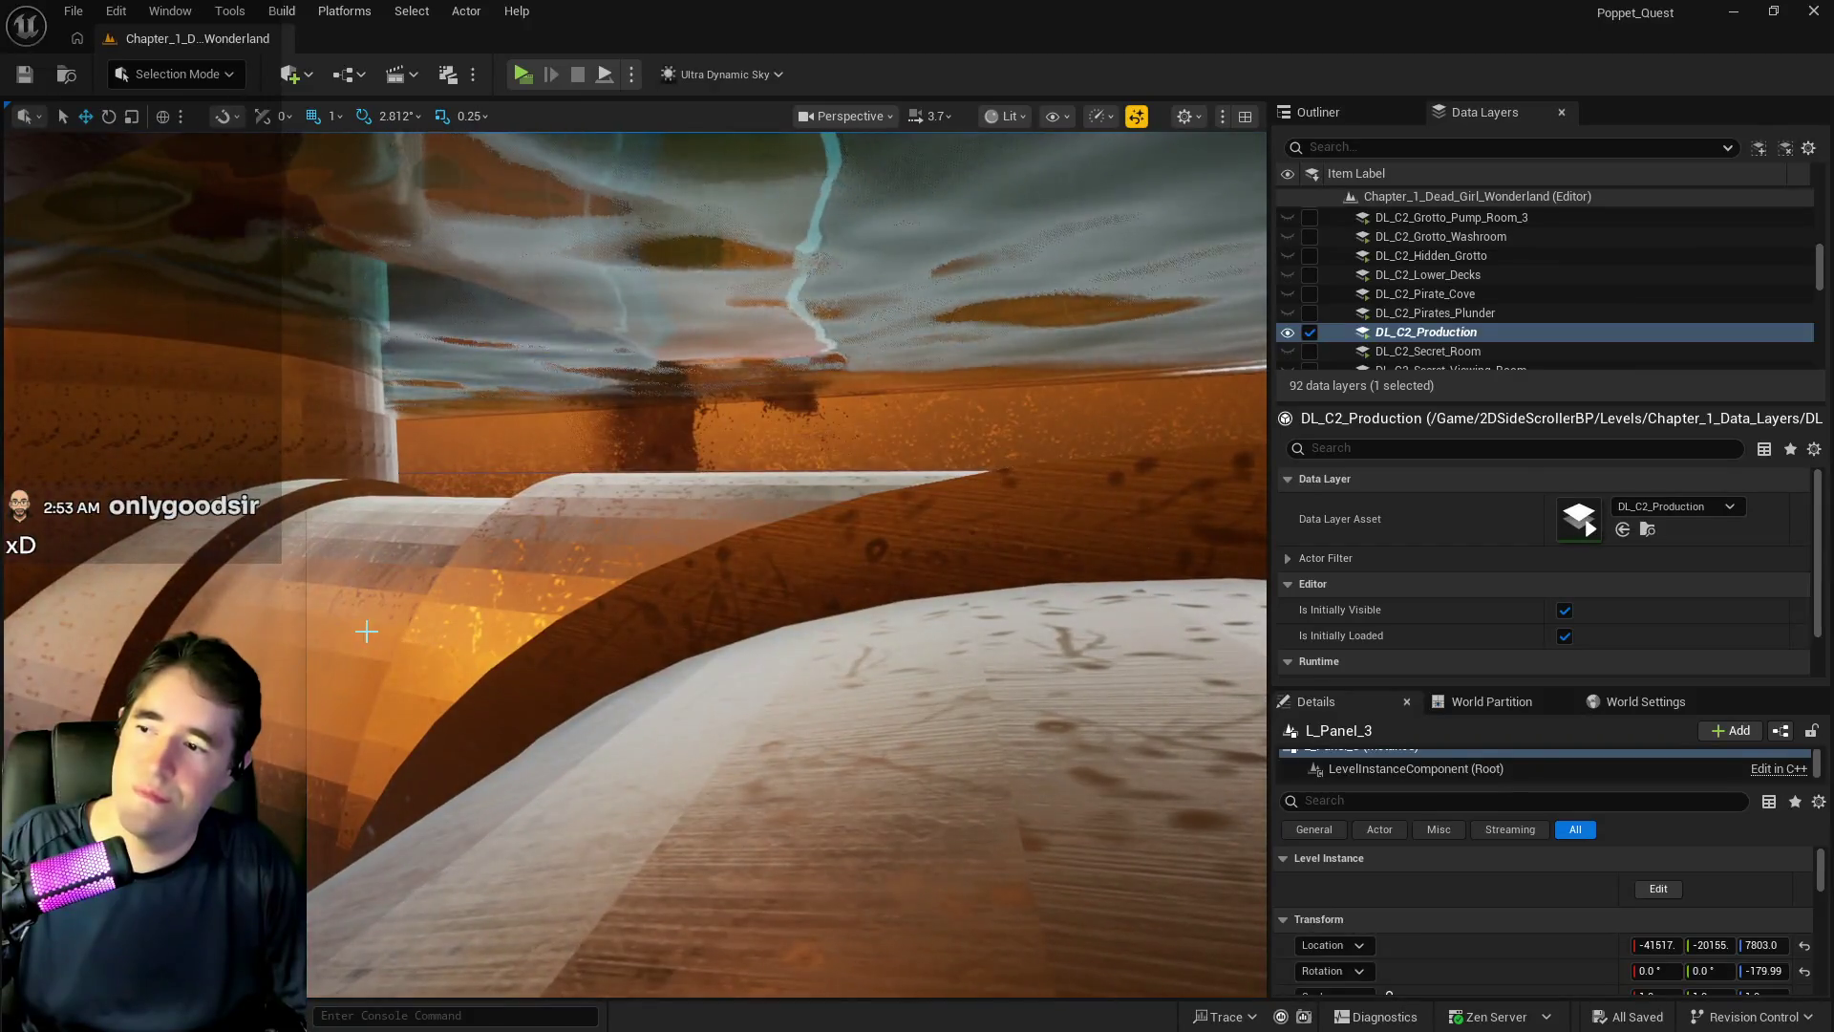
click(601, 735)
scroll(600, 736, up, 5)
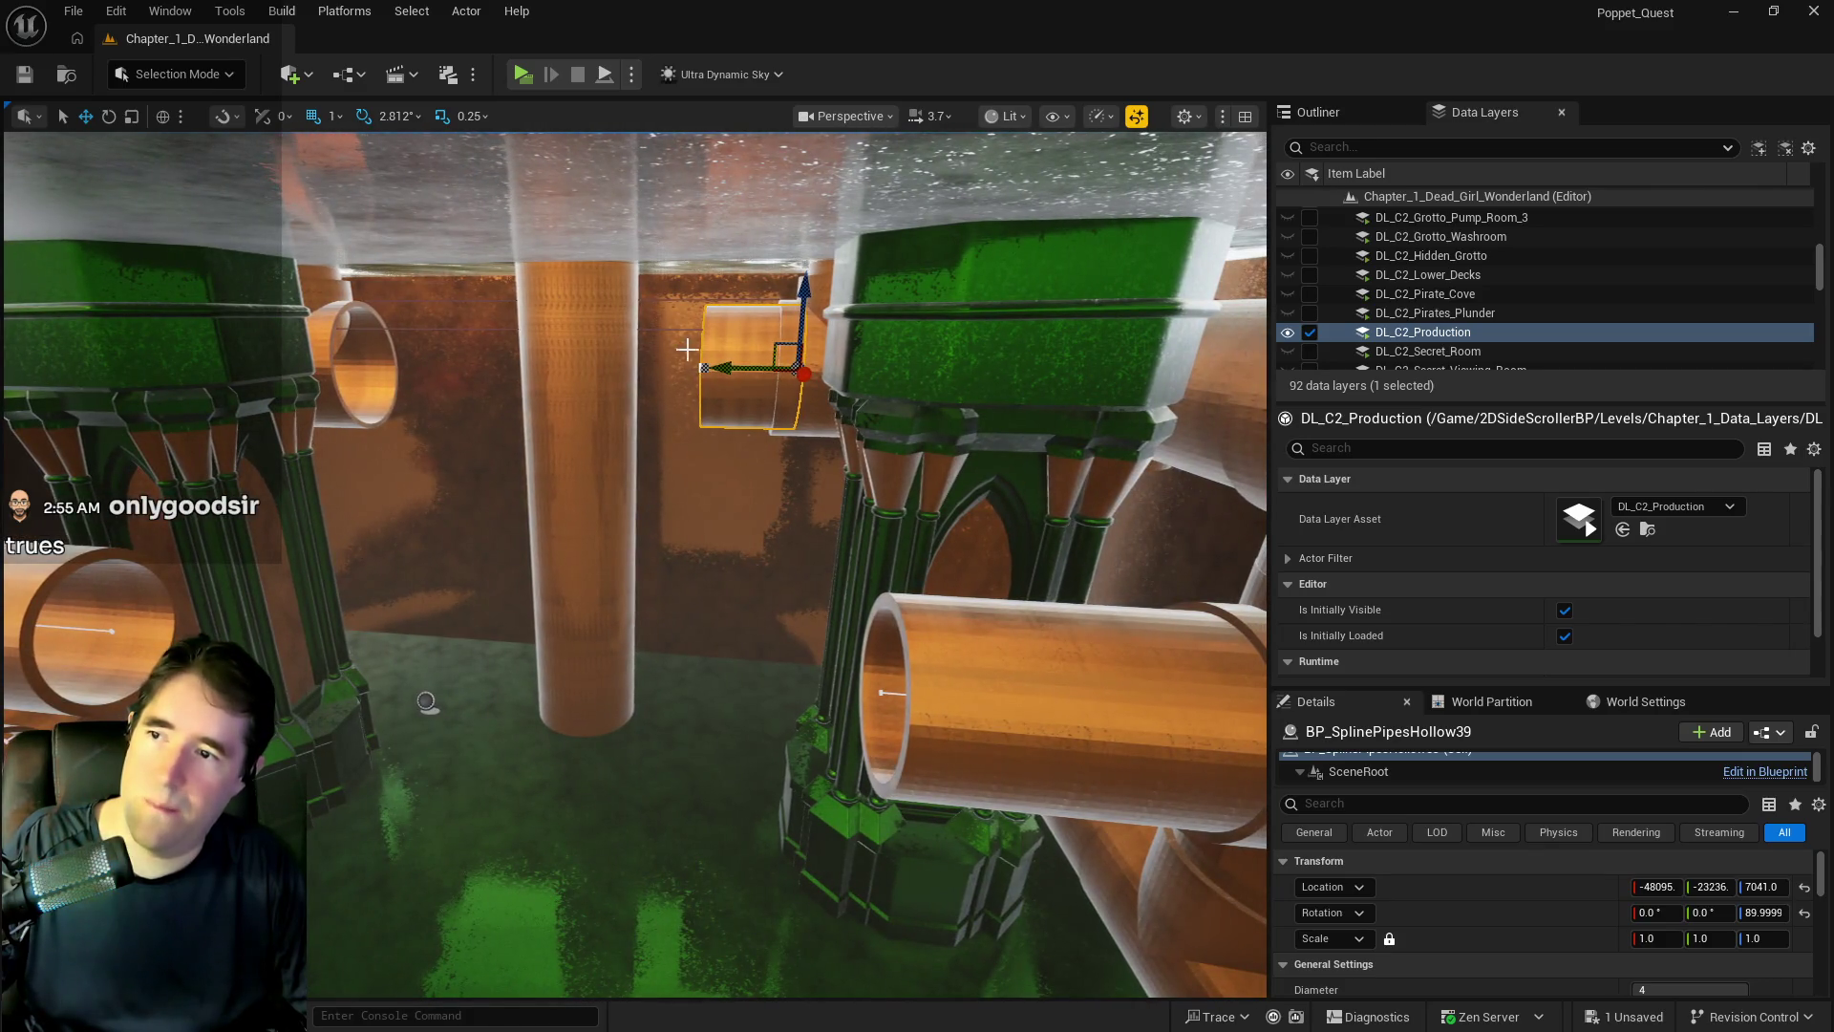
click(705, 369)
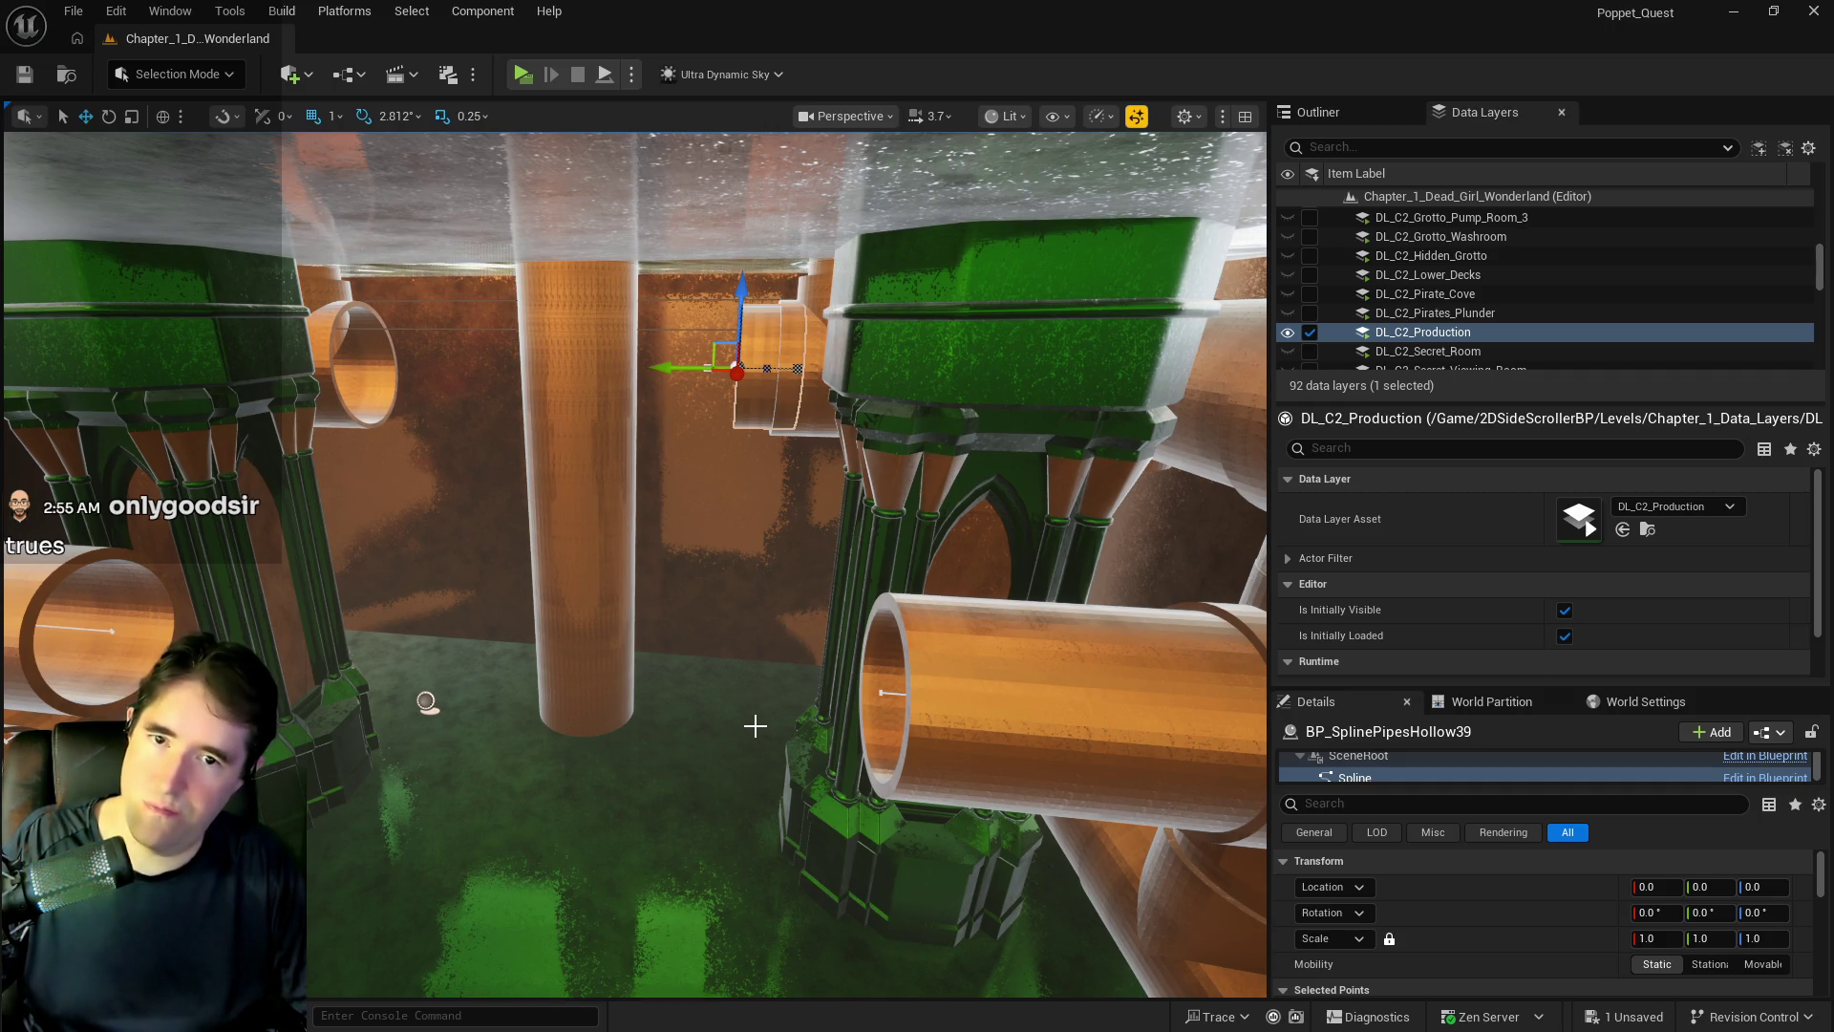
- Fly the camera around the pipes and pillar into the large copper pipe opening
mouse_move(426, 702)
mouse_down()
mouse_move(716, 397)
mouse_move(606, 642)
mouse_move(769, 697)
mouse_move(860, 668)
mouse_move(606, 684)
mouse_up()
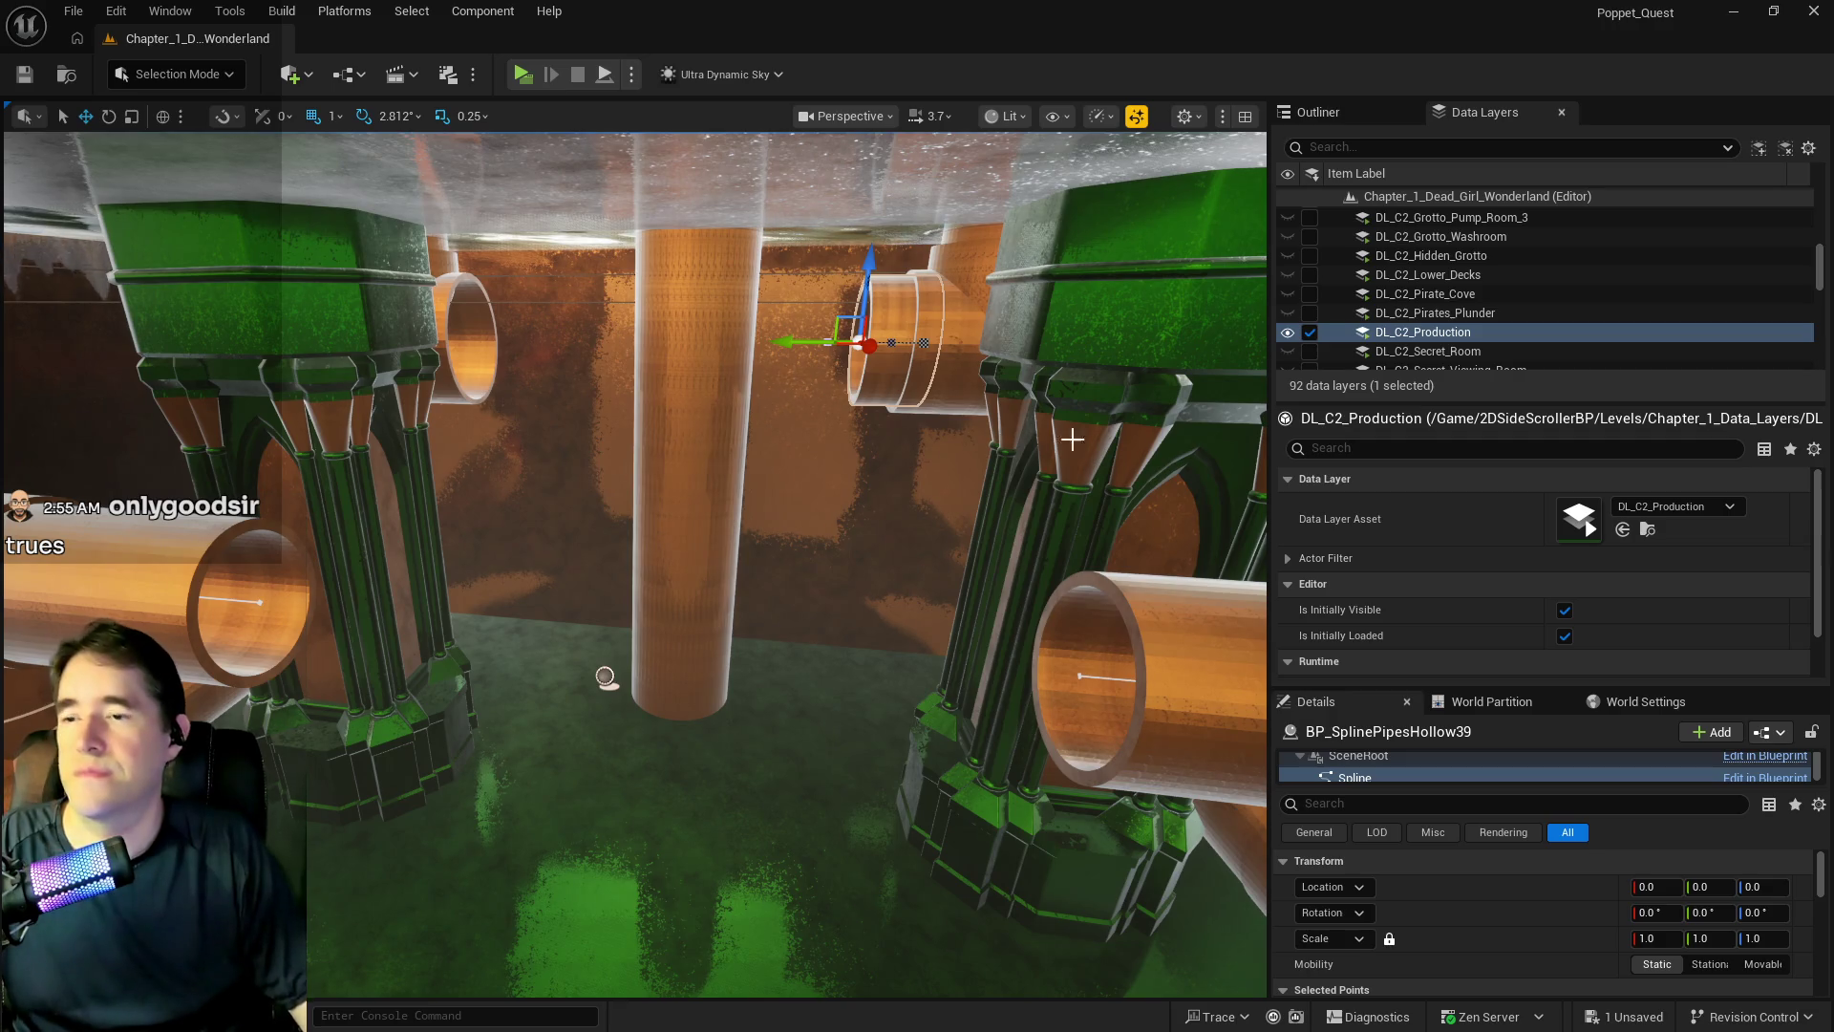
drag(606, 676, 321, 352)
mouse_move(622, 546)
mouse_down()
mouse_move(563, 334)
mouse_move(573, 440)
mouse_move(593, 382)
mouse_move(659, 468)
mouse_move(688, 421)
mouse_up()
- Slide the SM_Pipe_Vertical_3_Way3 junction along Y and turn it sideways about Z
click(694, 432)
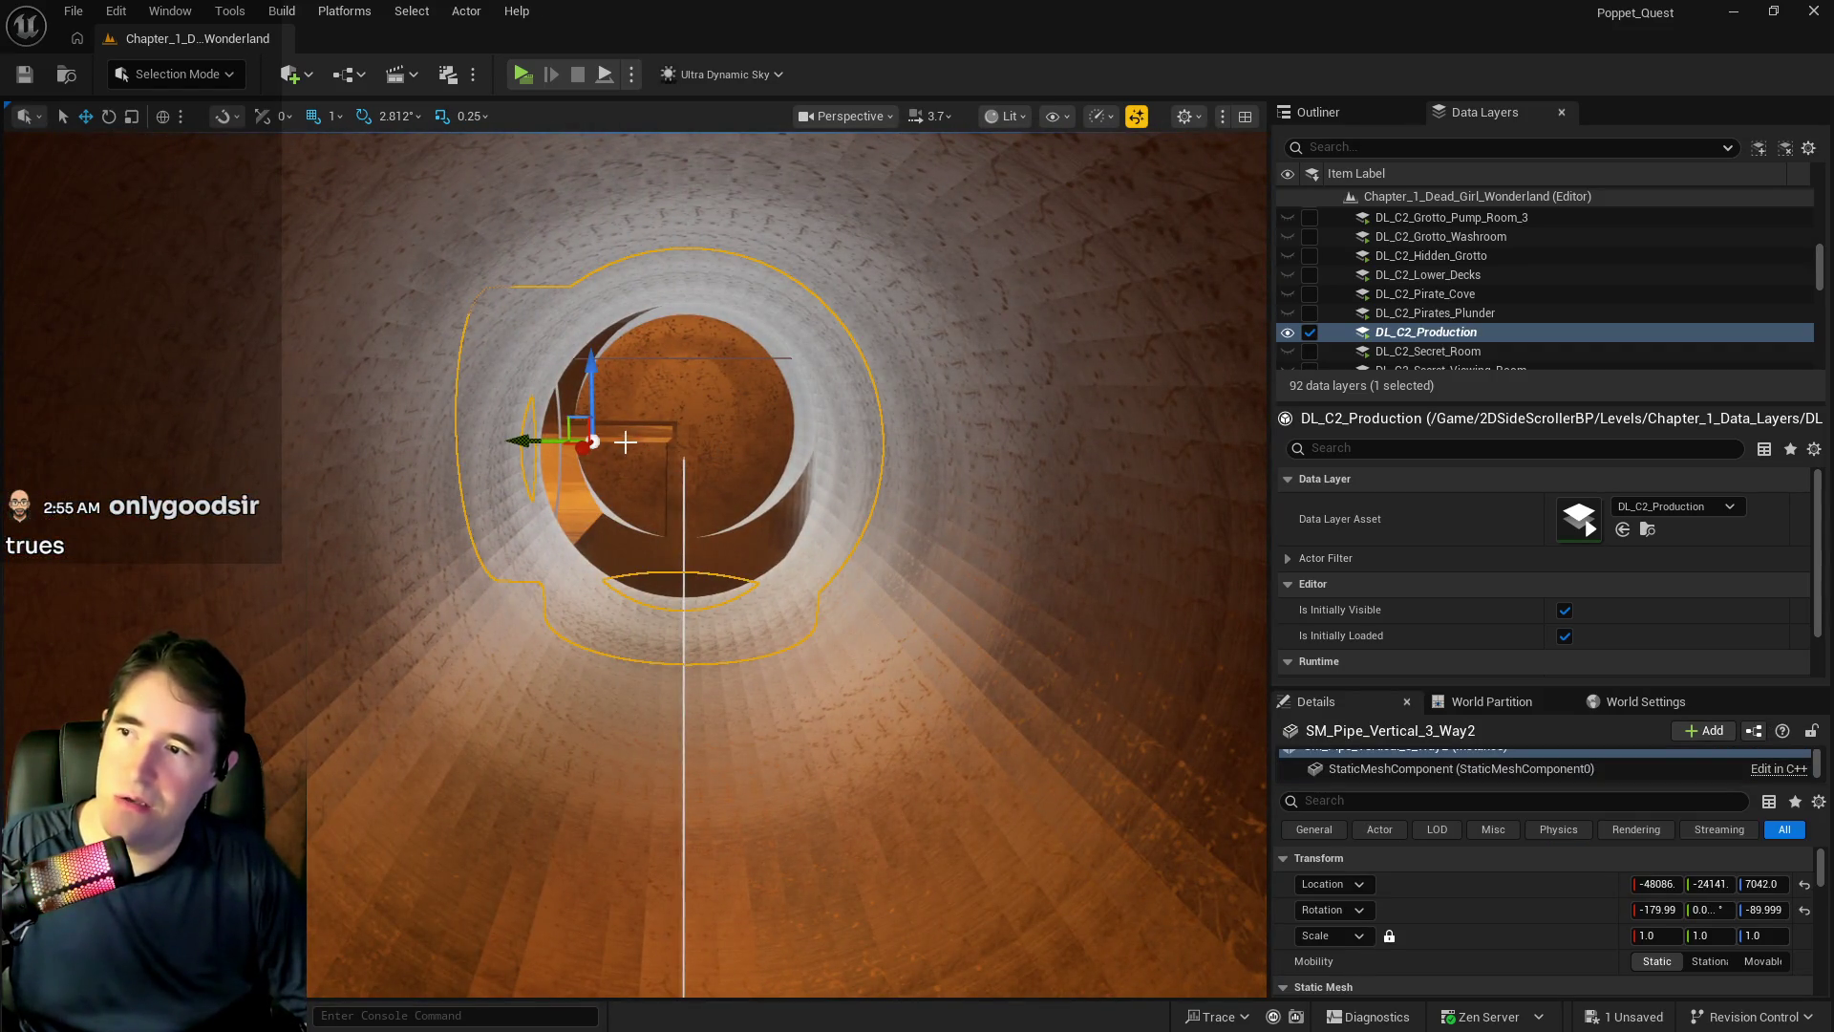
drag(452, 442, 516, 468)
drag(802, 391, 816, 384)
mouse_move(1015, 450)
mouse_down()
mouse_move(656, 491)
mouse_move(729, 481)
mouse_up()
mouse_move(828, 448)
mouse_down()
mouse_move(871, 452)
mouse_move(749, 450)
mouse_move(905, 453)
mouse_move(642, 423)
mouse_move(679, 430)
mouse_move(675, 409)
mouse_up()
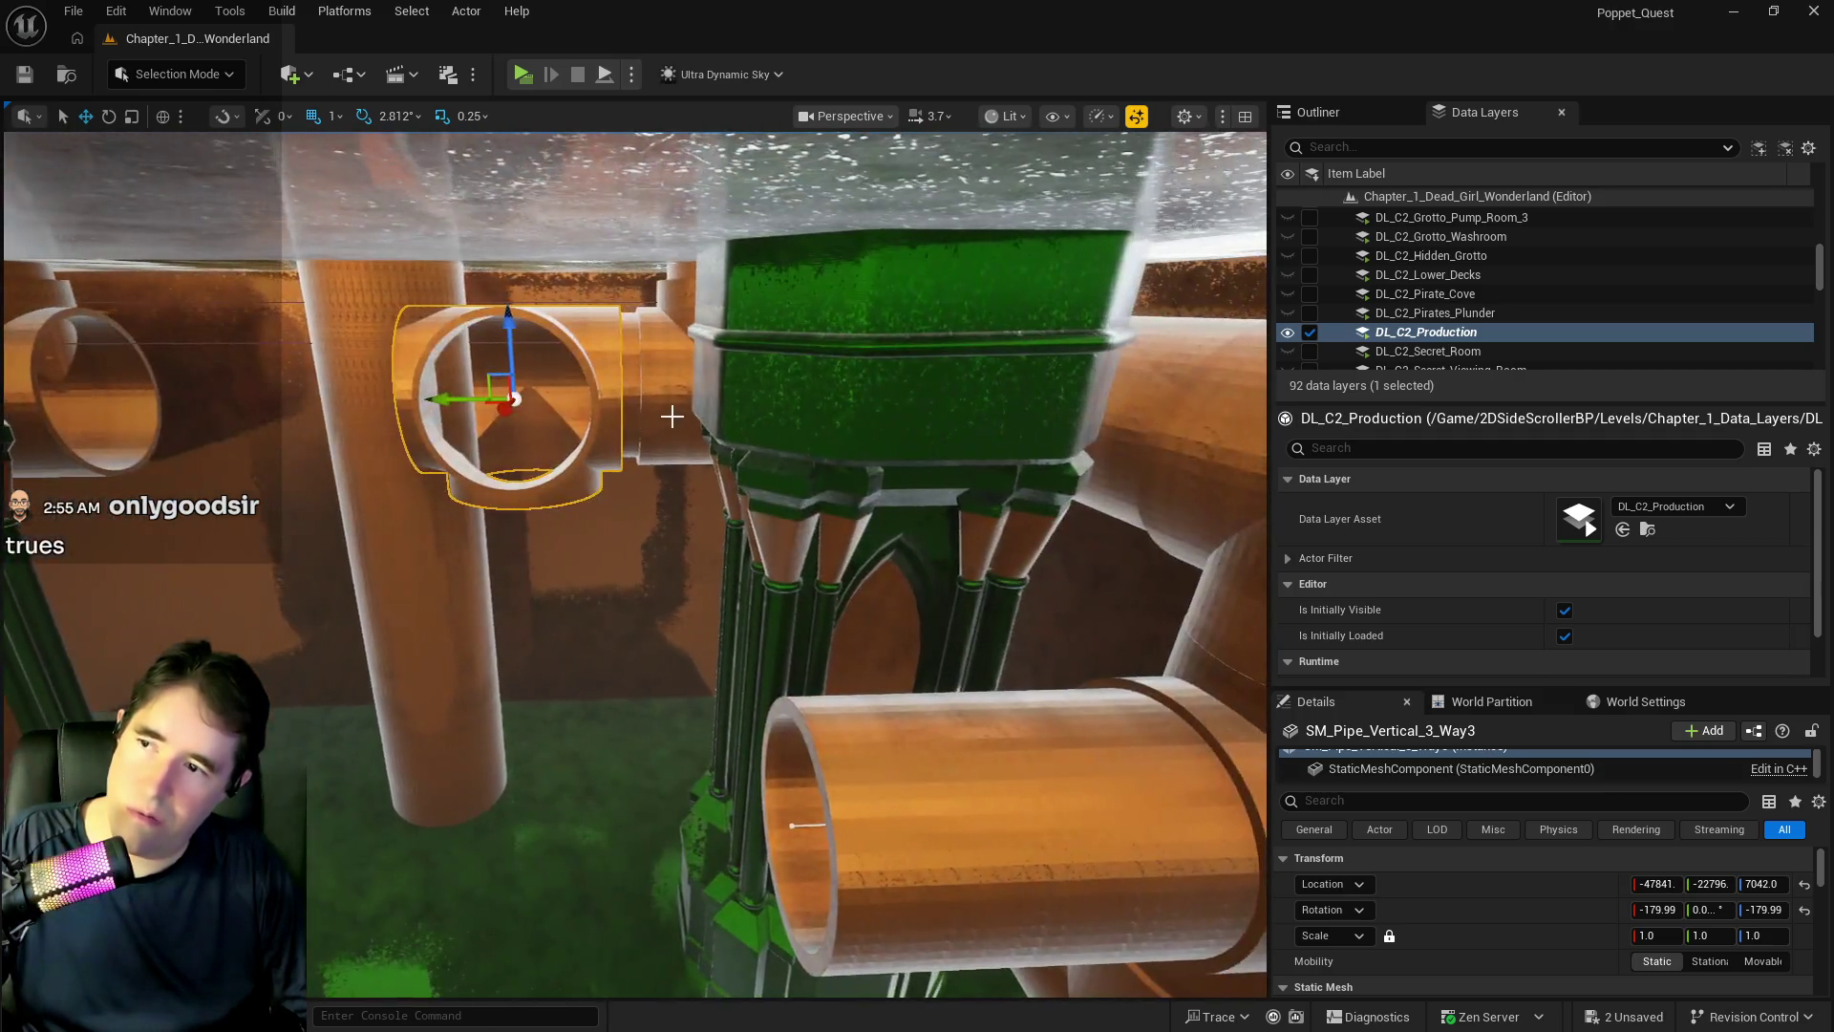
drag(461, 400, 514, 401)
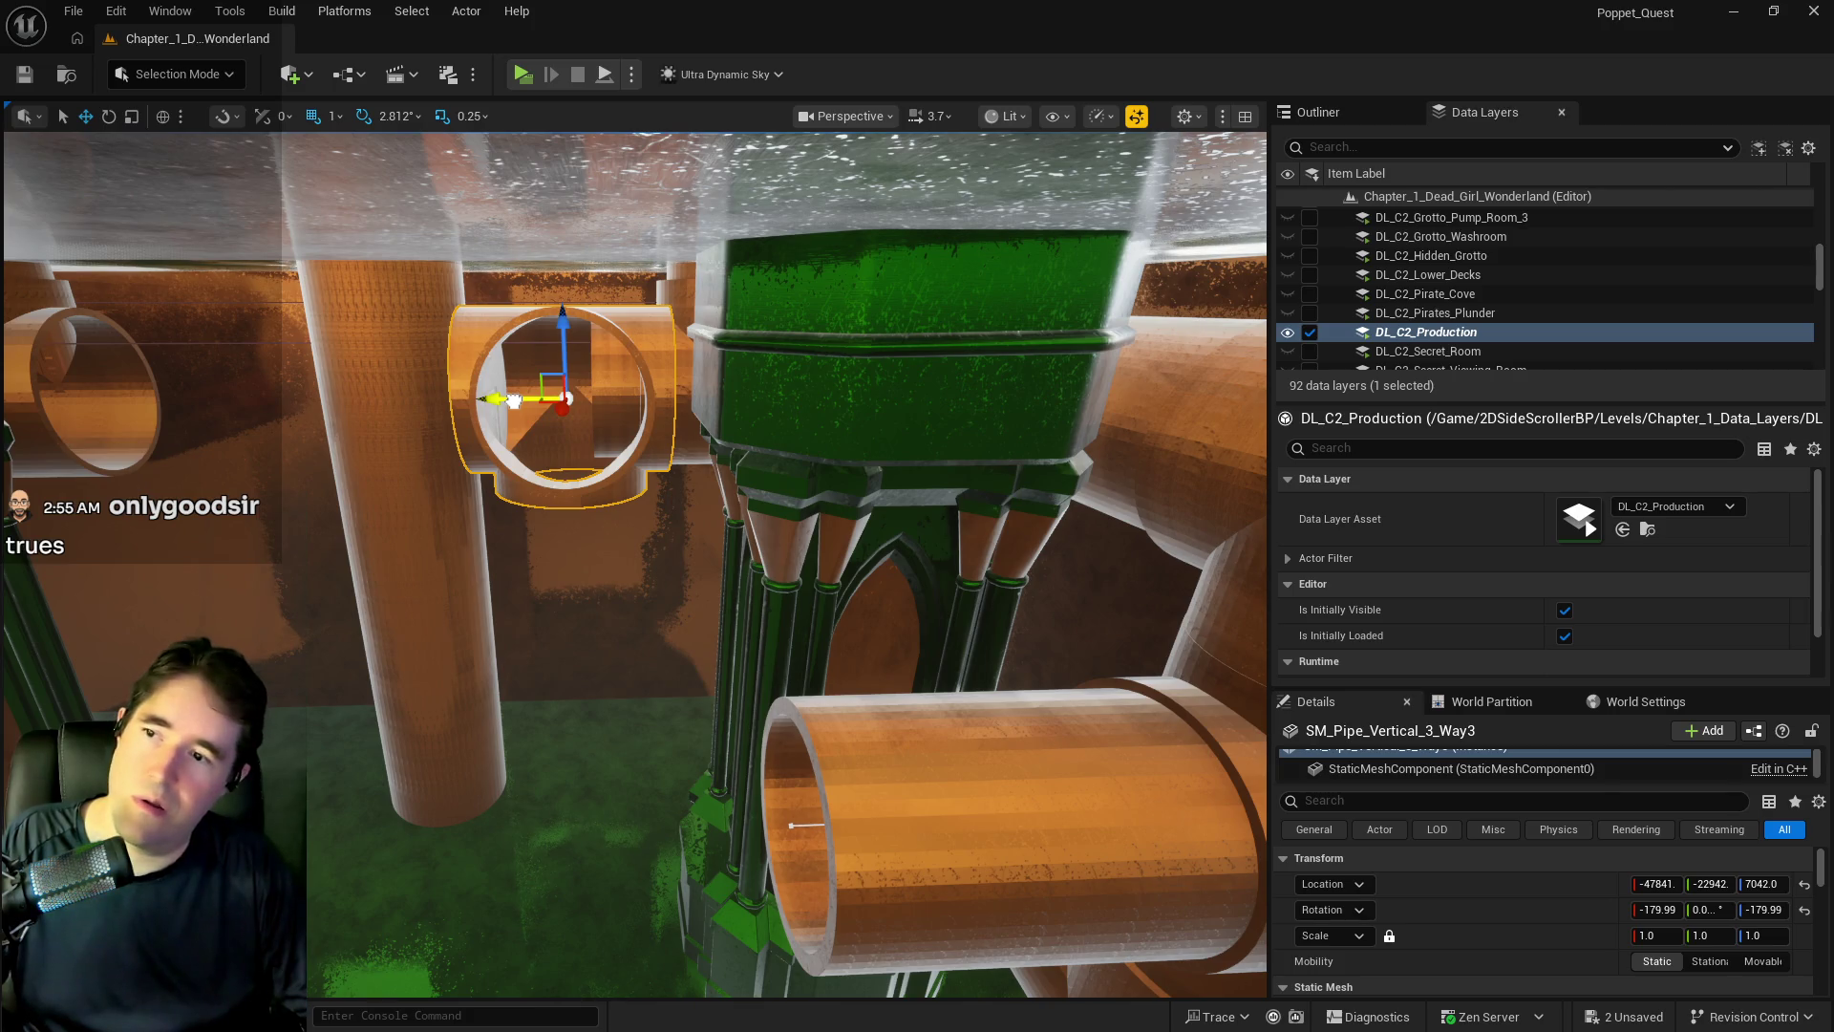
- Fine-tune the junction's X and Z so it sits at X -47937, Z 7038
mouse_move(558, 429)
mouse_down()
mouse_move(788, 680)
mouse_move(692, 640)
mouse_move(704, 458)
mouse_up()
scroll(788, 680, up, 10)
mouse_move(414, 560)
mouse_down()
mouse_move(524, 562)
mouse_move(508, 562)
mouse_up()
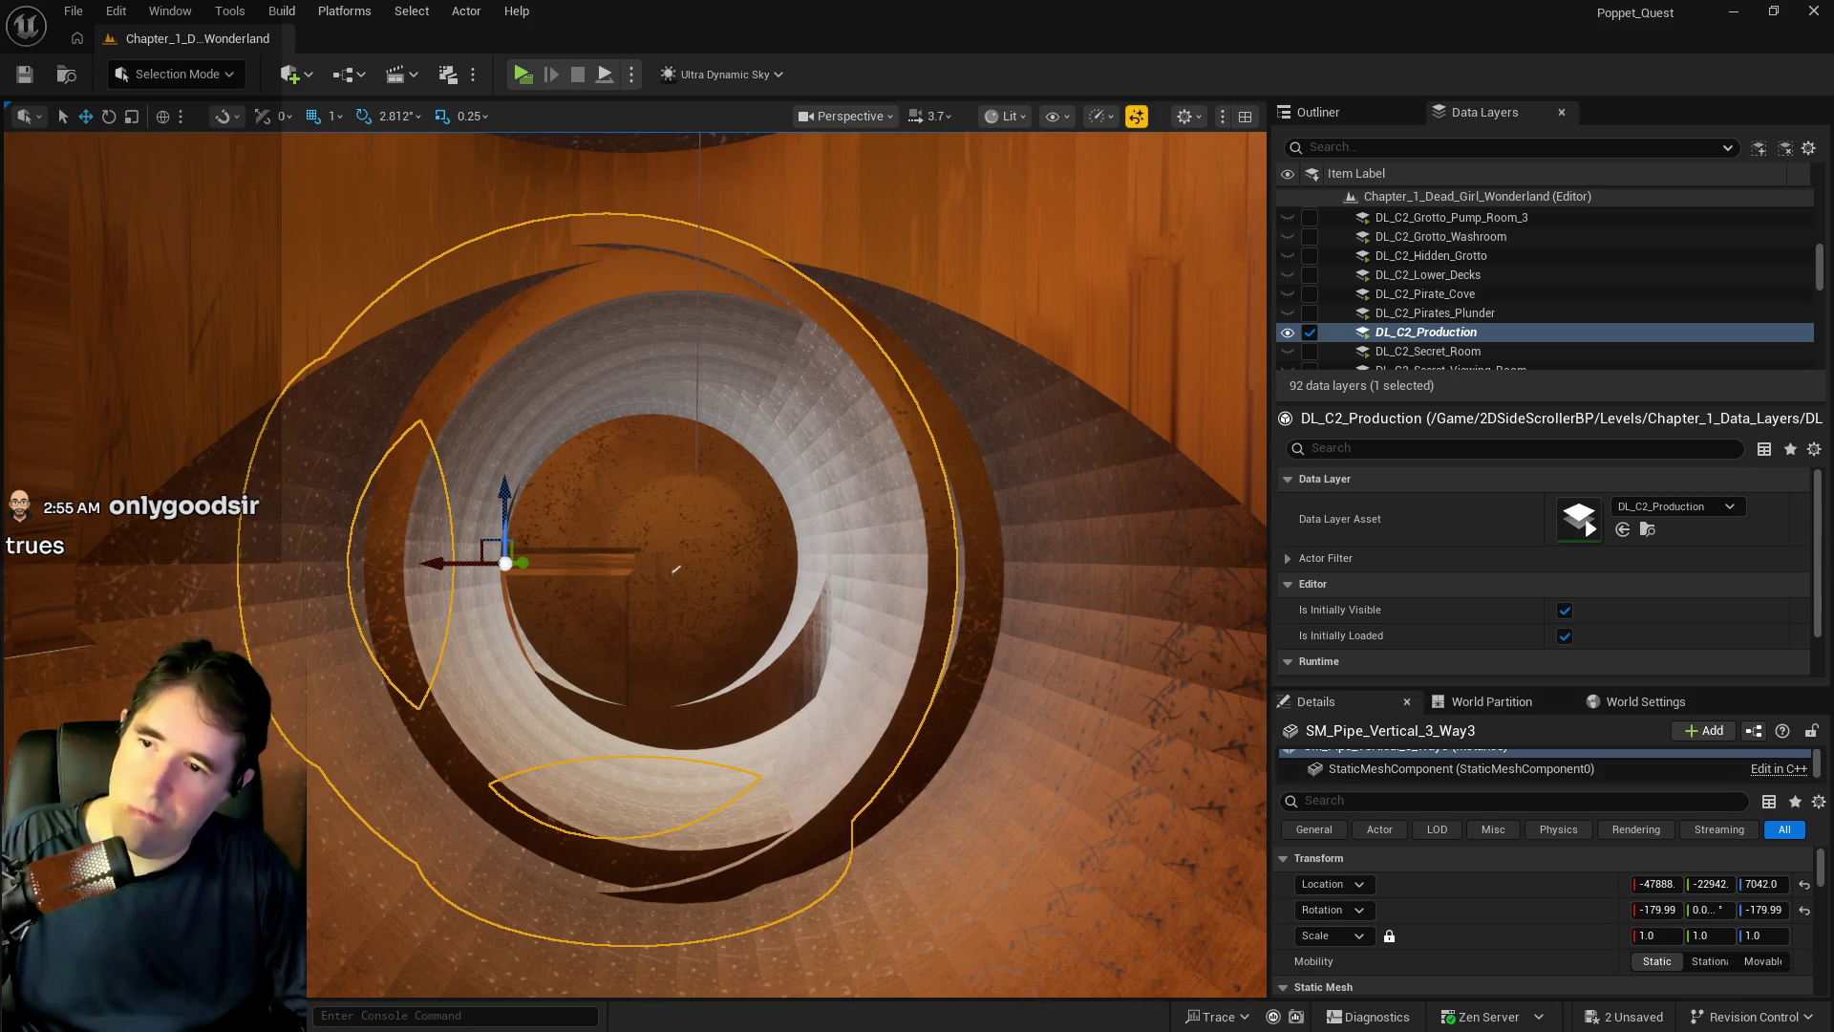
key(ctrl+z)
key(ctrl+z)
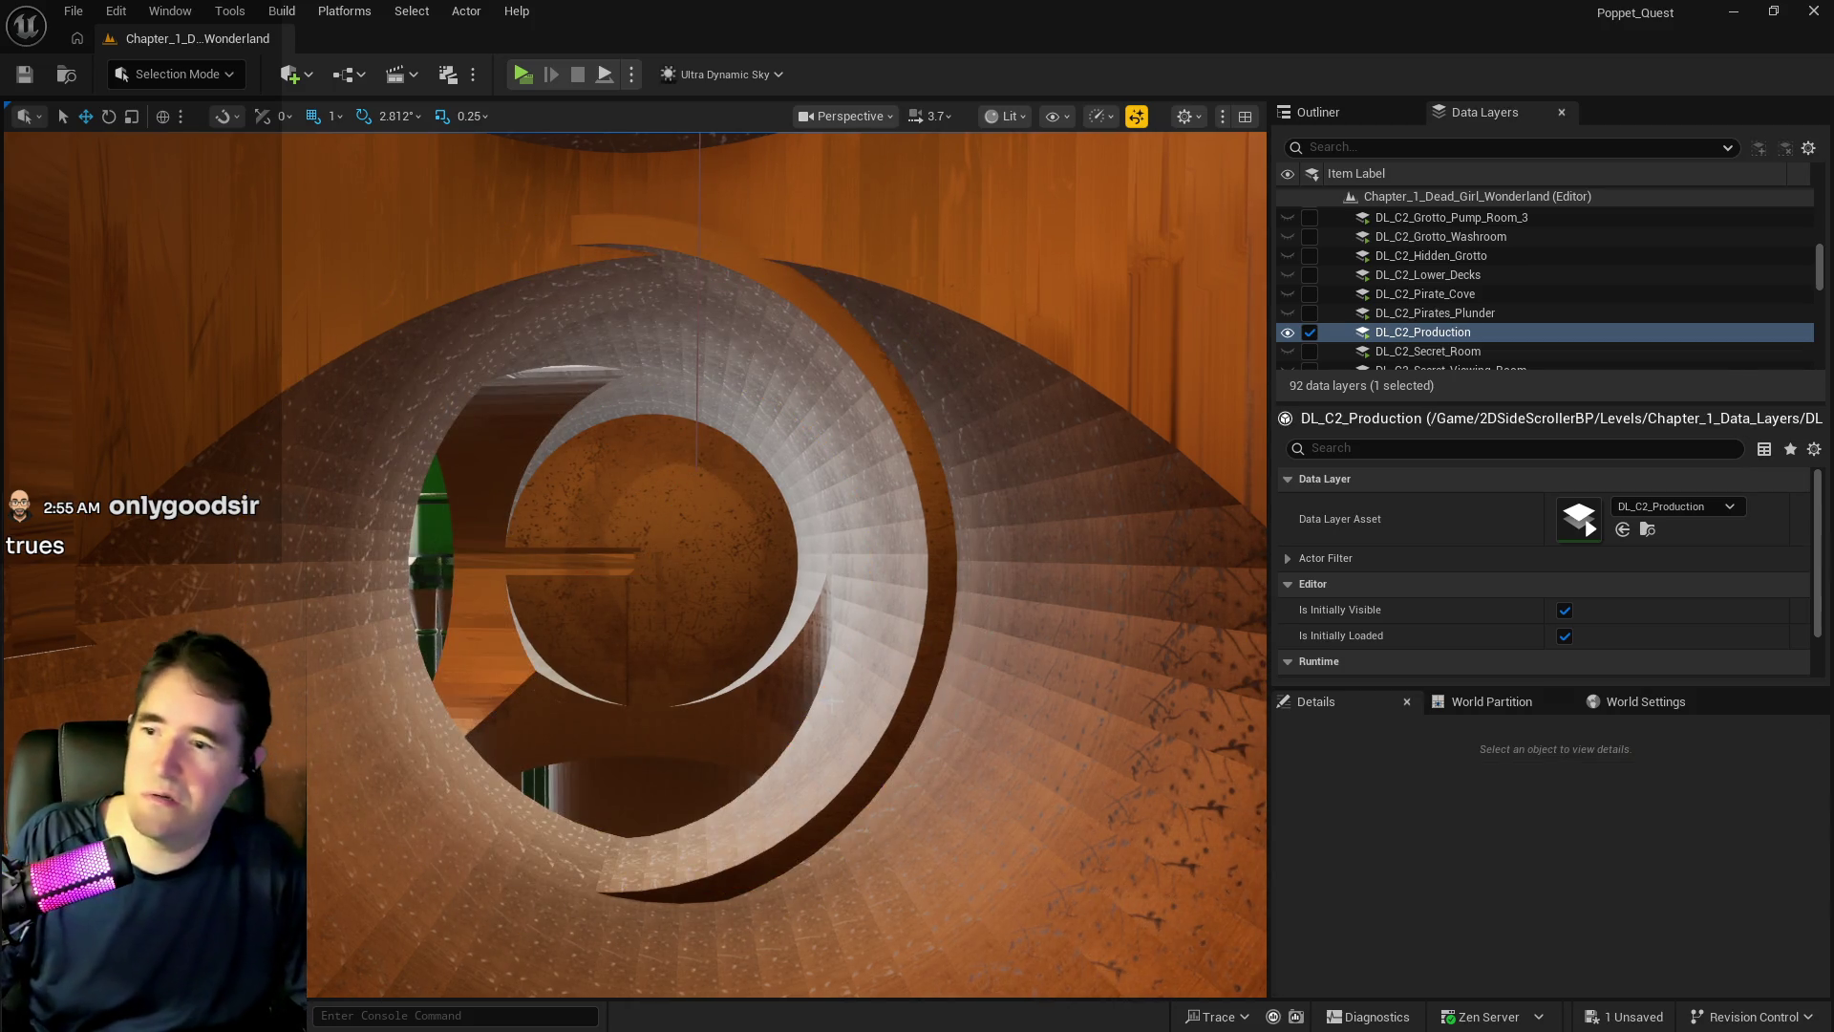
click(587, 623)
drag(429, 562, 478, 558)
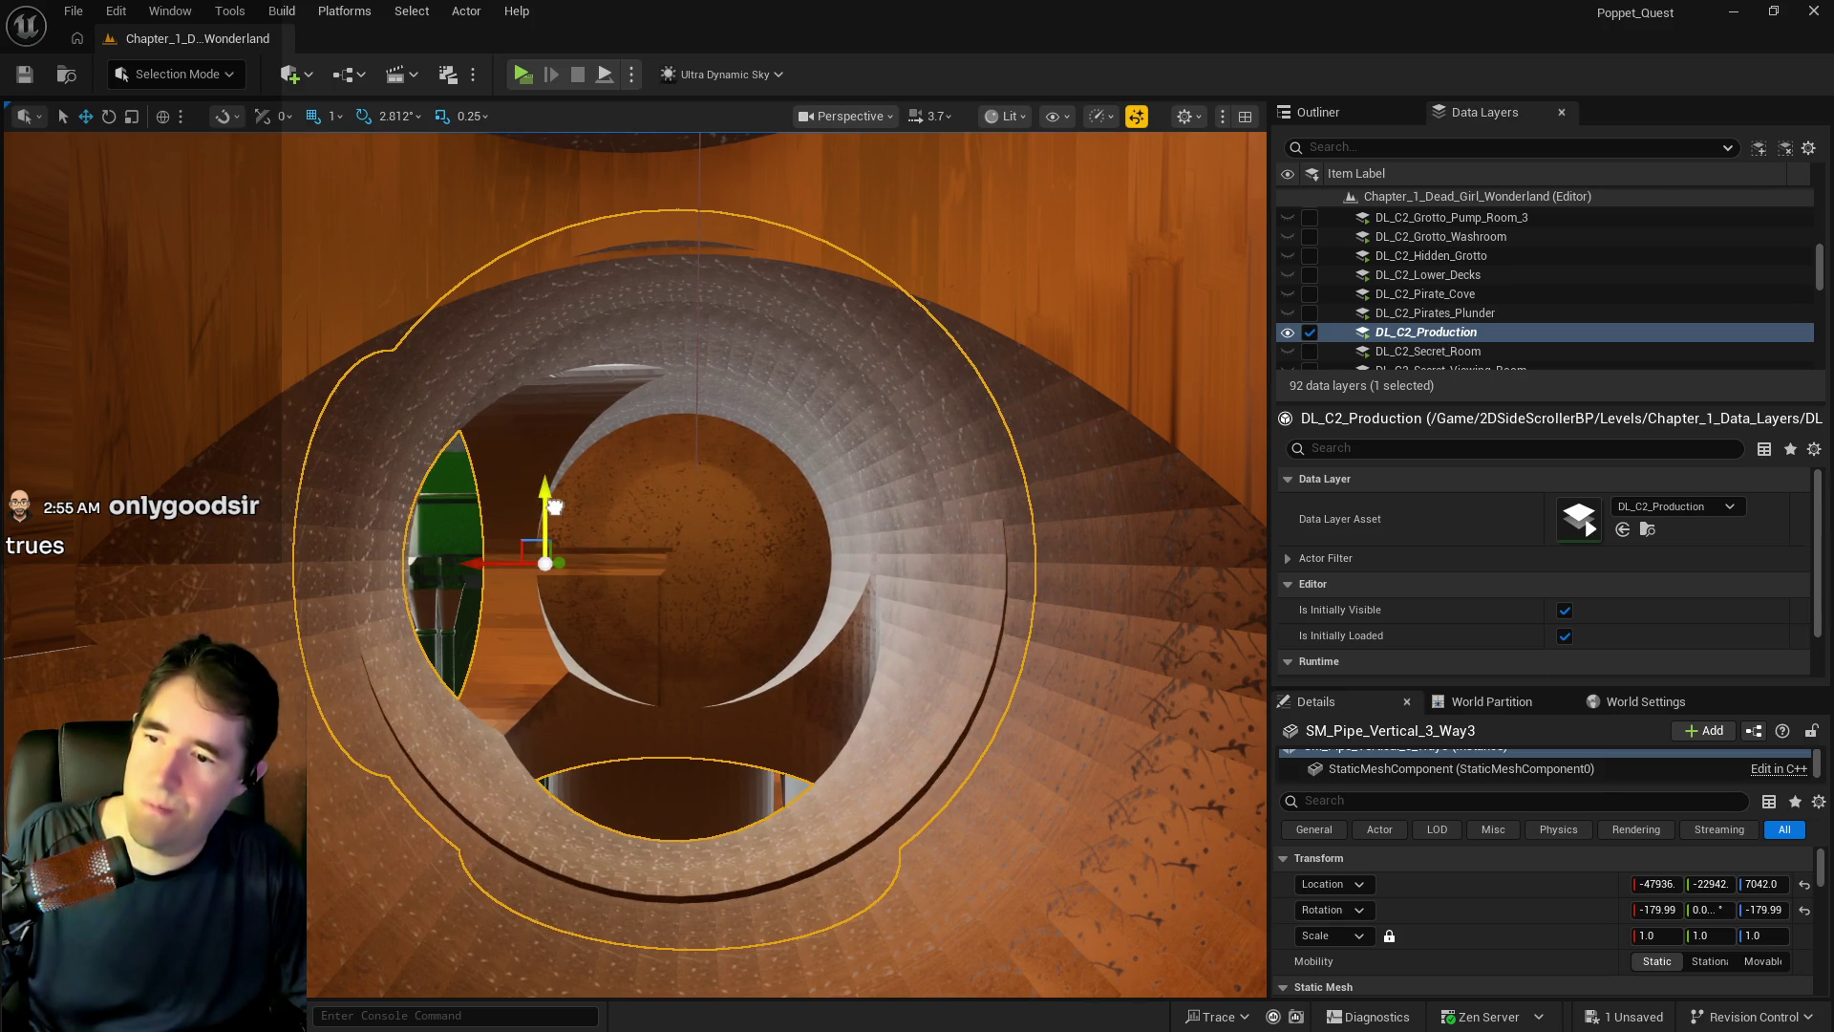
drag(552, 498, 550, 501)
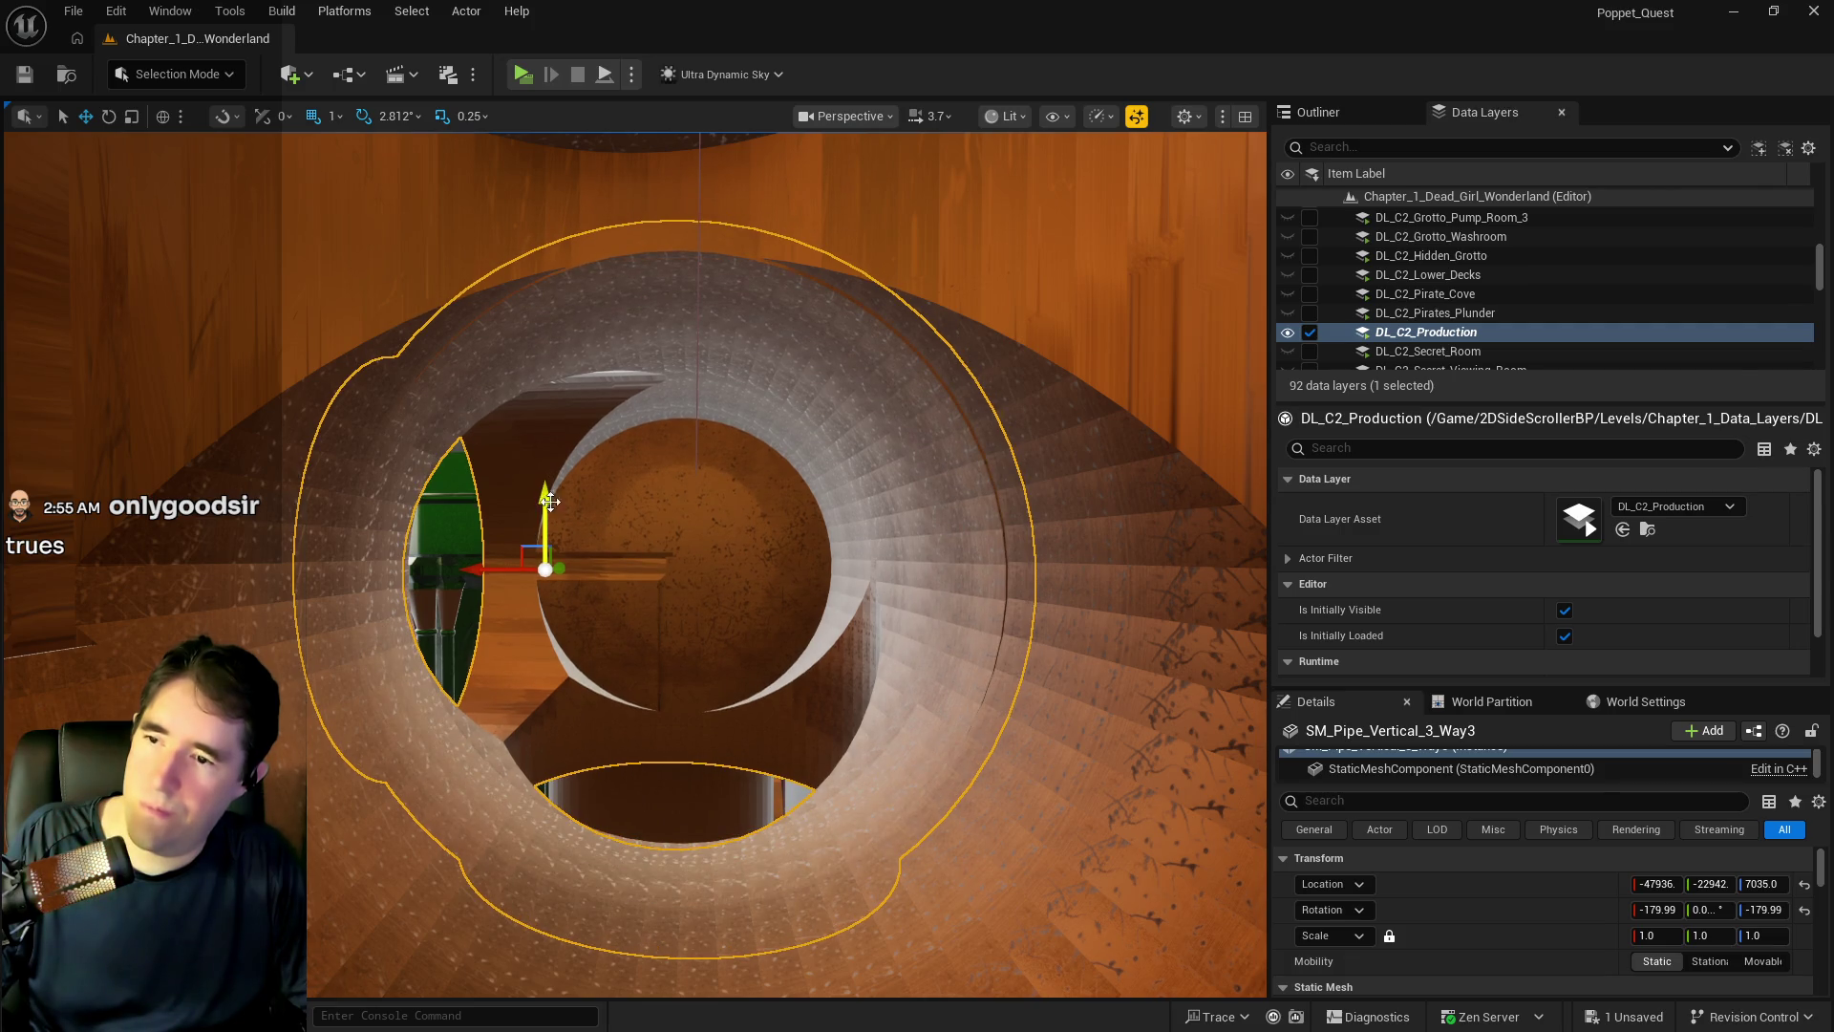
drag(485, 570, 485, 570)
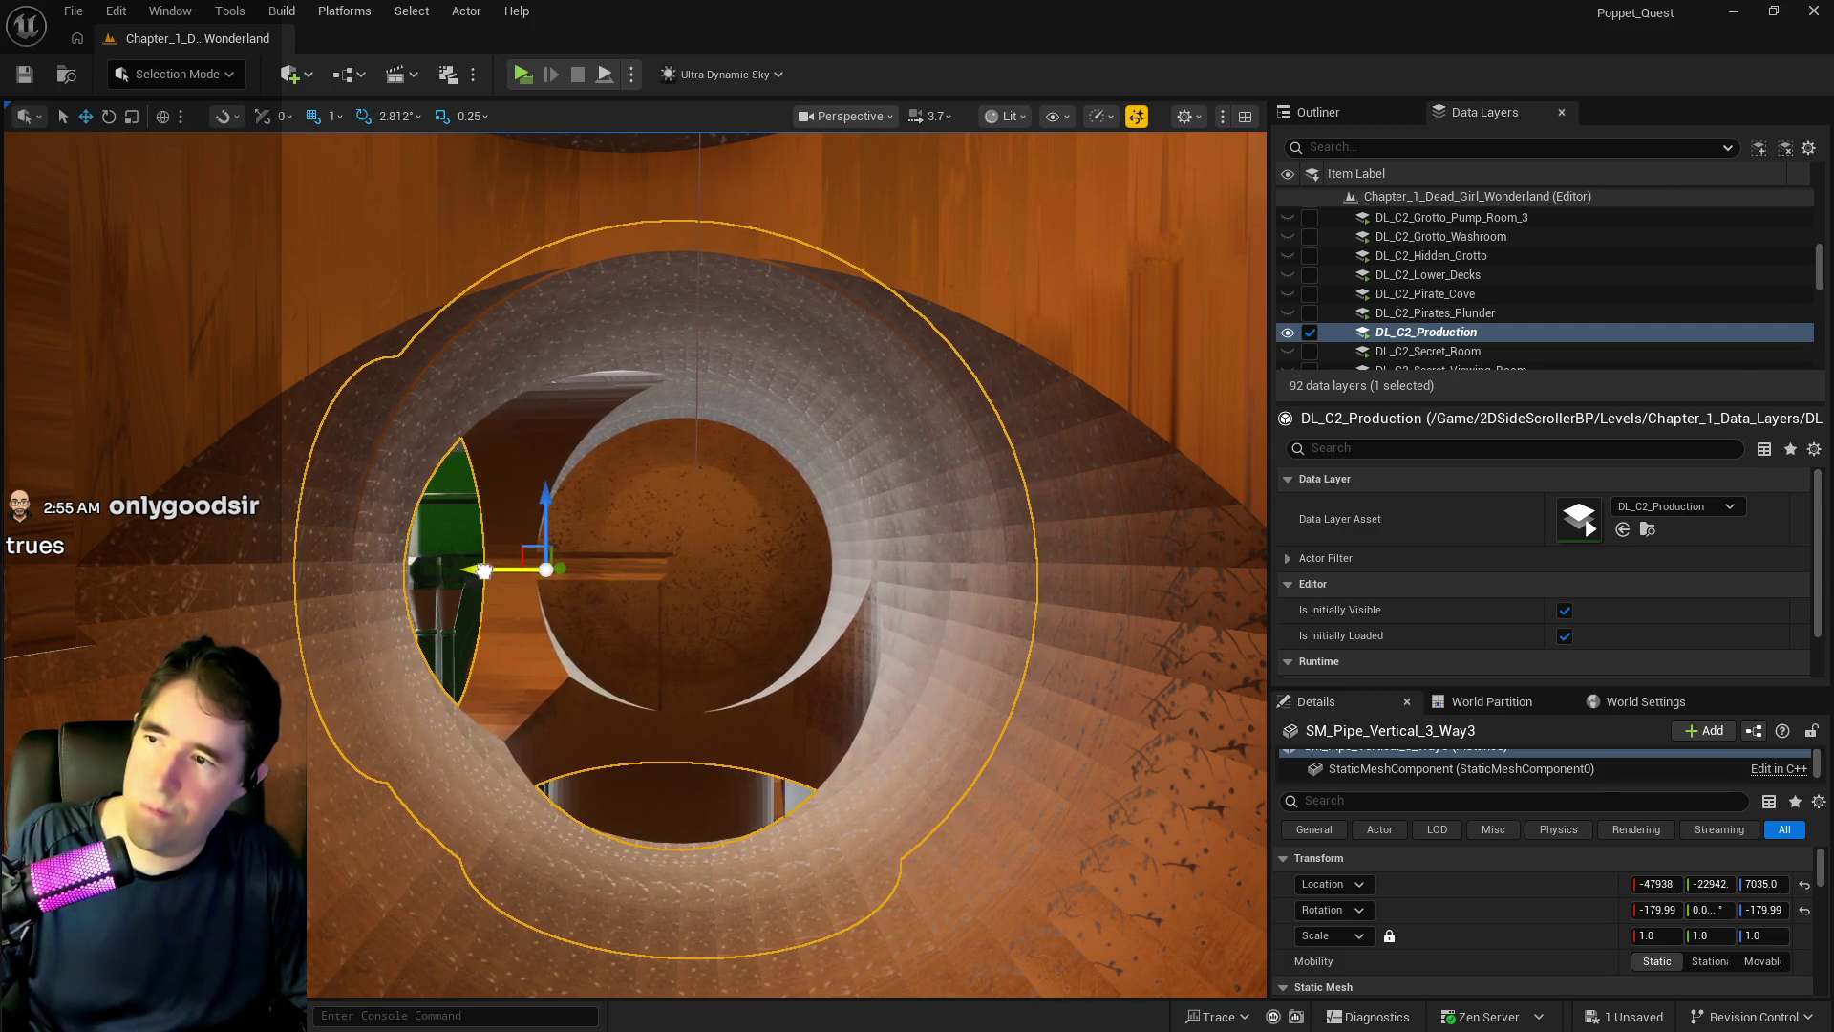
mouse_move(551, 503)
mouse_down()
mouse_move(602, 548)
mouse_move(640, 500)
mouse_move(589, 538)
mouse_up()
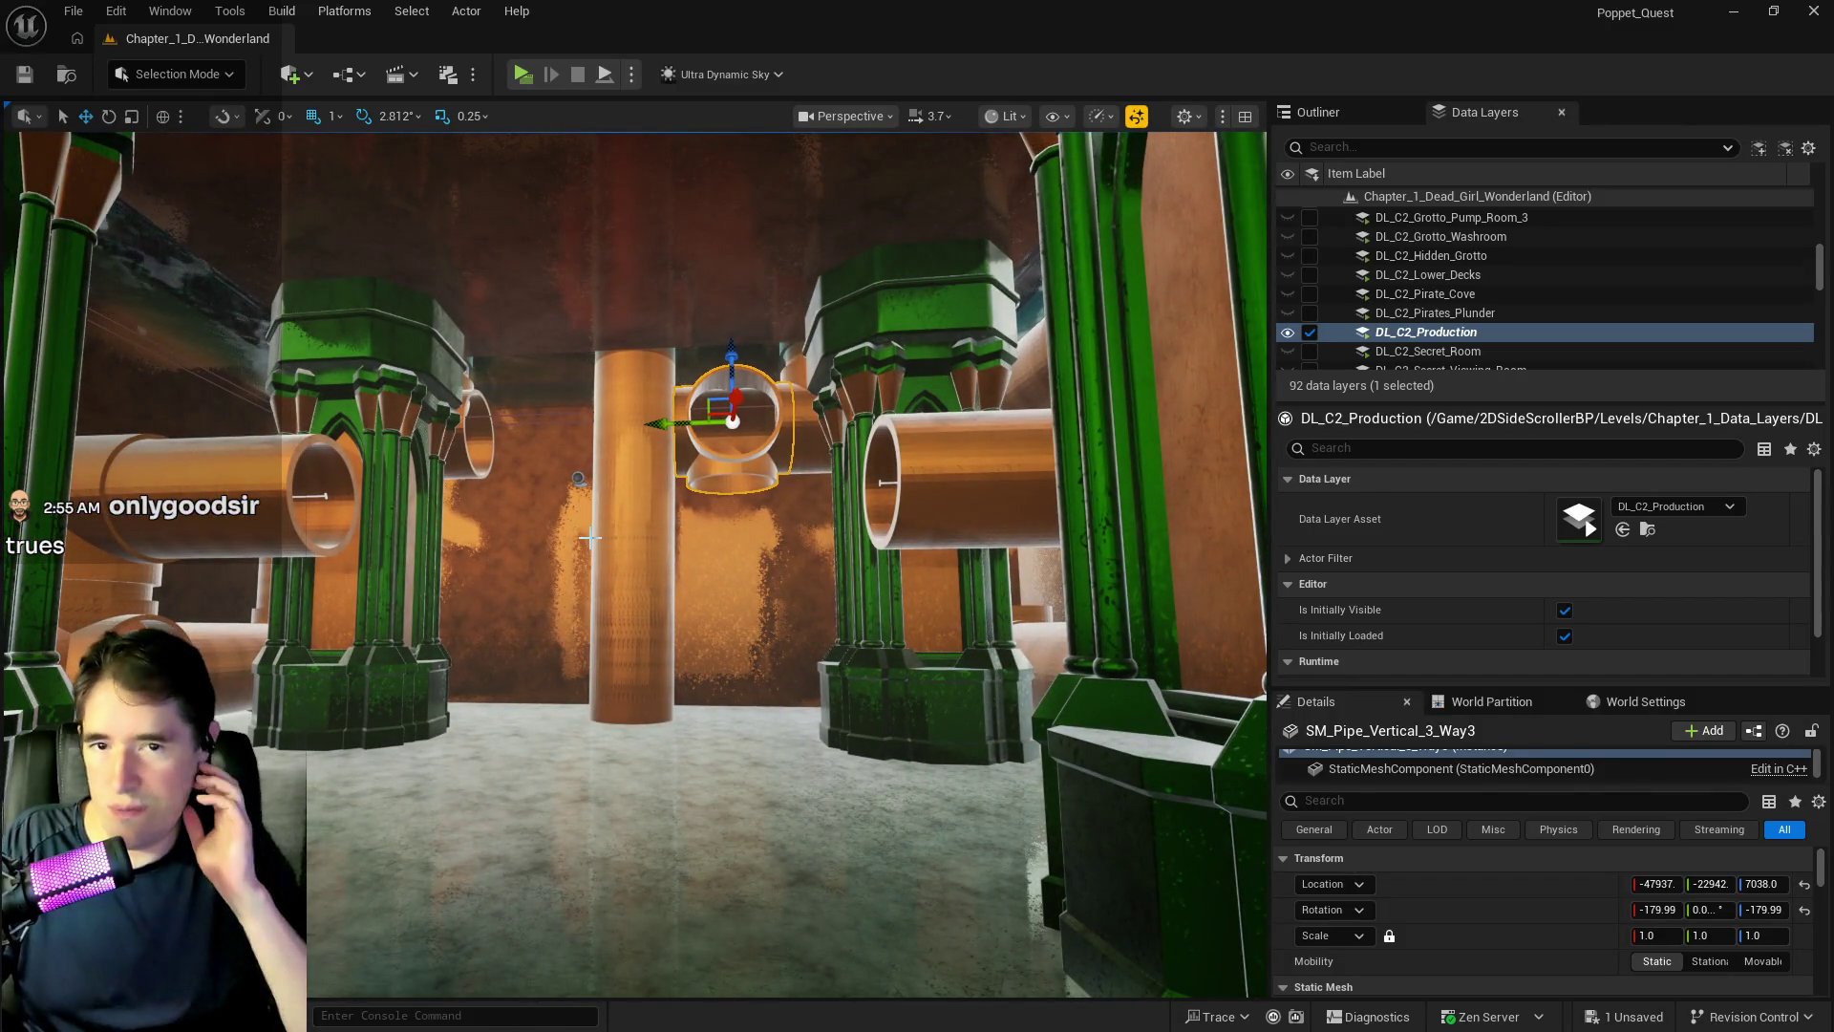
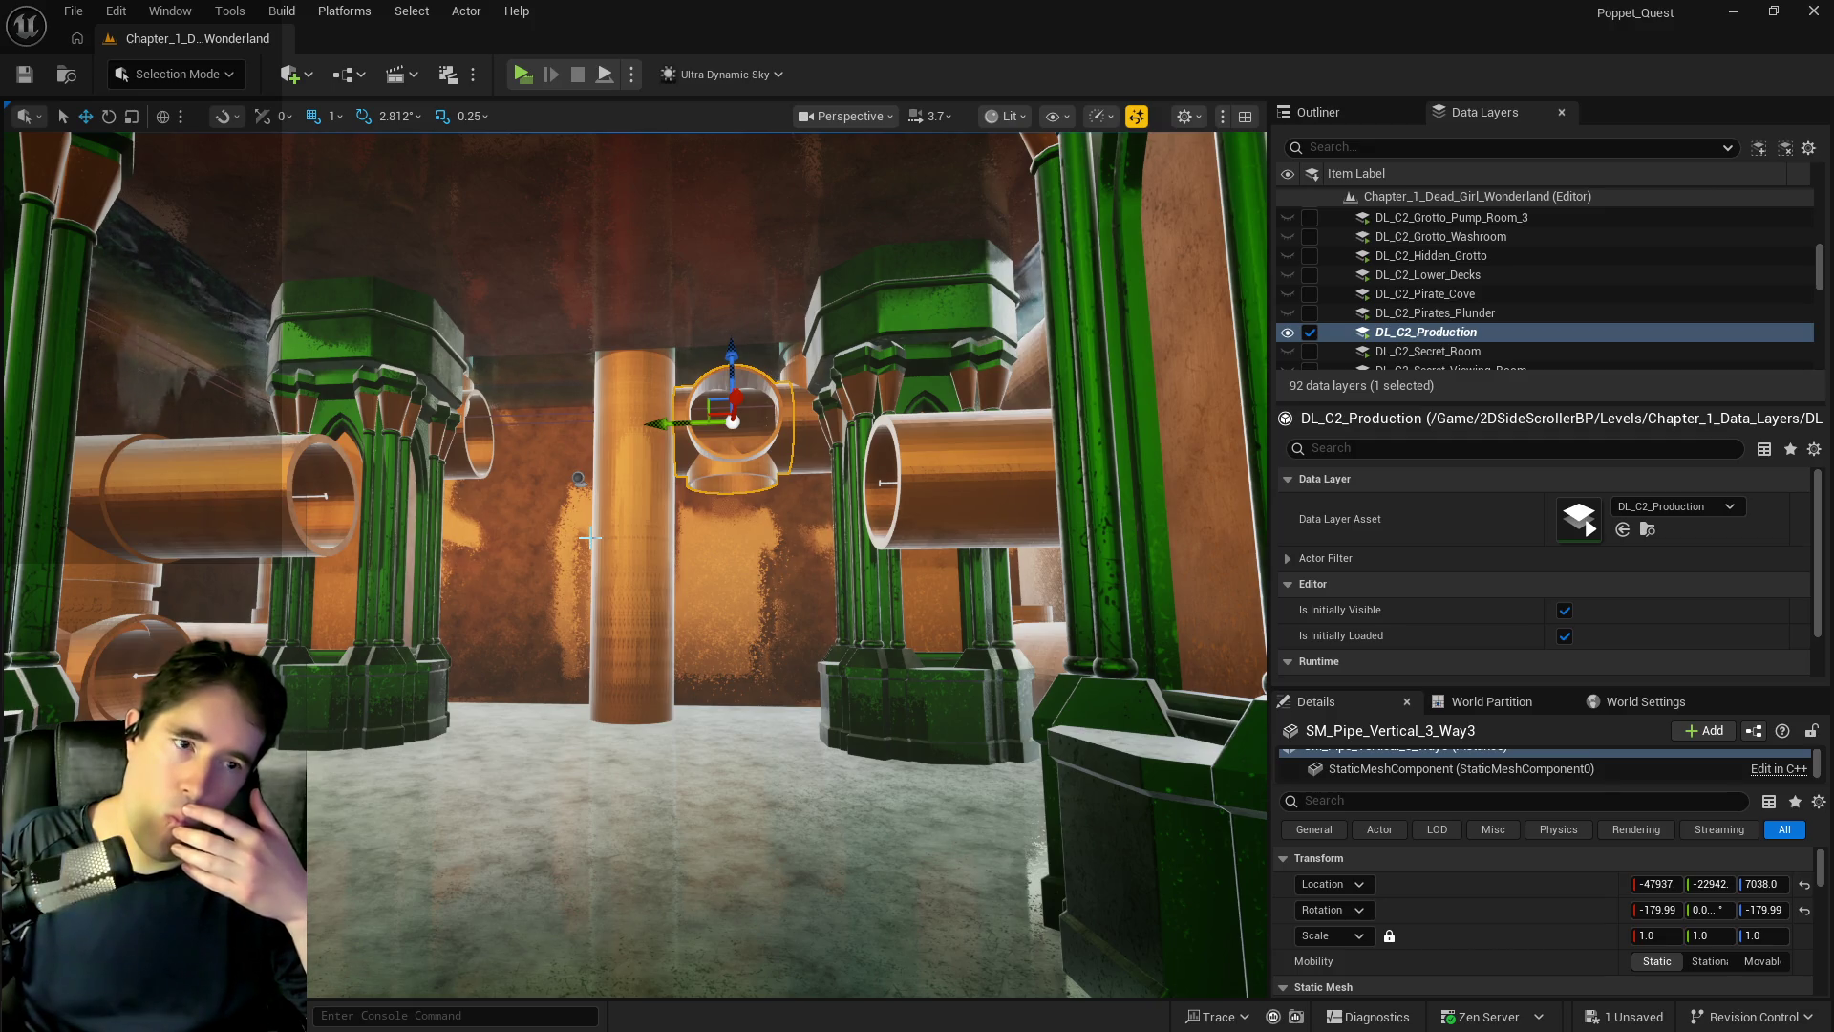
- Drag a Box brush from Quick Add Geometry onto the green floor between the pillars
mouse_move(590, 538)
mouse_down()
mouse_move(589, 458)
mouse_move(644, 556)
mouse_up()
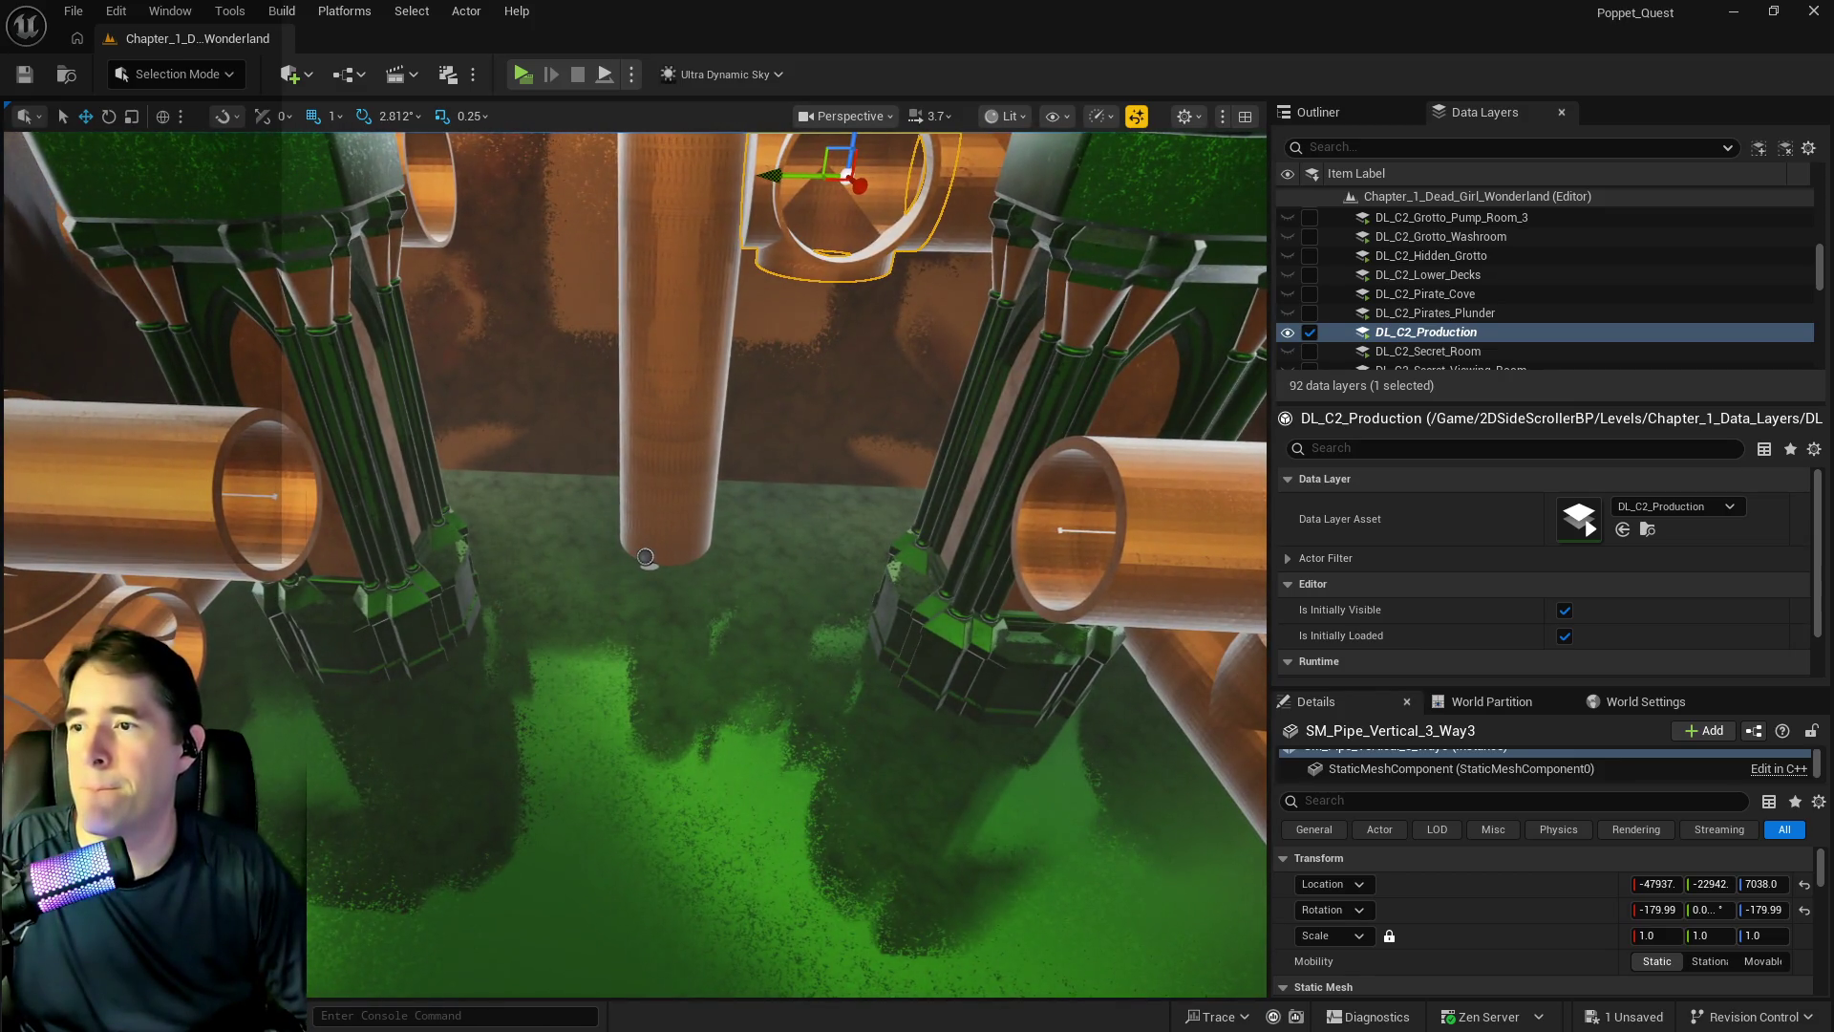
click(277, 76)
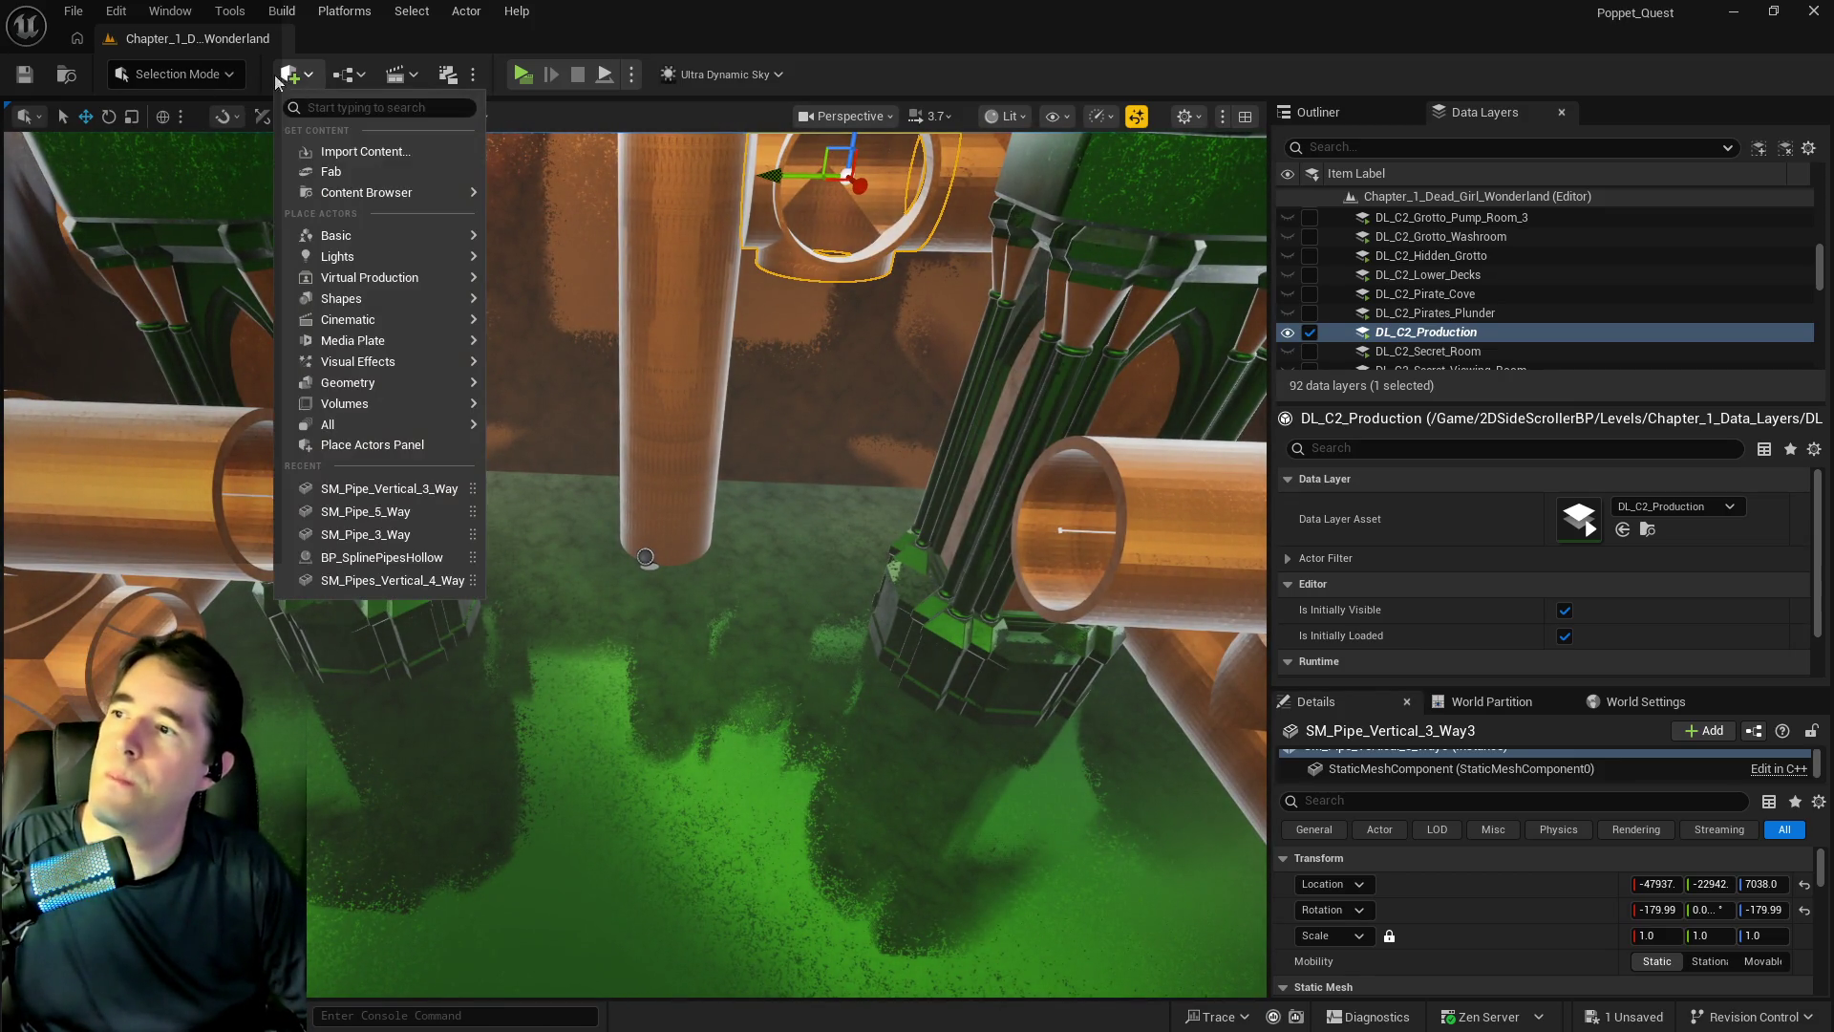
mouse_move(382, 404)
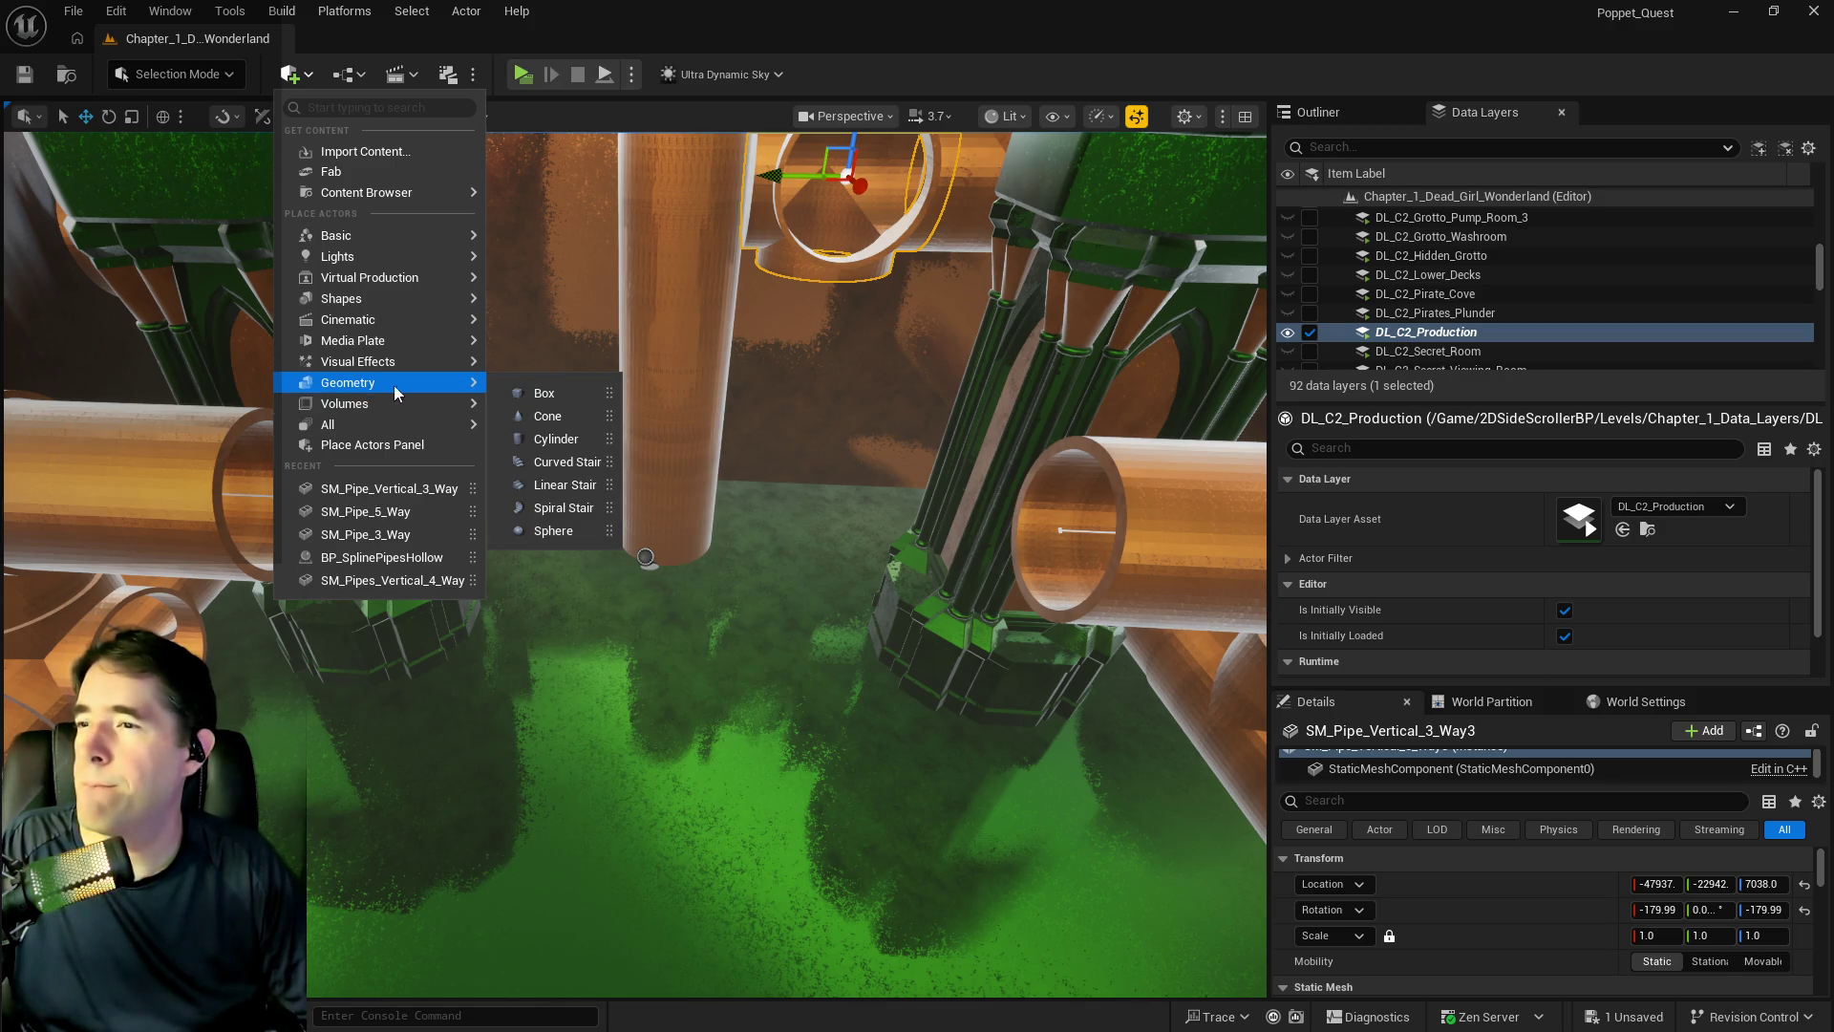
mouse_move(531, 398)
mouse_down()
mouse_move(818, 539)
mouse_move(671, 693)
mouse_up()
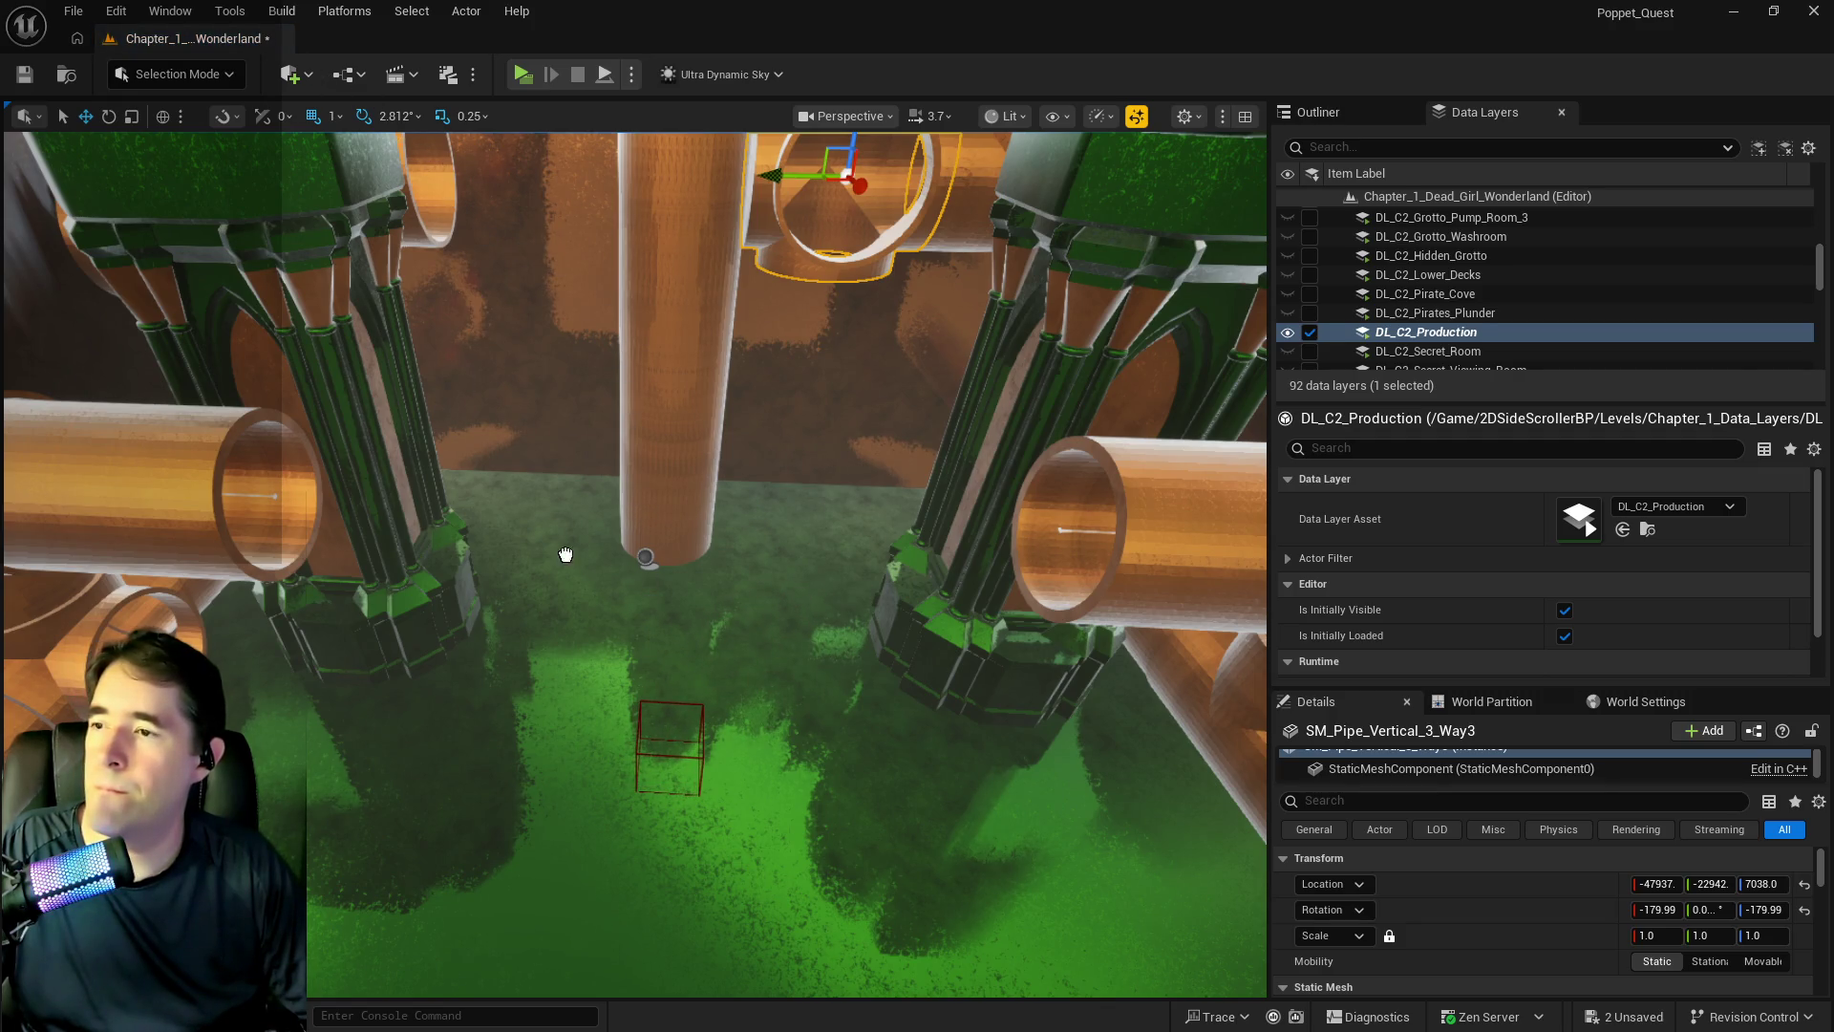
drag(565, 554, 566, 555)
click(113, 12)
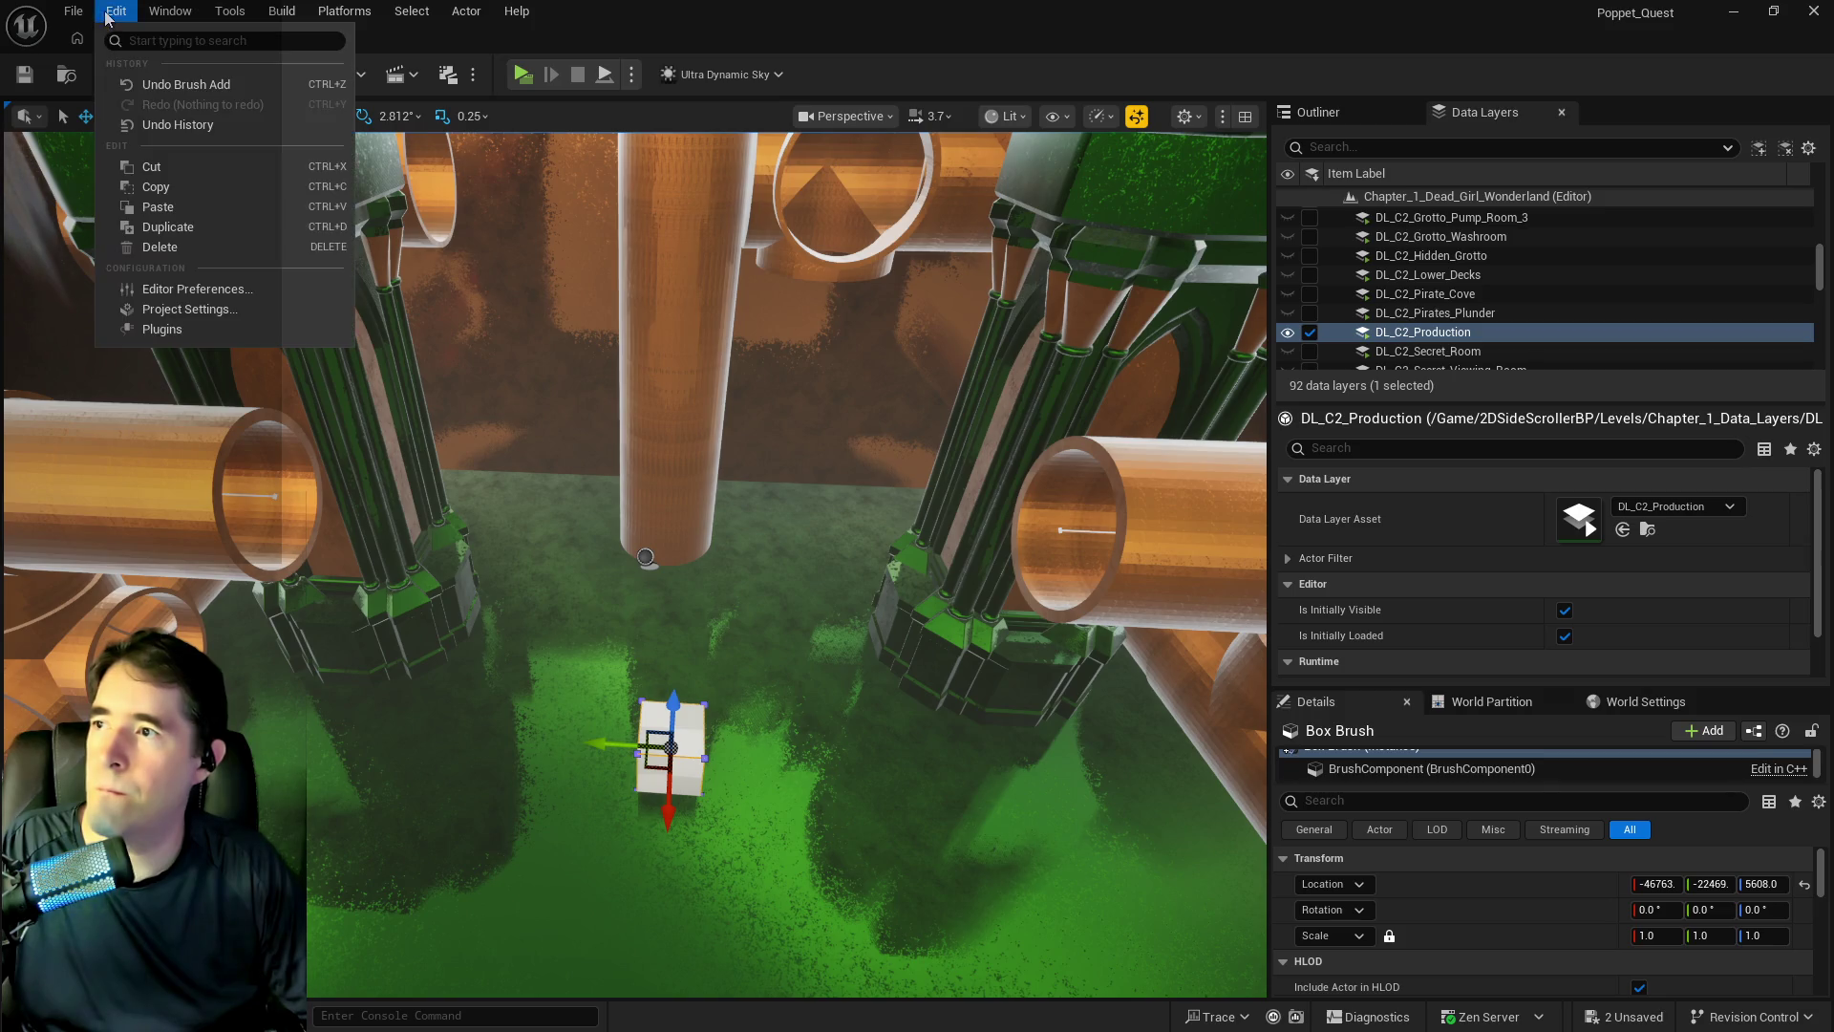
- Undo the box brush placement with Edit > Undo Brush Add
click(131, 84)
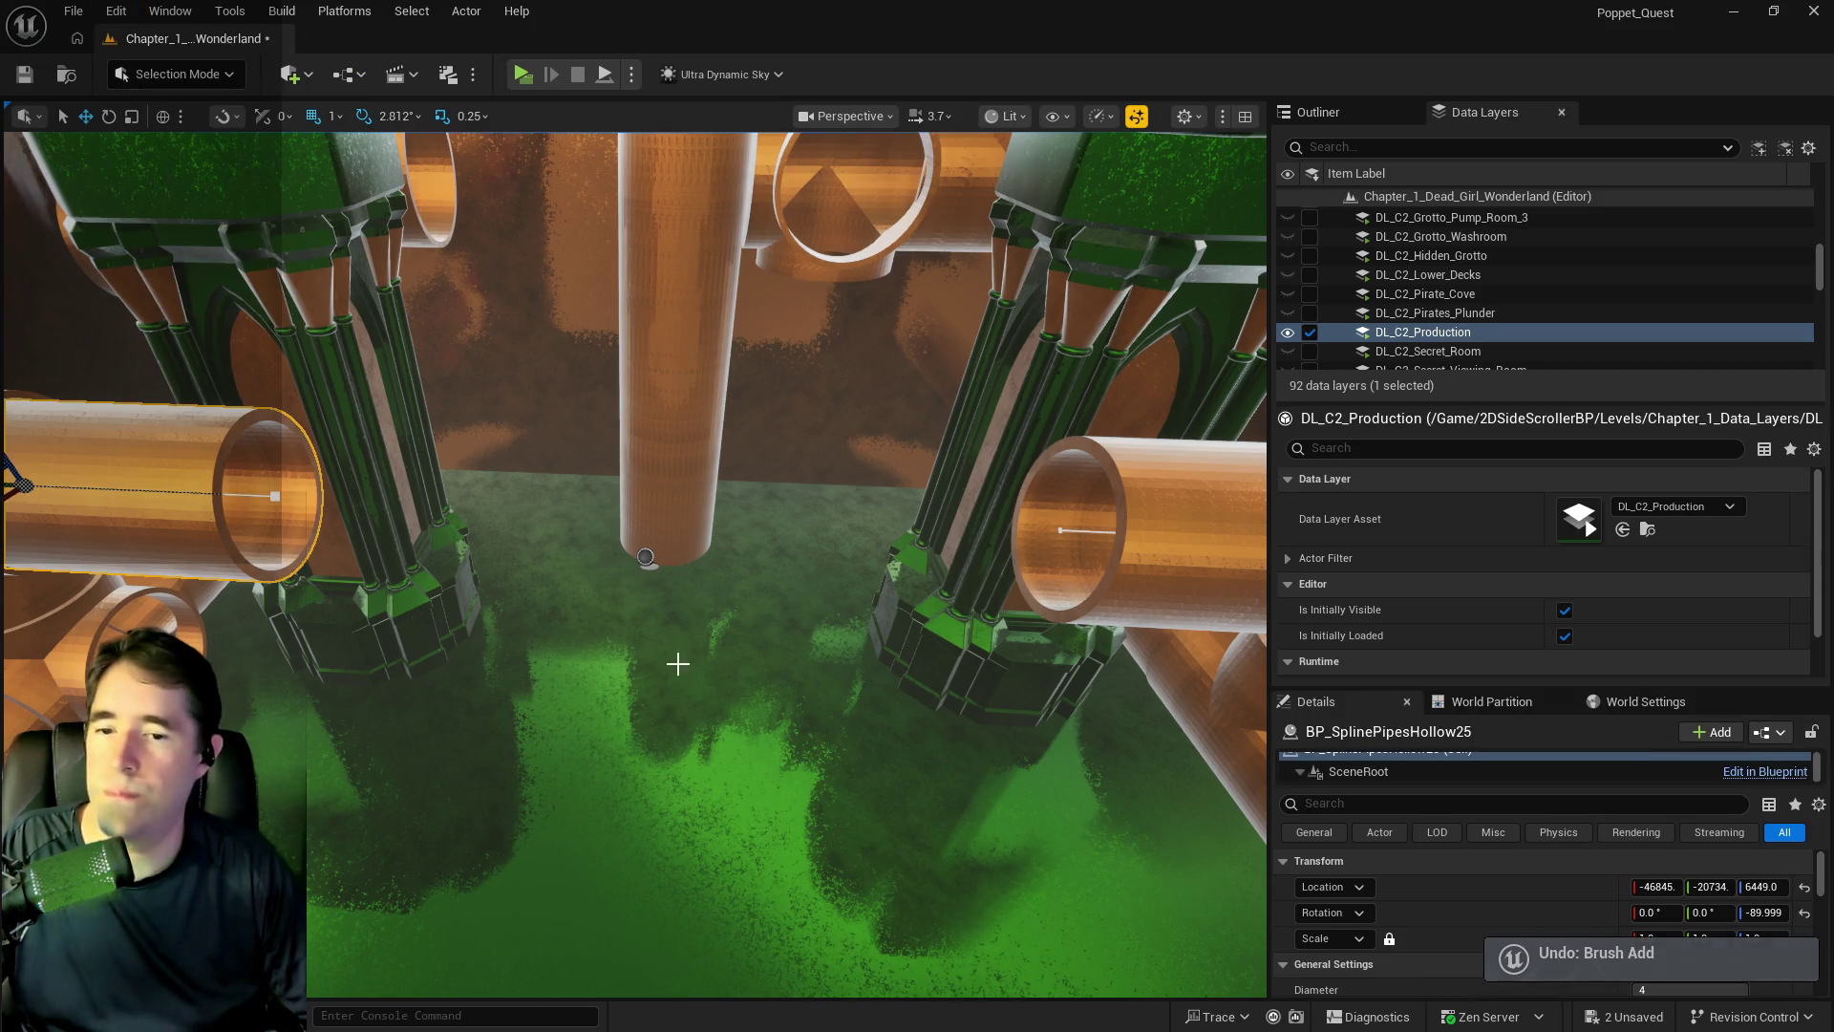
scroll(1503, 875, down, 10)
scroll(1579, 894, up, 10)
drag(652, 666, 752, 696)
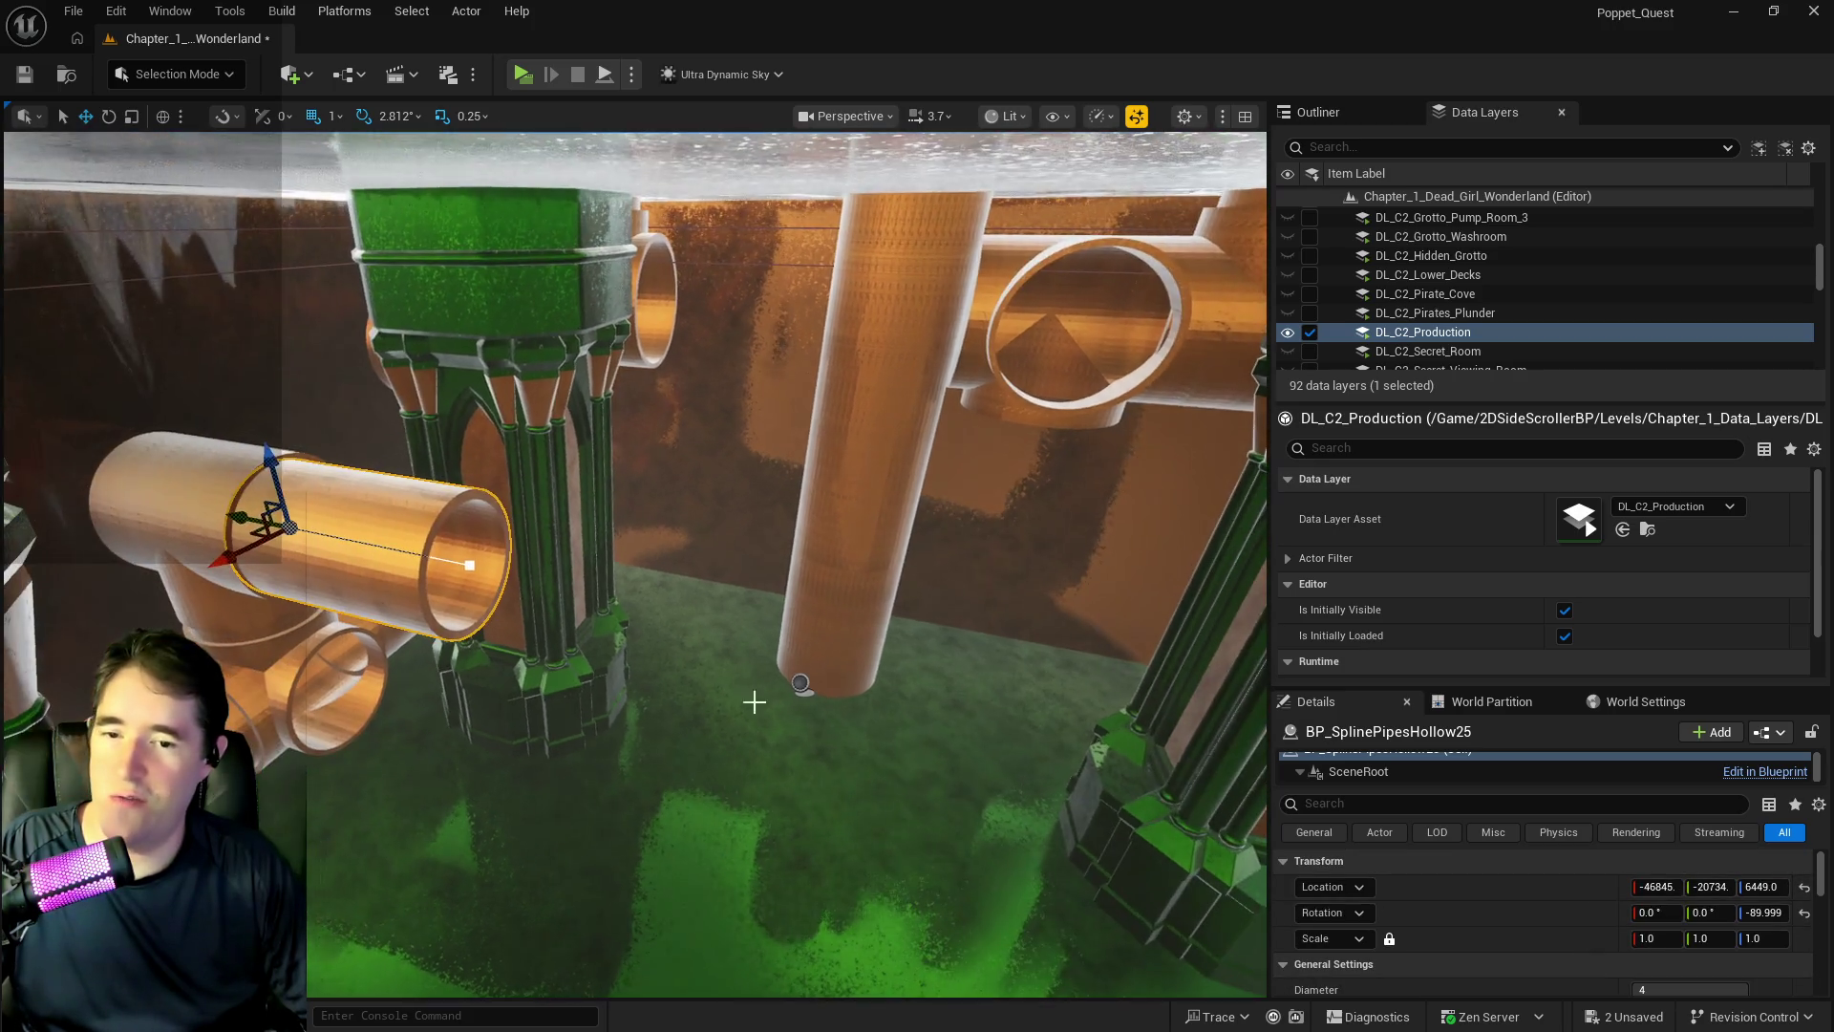
scroll(1521, 896, down, 1)
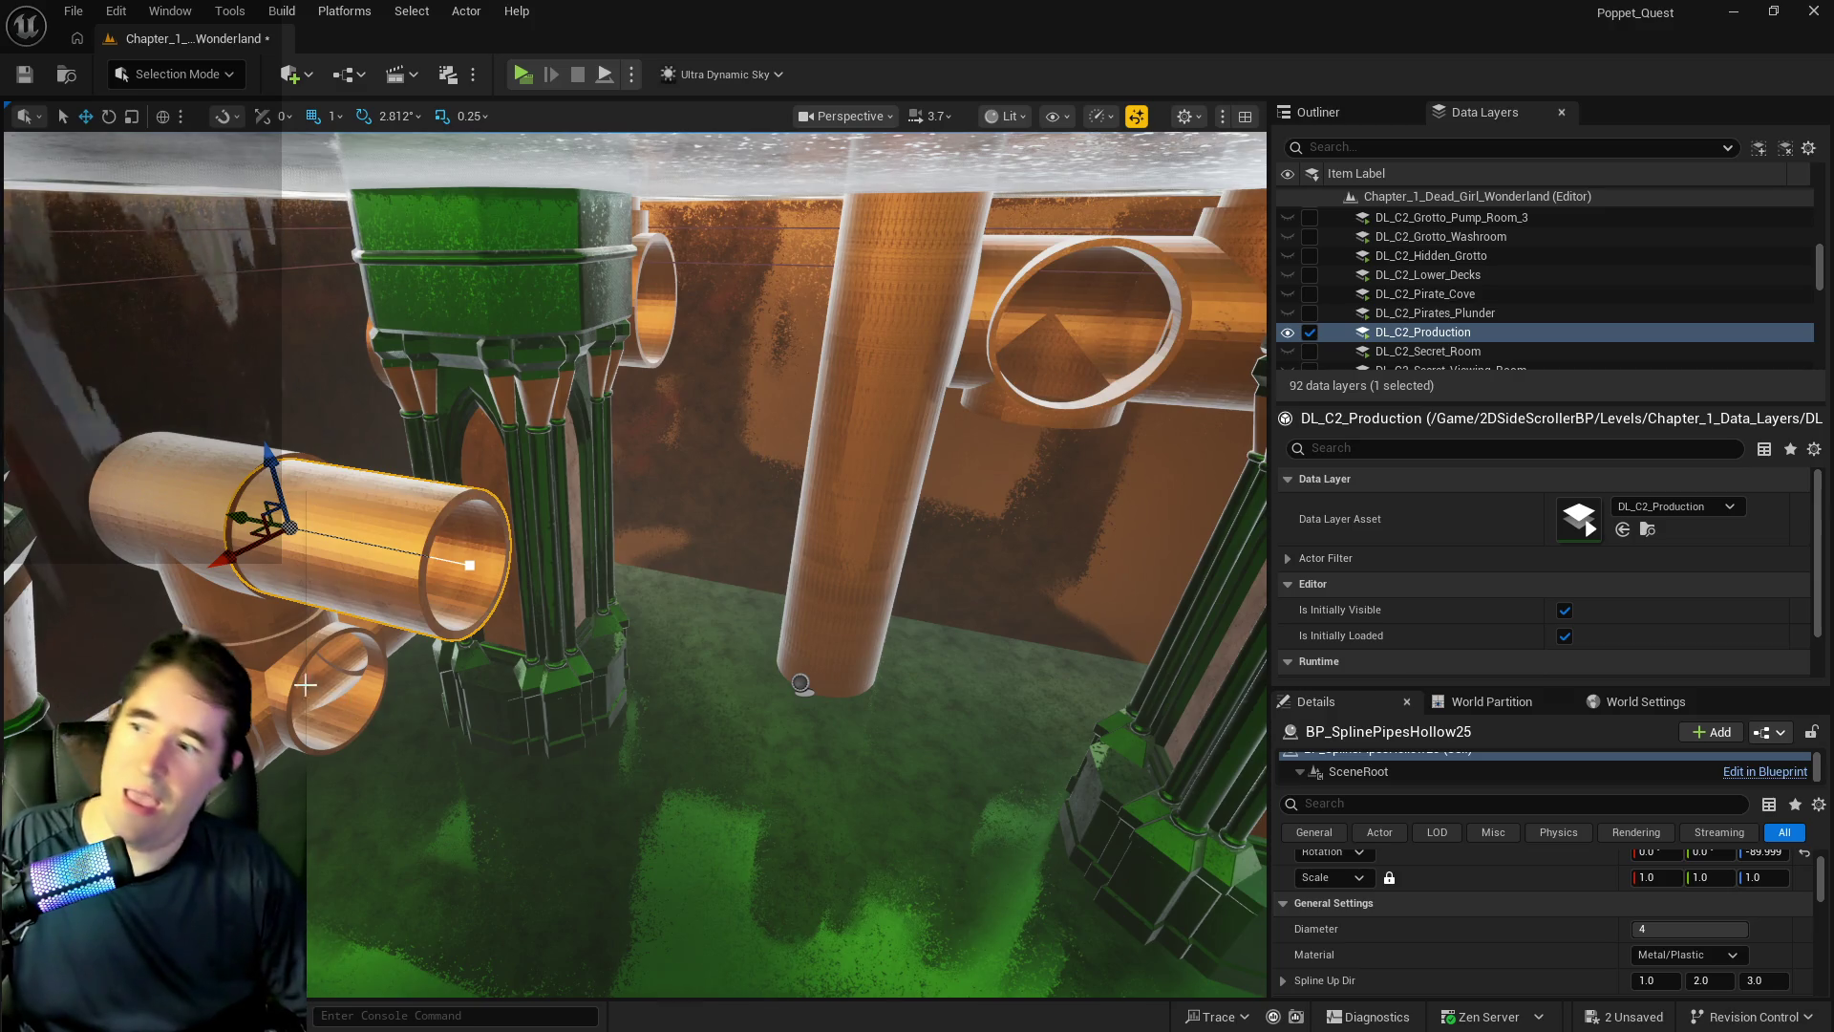
- Select the SM_Pipes_Vertical_4_Way4 pipe and save the level
click(344, 687)
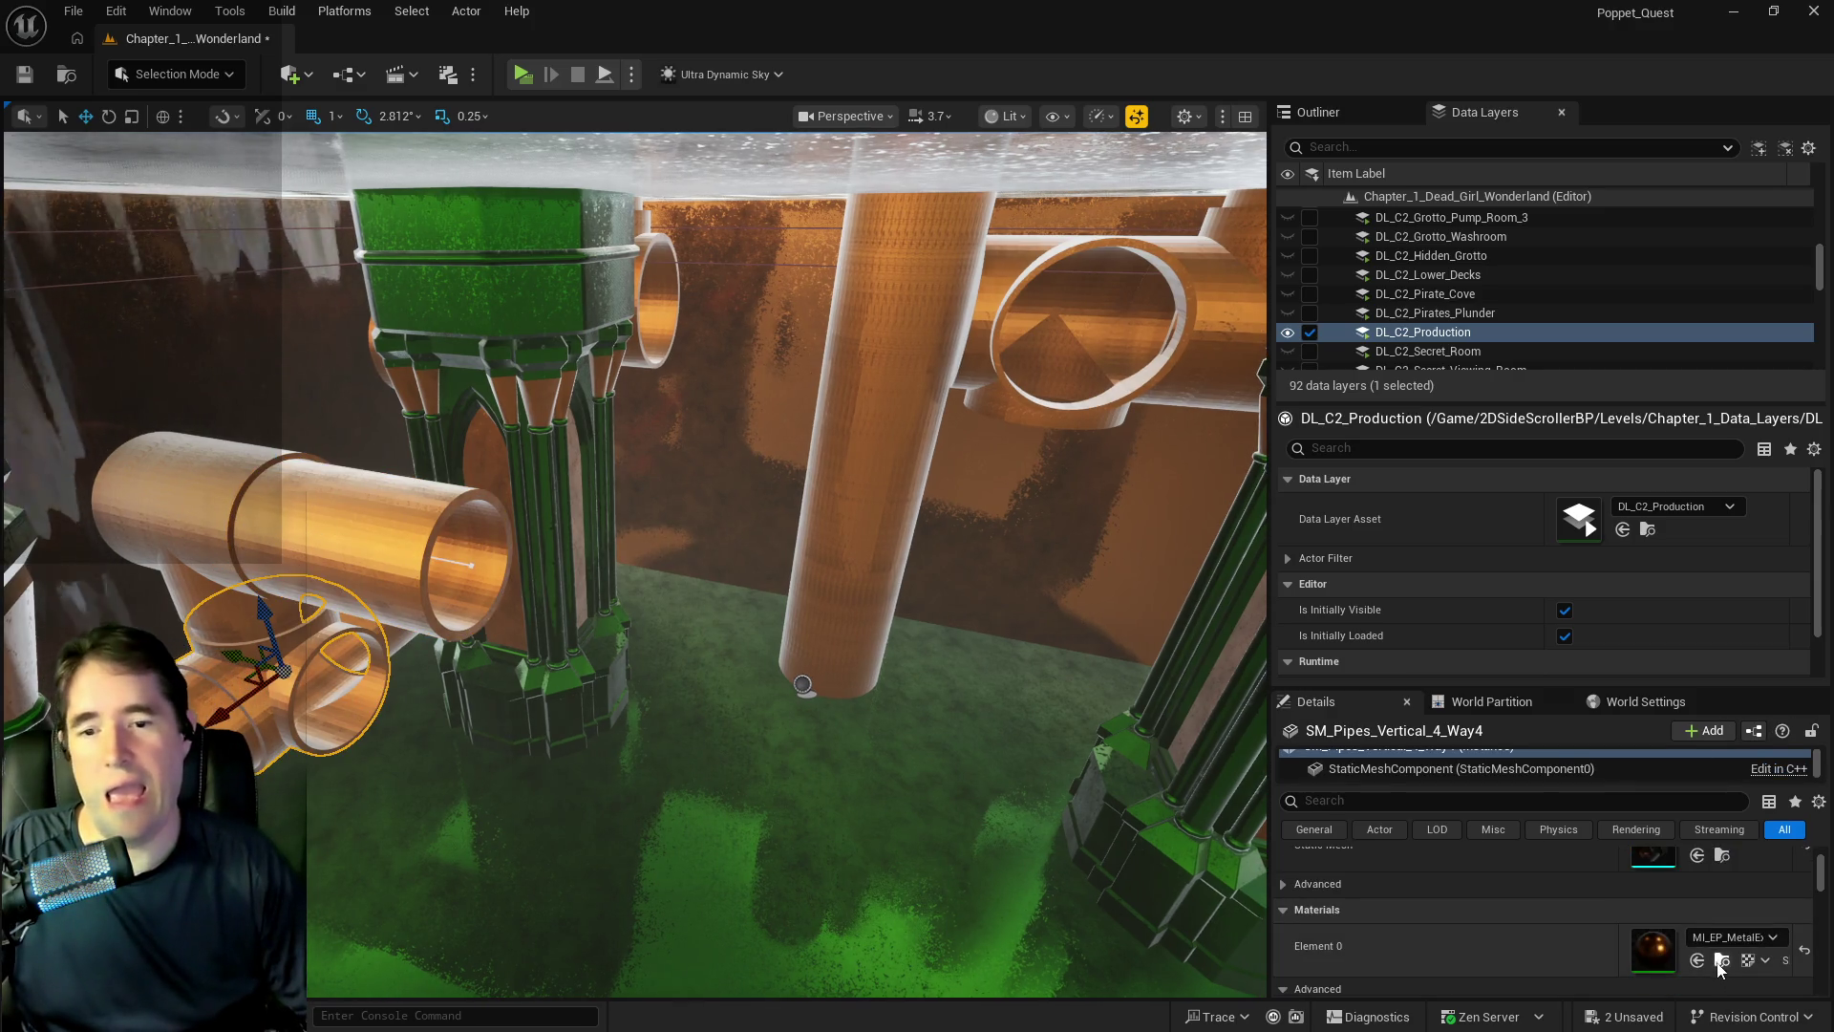
mouse_move(520, 777)
mouse_down()
mouse_move(535, 725)
mouse_move(524, 787)
mouse_up()
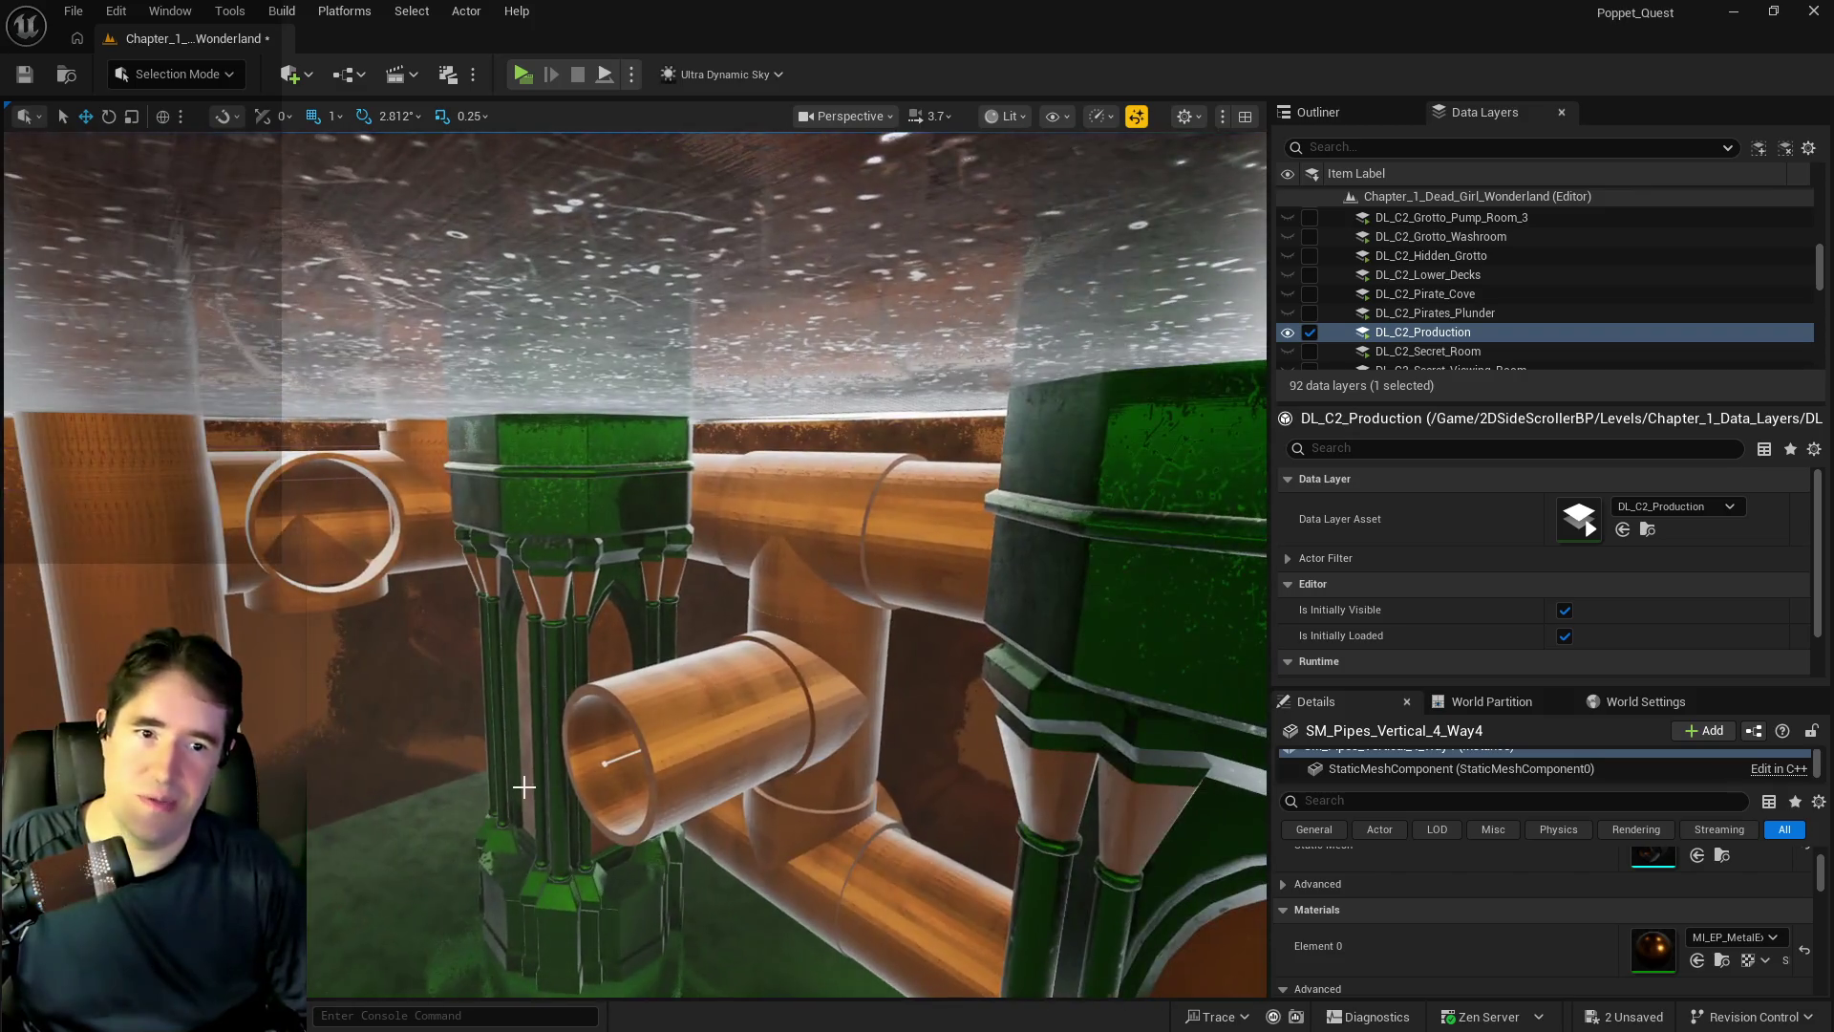
key(ctrl+s)
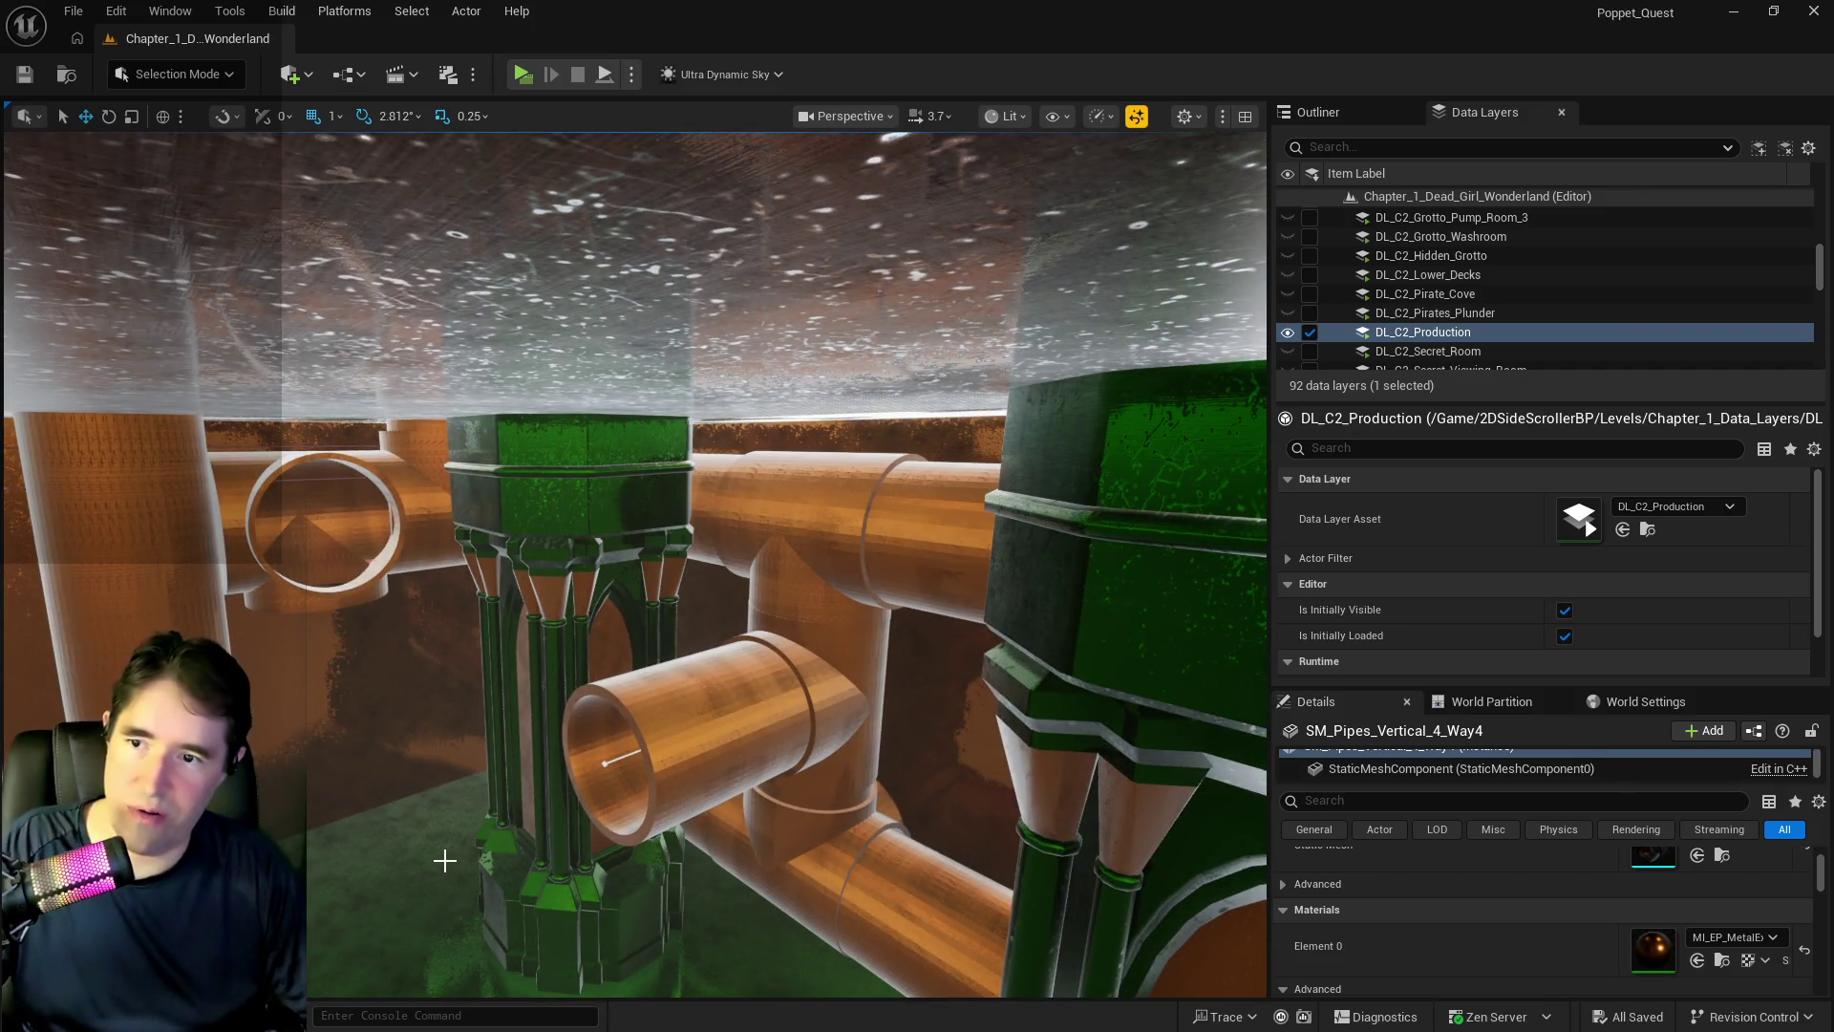
drag(829, 678, 643, 654)
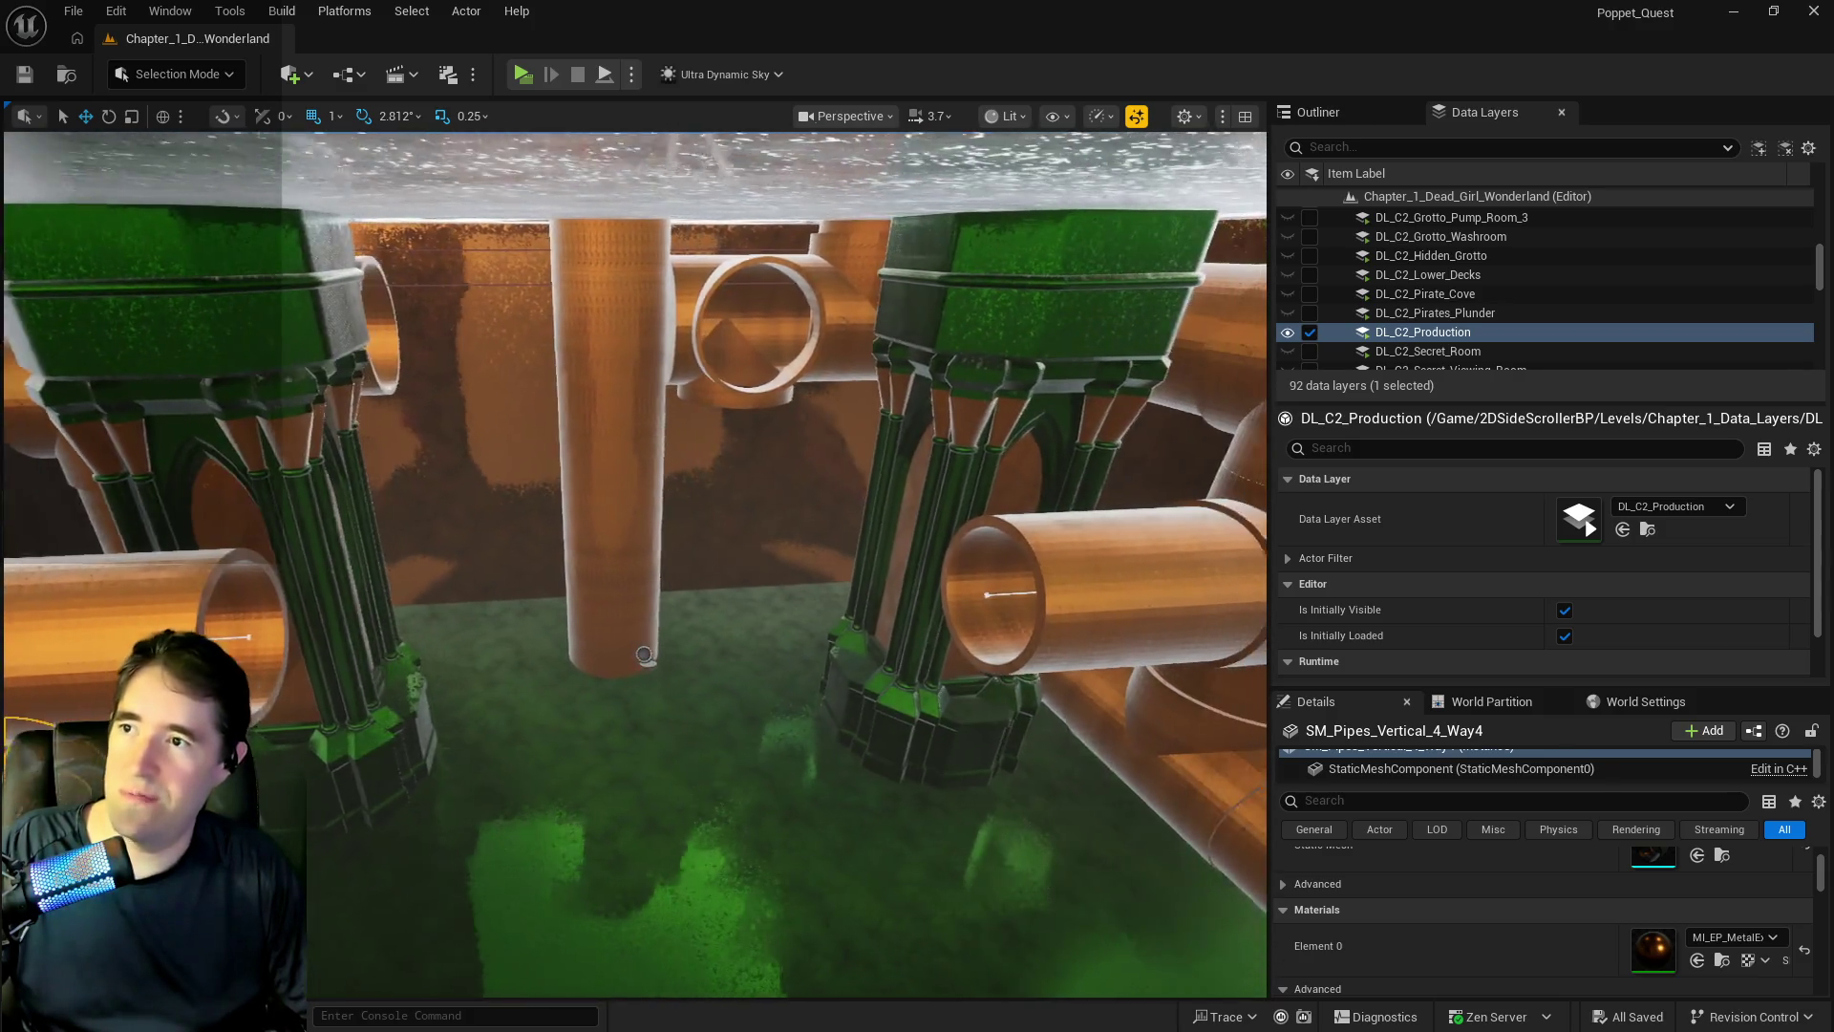
- Place a Box brush, undo it again, and look through the Actor menu
click(311, 73)
mouse_move(347, 381)
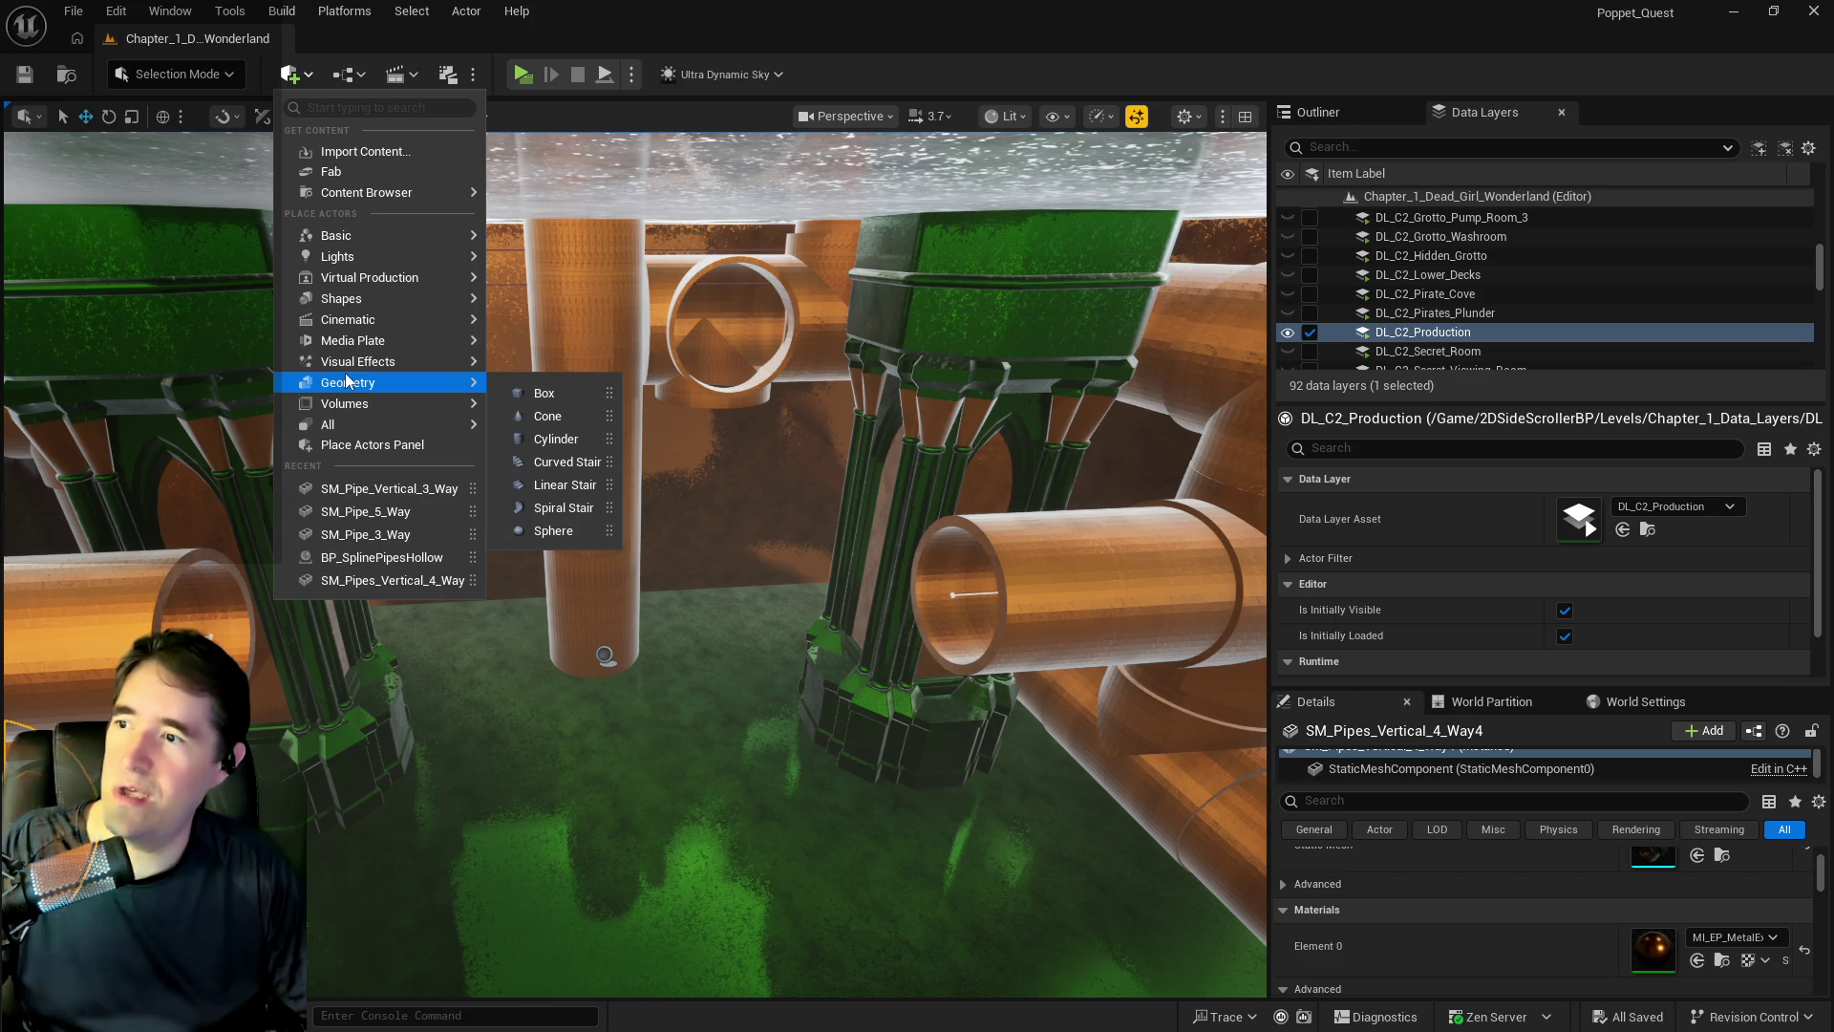
mouse_move(544, 393)
mouse_down()
mouse_move(776, 801)
mouse_move(654, 836)
mouse_up()
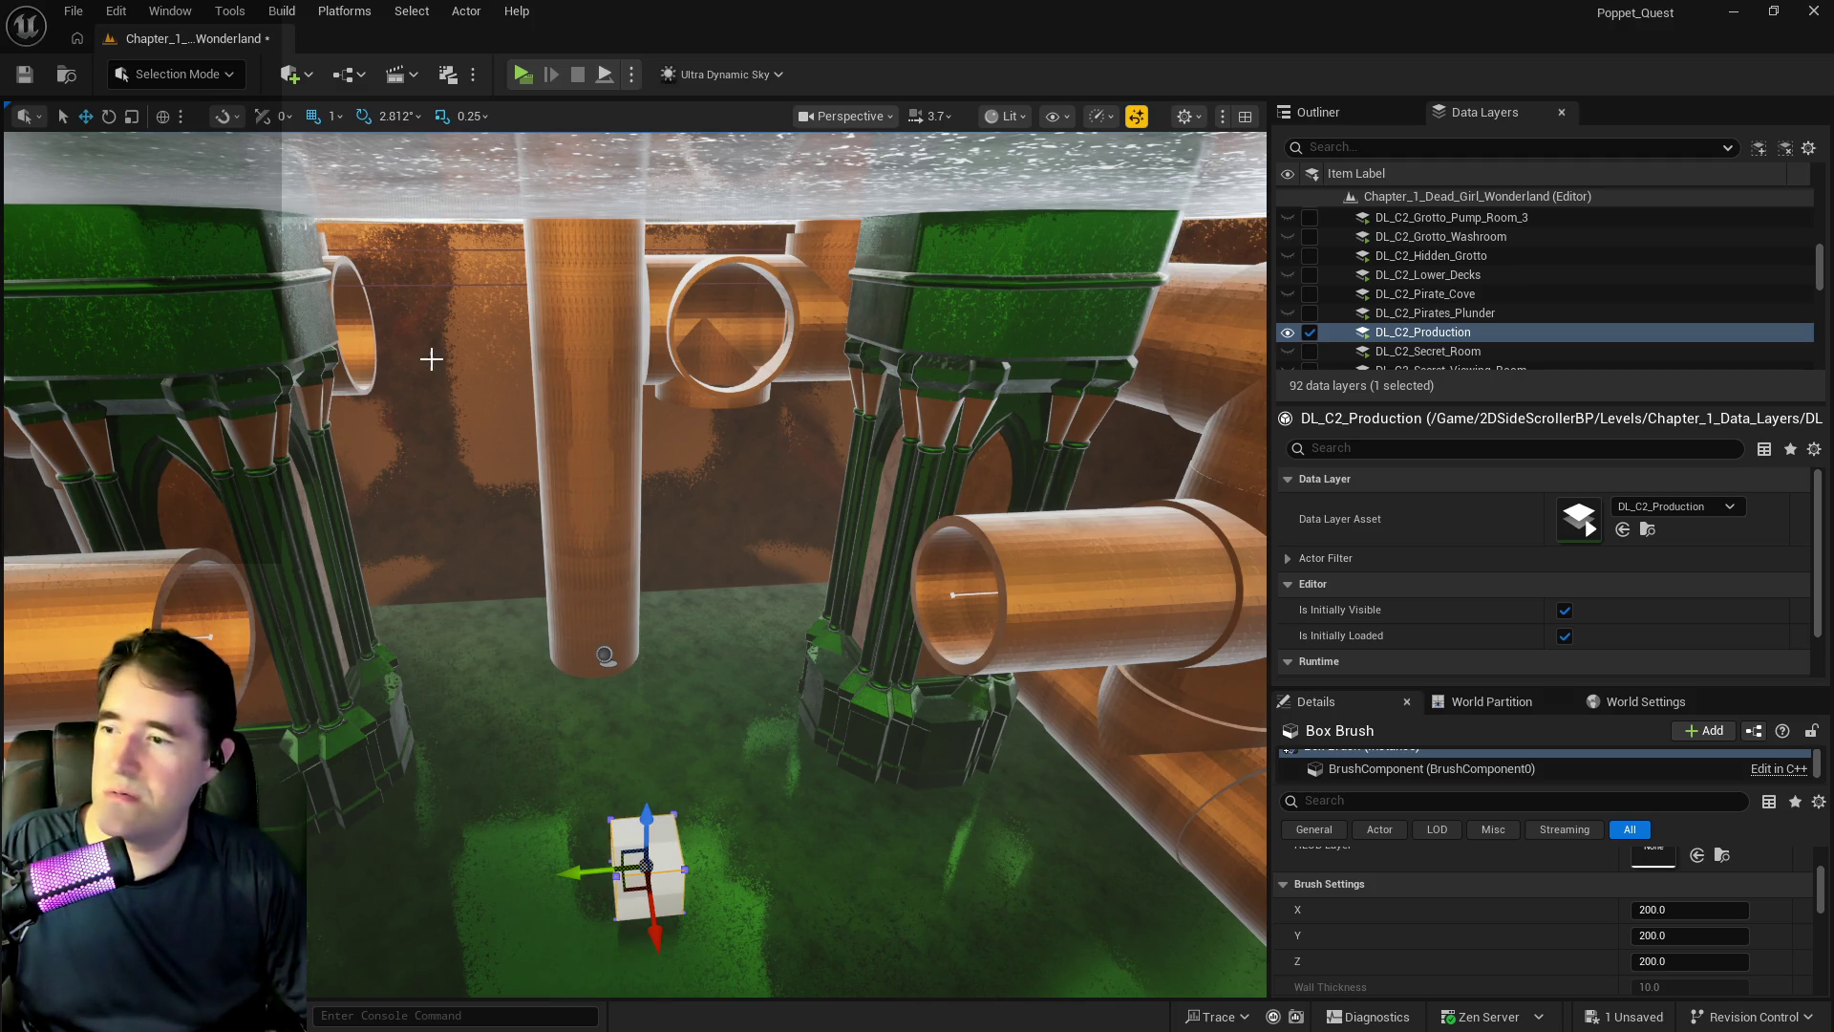
click(116, 11)
click(119, 86)
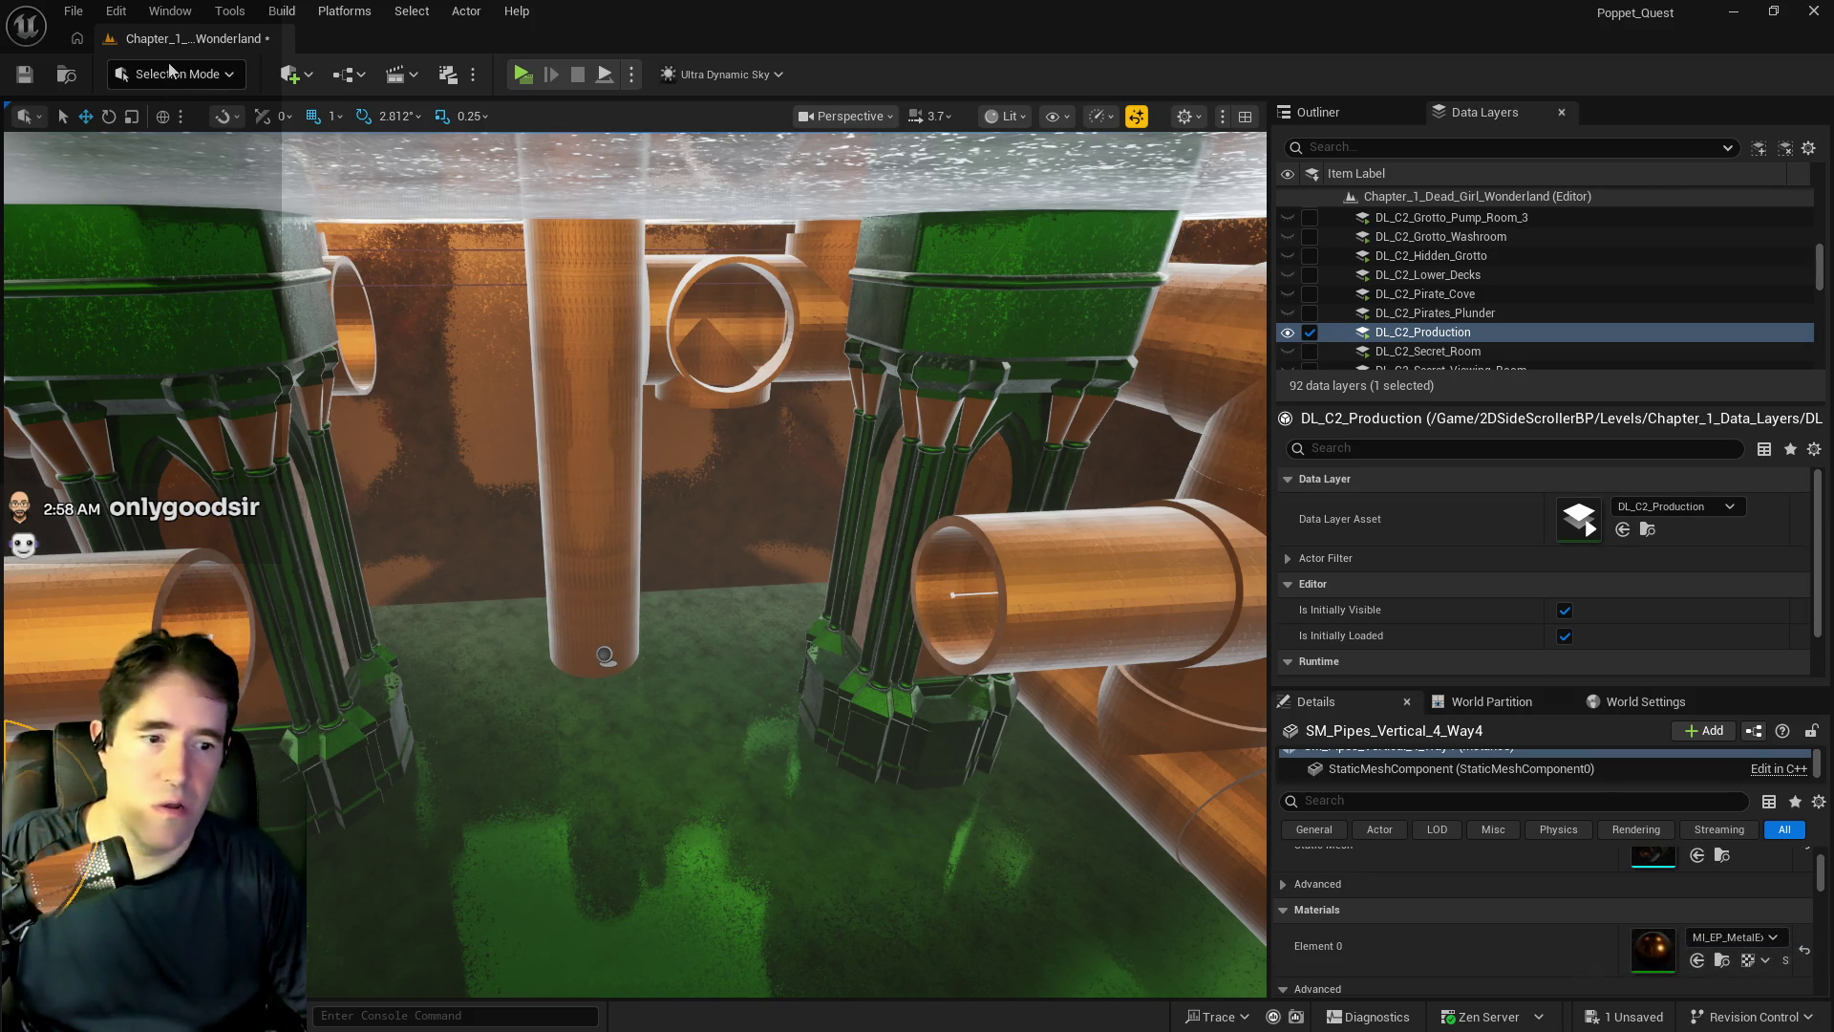
click(170, 11)
mouse_move(466, 10)
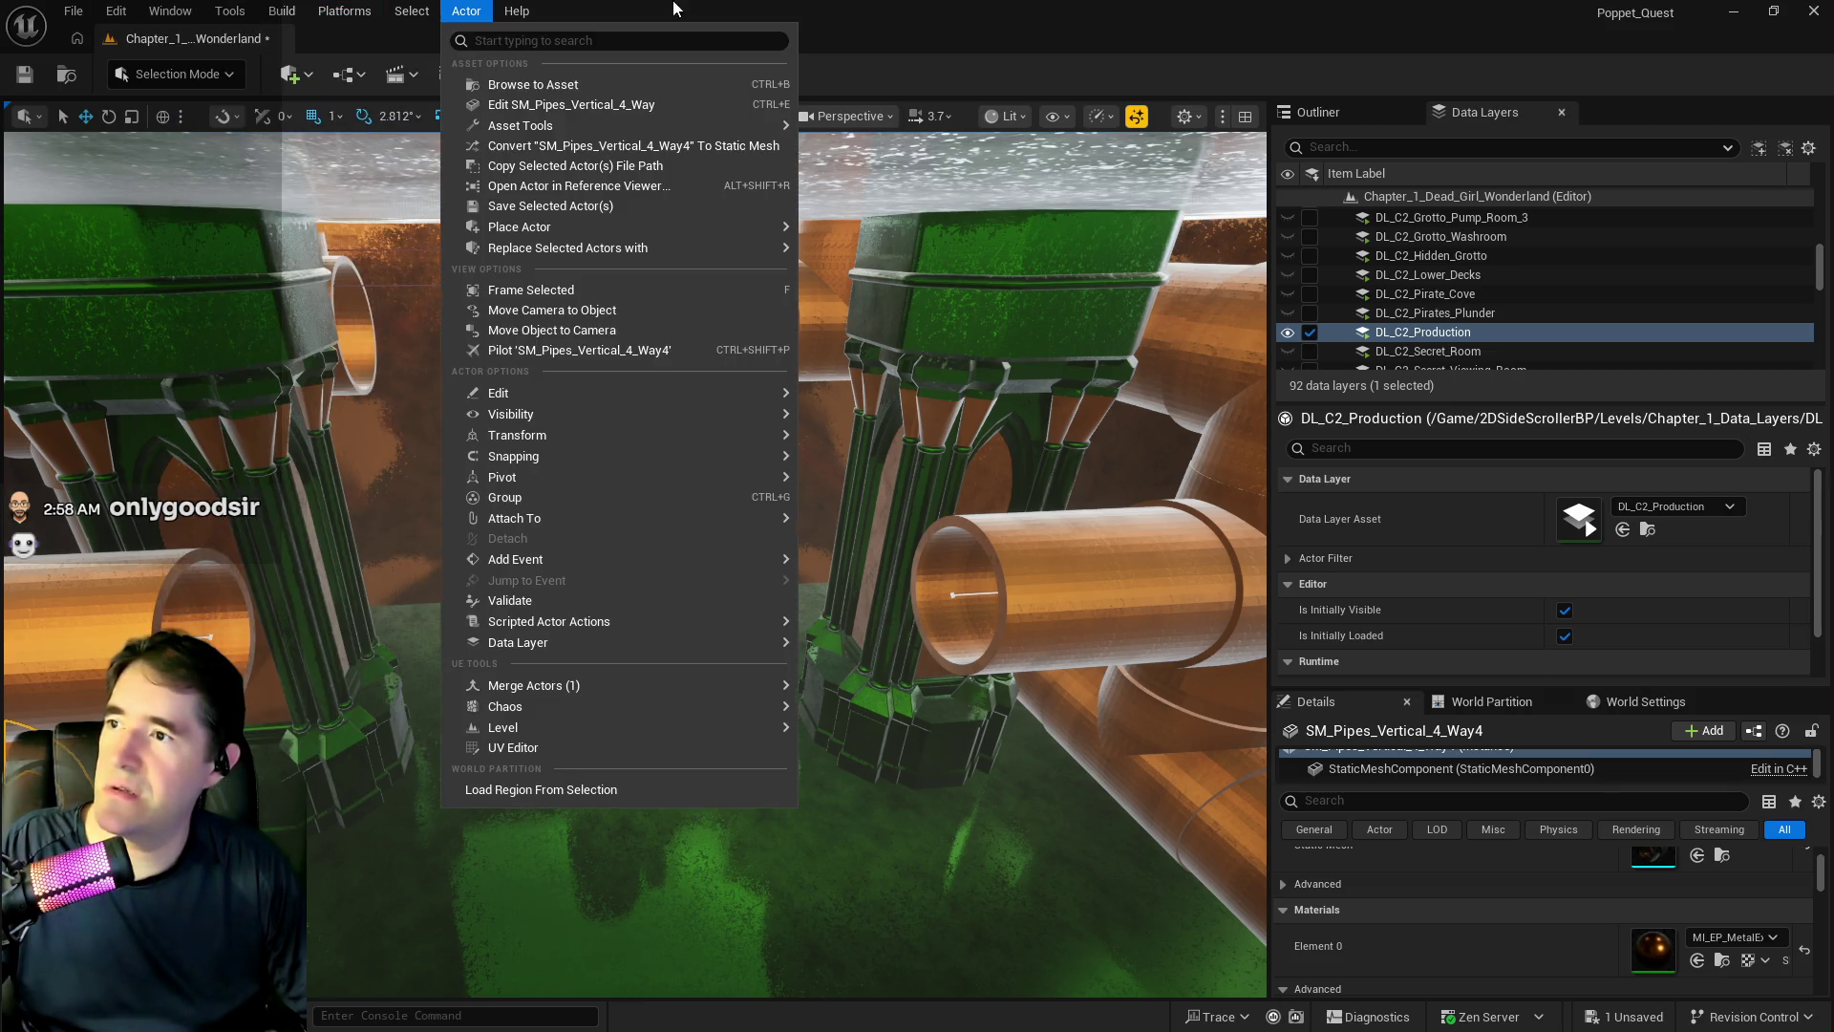
click(229, 113)
- Drag a 200×200×200 Box brush onto the floor below the vertical pipe
click(287, 74)
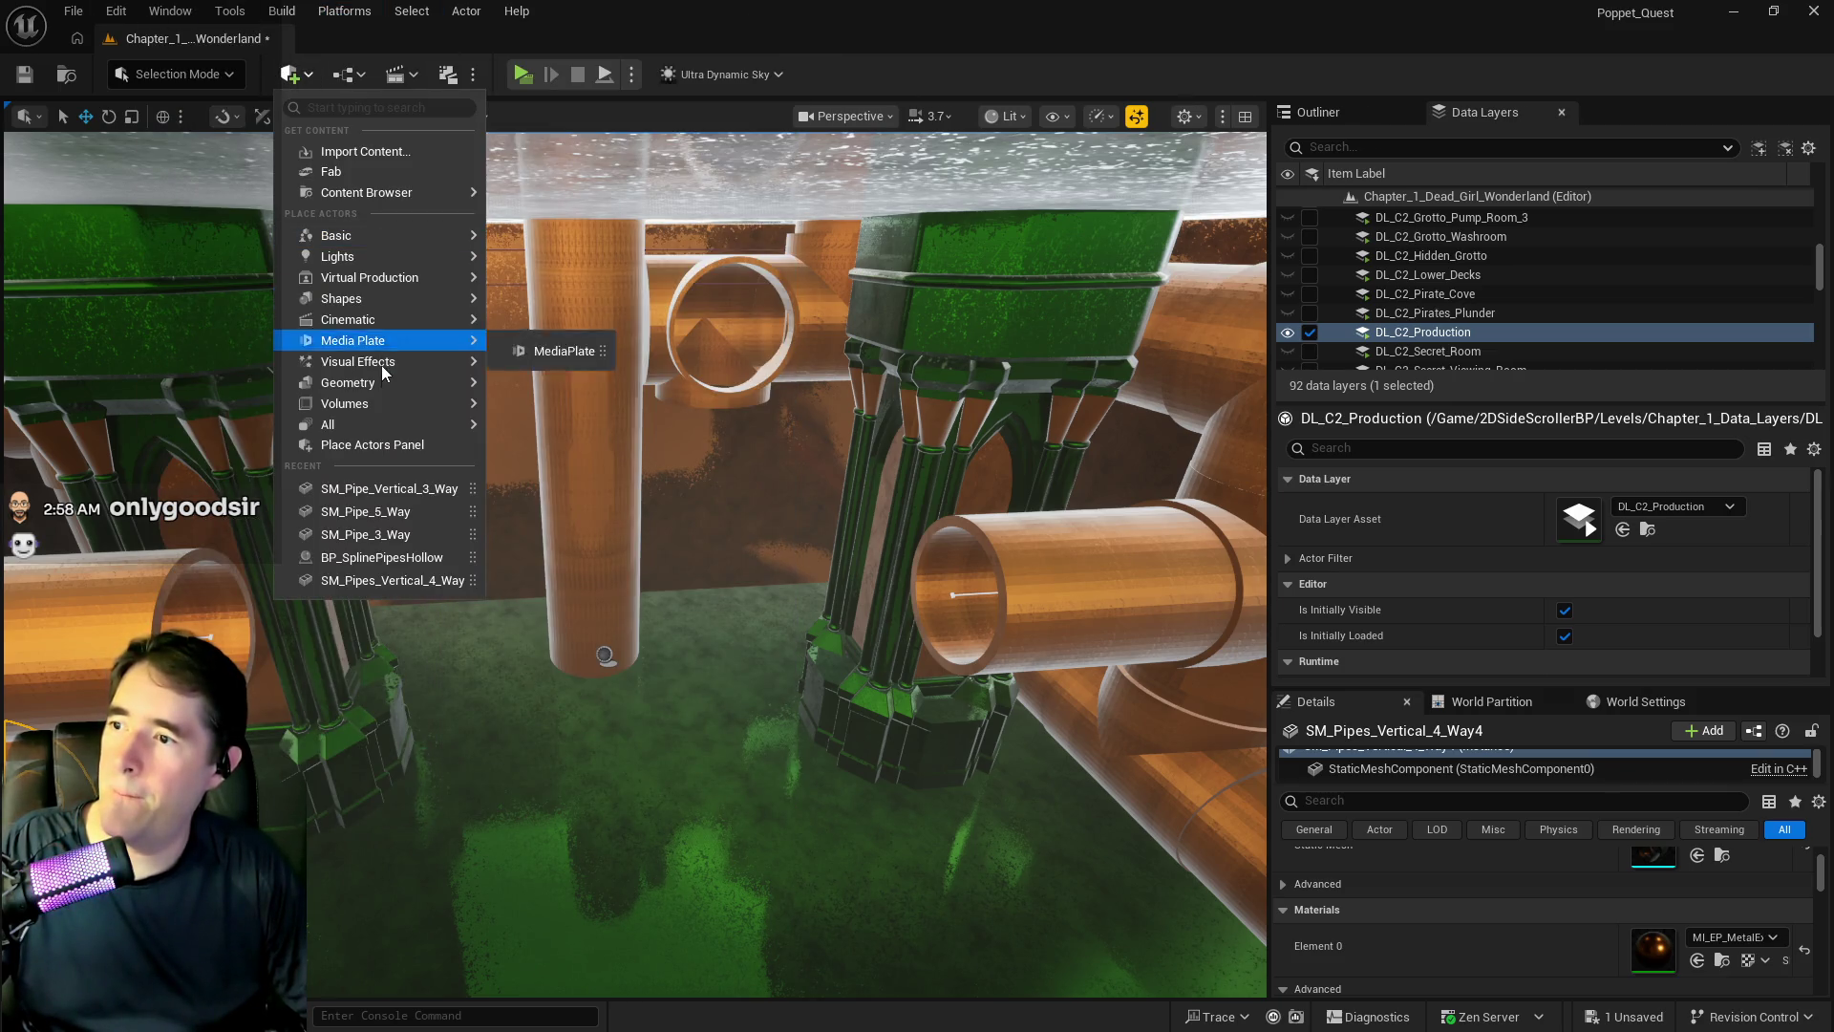
mouse_move(392, 382)
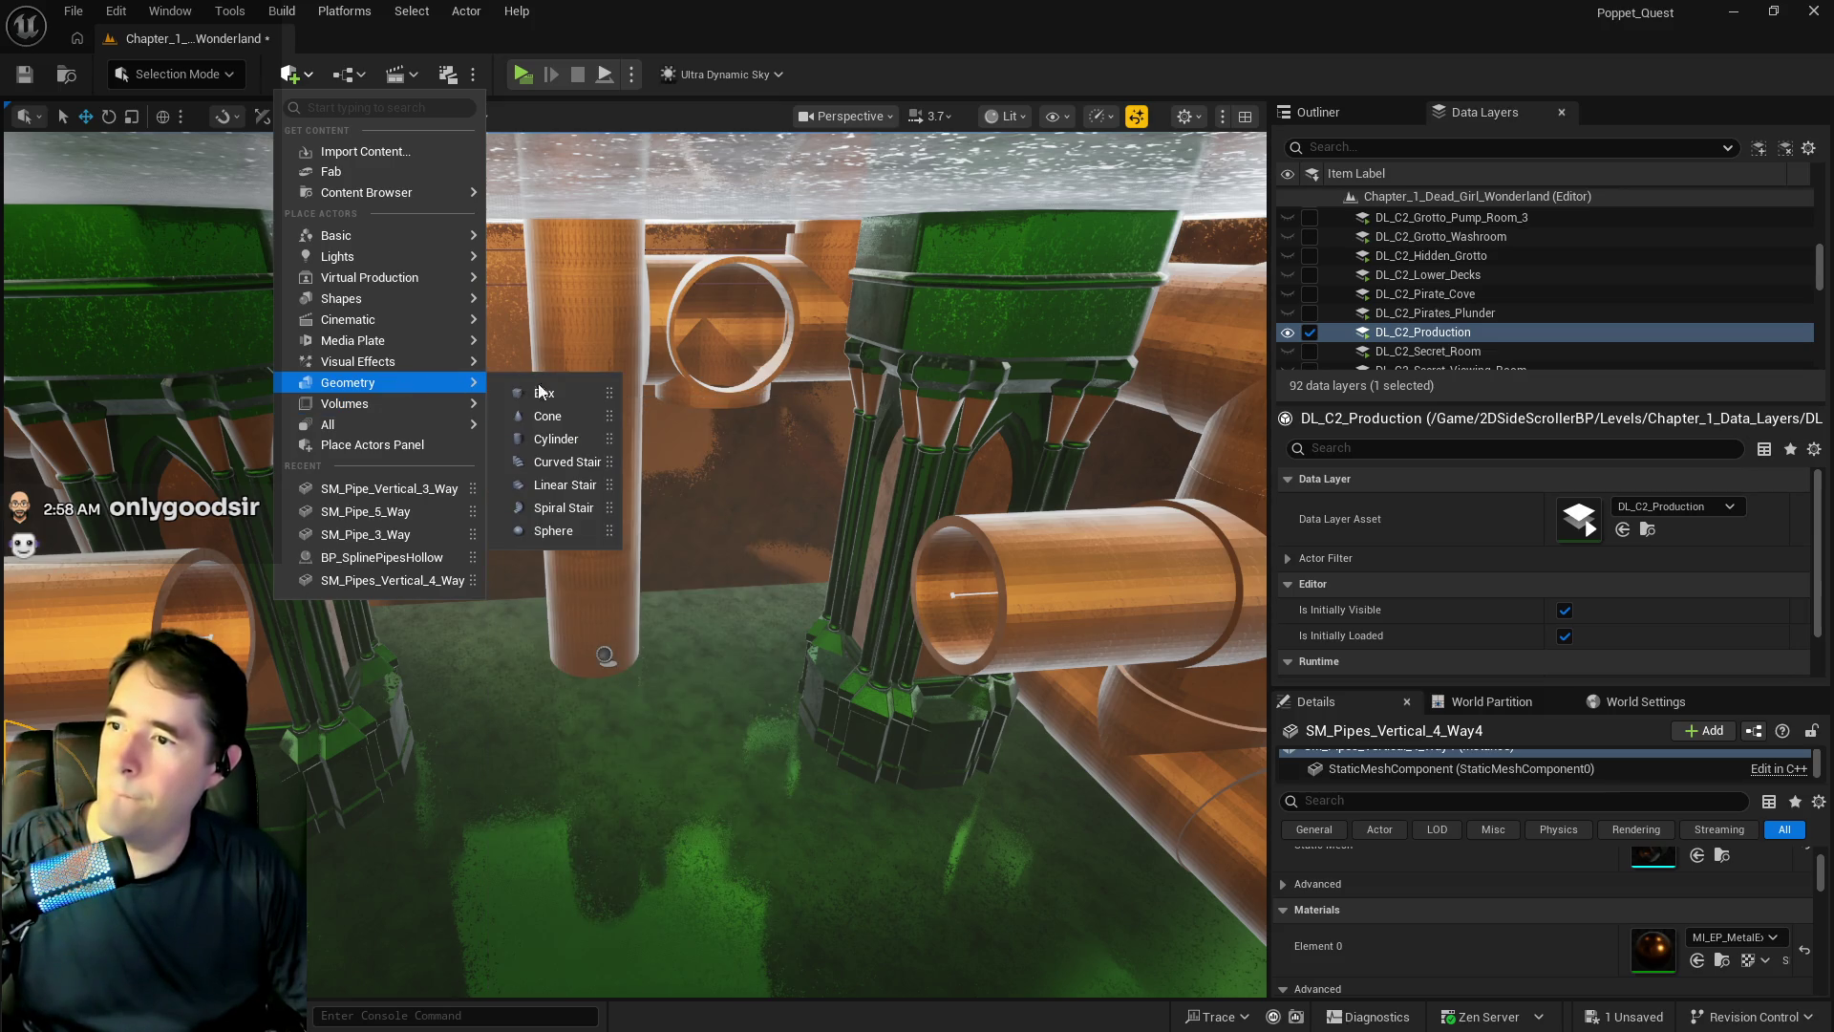
mouse_move(551, 384)
mouse_down()
mouse_move(720, 704)
mouse_move(618, 831)
mouse_up()
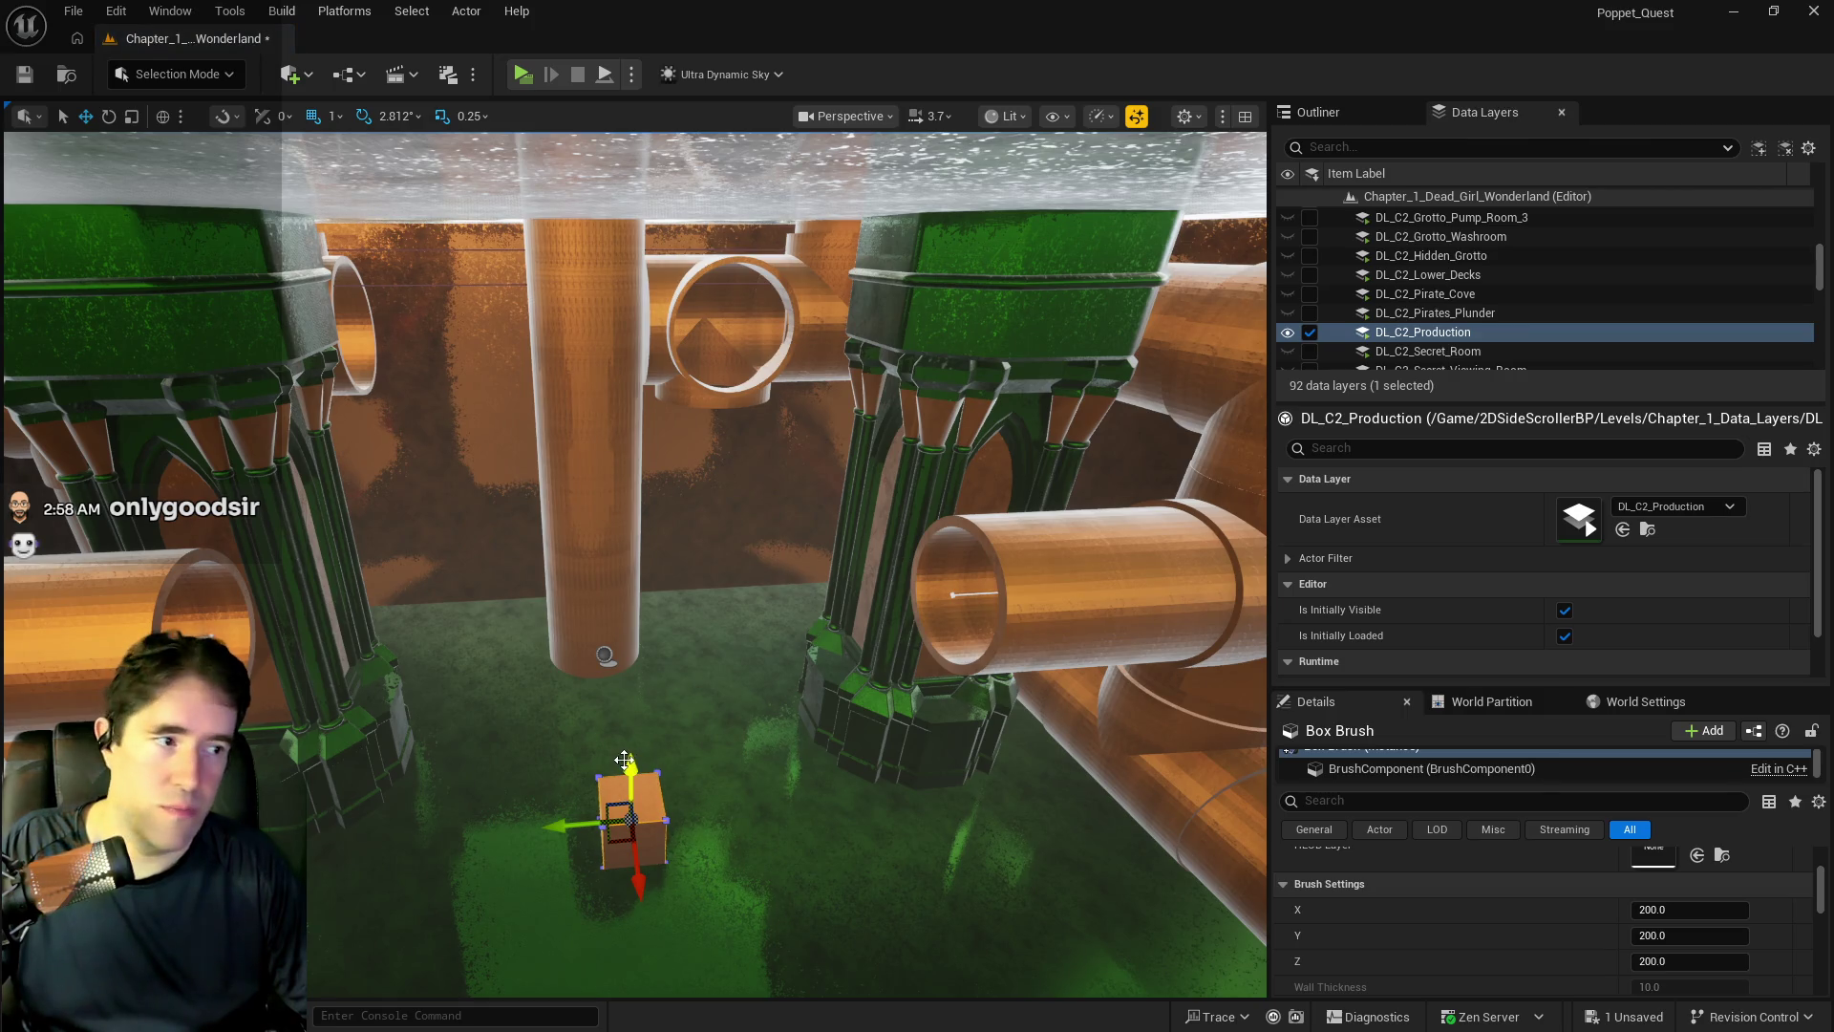
- Raise the box brush to pipe height, frame it, and stretch it into a long slab
drag(623, 770, 622, 512)
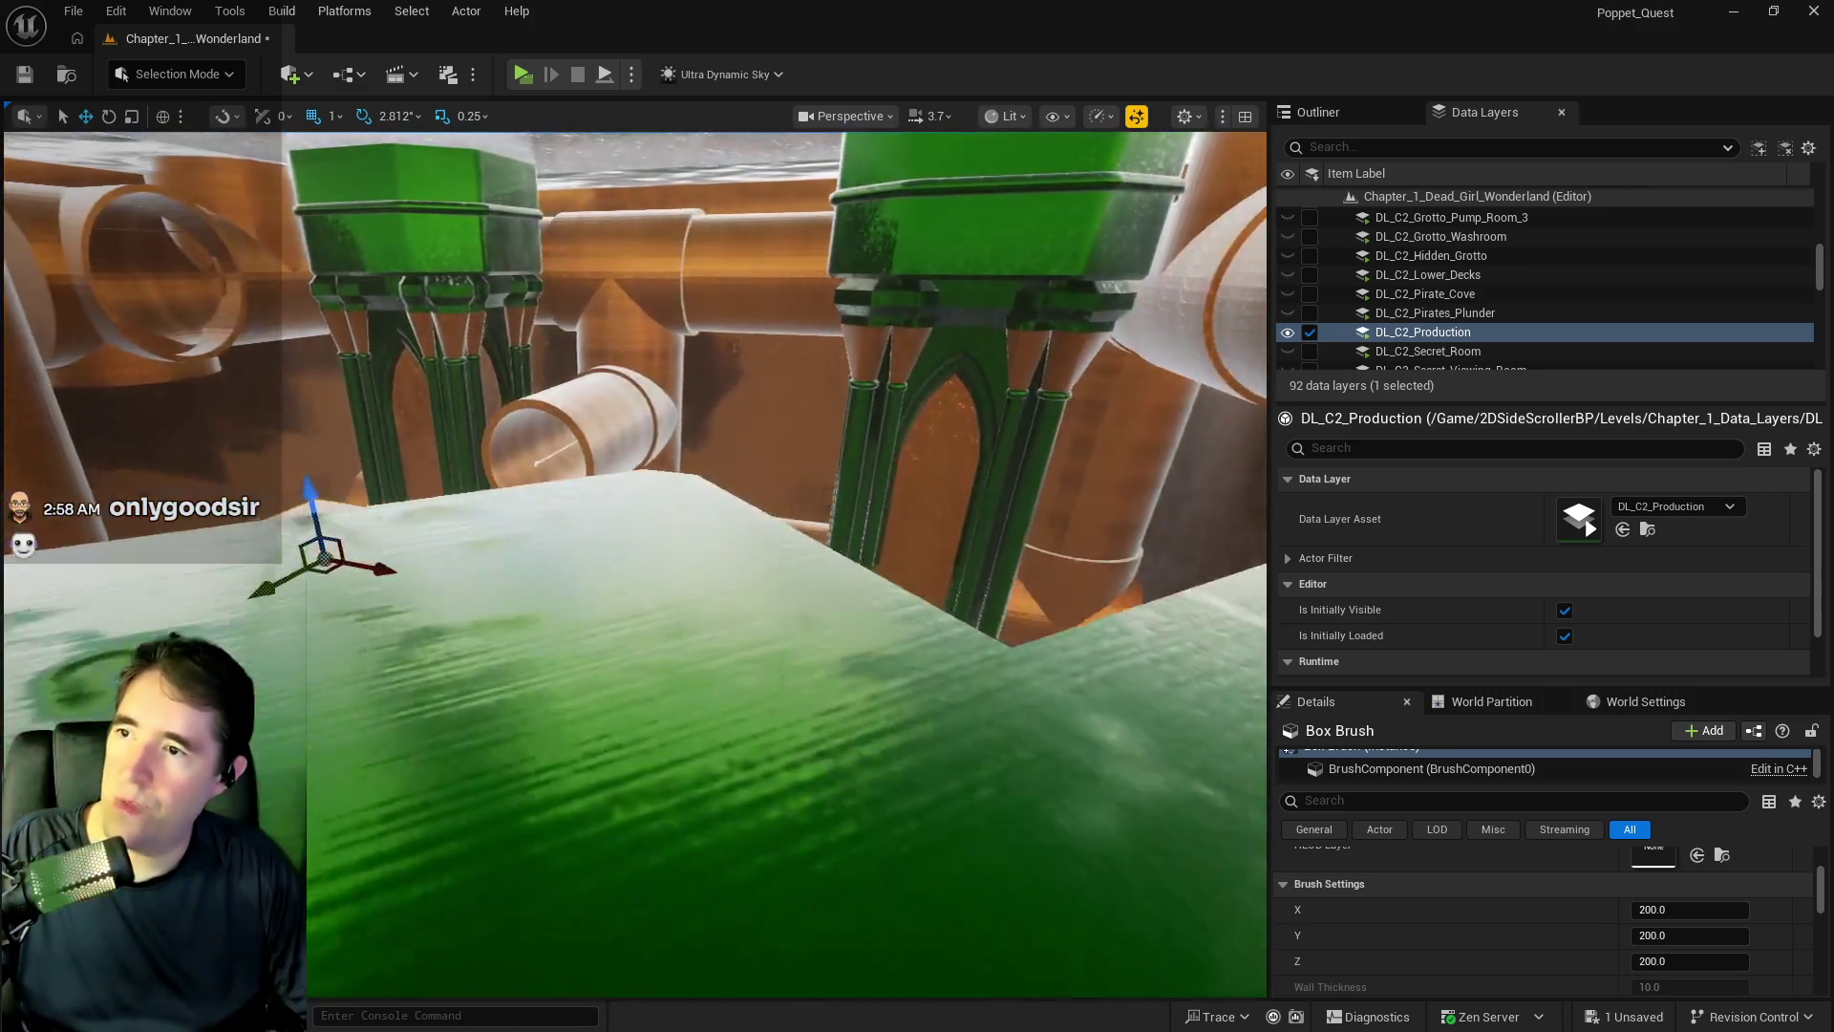
key(f)
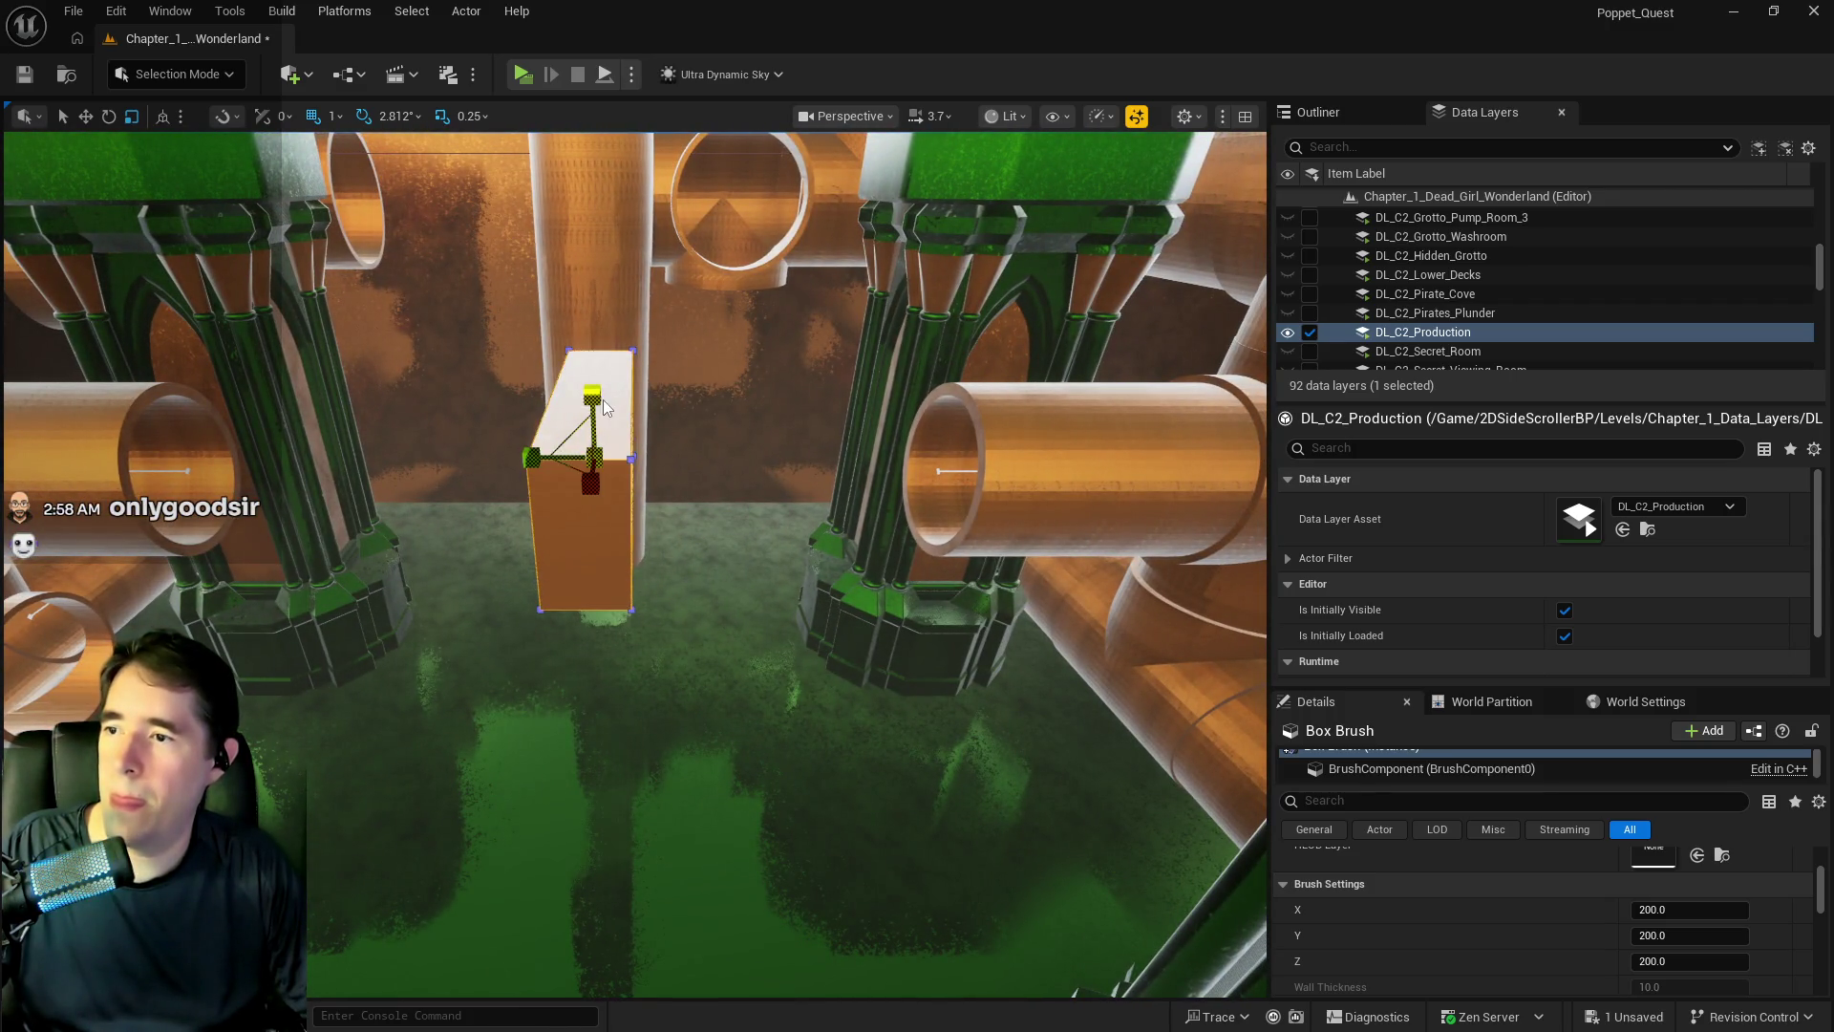
drag(531, 459, 444, 461)
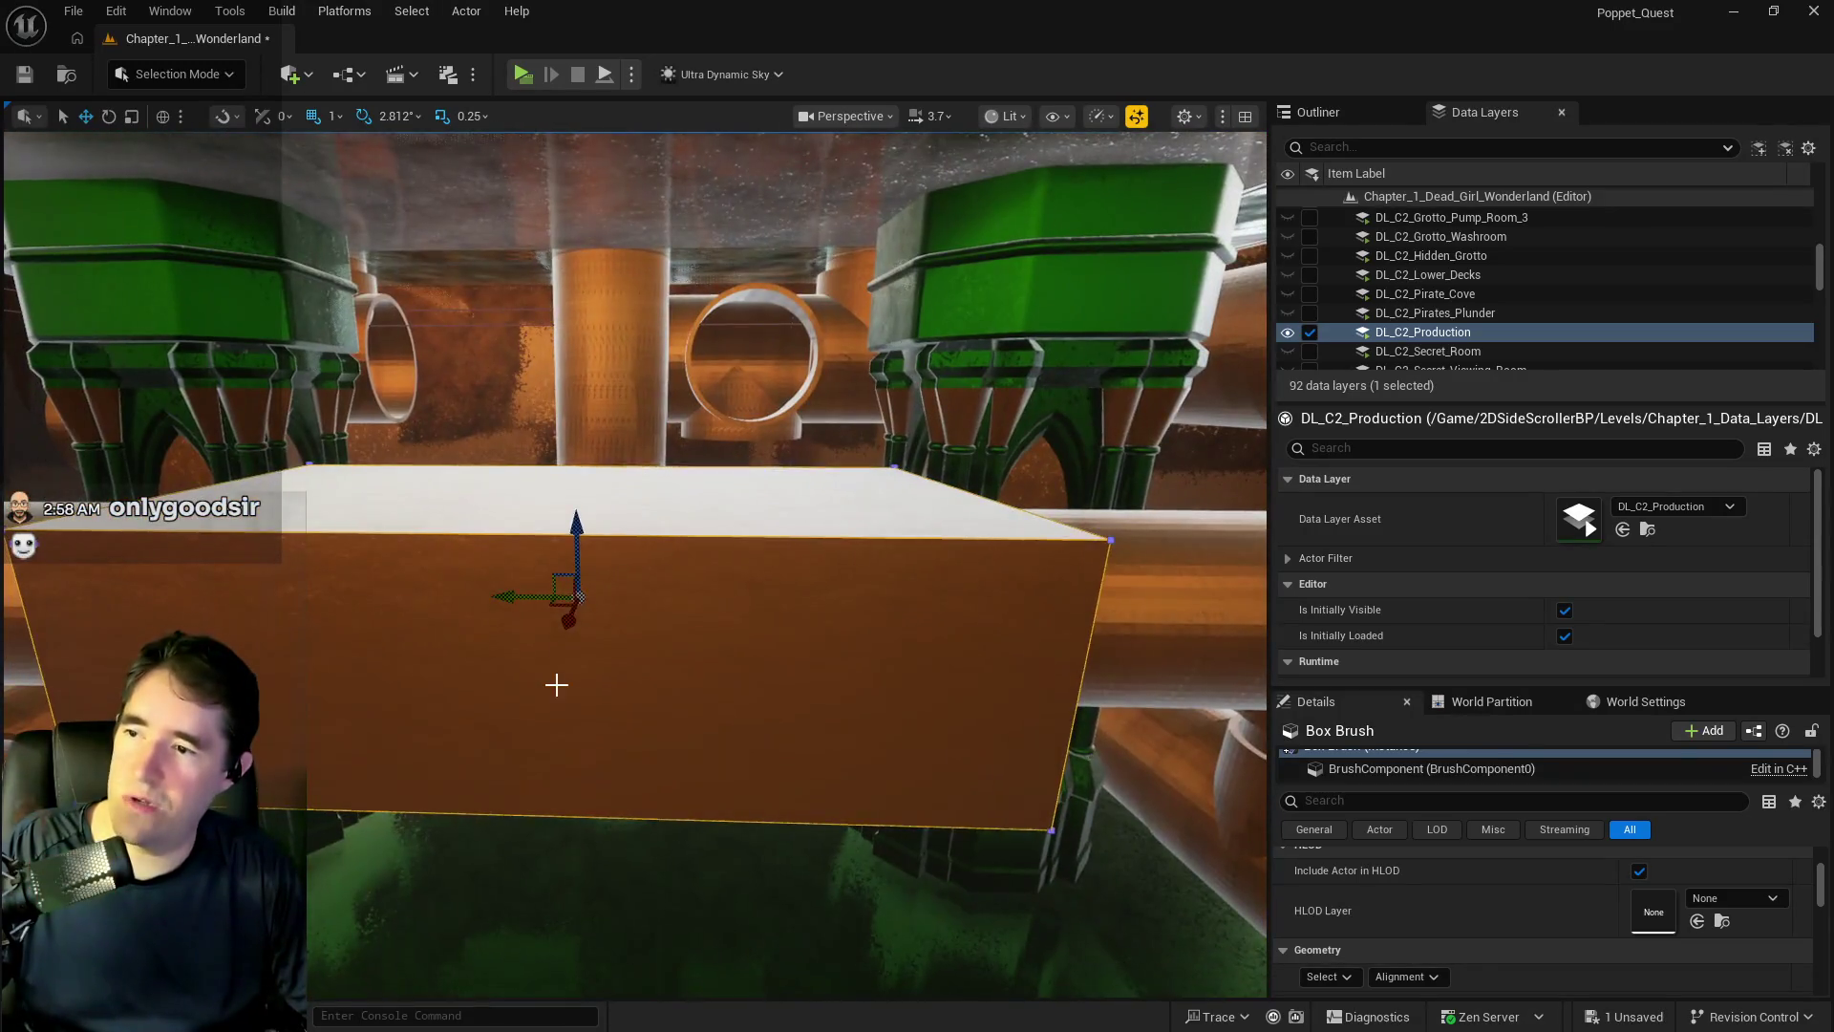
- Scale the box brush taller, then Alt-drag upward to stack a duplicate, Box Brush2
mouse_move(577, 535)
mouse_down()
mouse_move(579, 582)
mouse_move(614, 552)
mouse_up()
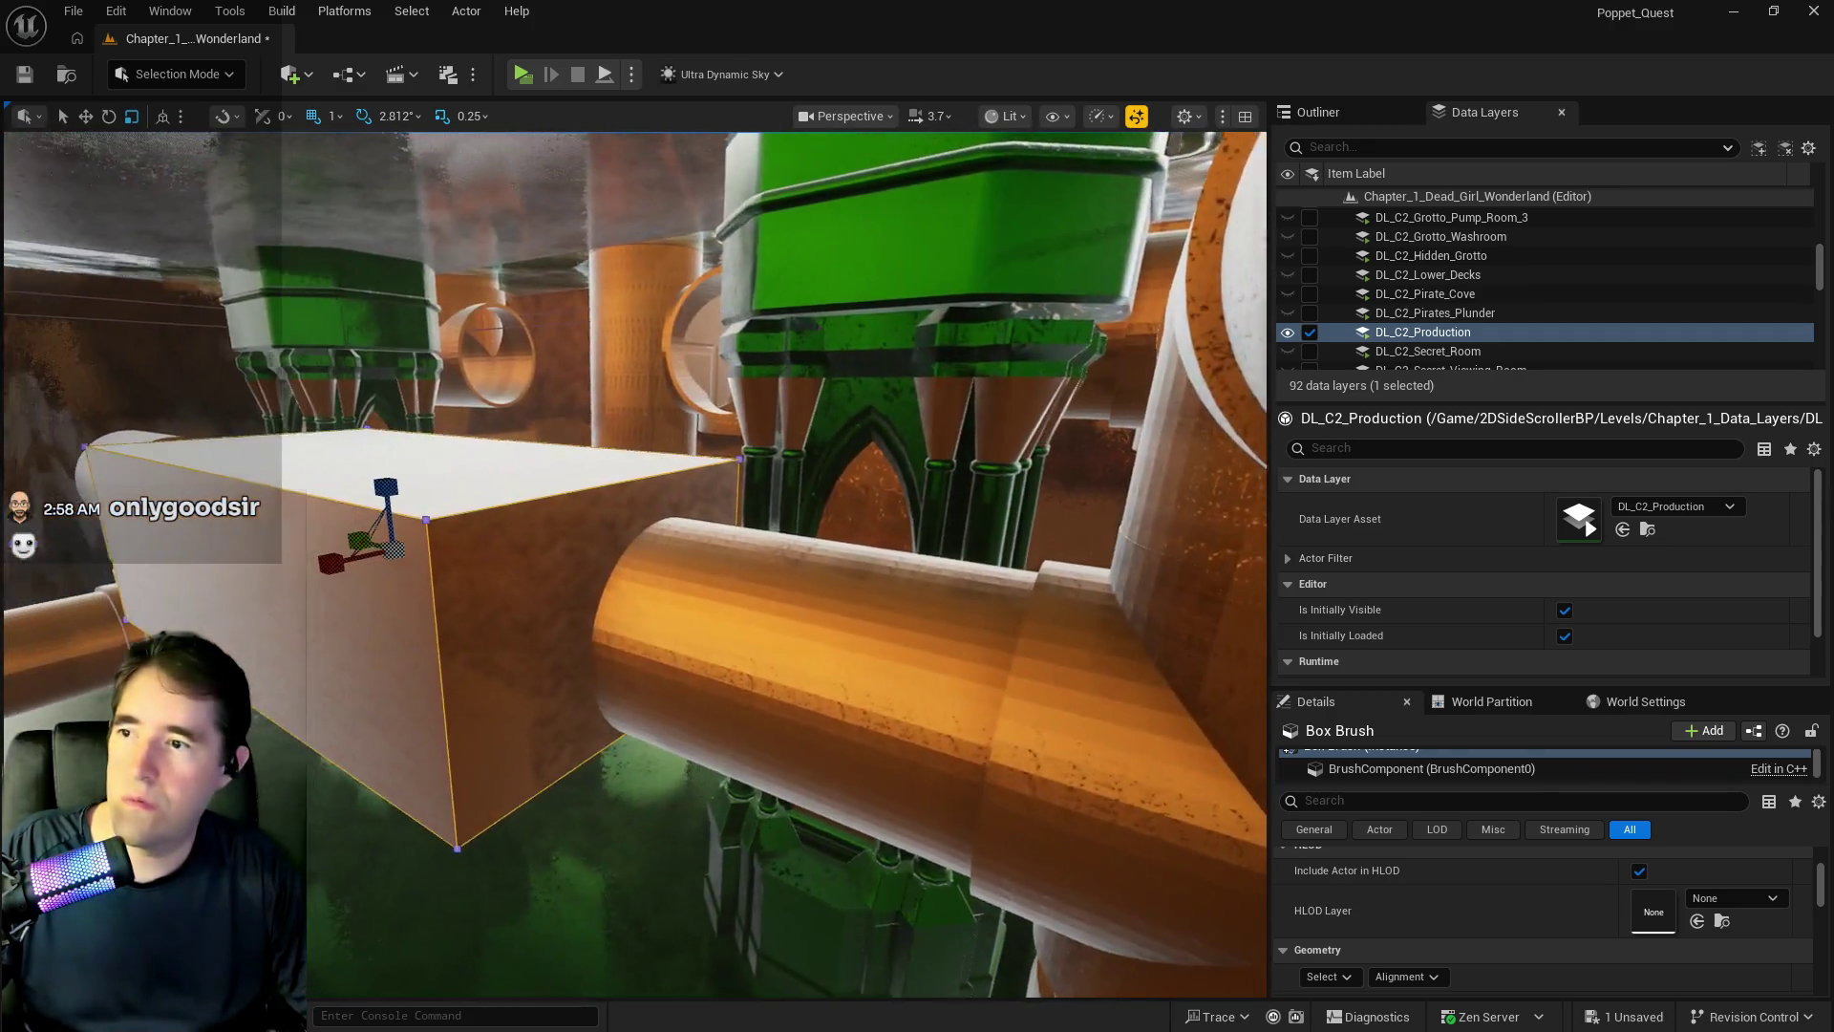
key(w)
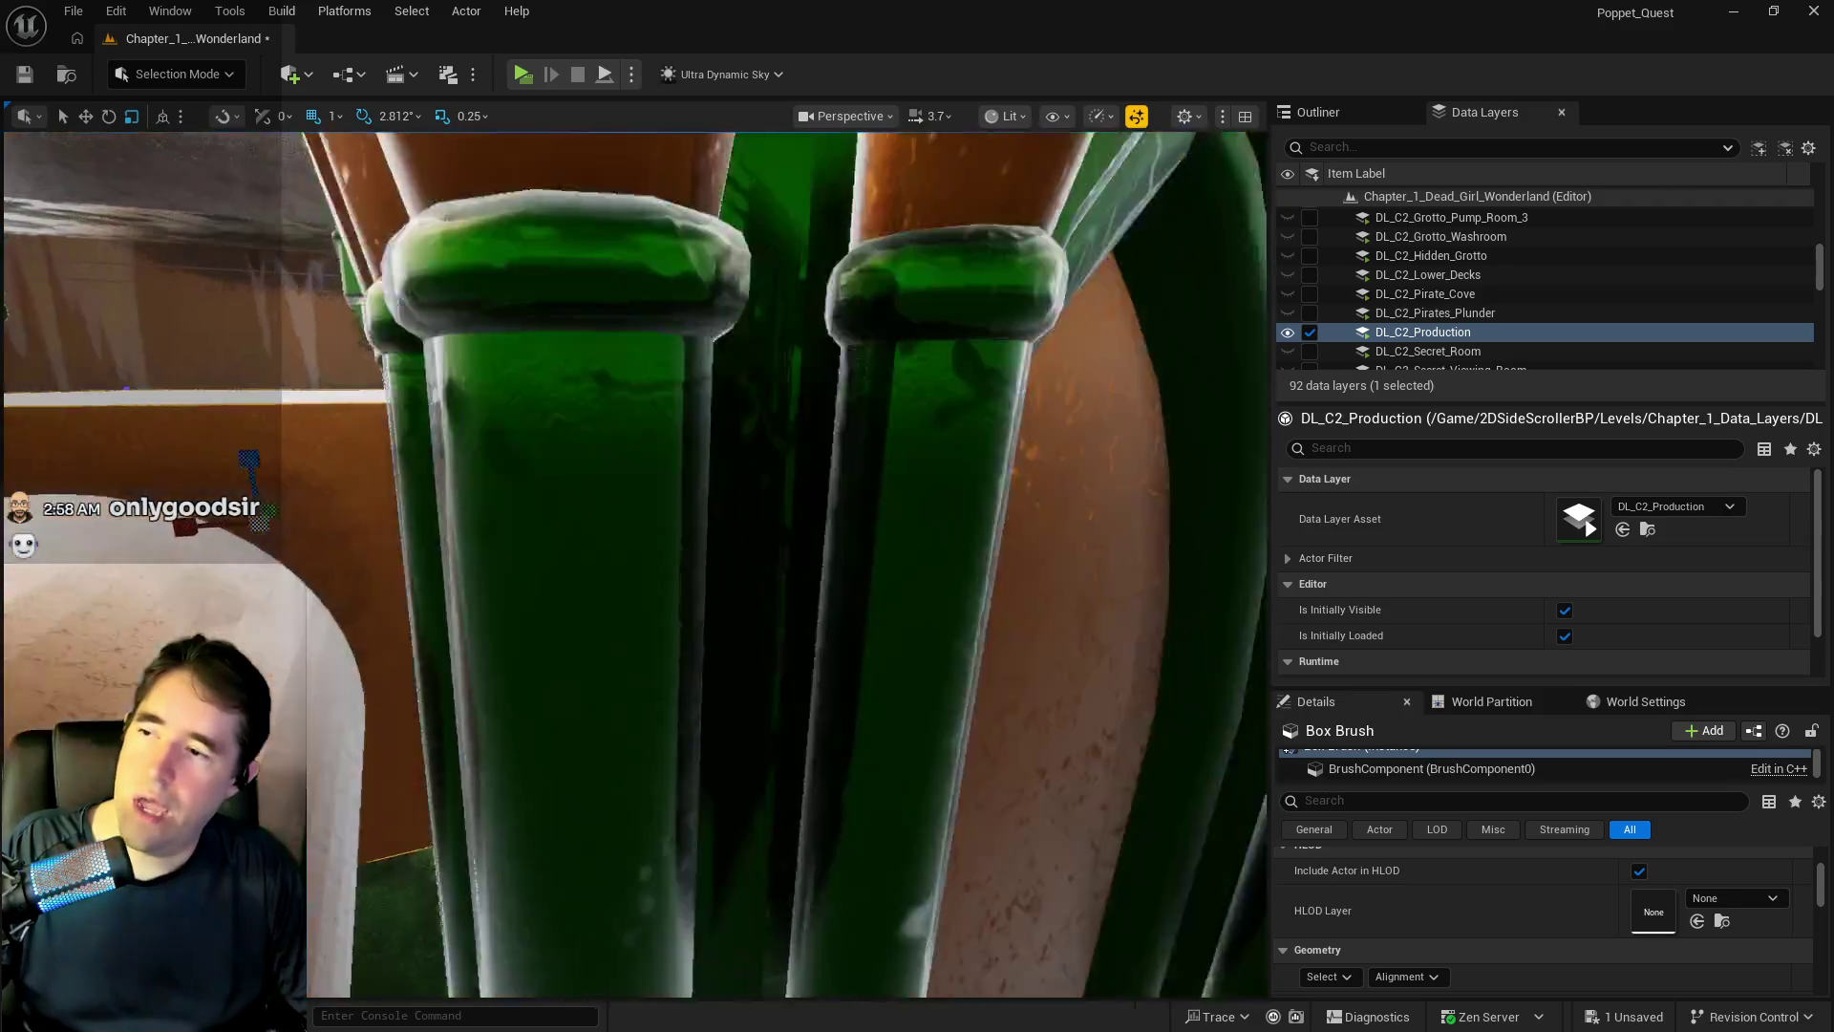
key(s)
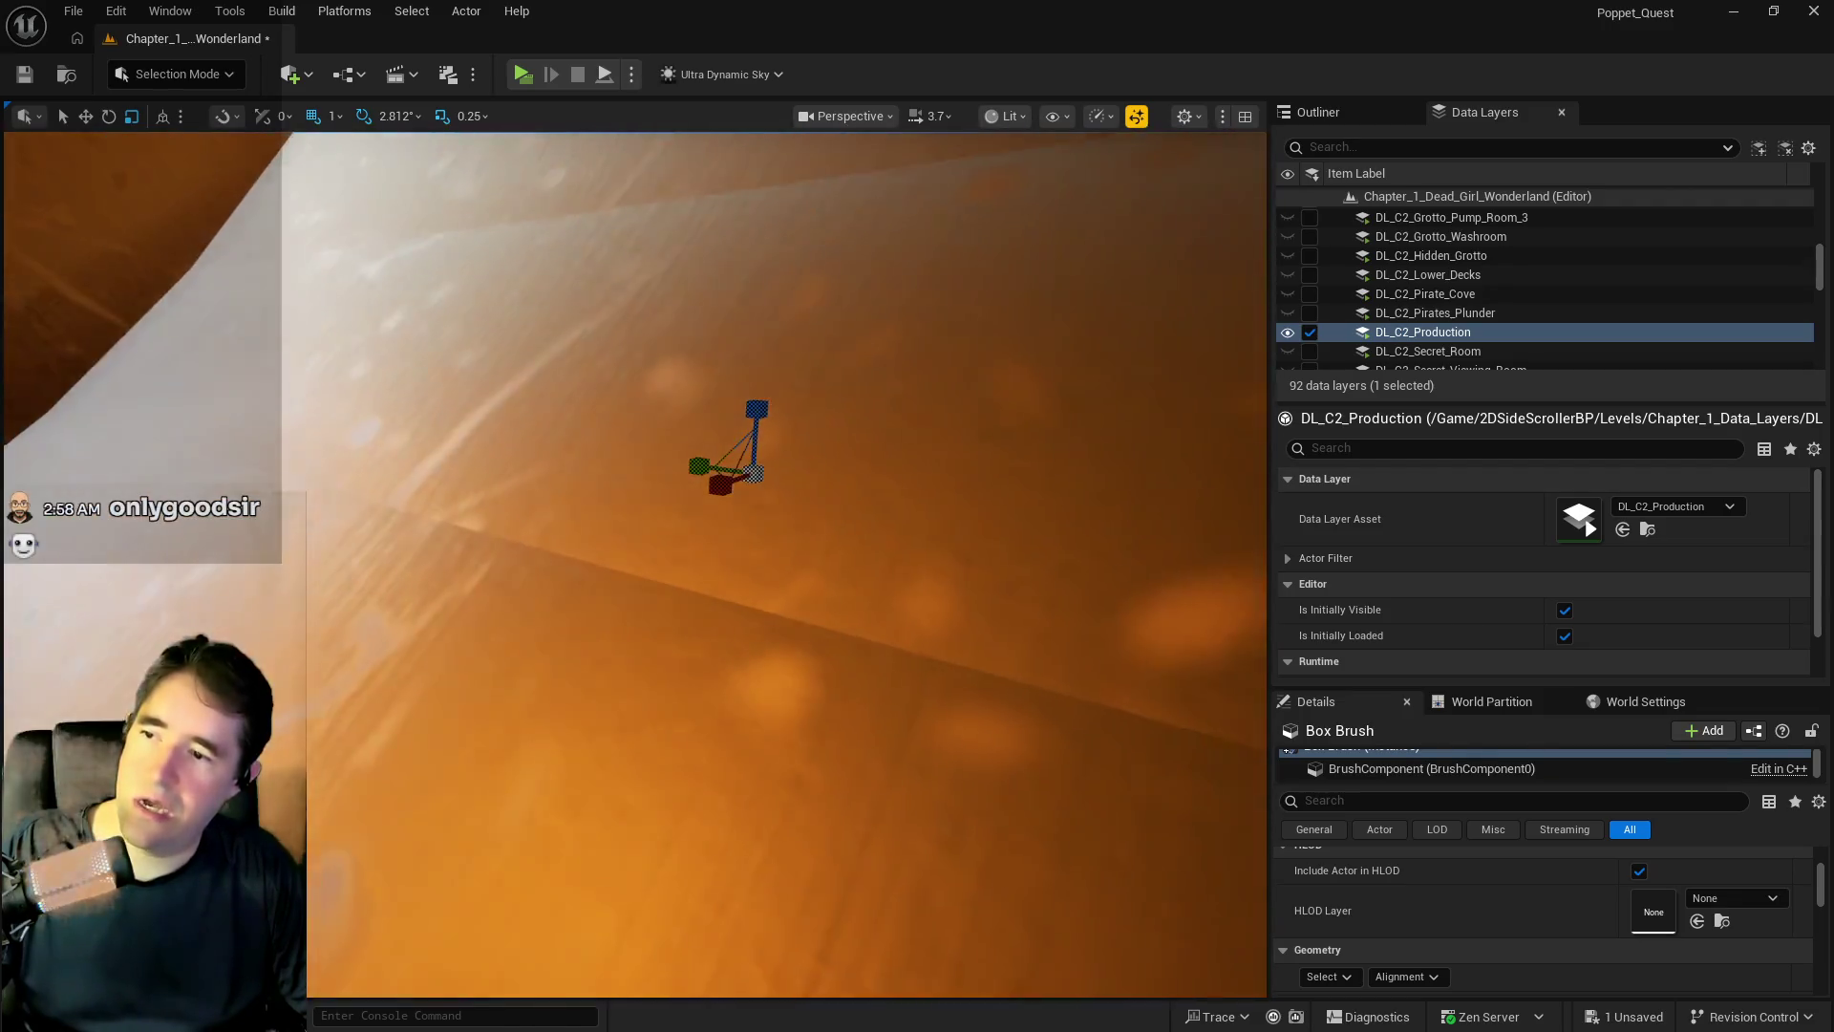
key(e)
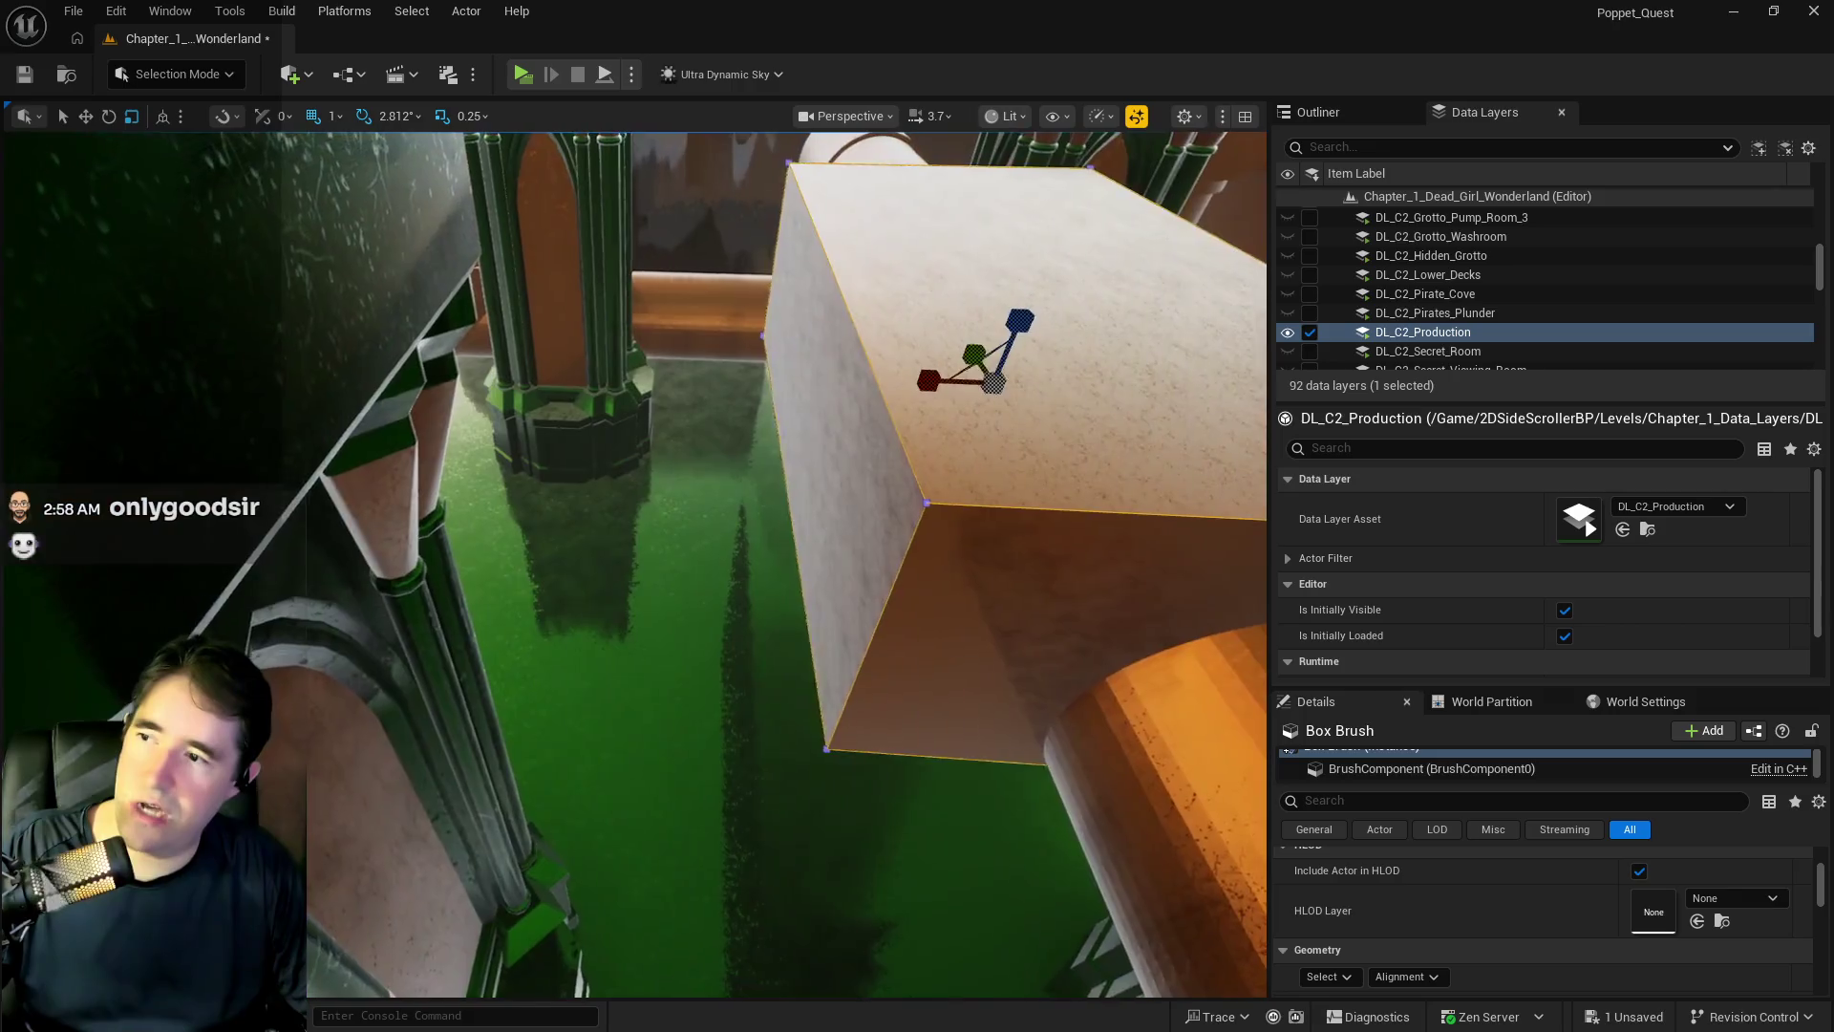
key(s)
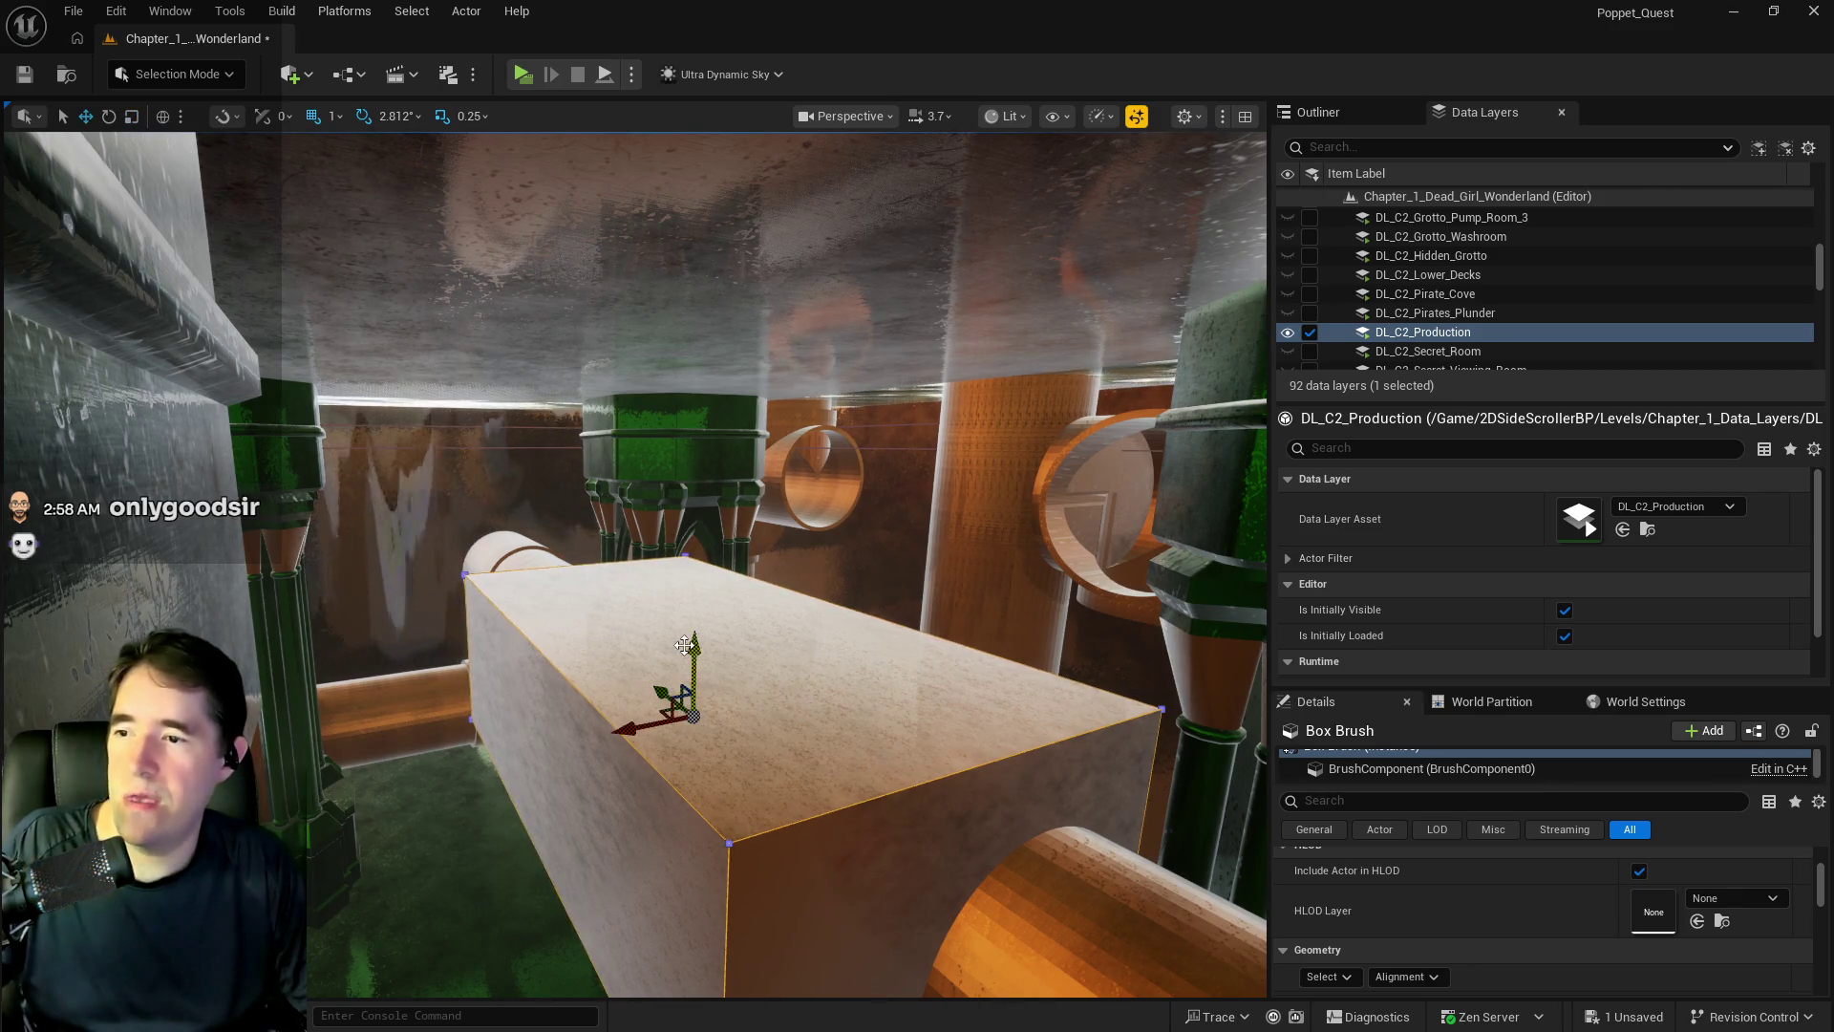
drag(695, 646, 721, 435)
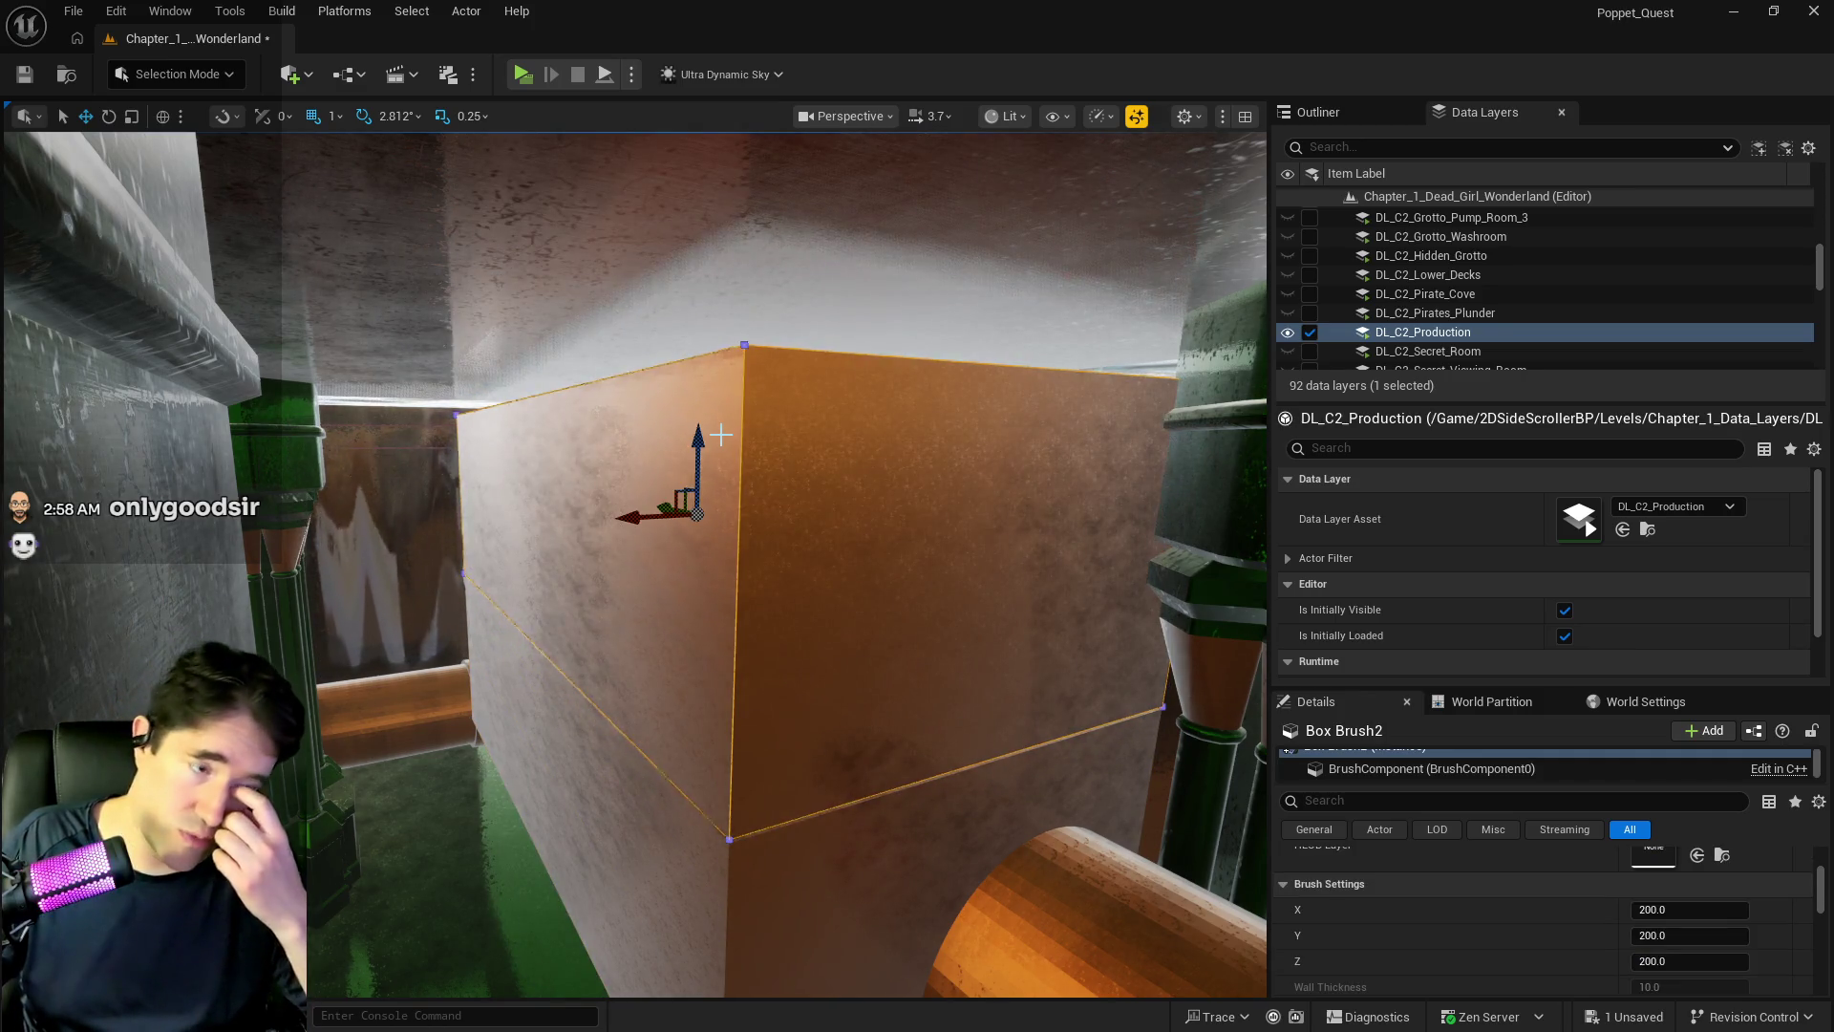
- Reselect the original box brush and scale it taller, to Z 8.5
mouse_move(698, 516)
mouse_down()
mouse_move(697, 668)
mouse_move(639, 483)
mouse_move(509, 472)
mouse_move(508, 382)
mouse_up()
key(Escape)
click(644, 500)
key(e)
key(r)
mouse_move(508, 471)
mouse_down()
mouse_move(487, 449)
mouse_move(458, 487)
mouse_move(434, 473)
mouse_up()
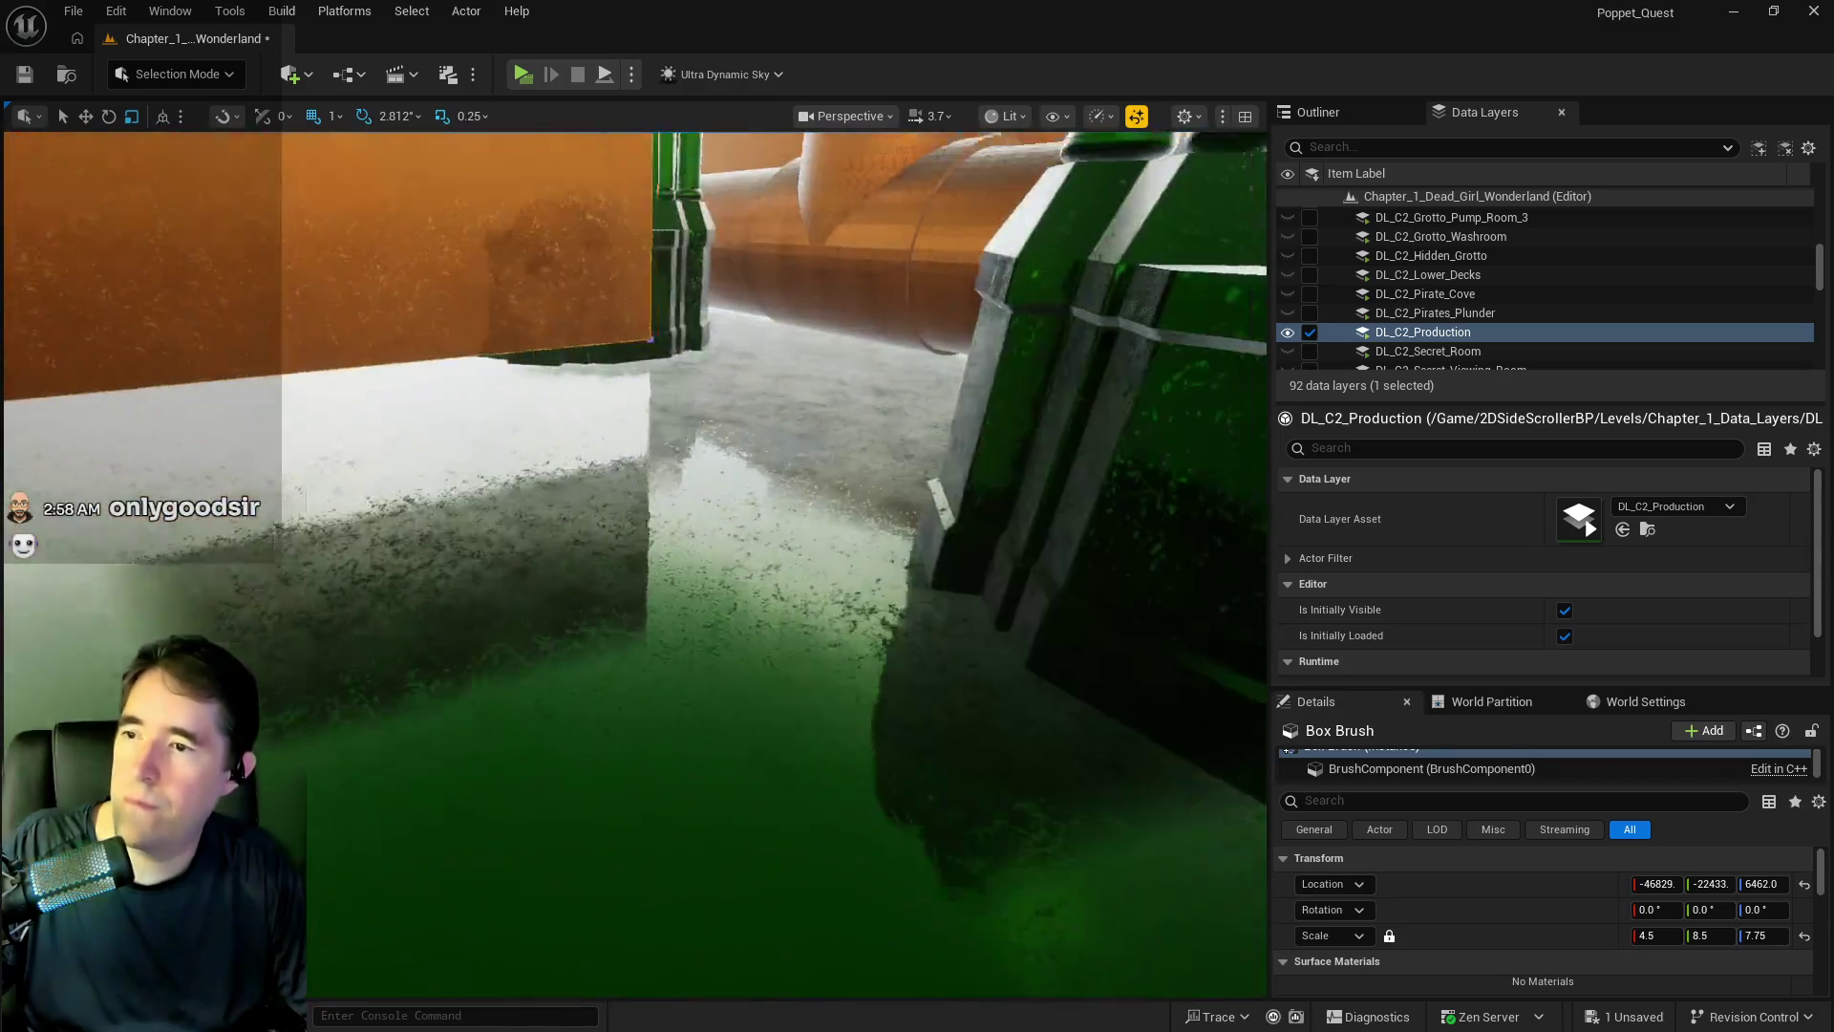